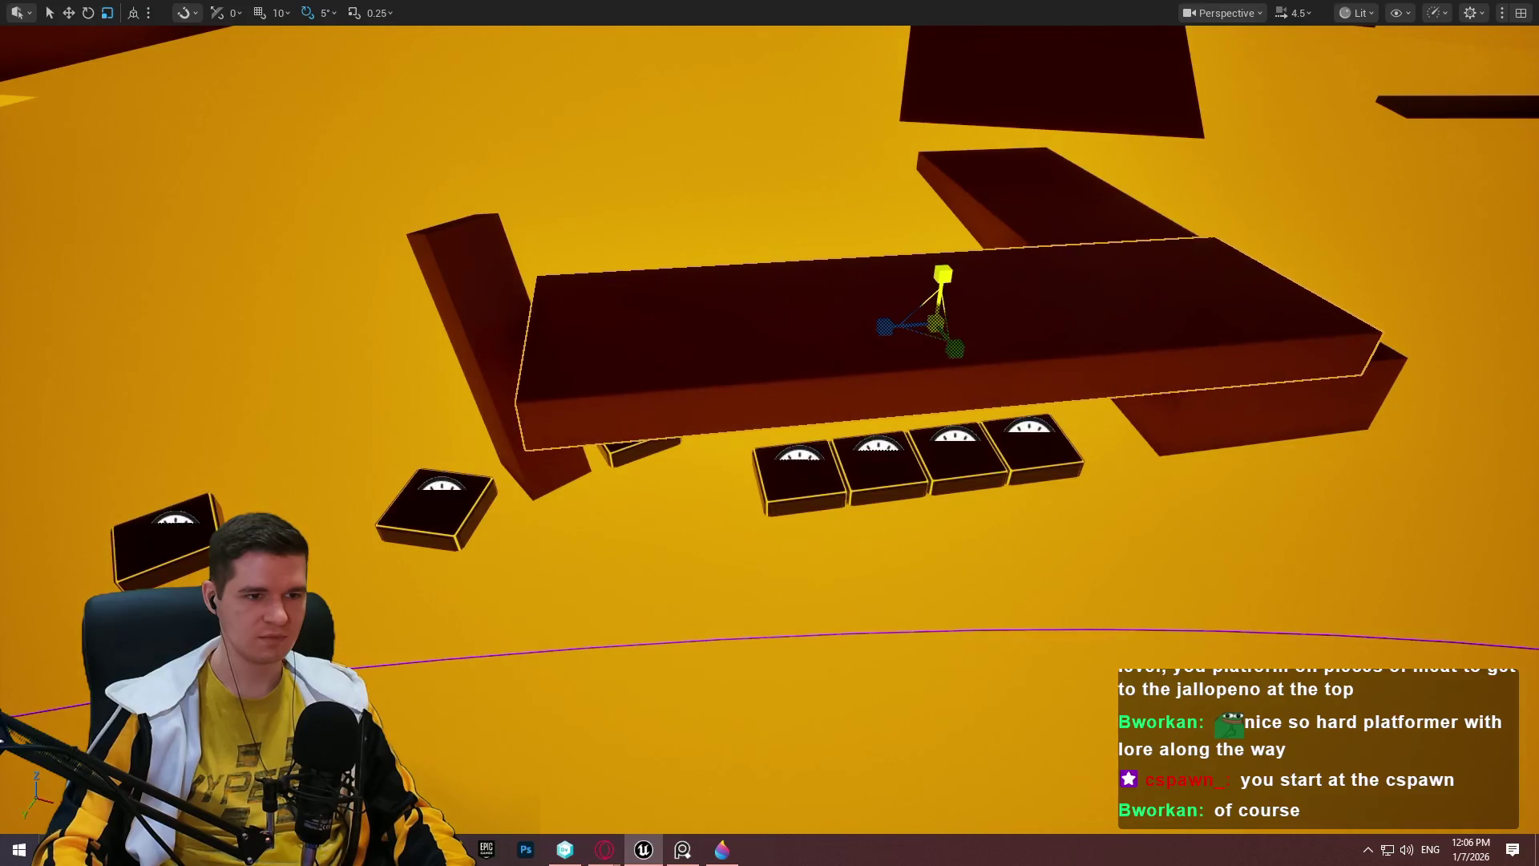
Move the slanted brown plank left and down beside the row of gauge-marked pads.
drag(859, 303, 942, 355)
key(w)
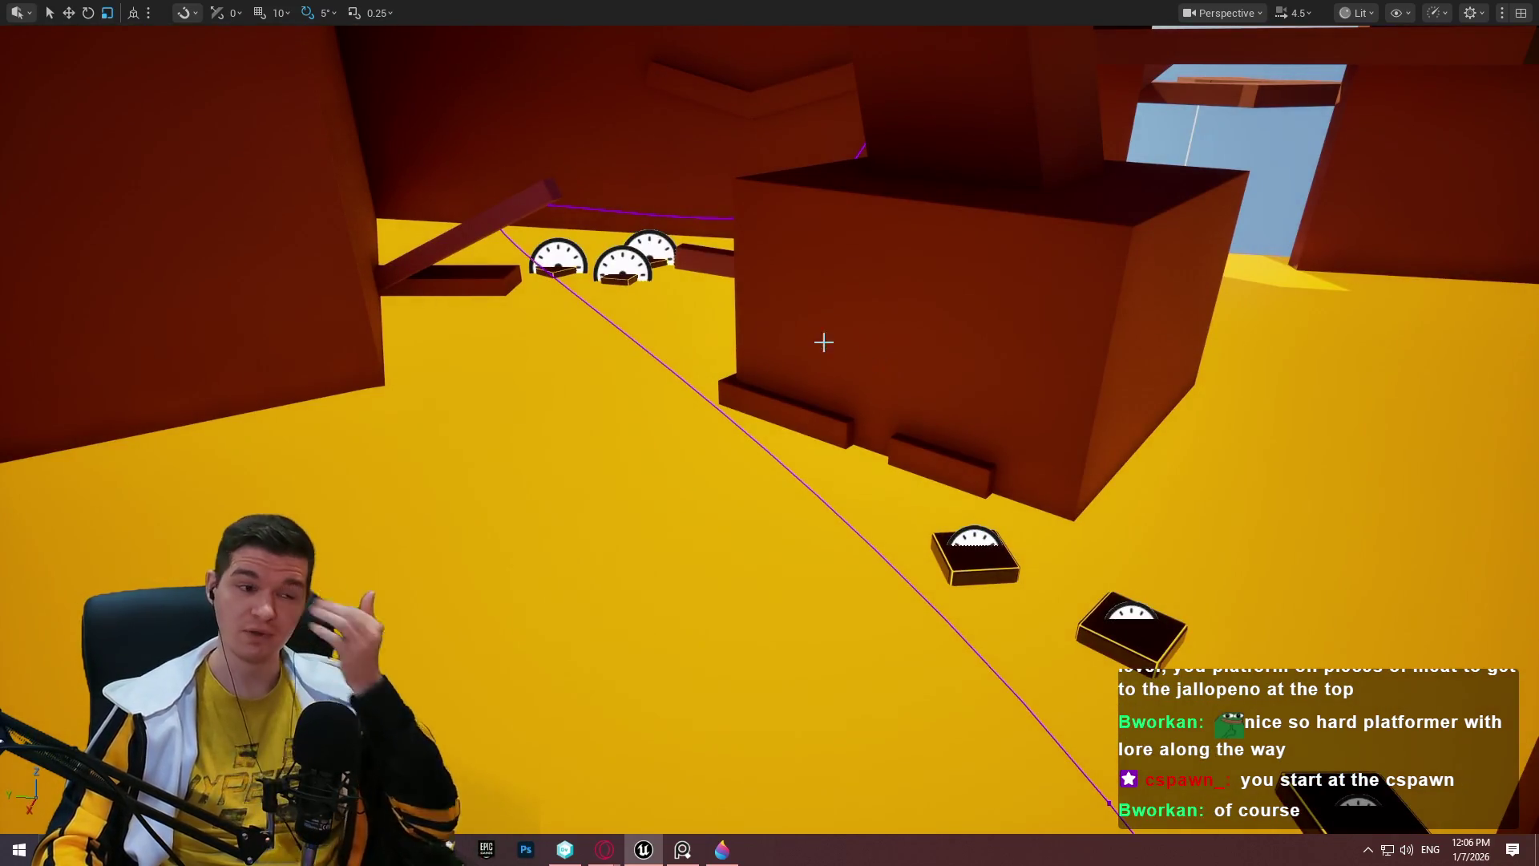
click(497, 222)
key(w)
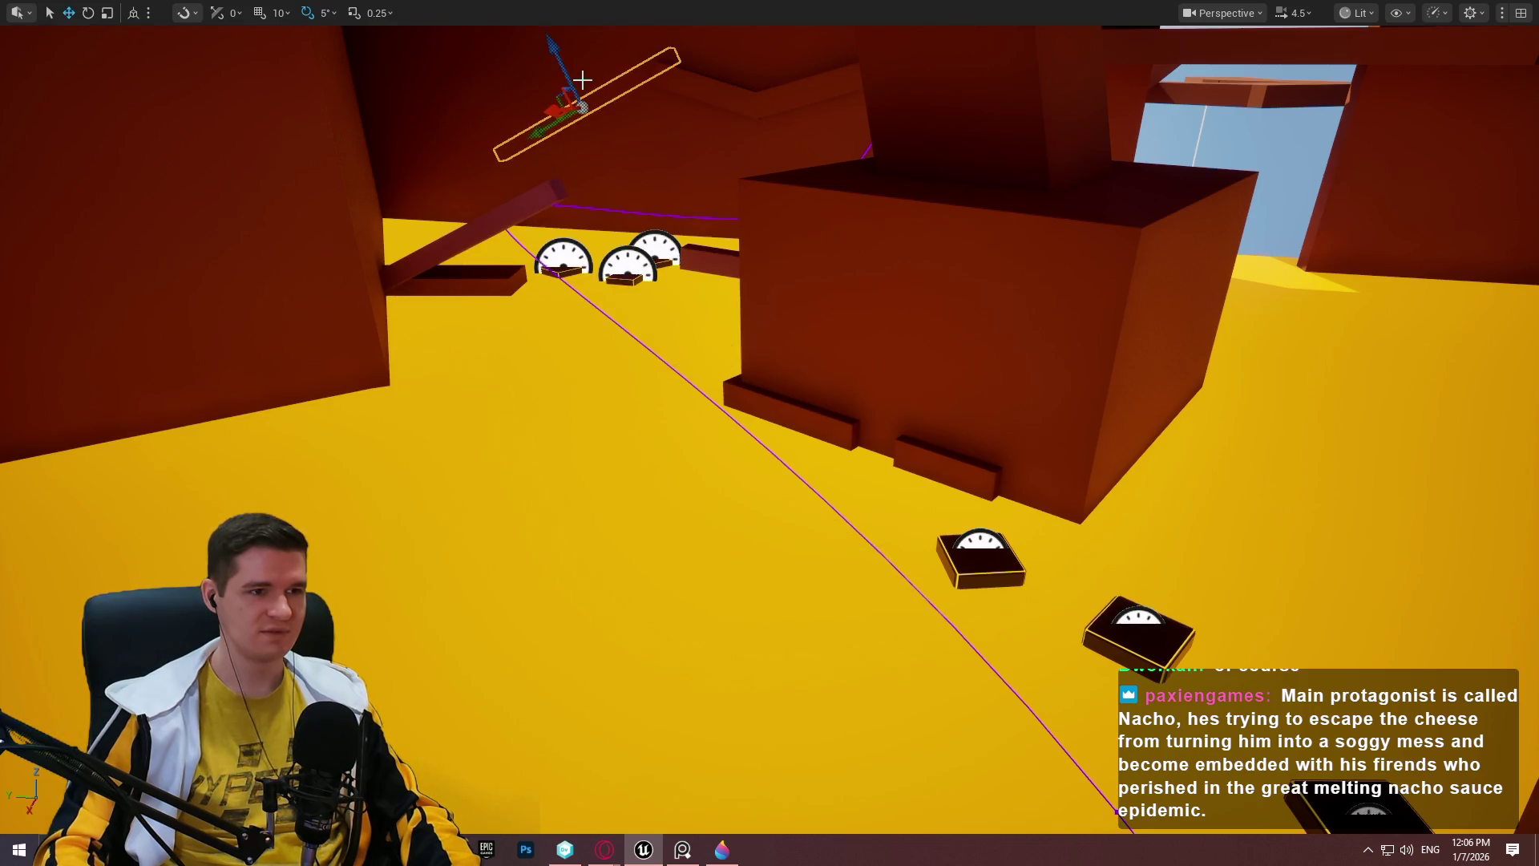
drag(553, 109, 167, 205)
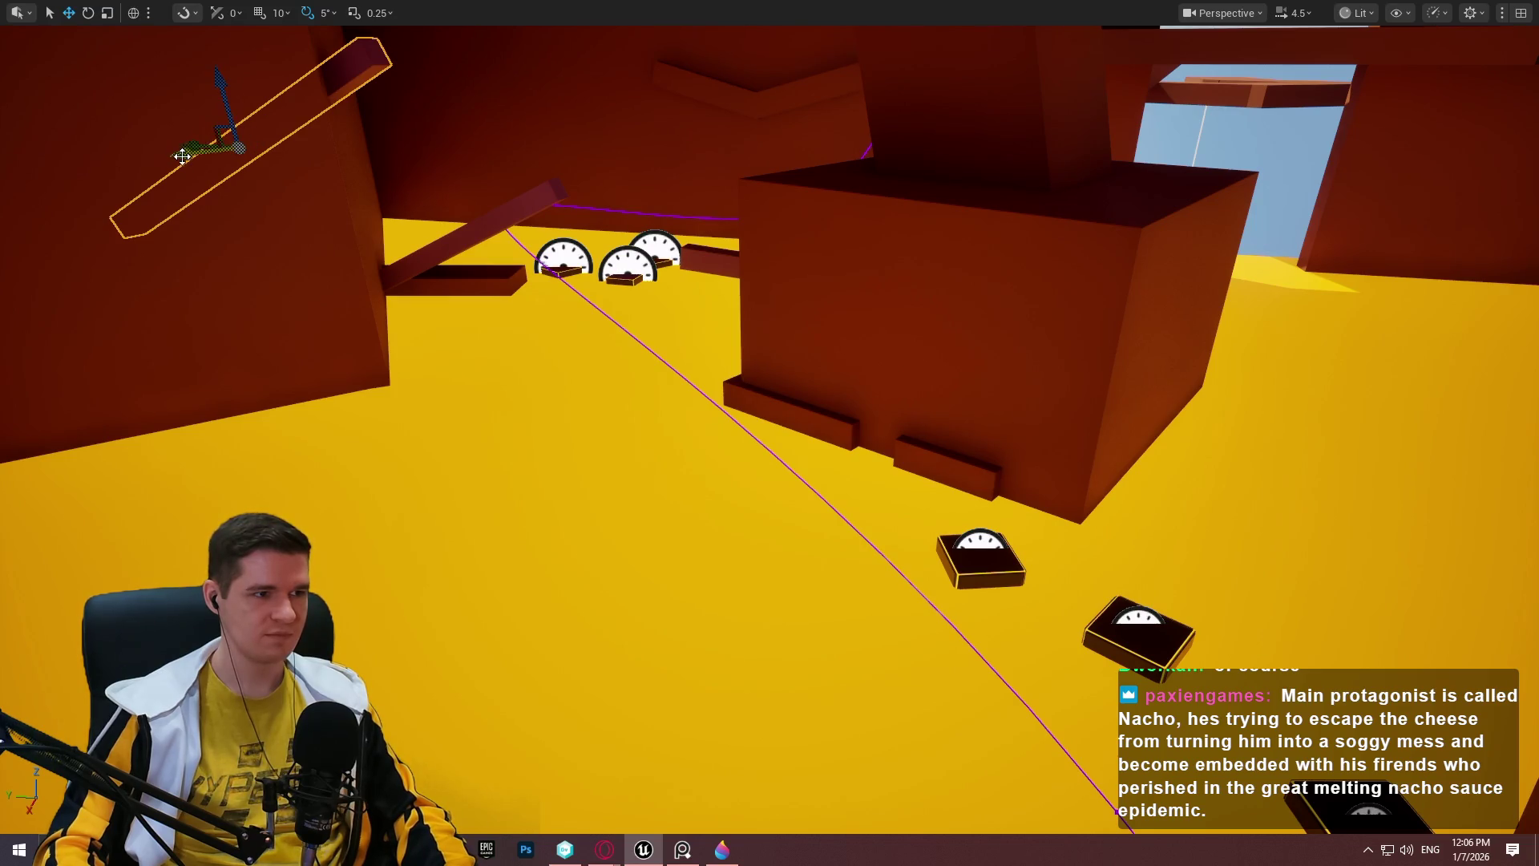
drag(183, 156, 481, 196)
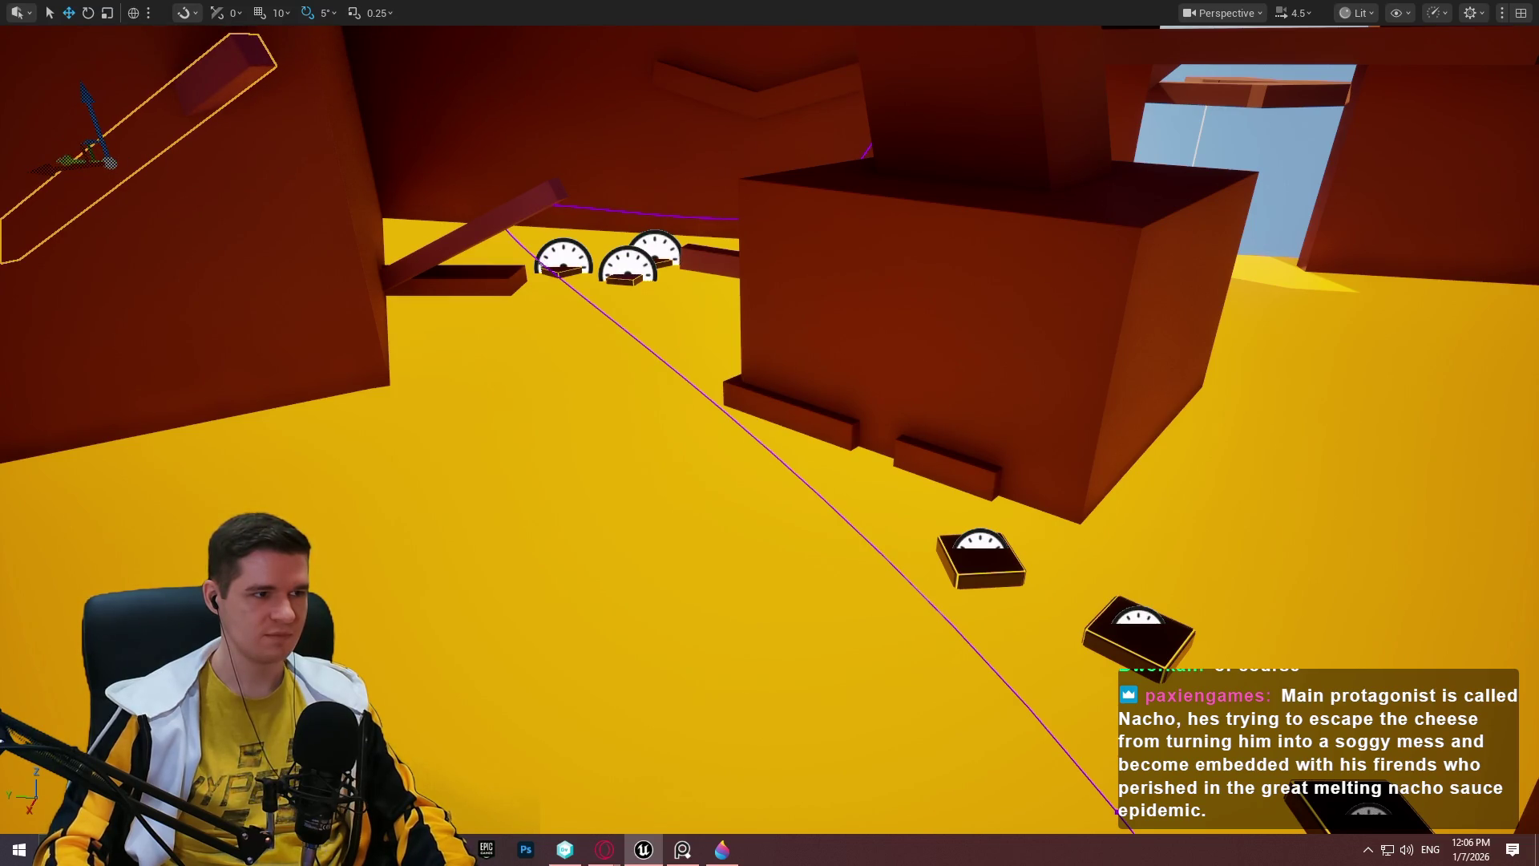
key(f)
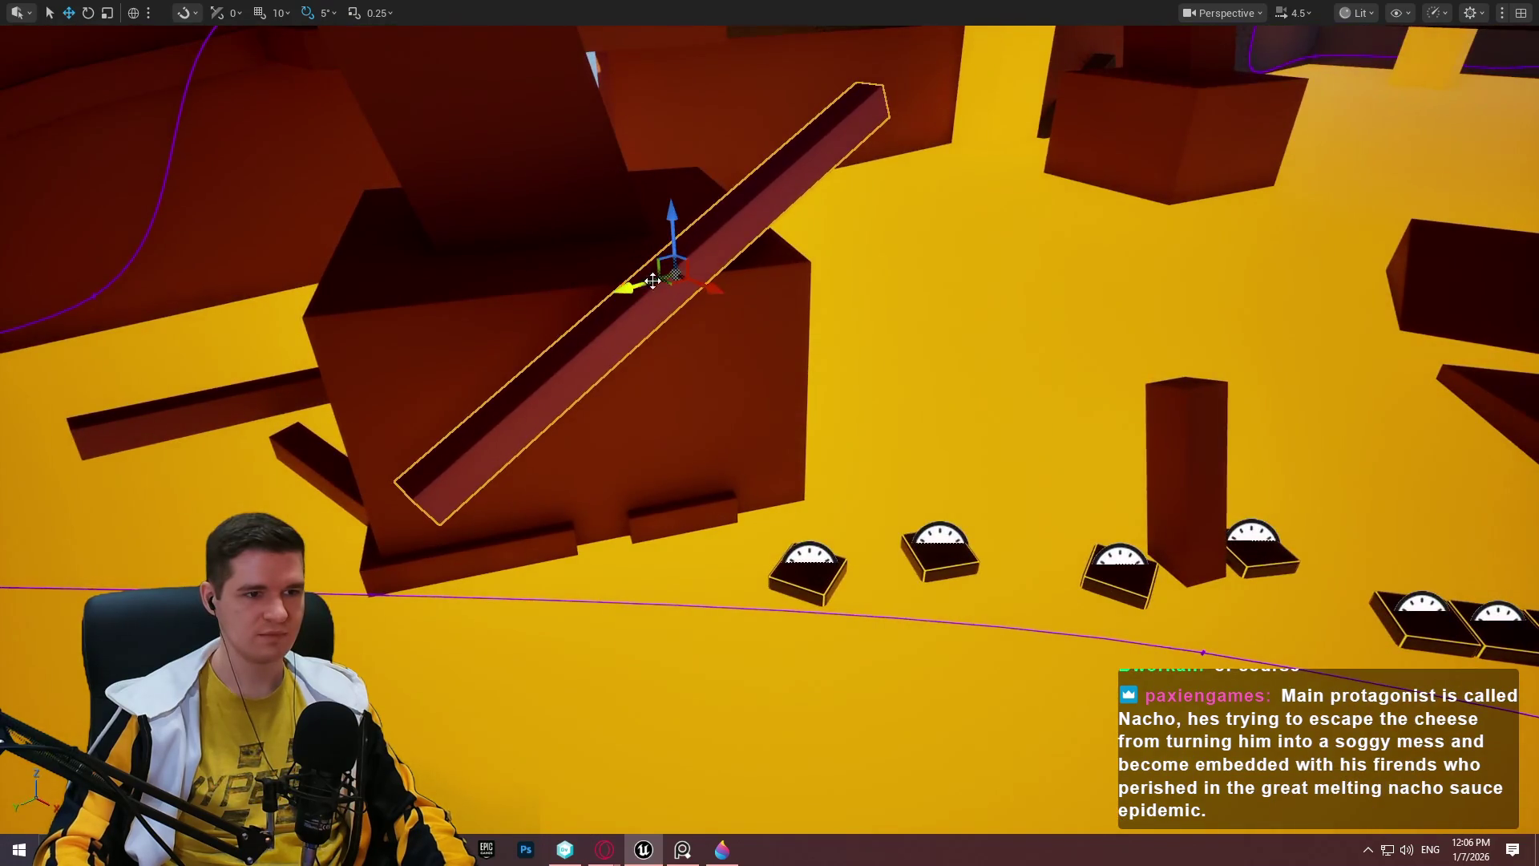
mouse_move(667, 289)
mouse_down()
mouse_move(1392, 429)
mouse_move(917, 430)
mouse_move(1285, 526)
mouse_move(1003, 515)
mouse_move(705, 299)
mouse_move(720, 278)
mouse_move(754, 329)
mouse_move(786, 330)
mouse_up()
mouse_move(682, 263)
mouse_down()
mouse_move(688, 513)
mouse_move(759, 710)
mouse_up()
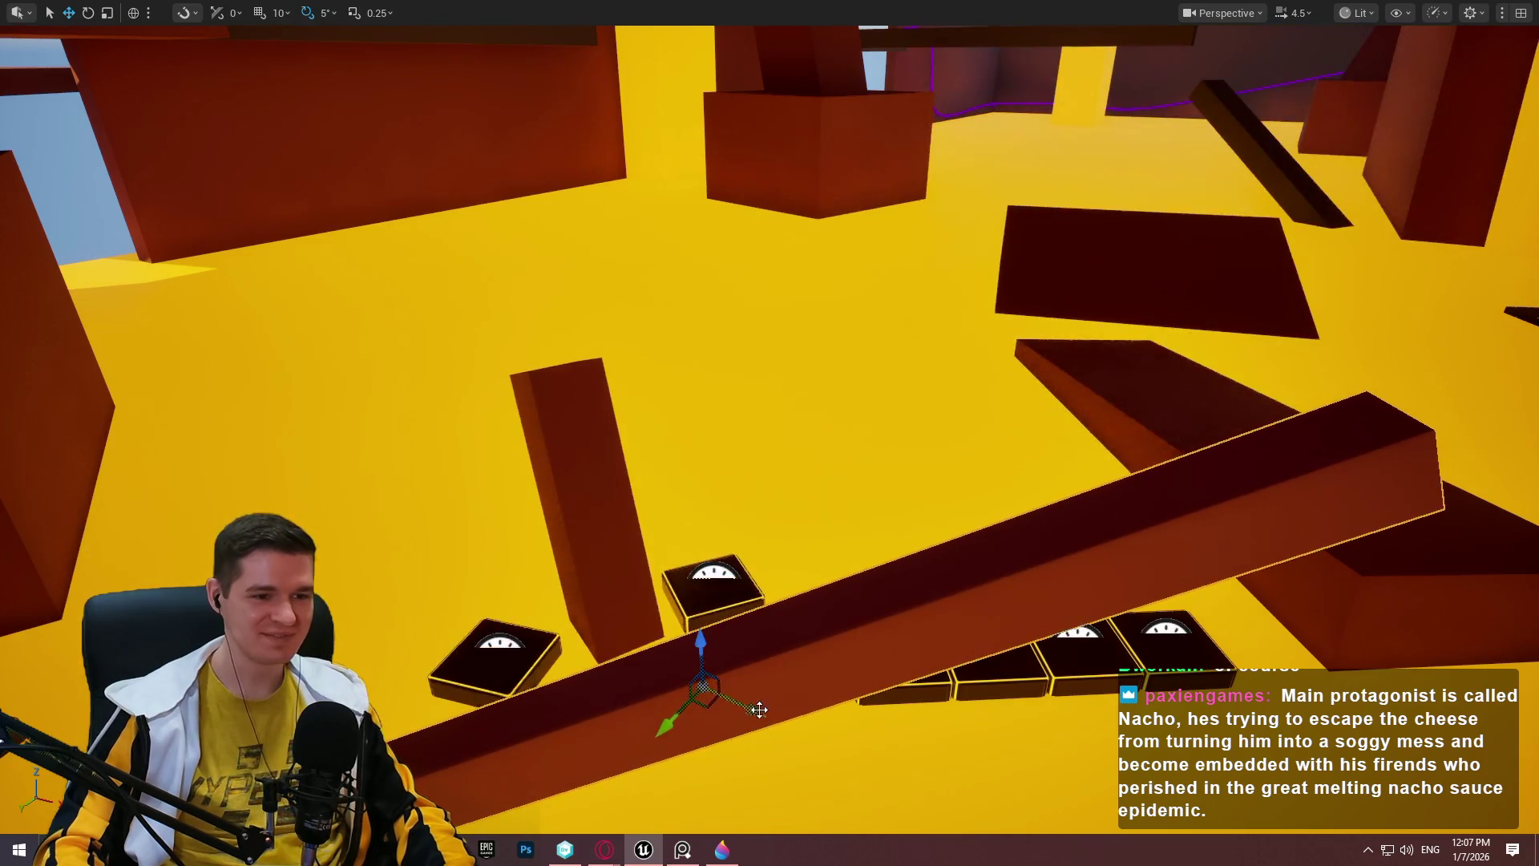
Rotate the plank about the vertical axis, -10° then +5°, to line it up above the pads.
mouse_move(738, 646)
mouse_down()
mouse_move(686, 646)
mouse_move(842, 645)
mouse_up()
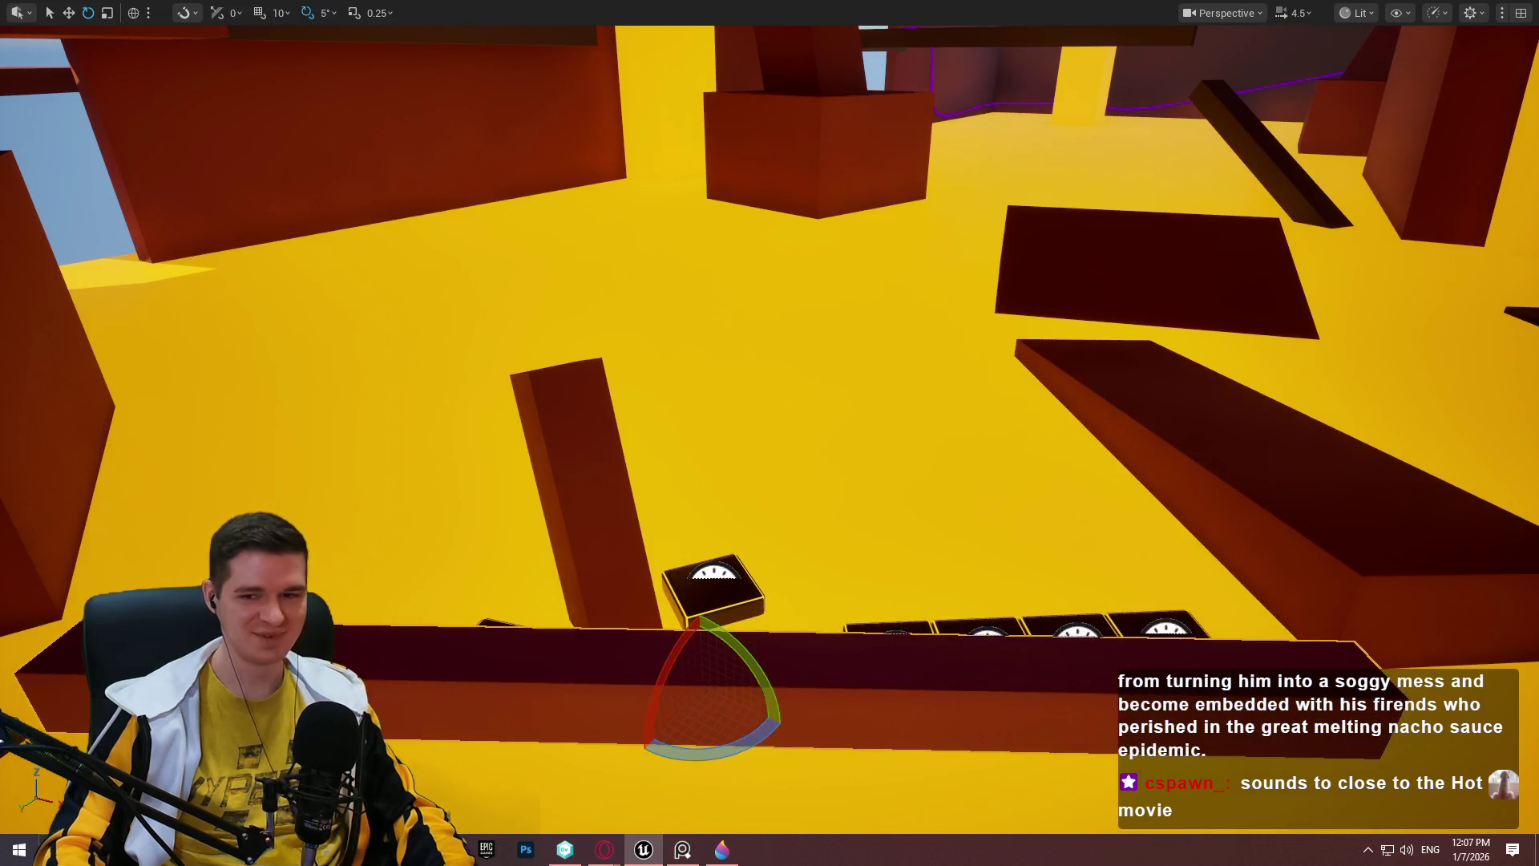
key(f)
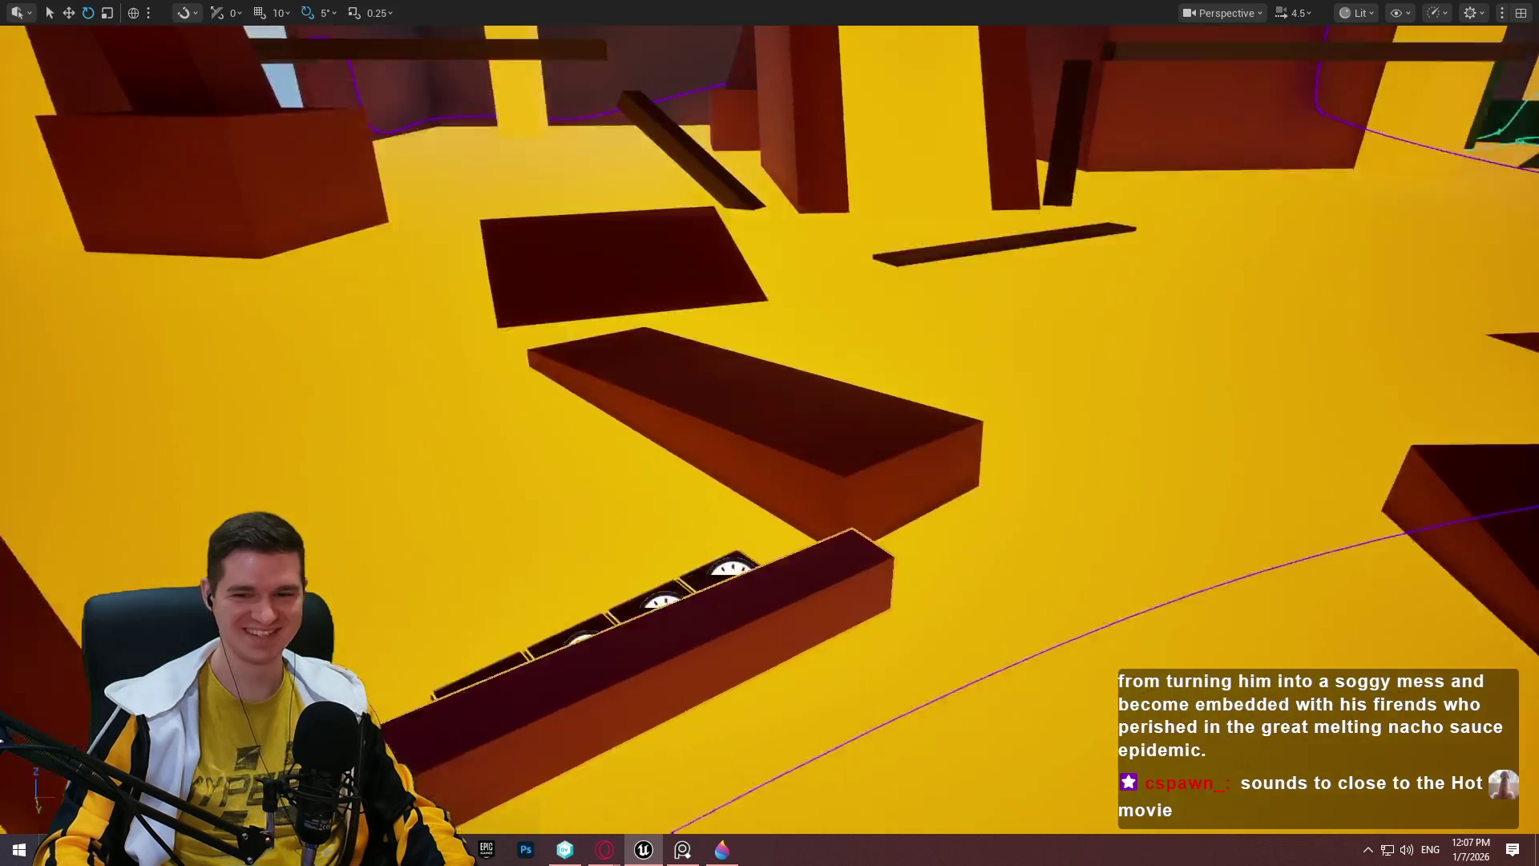
drag(660, 463, 1044, 294)
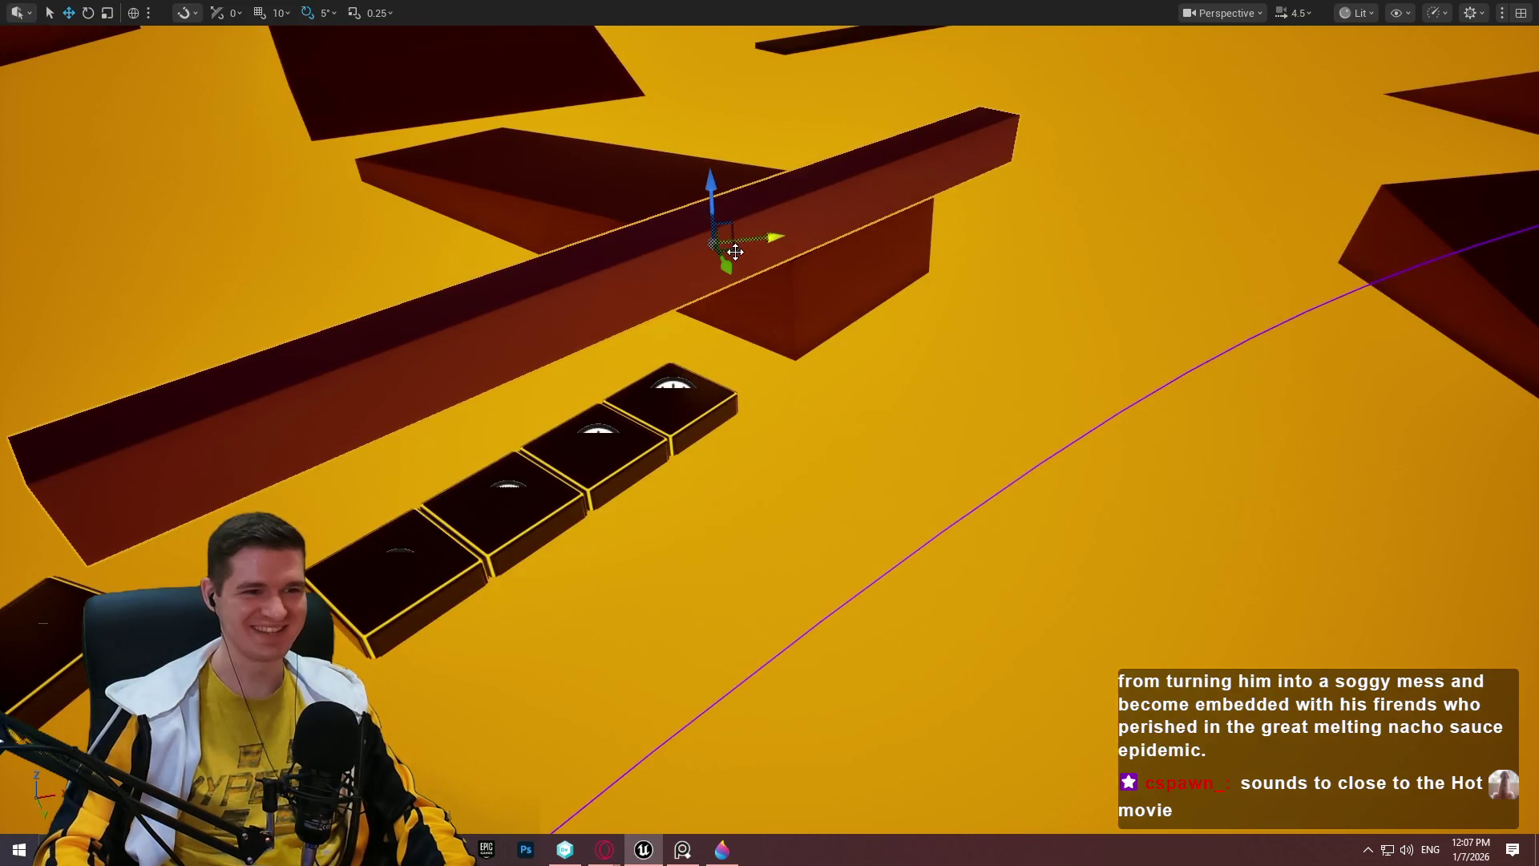
key(ctrl+z)
key(ctrl+z)
key(ctrl+z)
key(e)
mouse_move(794, 184)
mouse_down()
mouse_move(801, 167)
mouse_move(725, 264)
mouse_move(783, 254)
mouse_up()
key(f)
drag(802, 360, 979, 206)
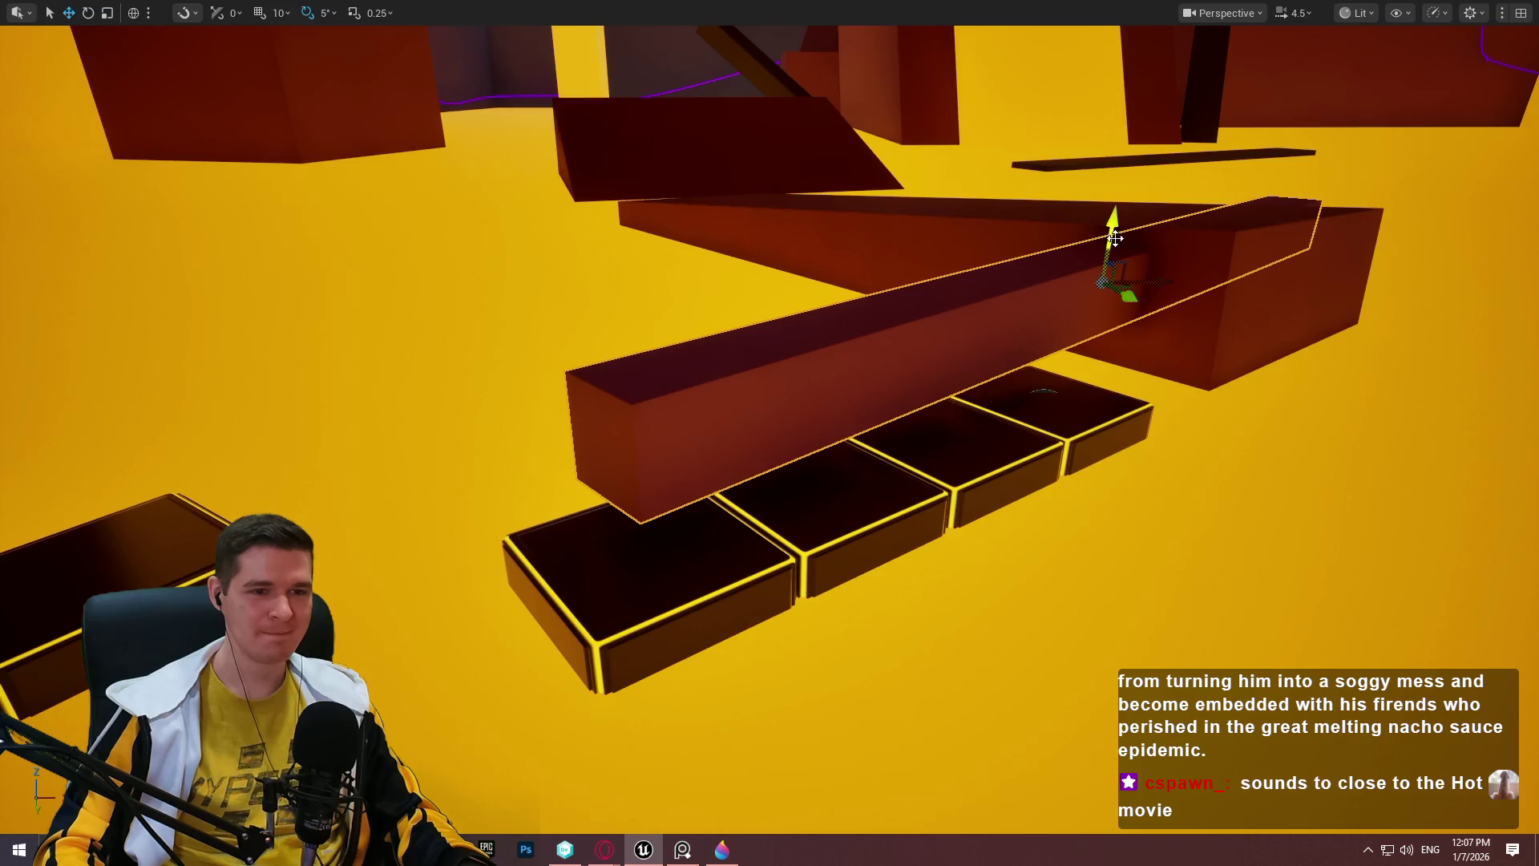
drag(1154, 273, 1008, 242)
key(e)
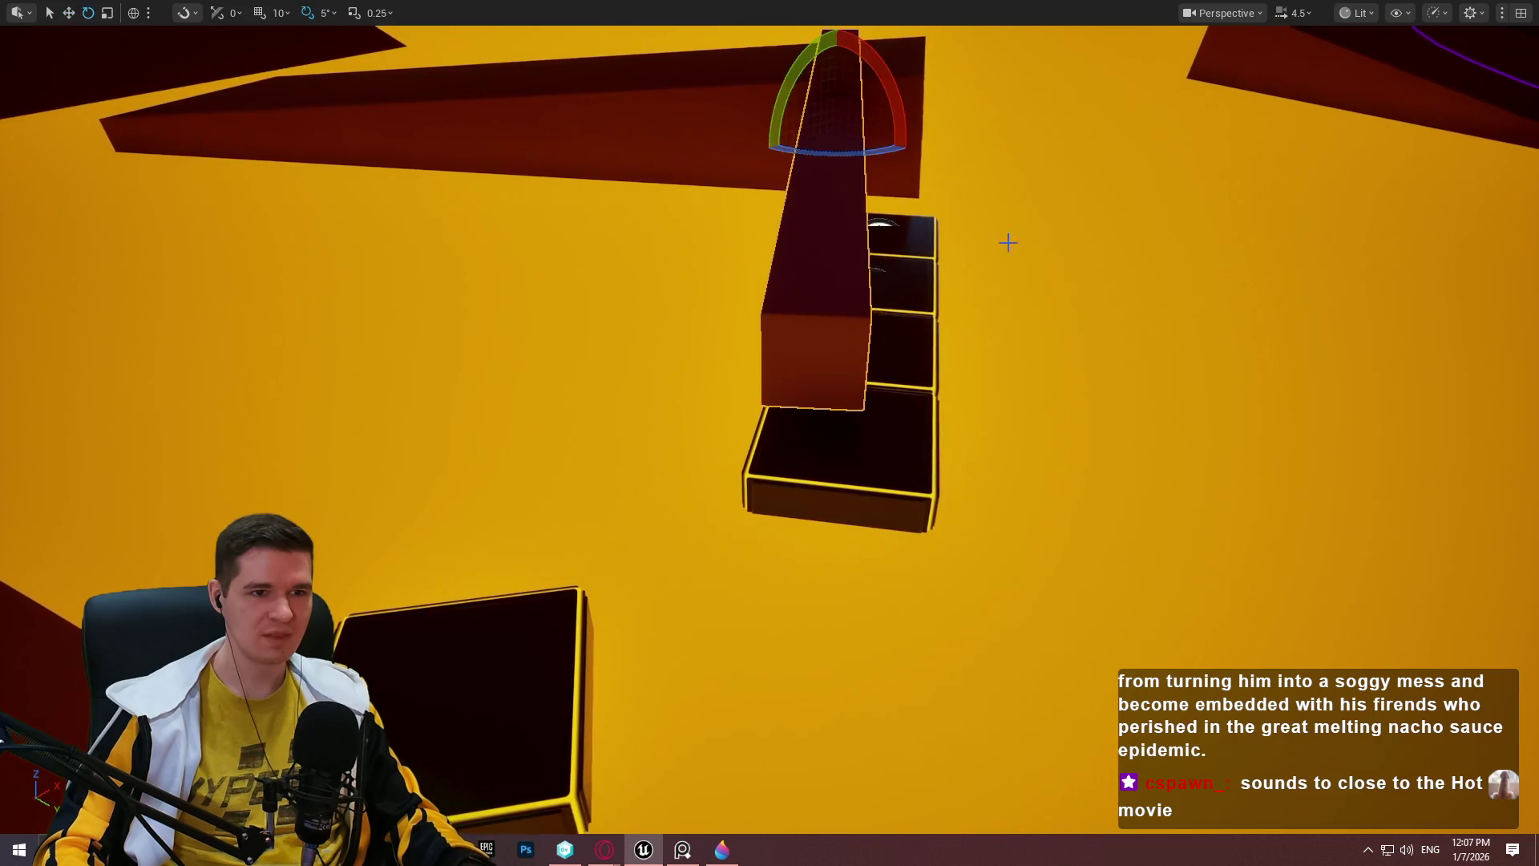
mouse_move(846, 151)
mouse_down()
mouse_move(911, 131)
mouse_move(962, 176)
mouse_move(930, 204)
mouse_move(762, 257)
mouse_up()
Leave fullscreen and shrink BP_TimedPlatform_Disappear19 into a narrow bar.
key(F11)
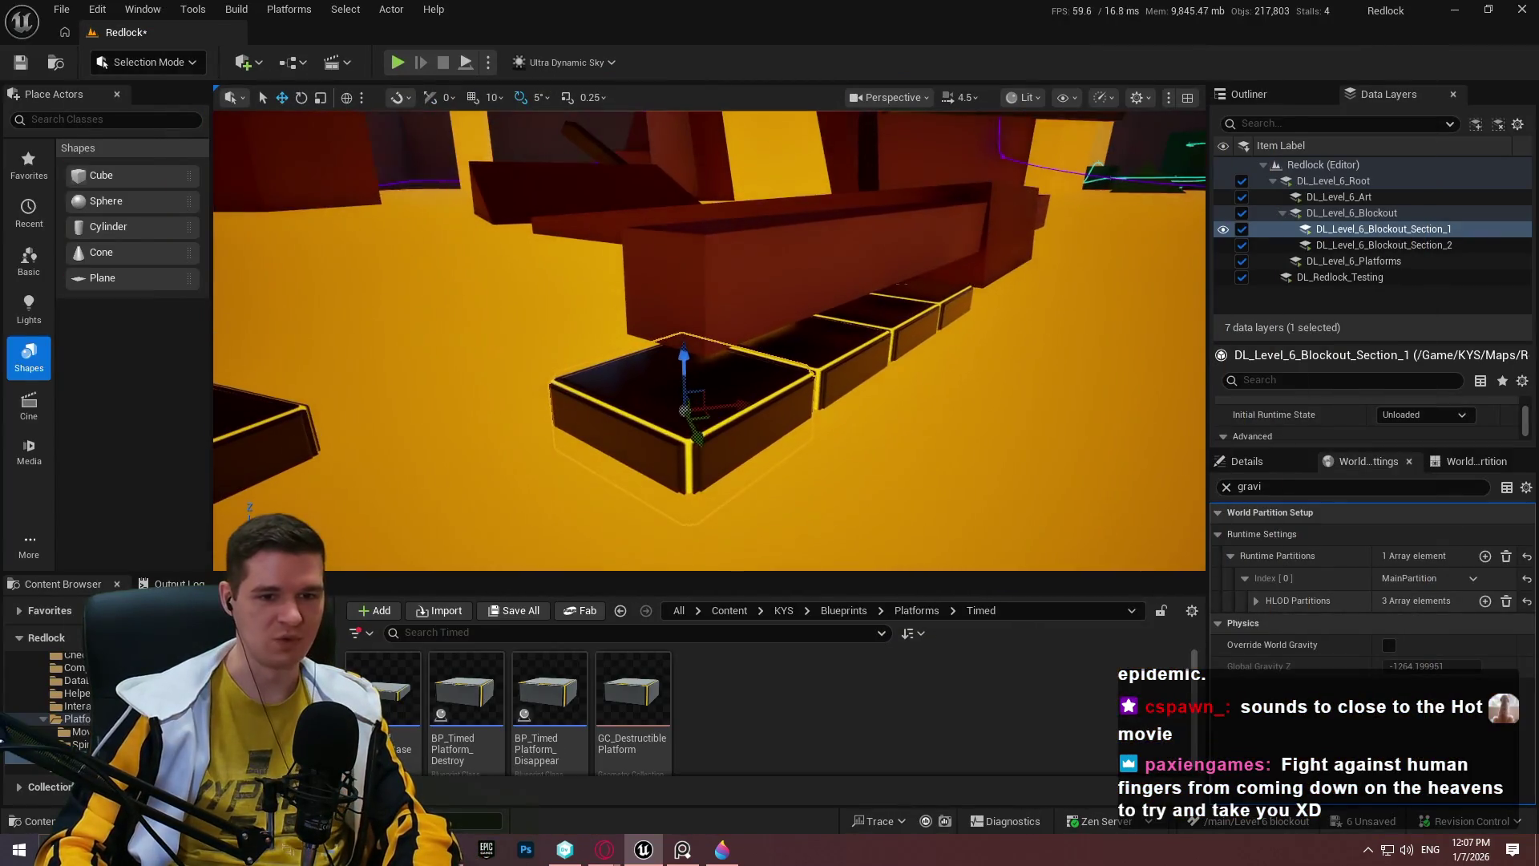
click(1247, 462)
scroll(1302, 687, down, 5)
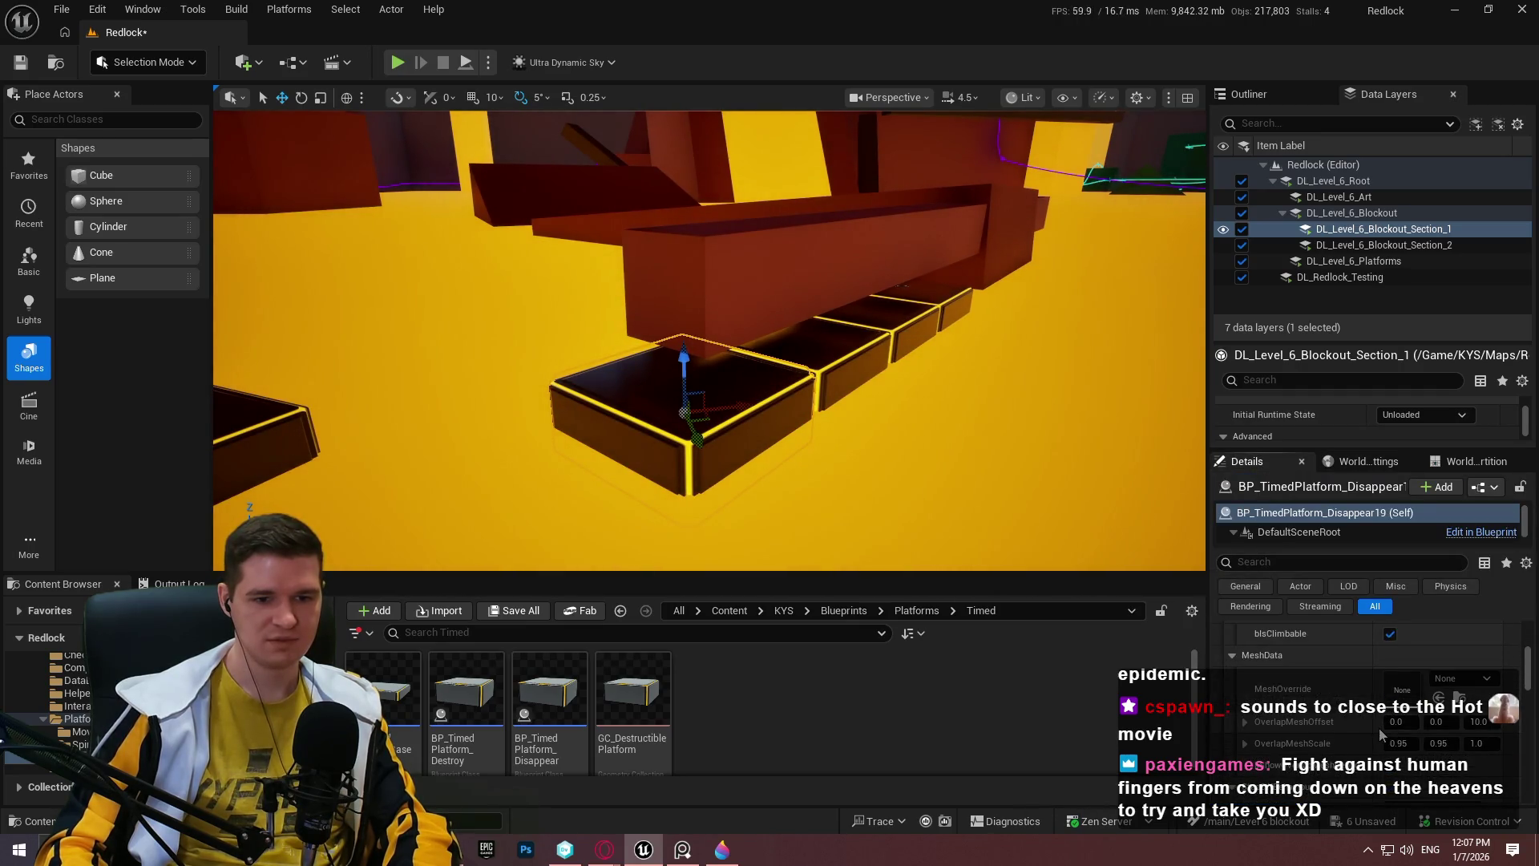
scroll(1373, 724, up, 3)
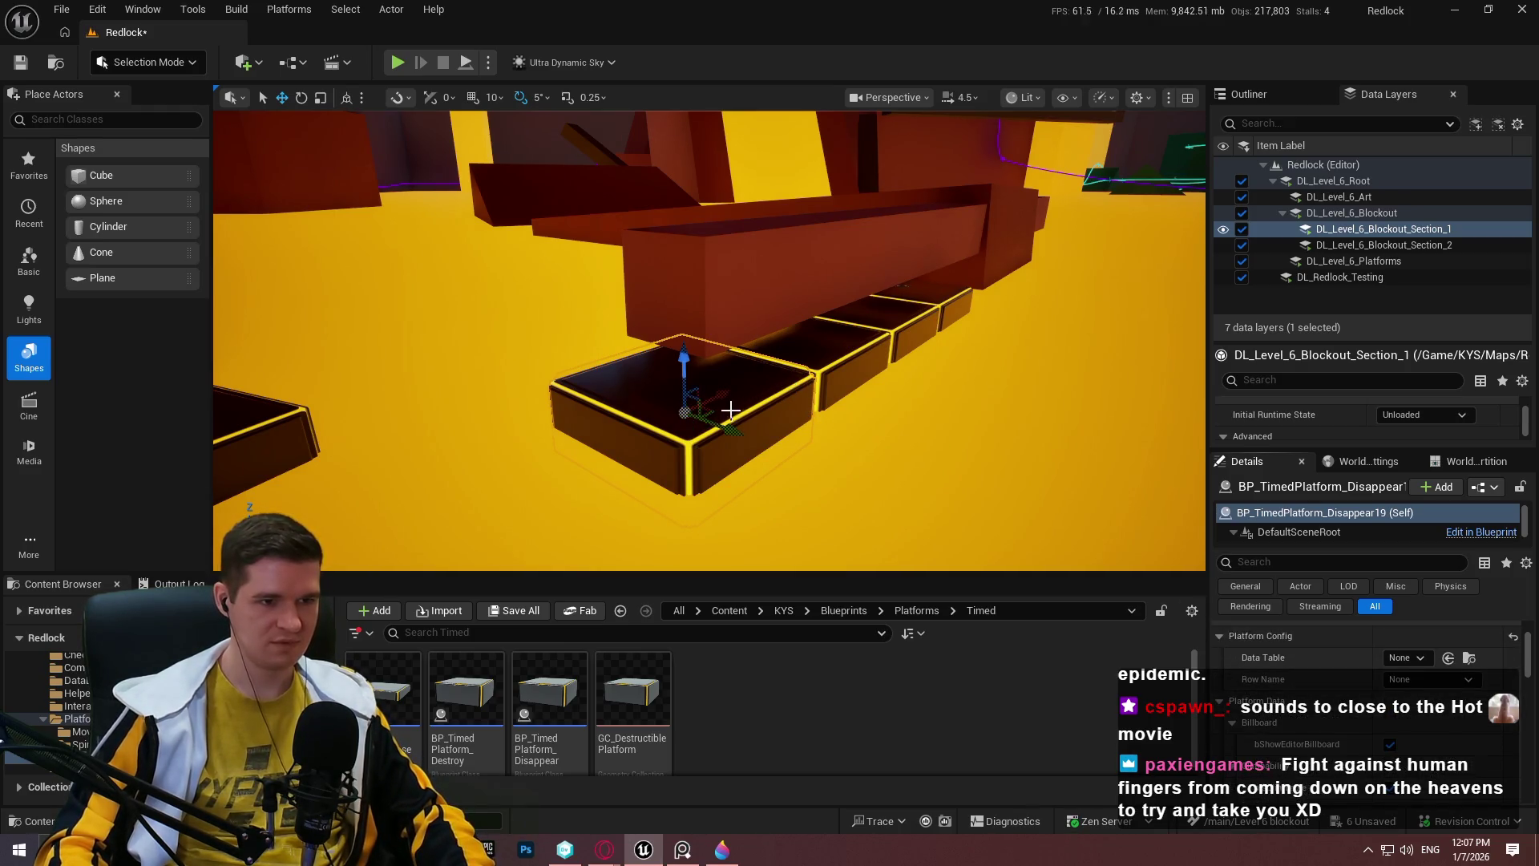
drag(726, 426, 725, 429)
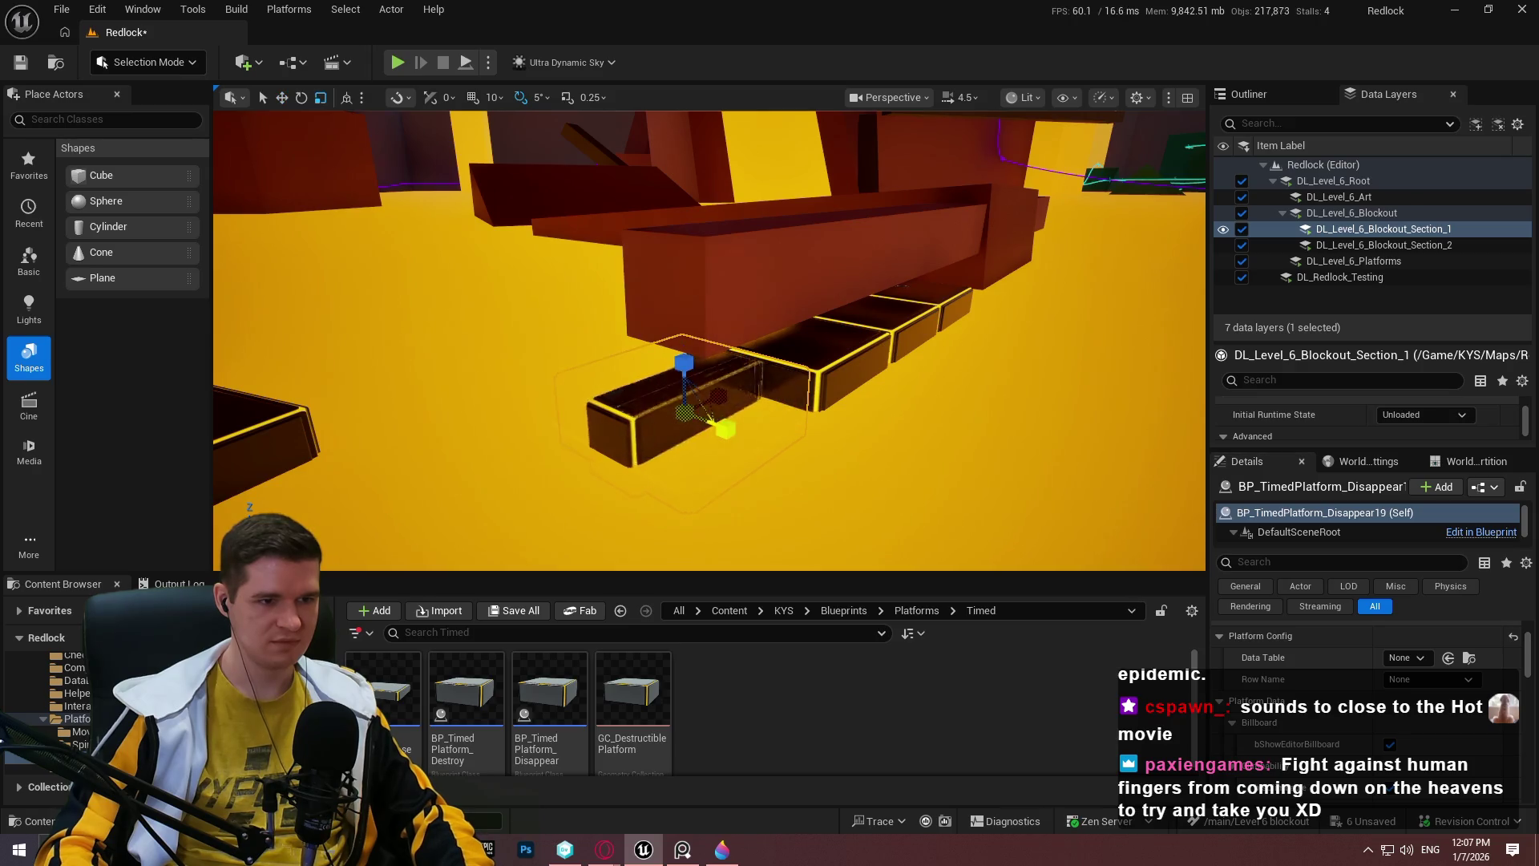
Enable bShowOverlapMeshDebug and set the platform's OverlapMeshScale Y to 0.42.
scroll(1375, 719, down, 3)
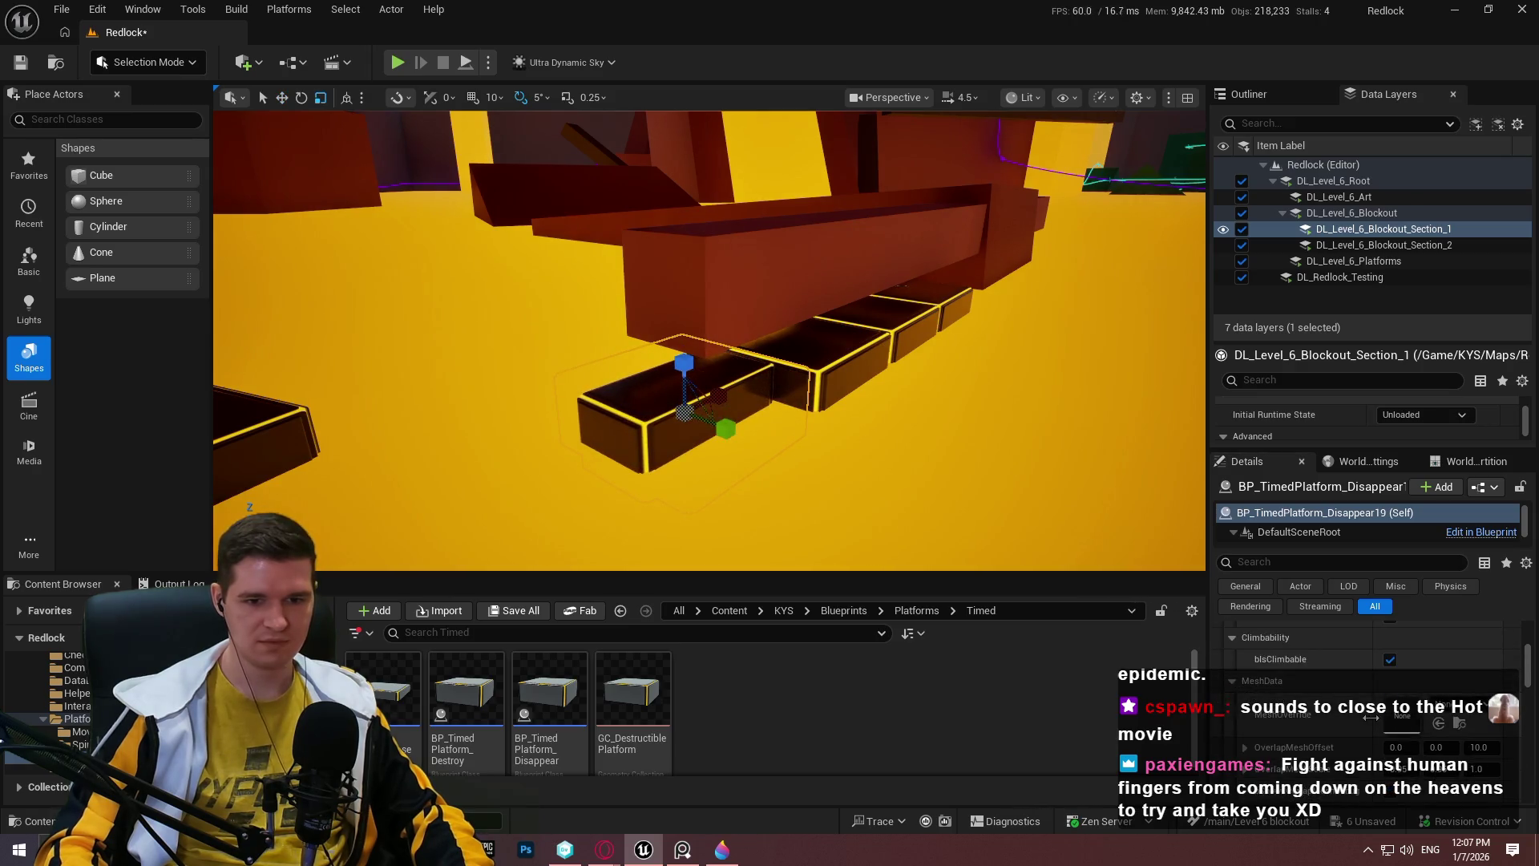
scroll(1390, 739, down, 1)
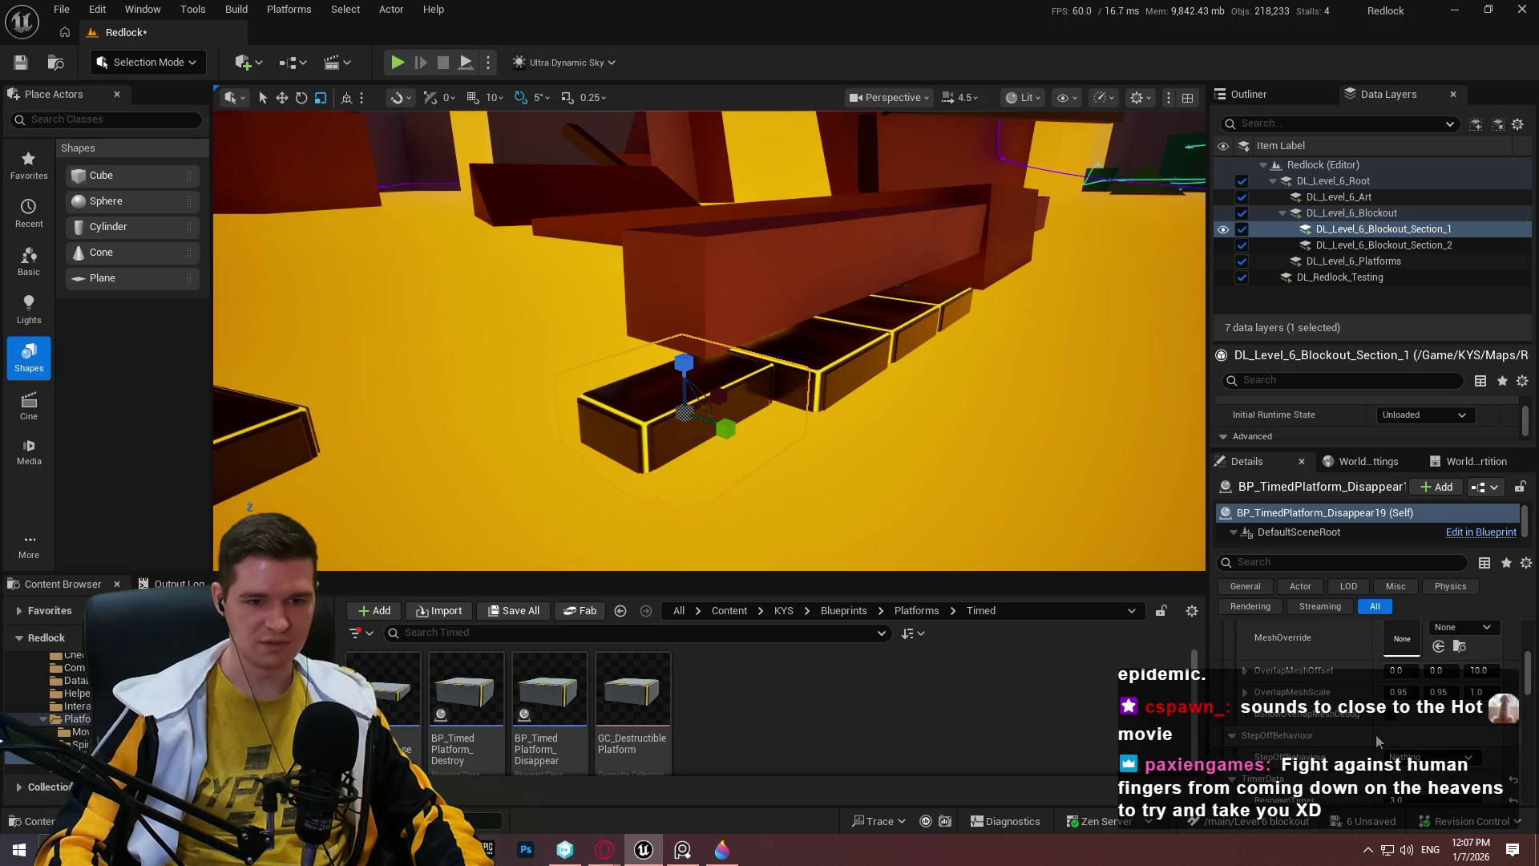
click(1388, 714)
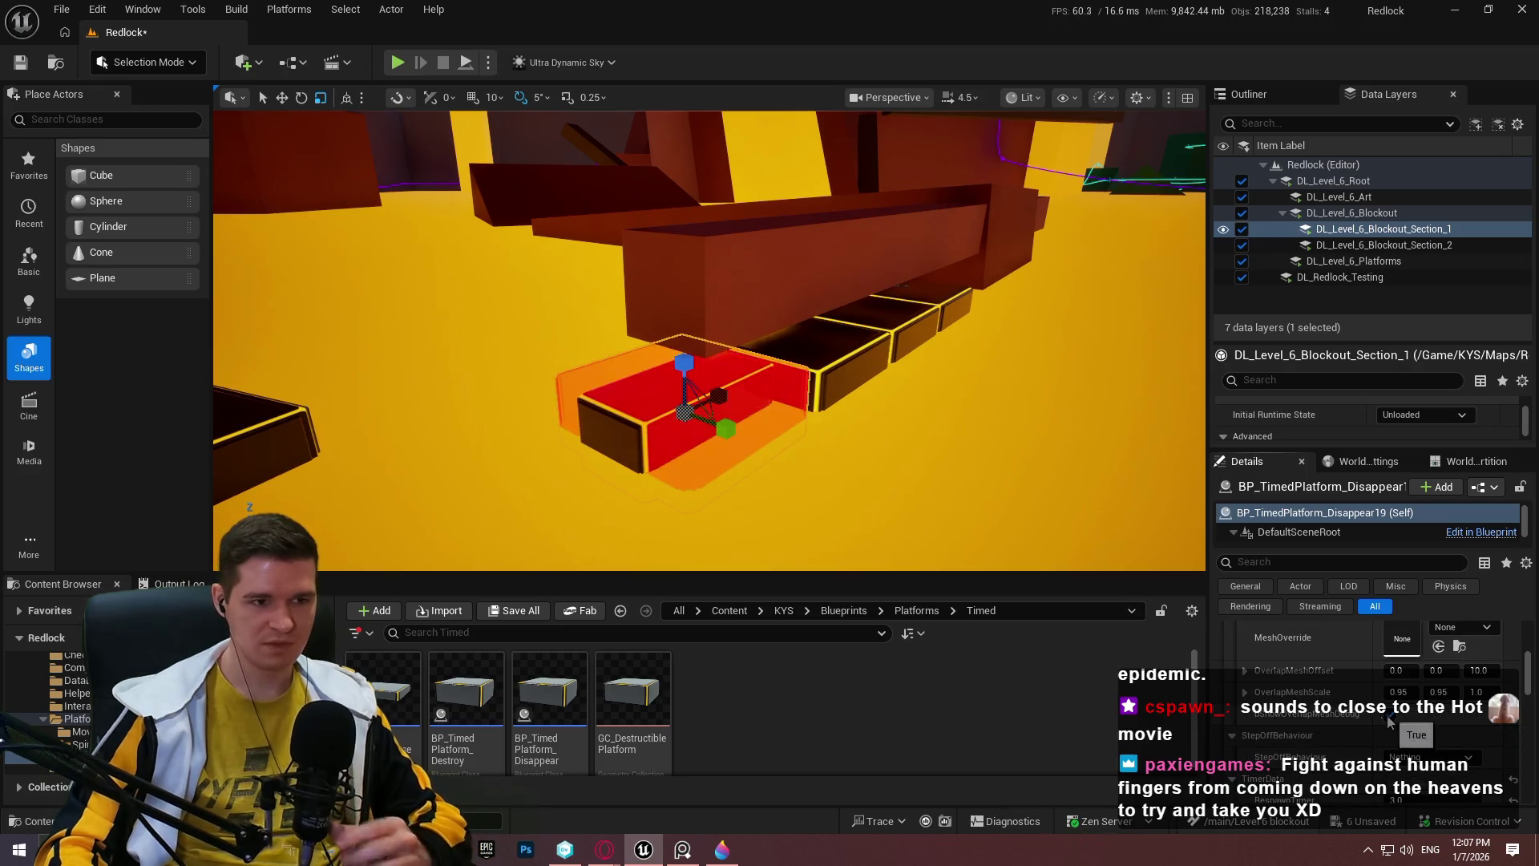
key(w)
scroll(709, 341, down, 1)
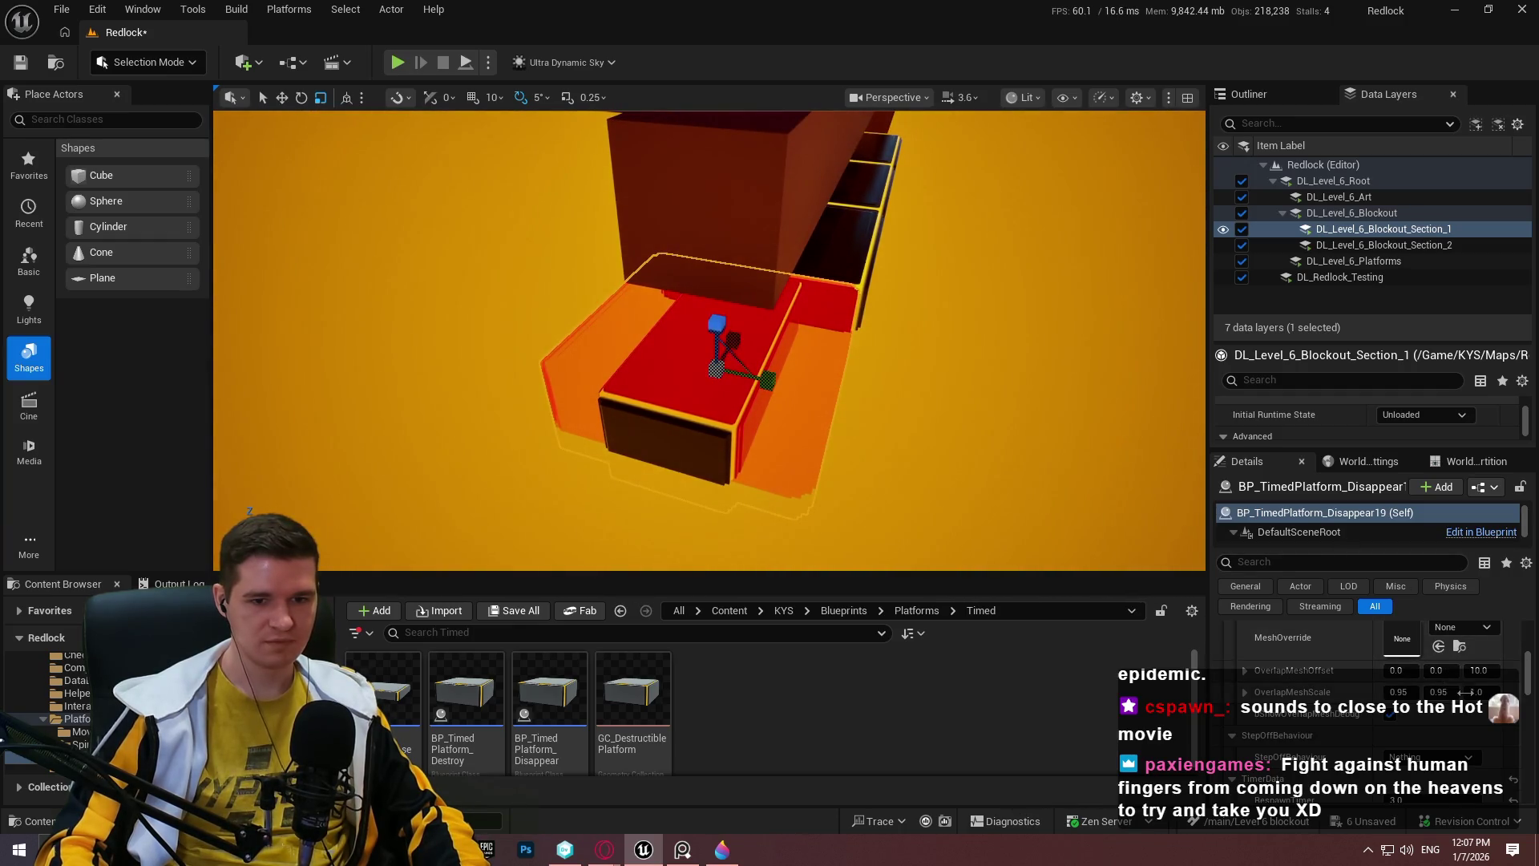
drag(1439, 691, 1395, 692)
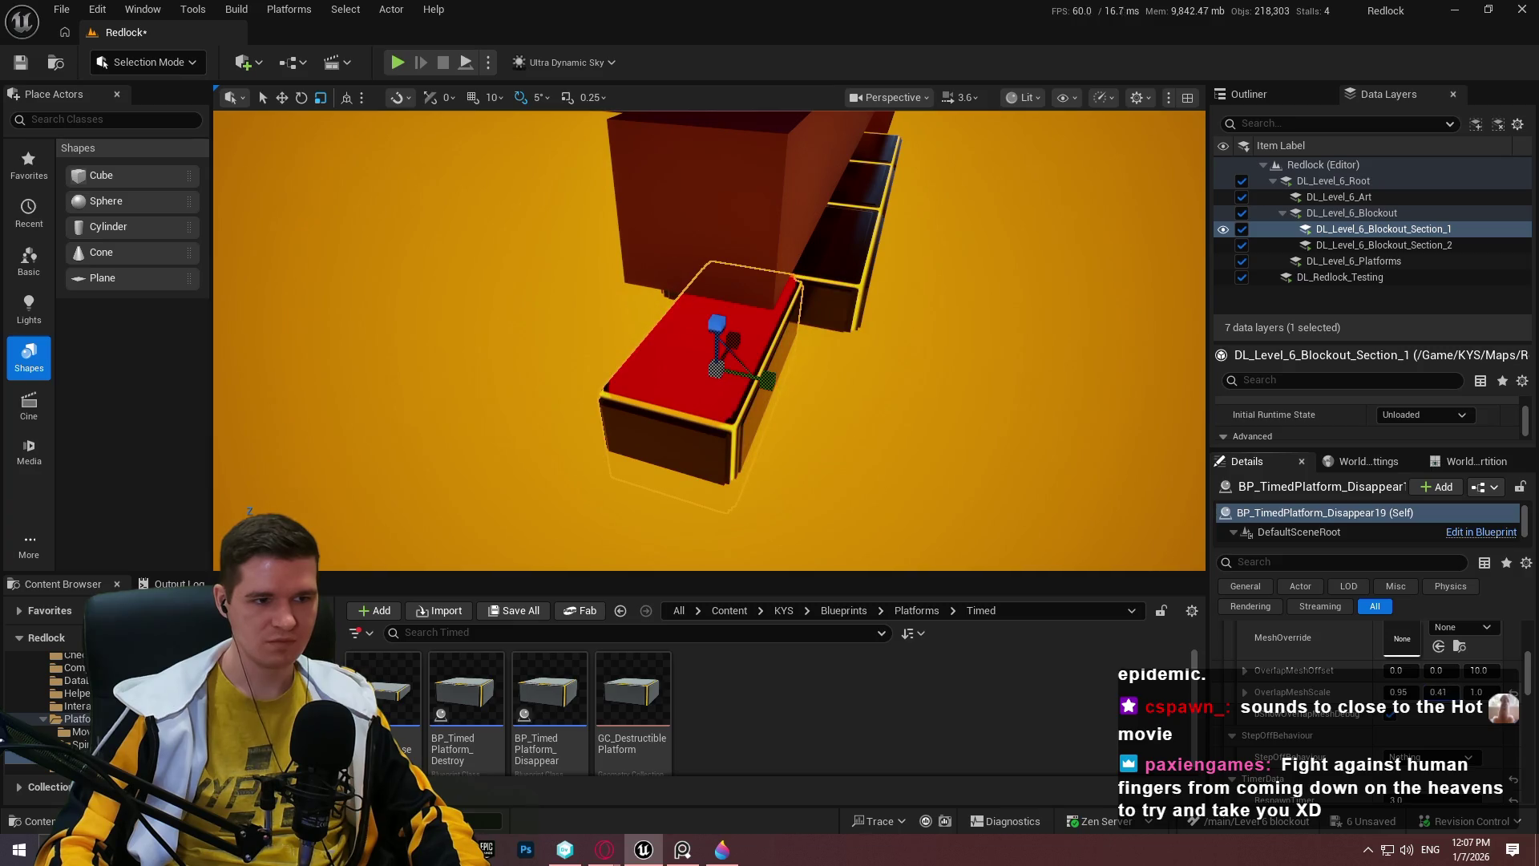
key(w)
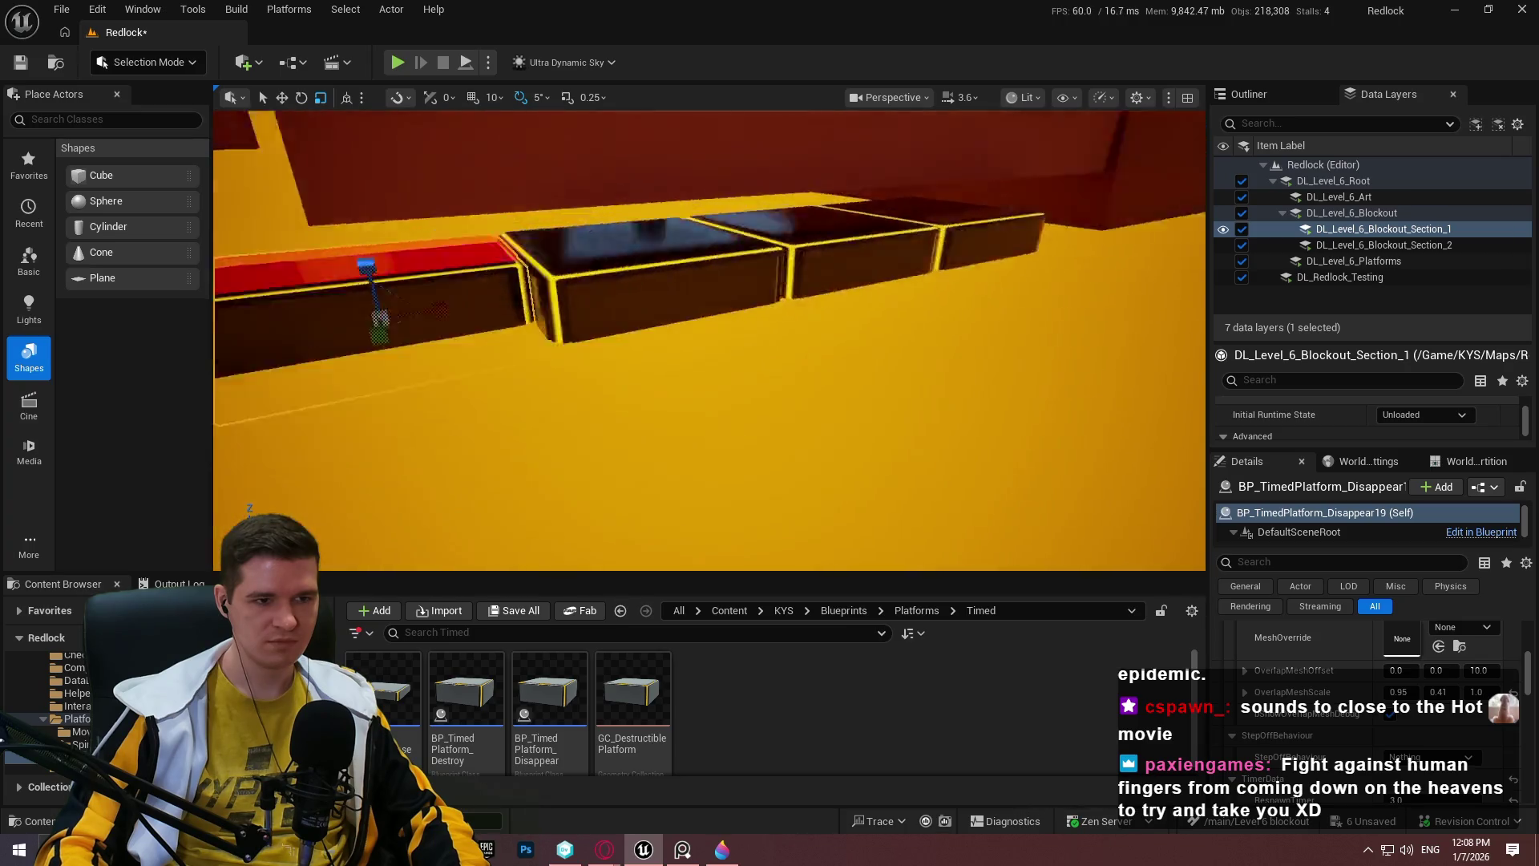
click(962, 340)
Raise beam Cube243 slightly and tilt it -10° about X.
key(Escape)
drag(1063, 337, 1038, 336)
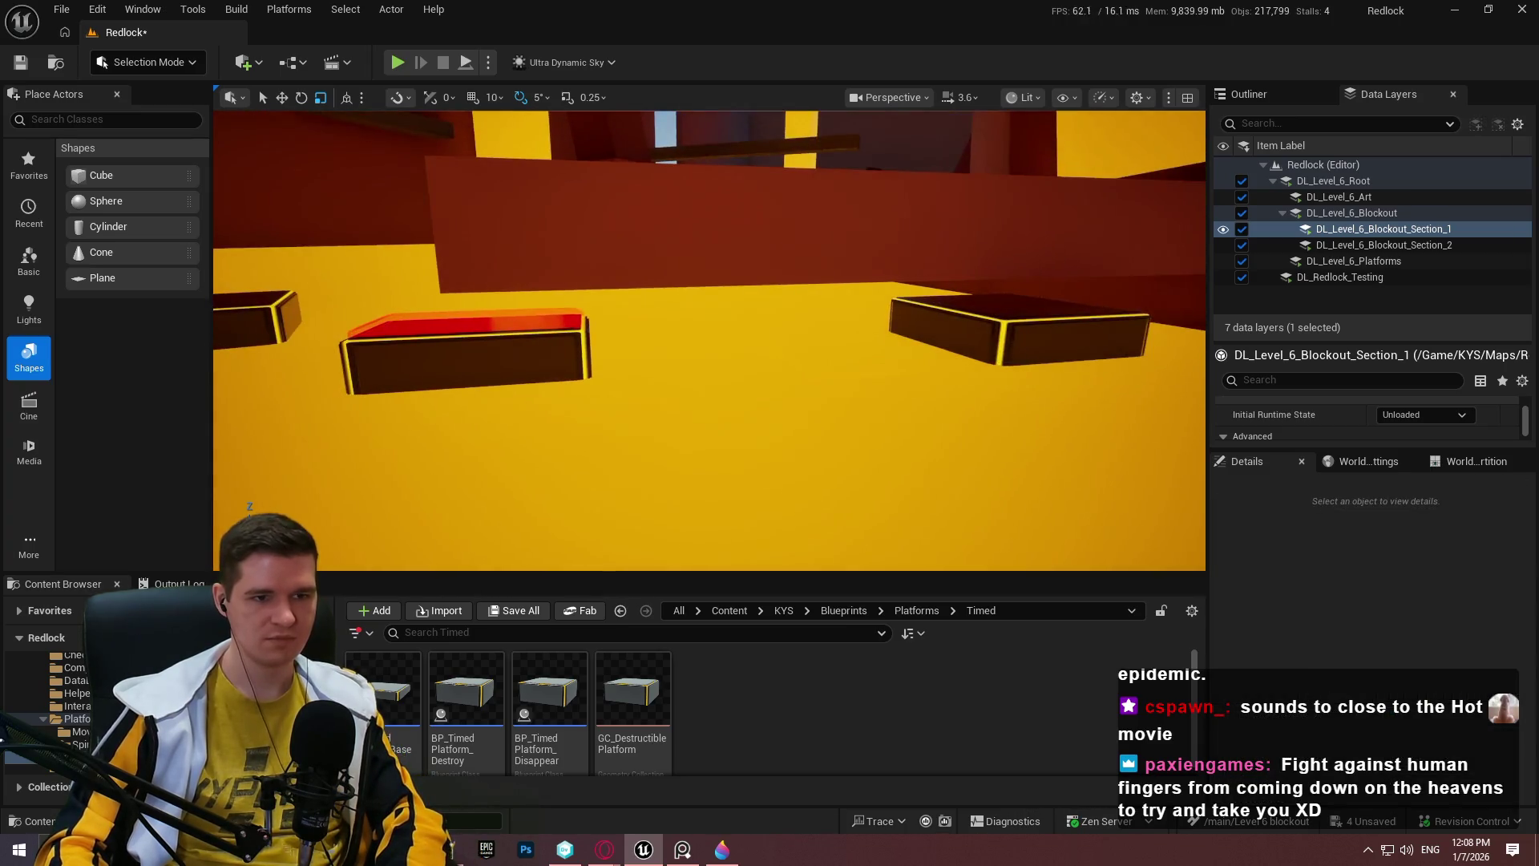
drag(612, 347, 565, 348)
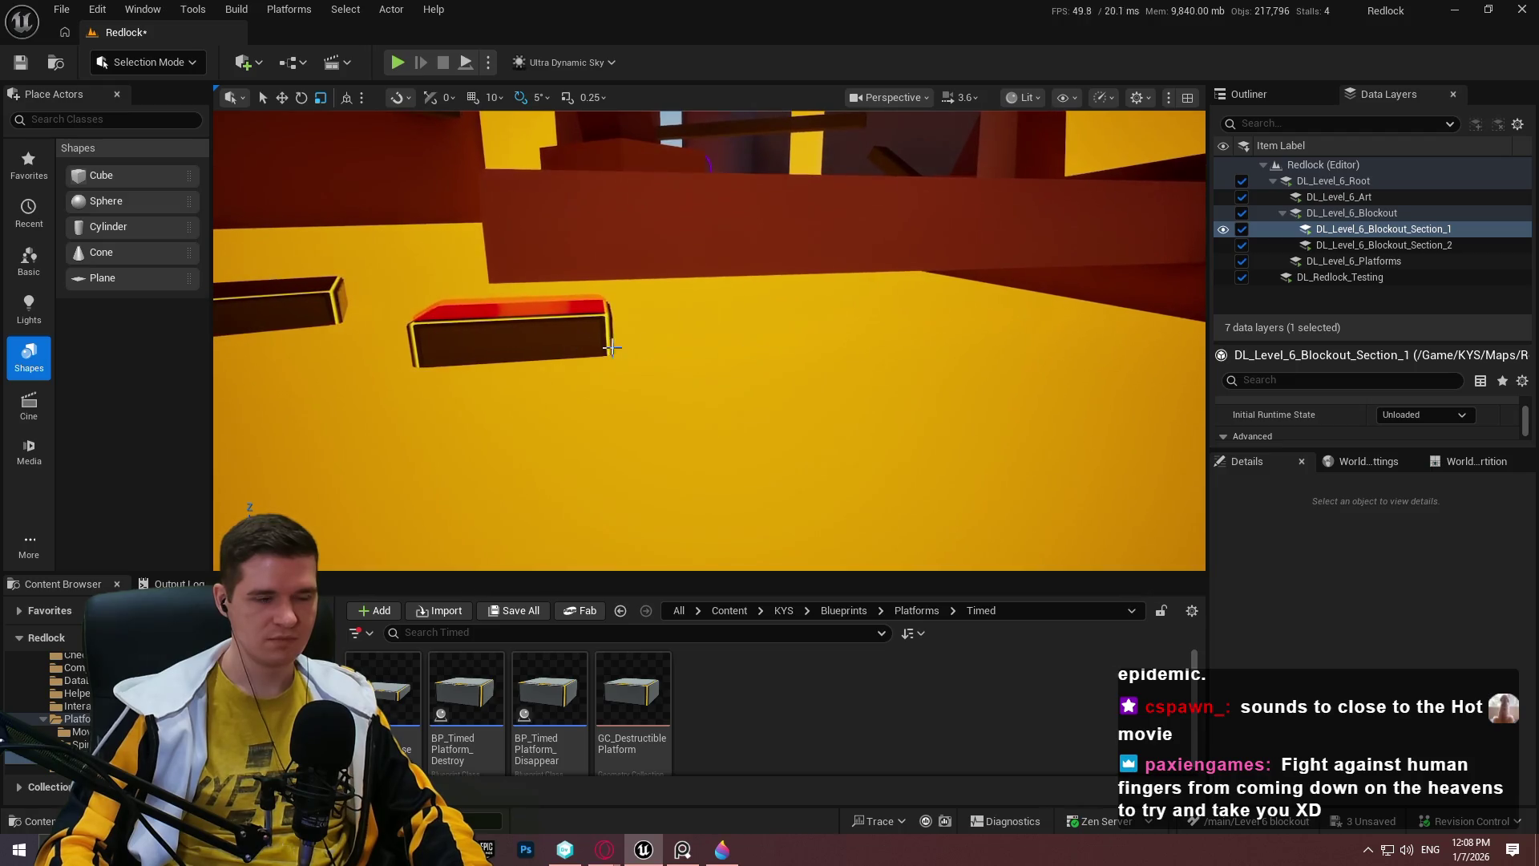
click(566, 337)
drag(666, 329, 610, 280)
click(610, 280)
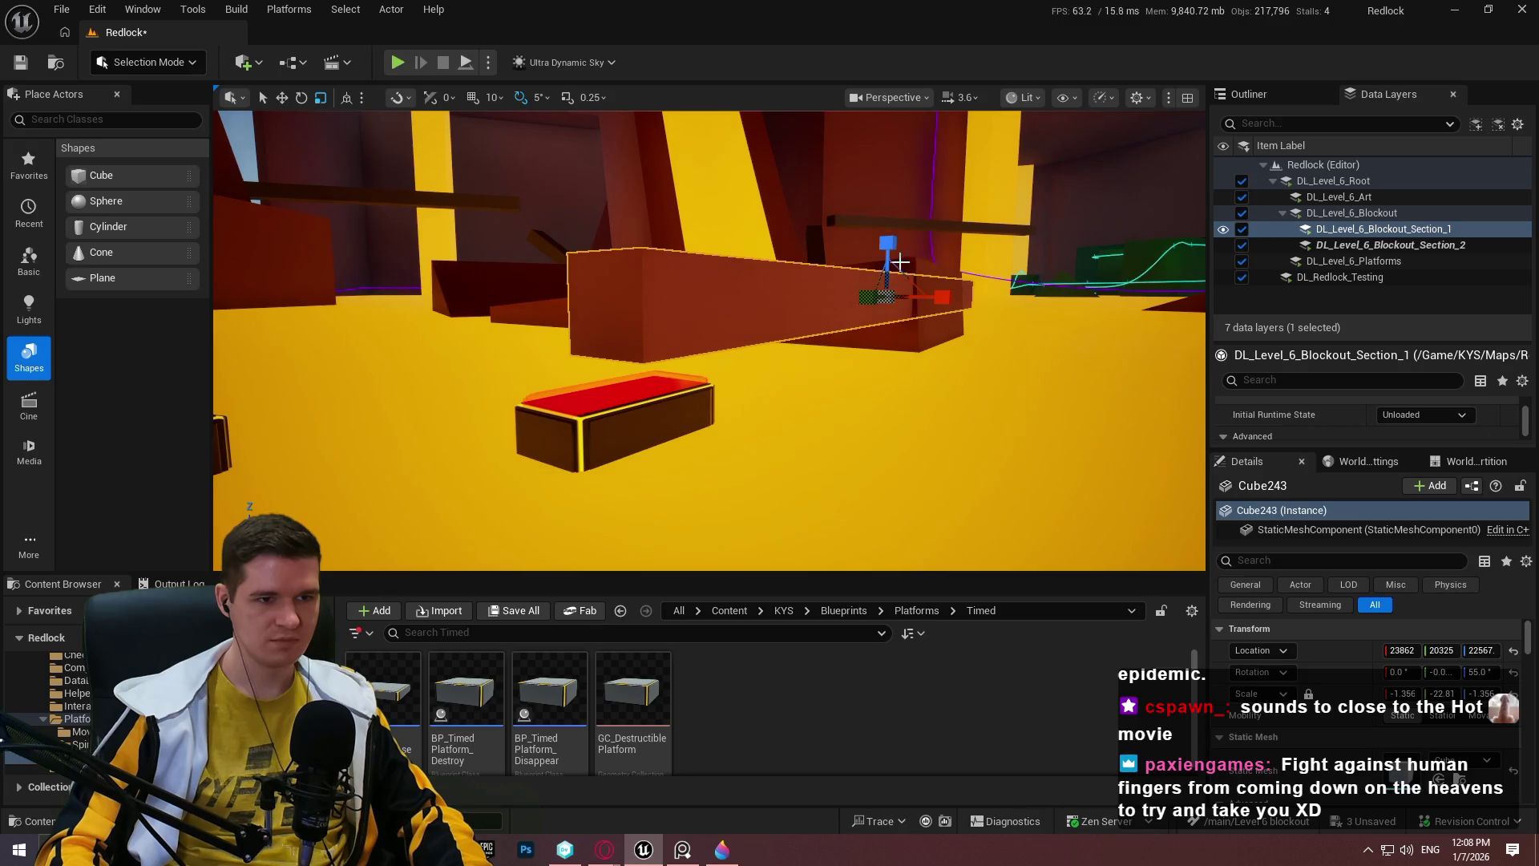
drag(892, 246, 897, 207)
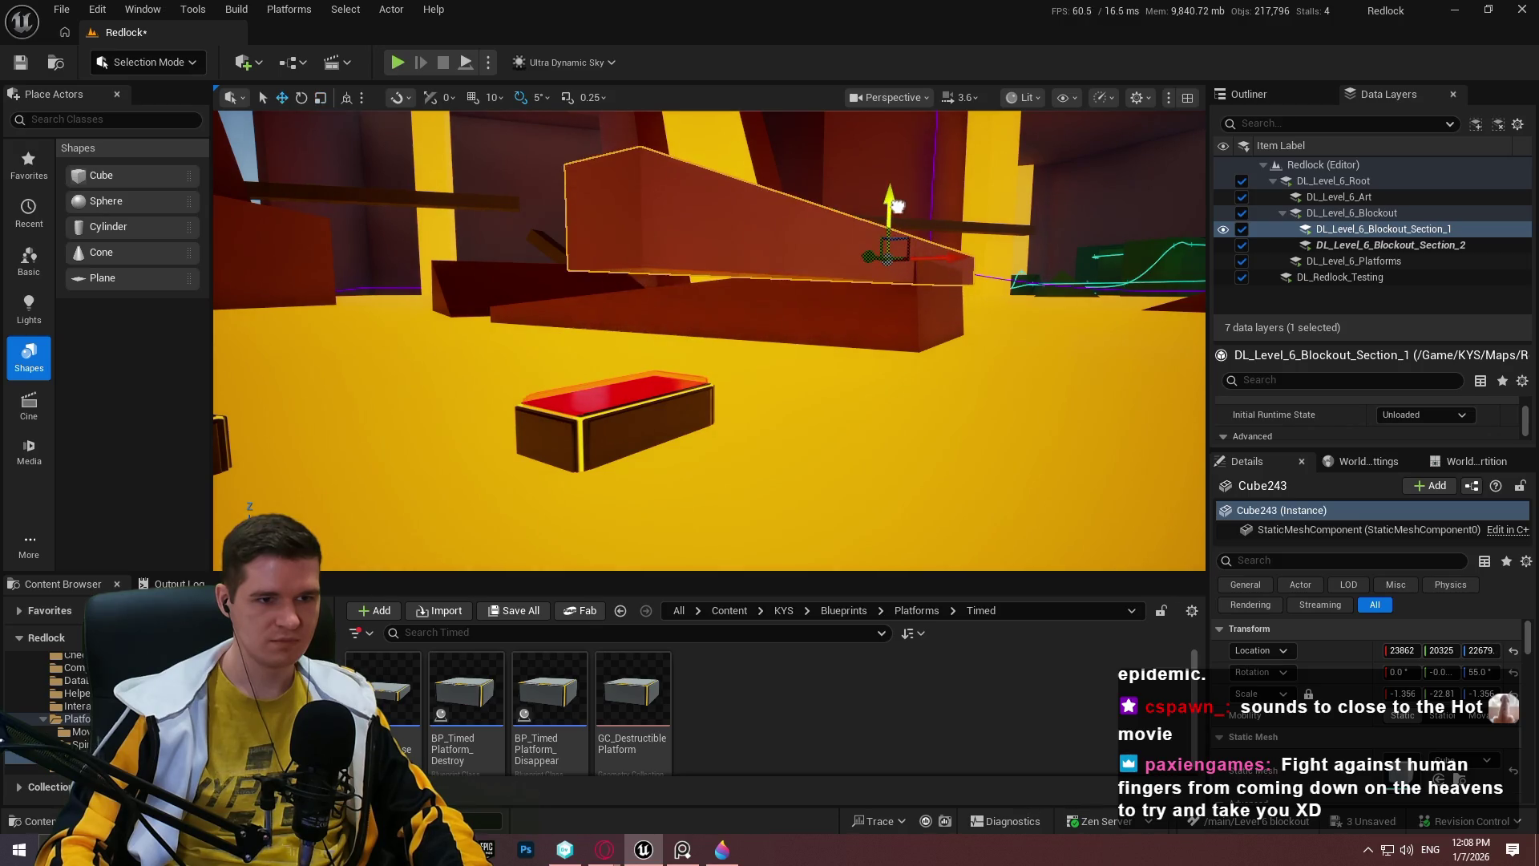
drag(863, 286, 866, 233)
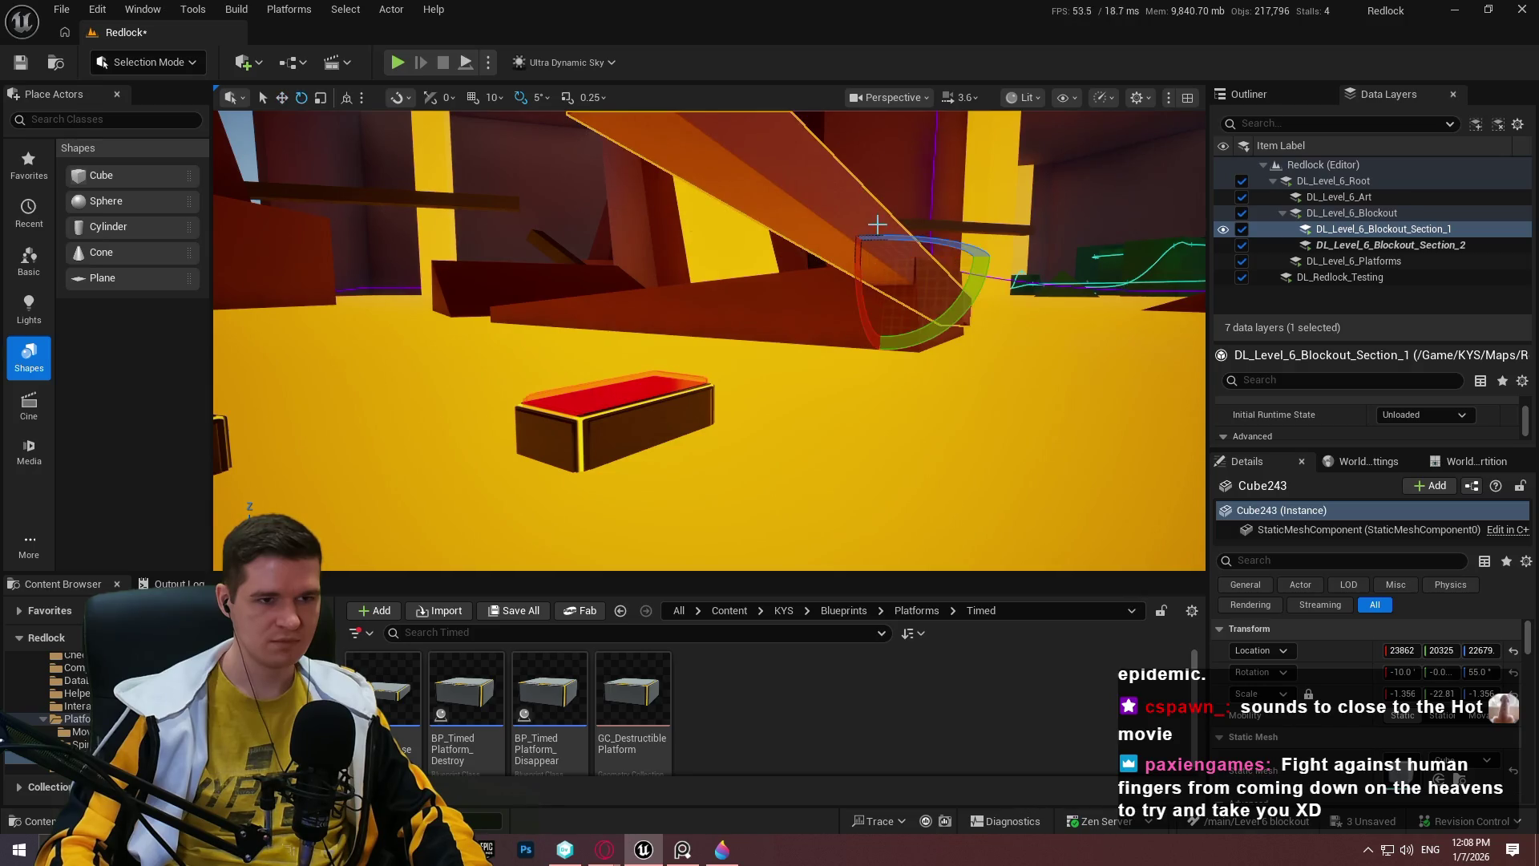
Shorten Cube243 from its left end, nudge it right, and duplicate it shifted left.
click(801, 284)
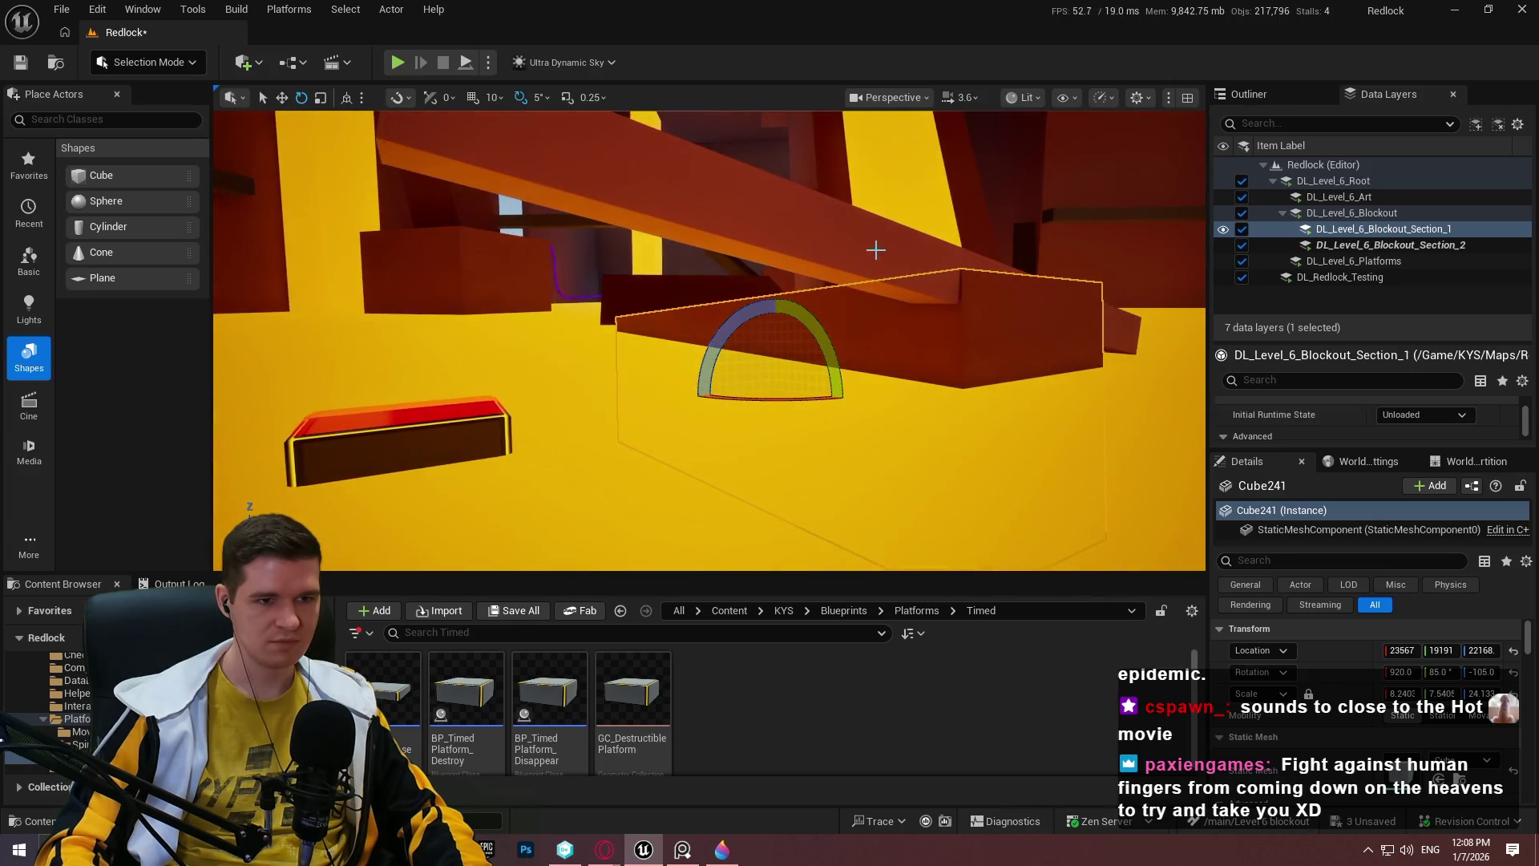
click(875, 250)
mouse_move(957, 261)
mouse_down()
mouse_move(980, 263)
mouse_move(772, 247)
mouse_move(720, 212)
mouse_move(759, 213)
mouse_up()
key(w)
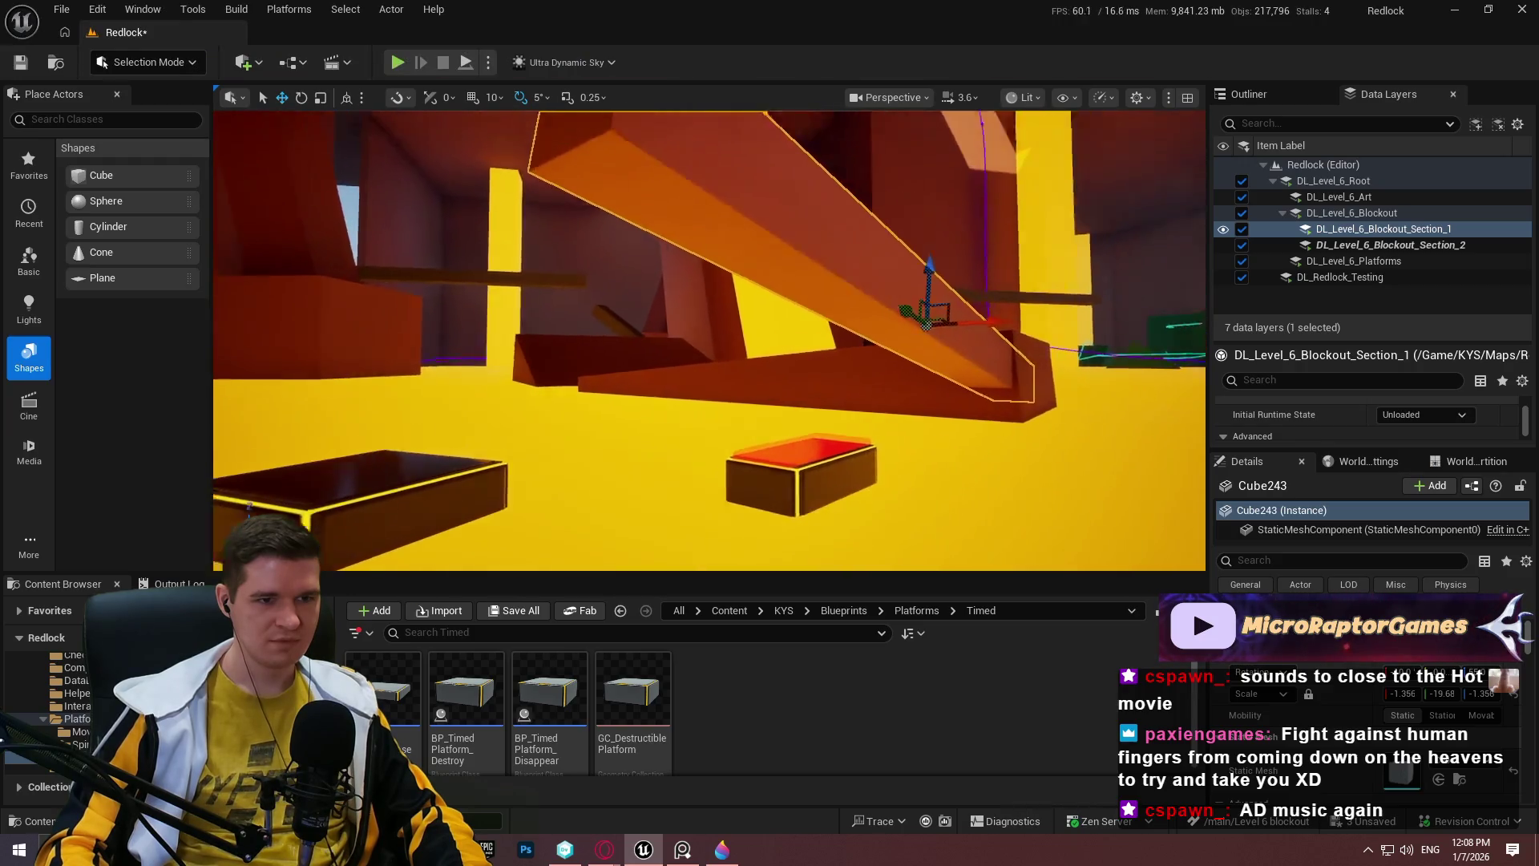
drag(928, 325, 933, 326)
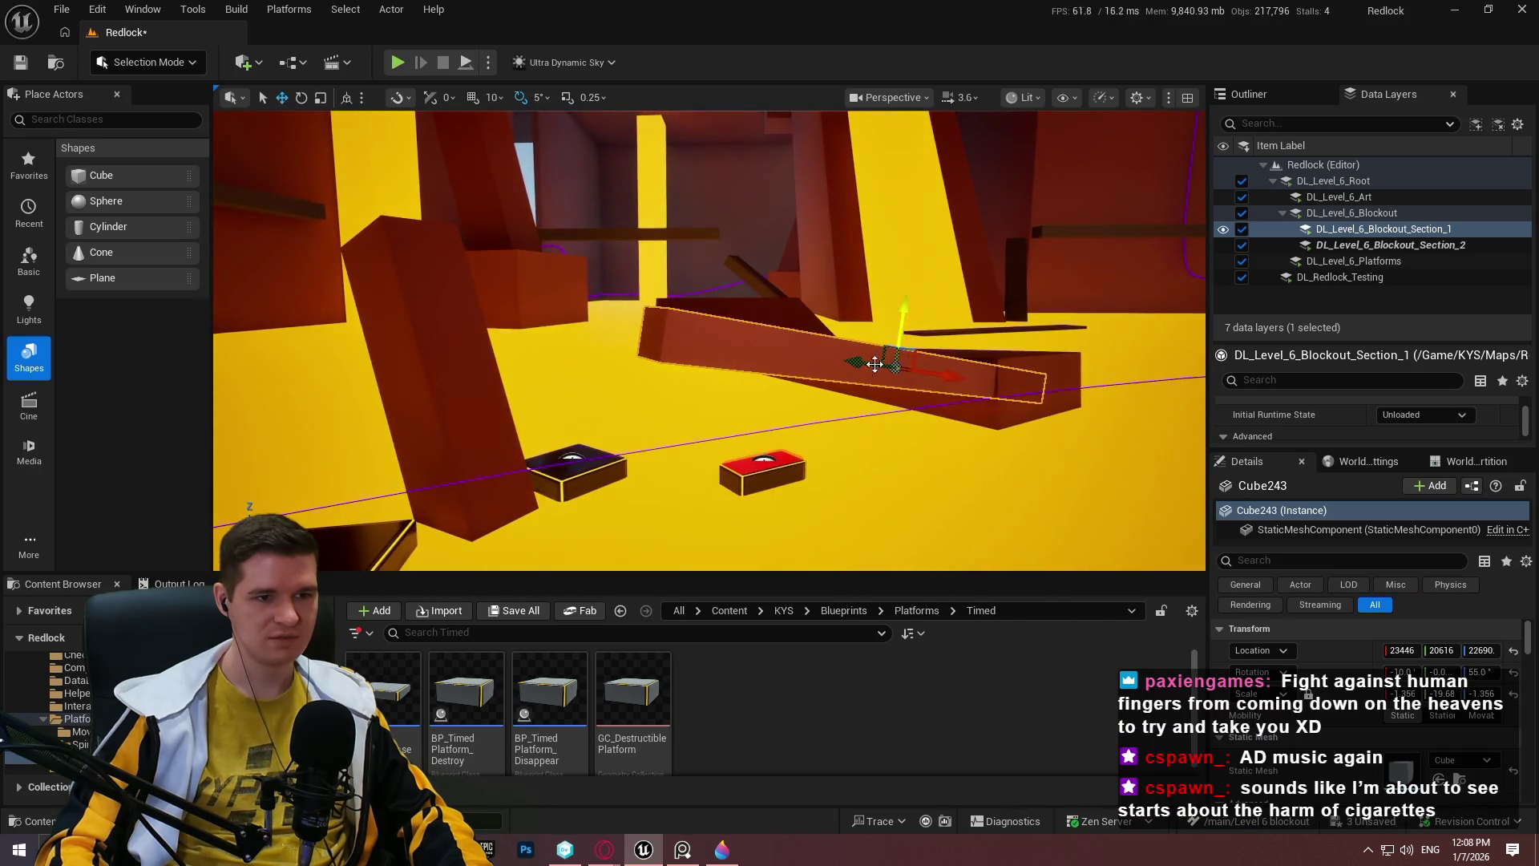
drag(866, 359, 788, 337)
Angle the copied beam into a steep diagonal, shorten it and raise it up-left.
drag(705, 262, 674, 245)
mouse_move(718, 342)
mouse_down()
mouse_move(687, 326)
mouse_move(597, 200)
mouse_up()
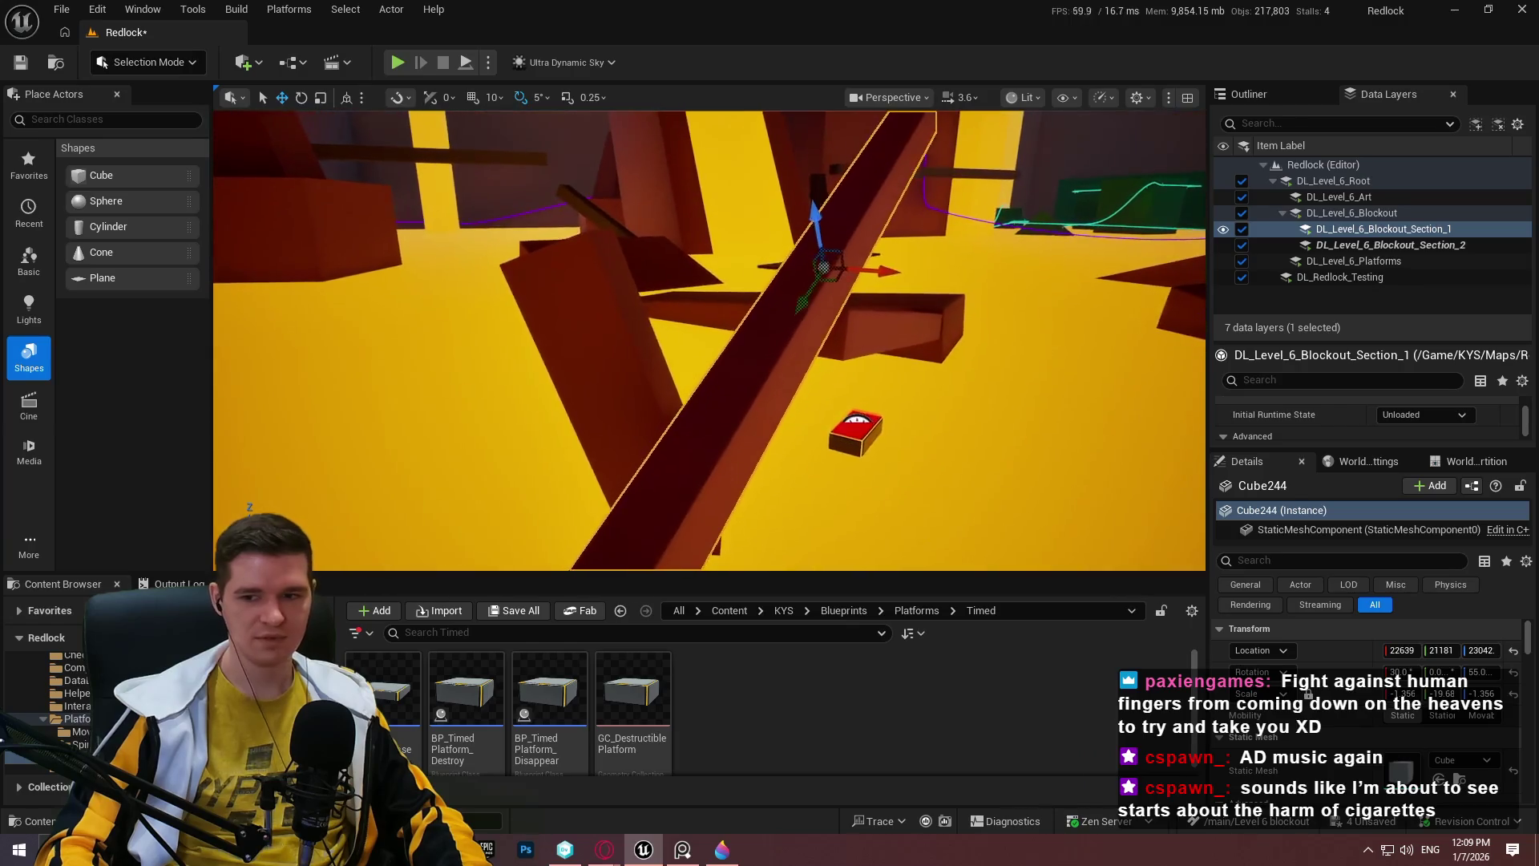
key(e)
mouse_move(674, 276)
mouse_down()
mouse_move(705, 298)
mouse_move(647, 315)
mouse_up()
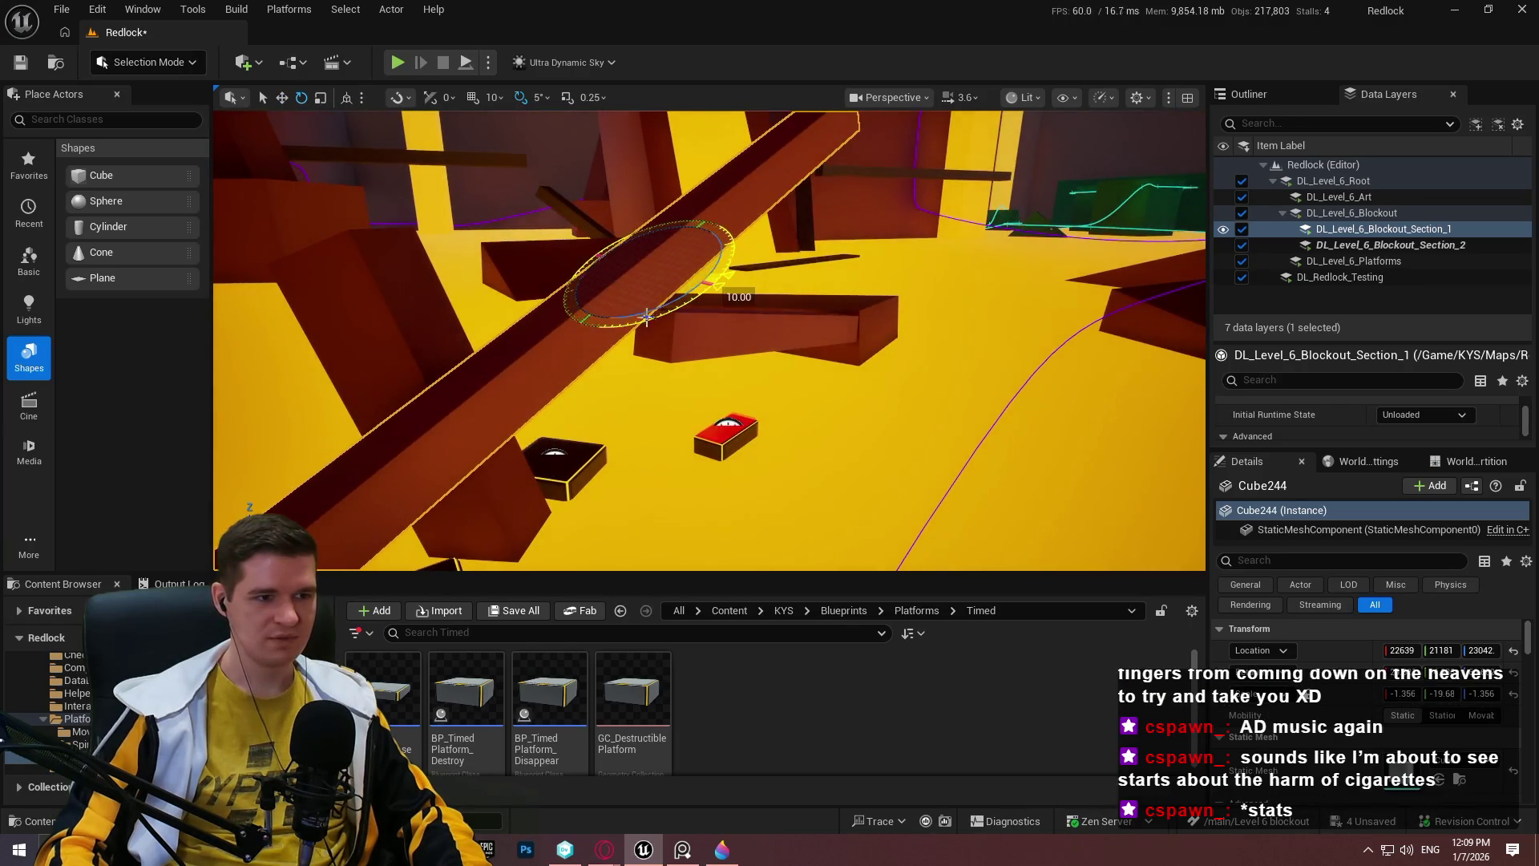
mouse_move(632, 230)
mouse_down()
mouse_move(691, 359)
mouse_move(621, 325)
mouse_move(696, 335)
mouse_up()
key(f)
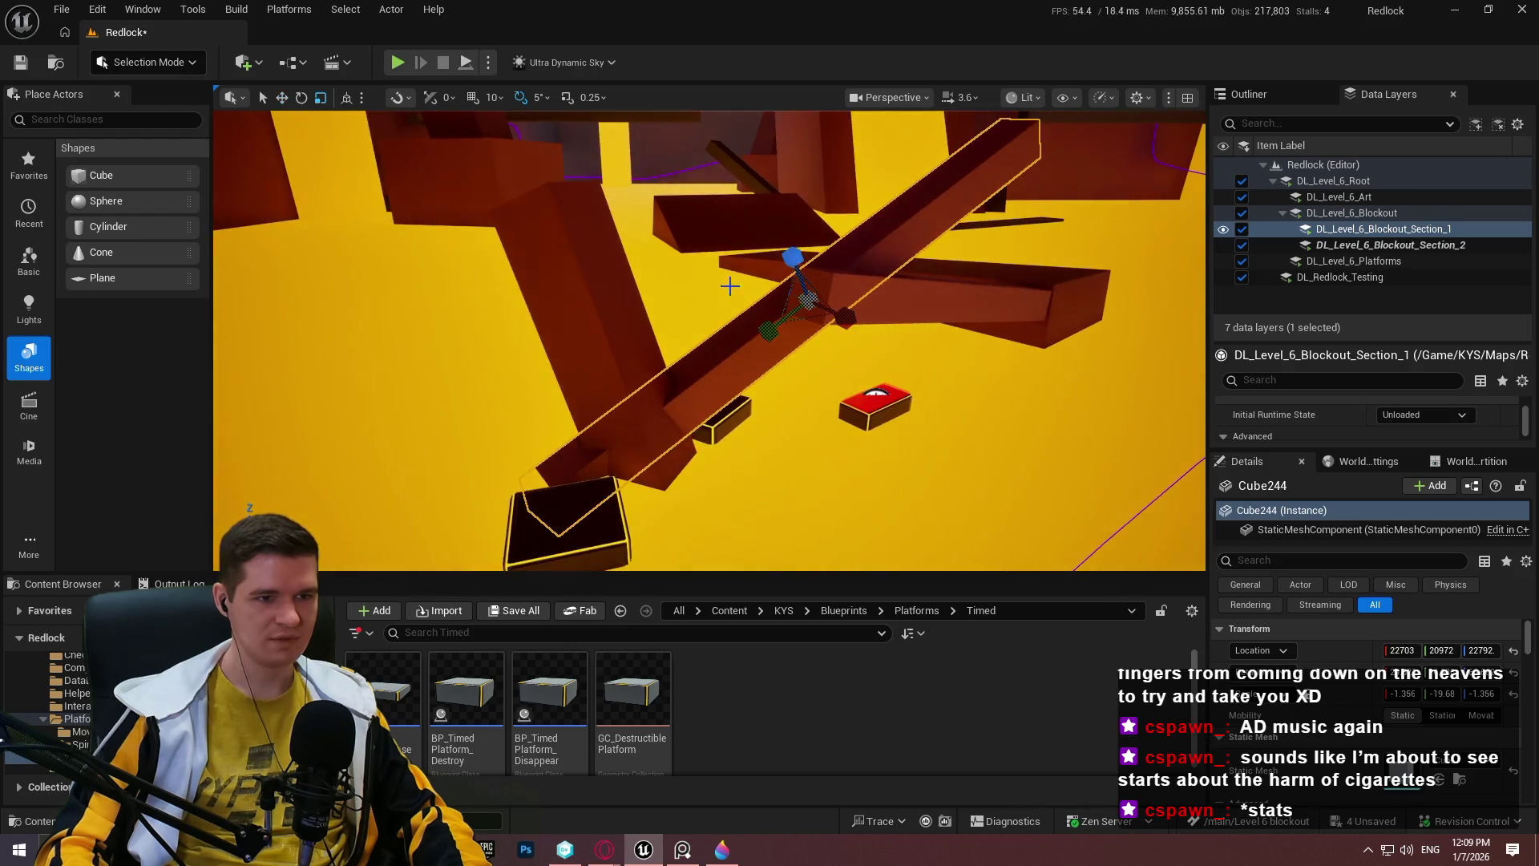
drag(1442, 693, 1411, 694)
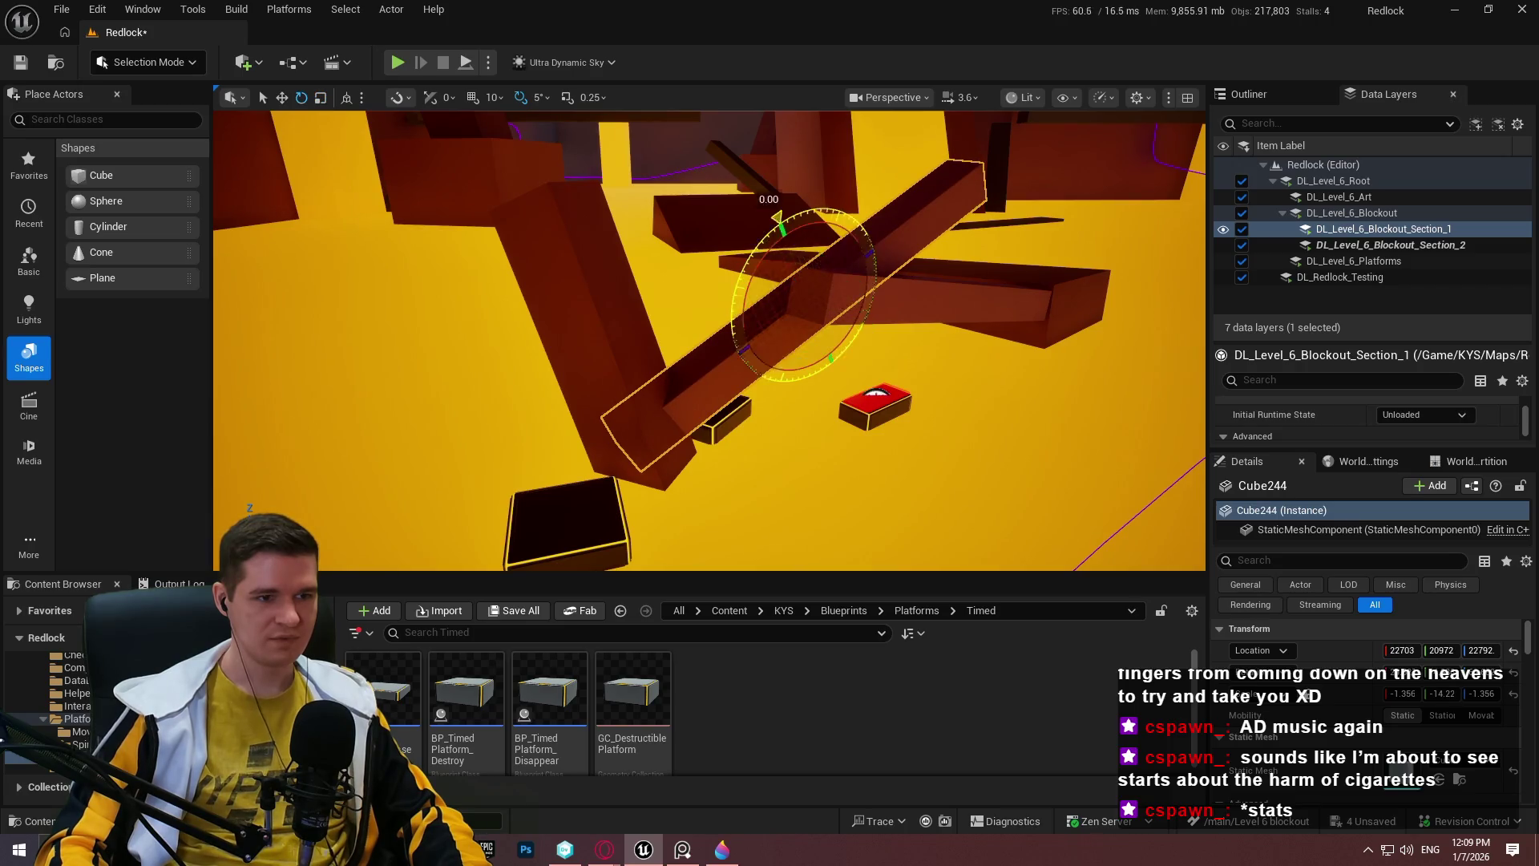
drag(776, 218, 764, 230)
mouse_move(789, 295)
mouse_down()
mouse_move(722, 258)
mouse_move(793, 232)
mouse_move(782, 261)
mouse_move(797, 253)
mouse_up()
Rotate the beam -20° and fine-tune Cube243's position just beyond the red platform.
mouse_move(997, 148)
mouse_down()
mouse_move(986, 156)
mouse_move(983, 139)
mouse_up()
key(e)
drag(930, 268, 896, 282)
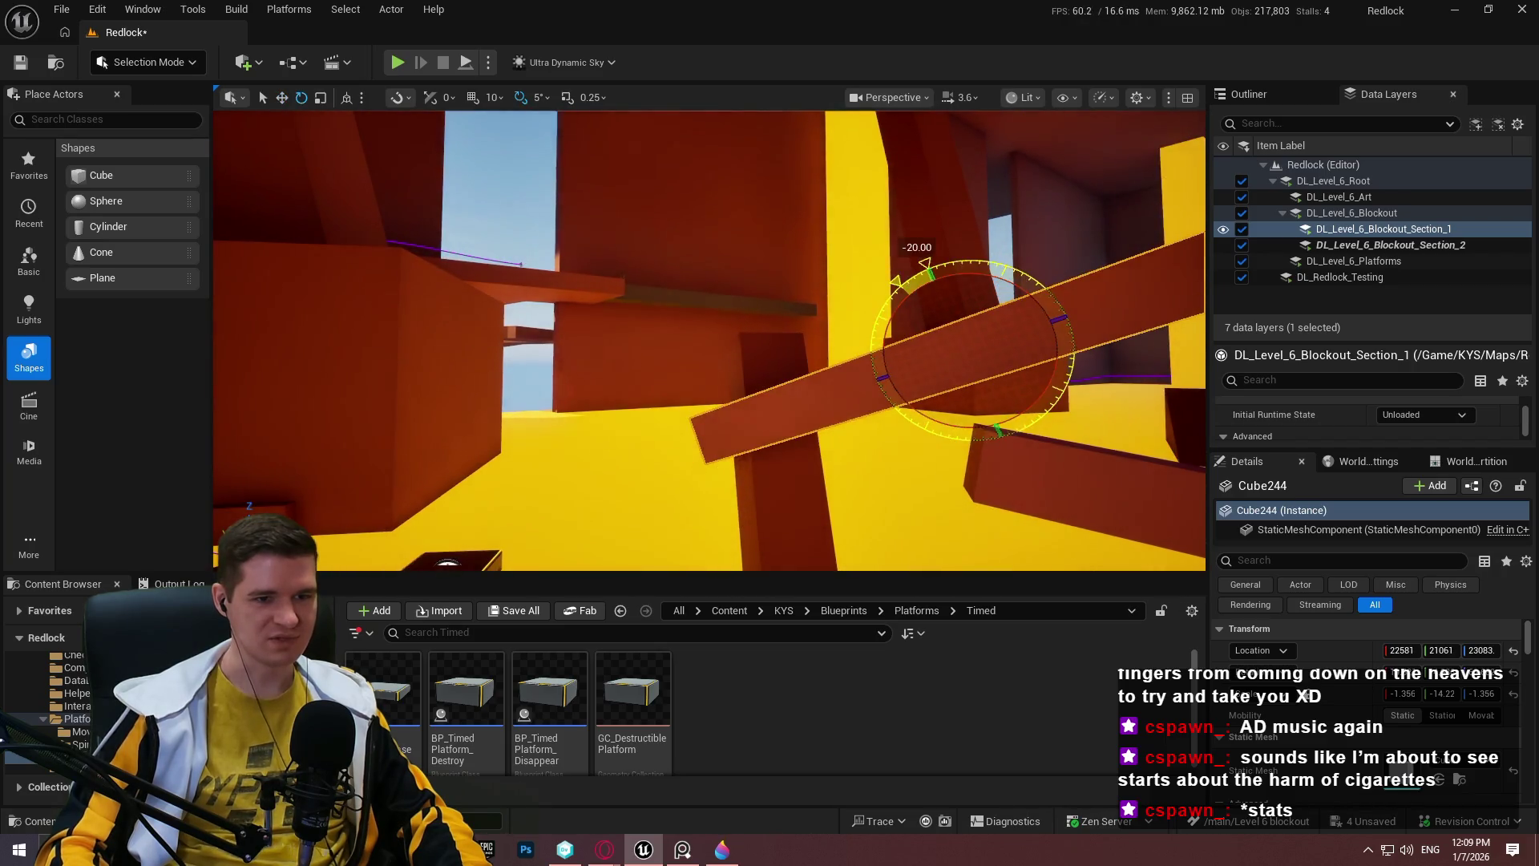
key(w)
mouse_move(694, 222)
mouse_down()
mouse_move(697, 179)
mouse_move(856, 149)
mouse_move(786, 166)
mouse_move(851, 211)
mouse_move(804, 206)
mouse_move(811, 227)
mouse_move(761, 183)
mouse_move(857, 183)
mouse_move(911, 291)
mouse_move(1014, 258)
mouse_move(687, 310)
mouse_move(754, 267)
mouse_move(790, 310)
mouse_move(742, 341)
mouse_up()
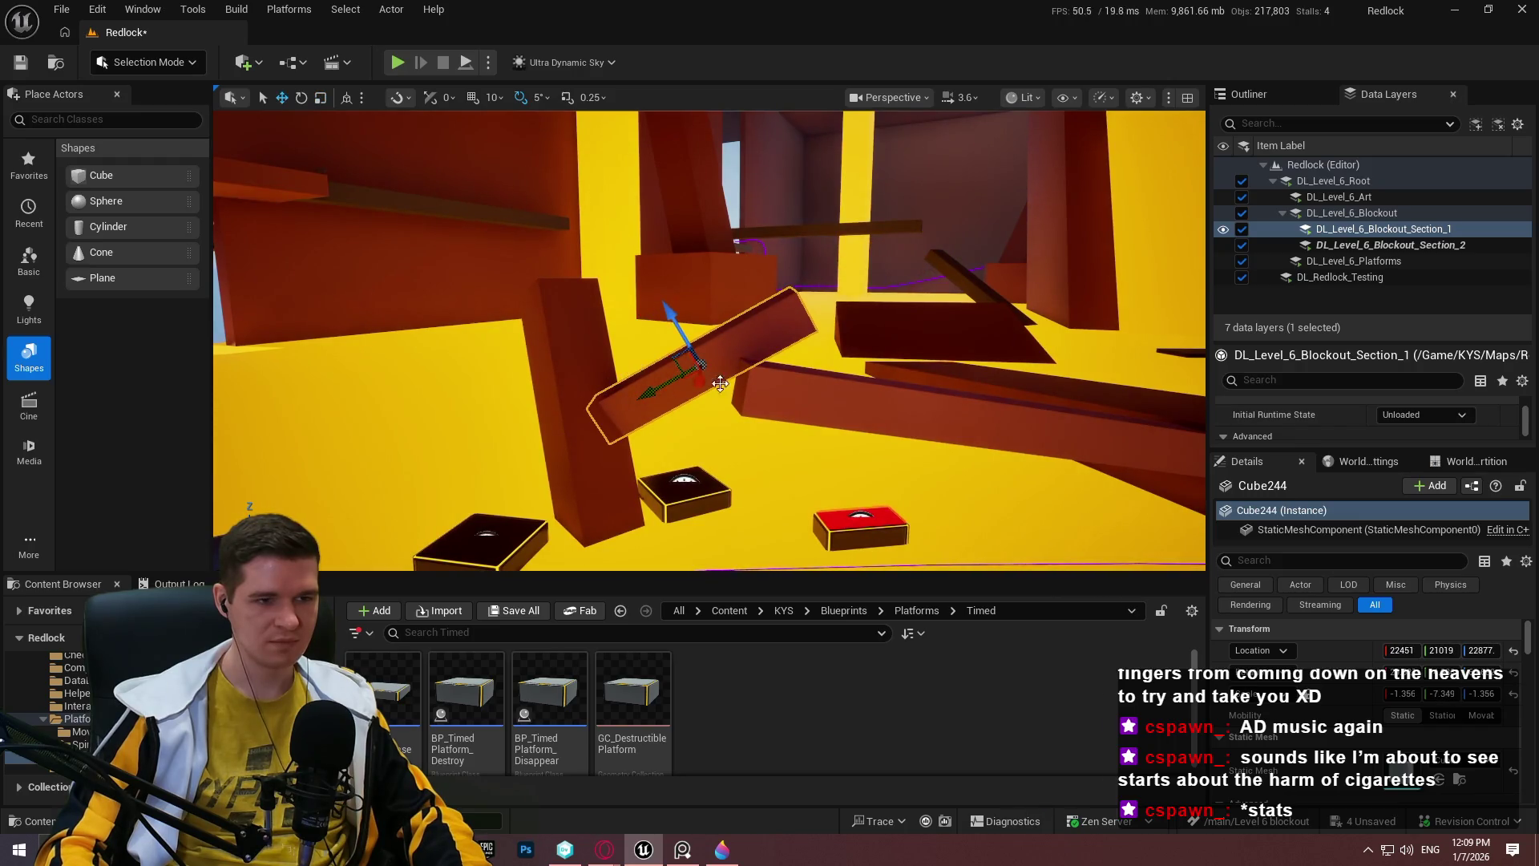
drag(816, 390, 834, 379)
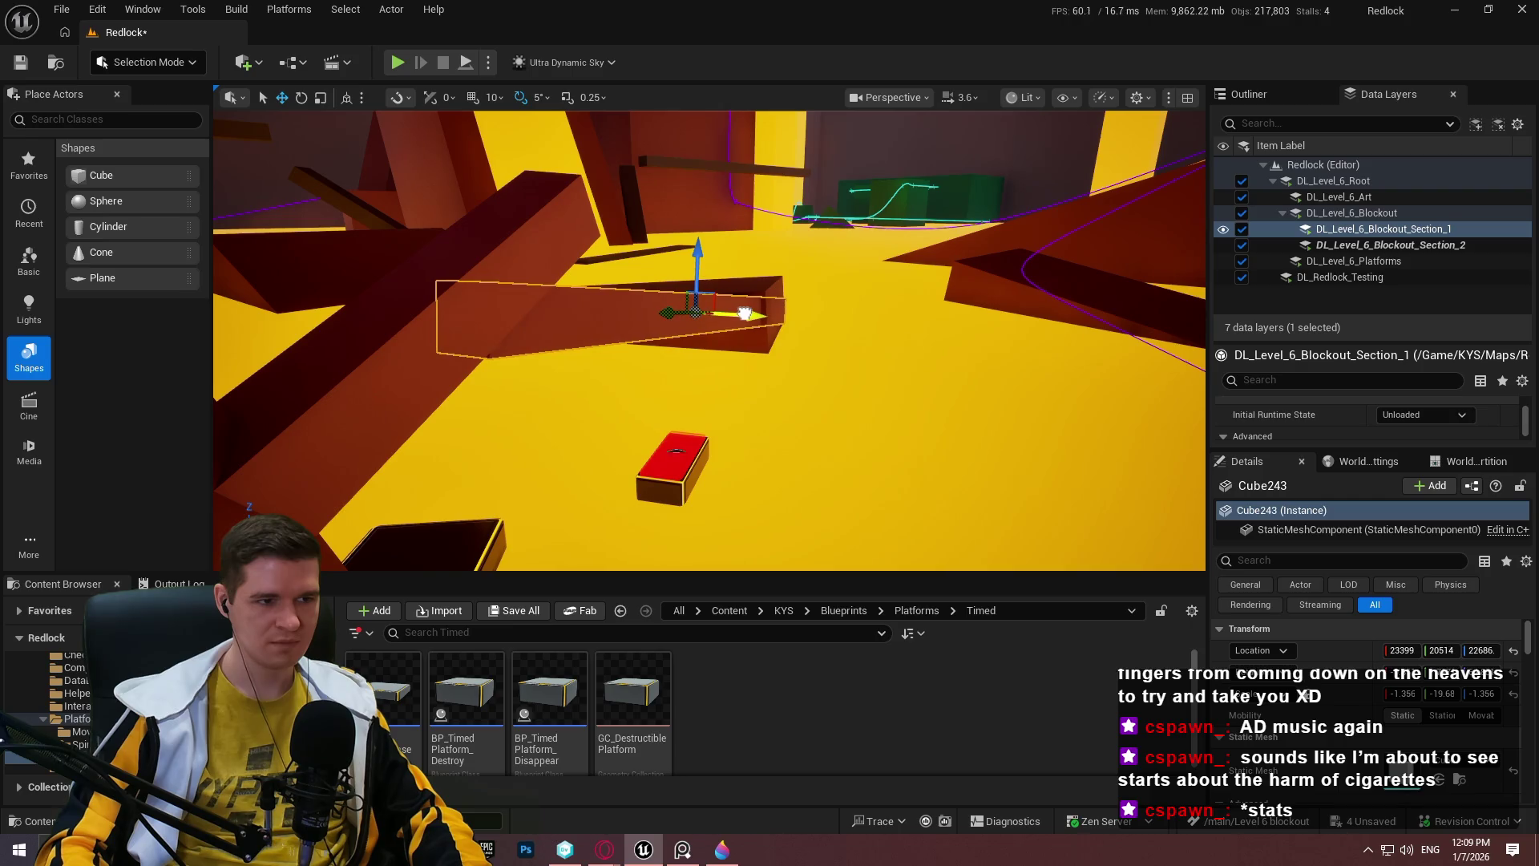
drag(745, 314, 764, 322)
drag(962, 373, 895, 377)
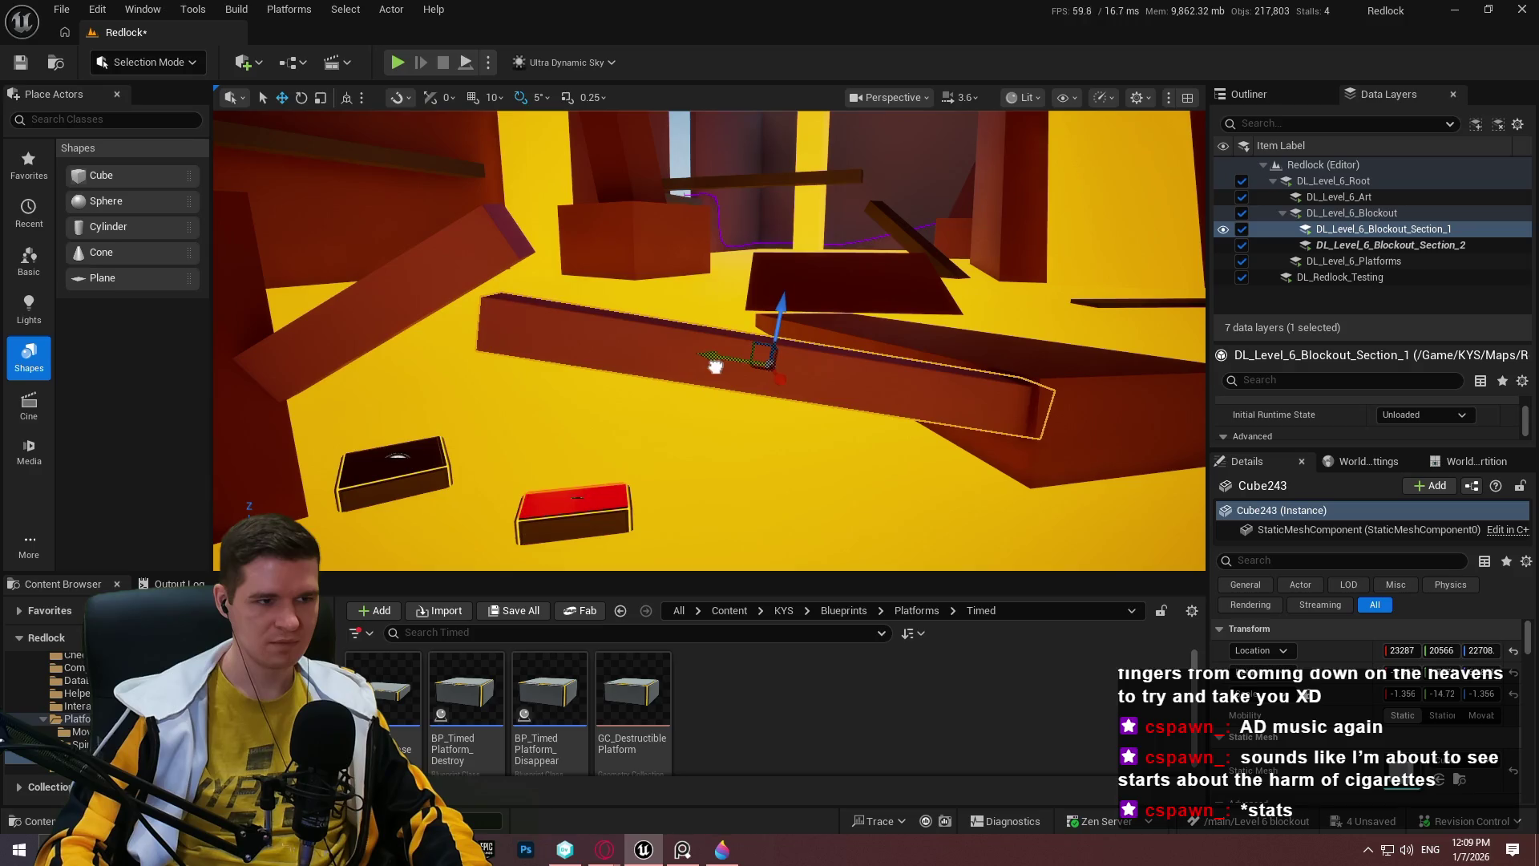
drag(895, 376, 802, 319)
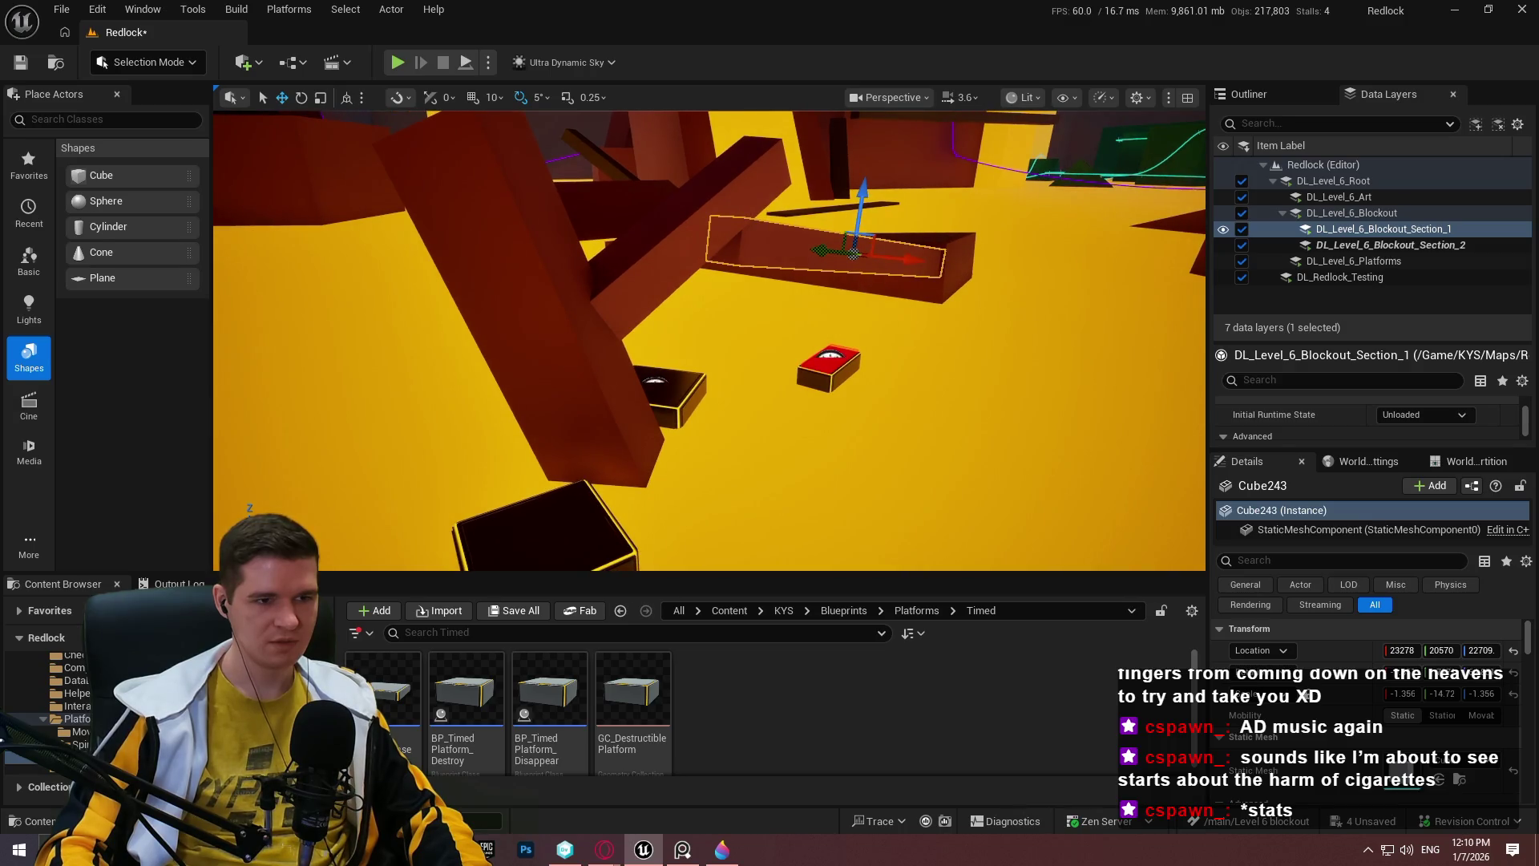
drag(633, 456, 608, 507)
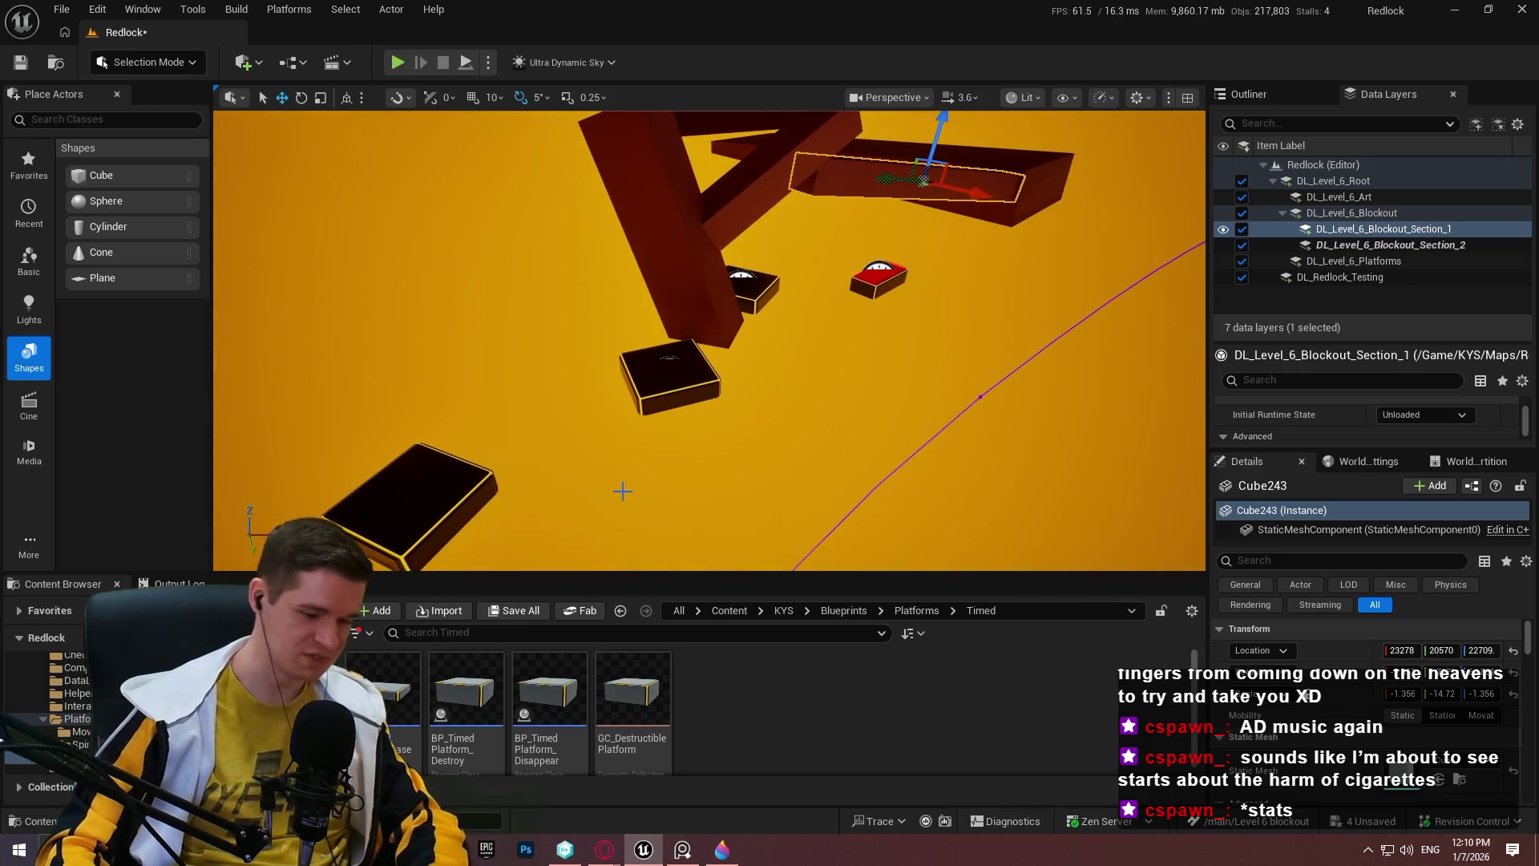
right_click(614, 443)
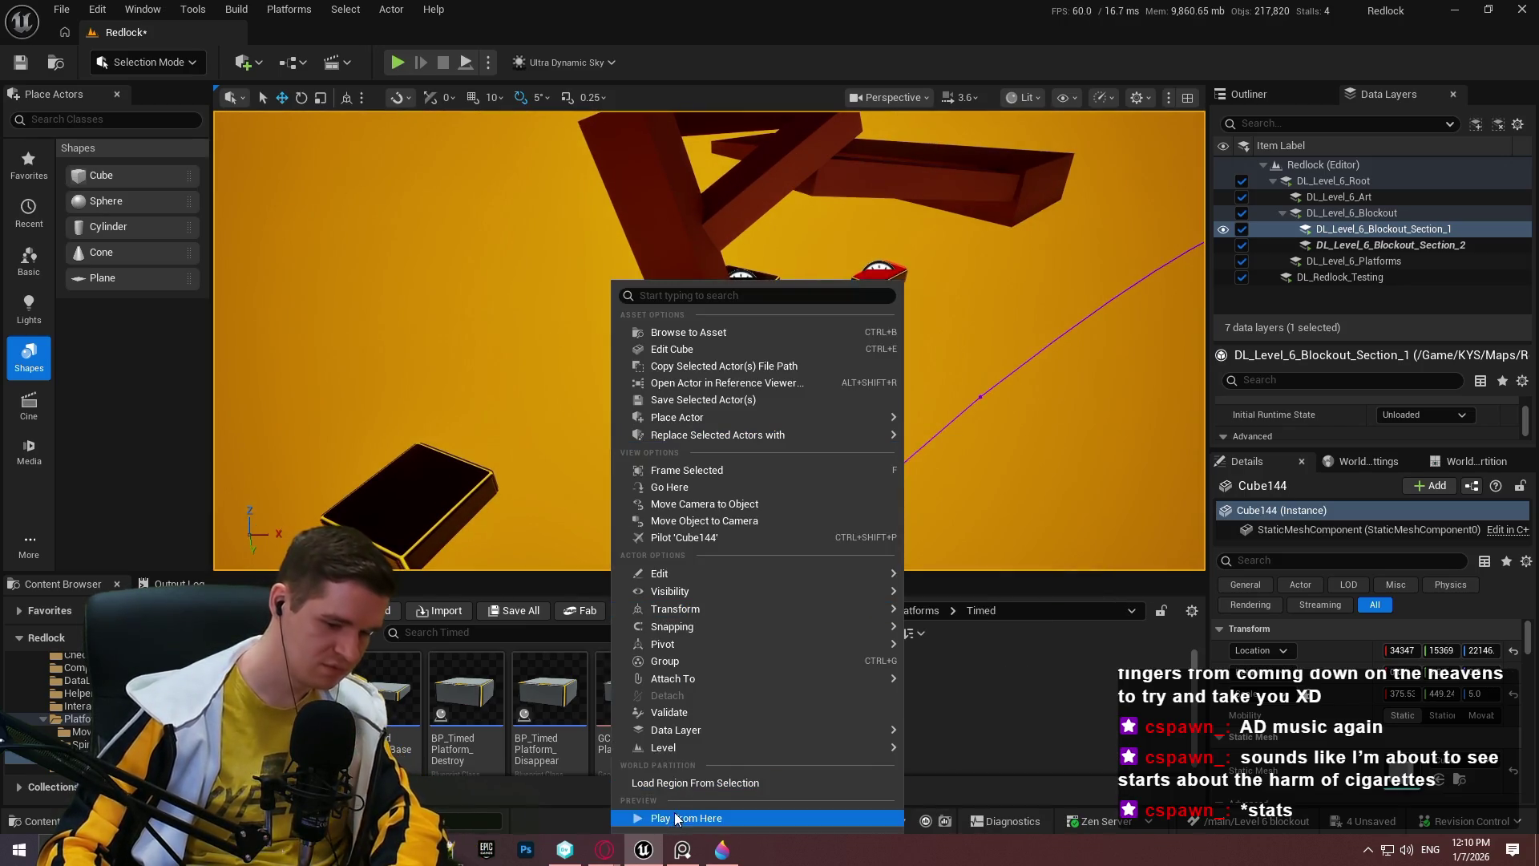
Play From Here beside the small boxes, jump across them, then stop the session.
click(672, 820)
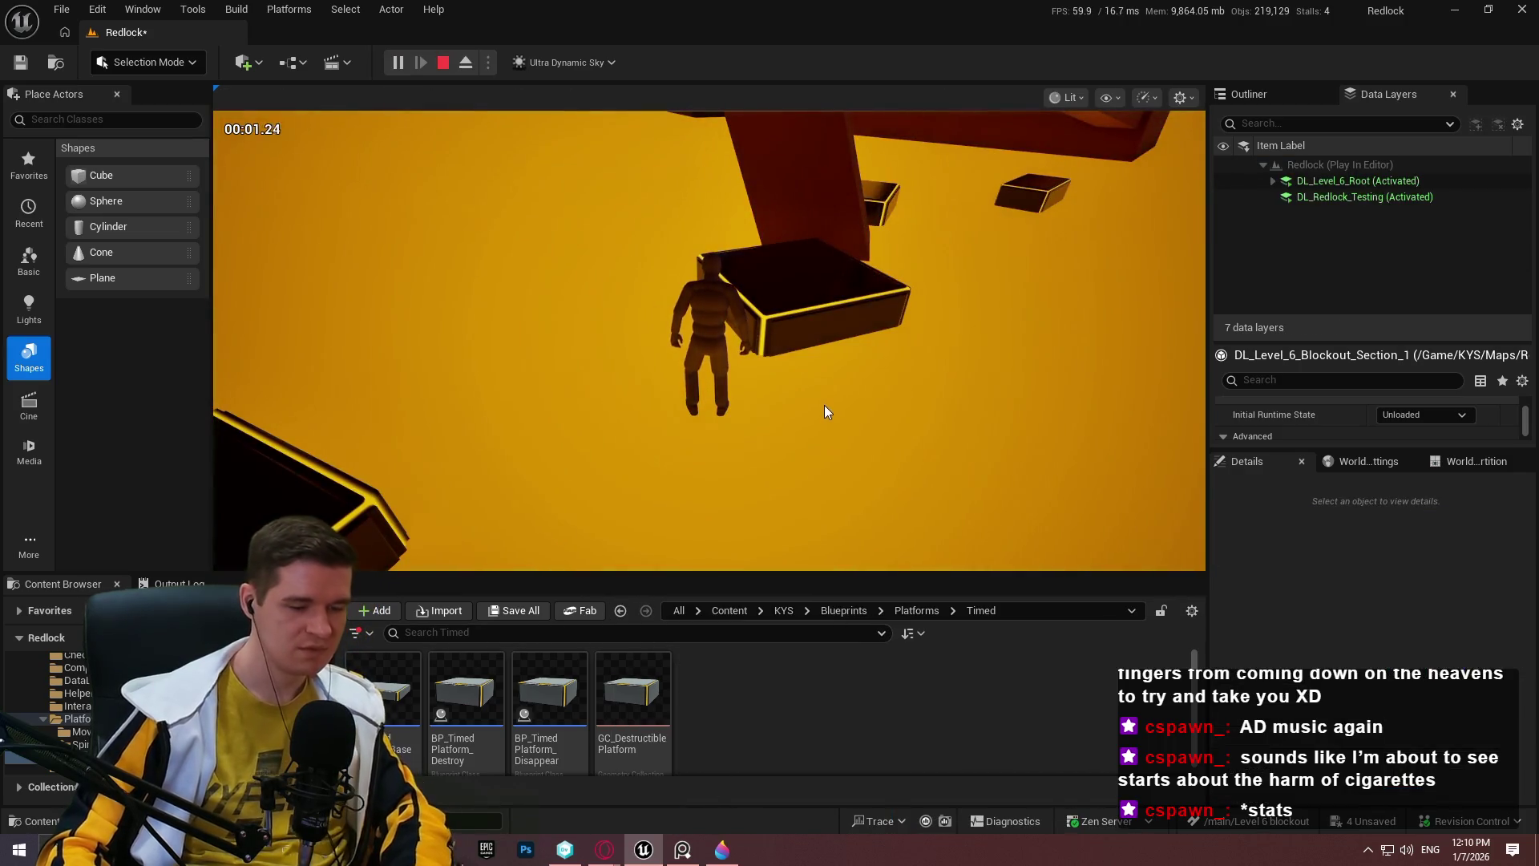
click(815, 374)
key(F11)
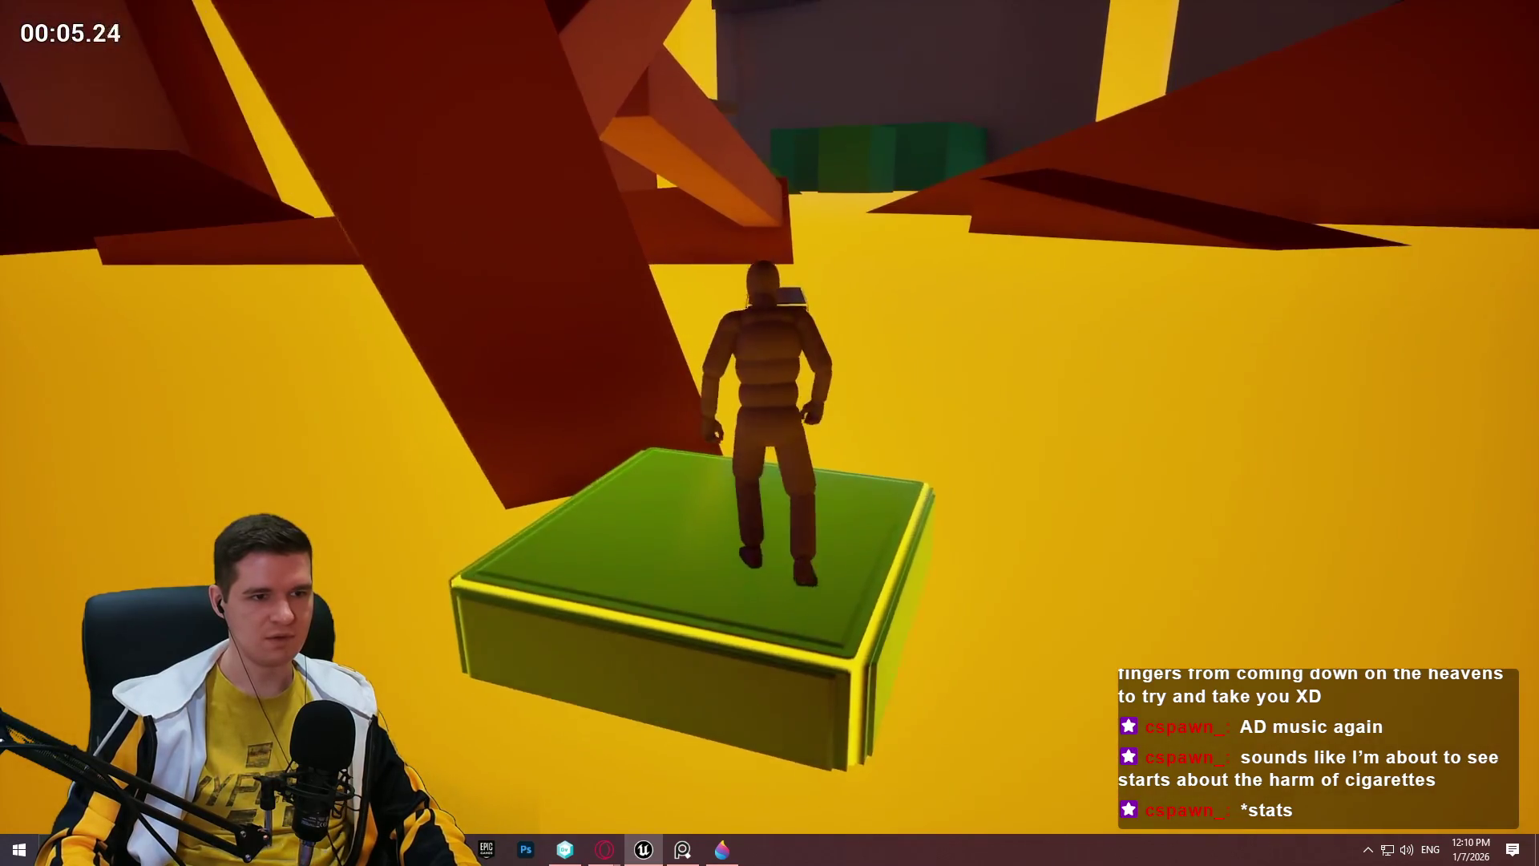
key(w)
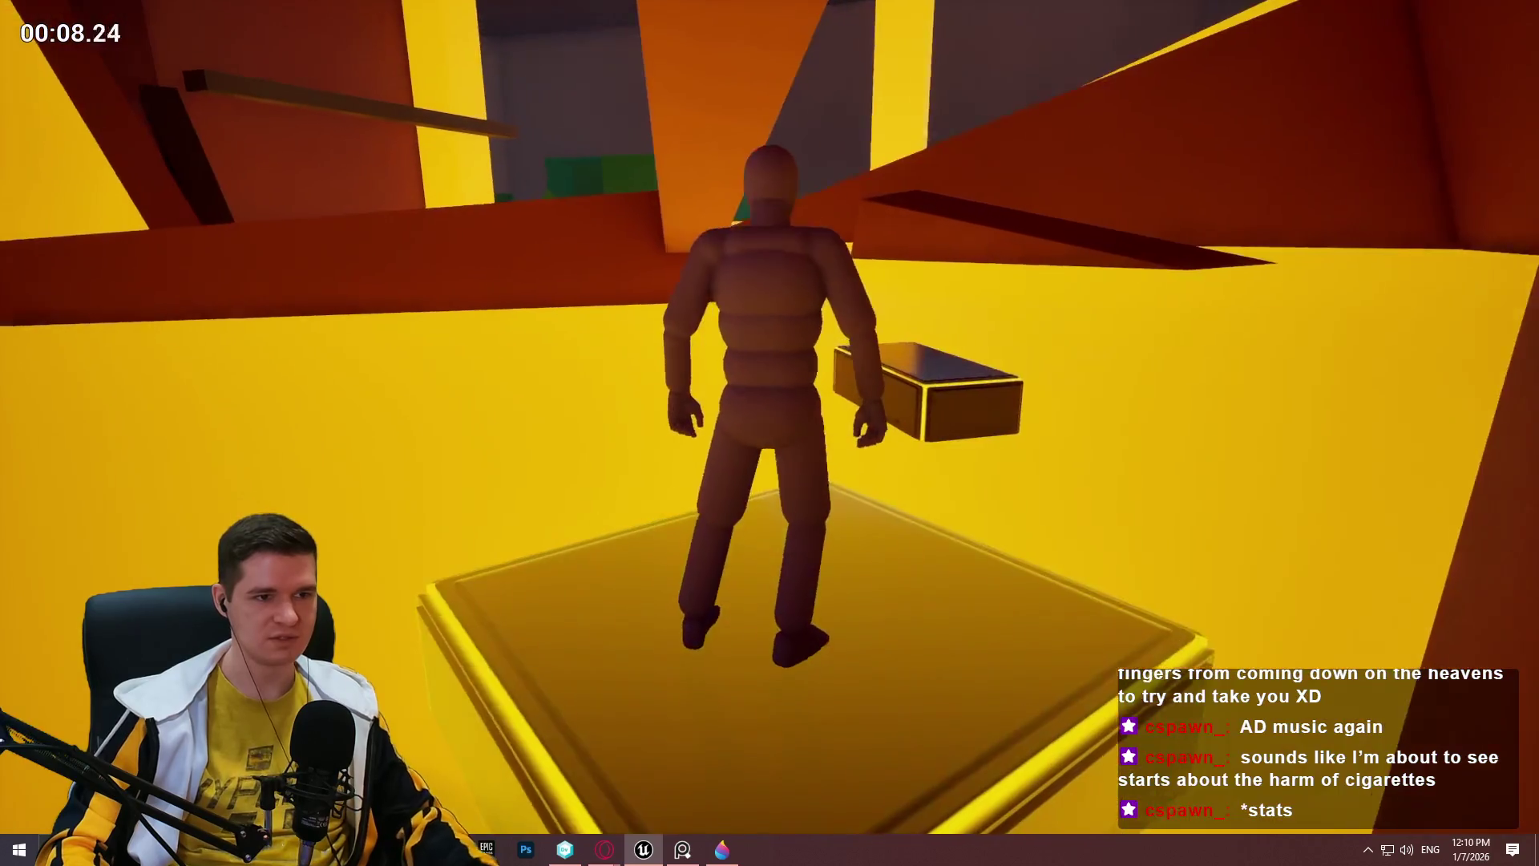
key(Escape)
click(962, 367)
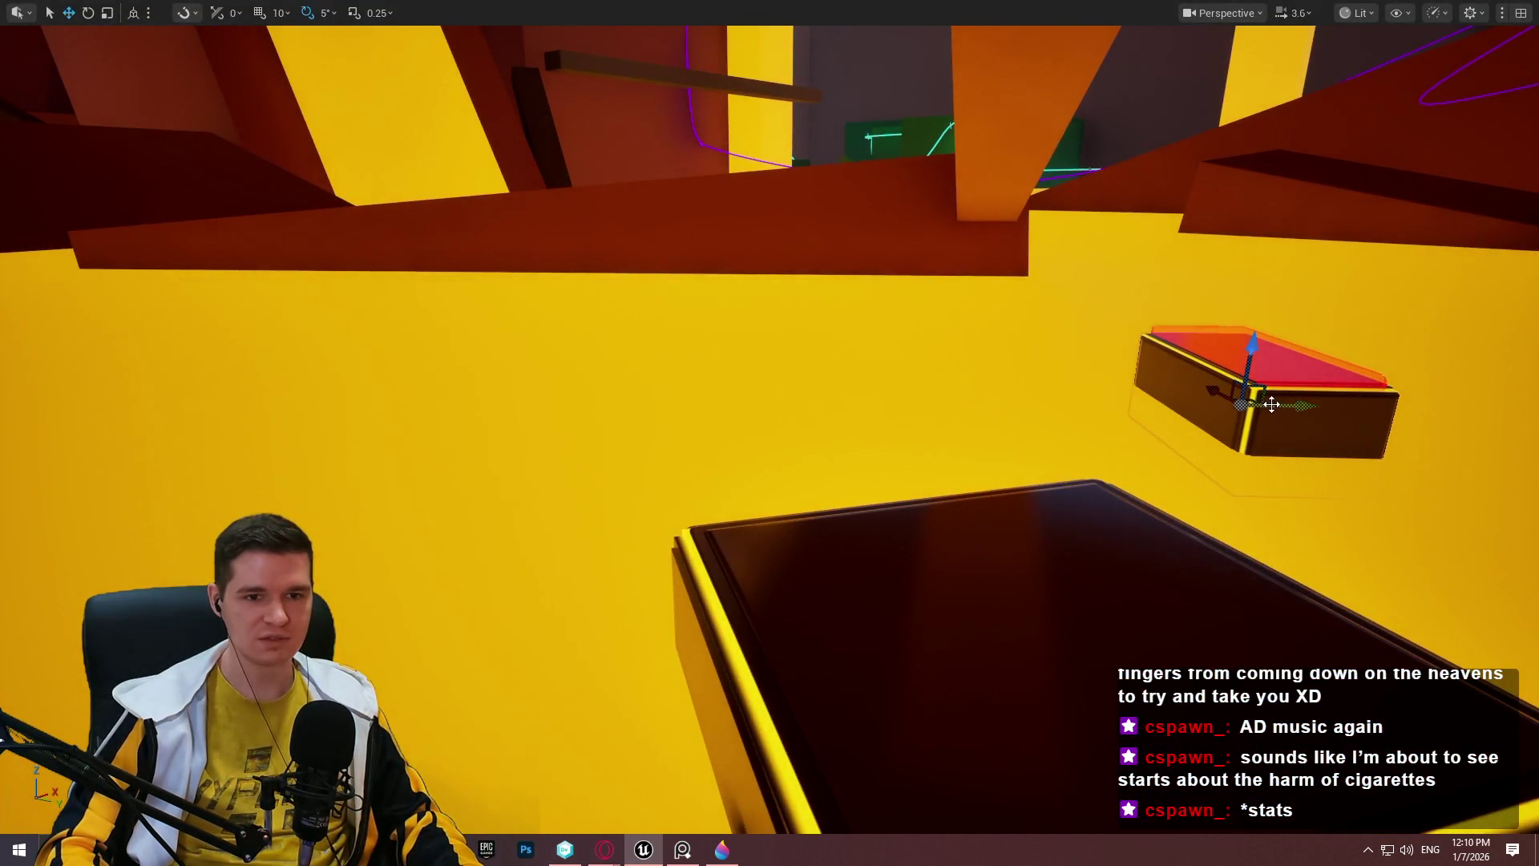
Frame the red-topped box and bring up the context menu for nearby Cube144.
key(f)
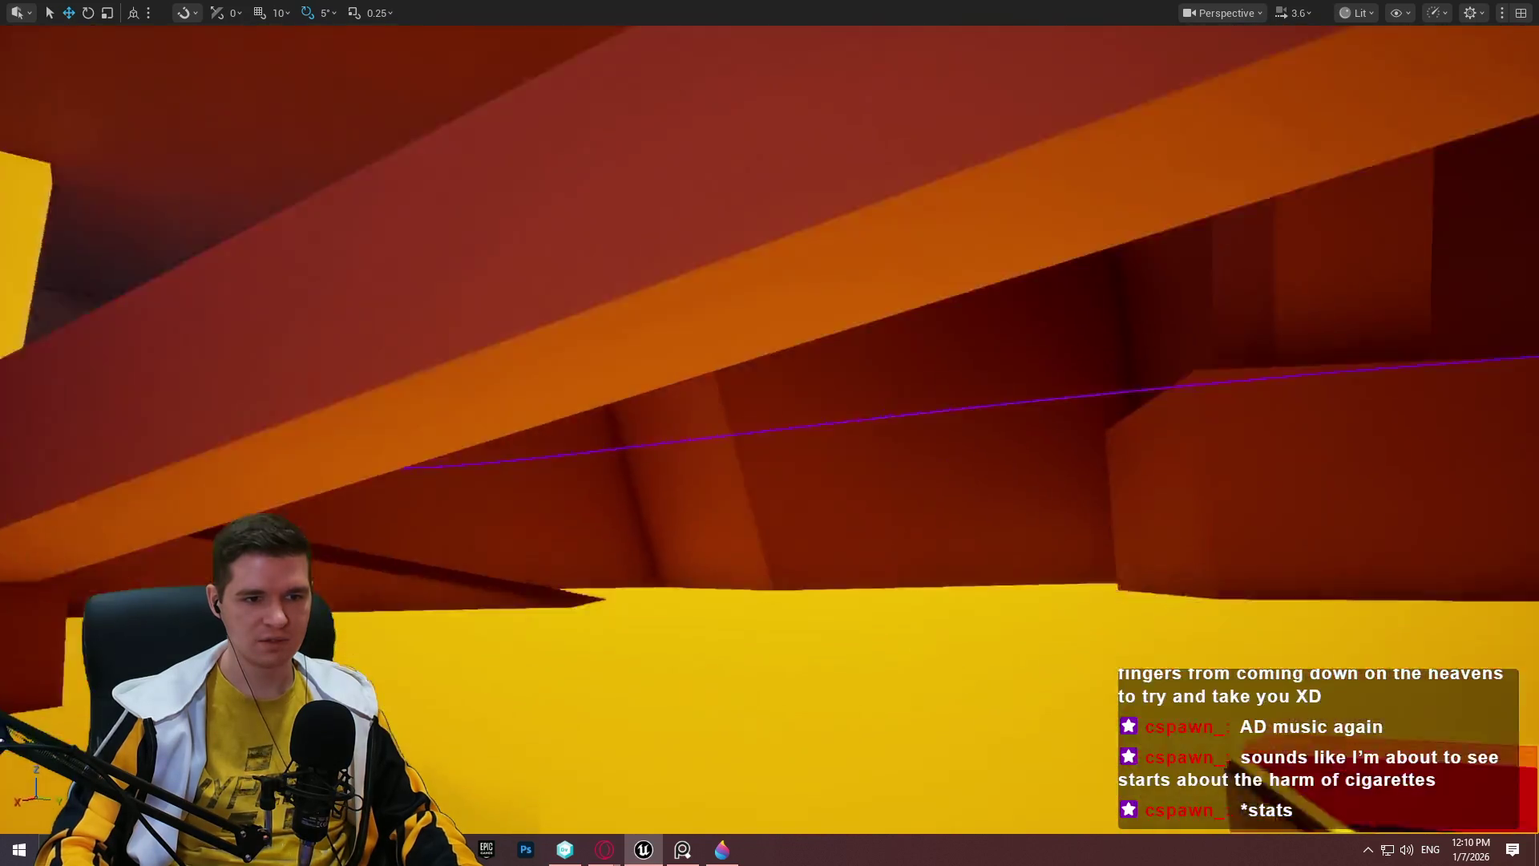
drag(1024, 440, 1024, 440)
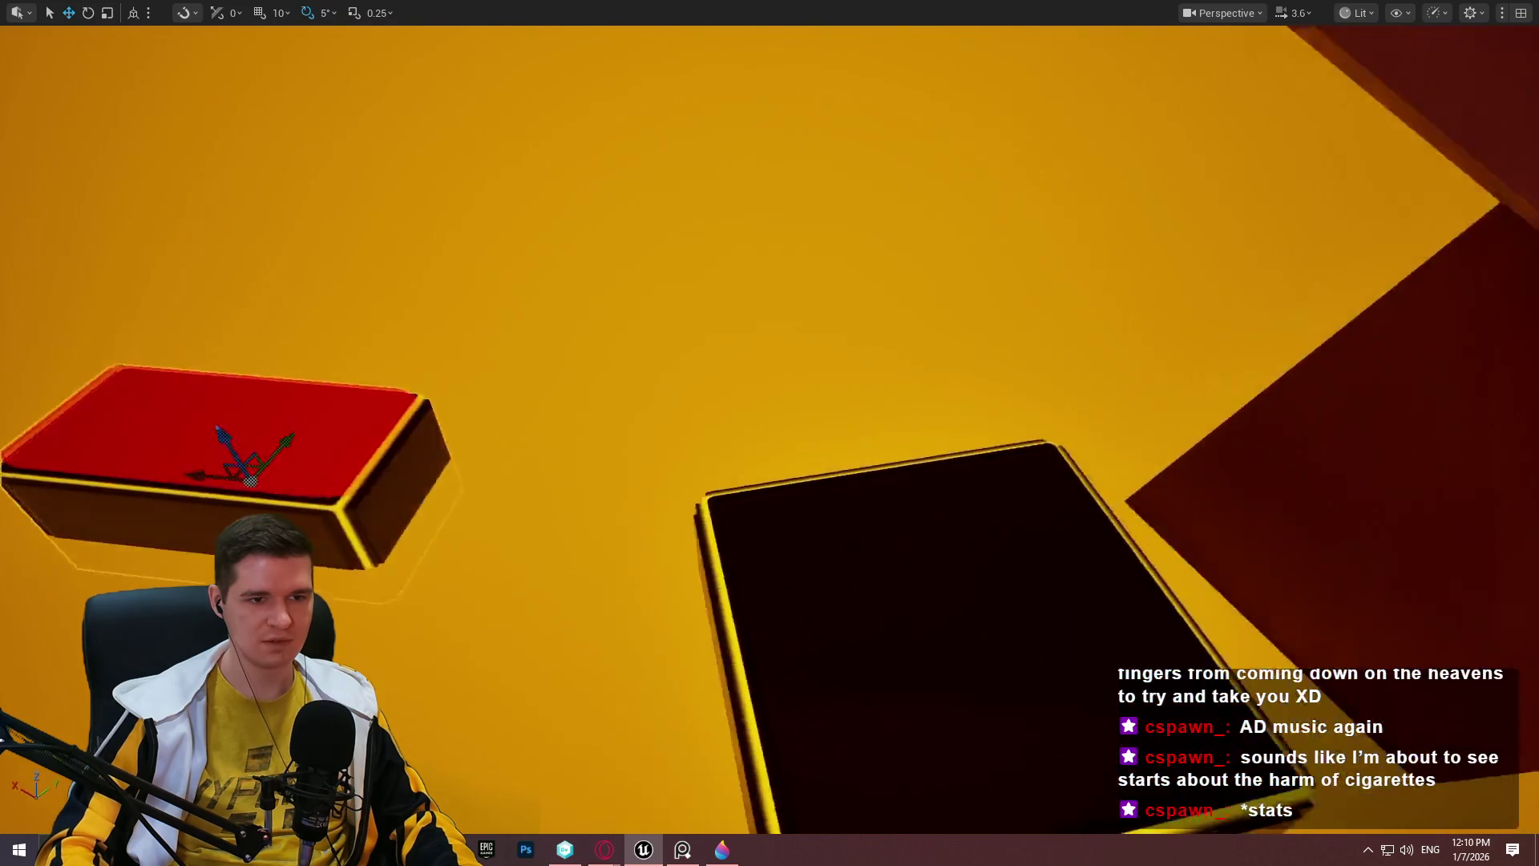
drag(770, 433, 770, 433)
drag(813, 676, 814, 677)
right_click(814, 677)
click(604, 663)
drag(681, 651, 682, 651)
right_click(682, 651)
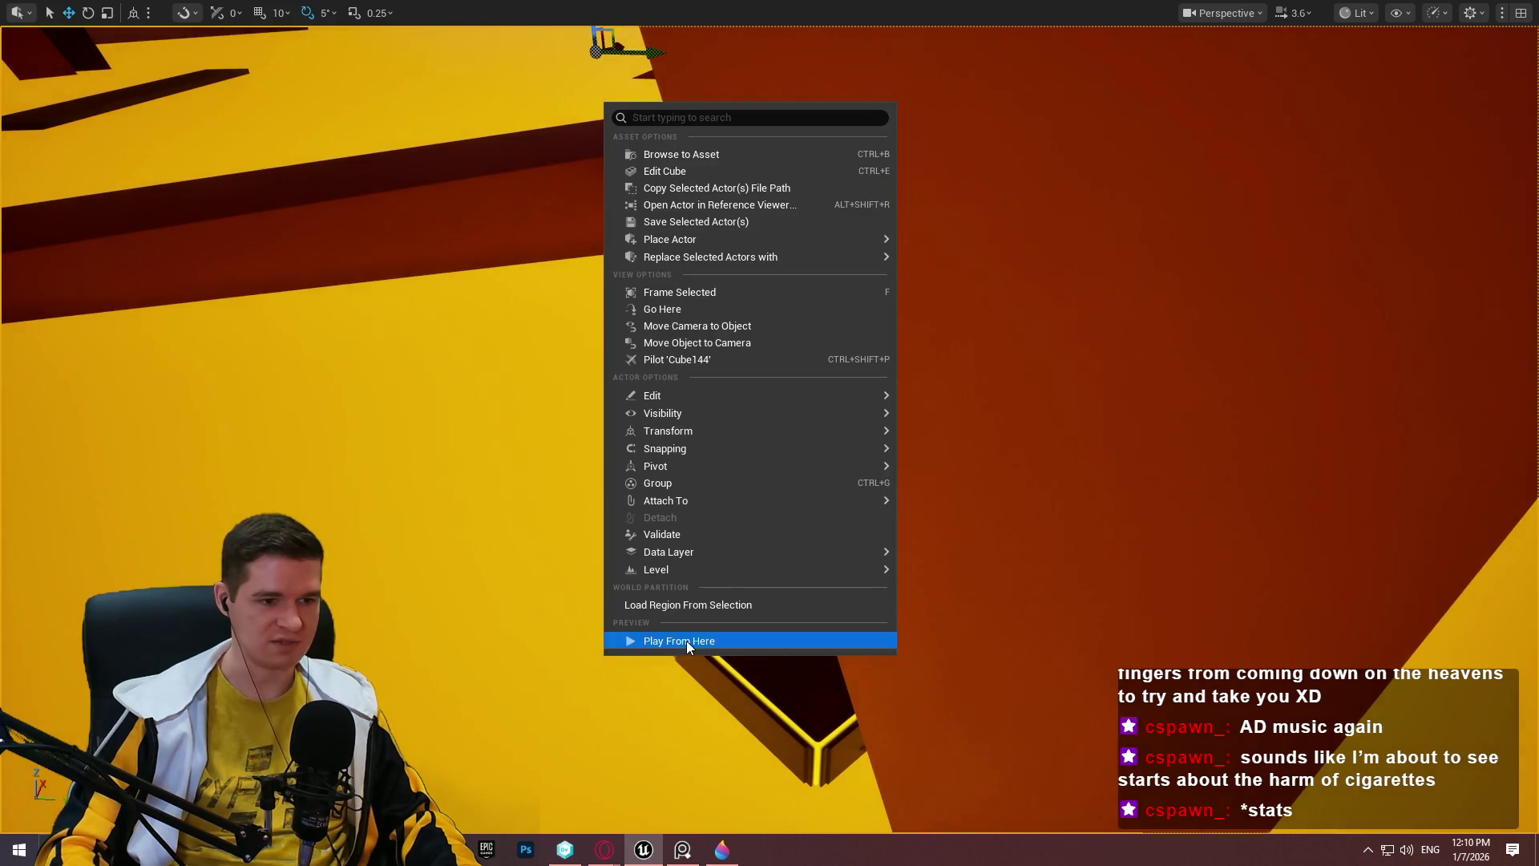
Play from the dark landing box, jump onto the green platform, stop, and fly back to the red box.
click(686, 641)
key(w)
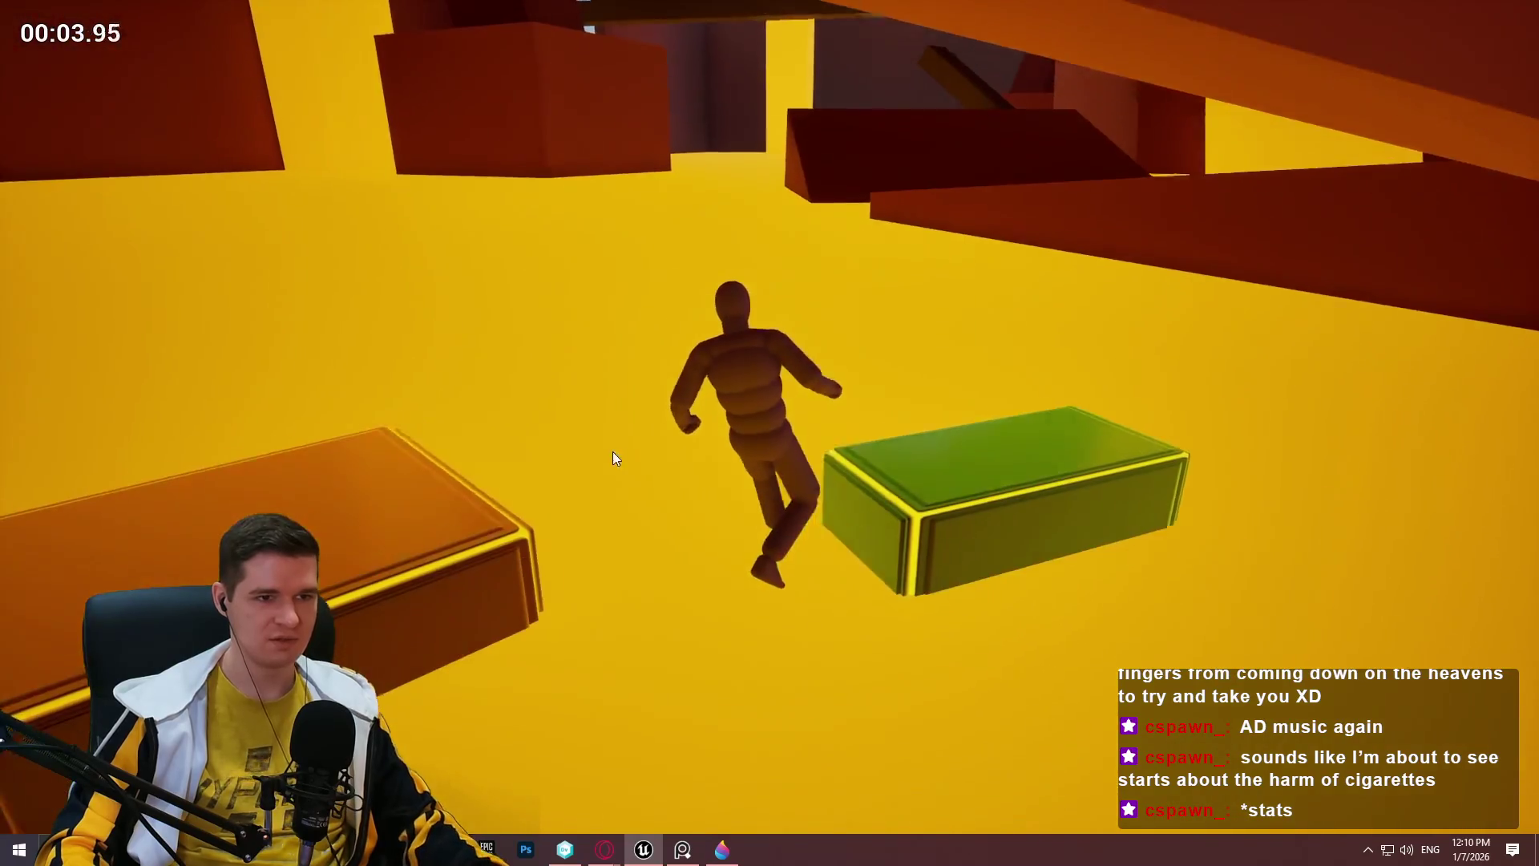
key(Escape)
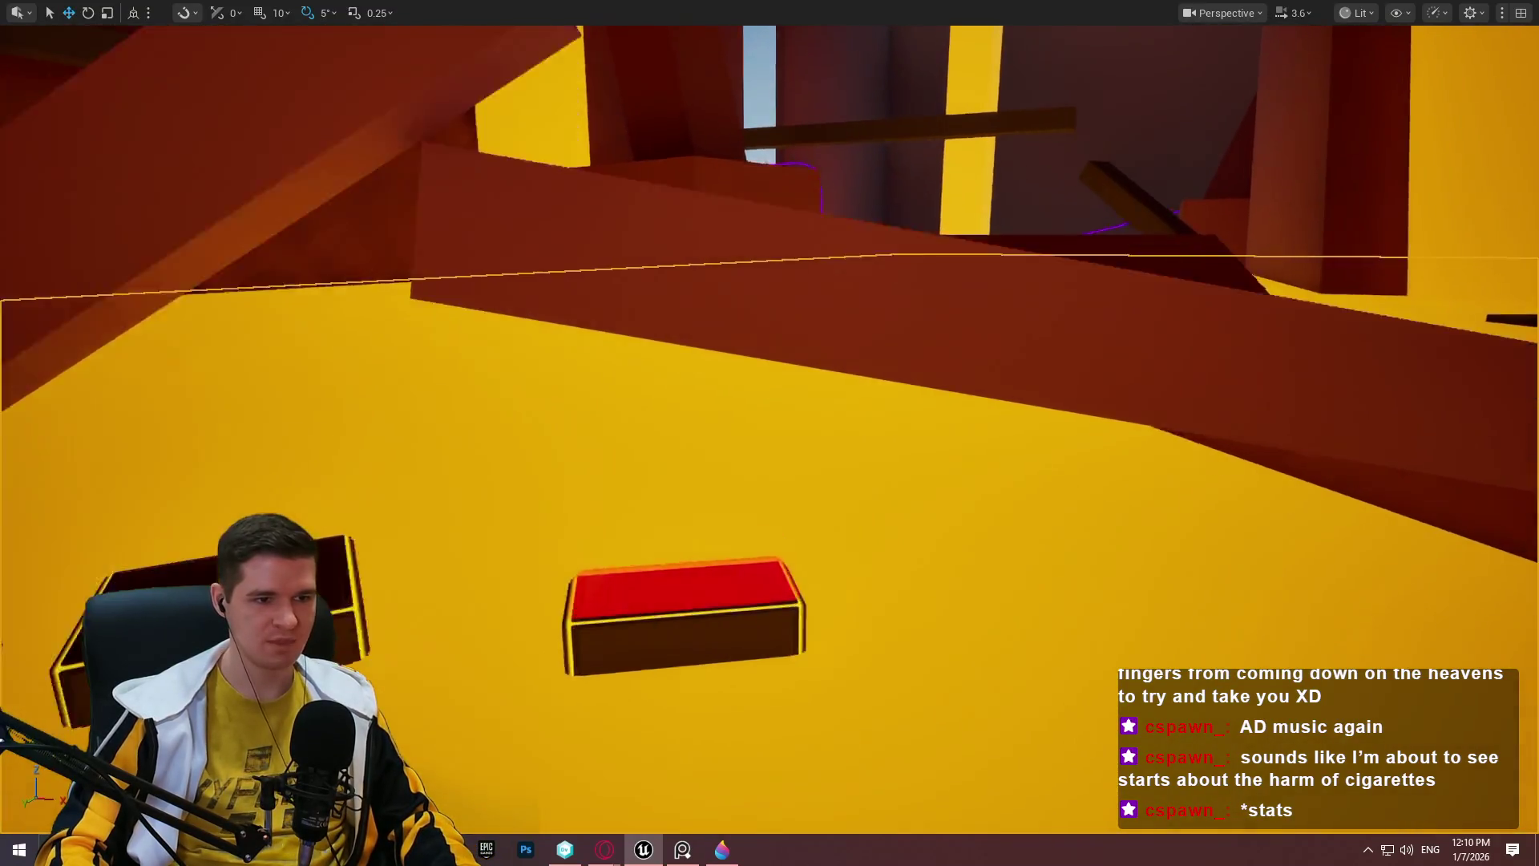
drag(1020, 449, 1020, 508)
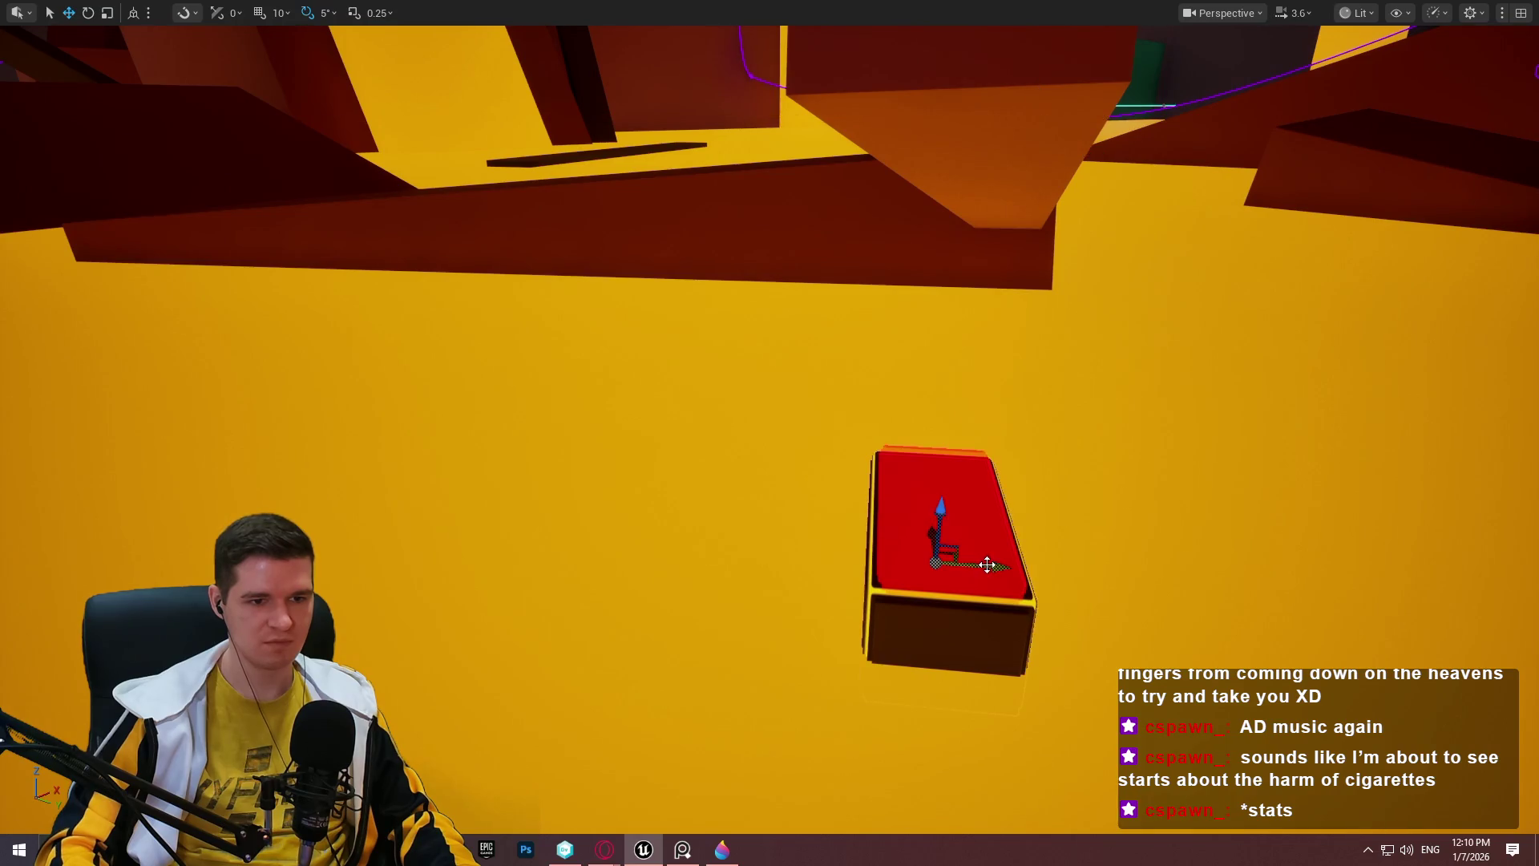
Slide the red-topped box along Y and lower the long beam over the platforms.
mouse_move(992, 566)
mouse_down()
mouse_move(1036, 568)
mouse_move(1018, 599)
mouse_move(1034, 599)
mouse_up()
mouse_move(994, 543)
mouse_down()
mouse_move(442, 375)
mouse_move(395, 344)
mouse_move(403, 326)
mouse_move(459, 641)
mouse_move(887, 550)
mouse_move(763, 611)
mouse_move(883, 543)
mouse_move(882, 577)
mouse_up()
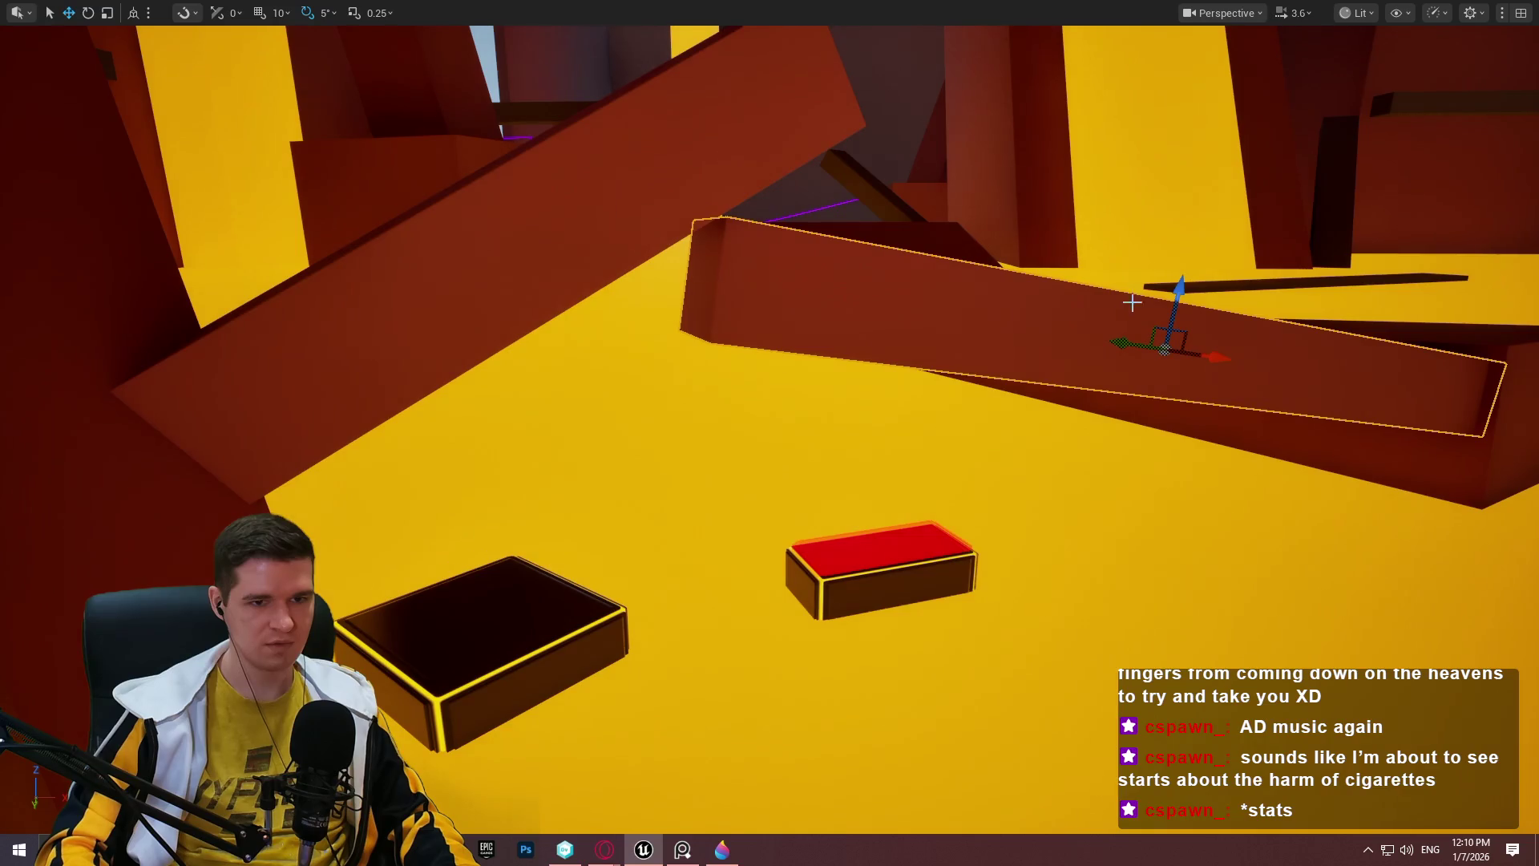
drag(1178, 290, 1176, 331)
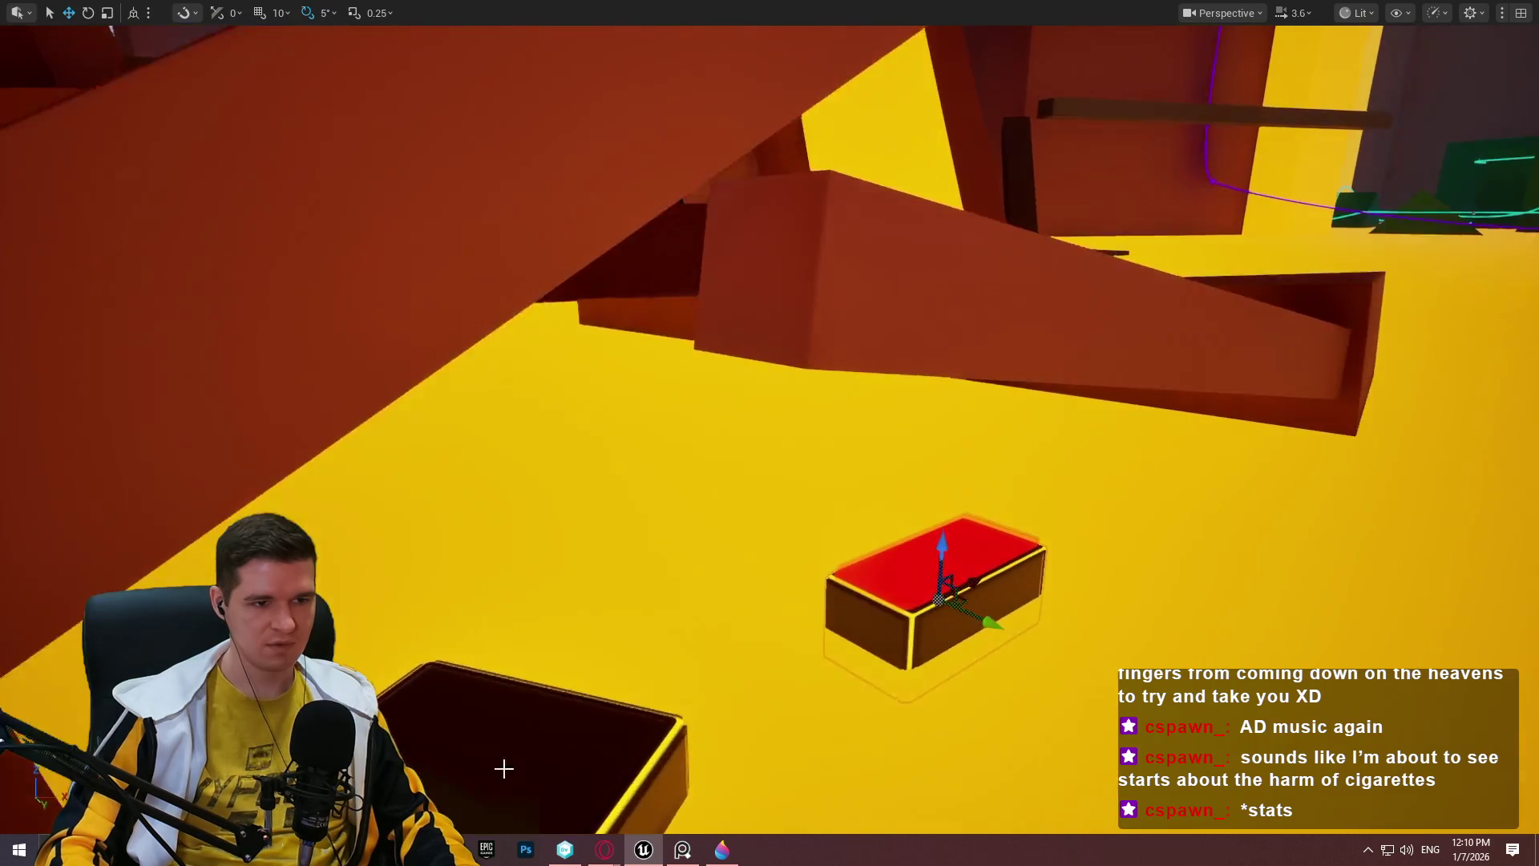
right_click(521, 769)
Play From Here to test the adjusted jumps, then end the session with Esc.
click(634, 767)
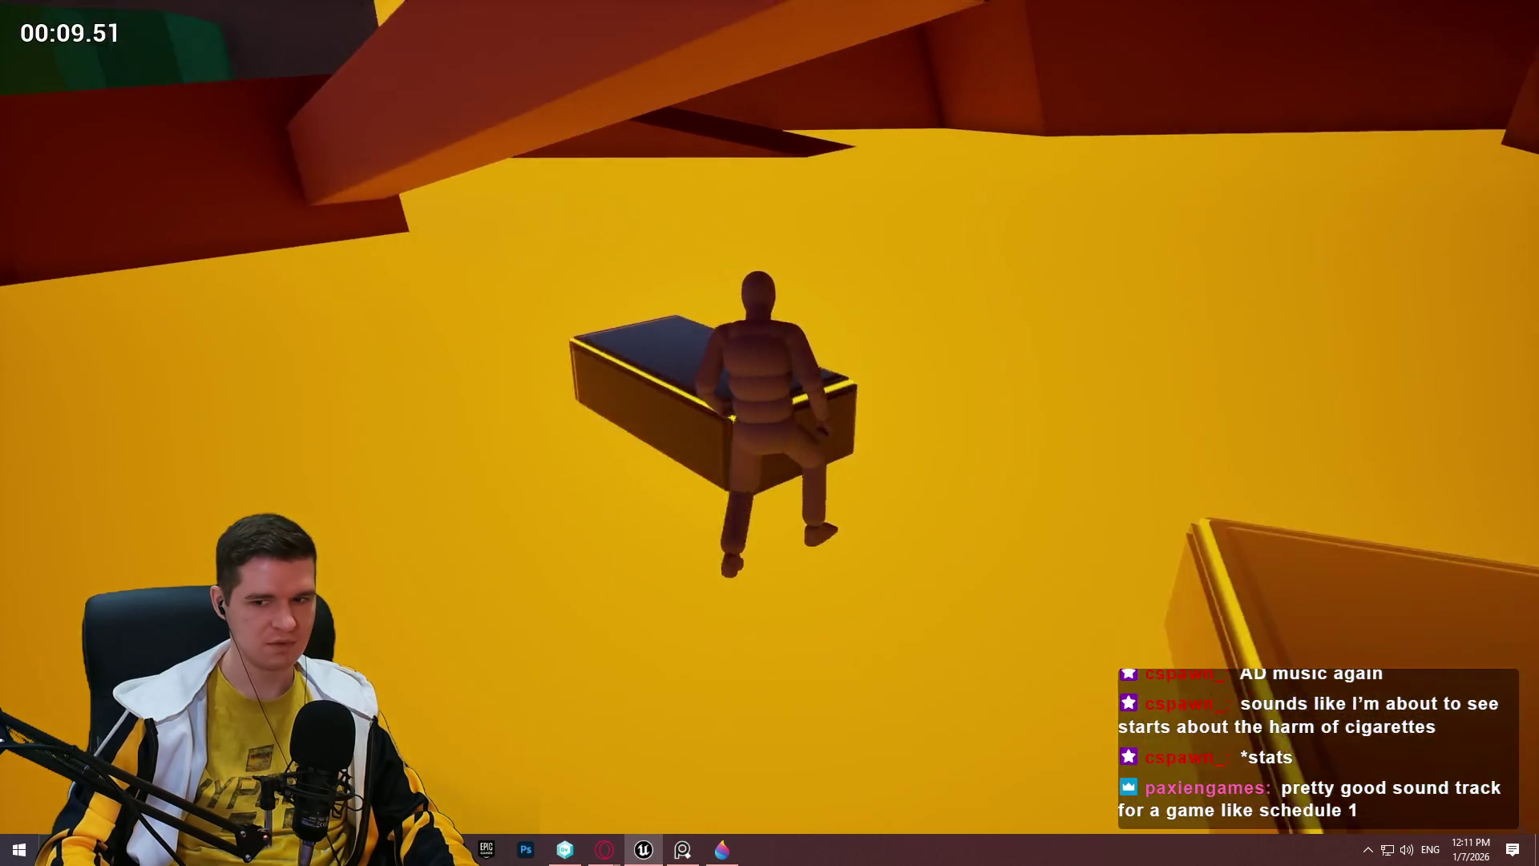
key(Escape)
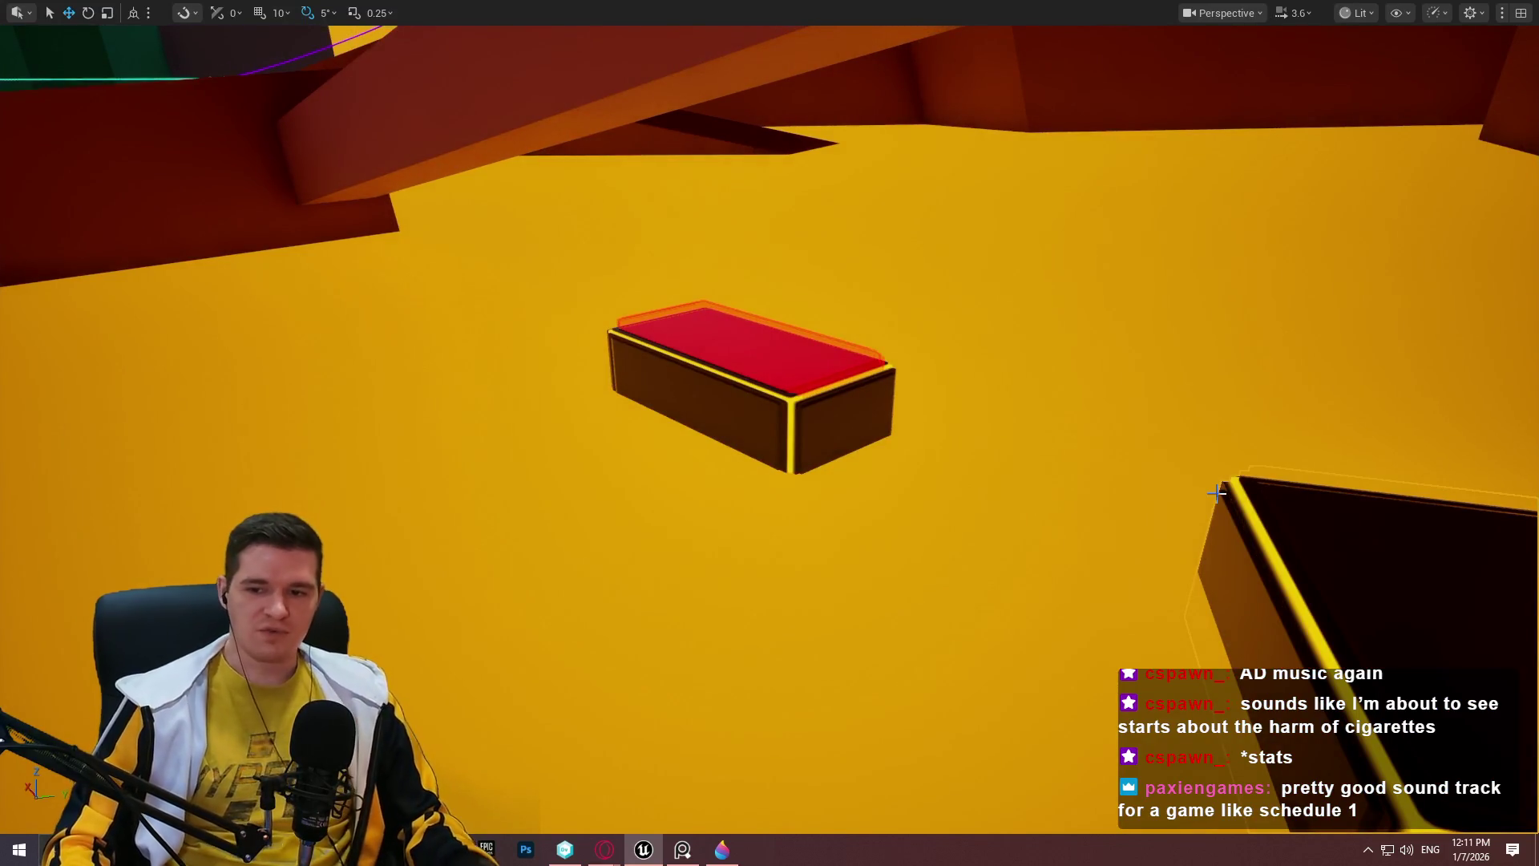
Slide the red-topped box toward the camera and raise the dark-red beam.
drag(701, 384, 746, 422)
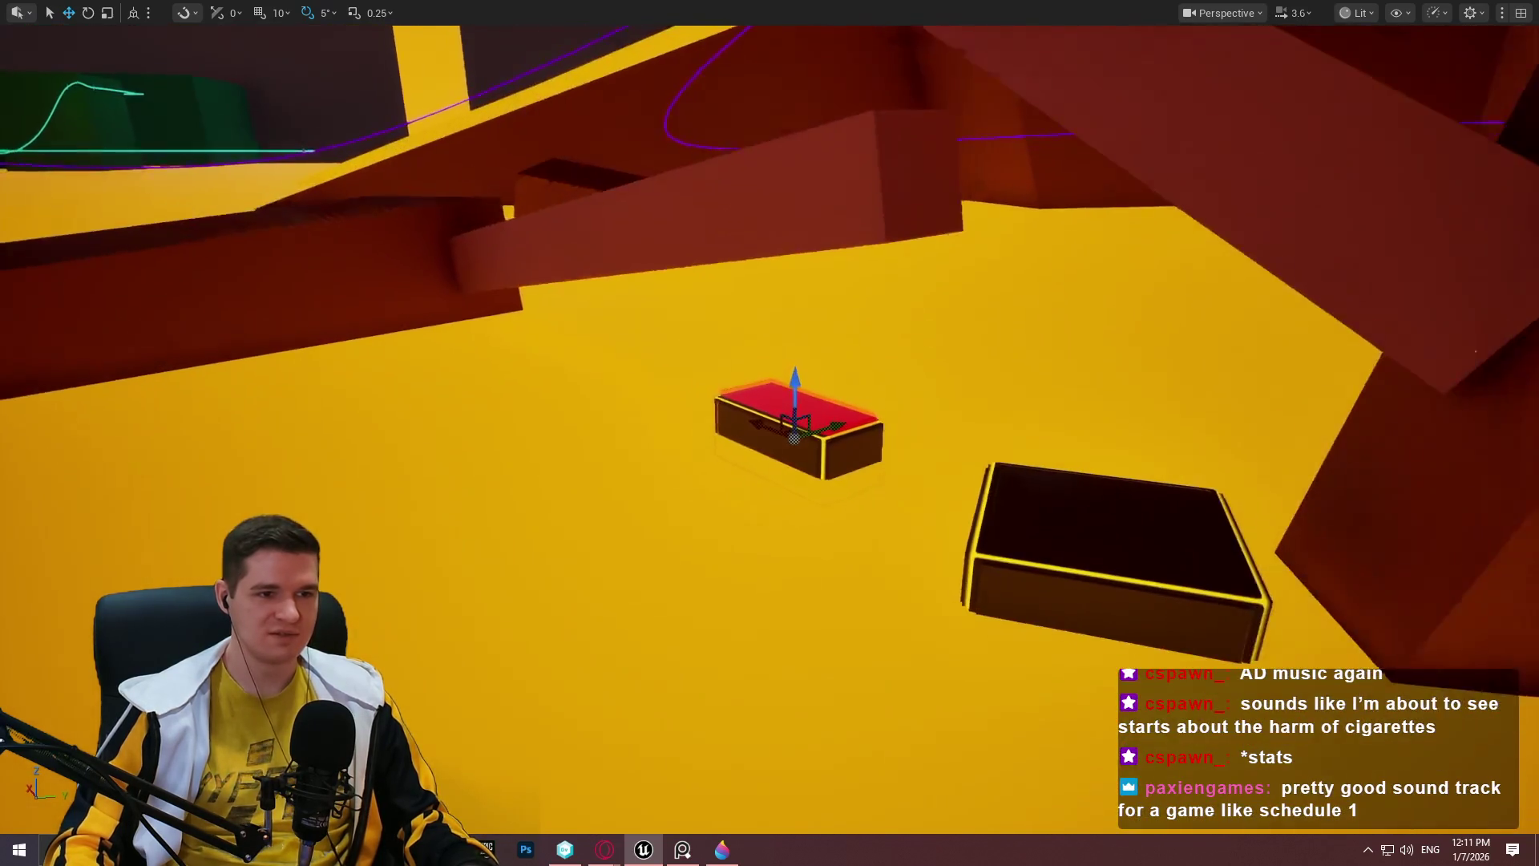
click(848, 238)
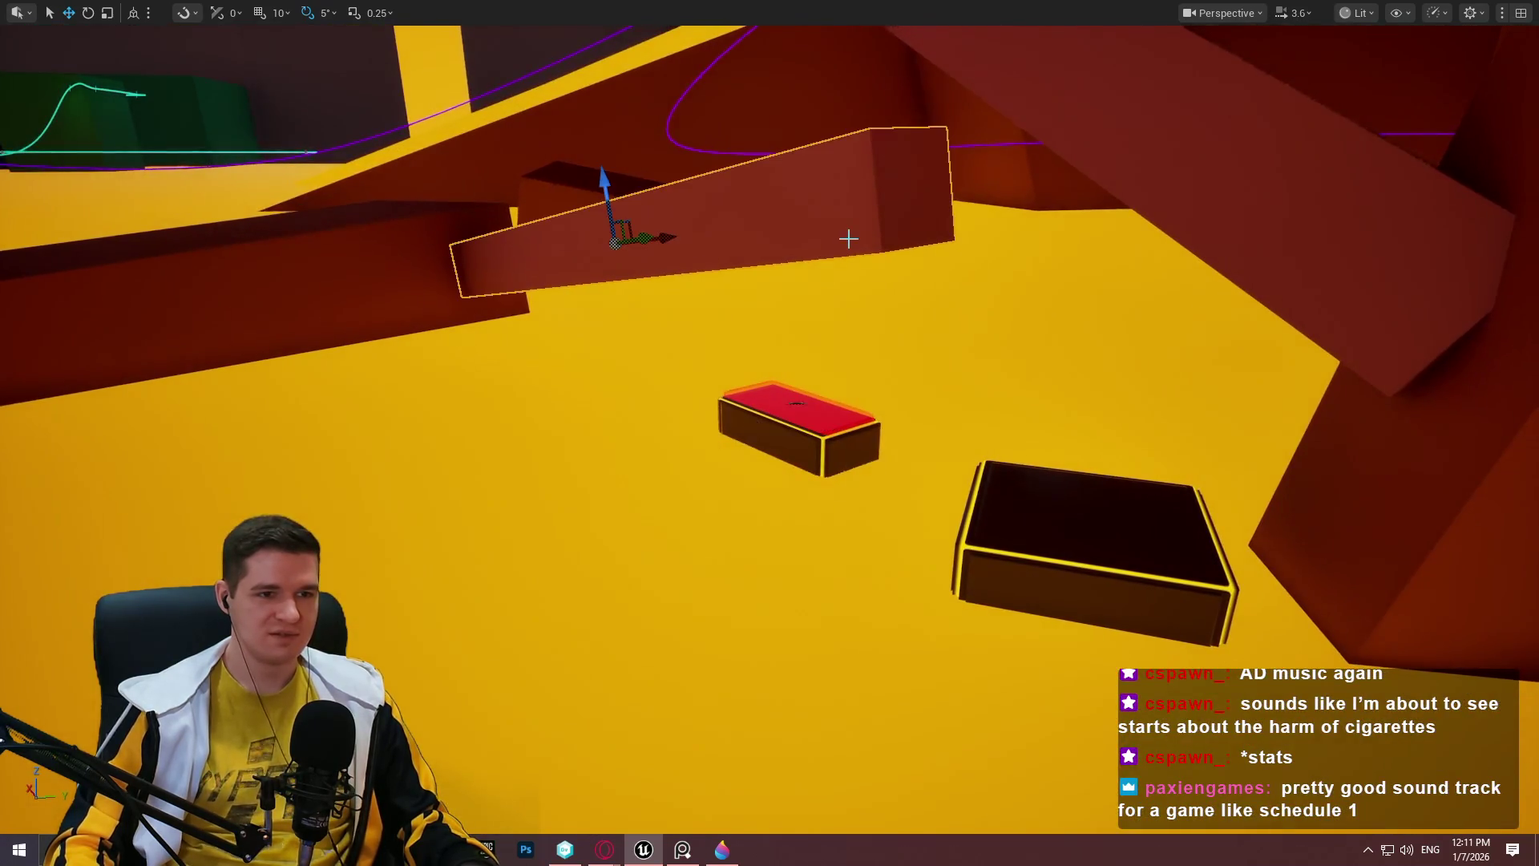
drag(607, 184, 602, 175)
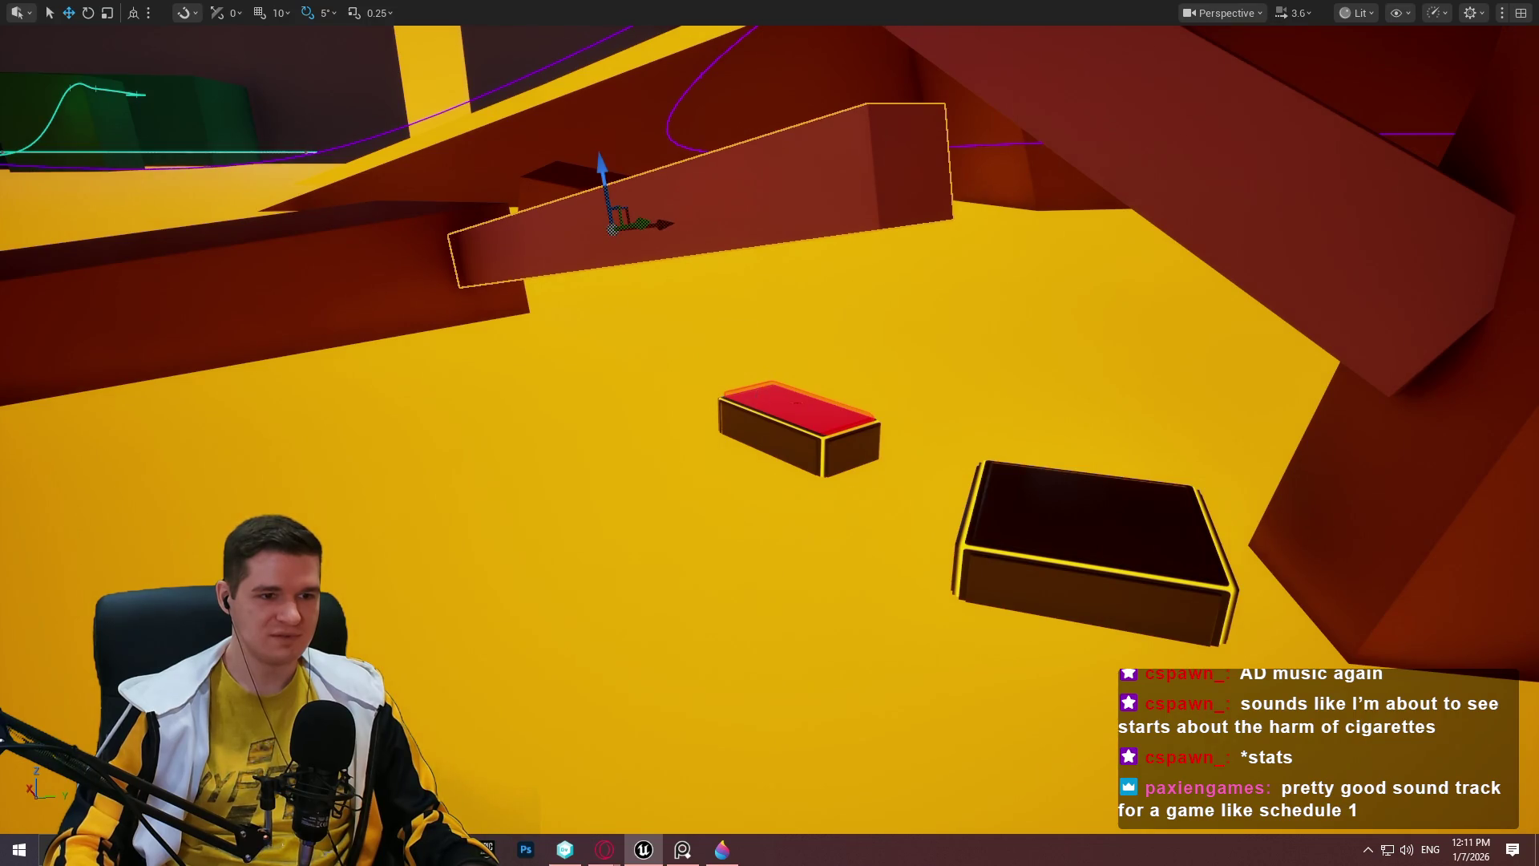
Alt-drag a copy of the red platform and close the gap to the original, then show the Steam charts in the browser.
click(797, 417)
key(f)
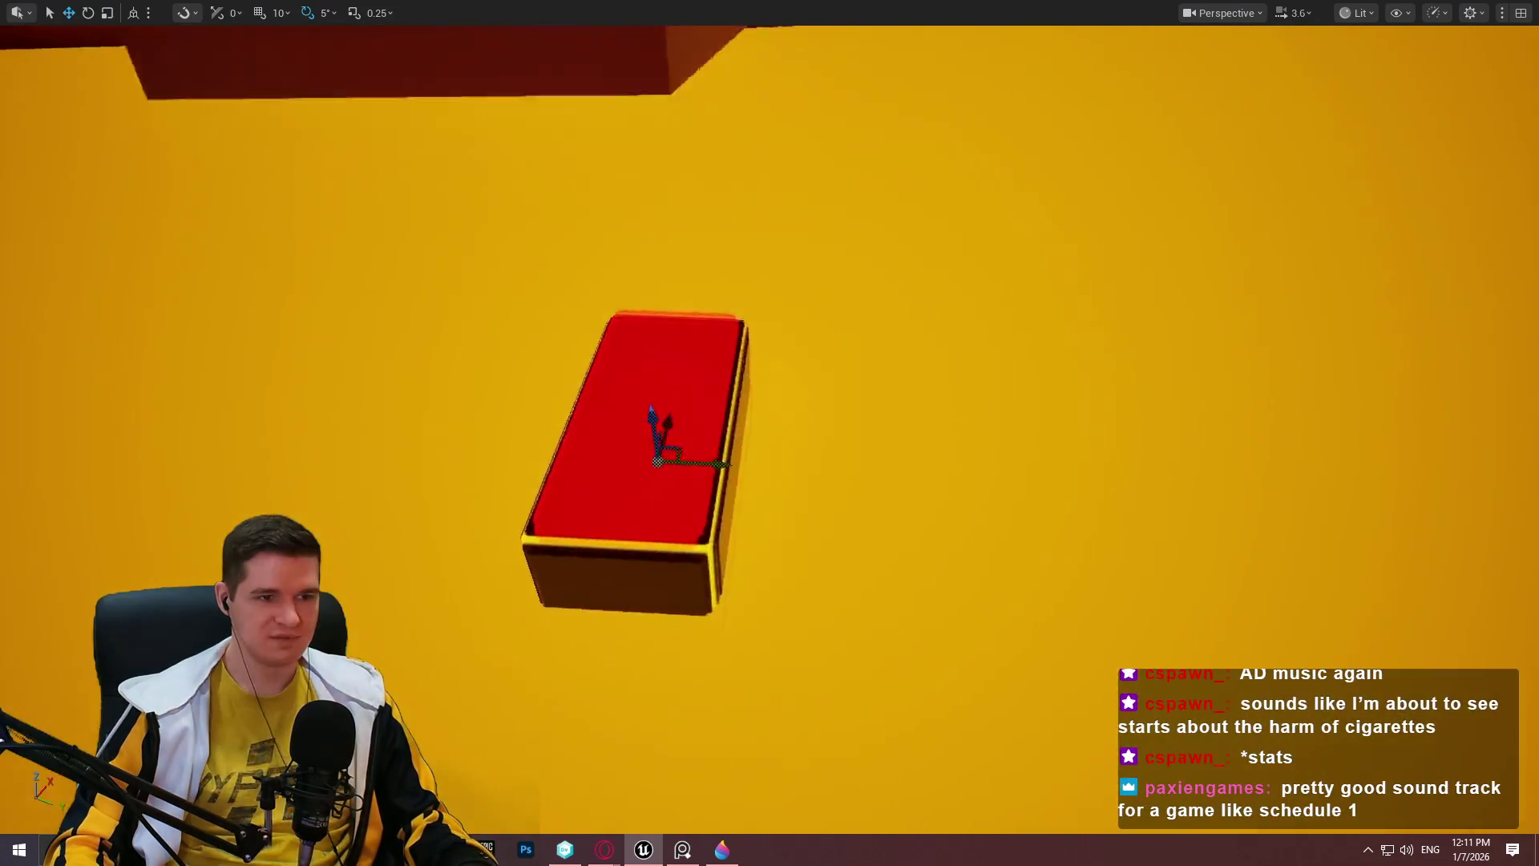
scroll(769, 433, down, 2)
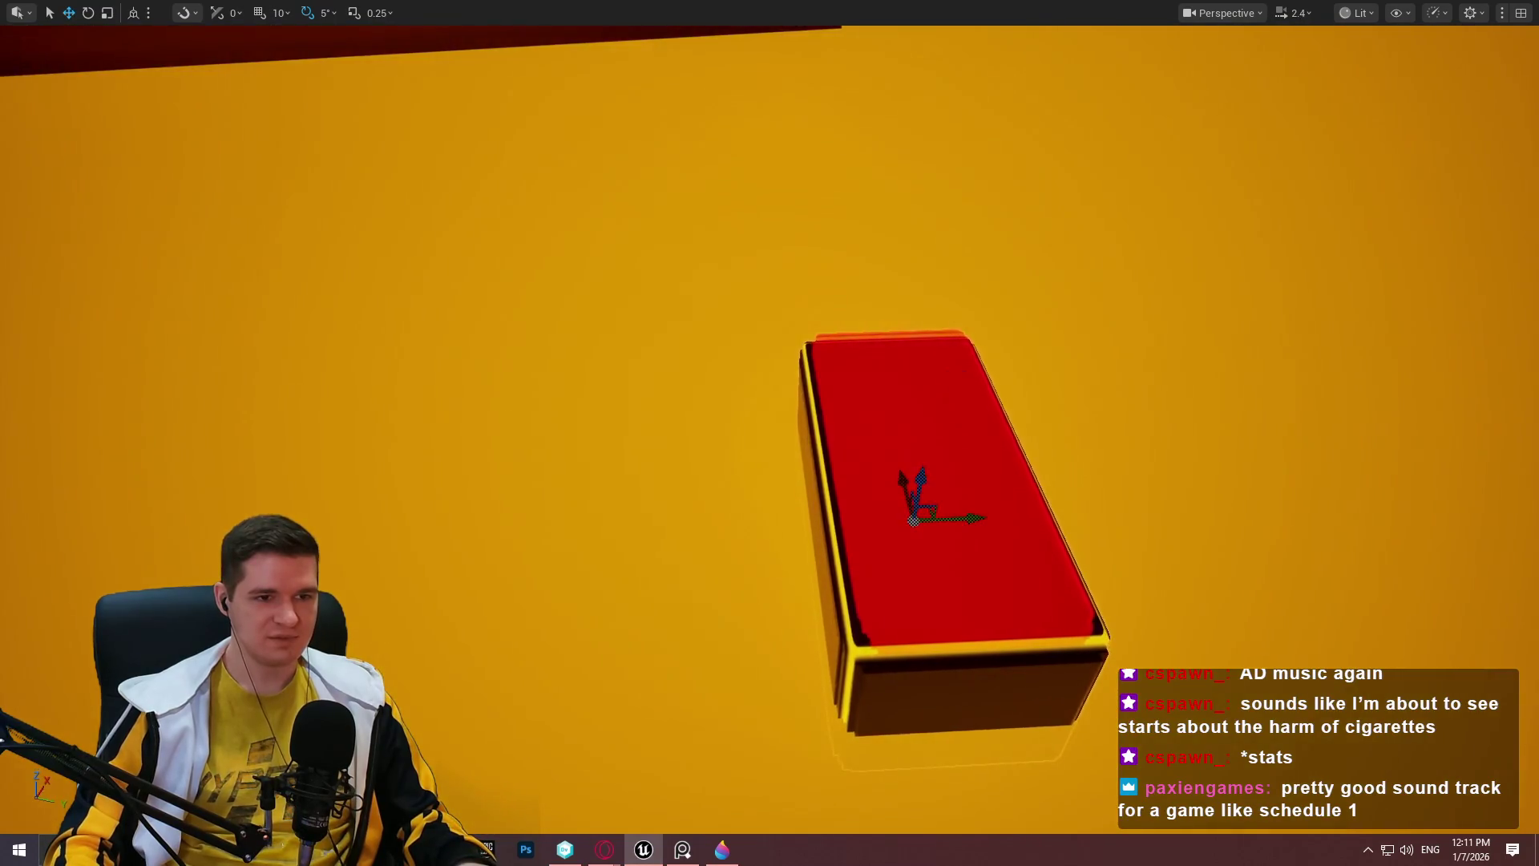
scroll(769, 432, down, 1)
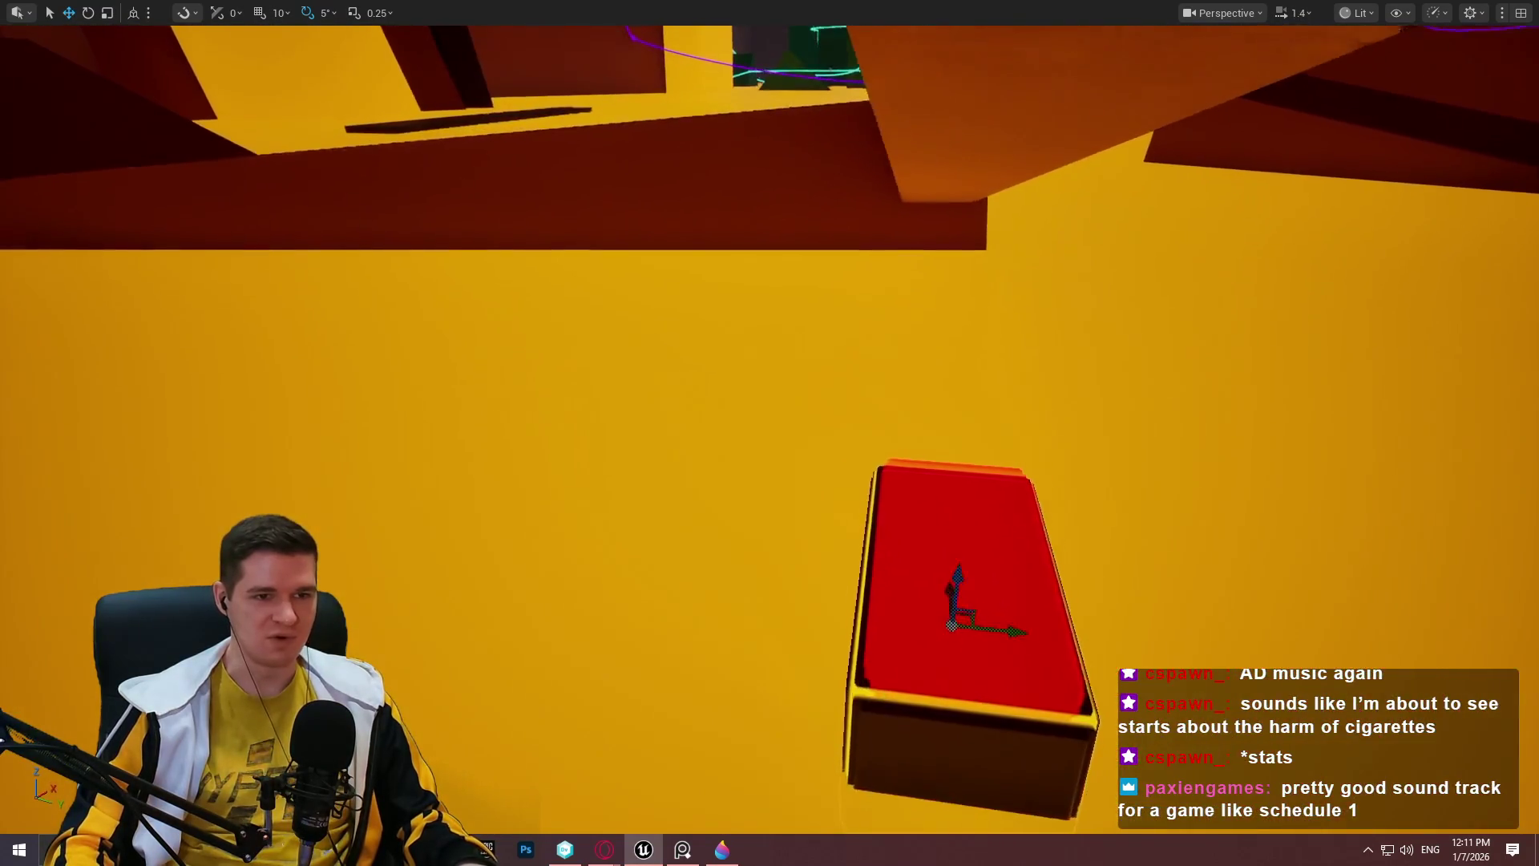
drag(968, 392, 967, 392)
drag(976, 561, 976, 561)
drag(852, 522, 852, 522)
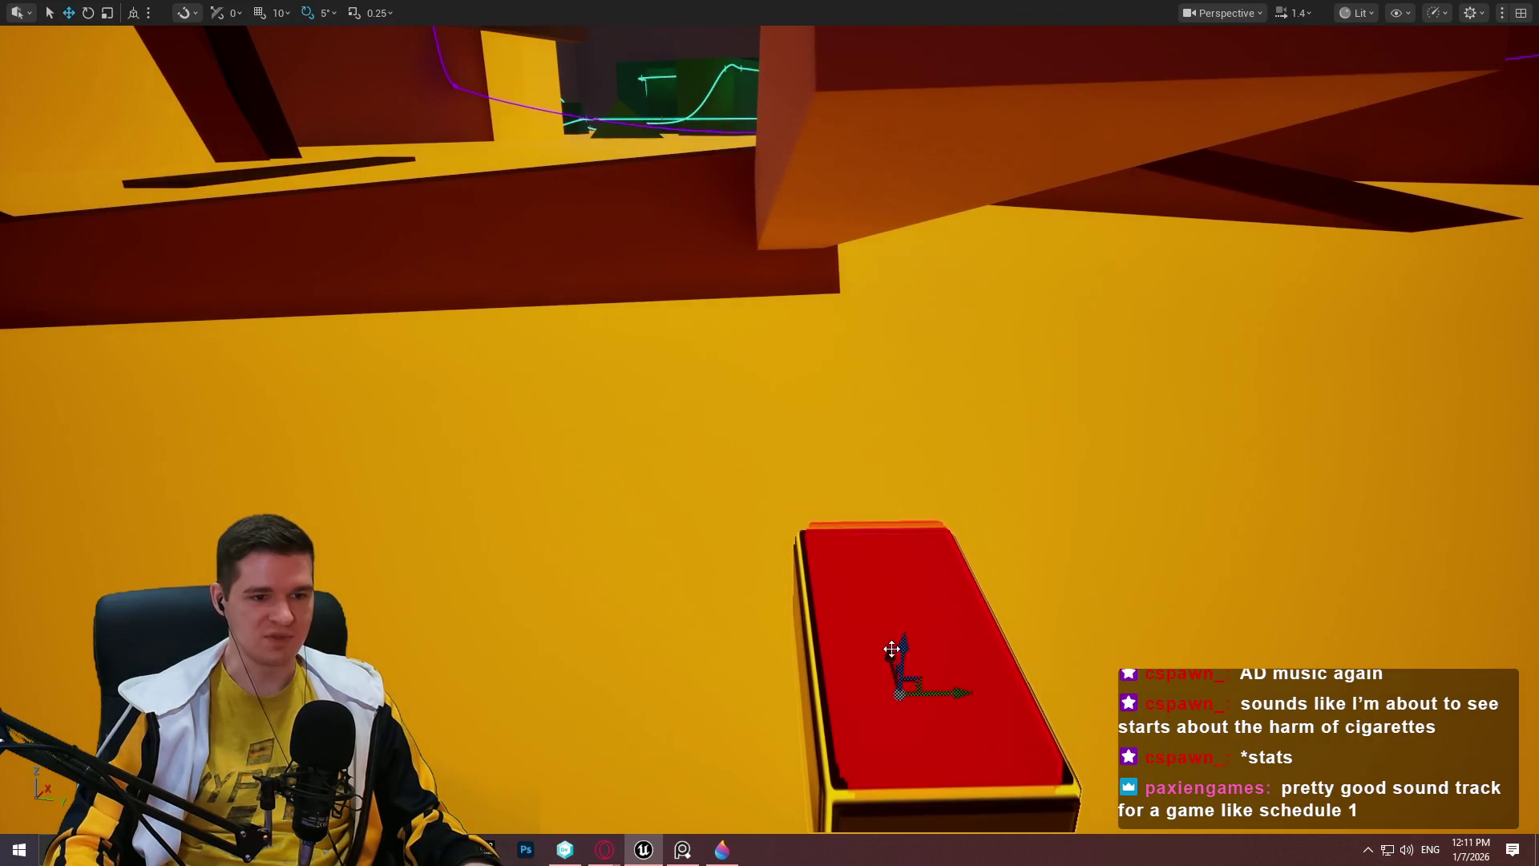
mouse_move(885, 659)
mouse_down()
mouse_move(846, 473)
mouse_move(865, 497)
mouse_up()
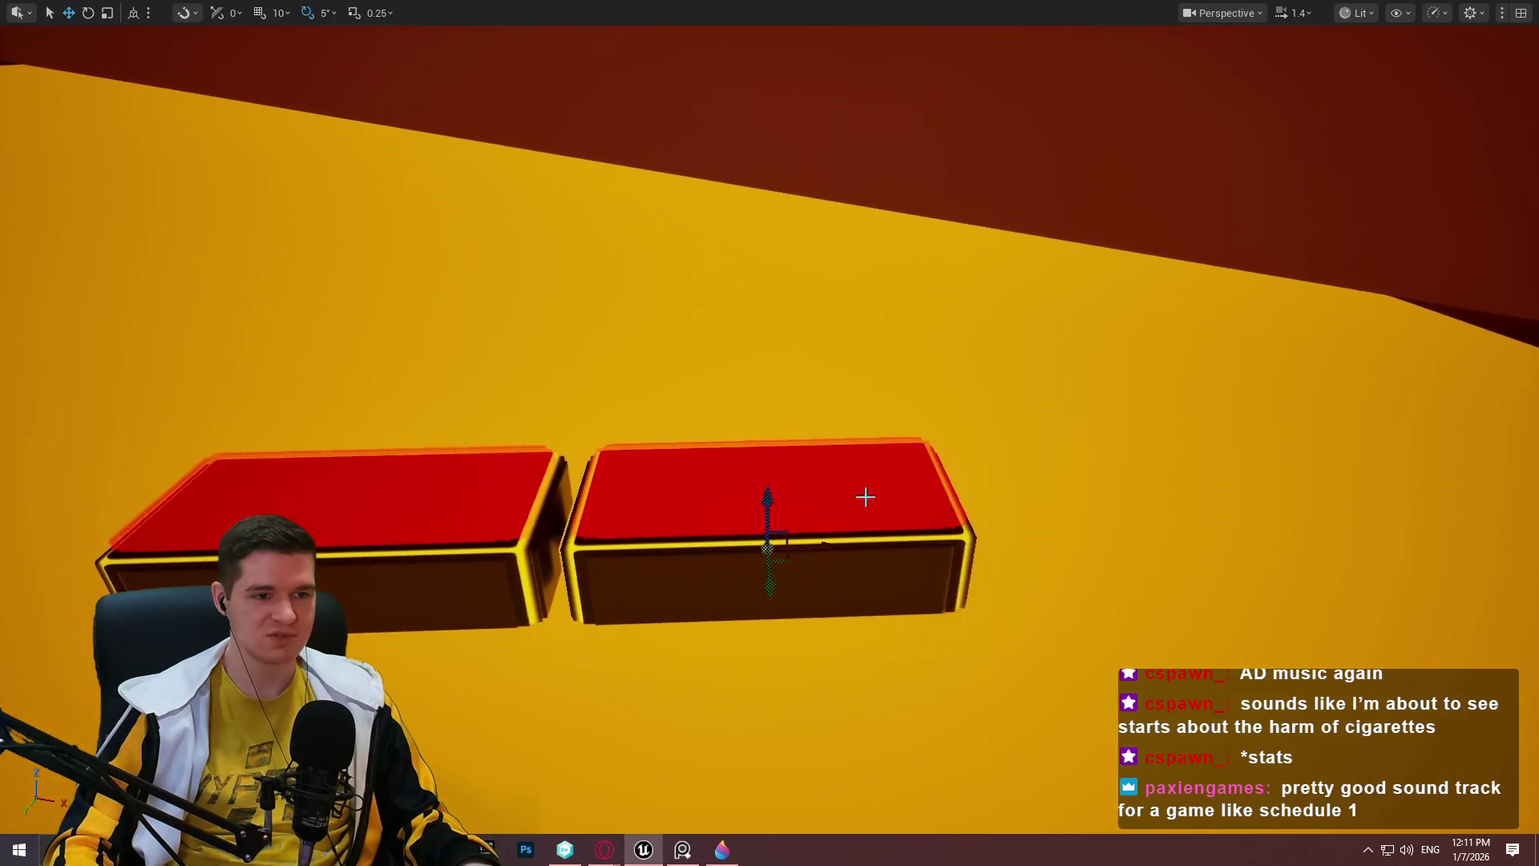
drag(811, 556, 816, 550)
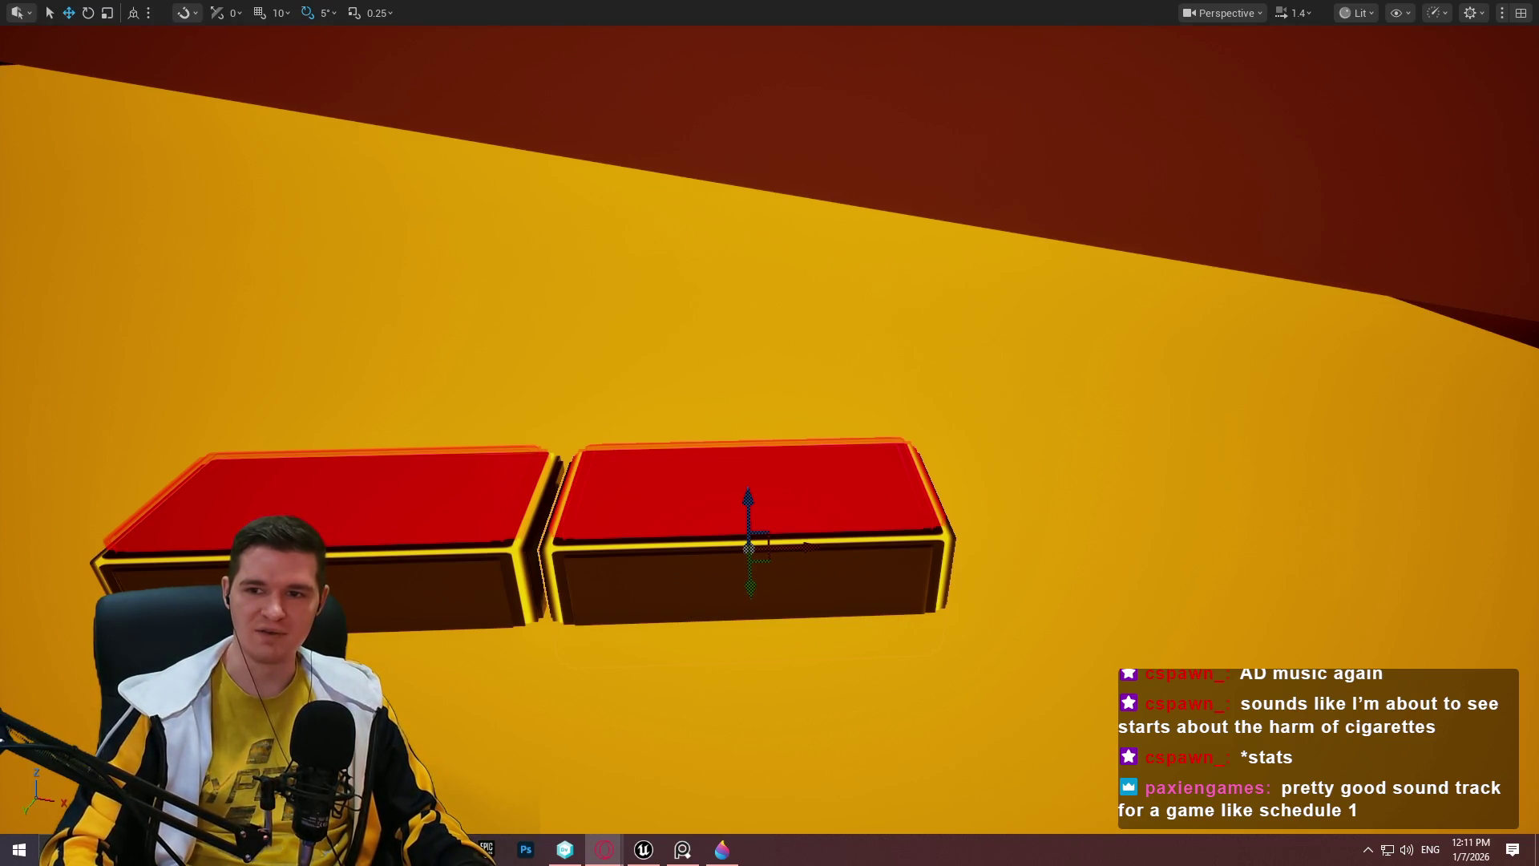
click(684, 289)
scroll(876, 343, down, 2)
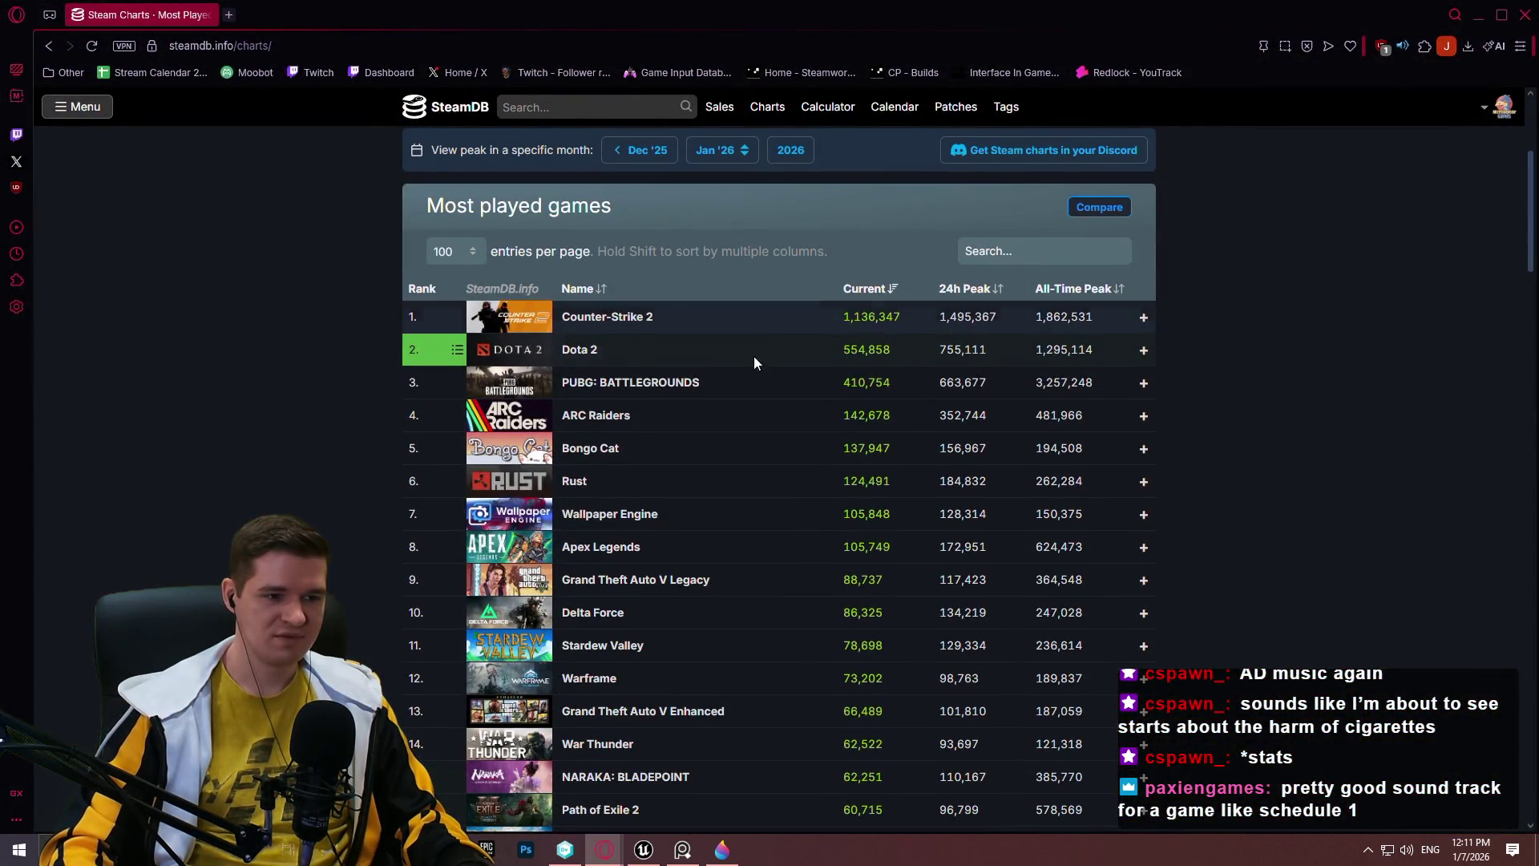
click(1118, 298)
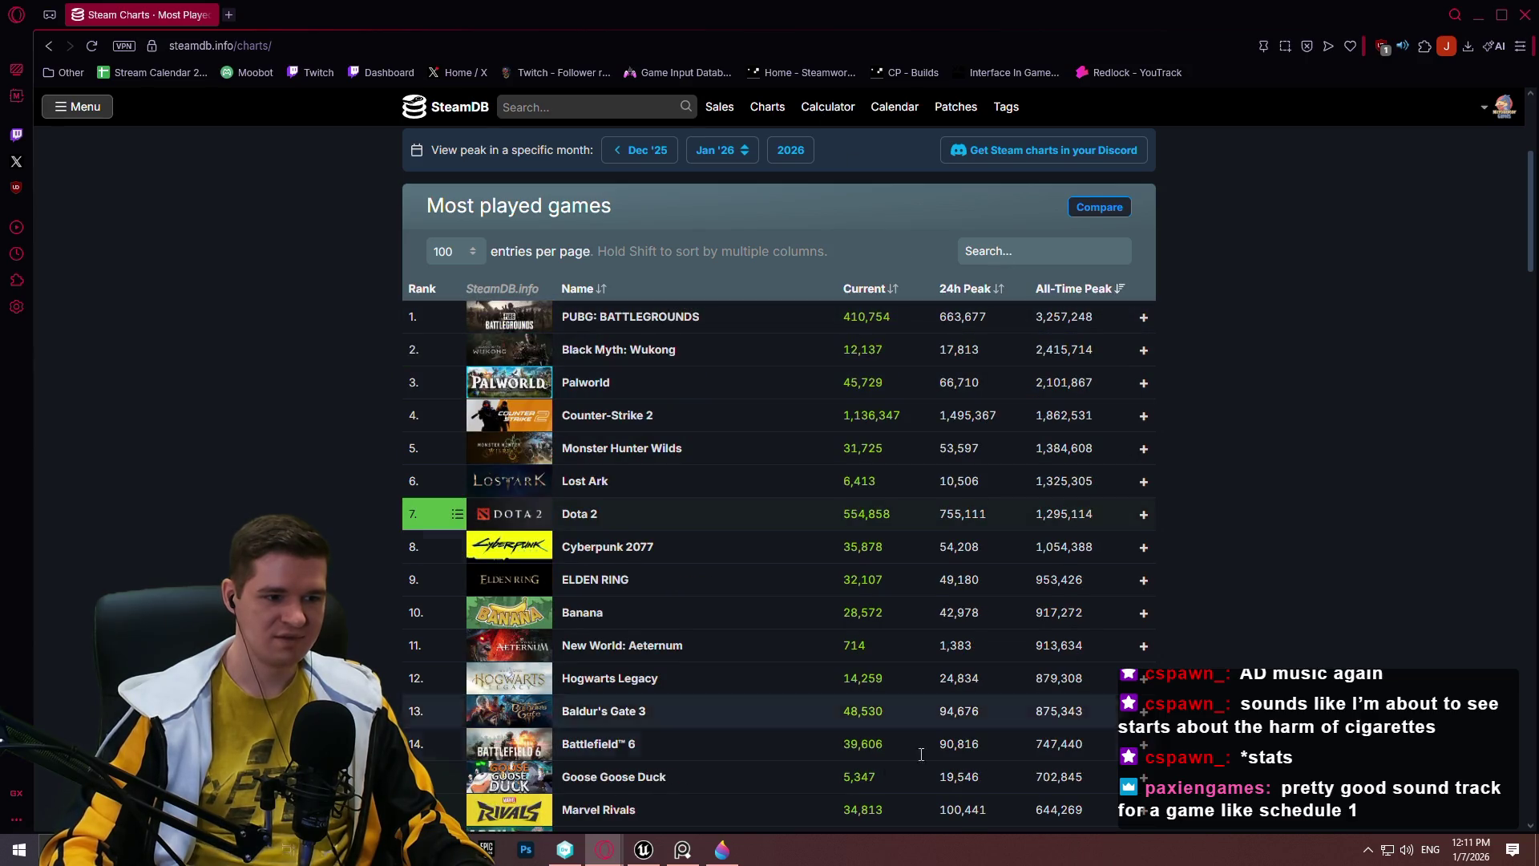
scroll(1371, 450, down, 2)
scroll(1371, 451, down, 4)
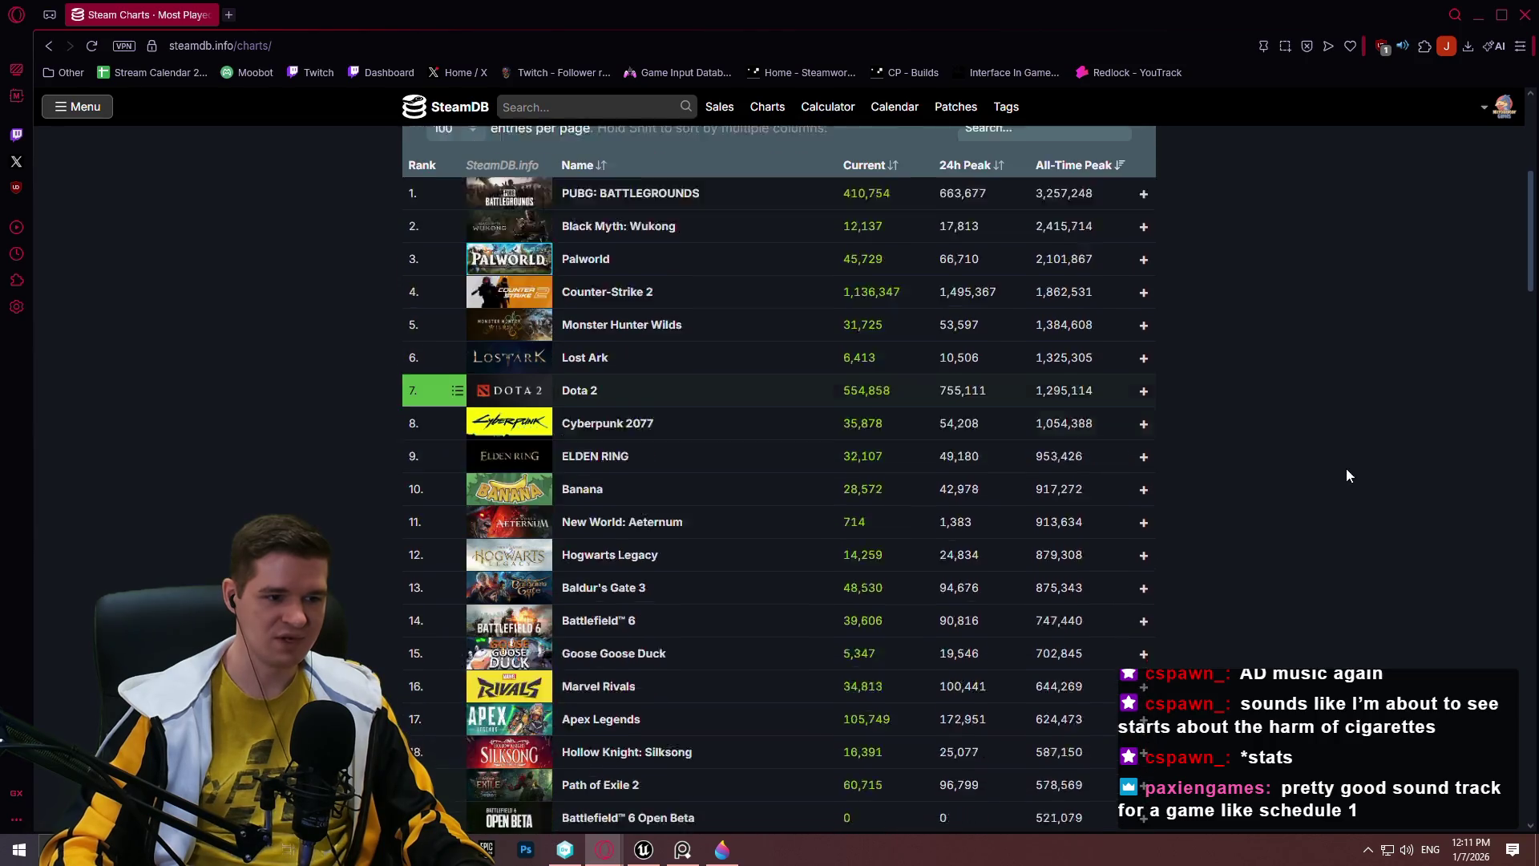
scroll(1313, 399, up, 3)
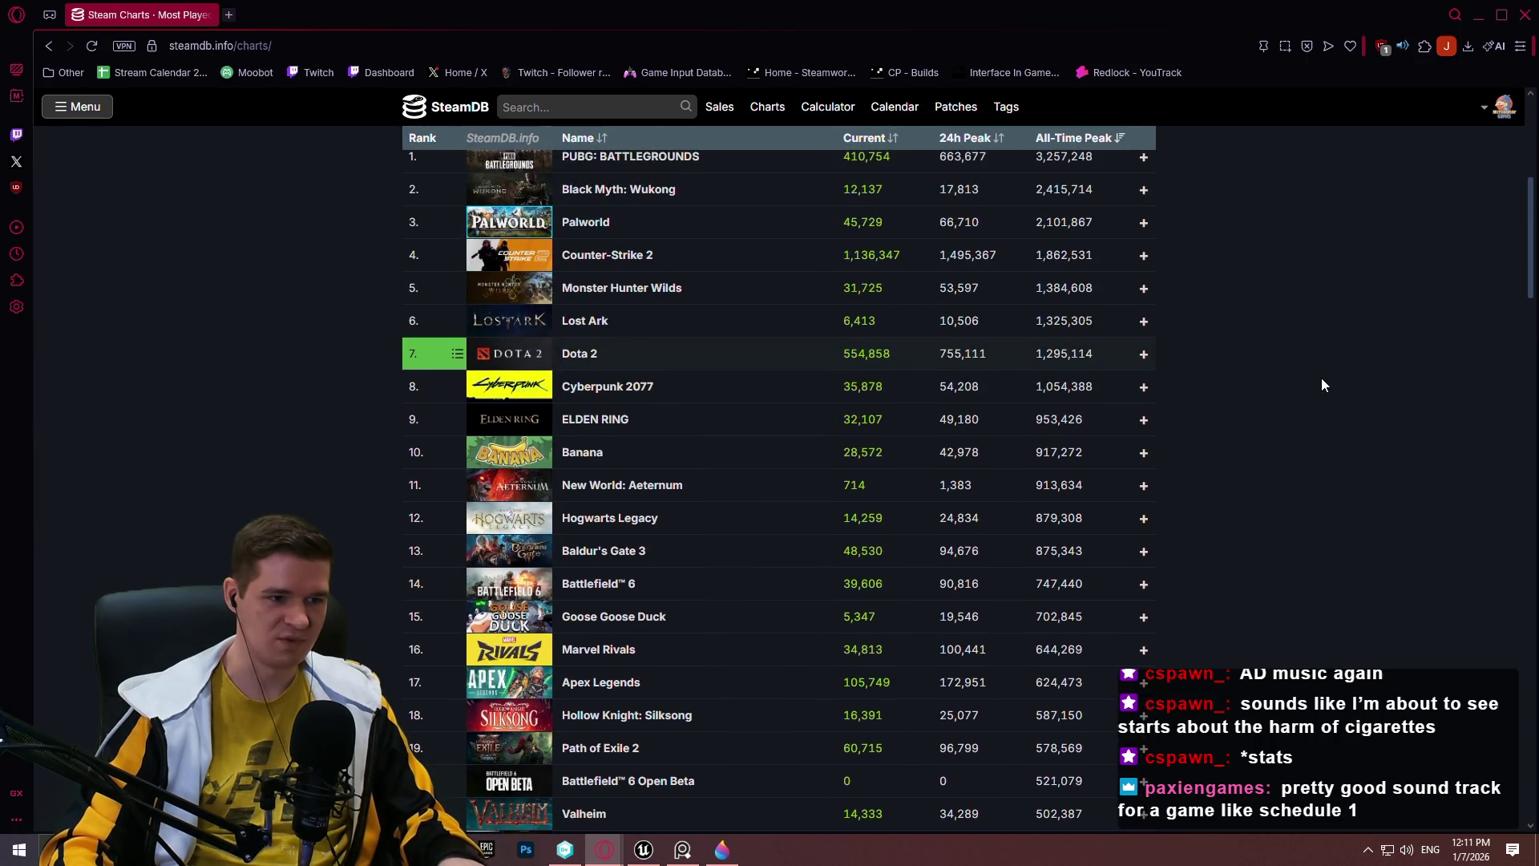
key(ctrl+f)
text(sche)
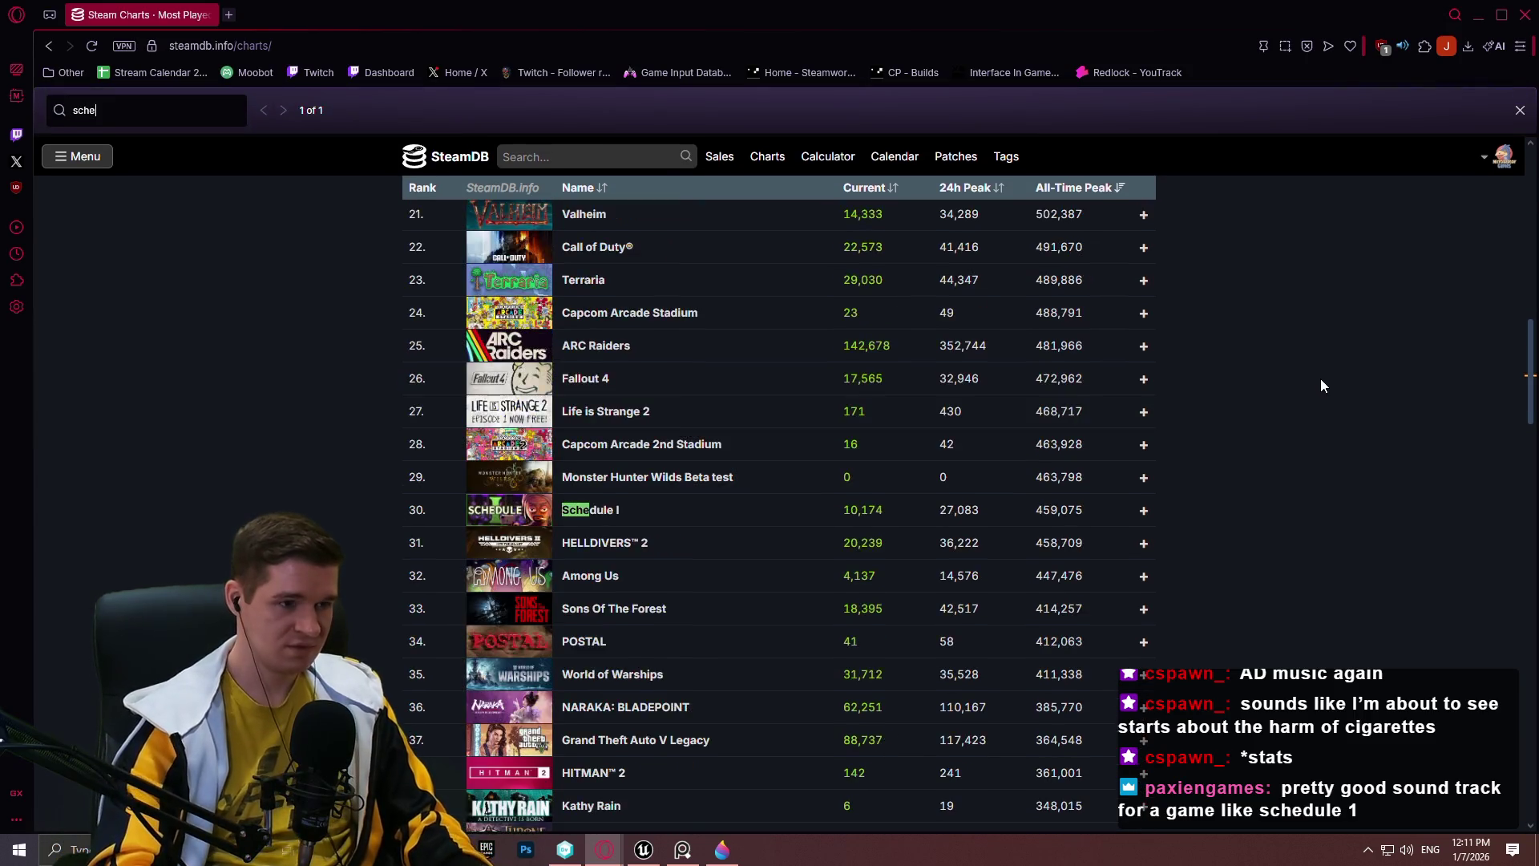
text(dule)
scroll(1311, 441, up, 1)
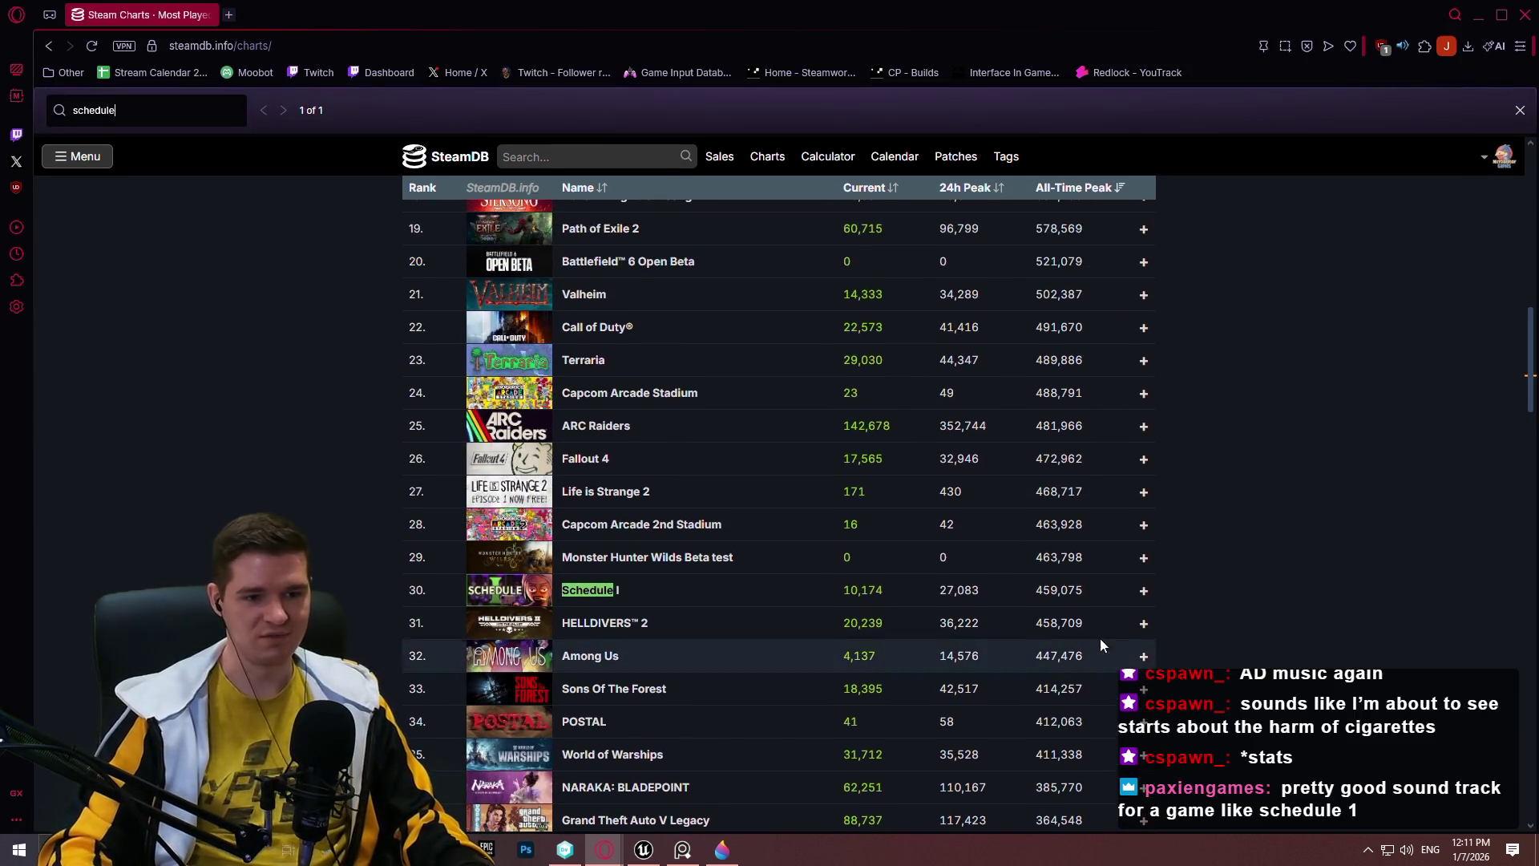
mouse_move(637, 595)
scroll(1233, 459, up, 8)
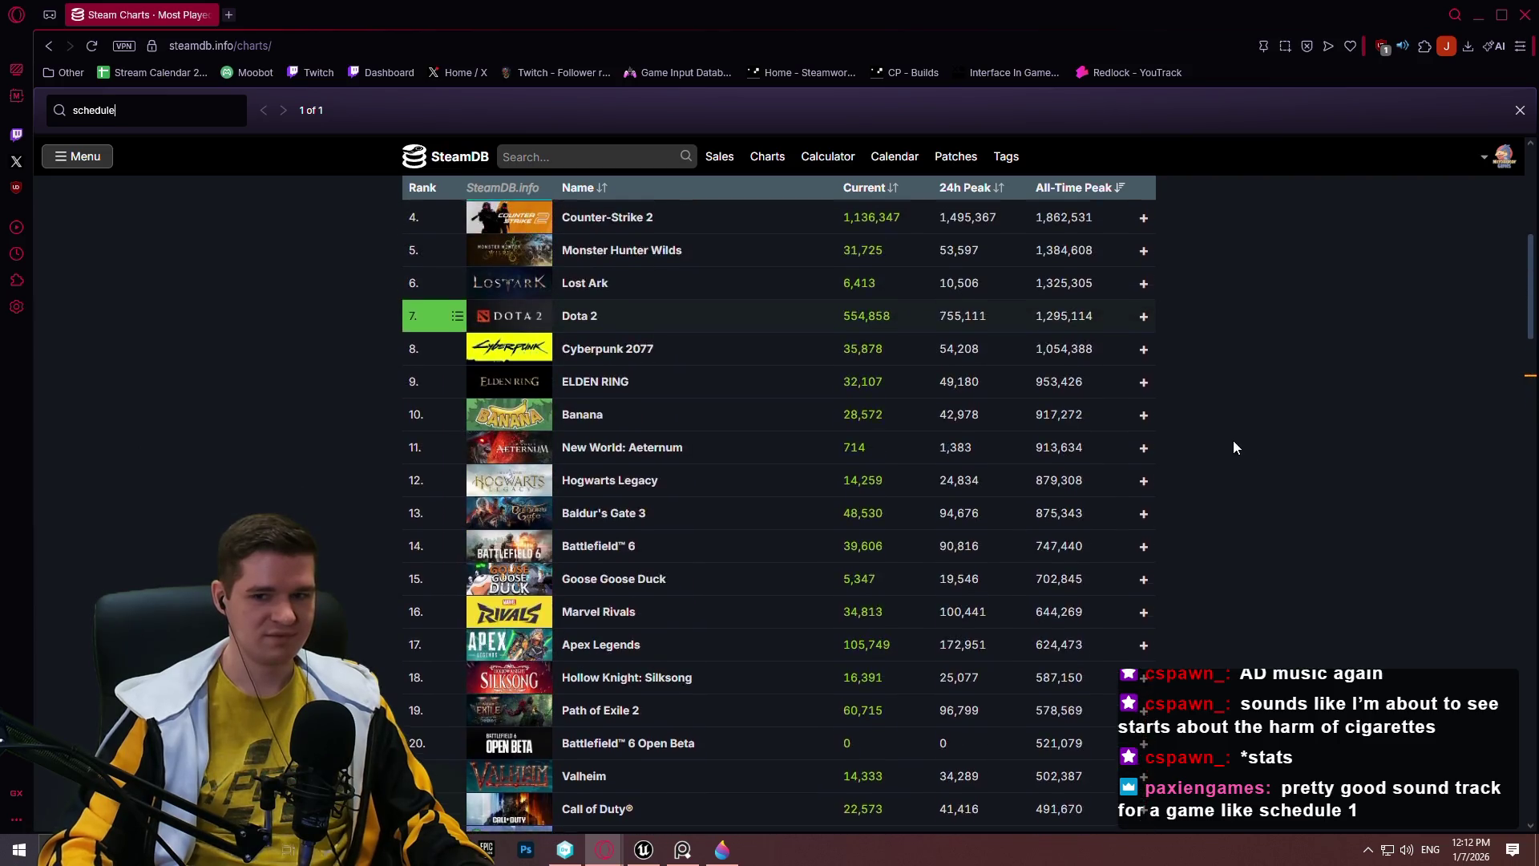
scroll(1239, 432, down, 8)
click(606, 430)
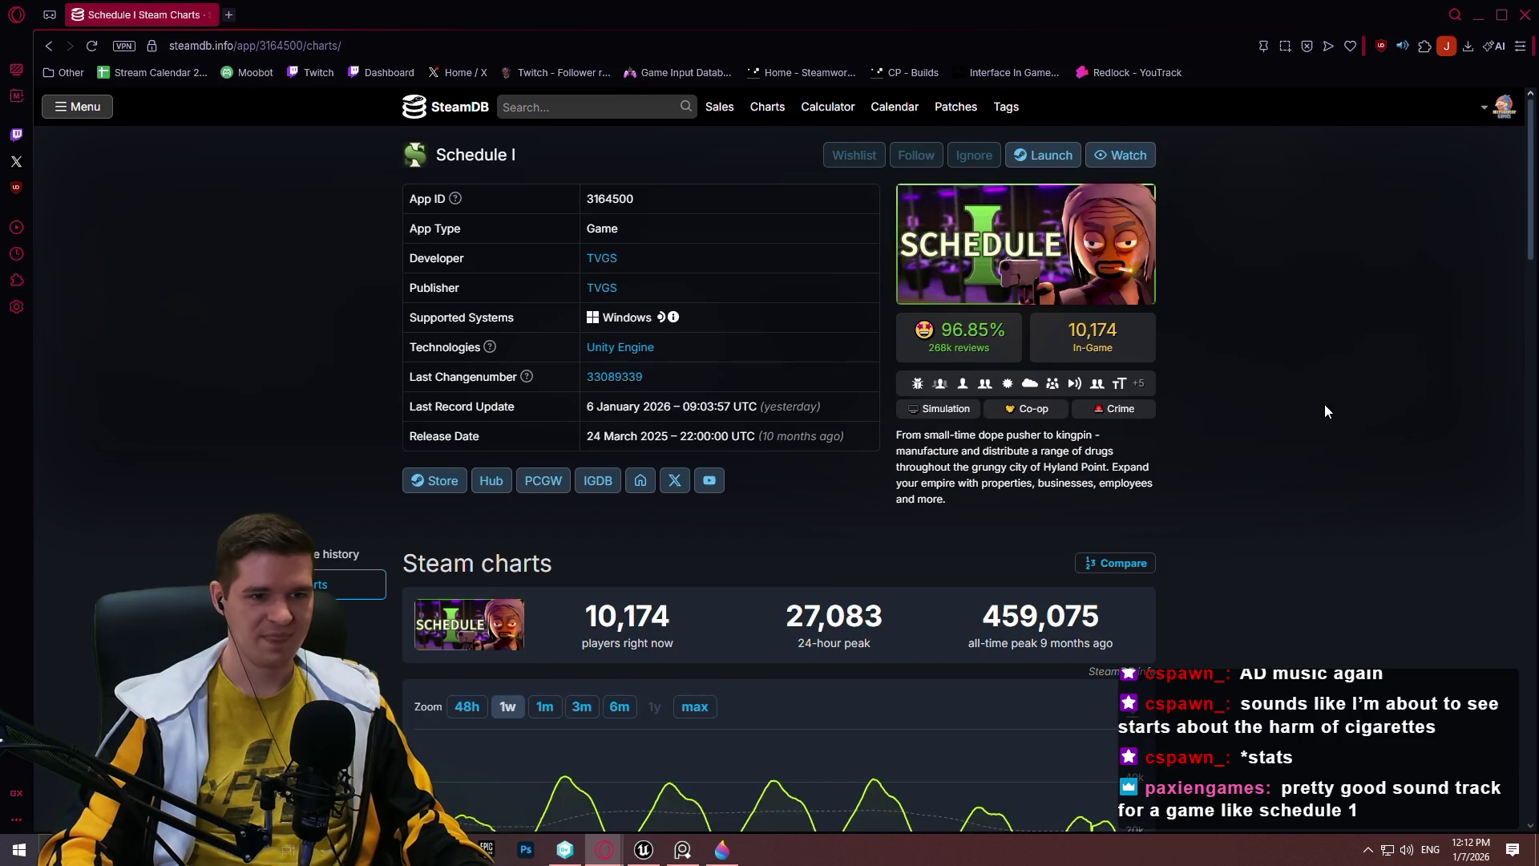
click(1525, 15)
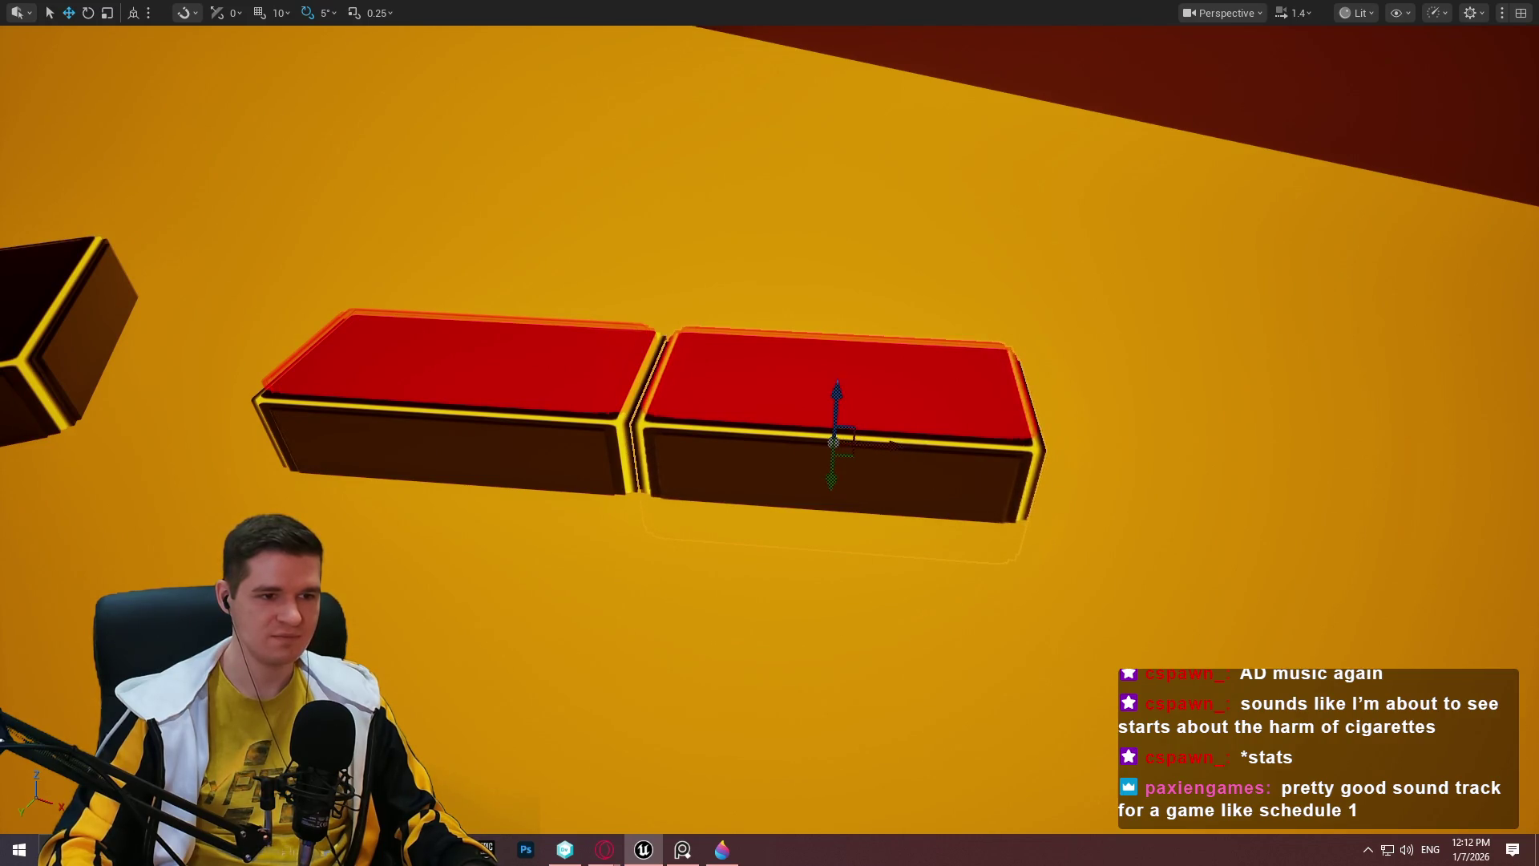
Alt-drag a copy of the red platform along X to extend the row.
scroll(887, 412, up, 3)
scroll(887, 412, down, 6)
alt+drag(887, 411, 1130, 414)
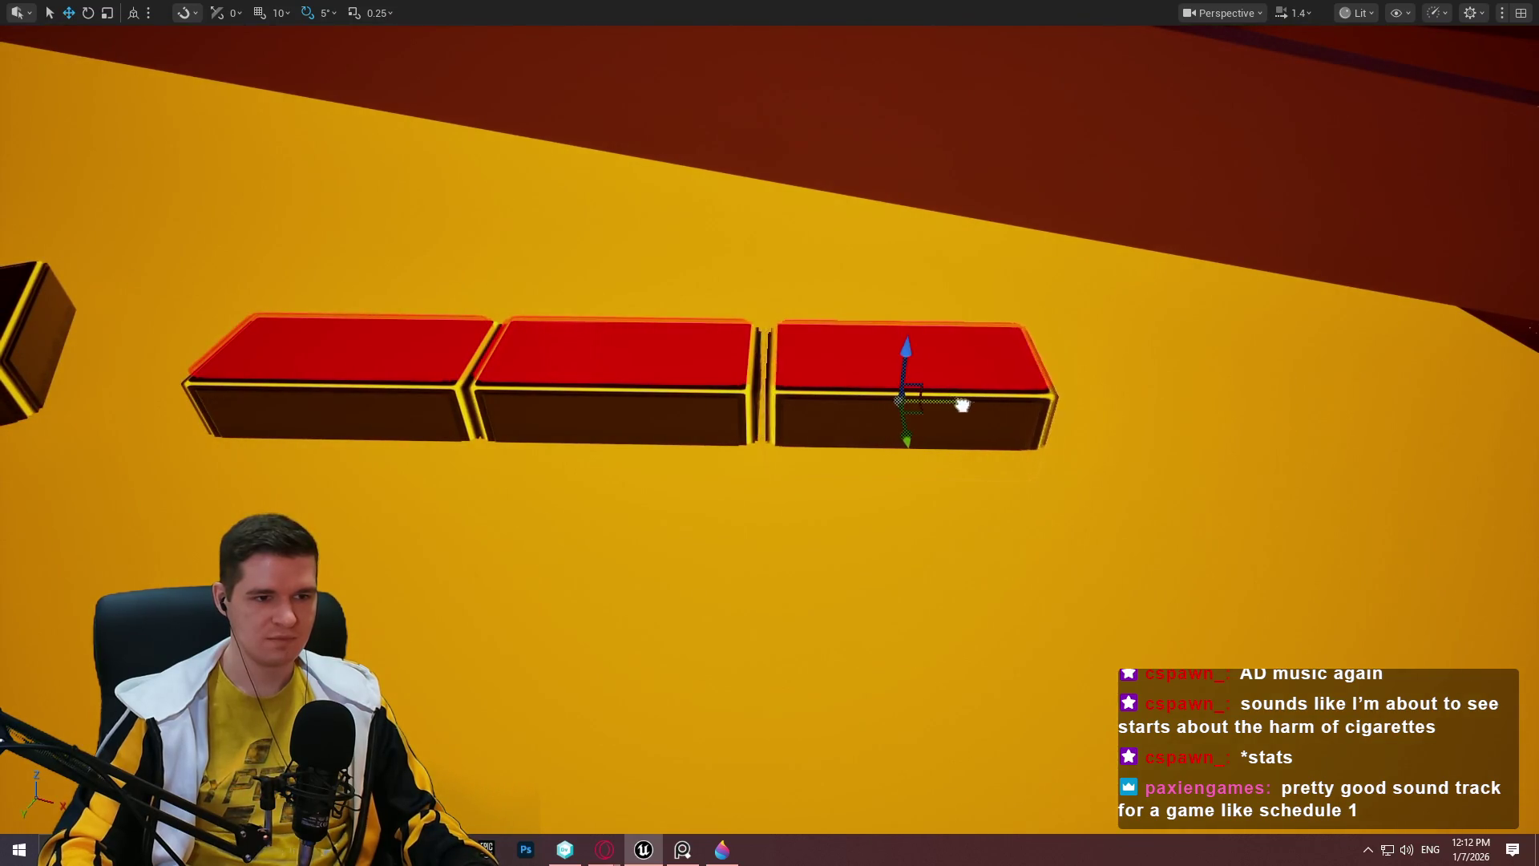
Pan along the row and nudge the newest red platform slightly out of line.
drag(958, 407, 719, 412)
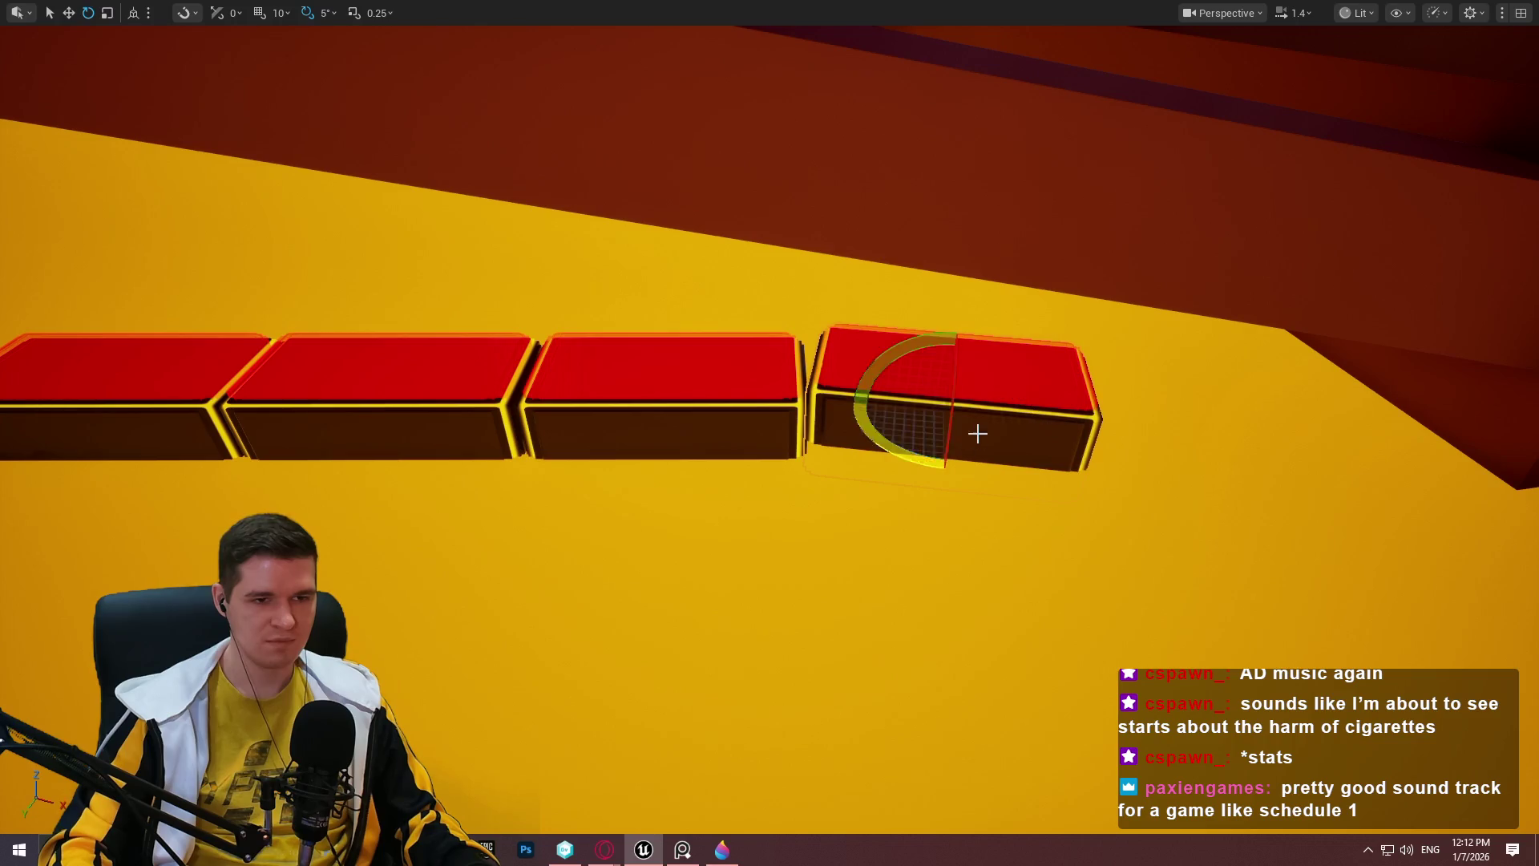
mouse_move(962, 430)
mouse_down()
mouse_move(978, 454)
mouse_move(1272, 491)
mouse_move(1320, 526)
mouse_move(1300, 499)
mouse_up()
key(e)
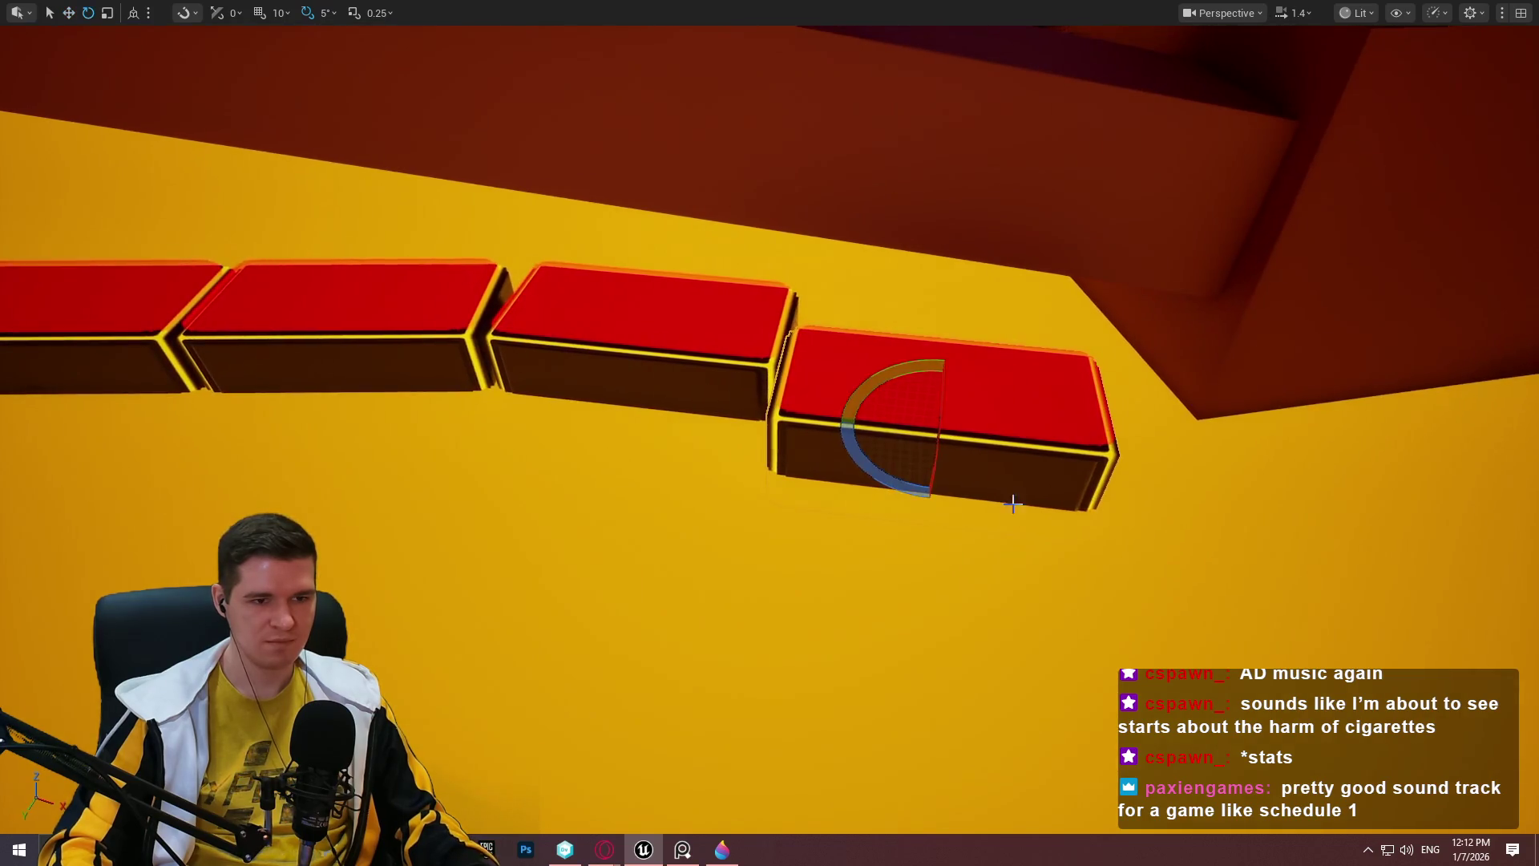
mouse_move(951, 452)
mouse_down()
mouse_move(982, 442)
mouse_move(960, 434)
mouse_move(1002, 465)
mouse_move(946, 561)
mouse_move(774, 422)
mouse_up()
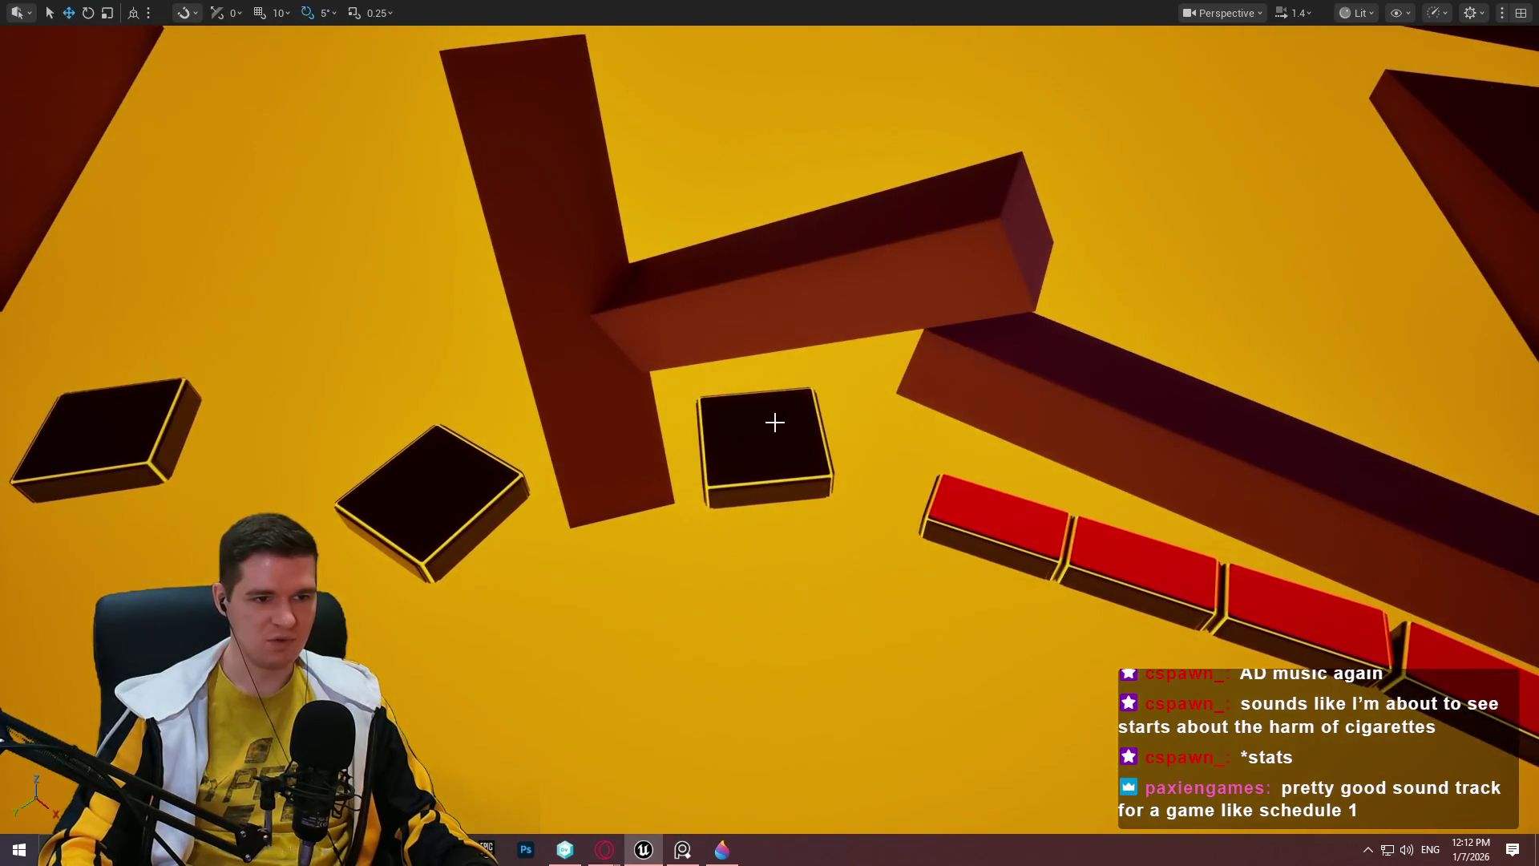
right_click(775, 423)
click(898, 821)
key(w)
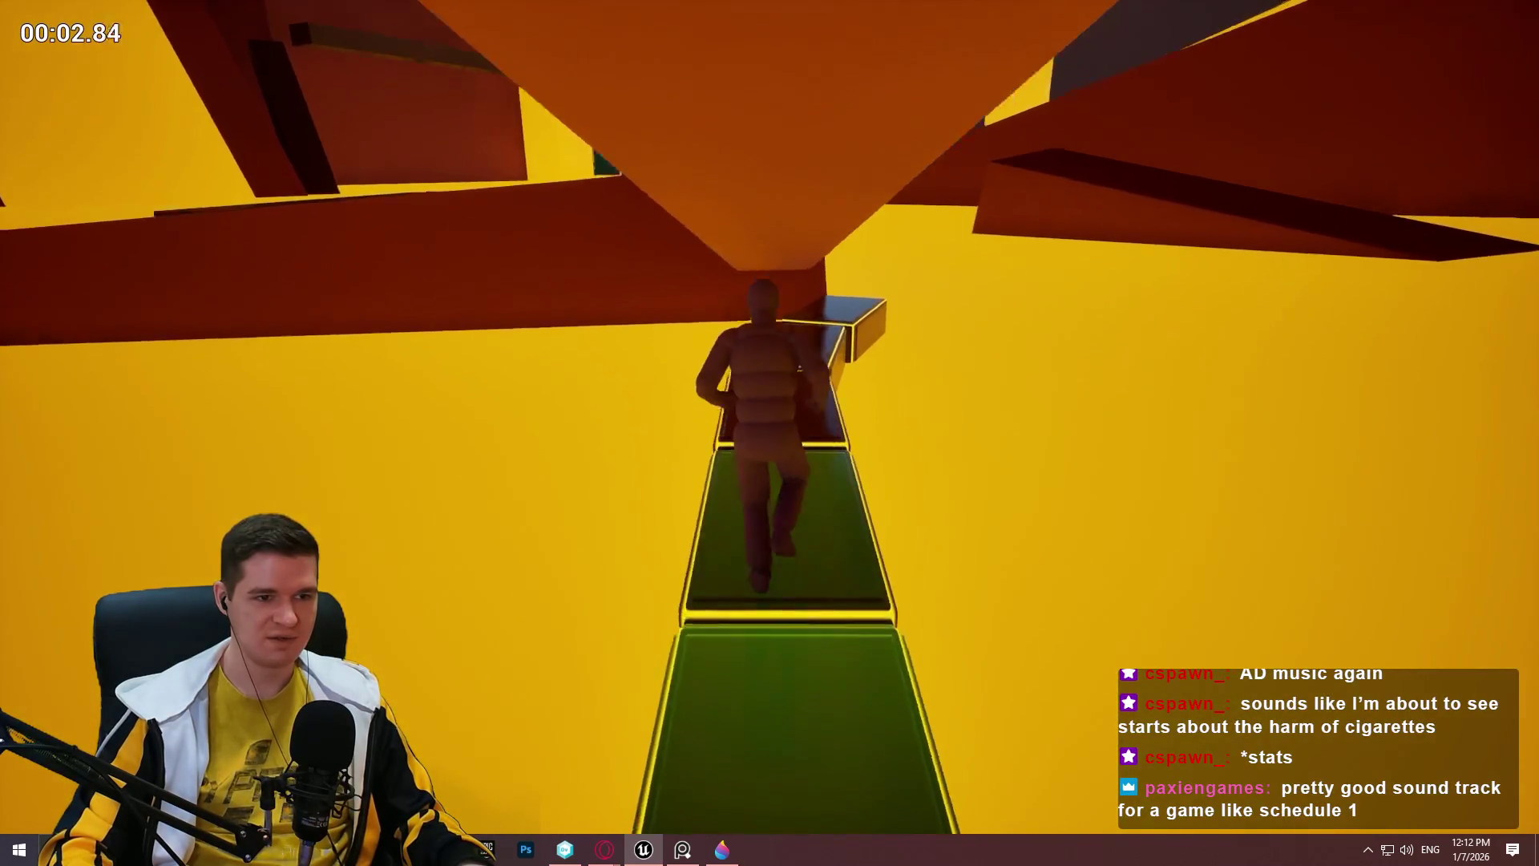
key(space)
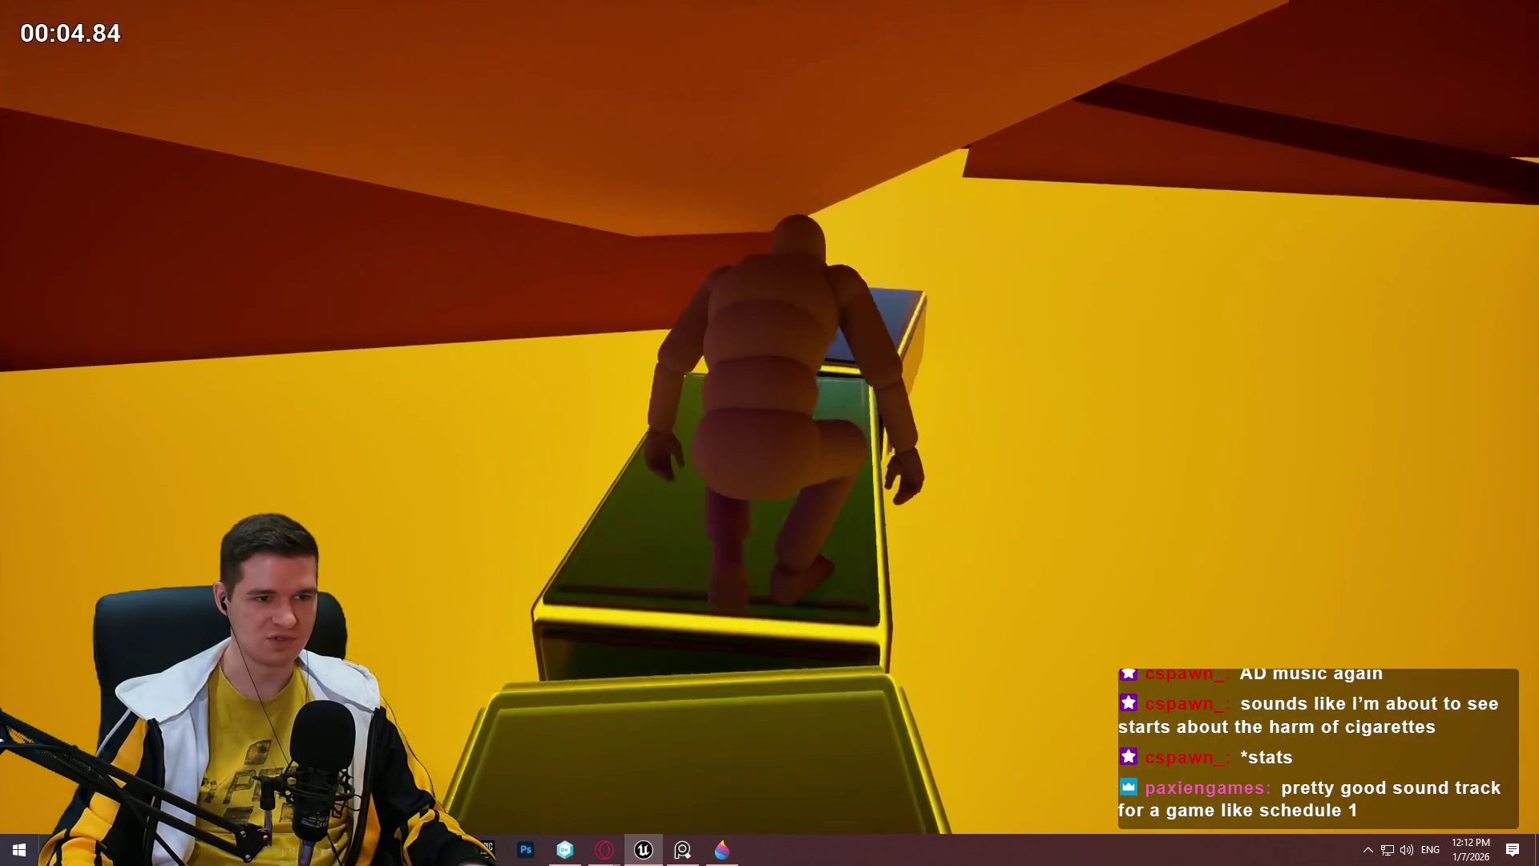
key(w)
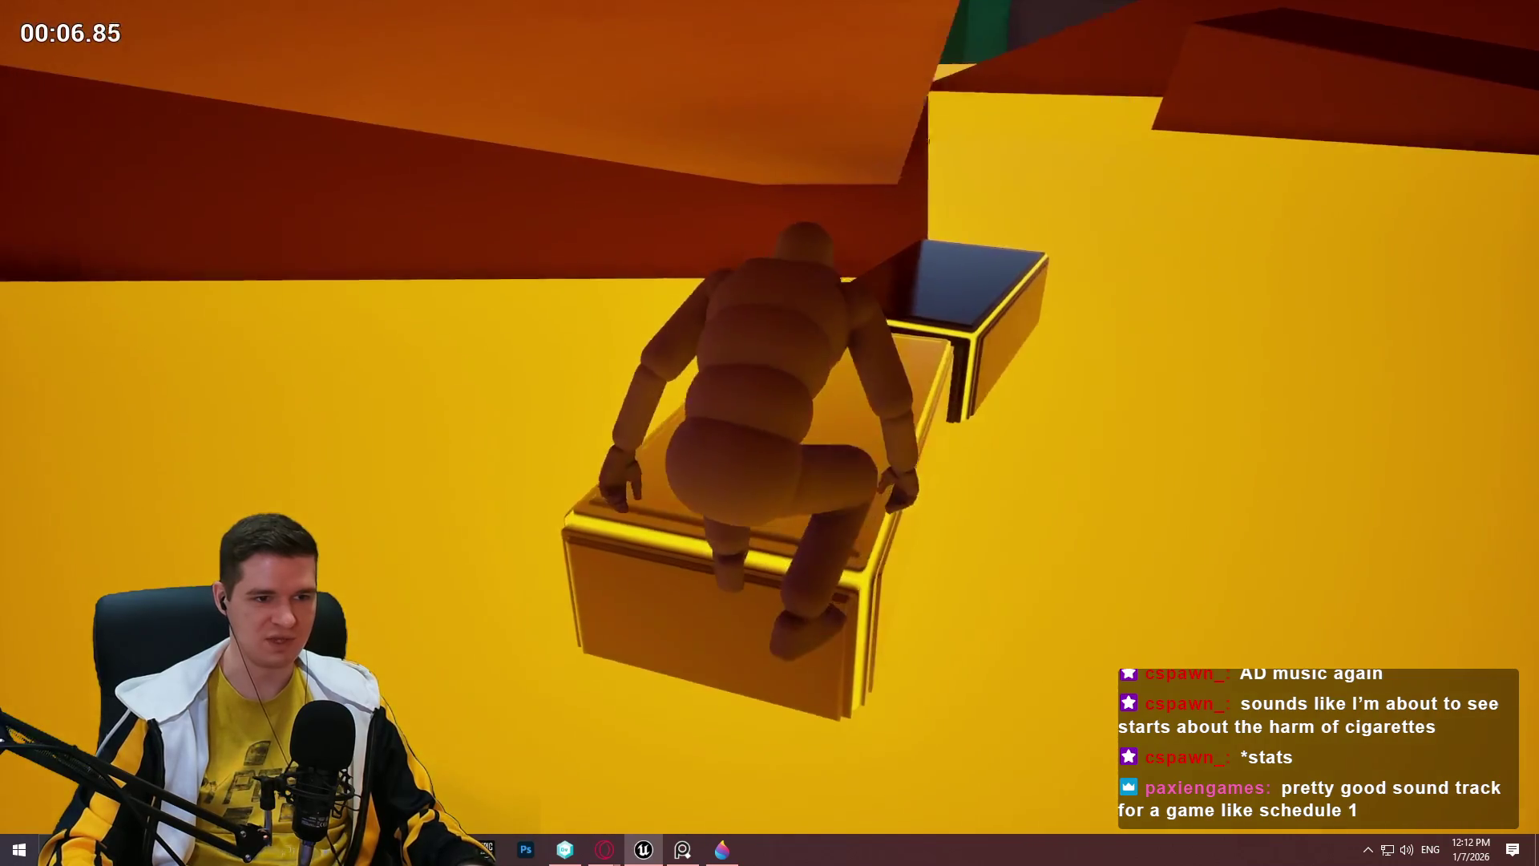
key(space)
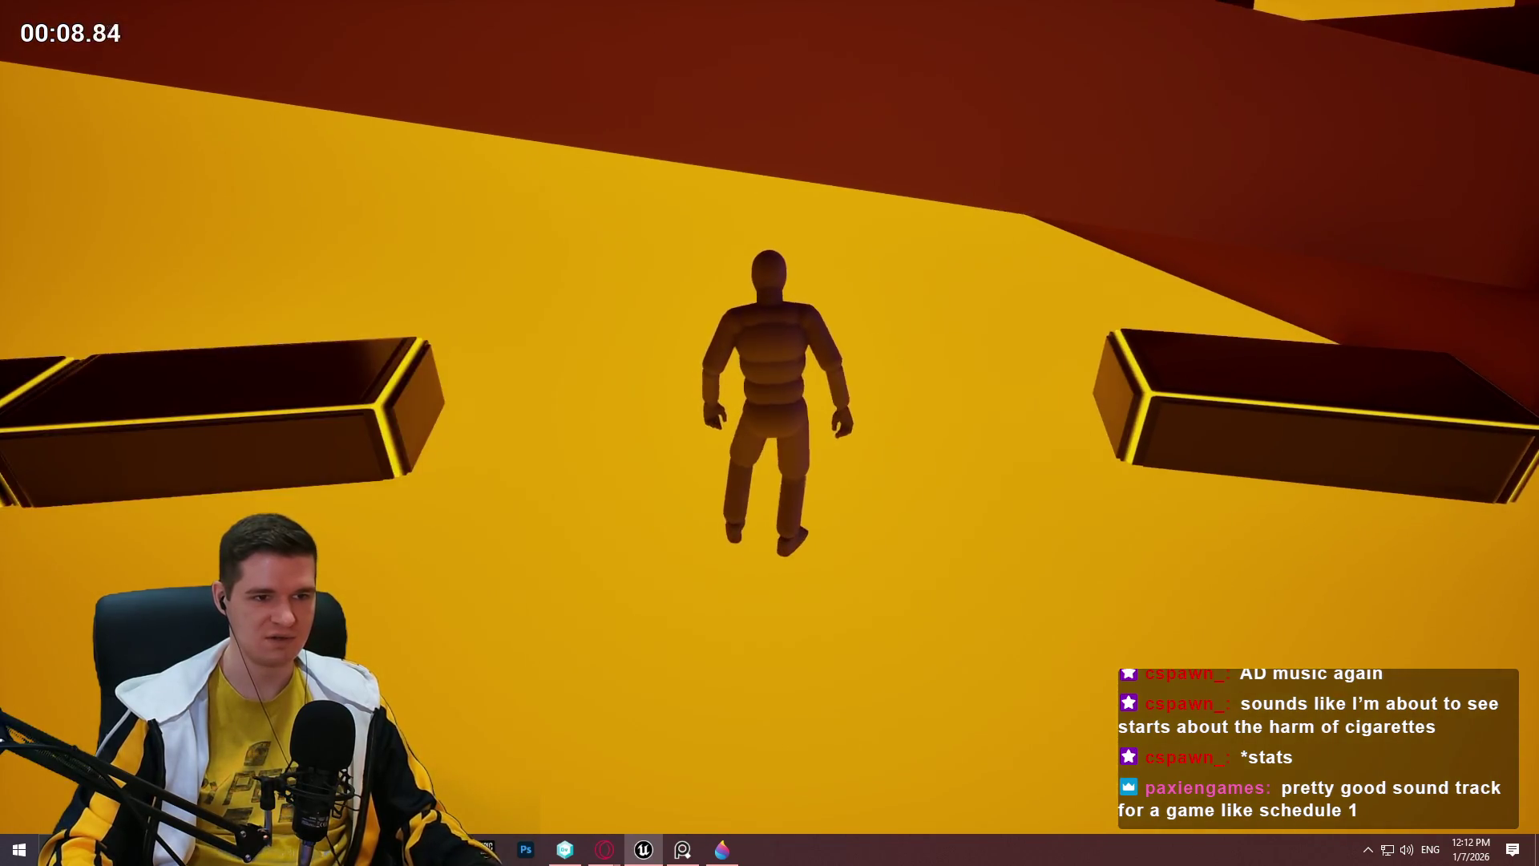
key(Escape)
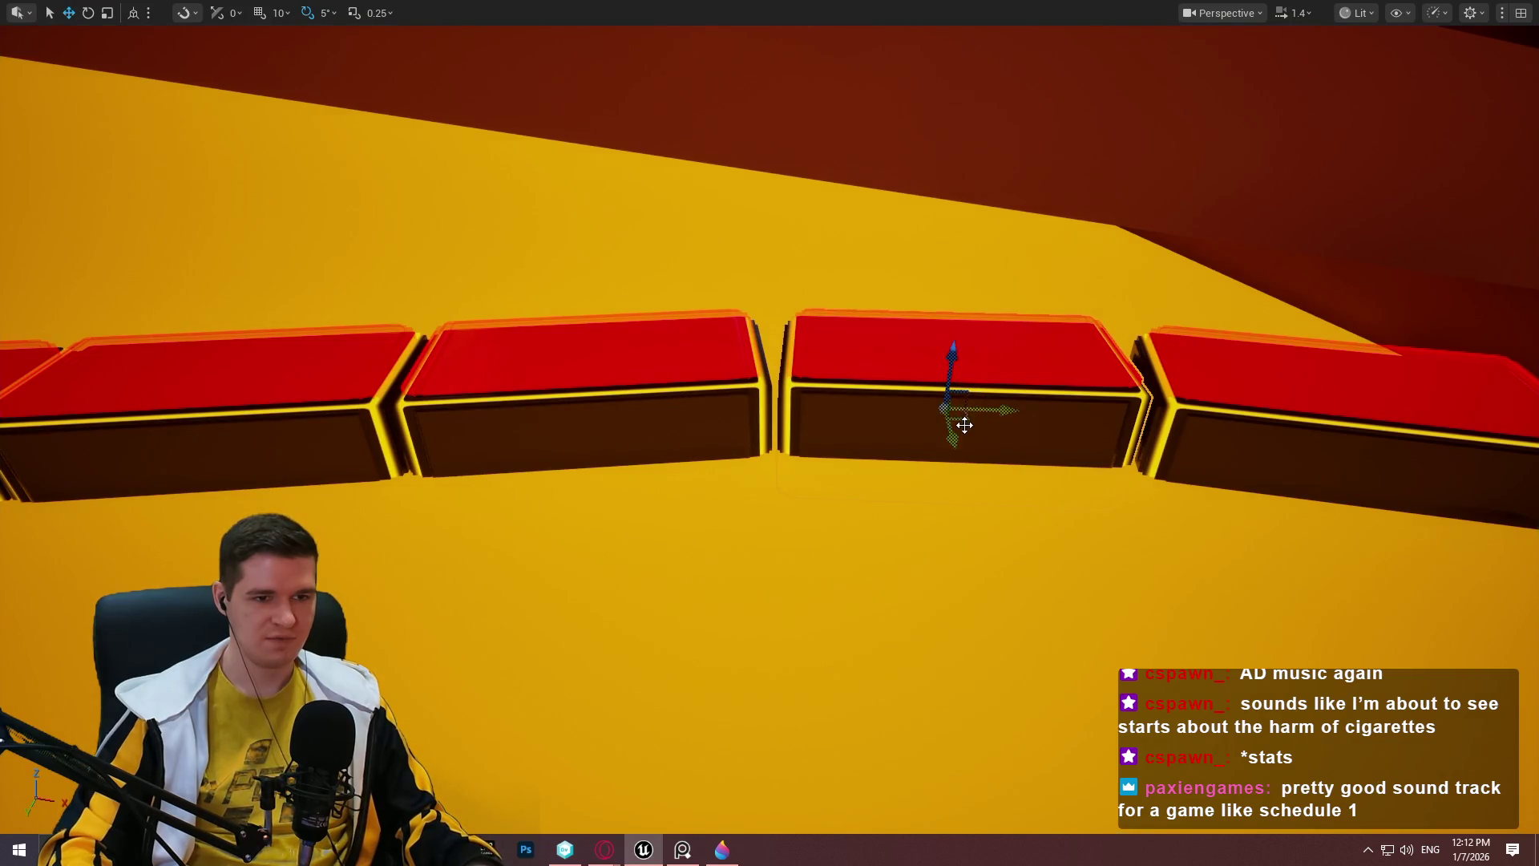
Rotate the red platform about 55° around Z so the row bends sideways.
drag(941, 445, 1034, 417)
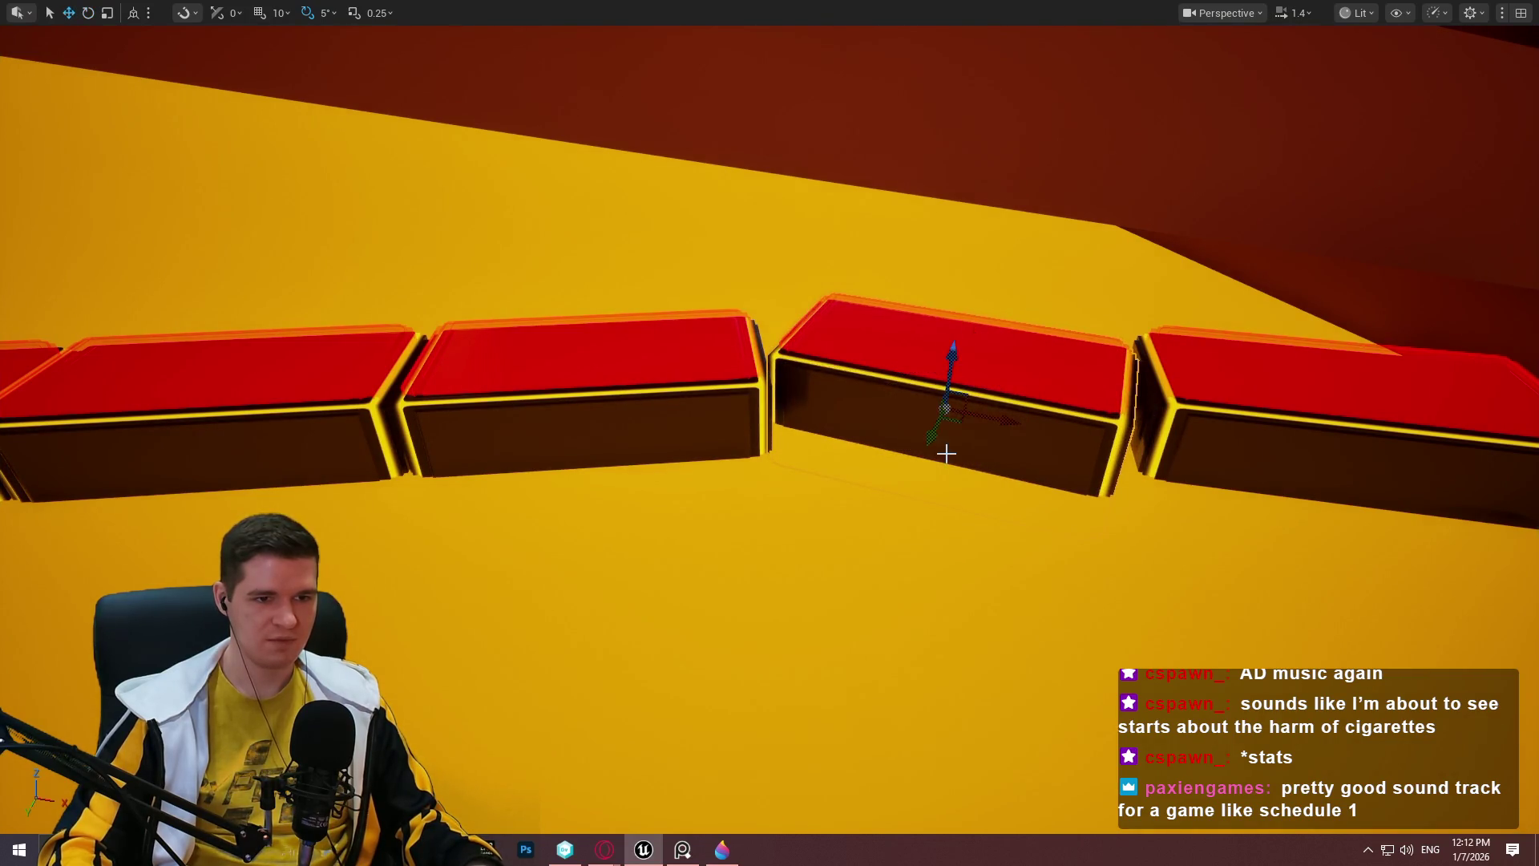
key(e)
mouse_move(978, 472)
mouse_down()
mouse_move(1001, 481)
mouse_move(801, 433)
mouse_move(850, 449)
mouse_up()
mouse_move(1037, 412)
mouse_down()
mouse_move(1017, 323)
mouse_move(1000, 344)
mouse_move(1082, 319)
mouse_move(804, 436)
mouse_move(739, 443)
mouse_move(1261, 402)
mouse_move(1171, 402)
mouse_up()
key(e)
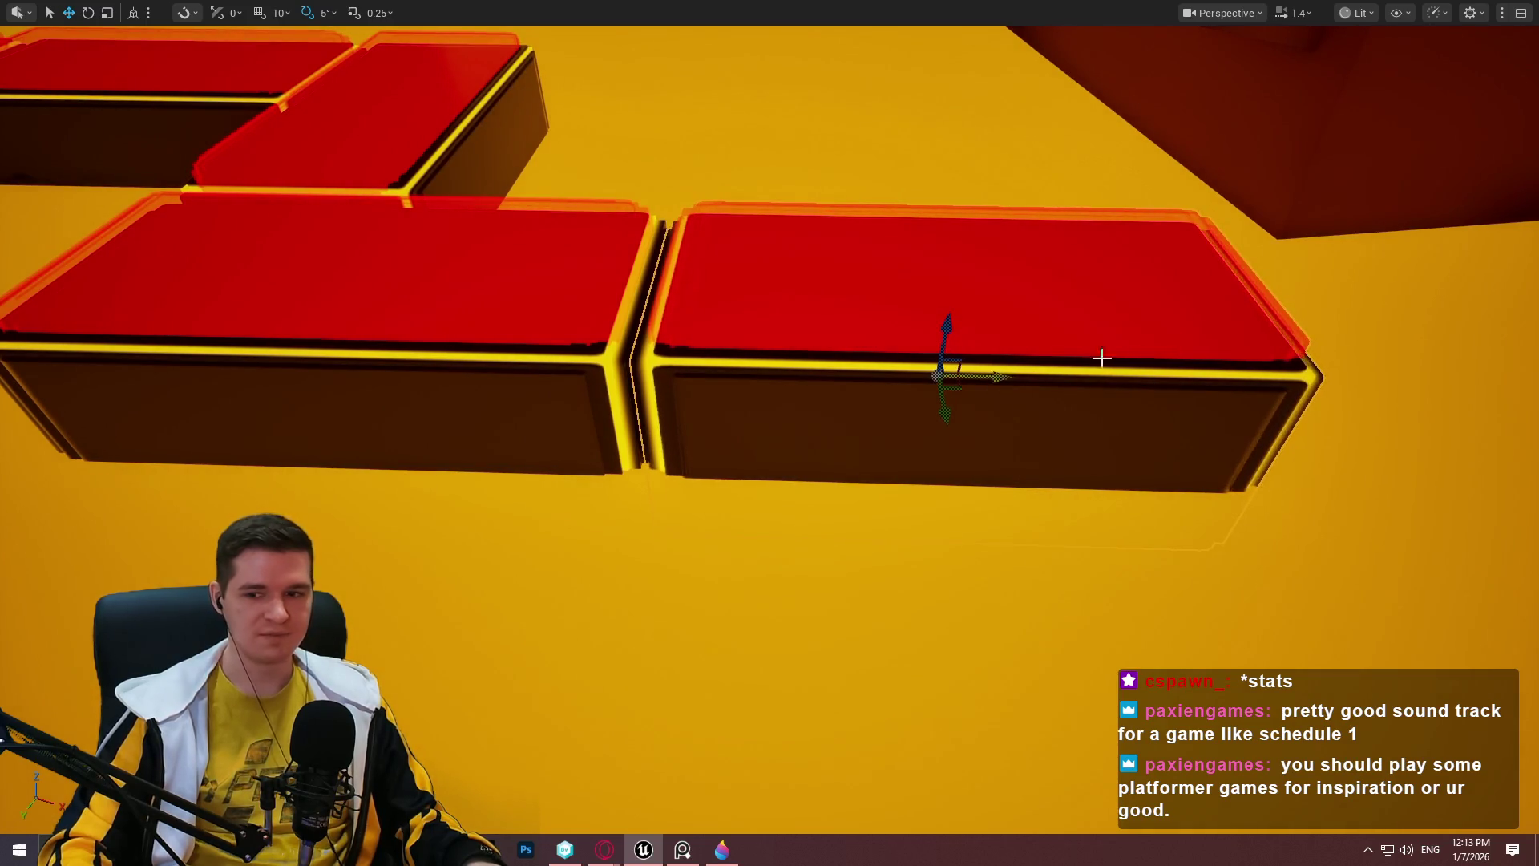
scroll(1101, 359, down, 5)
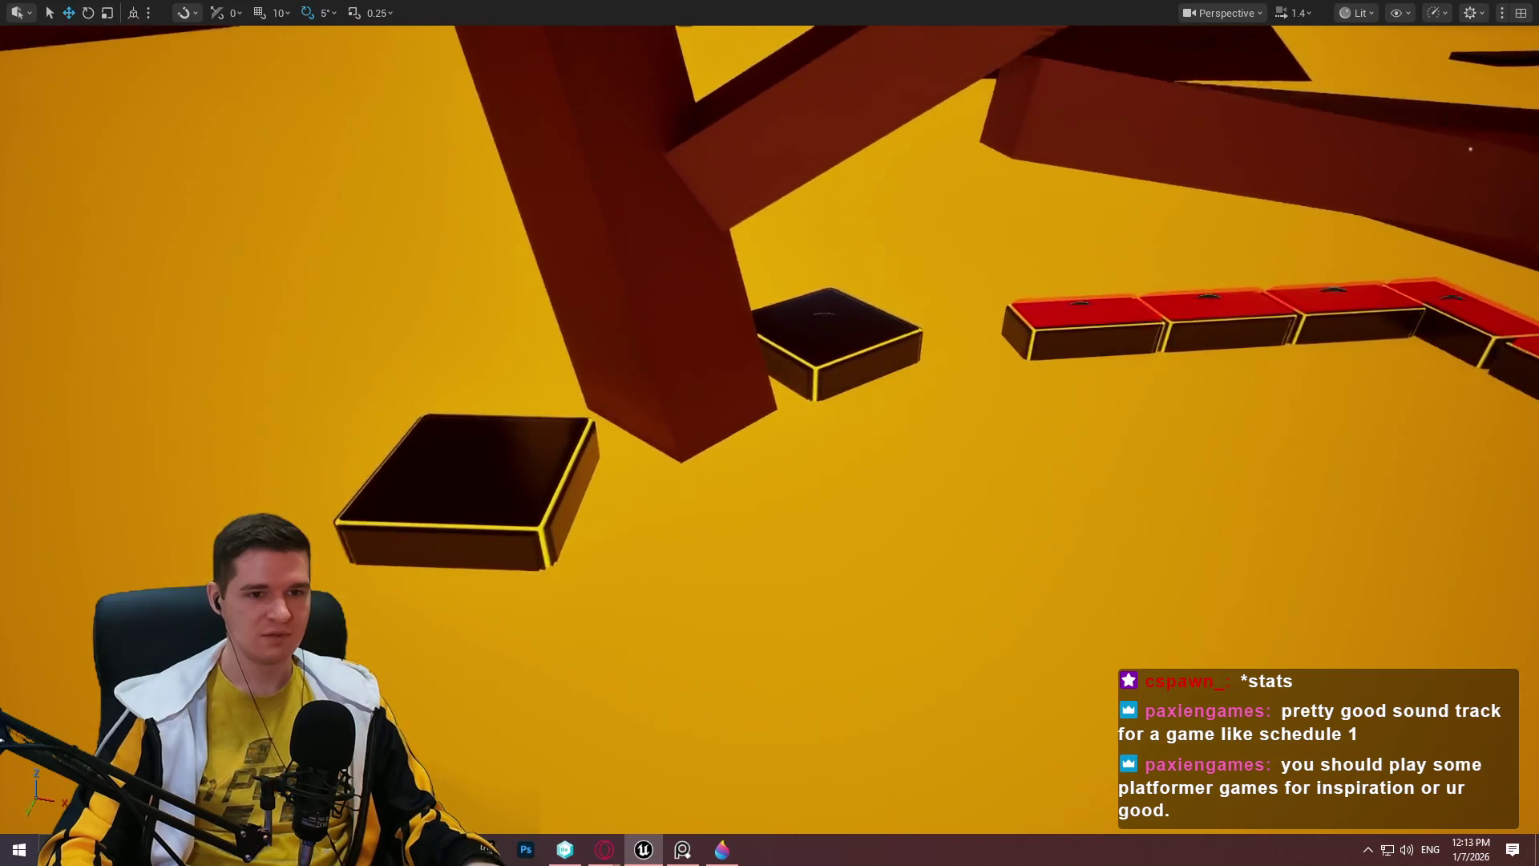
Start a playtest from the spot by the dark platforms and beams.
key(w)
right_click(966, 721)
click(1032, 820)
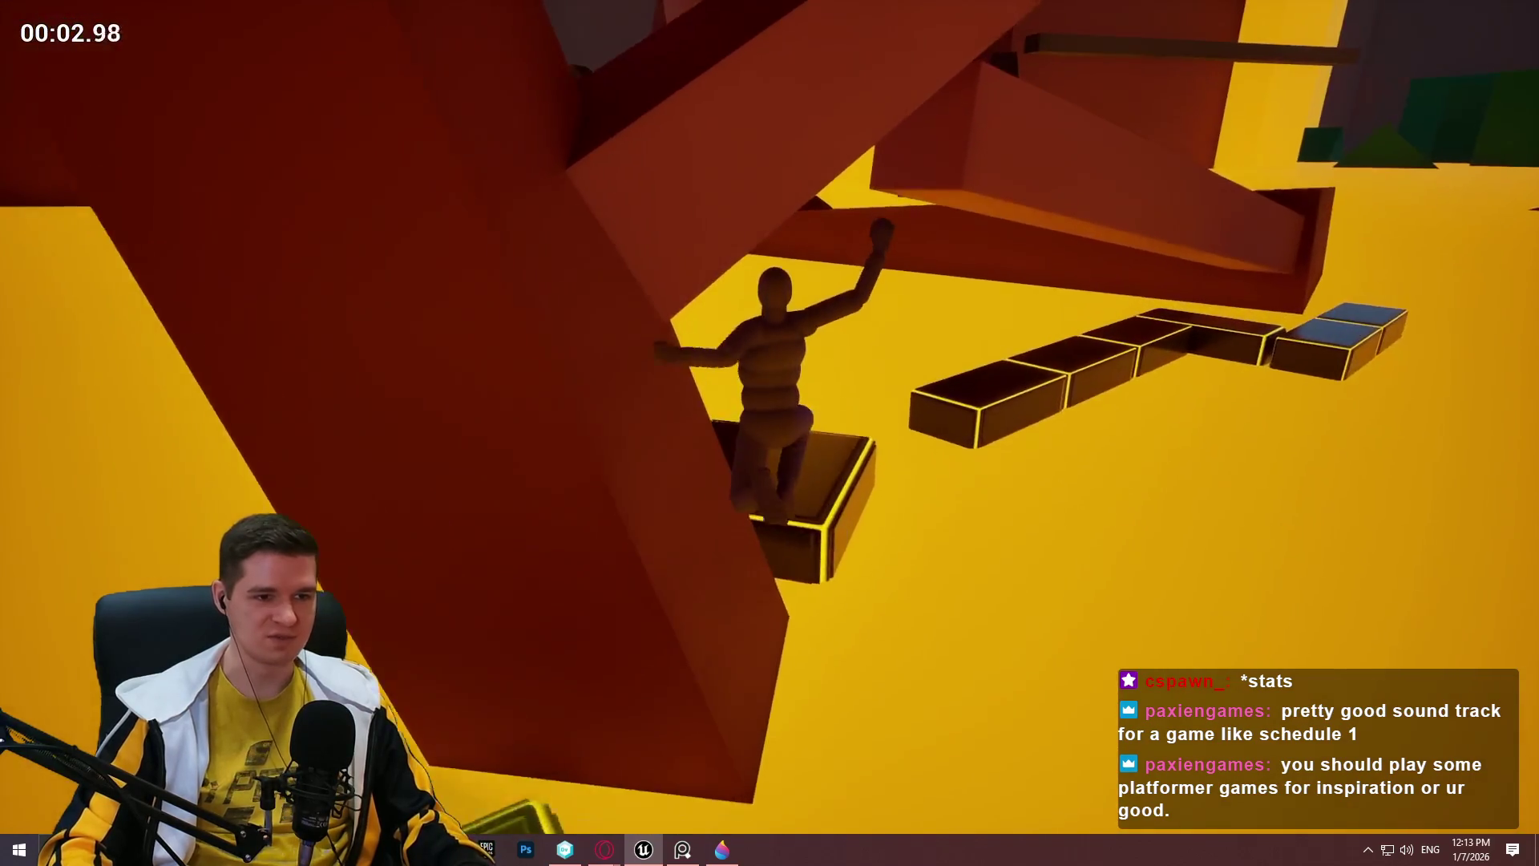
Run the character across the platforms, along the narrow beam and up the ramp.
key(w)
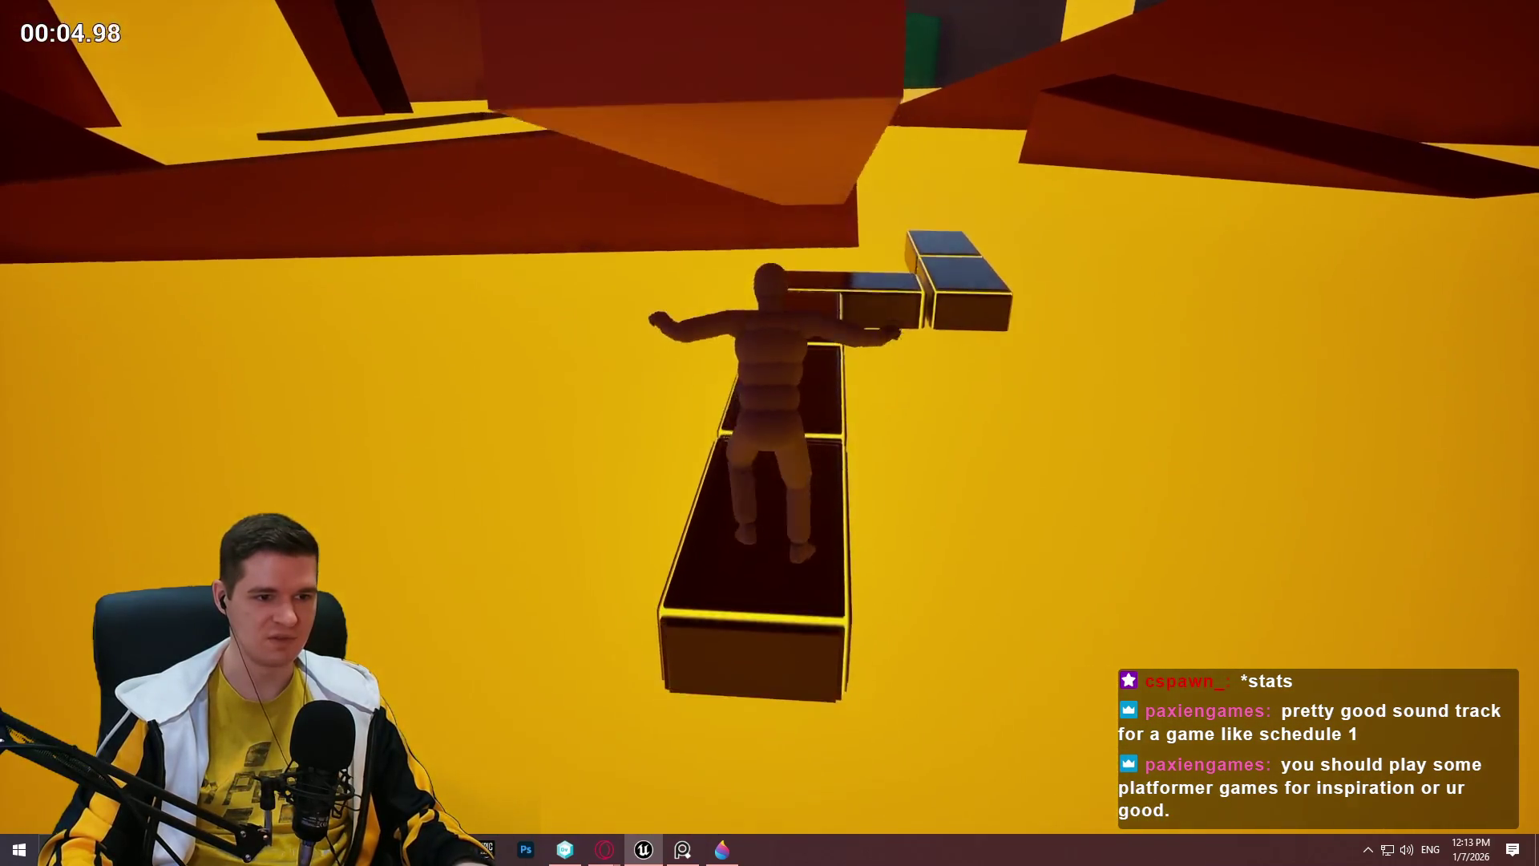
key(w)
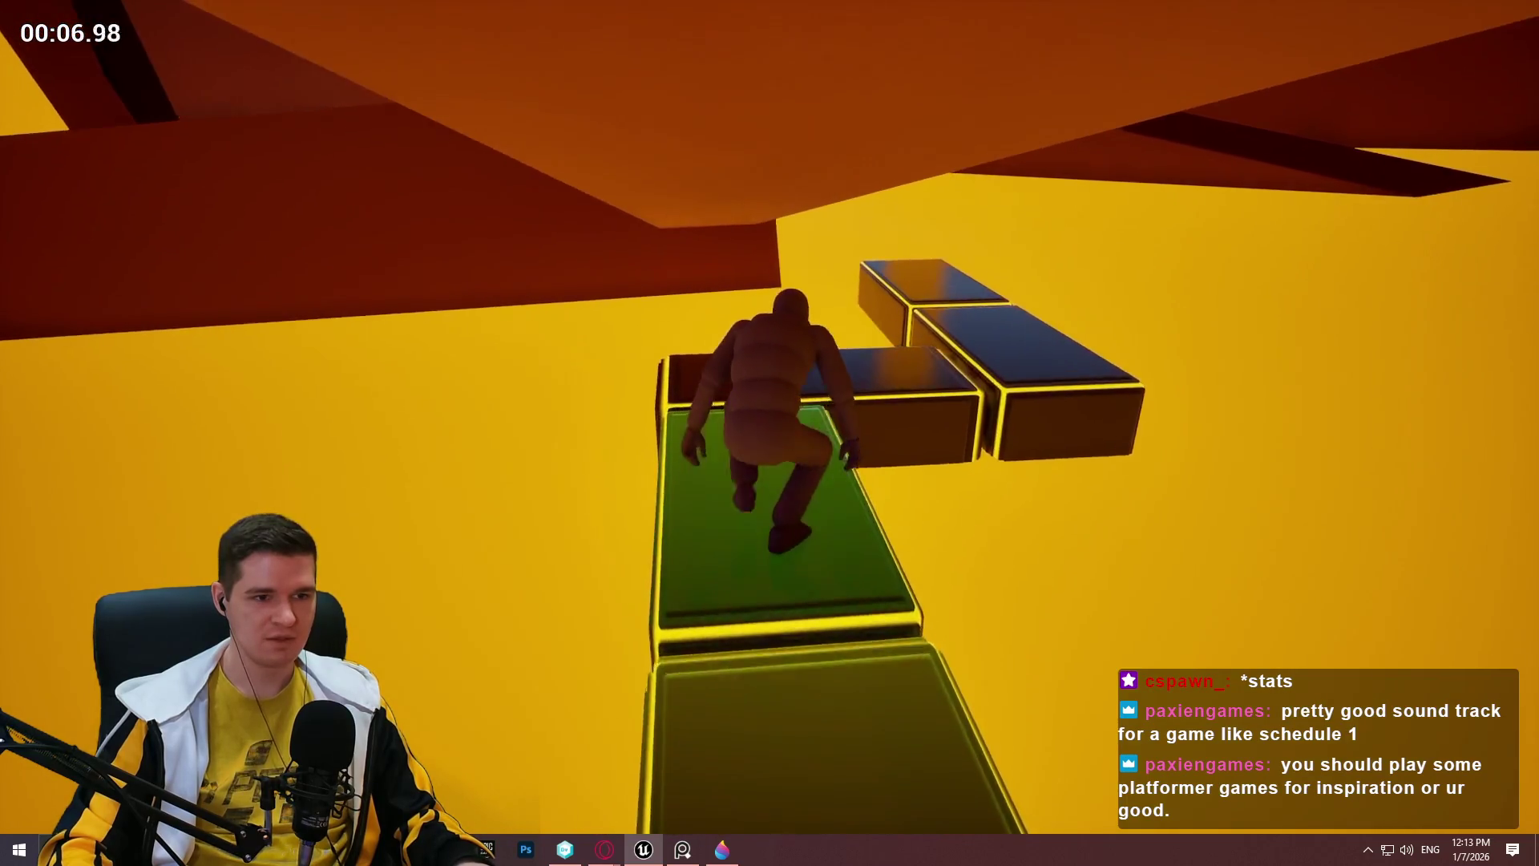
key(w)
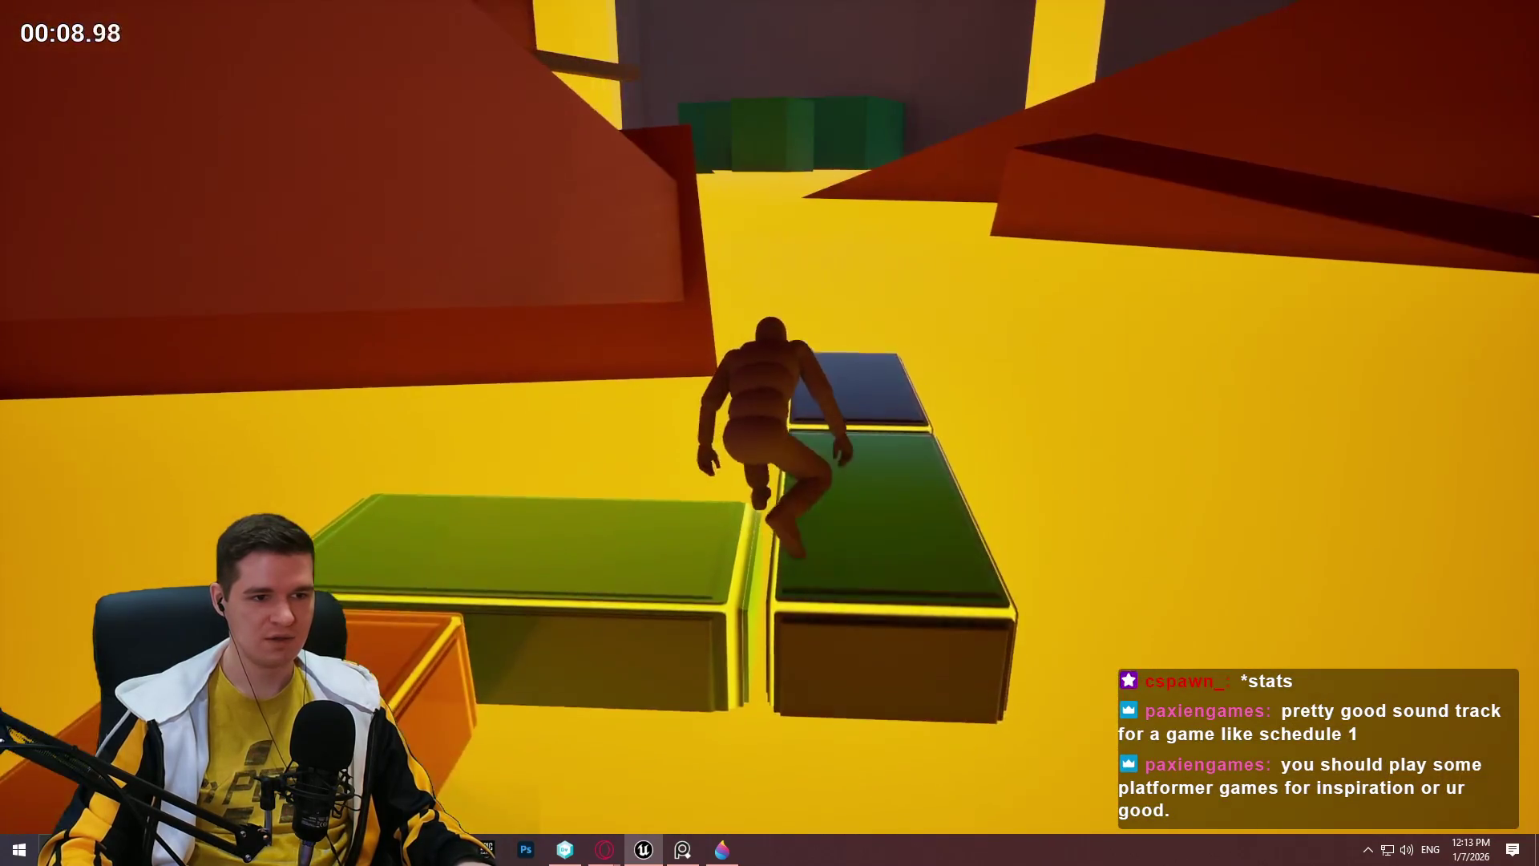
key(w)
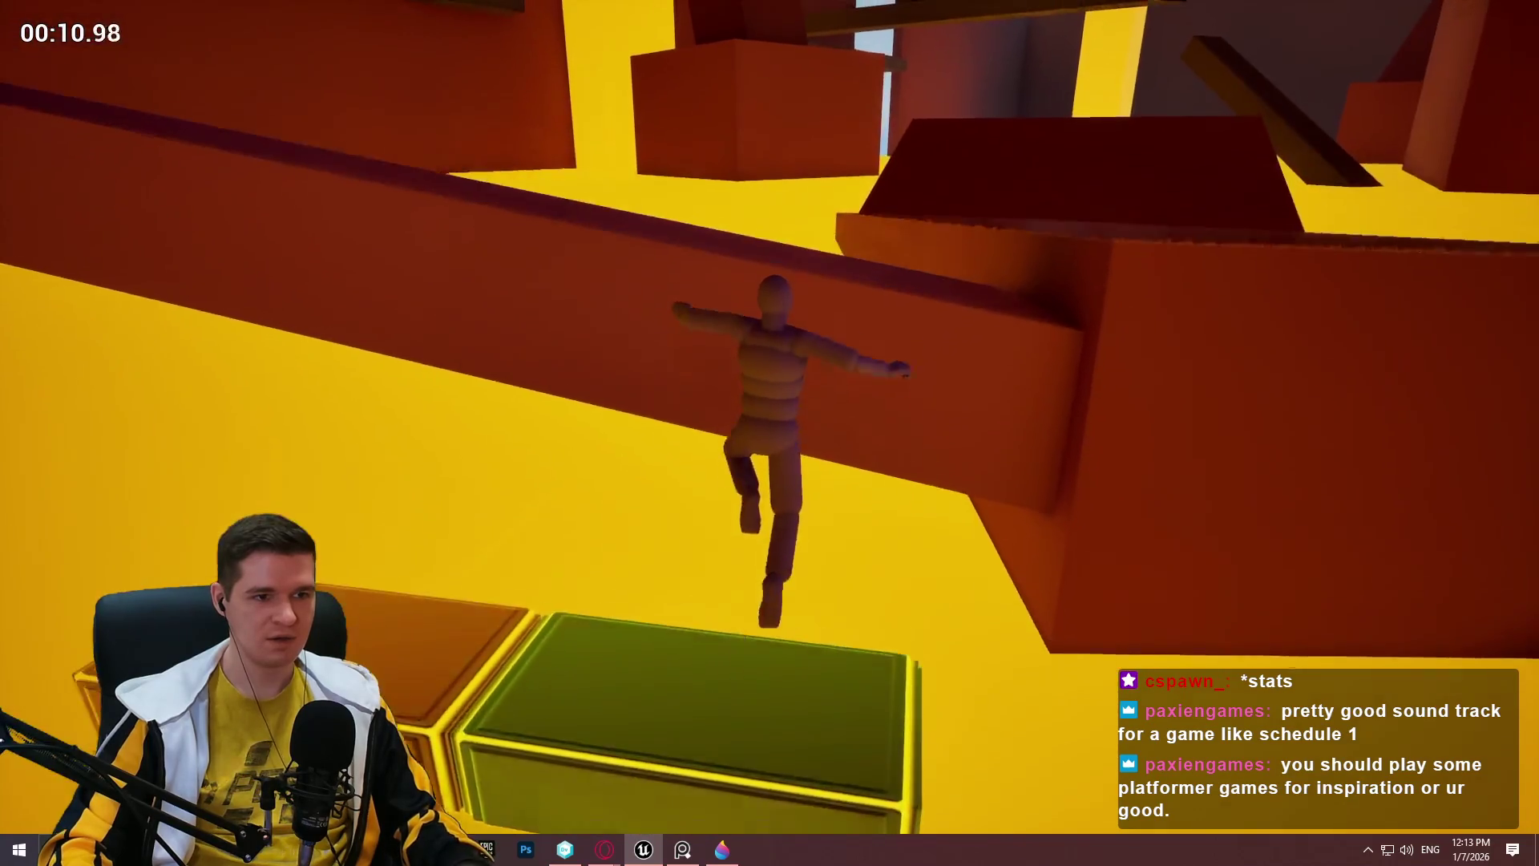
key(w)
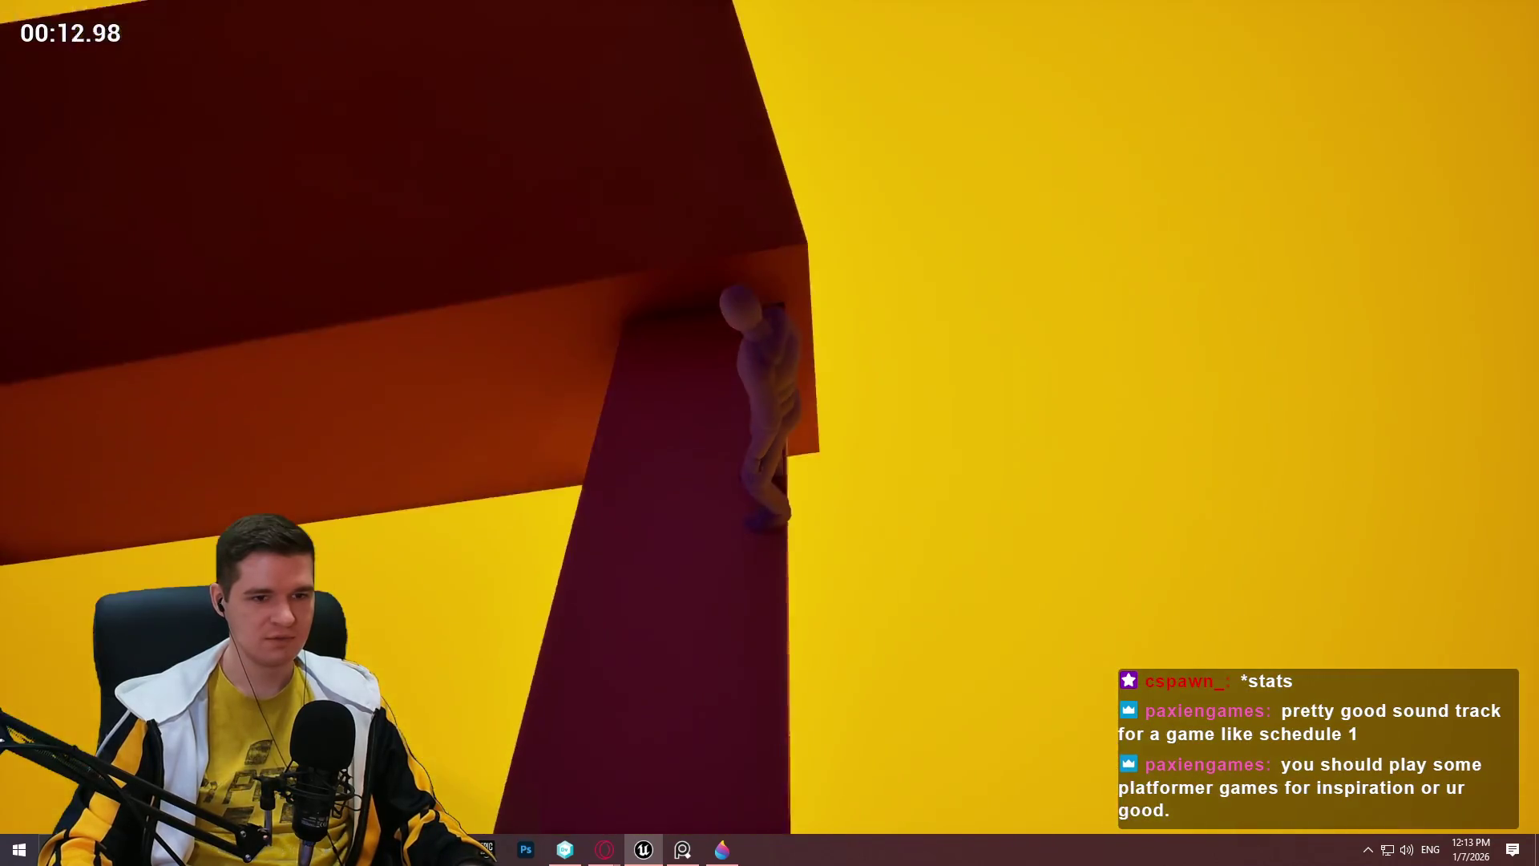
key(w)
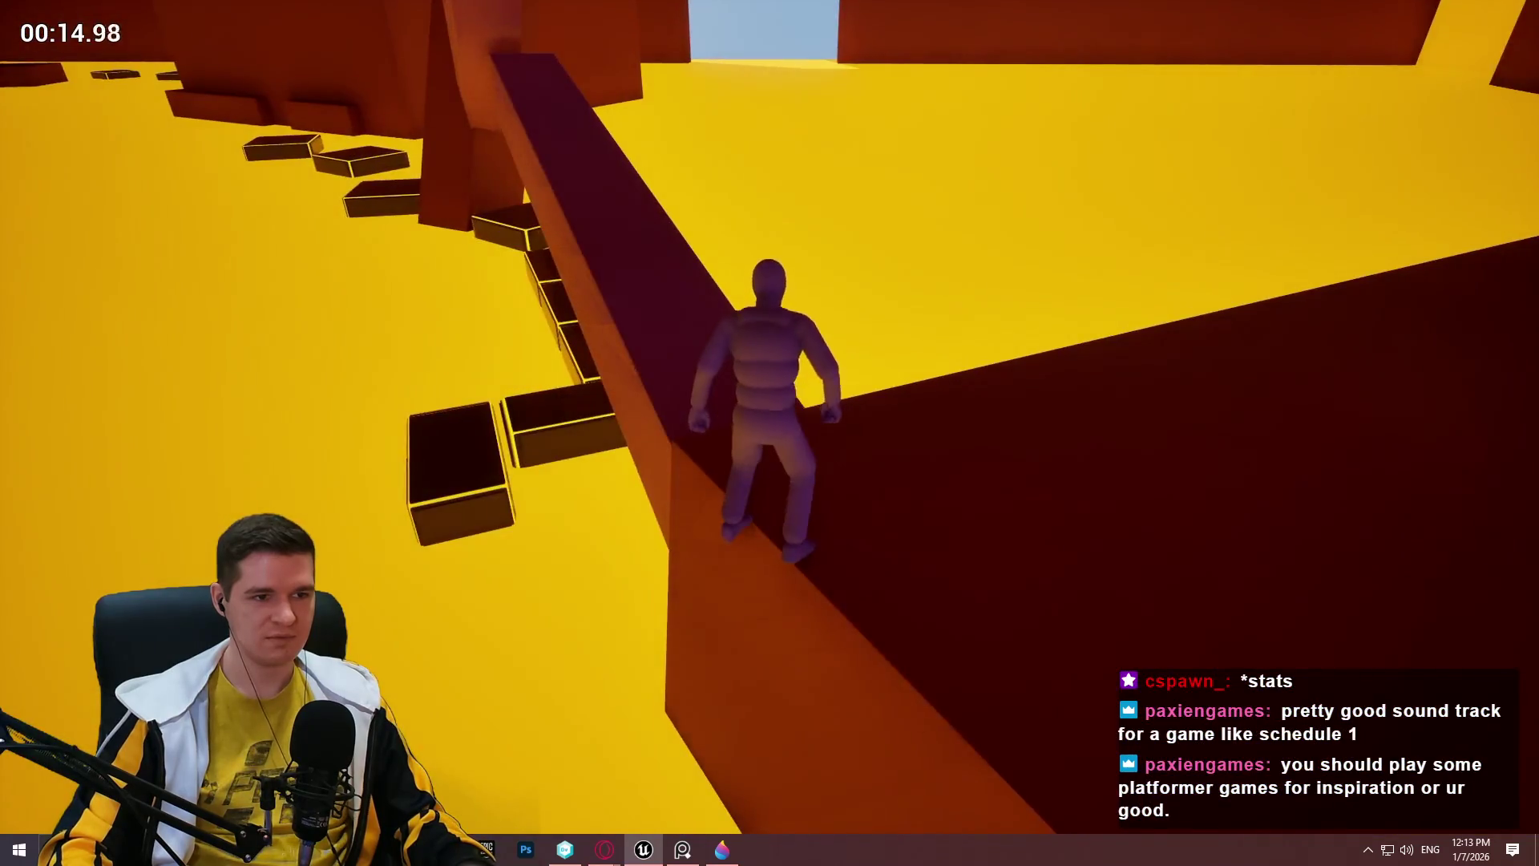
key(w)
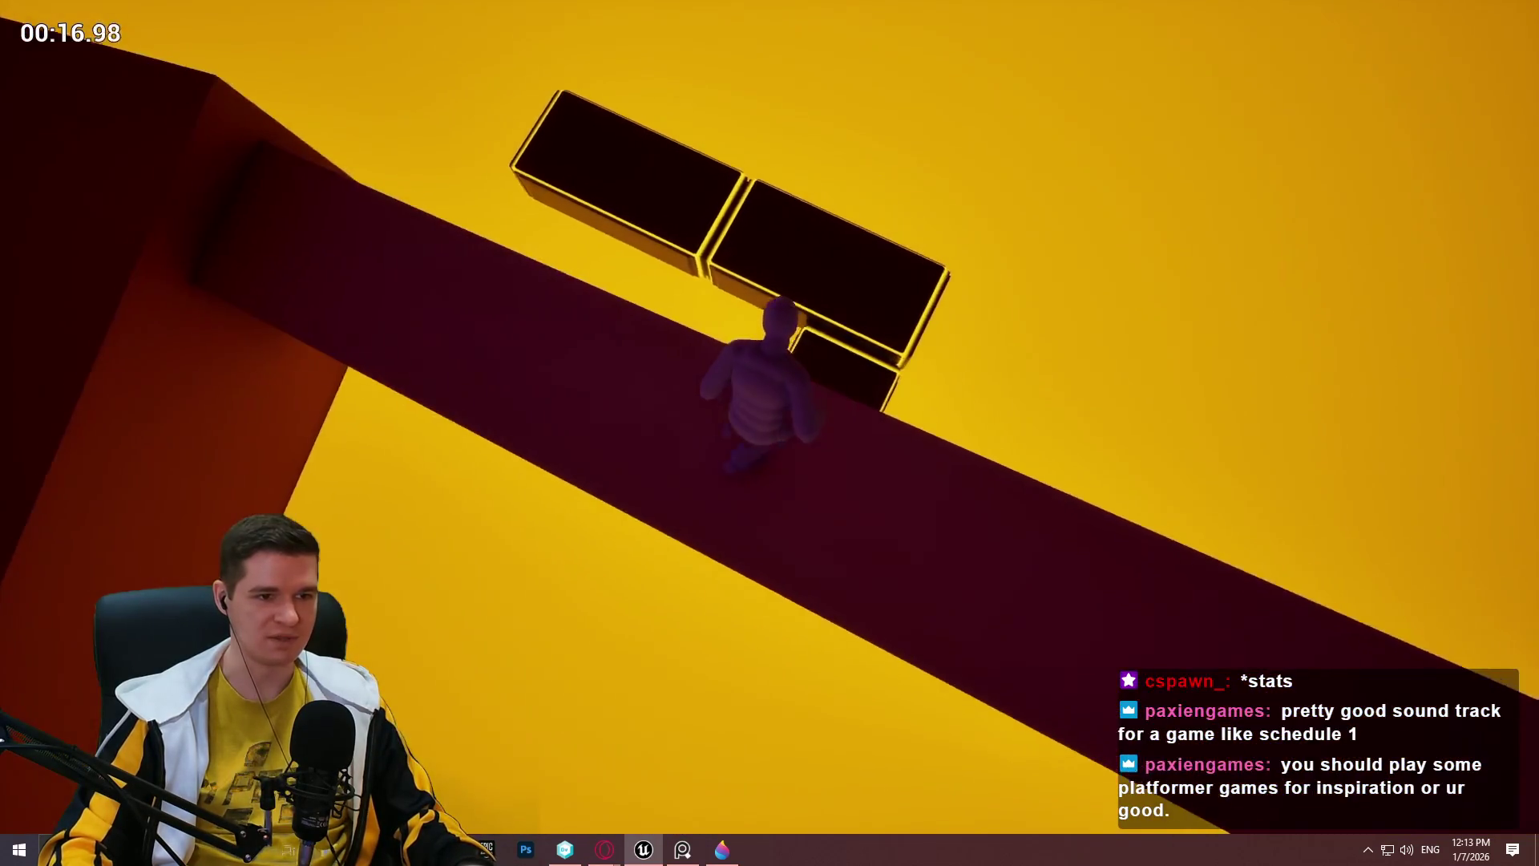
key(w)
key(w)
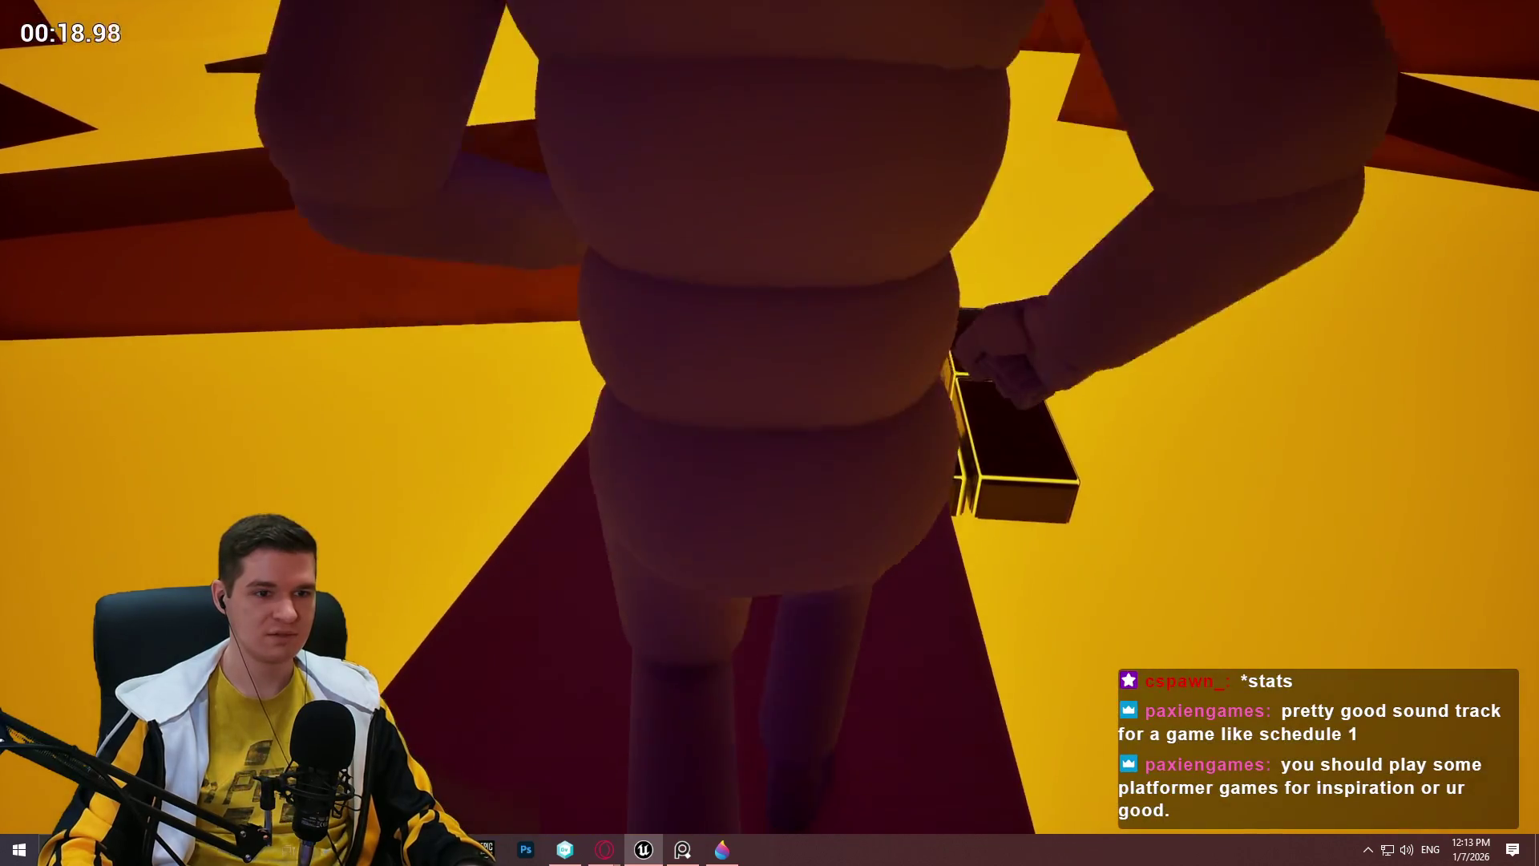
key(w)
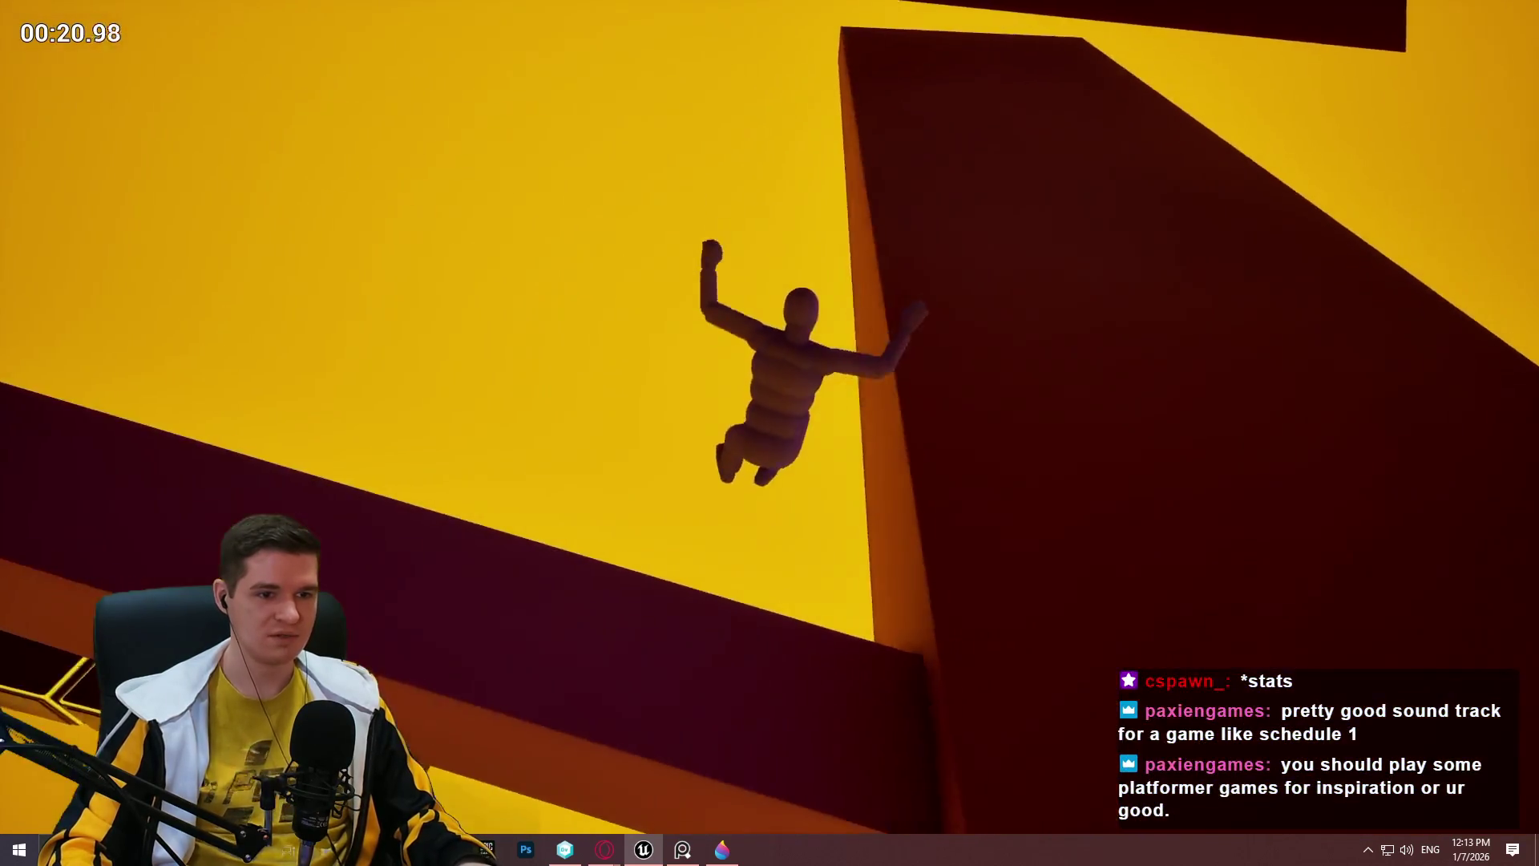
key(w)
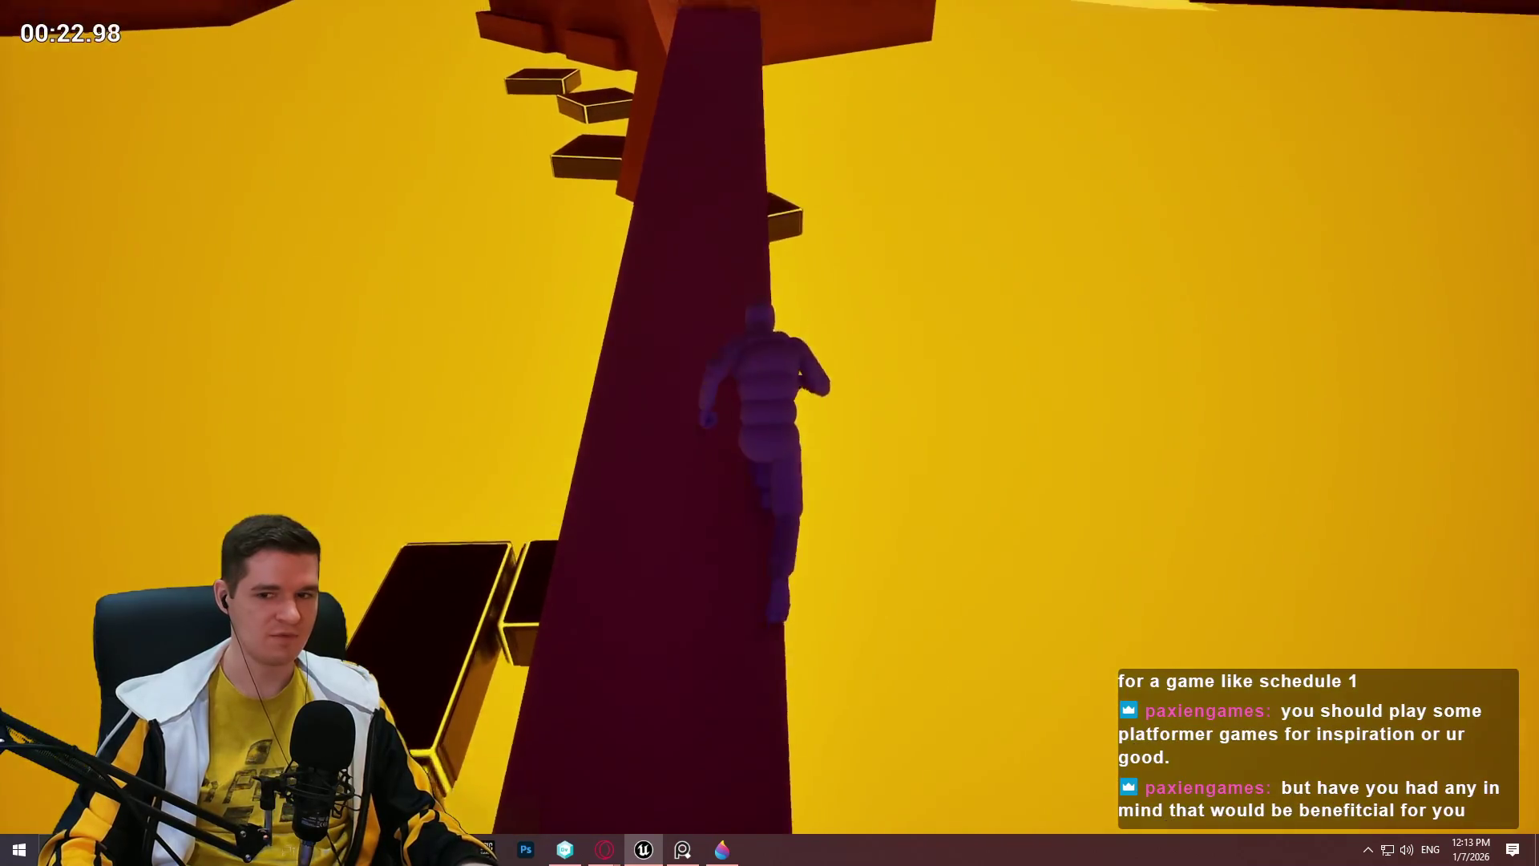
key(w)
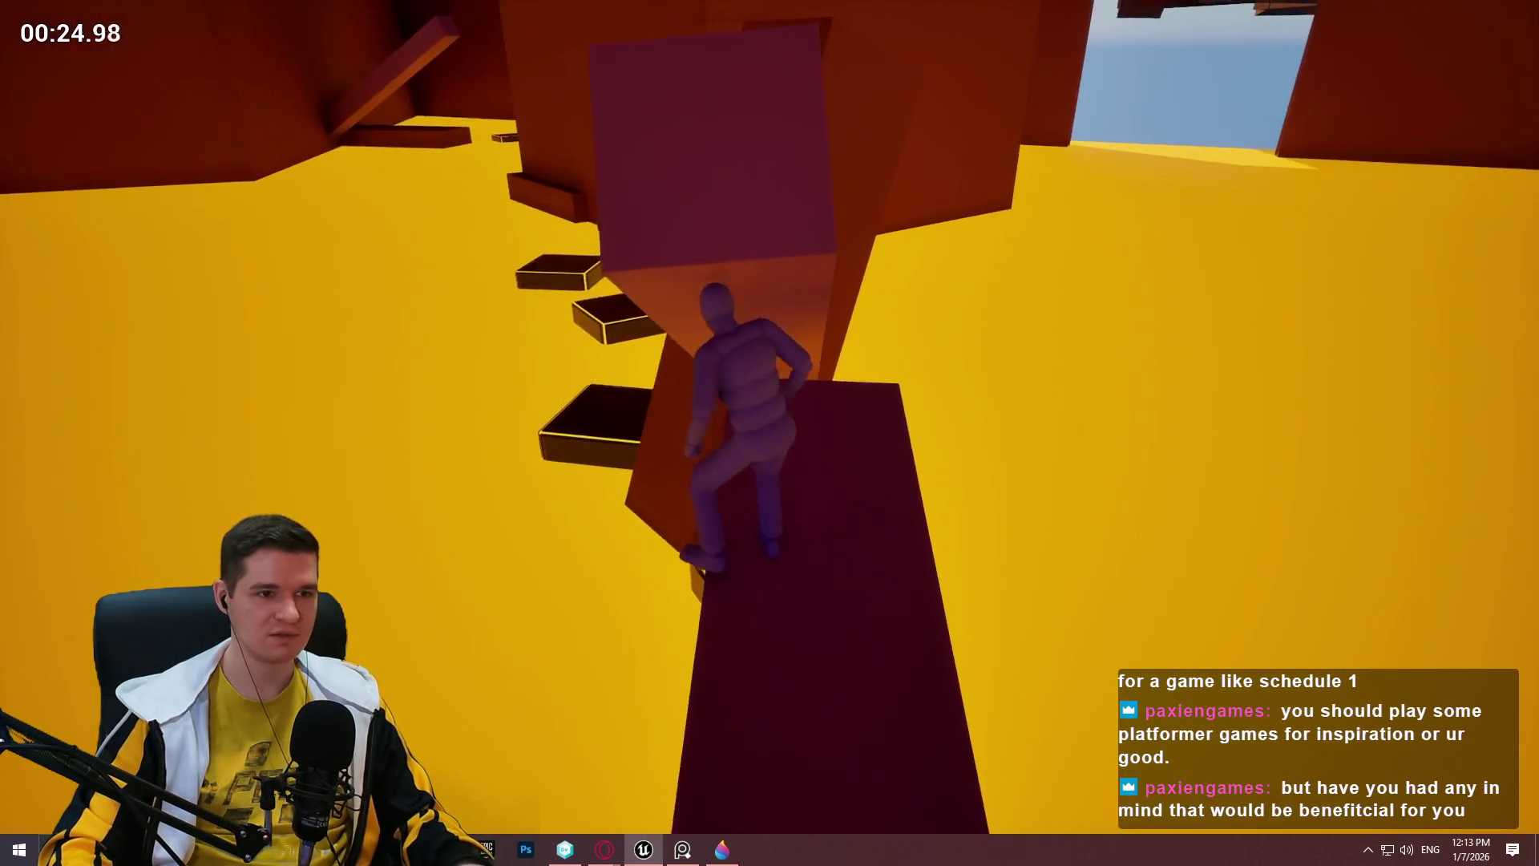
Jump onto the higher block, across floating platforms and onto the green platforms.
key(space)
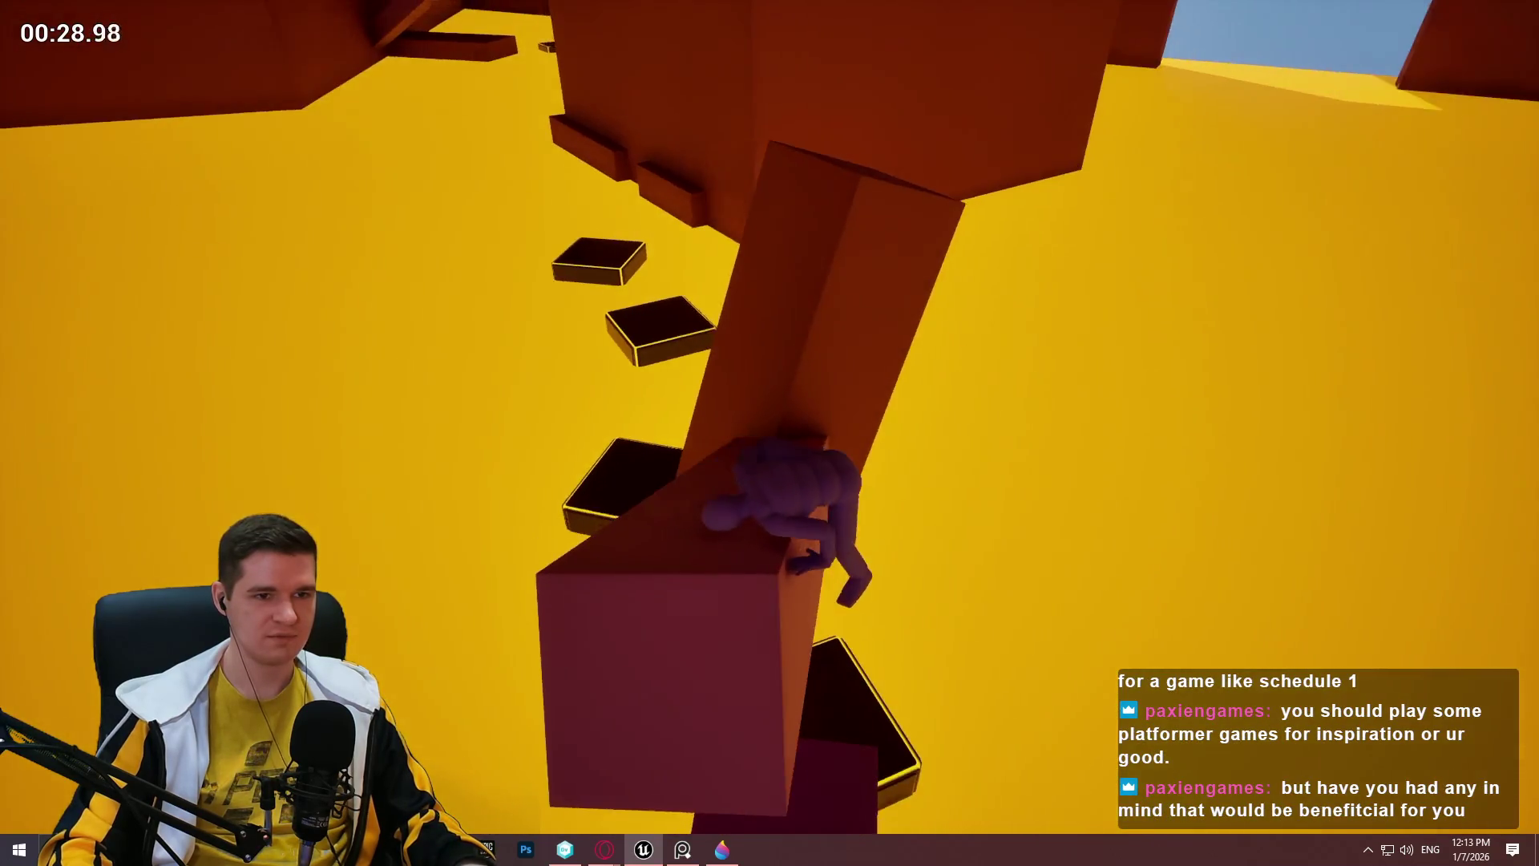
key(space)
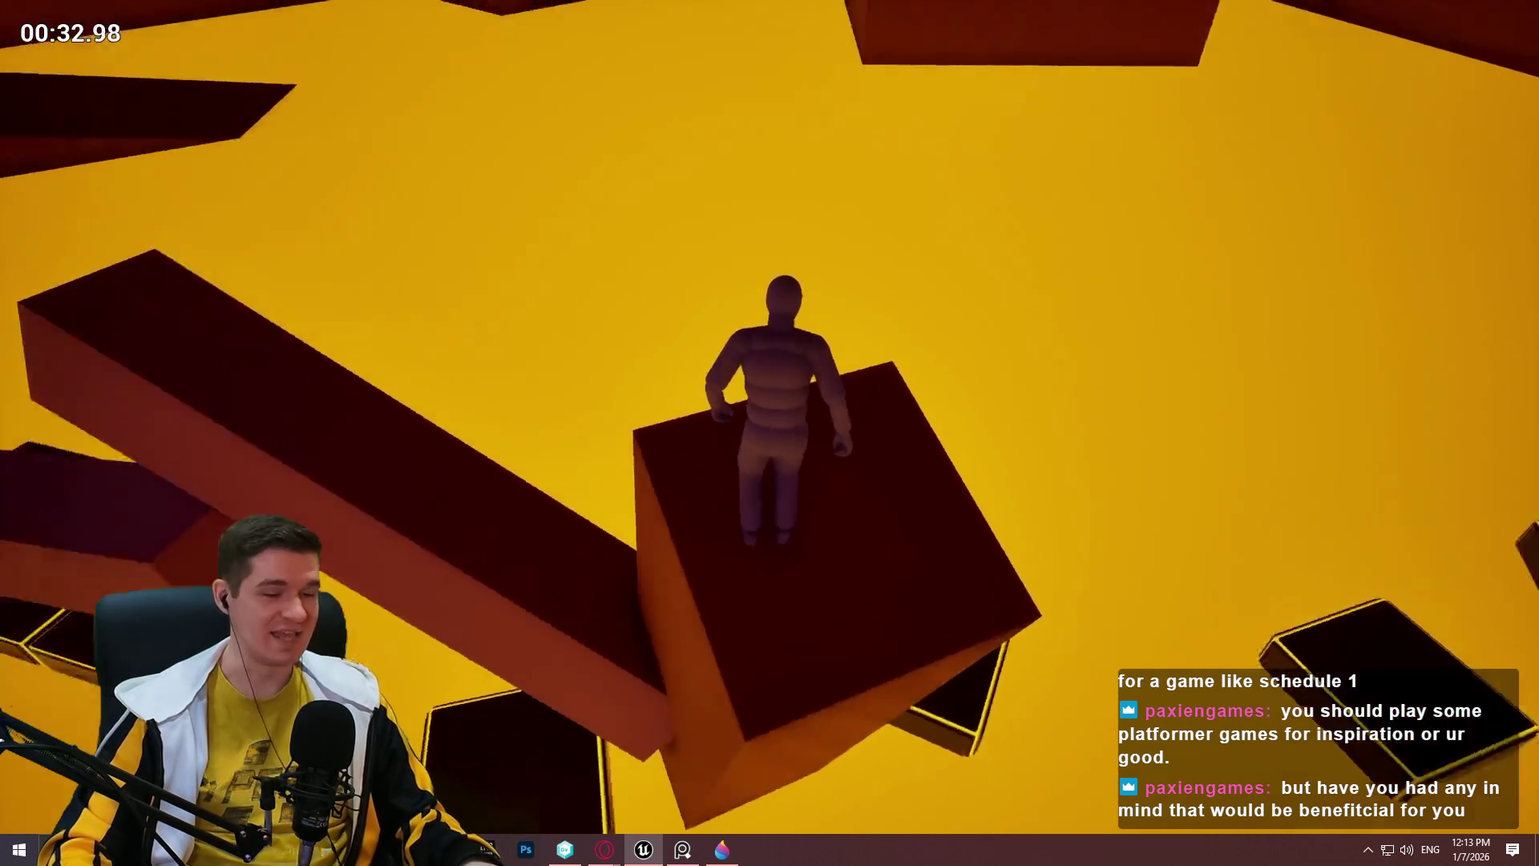
key(w)
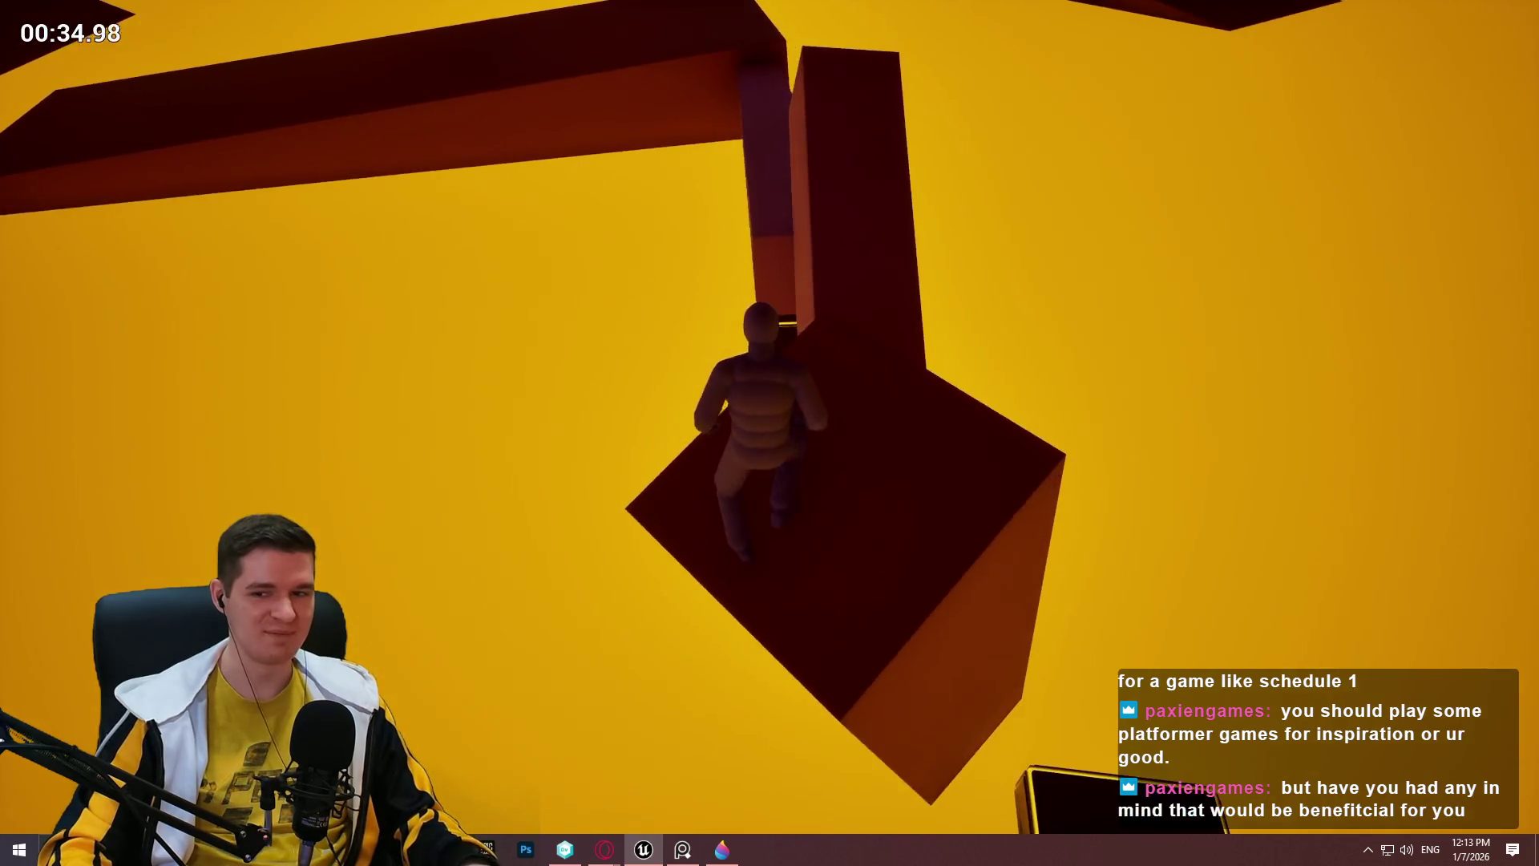
key(space)
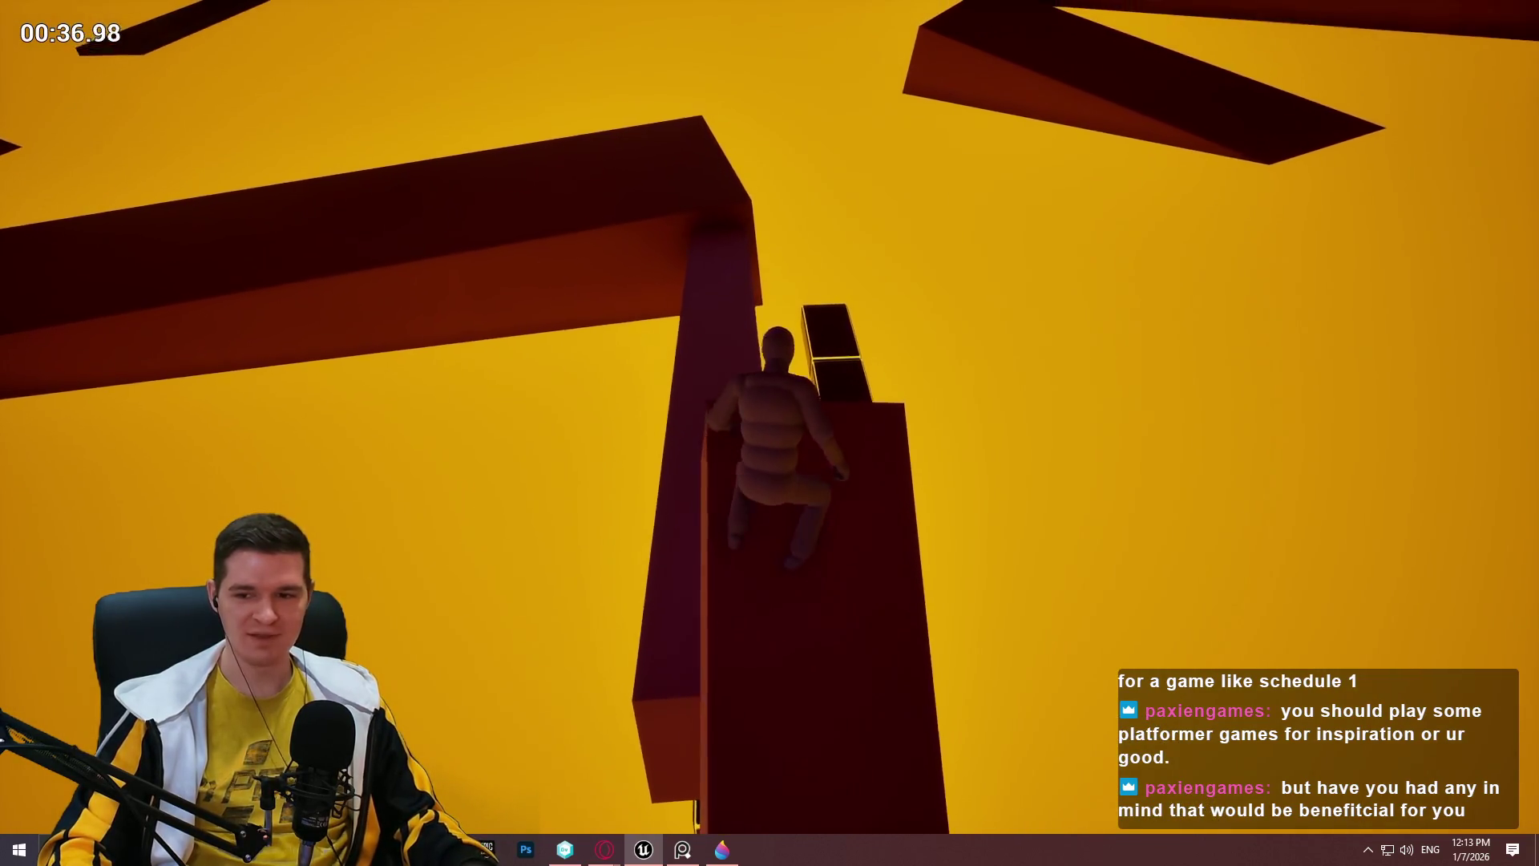
key(w)
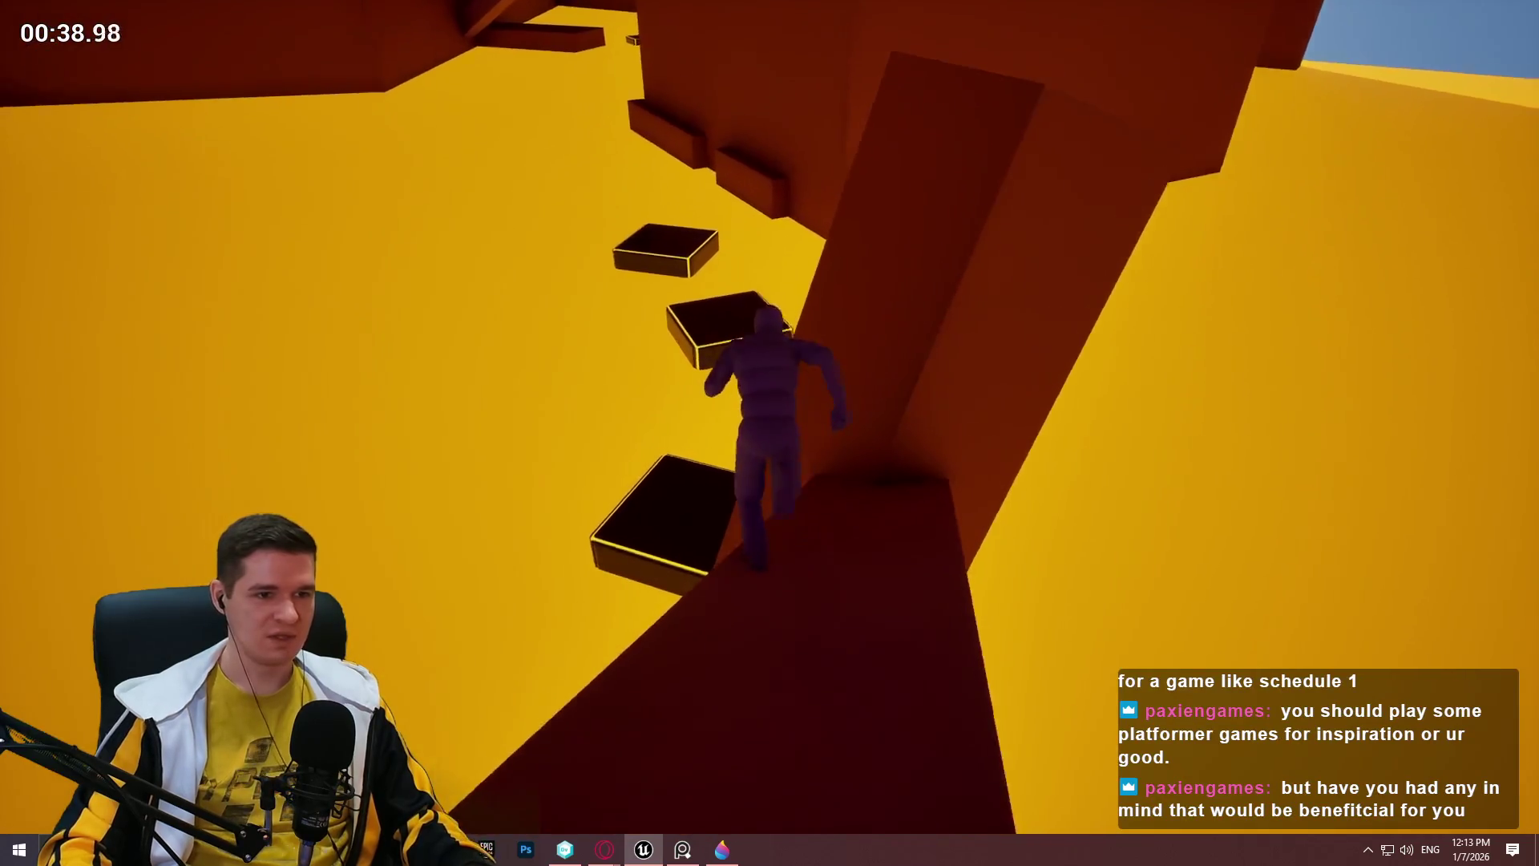
key(space)
key(w)
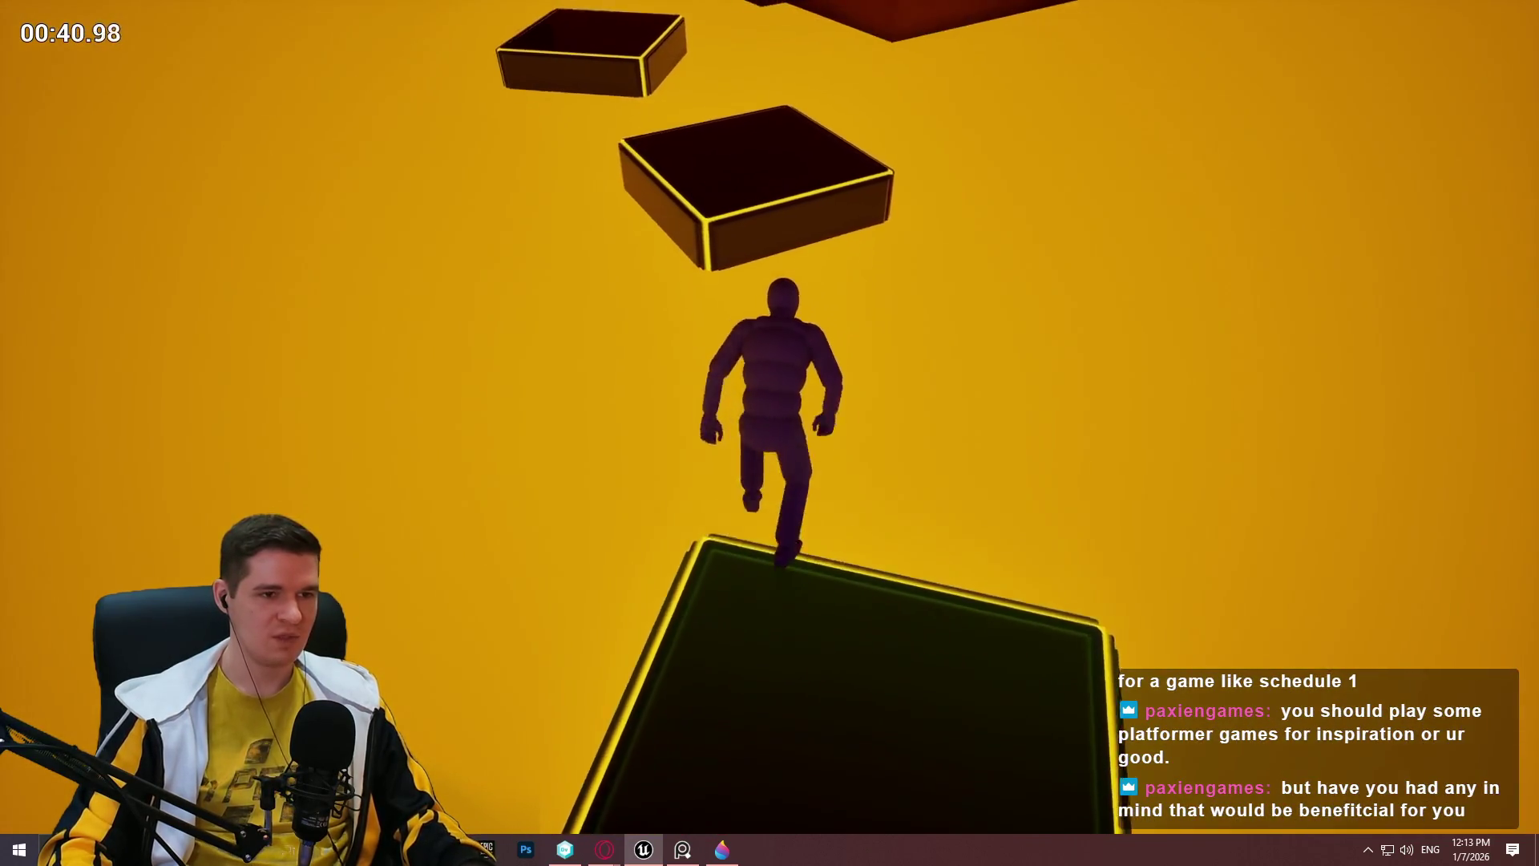
key(w)
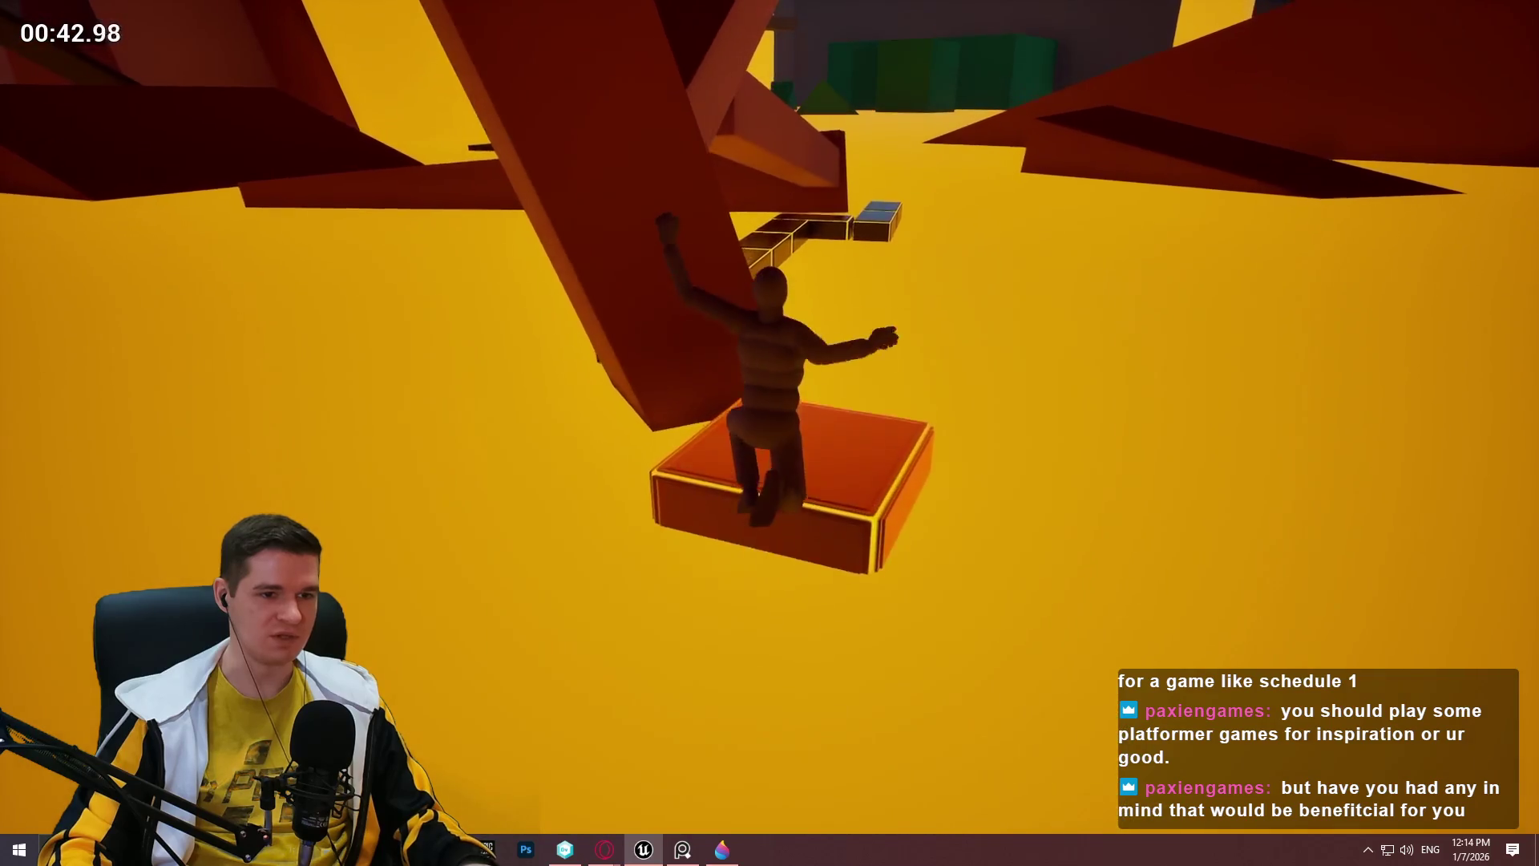
key(w)
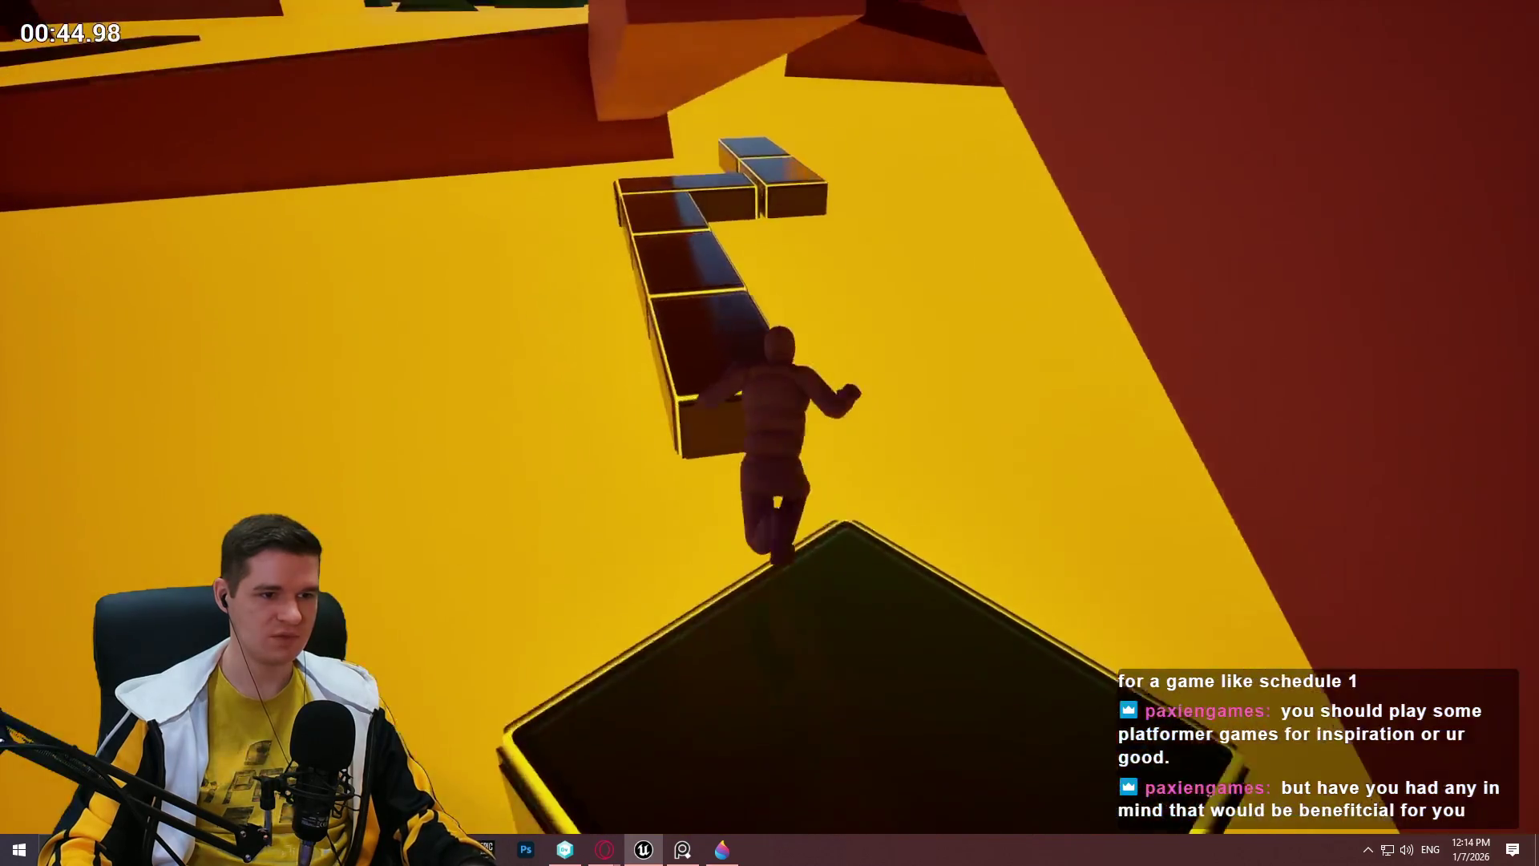
key(w)
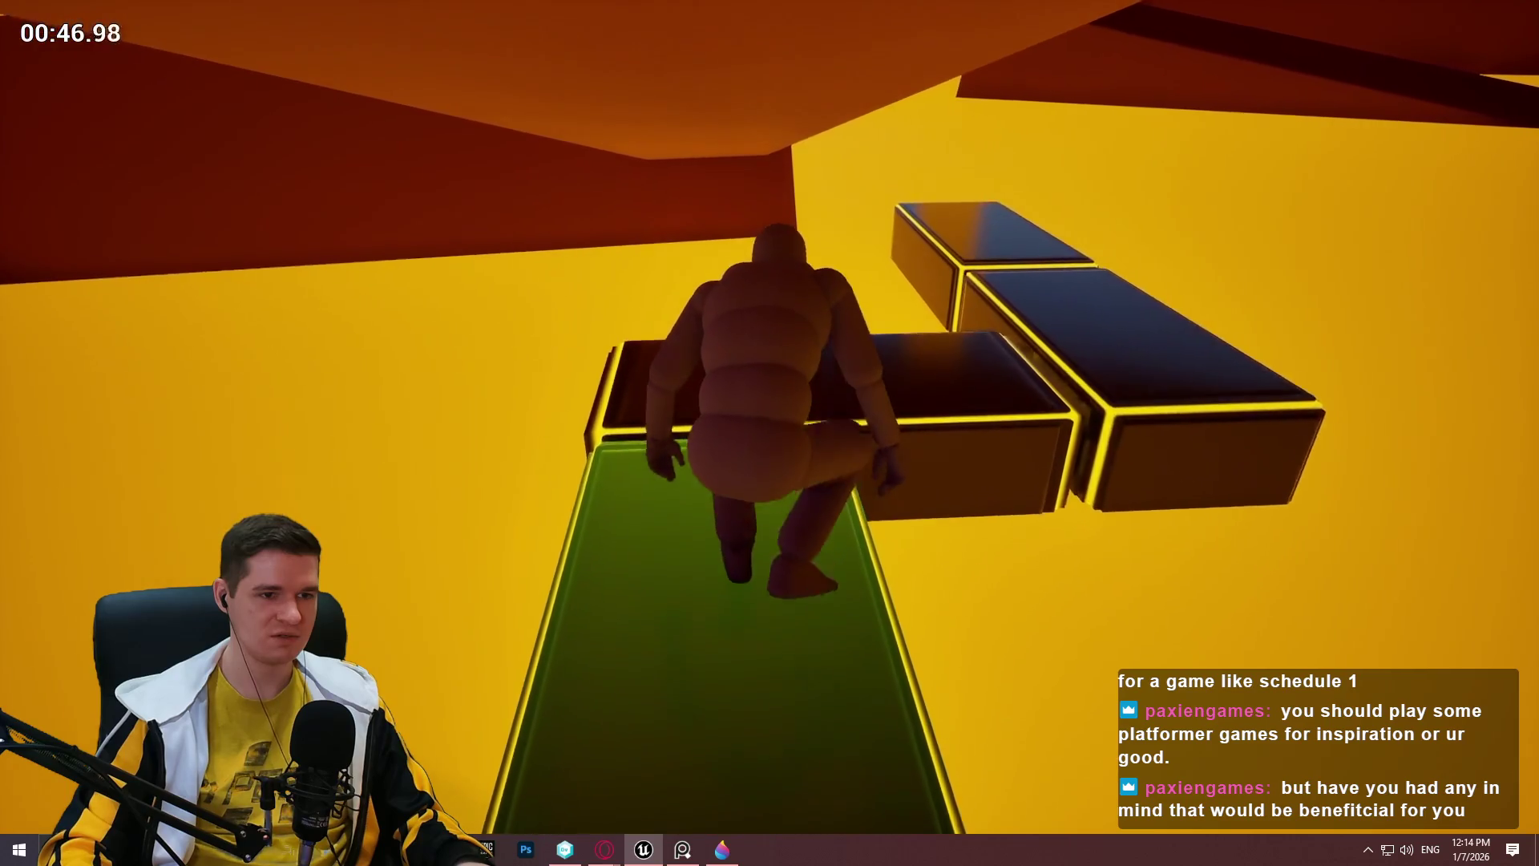
key(w)
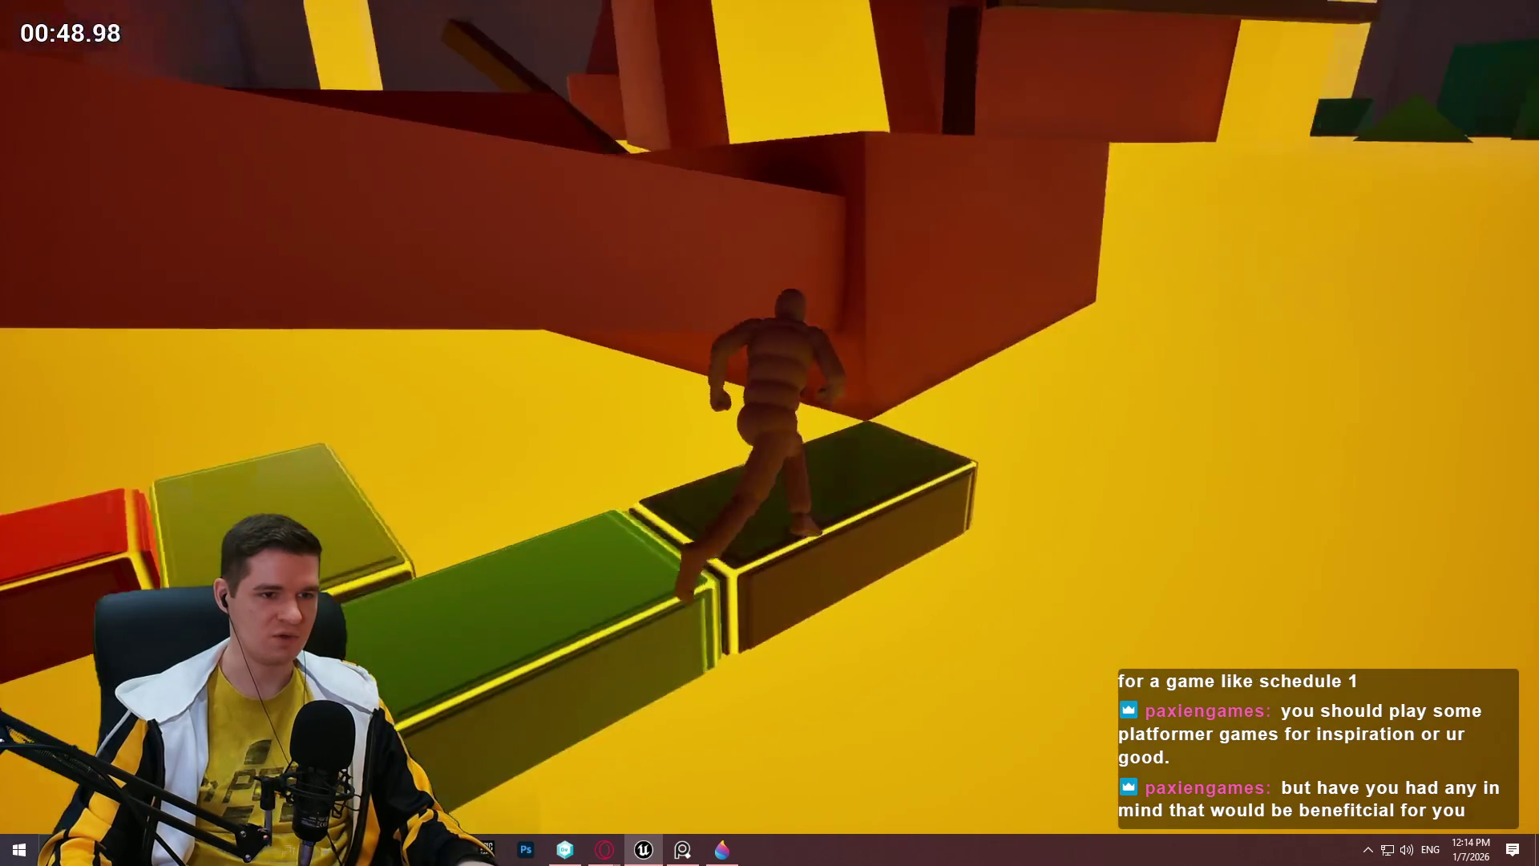
Climb the sloped beam and pillar to the floating platforms, then stop the play session.
key(space)
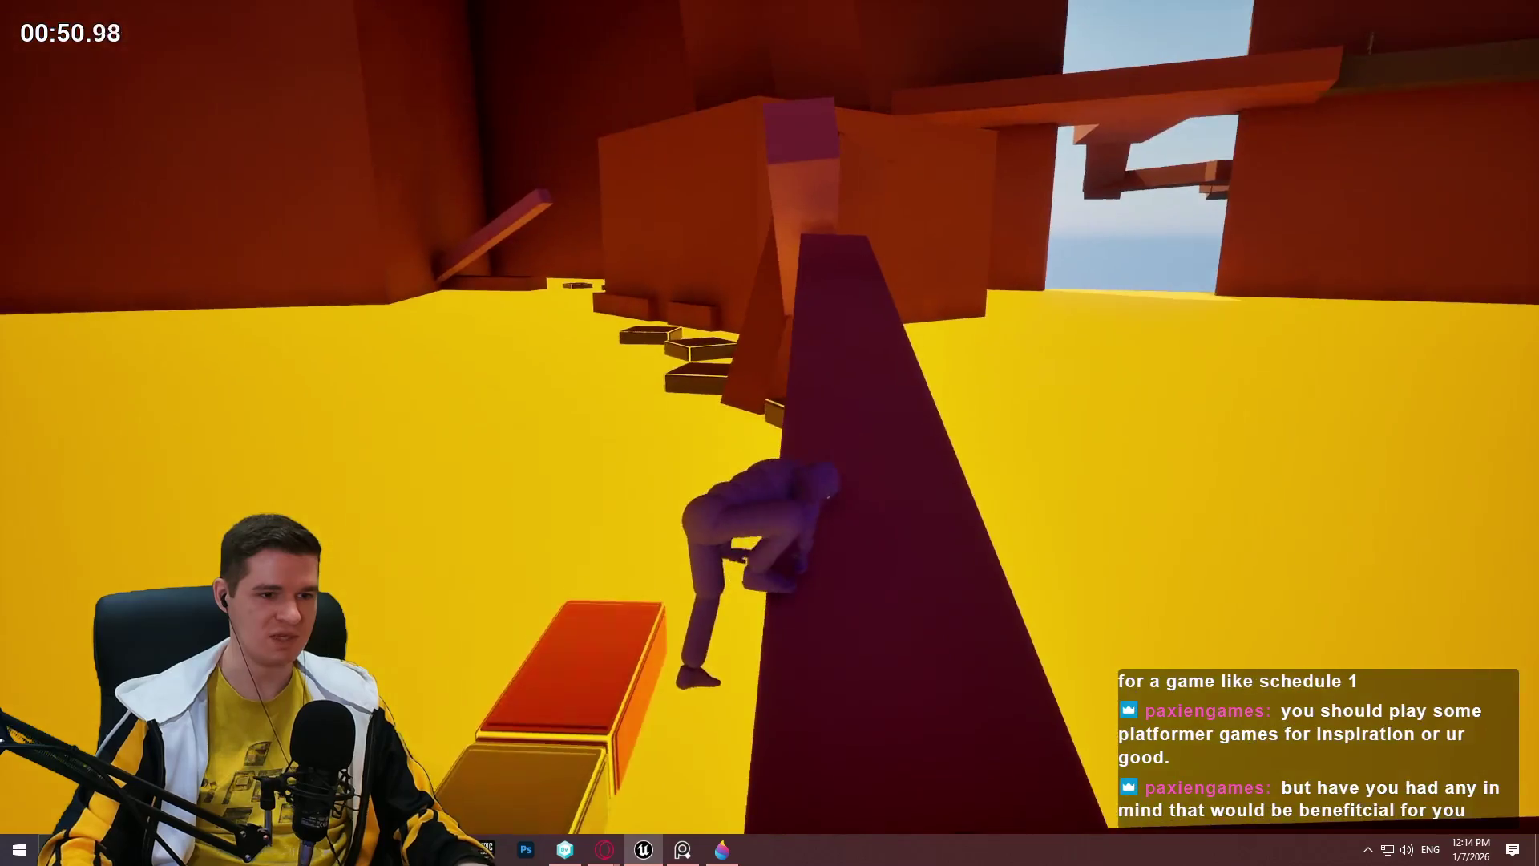
key(w)
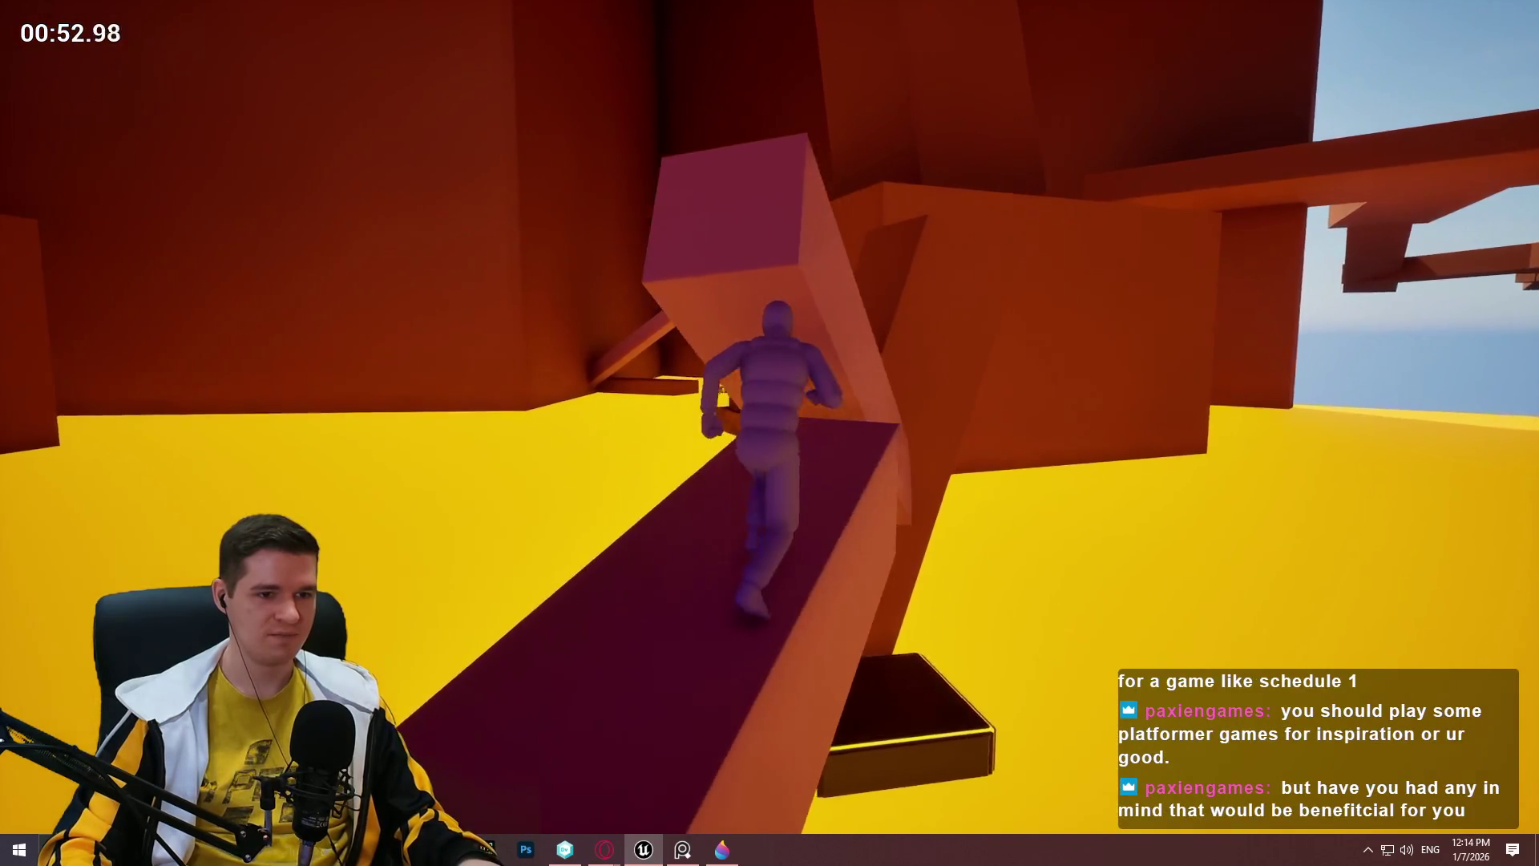
key(w)
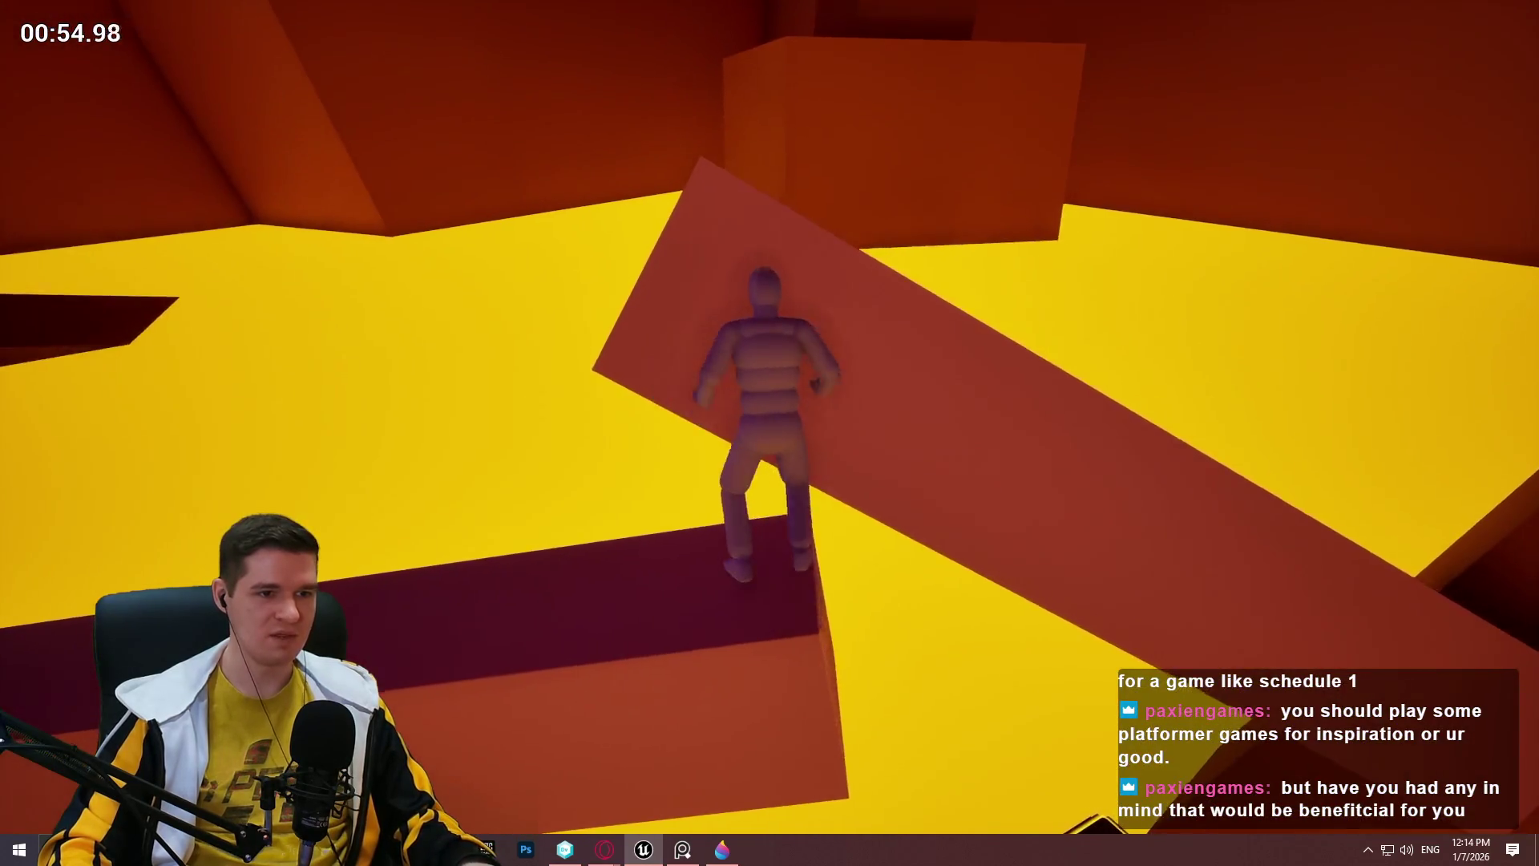
key(w)
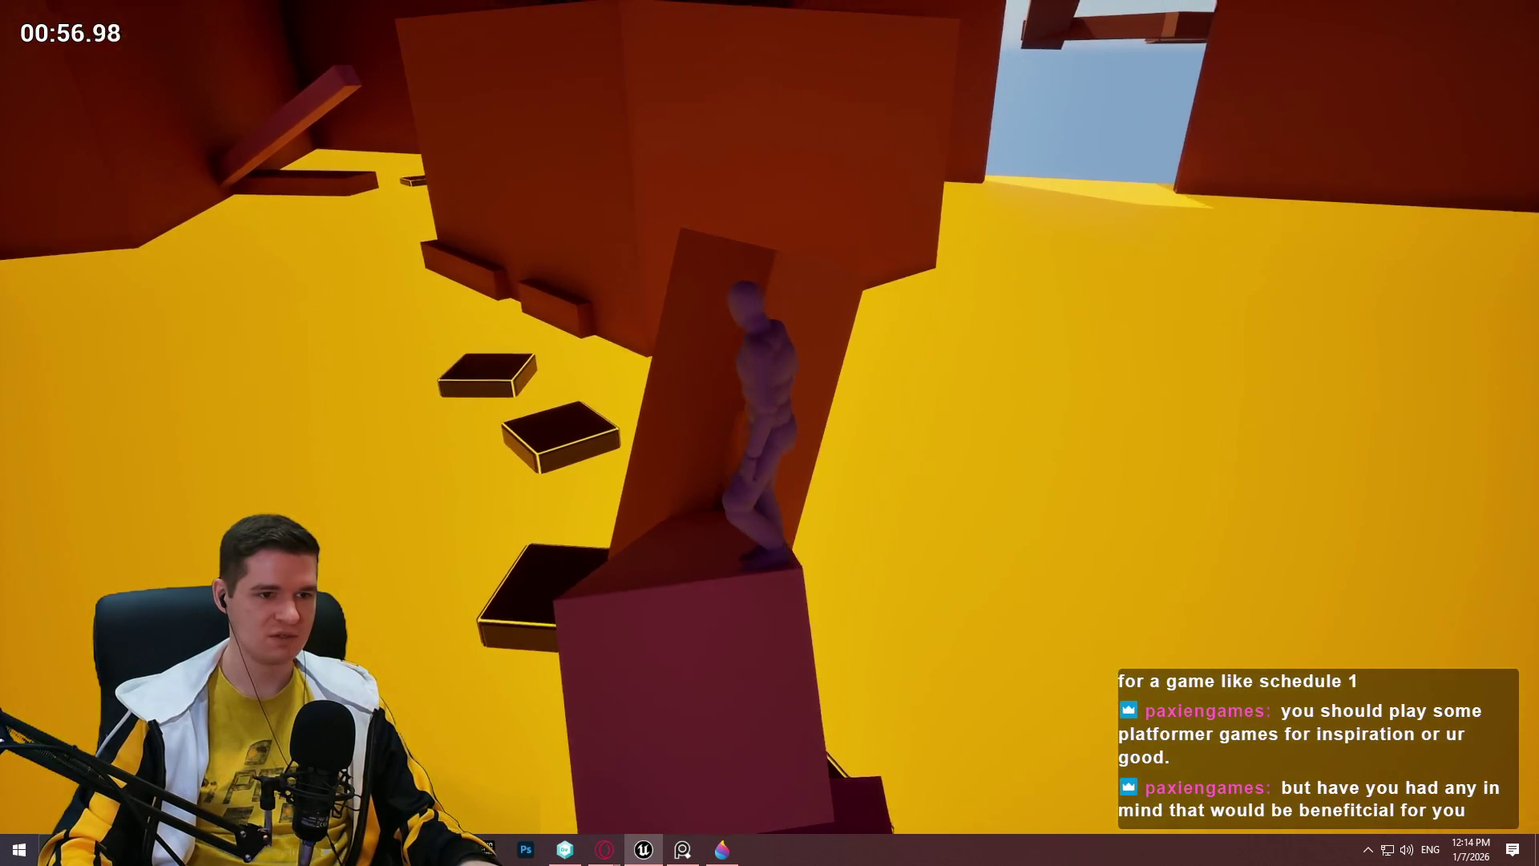
key(w)
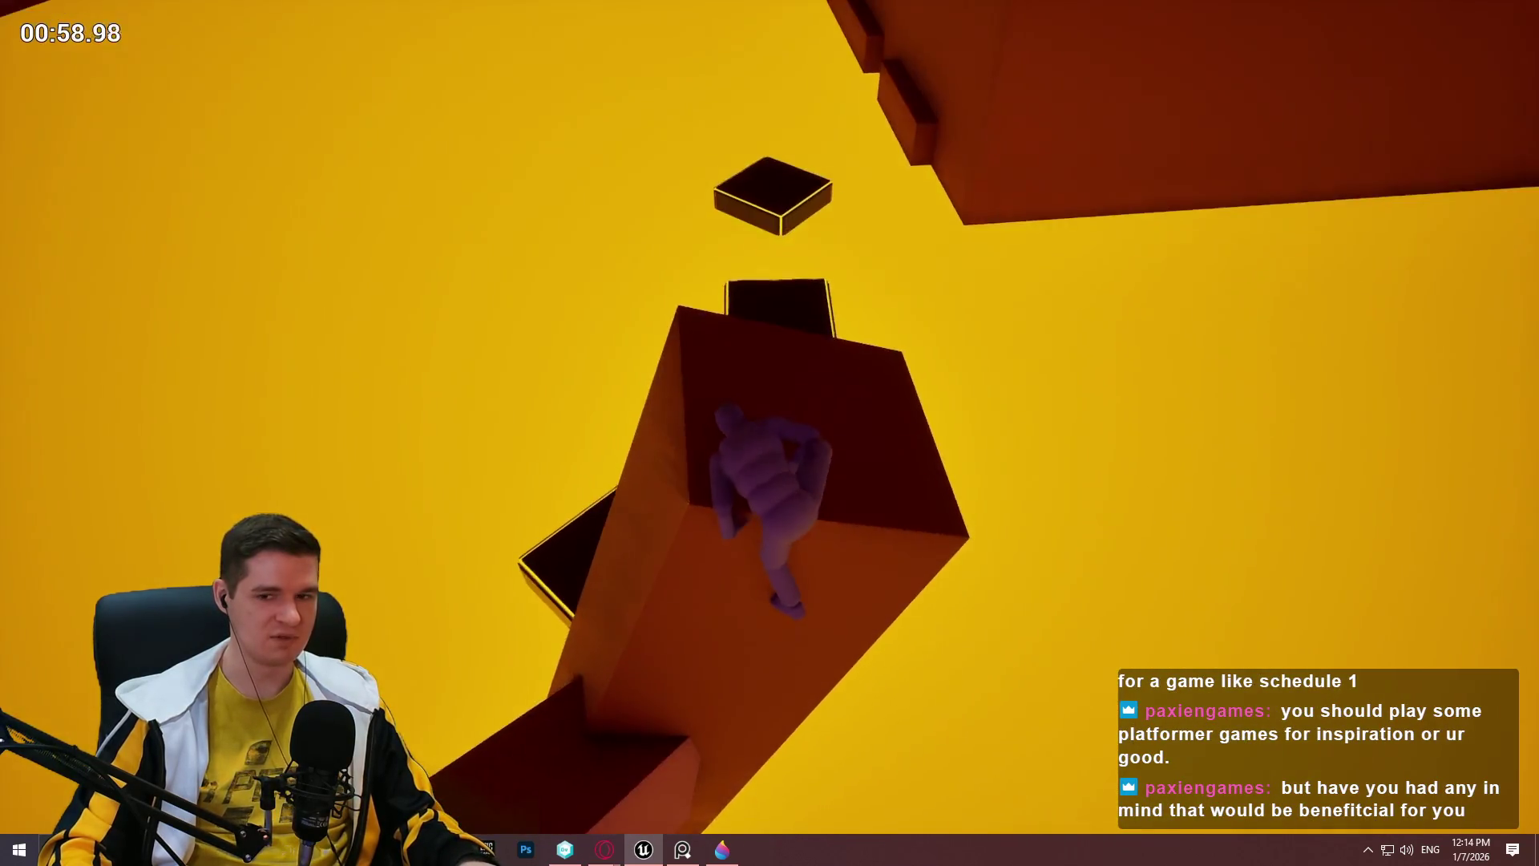
key(space)
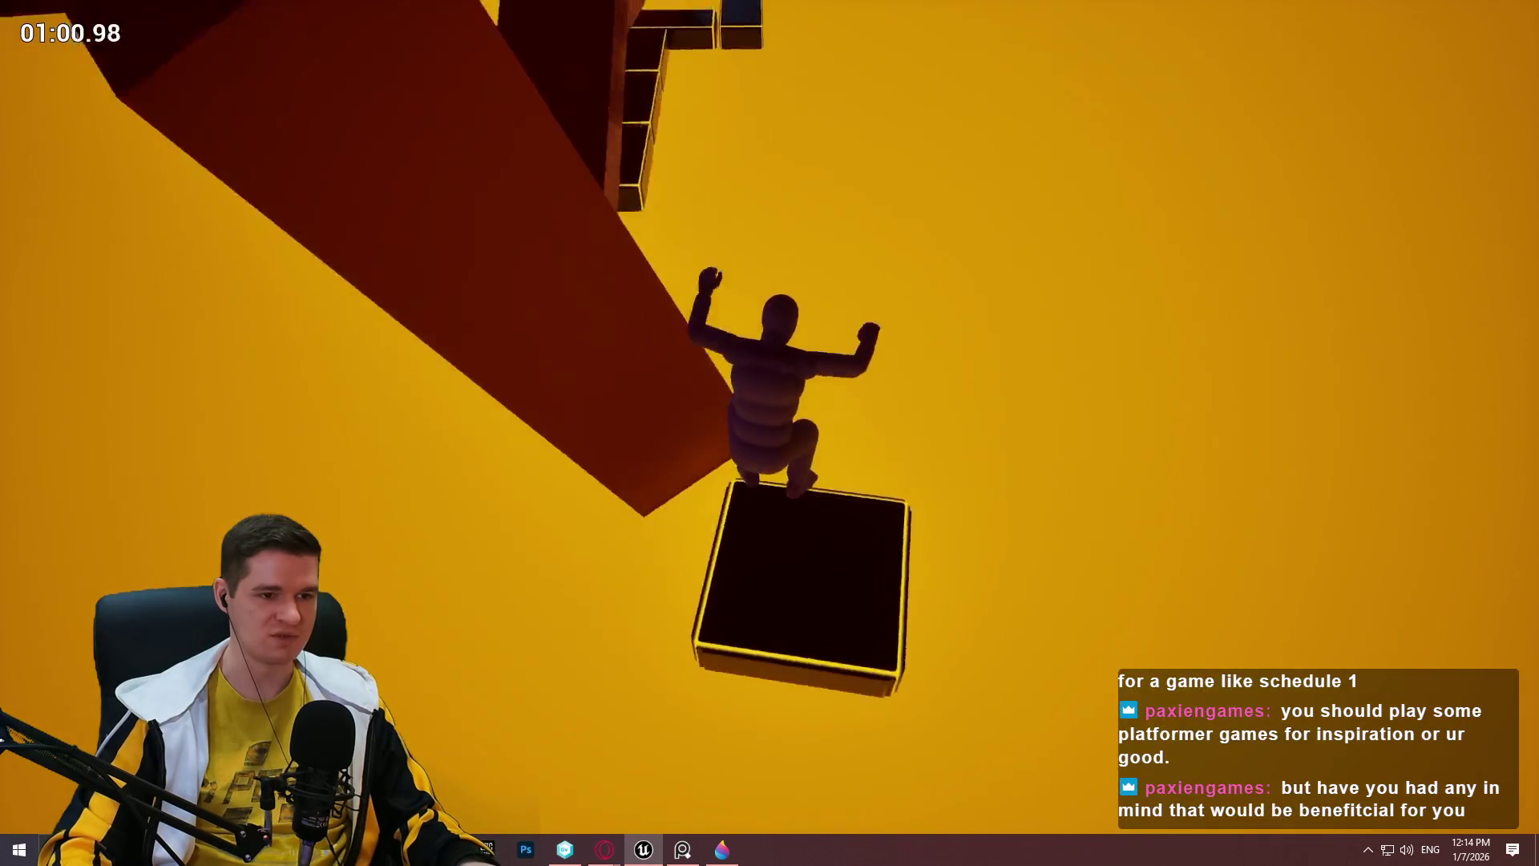
key(space)
key(w)
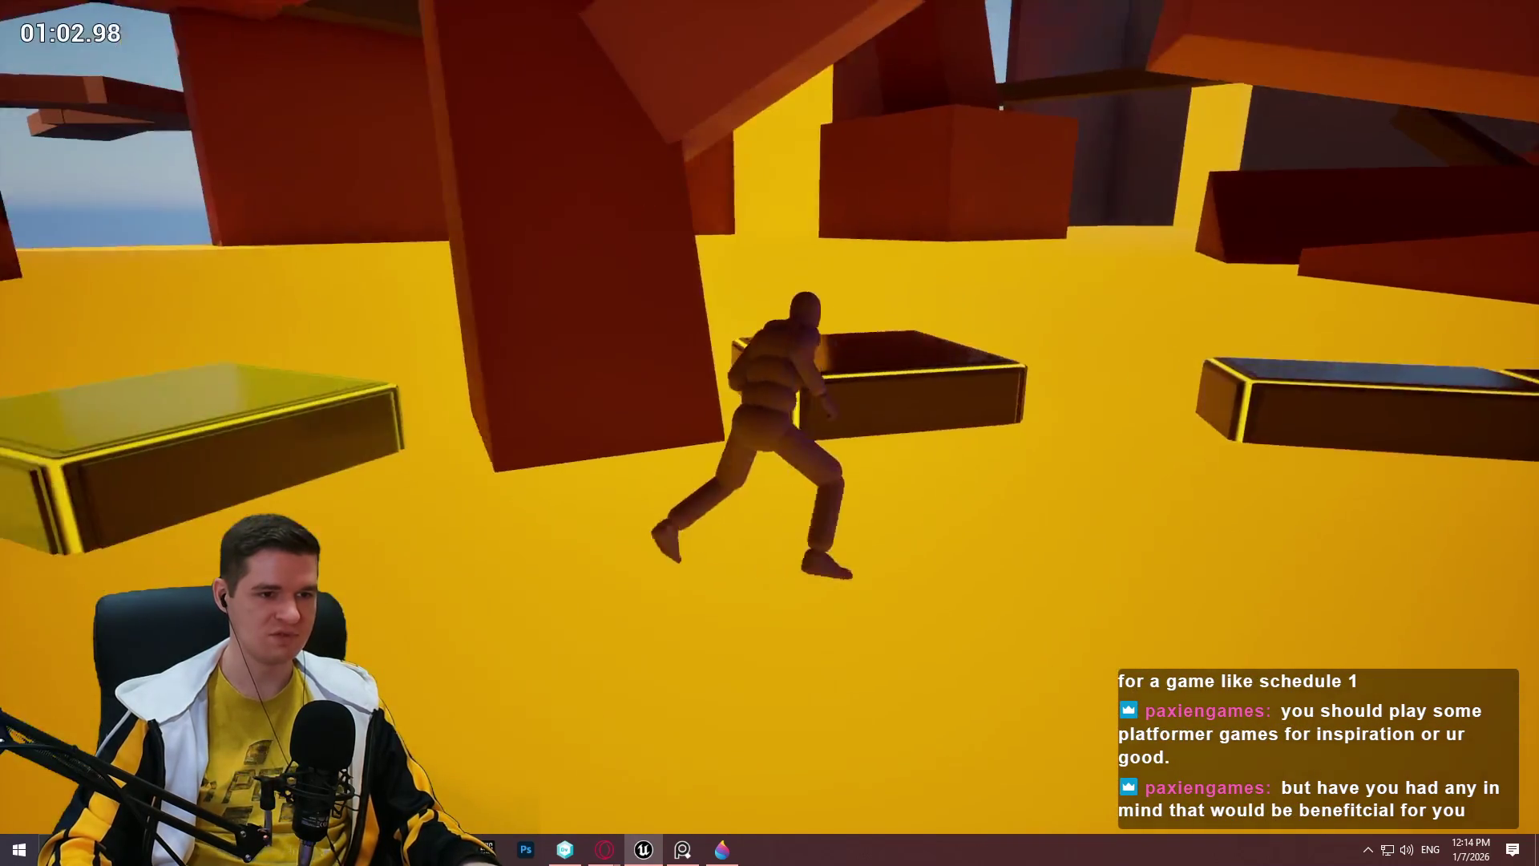
key(space)
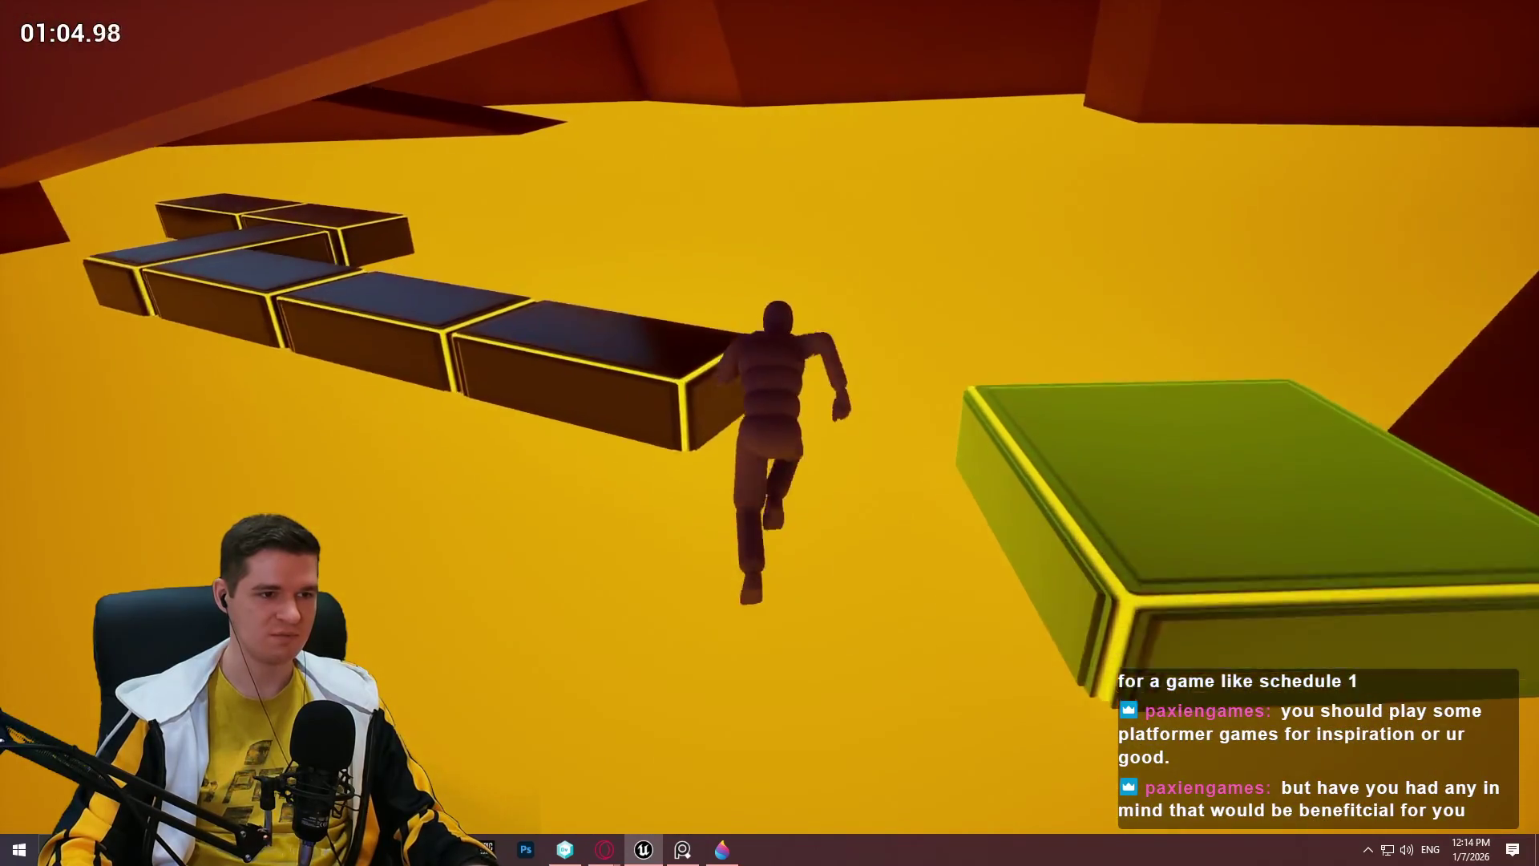
key(space)
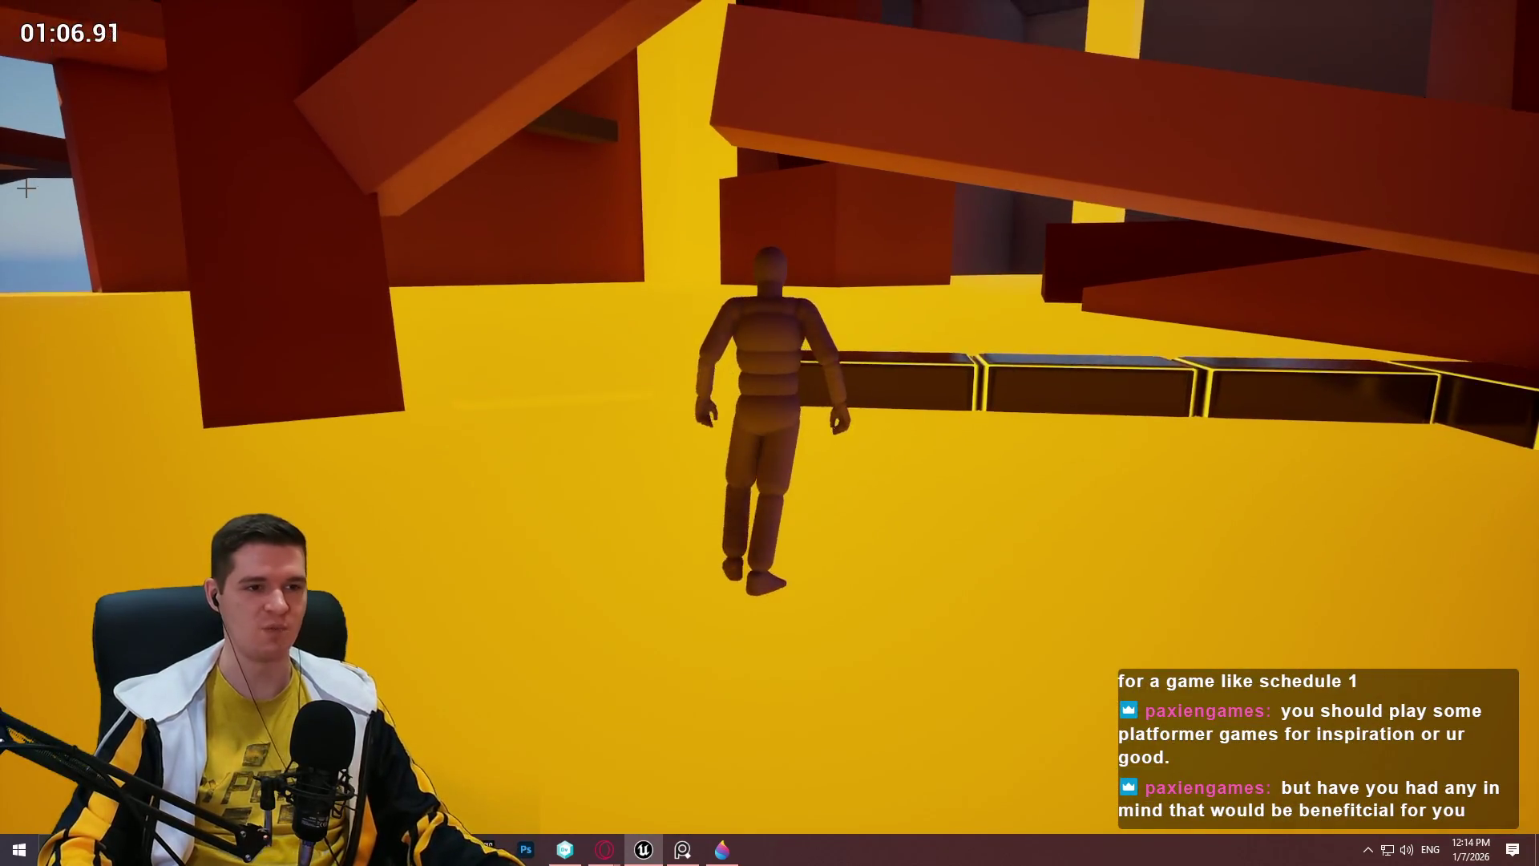
key(Escape)
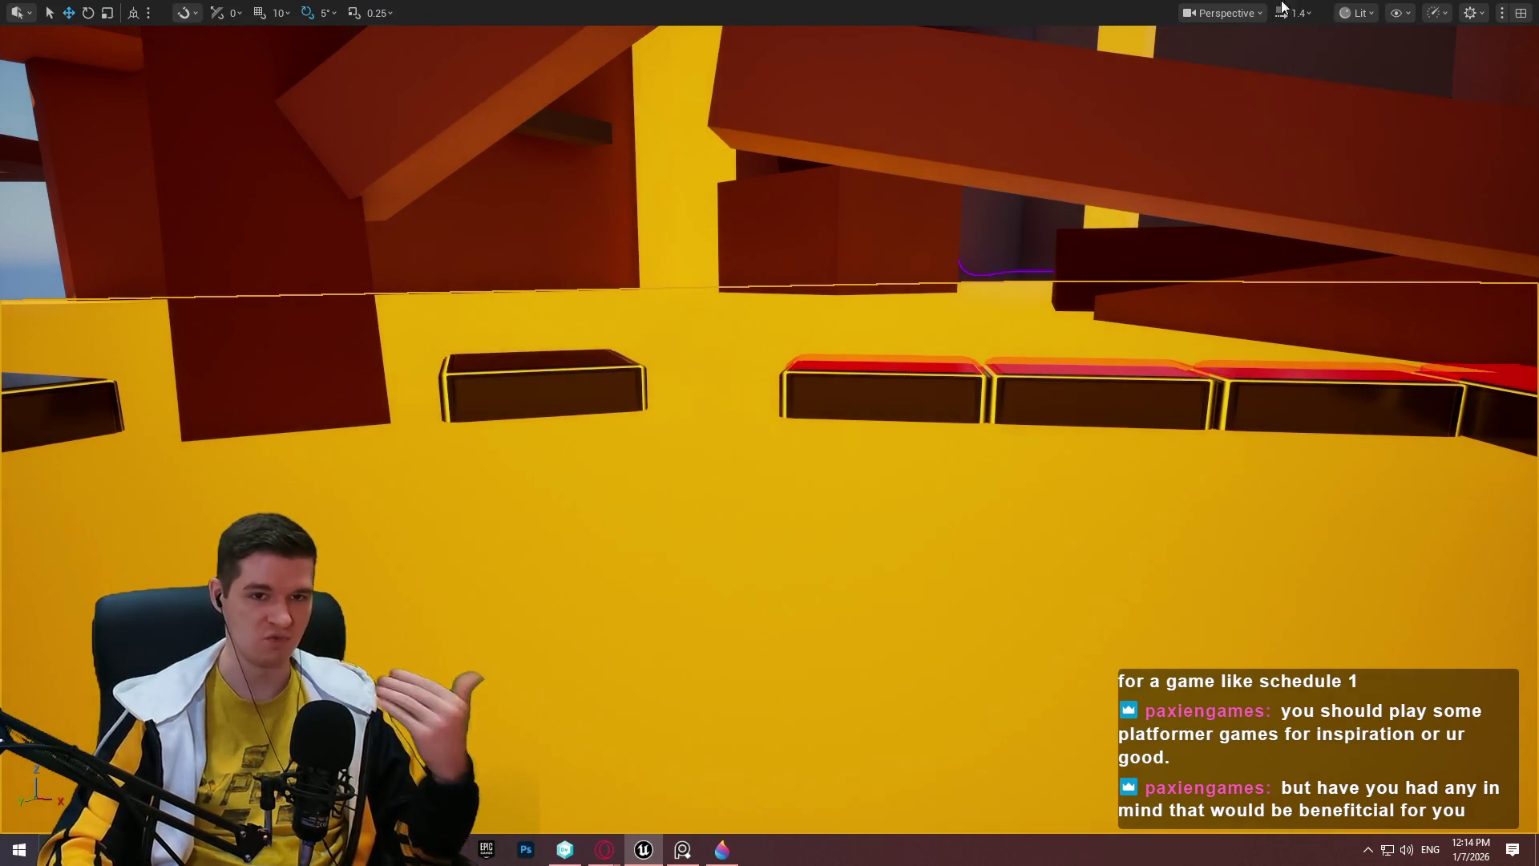
key(F11)
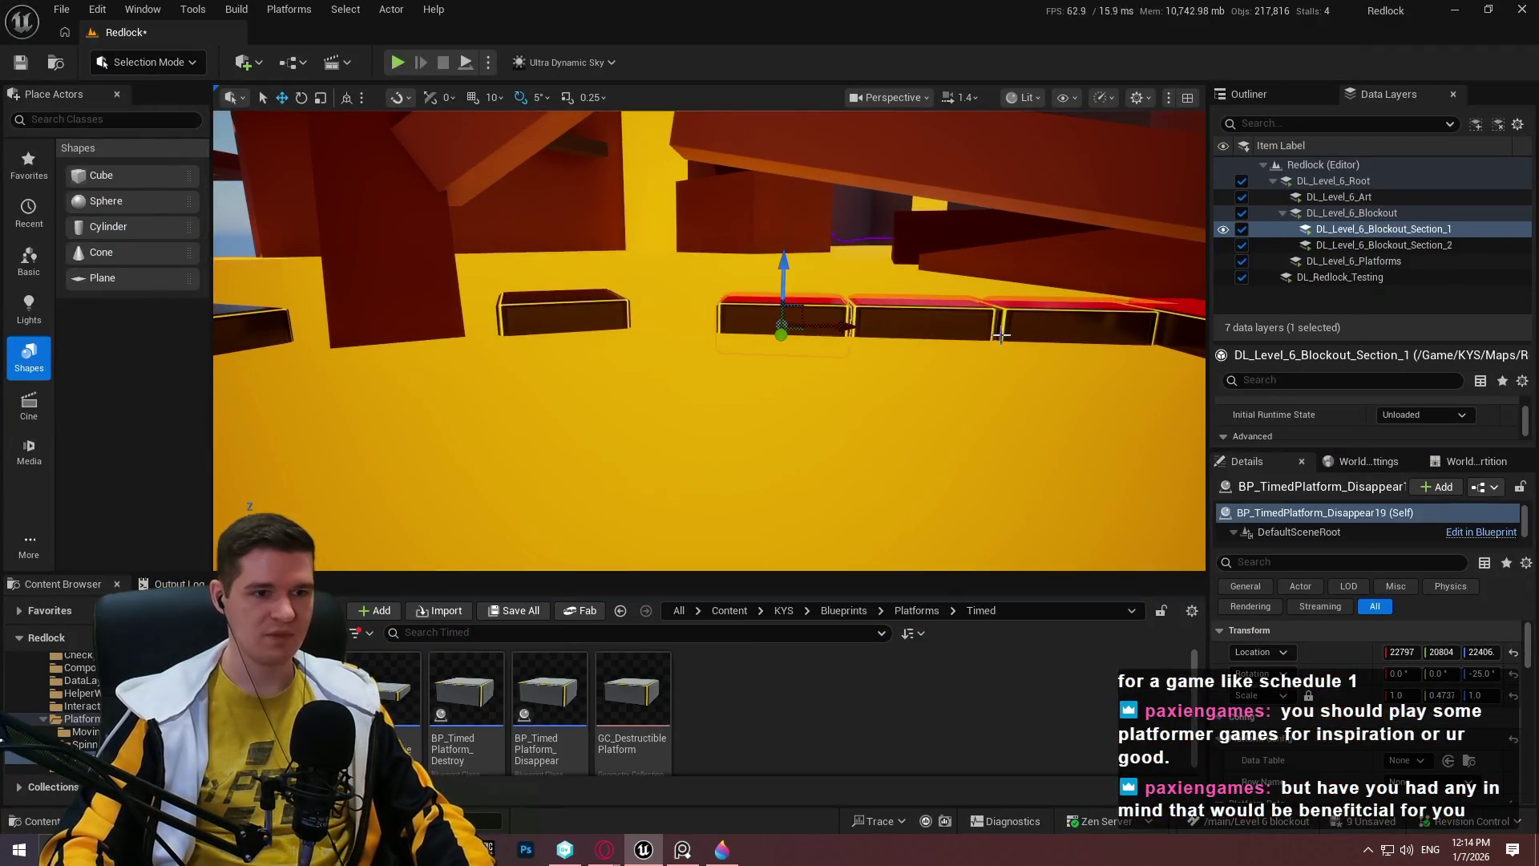
drag(1000, 335, 836, 343)
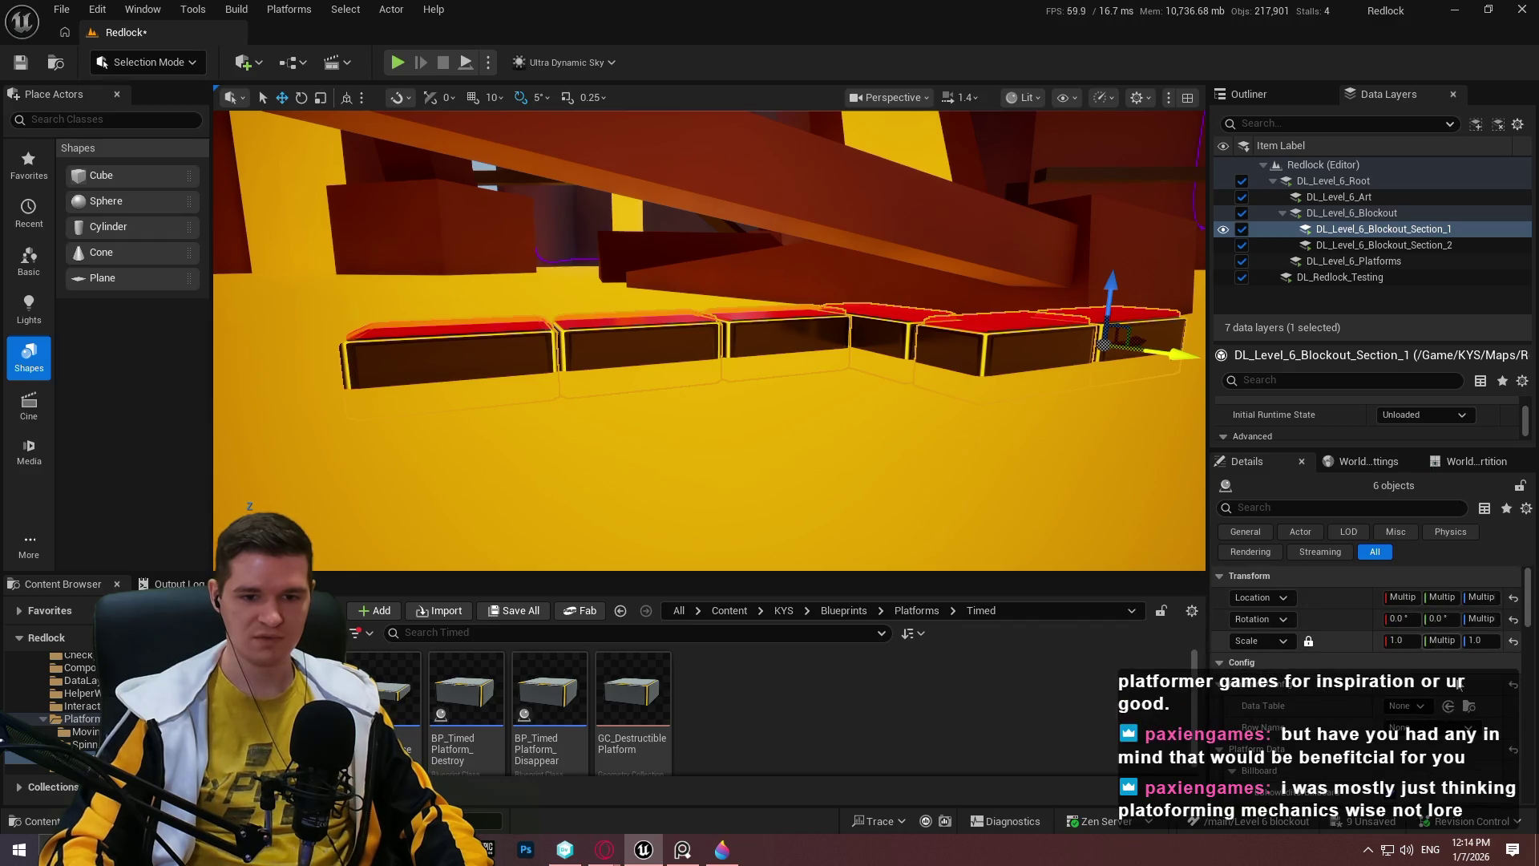
mouse_move(922, 320)
mouse_down()
mouse_move(973, 287)
mouse_move(842, 268)
mouse_move(868, 287)
mouse_up()
key(F11)
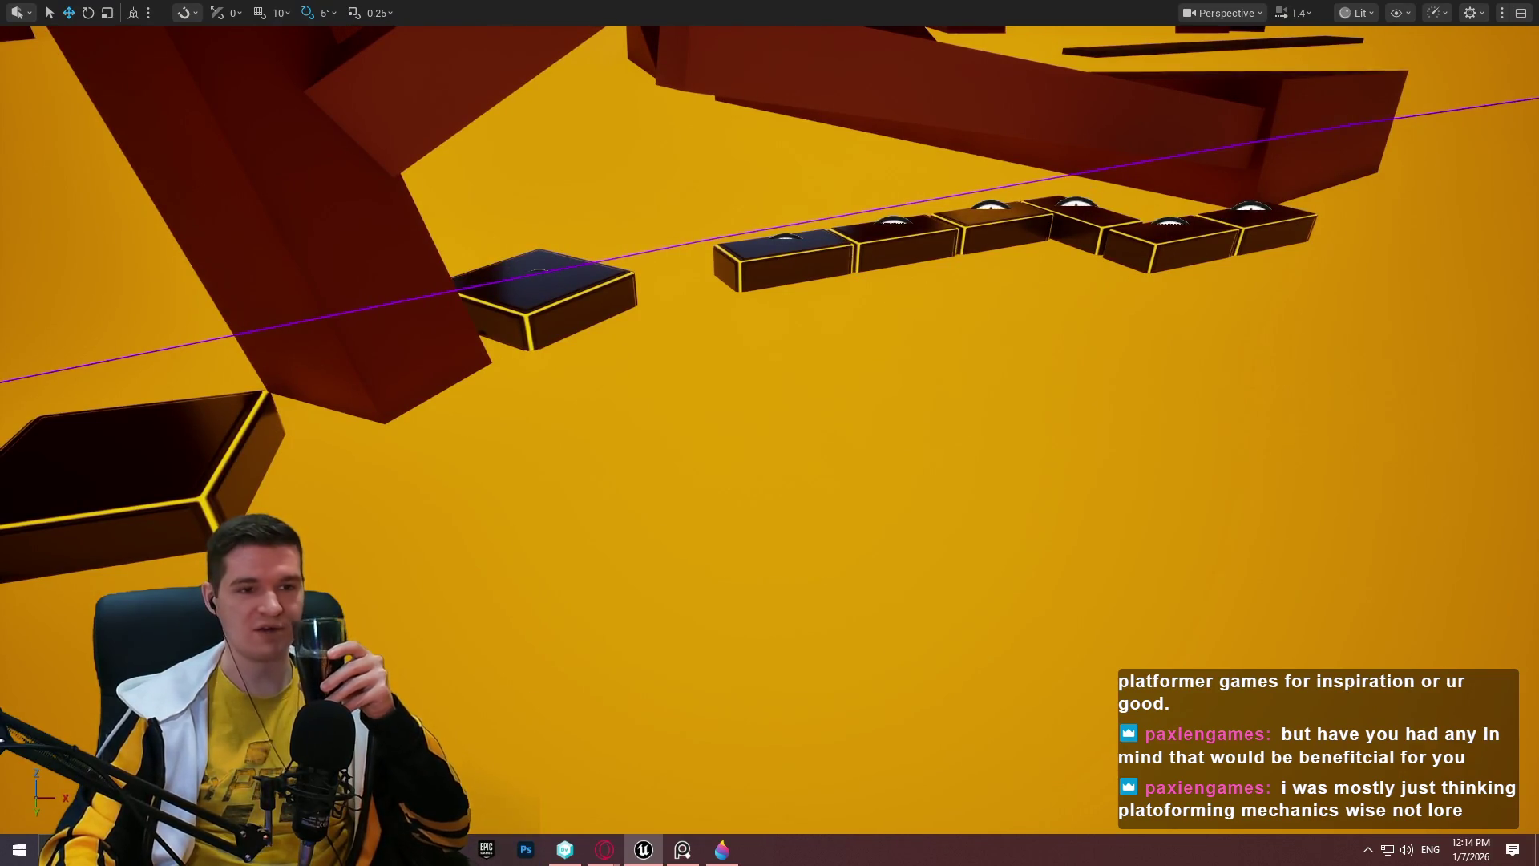
drag(1055, 283, 1055, 282)
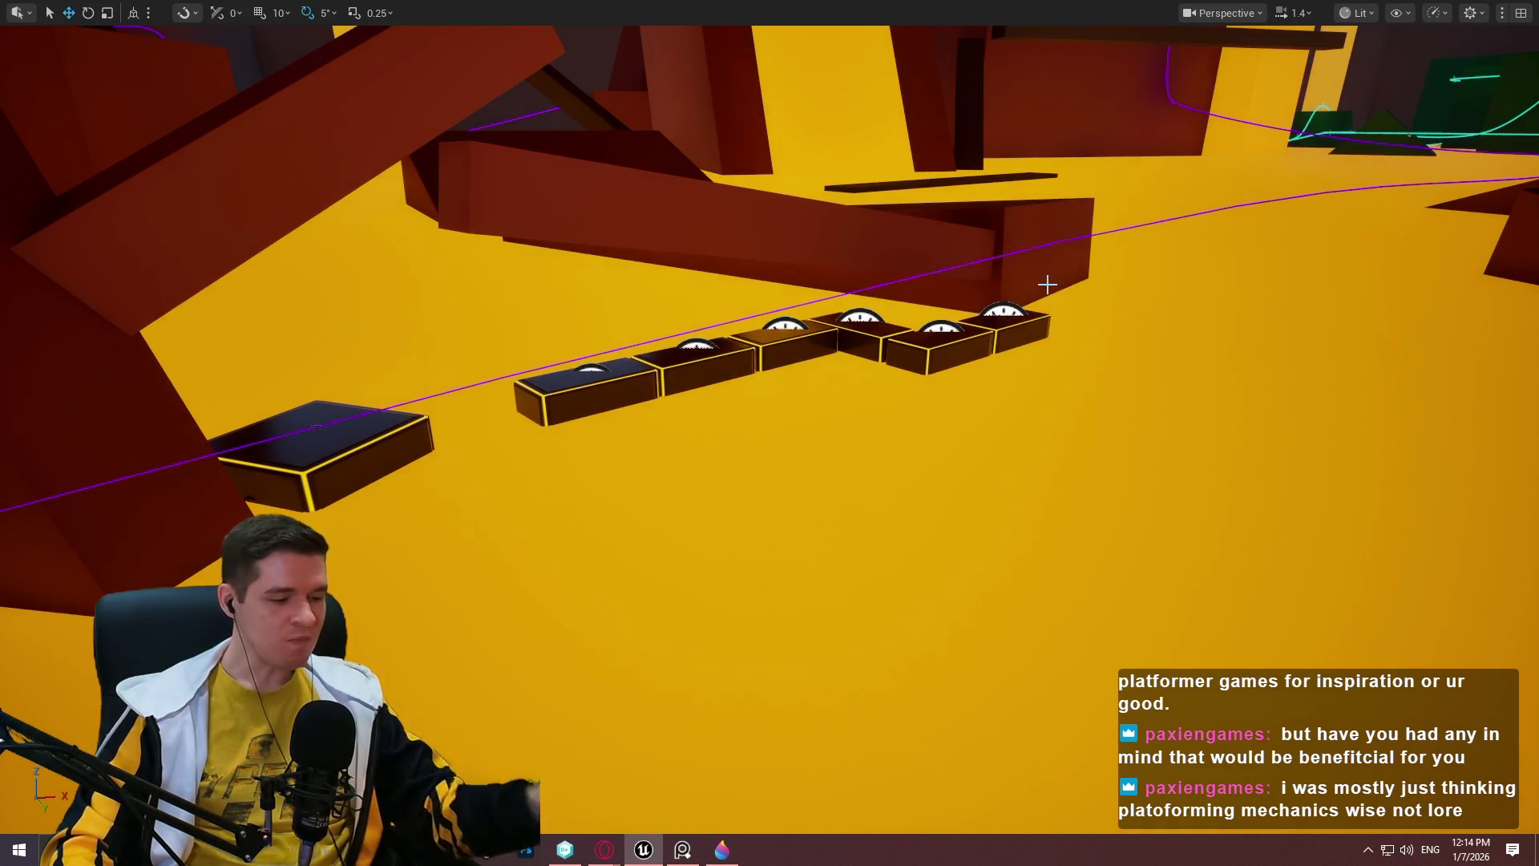
scroll(1022, 307, up, 3)
drag(1022, 307, 1022, 307)
drag(1285, 234, 1285, 233)
drag(1429, 122, 1428, 121)
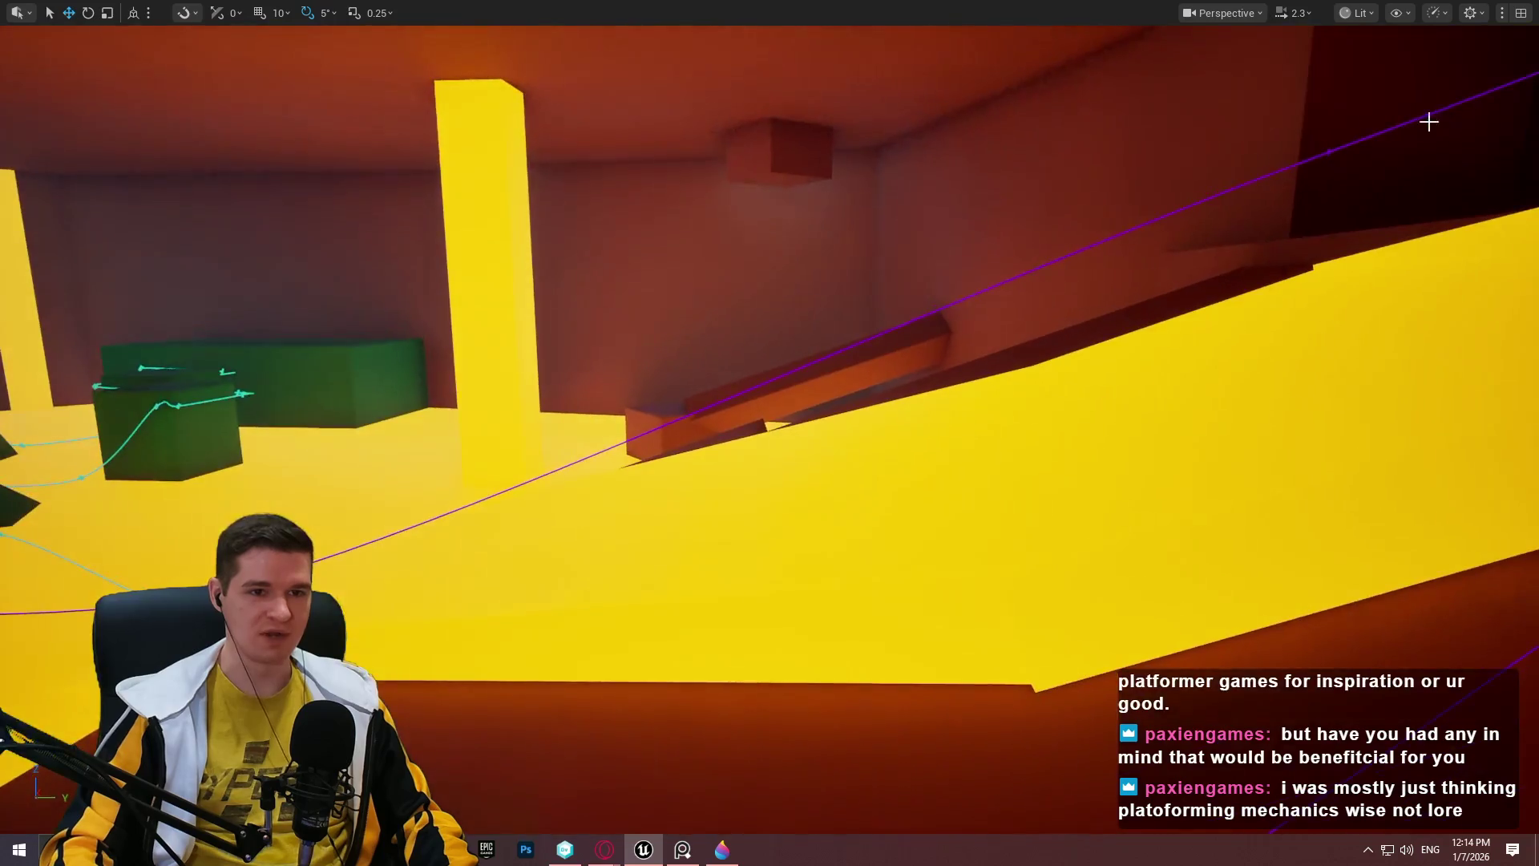
drag(944, 505, 944, 505)
drag(820, 491, 821, 490)
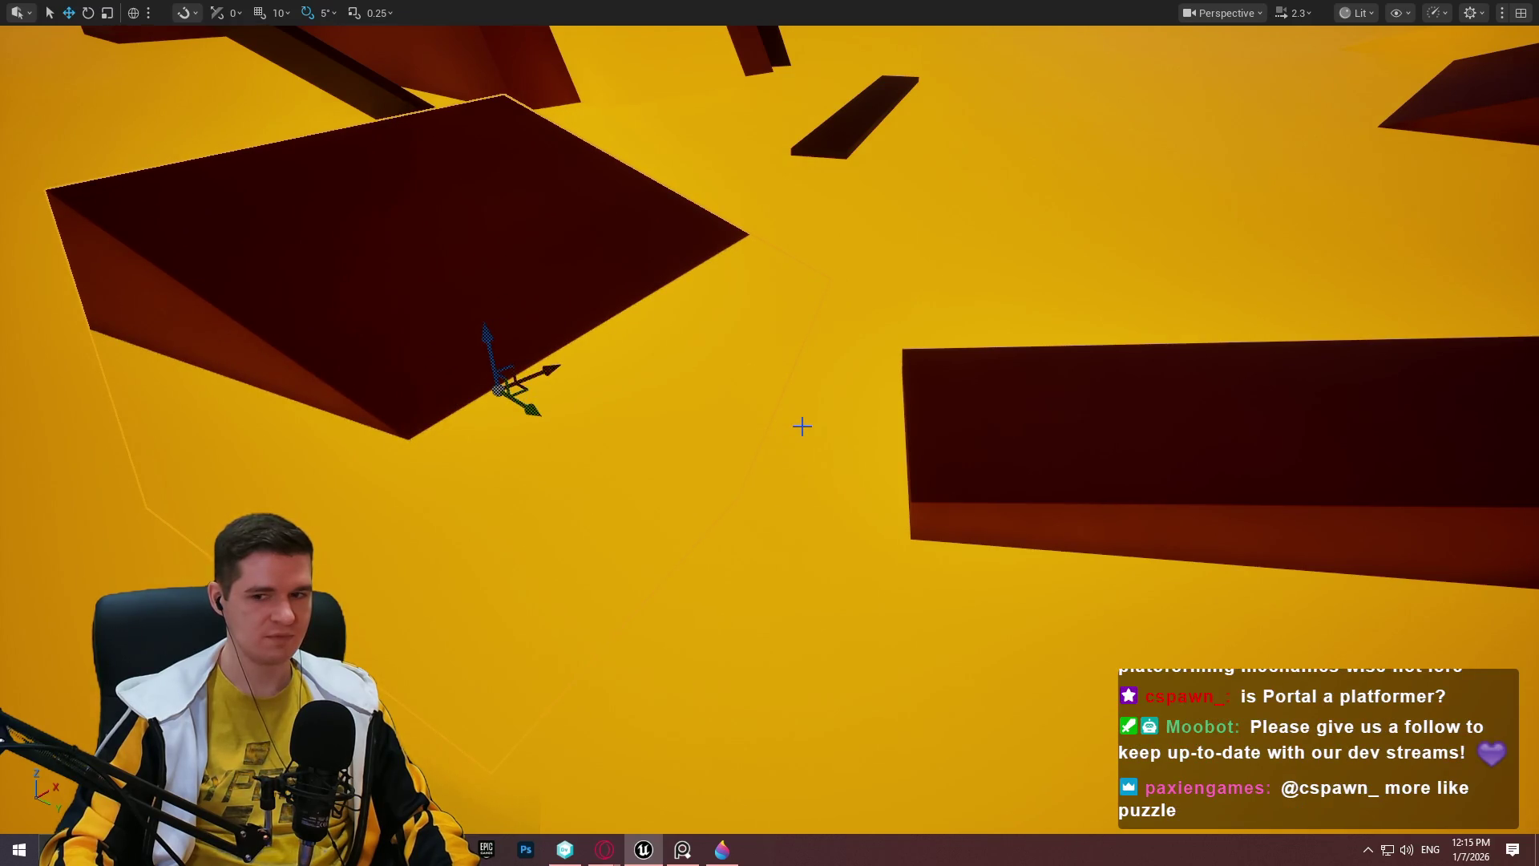
drag(871, 391, 871, 390)
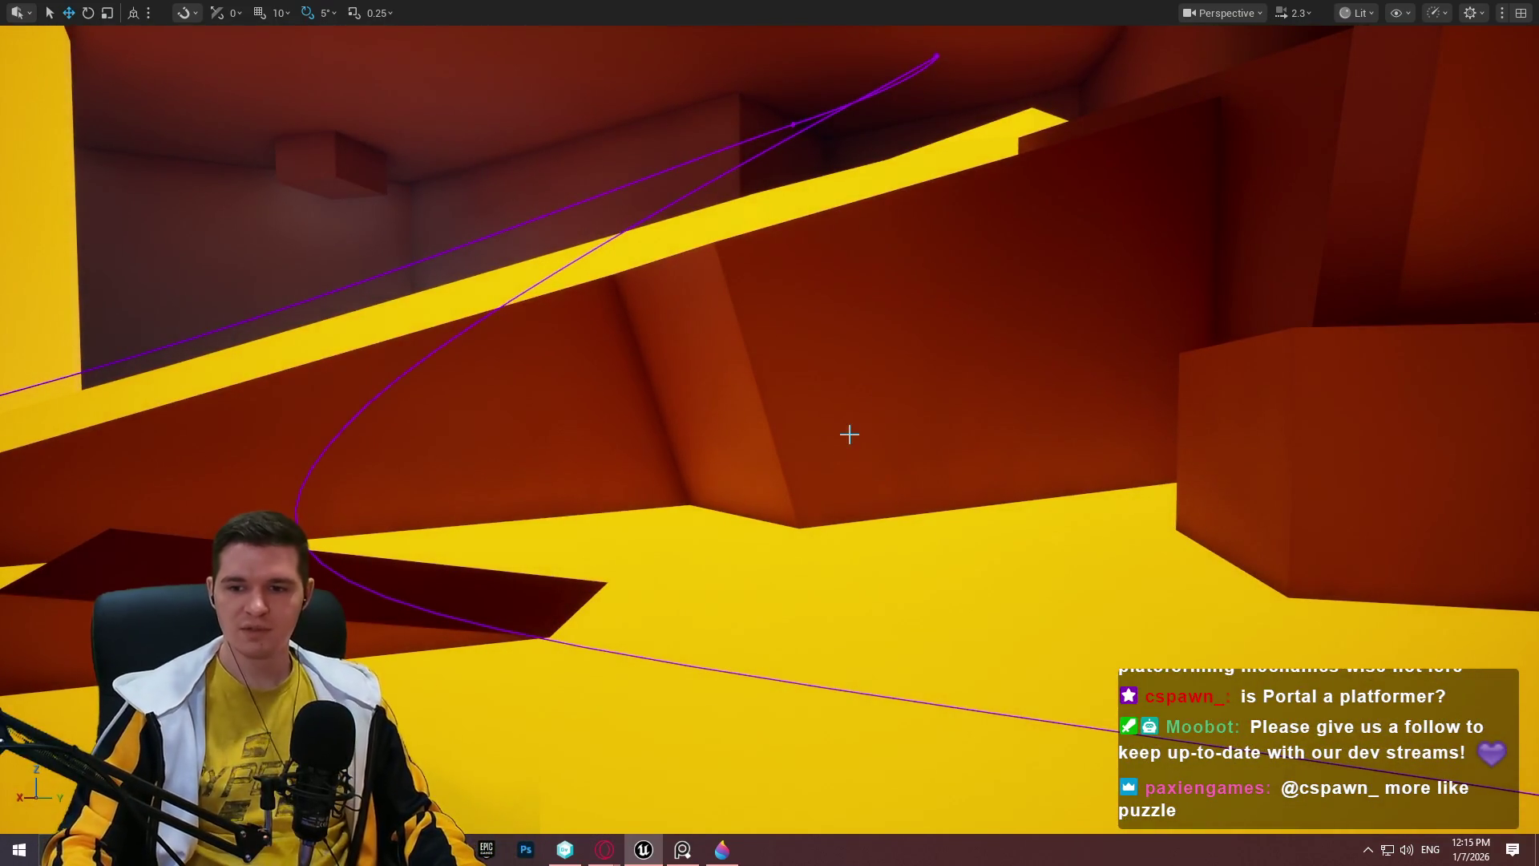
drag(872, 391, 871, 390)
drag(1036, 394, 1035, 393)
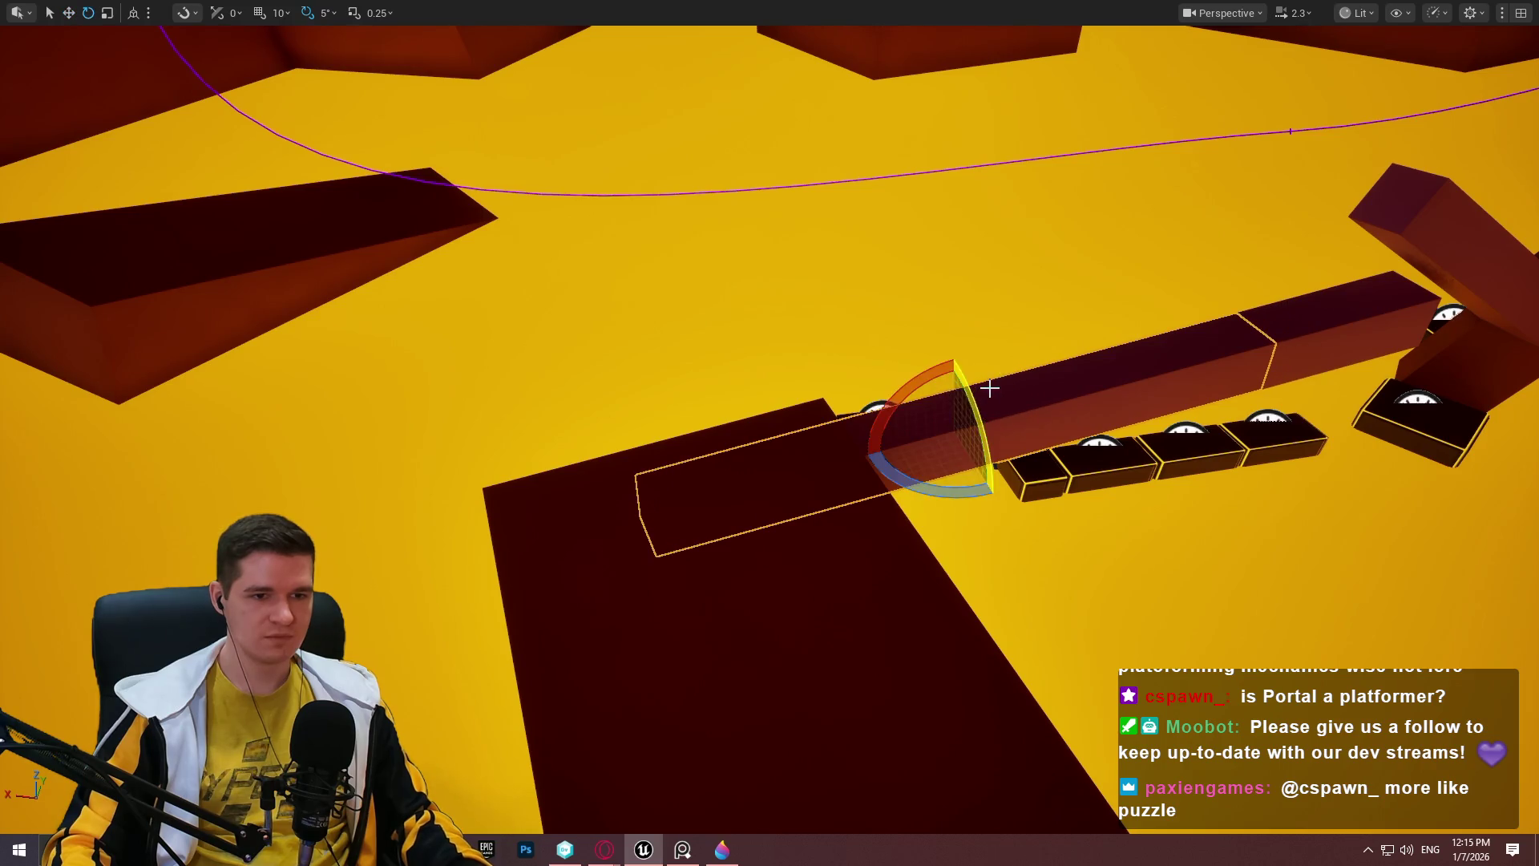
Rotate the long beam to -90 degrees so it stands upright, framing the pillar.
mouse_move(923, 376)
mouse_down()
mouse_move(865, 457)
mouse_move(474, 484)
mouse_move(437, 436)
mouse_move(361, 664)
mouse_move(533, 679)
mouse_up()
mouse_move(814, 551)
mouse_down()
mouse_move(736, 588)
mouse_move(812, 485)
mouse_up()
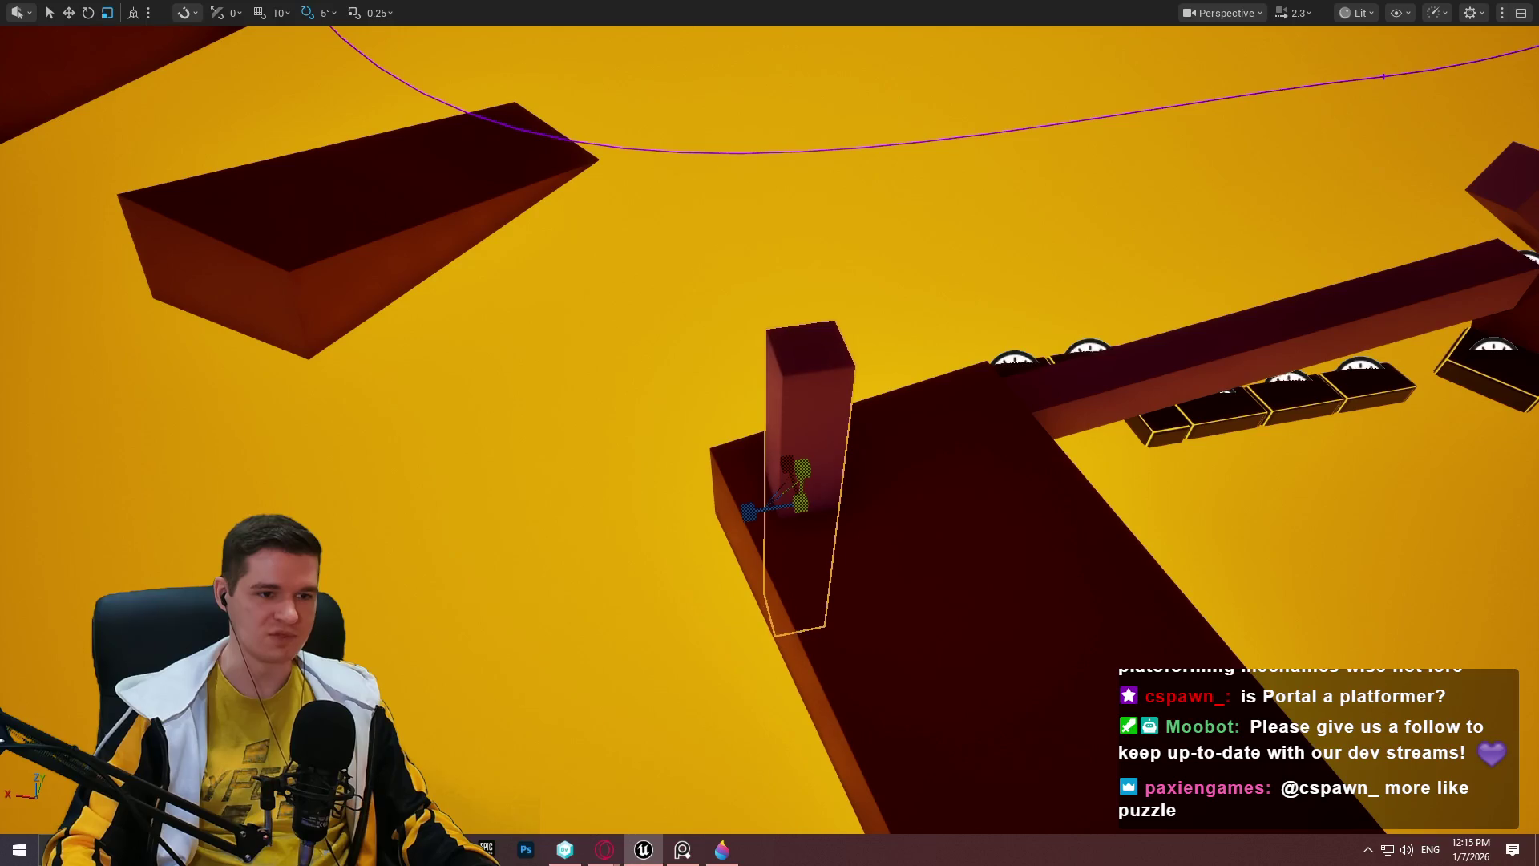
mouse_move(813, 408)
mouse_down()
mouse_move(825, 491)
mouse_move(629, 422)
mouse_up()
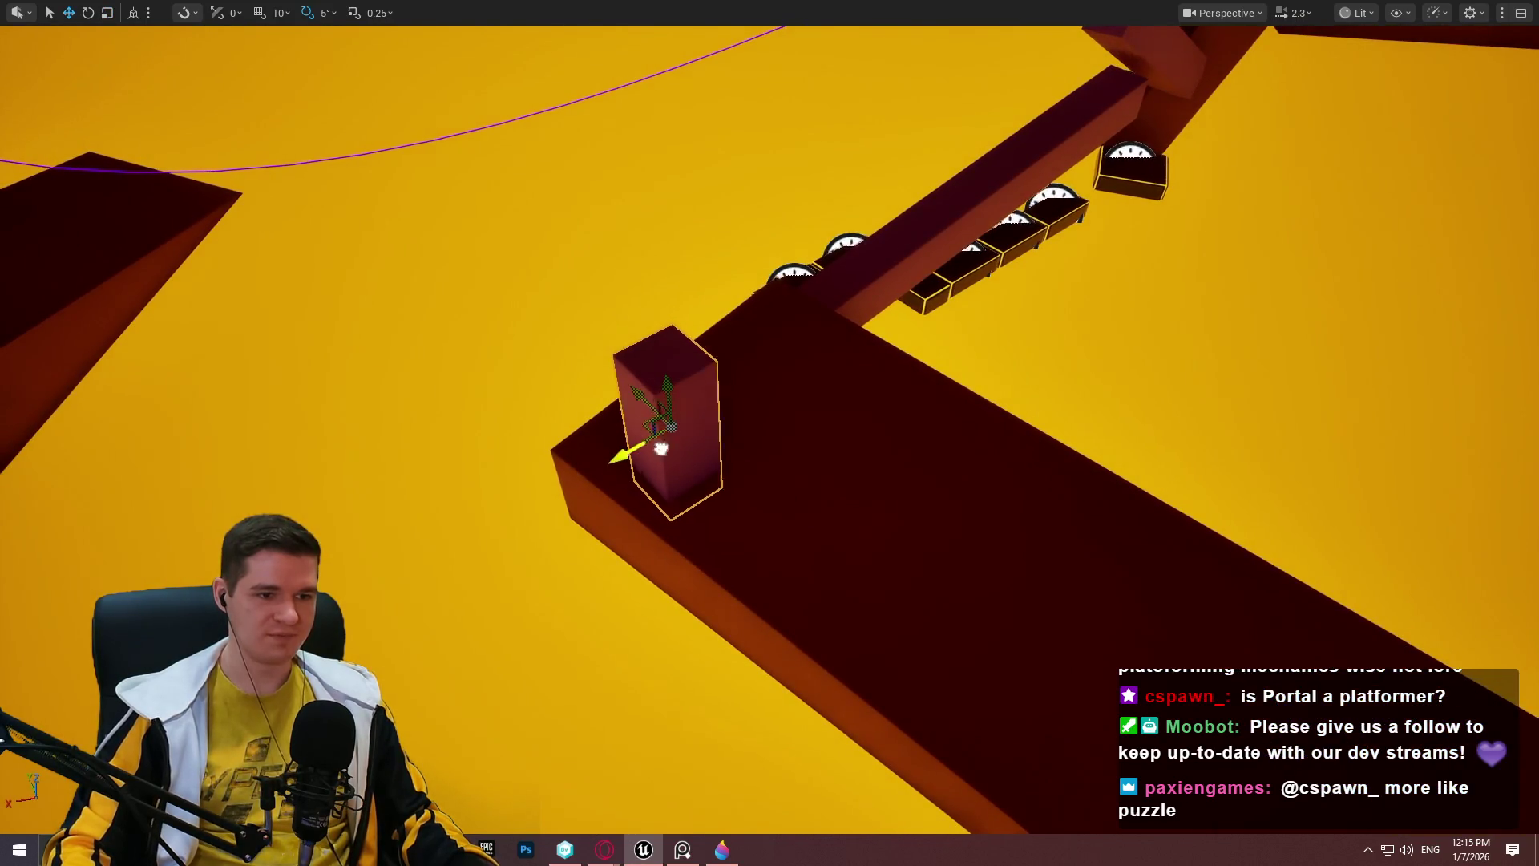
key(f)
mouse_move(882, 449)
mouse_down()
mouse_move(802, 513)
mouse_move(837, 481)
mouse_move(837, 505)
mouse_move(810, 513)
mouse_move(794, 417)
mouse_up()
key(f)
Fly the camera over the orange walls and yellow floor to centre on the character.
key(e)
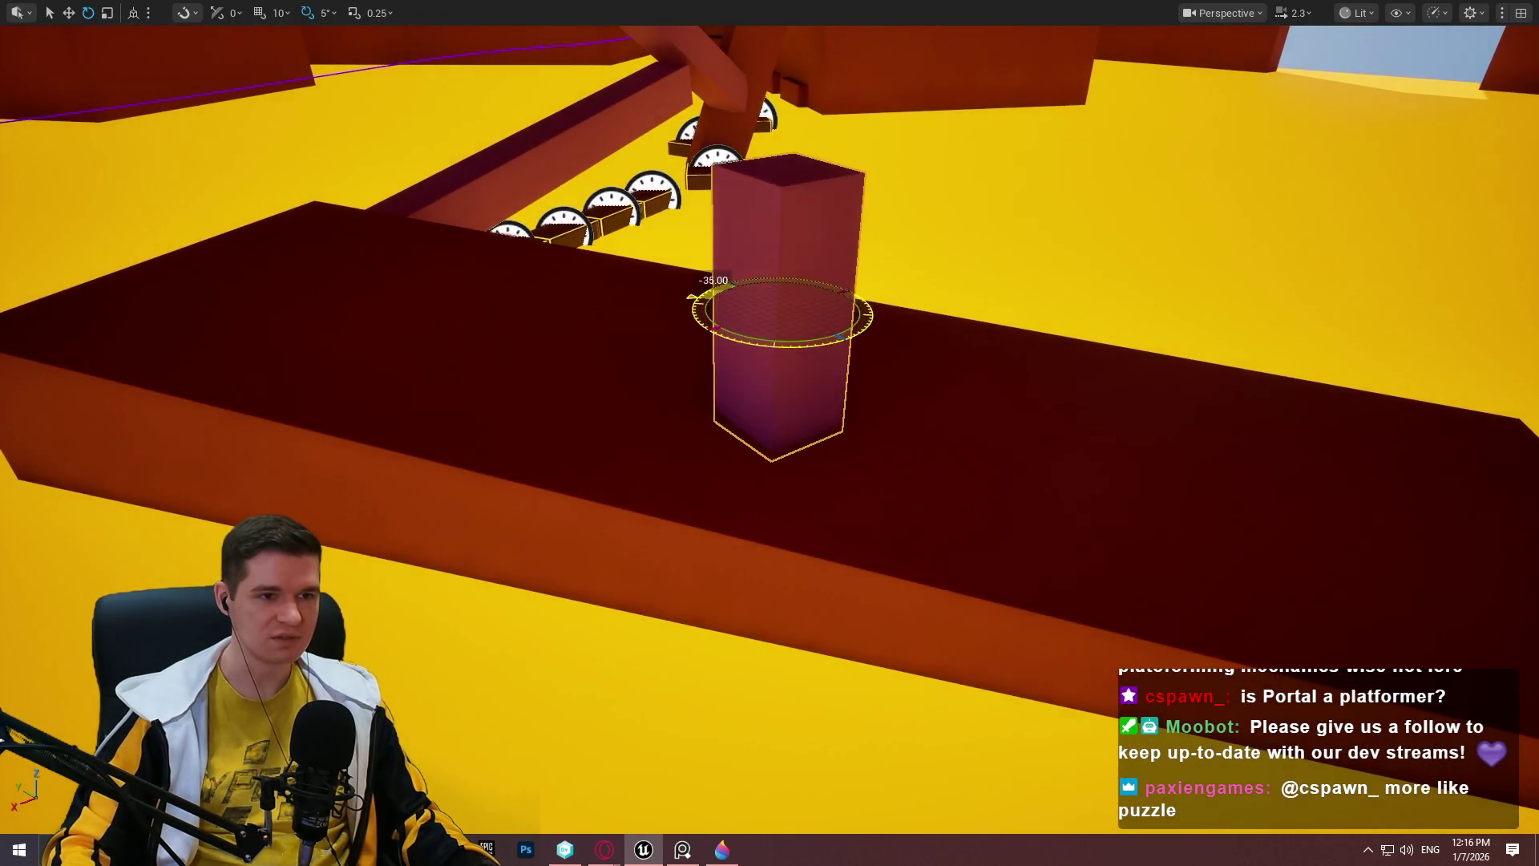
scroll(834, 200, up, 1)
mouse_move(843, 270)
mouse_down()
mouse_move(834, 200)
mouse_move(801, 160)
mouse_move(753, 160)
mouse_up()
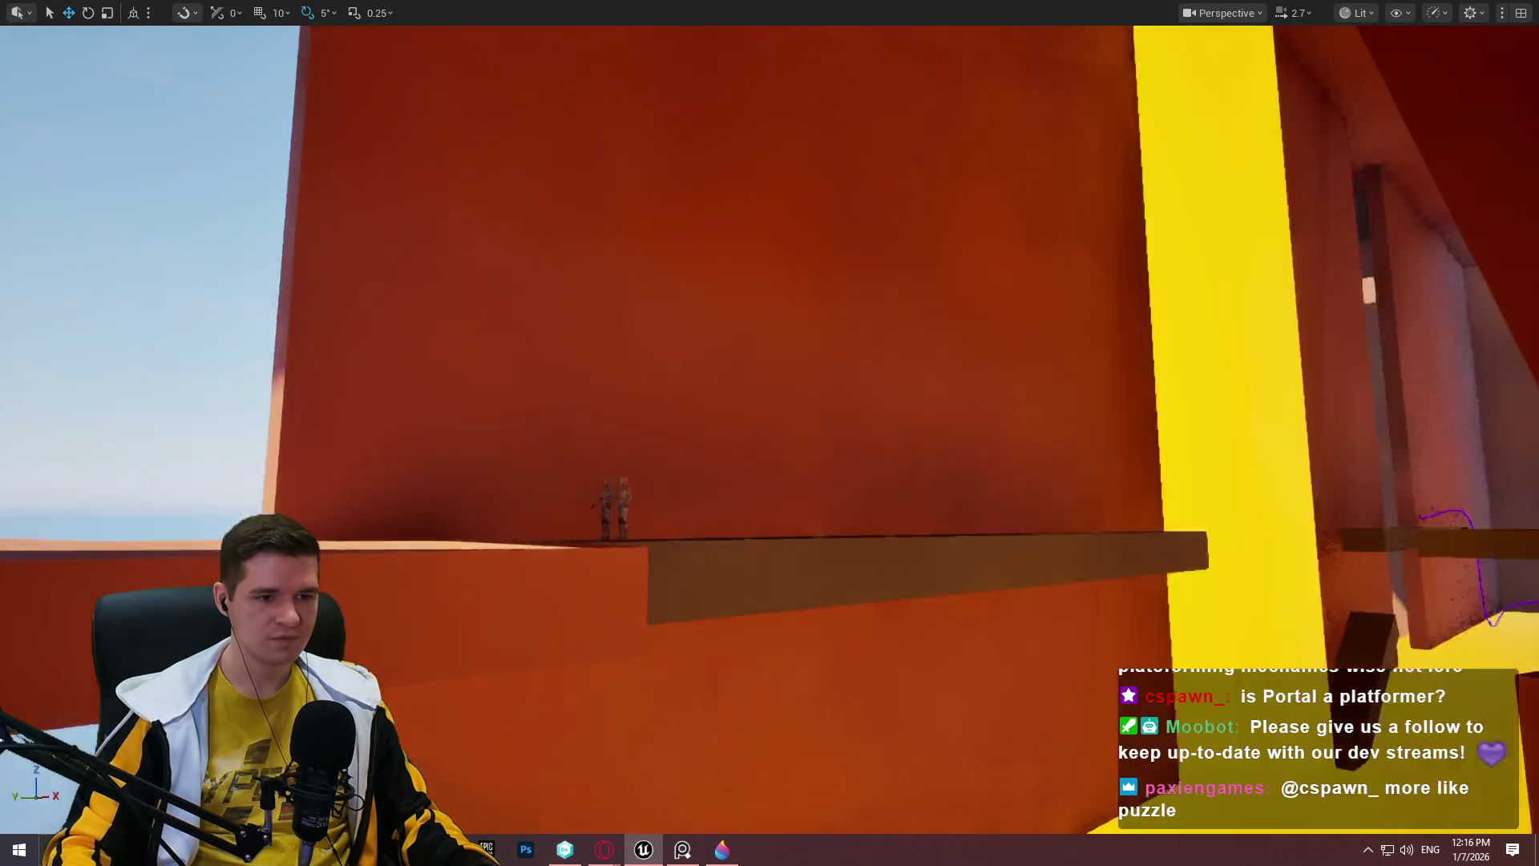
drag(449, 497, 470, 503)
mouse_move(469, 276)
mouse_down()
mouse_move(469, 336)
mouse_move(468, 275)
mouse_up()
mouse_move(592, 153)
mouse_down()
mouse_move(626, 201)
mouse_move(592, 154)
mouse_up()
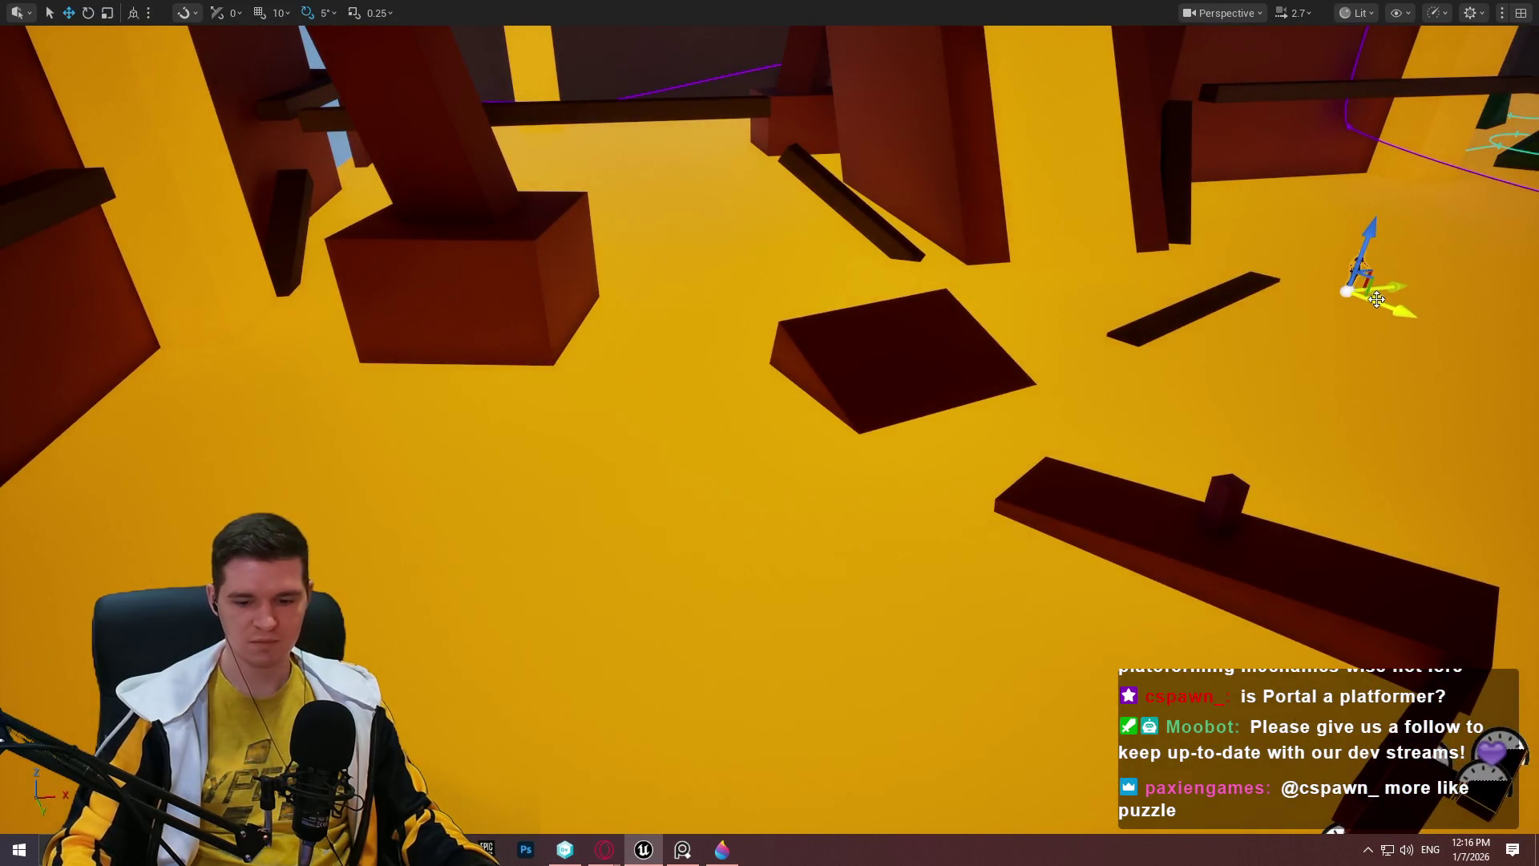
Orbit around the pillar and spin it about 40° around its vertical axis.
mouse_move(1377, 299)
mouse_down()
mouse_move(1312, 333)
mouse_move(1312, 401)
mouse_move(1443, 401)
mouse_move(1312, 376)
mouse_up()
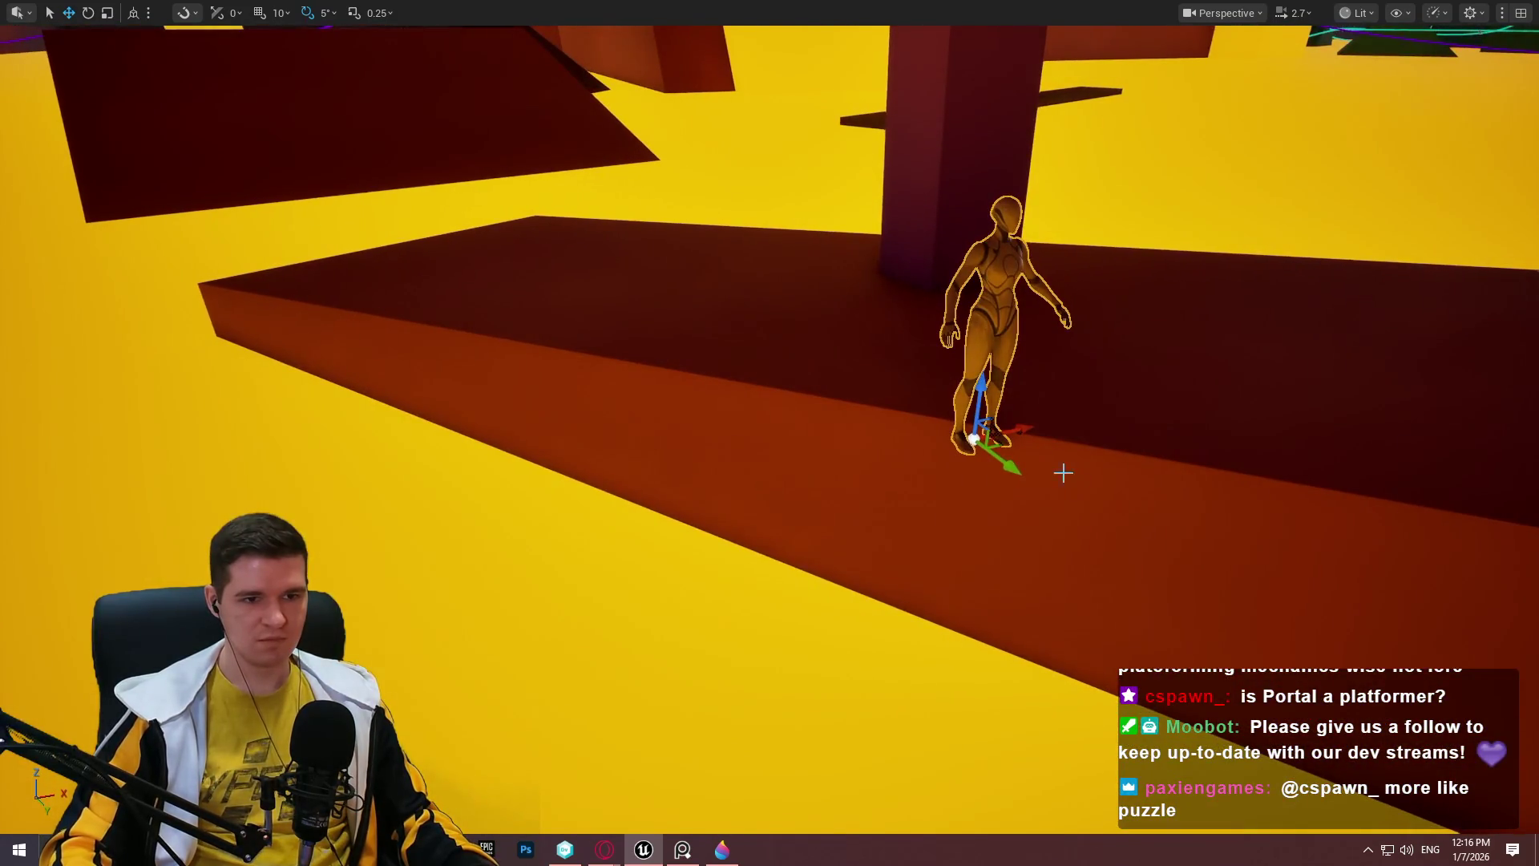
drag(624, 302, 624, 303)
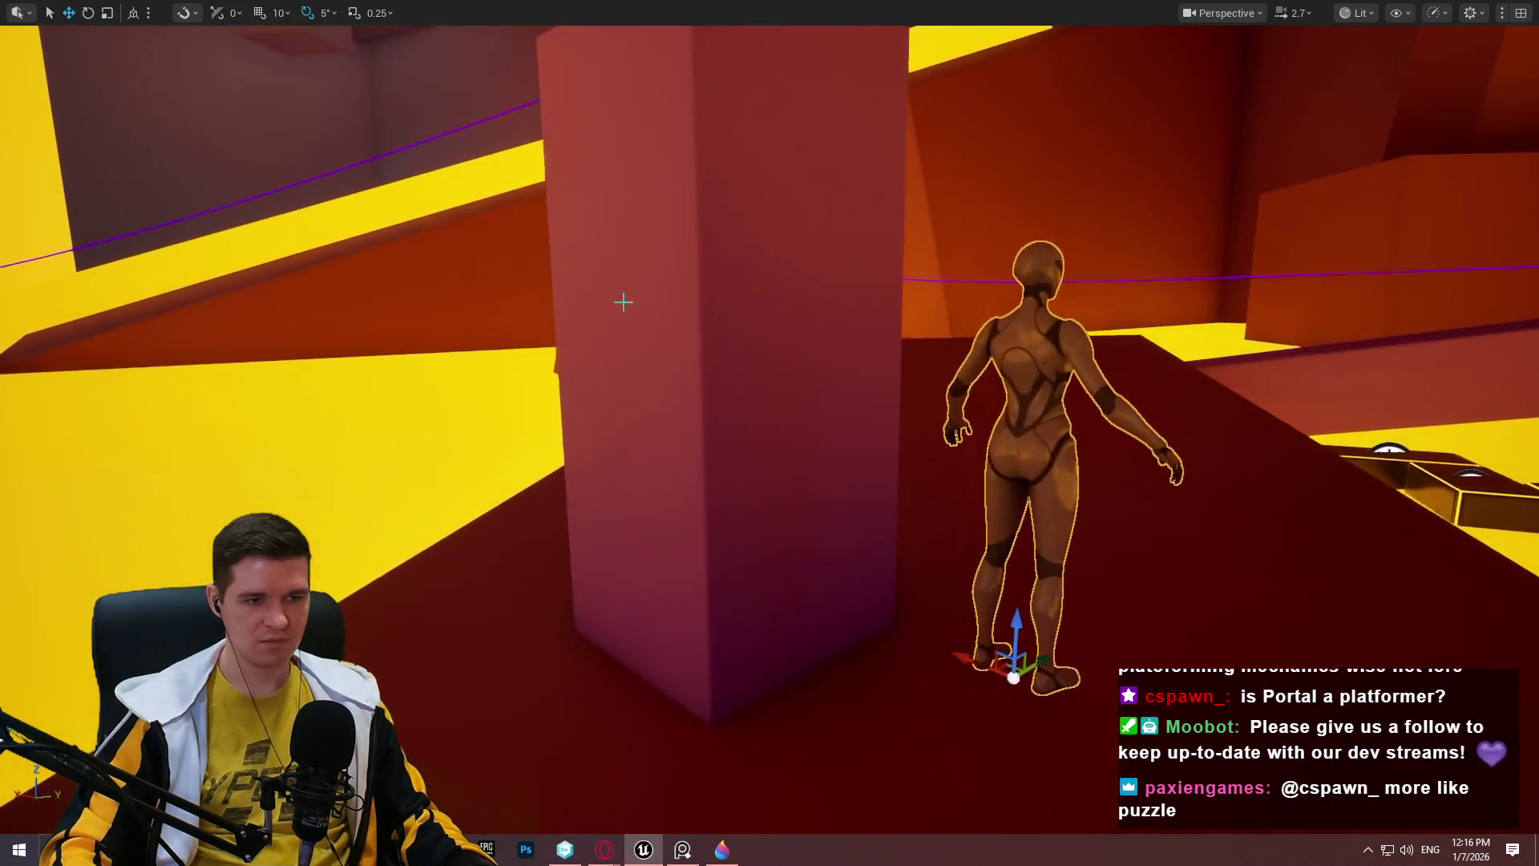
drag(913, 368, 913, 368)
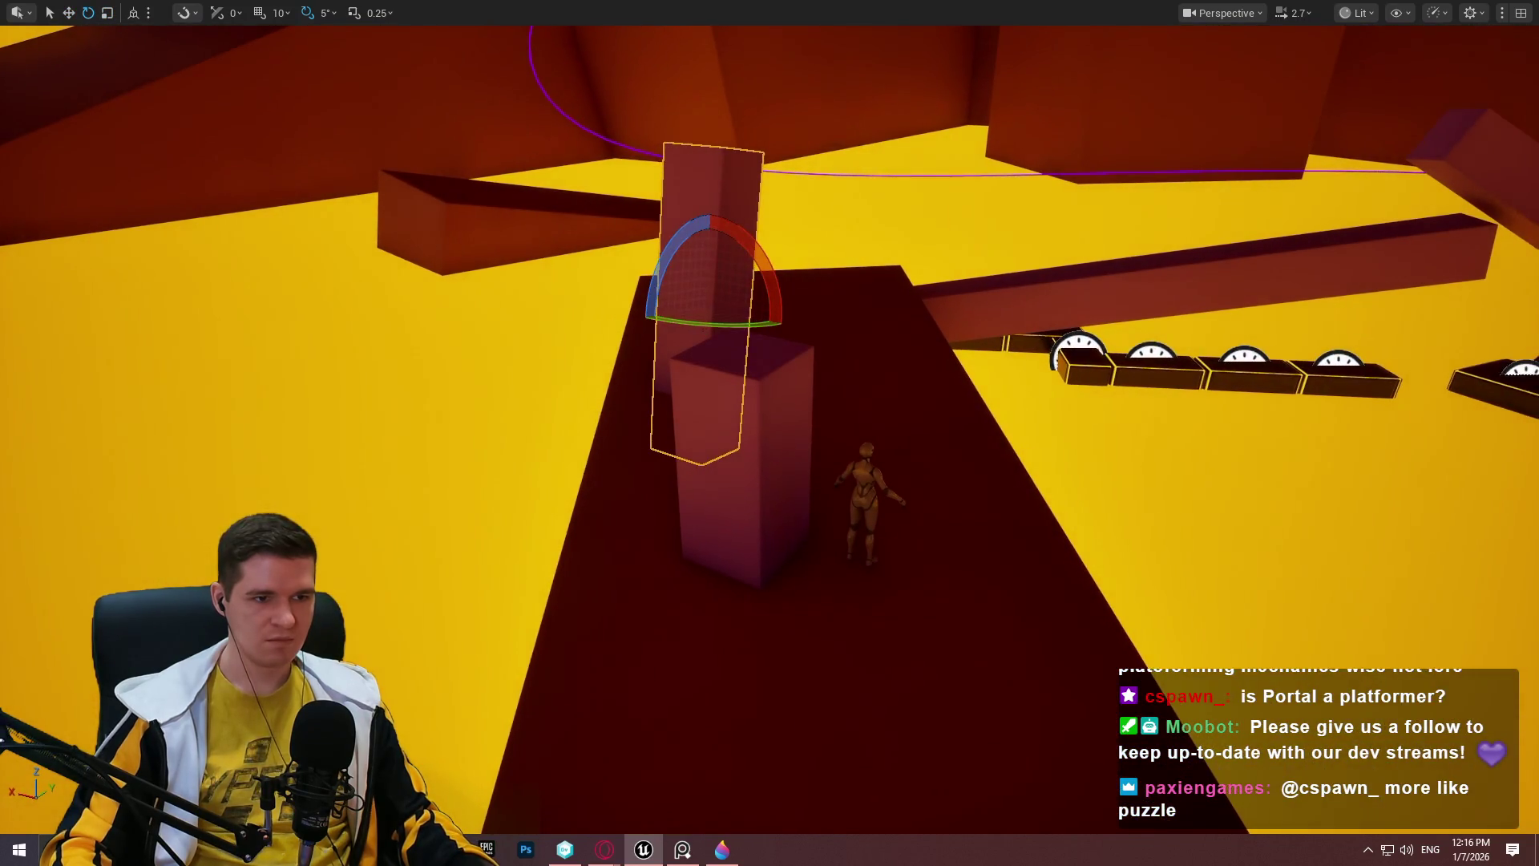
drag(712, 333, 769, 333)
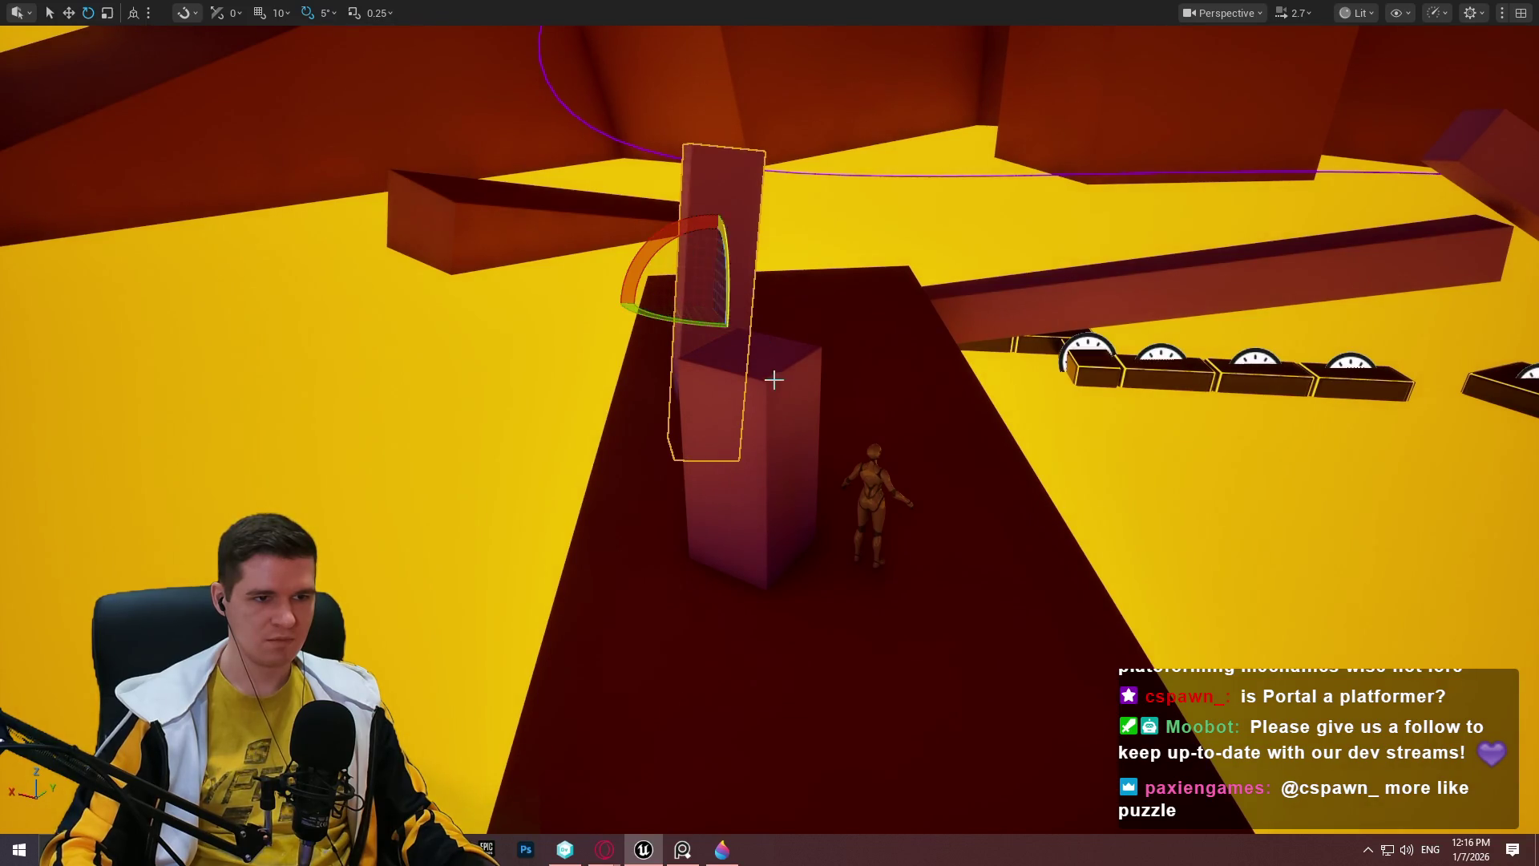
right_click(847, 690)
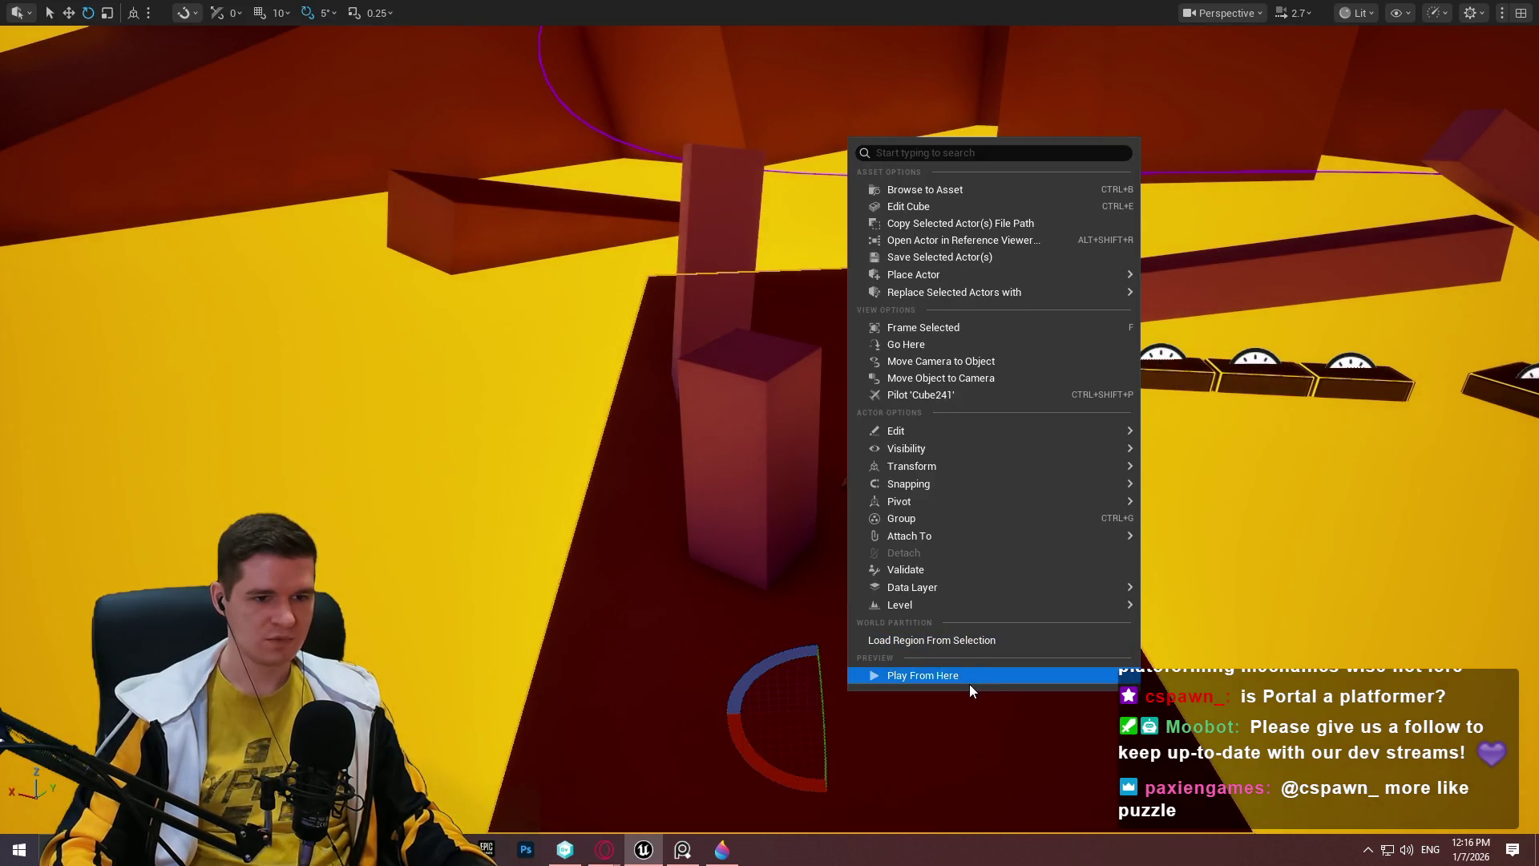
click(968, 680)
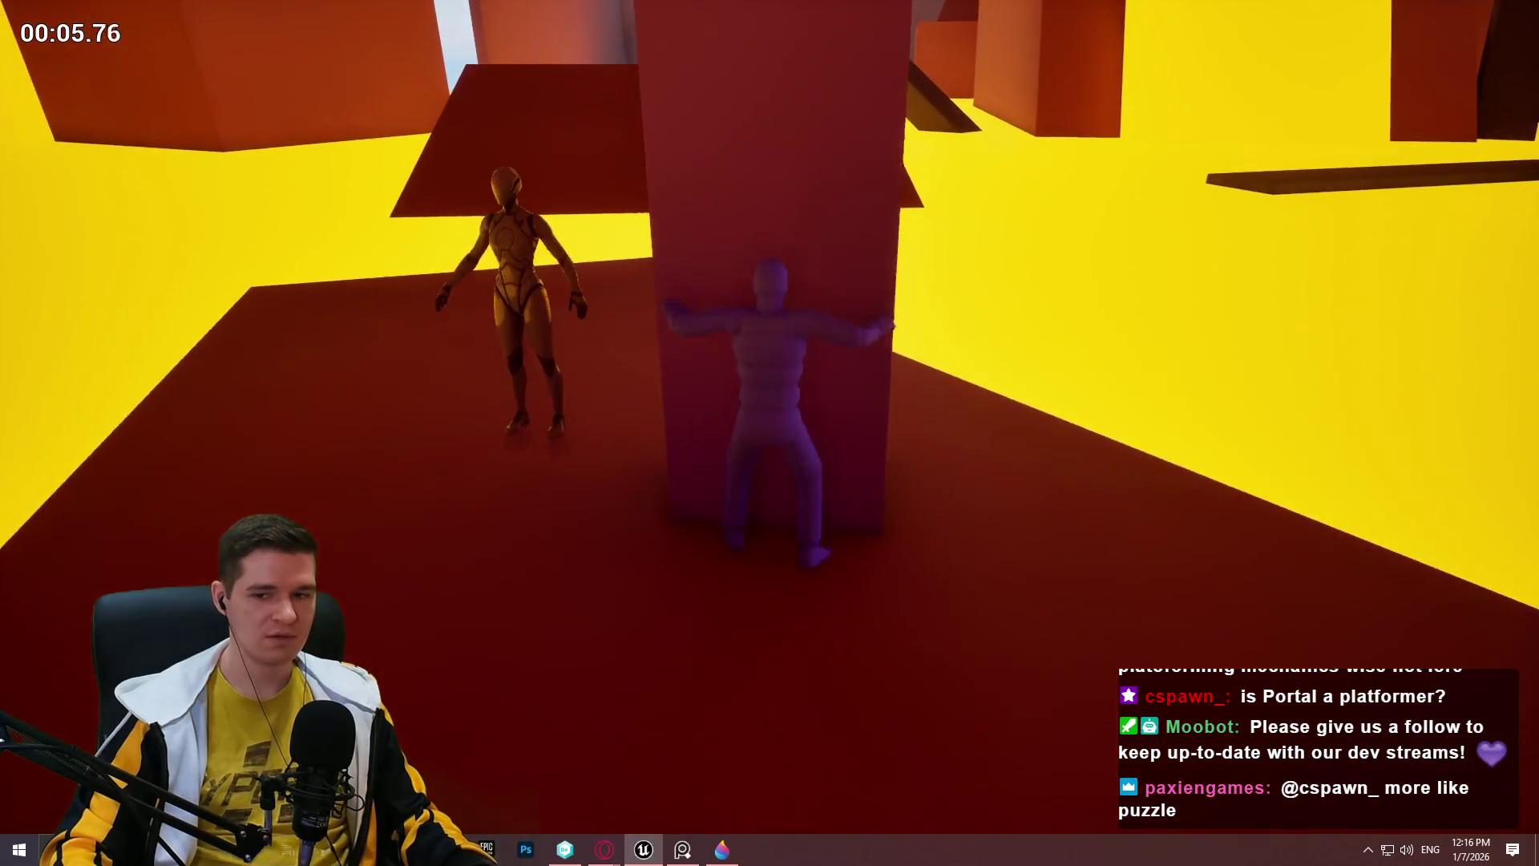
key(Escape)
key(f)
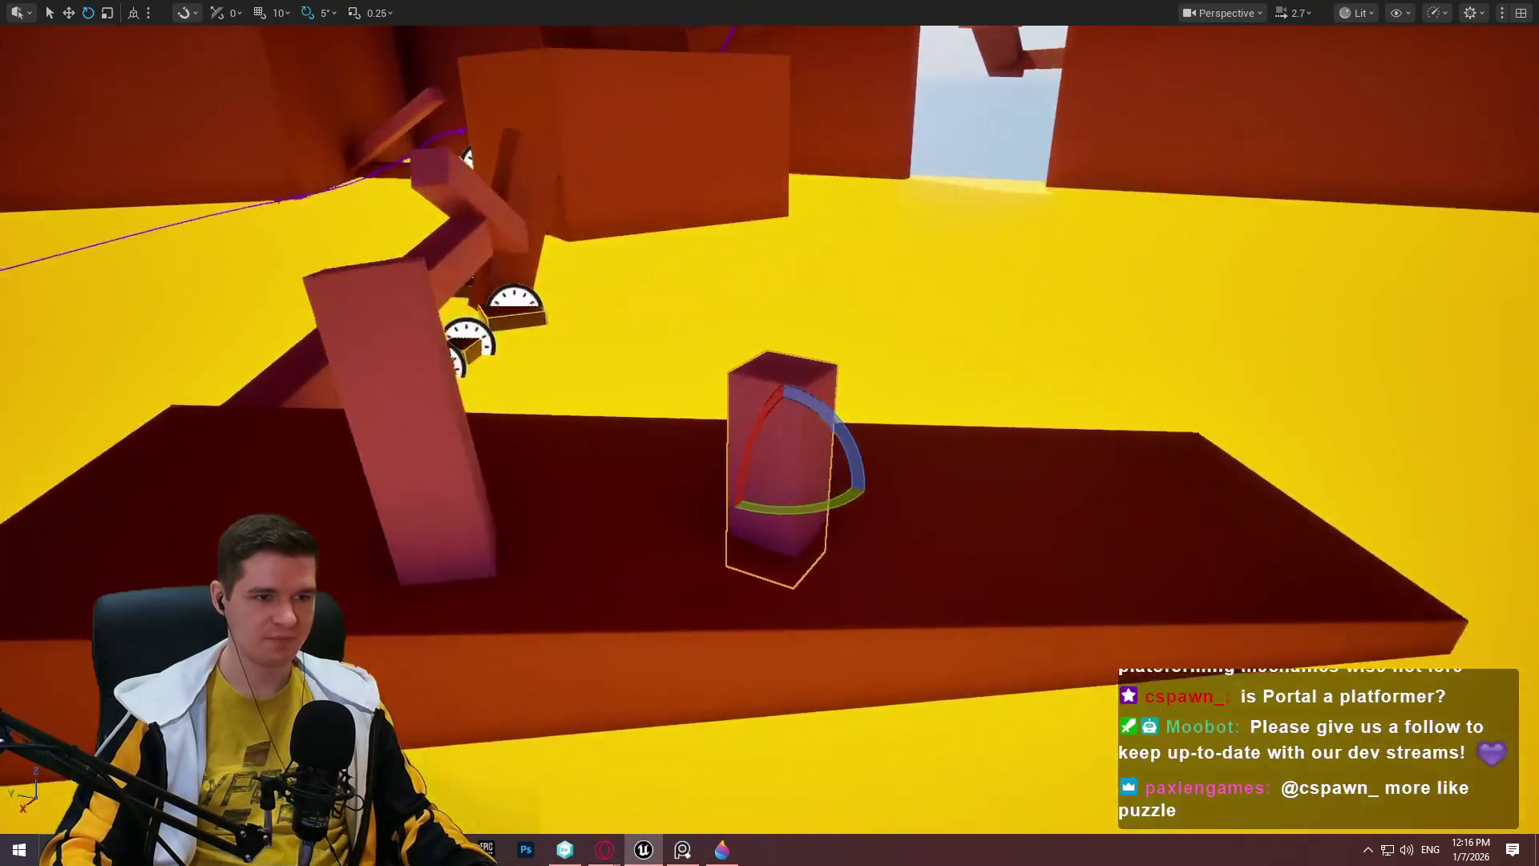
Lower the short pillar slightly, shift the leaning pillar right, and playtest from there.
key(w)
drag(875, 396, 871, 419)
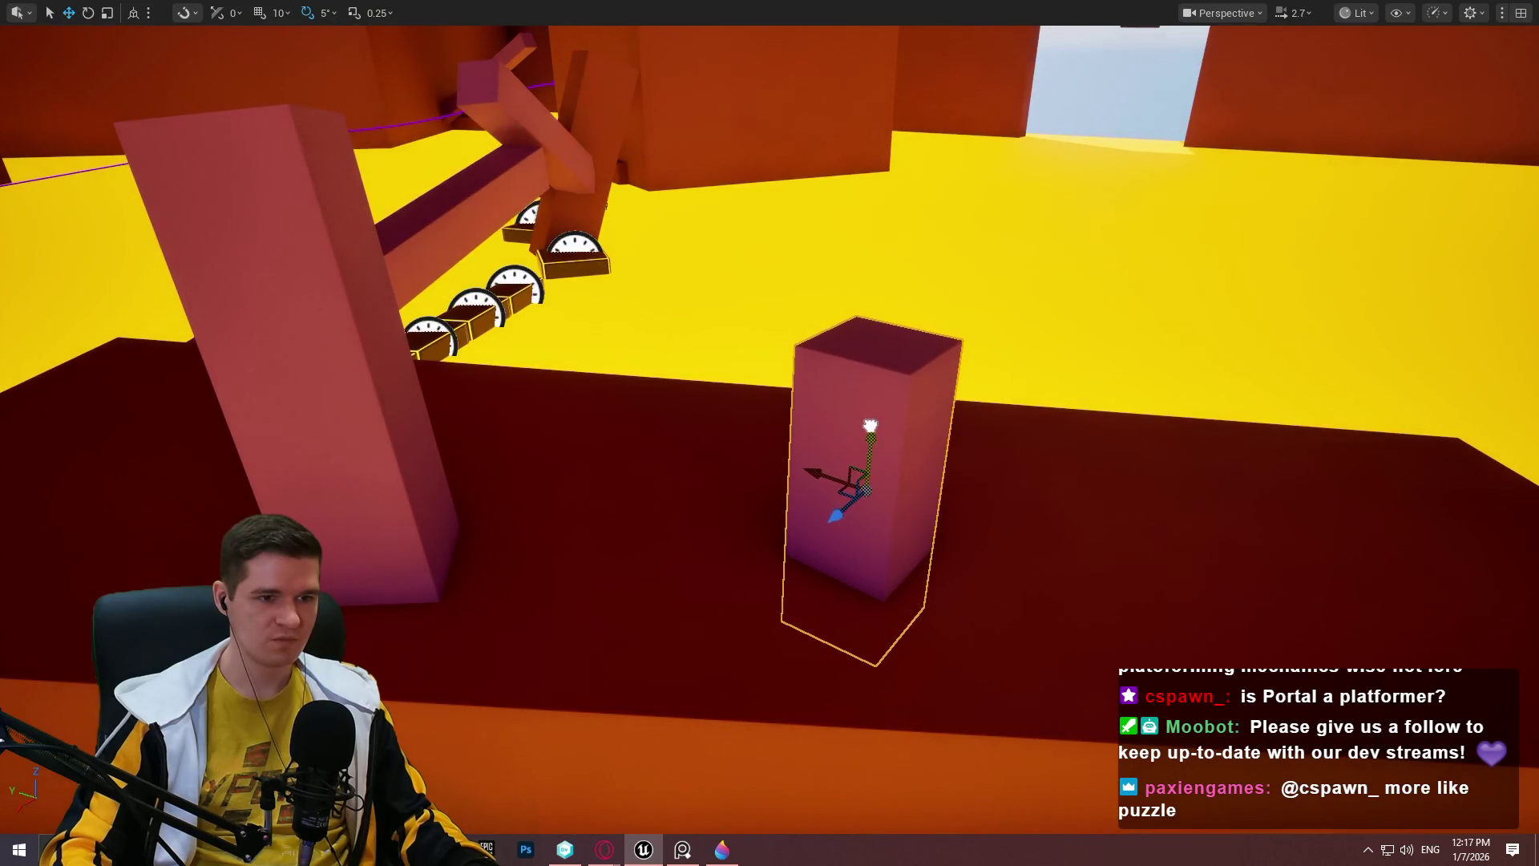
click(298, 208)
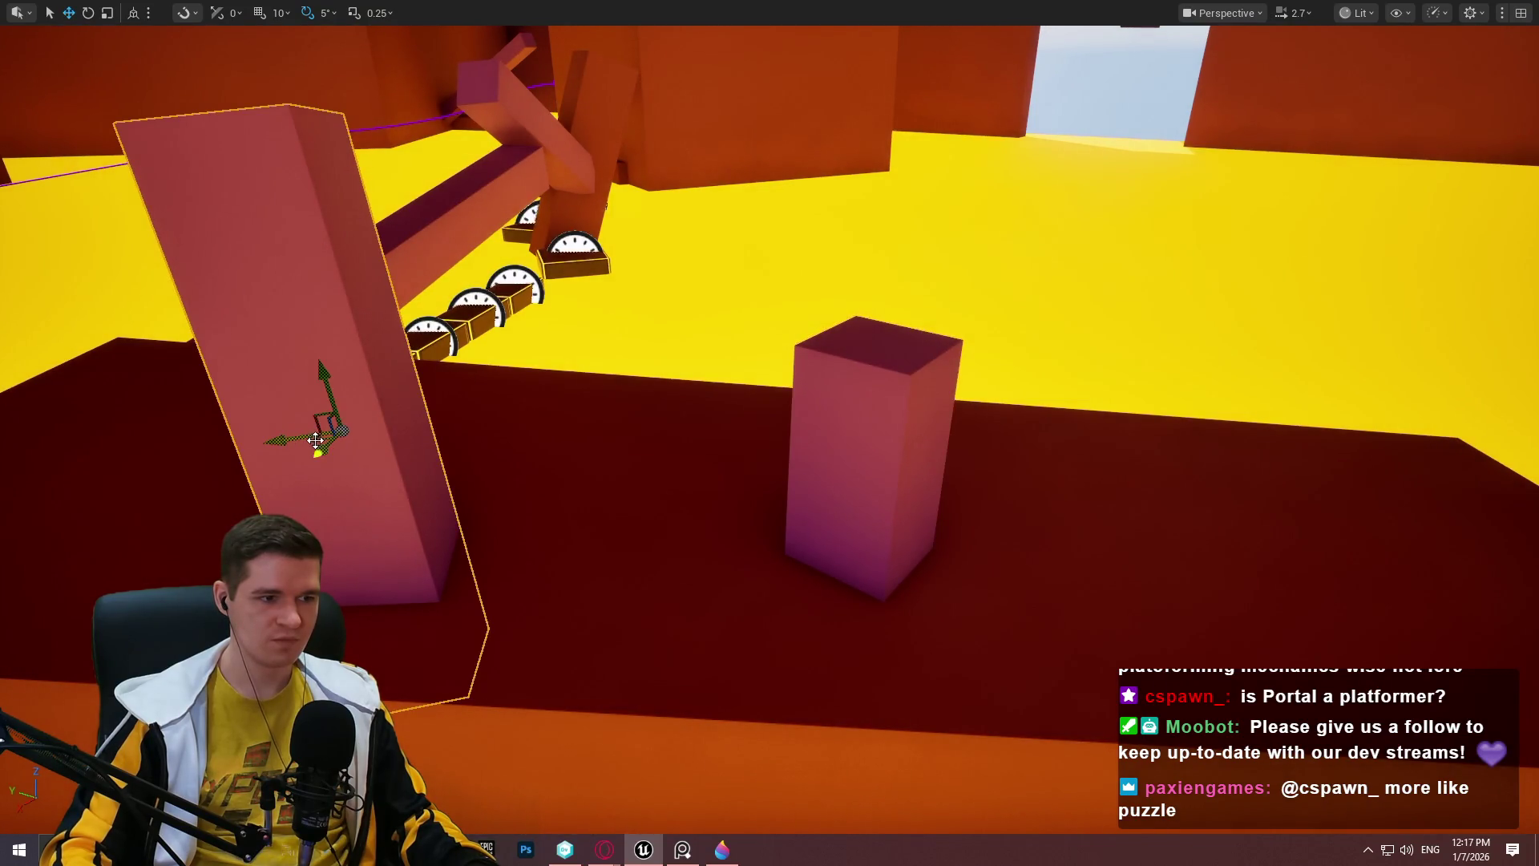
drag(317, 440, 360, 434)
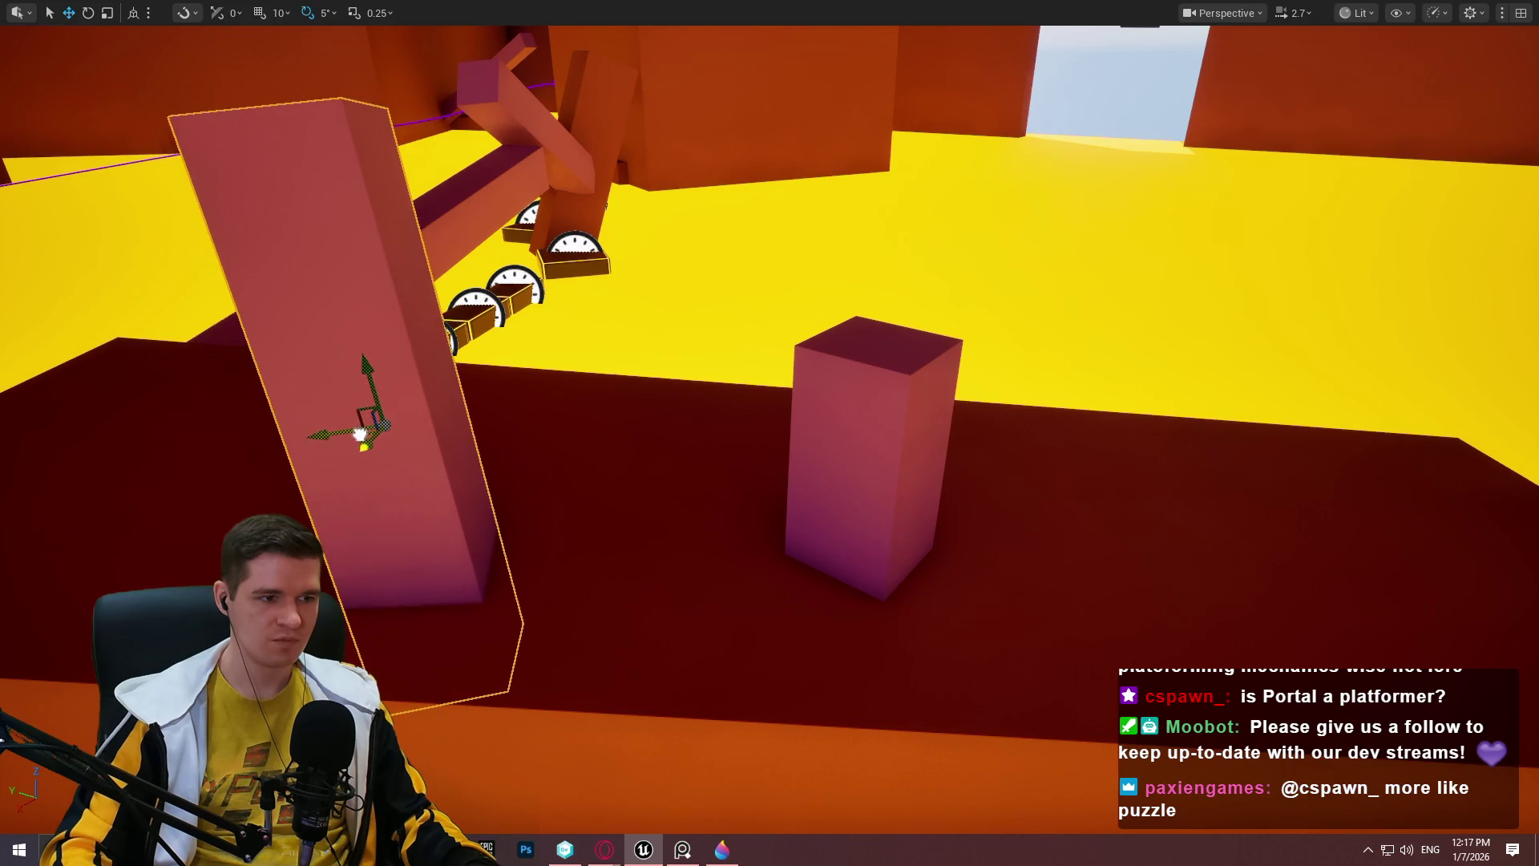
right_click(1120, 580)
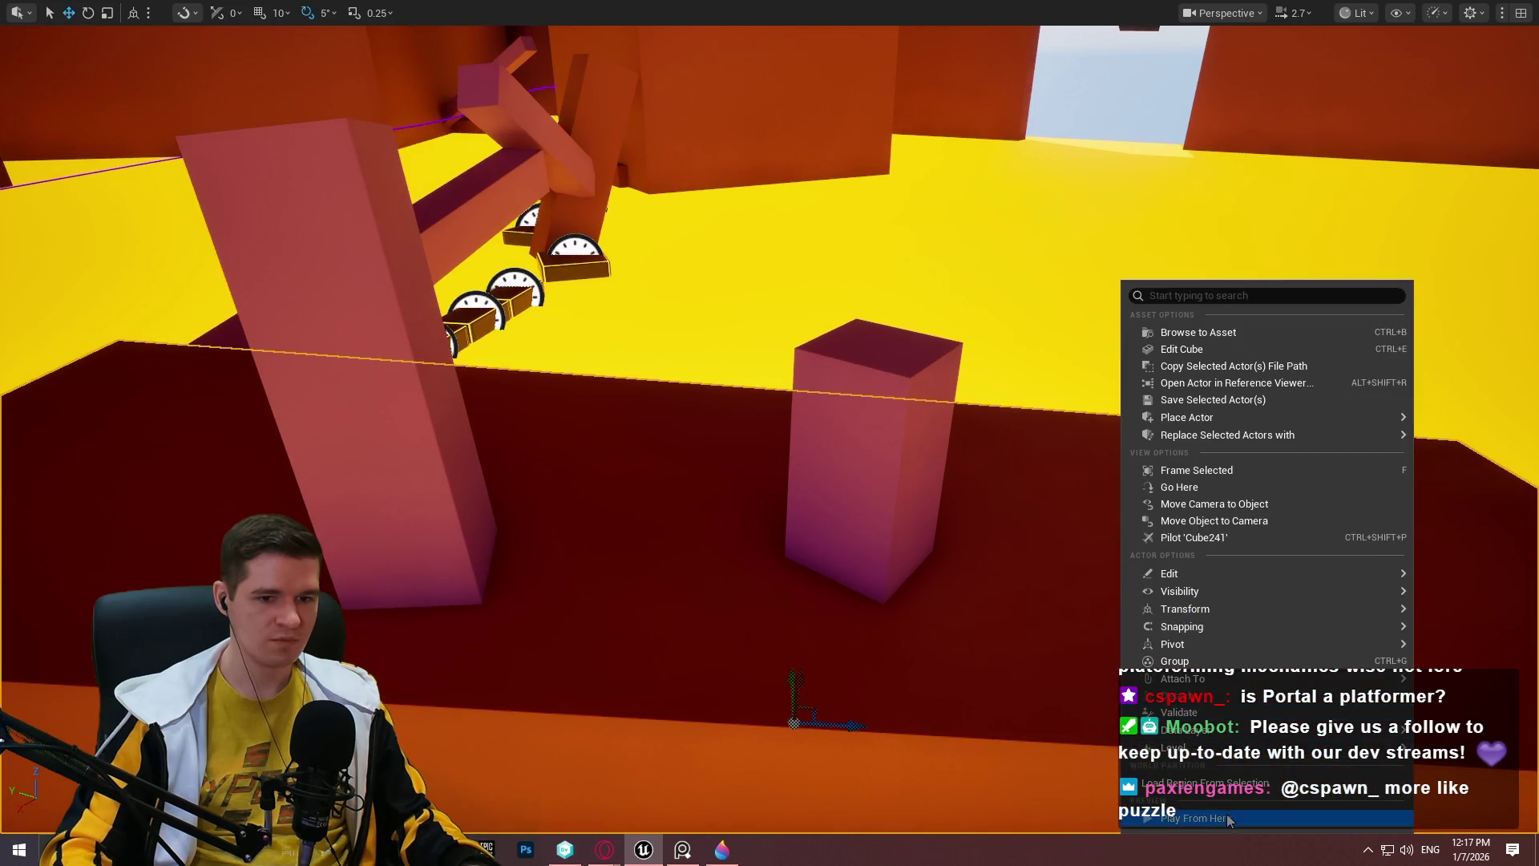
key(alt+p)
Walk the character to the short pillar, climb on top, and stop playing.
key(w)
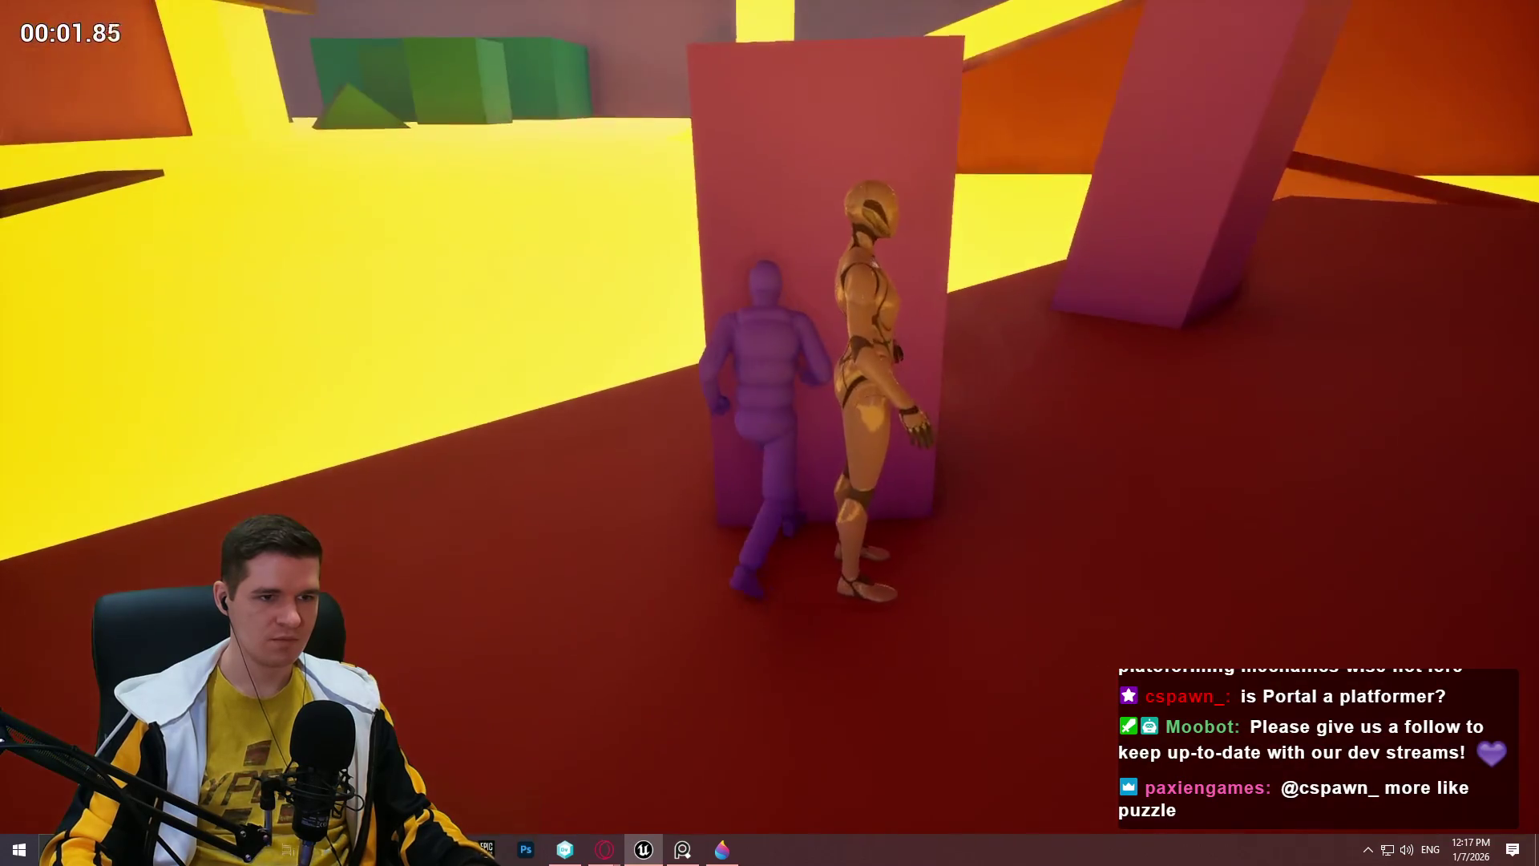
key(space)
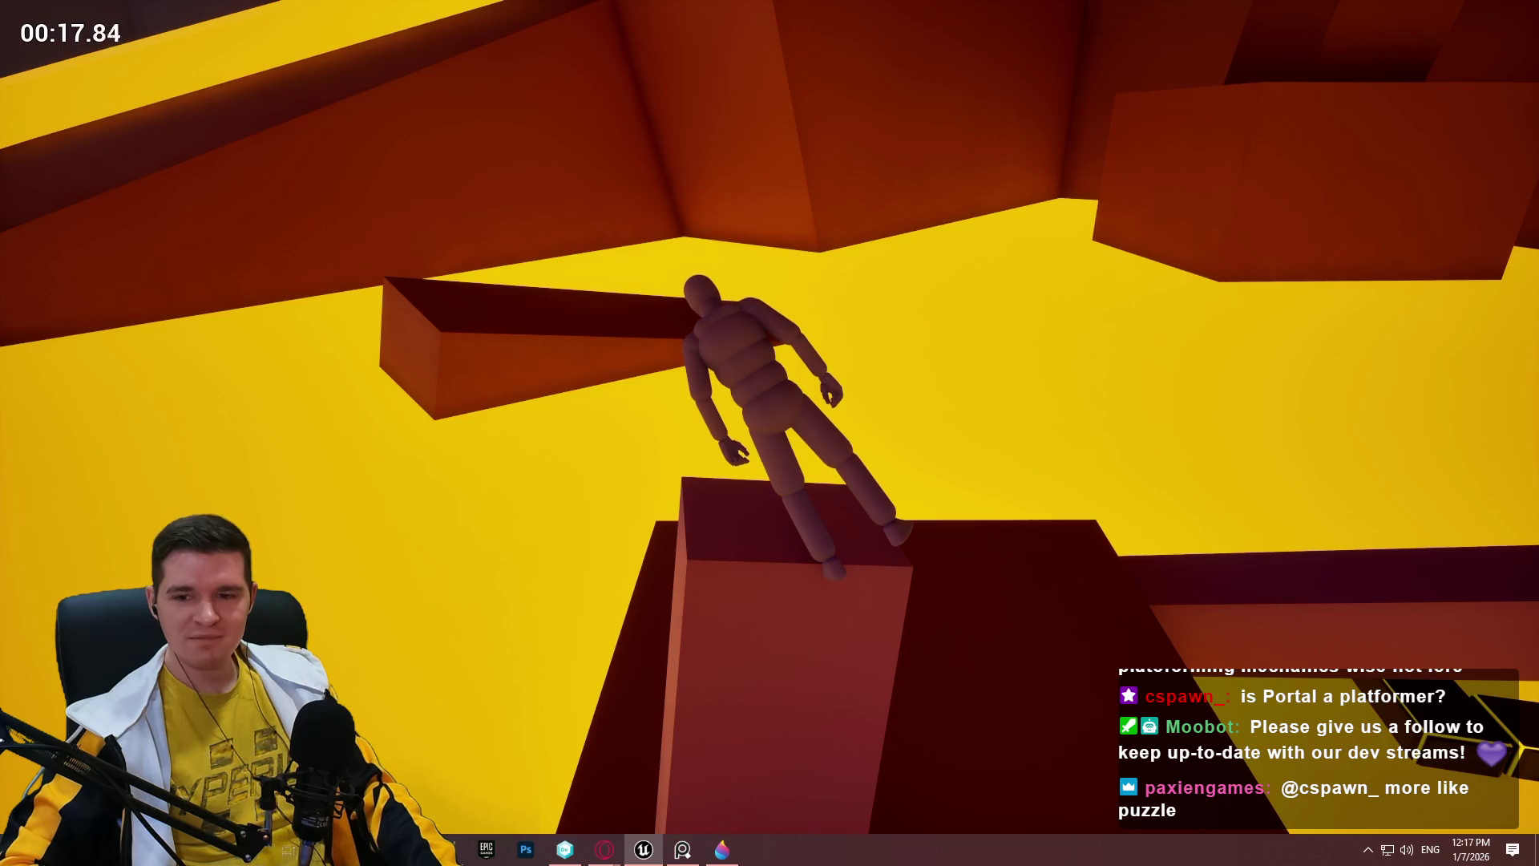
key(Escape)
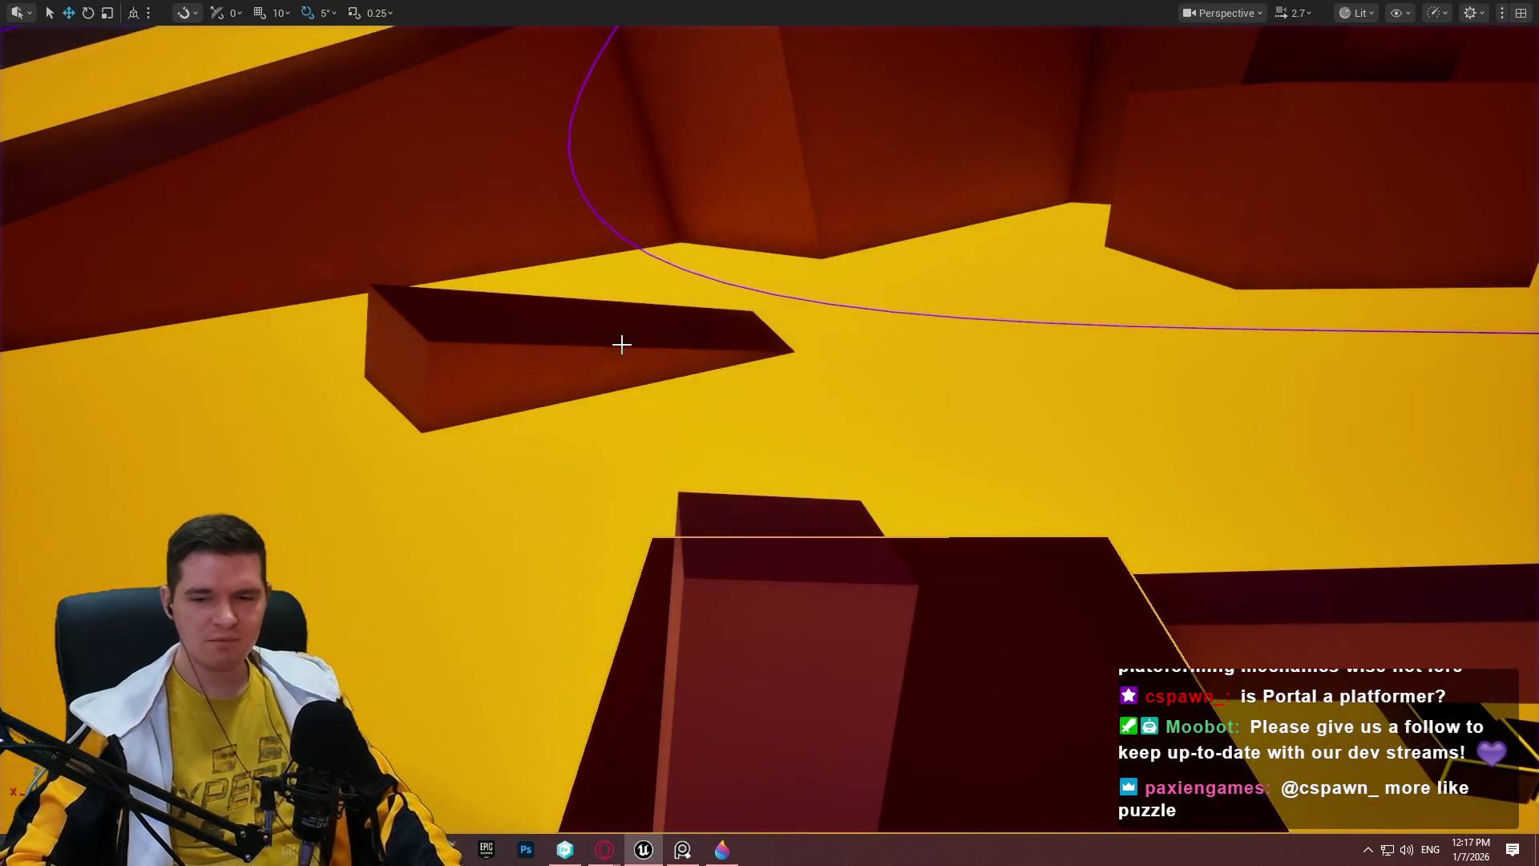
Set the short cube block's (Cube246) Scale Z to 1.3 in Details.
drag(783, 499, 783, 474)
key(F11)
click(802, 528)
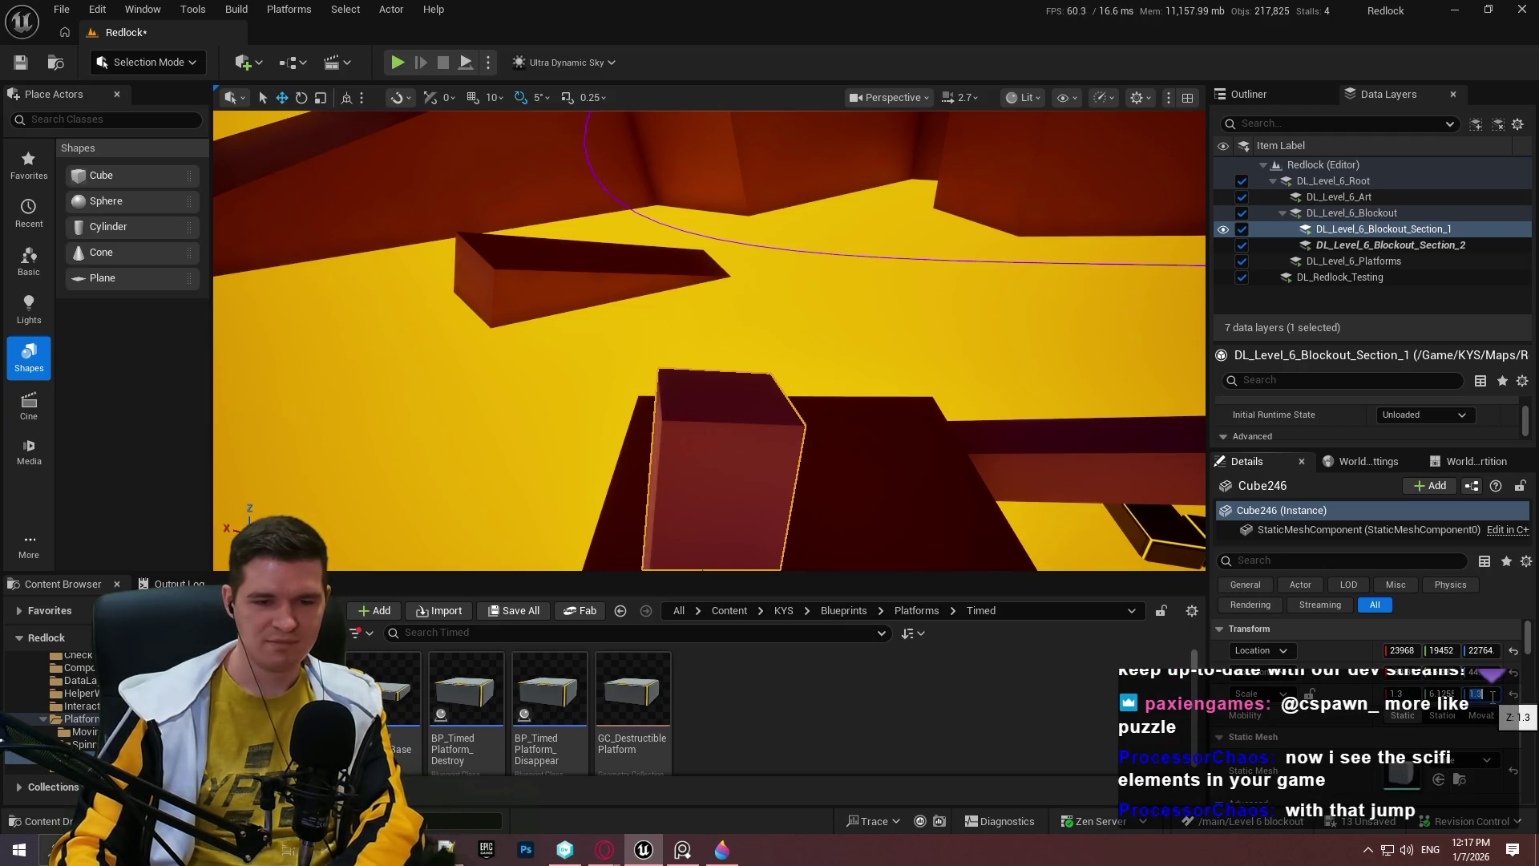
key(Return)
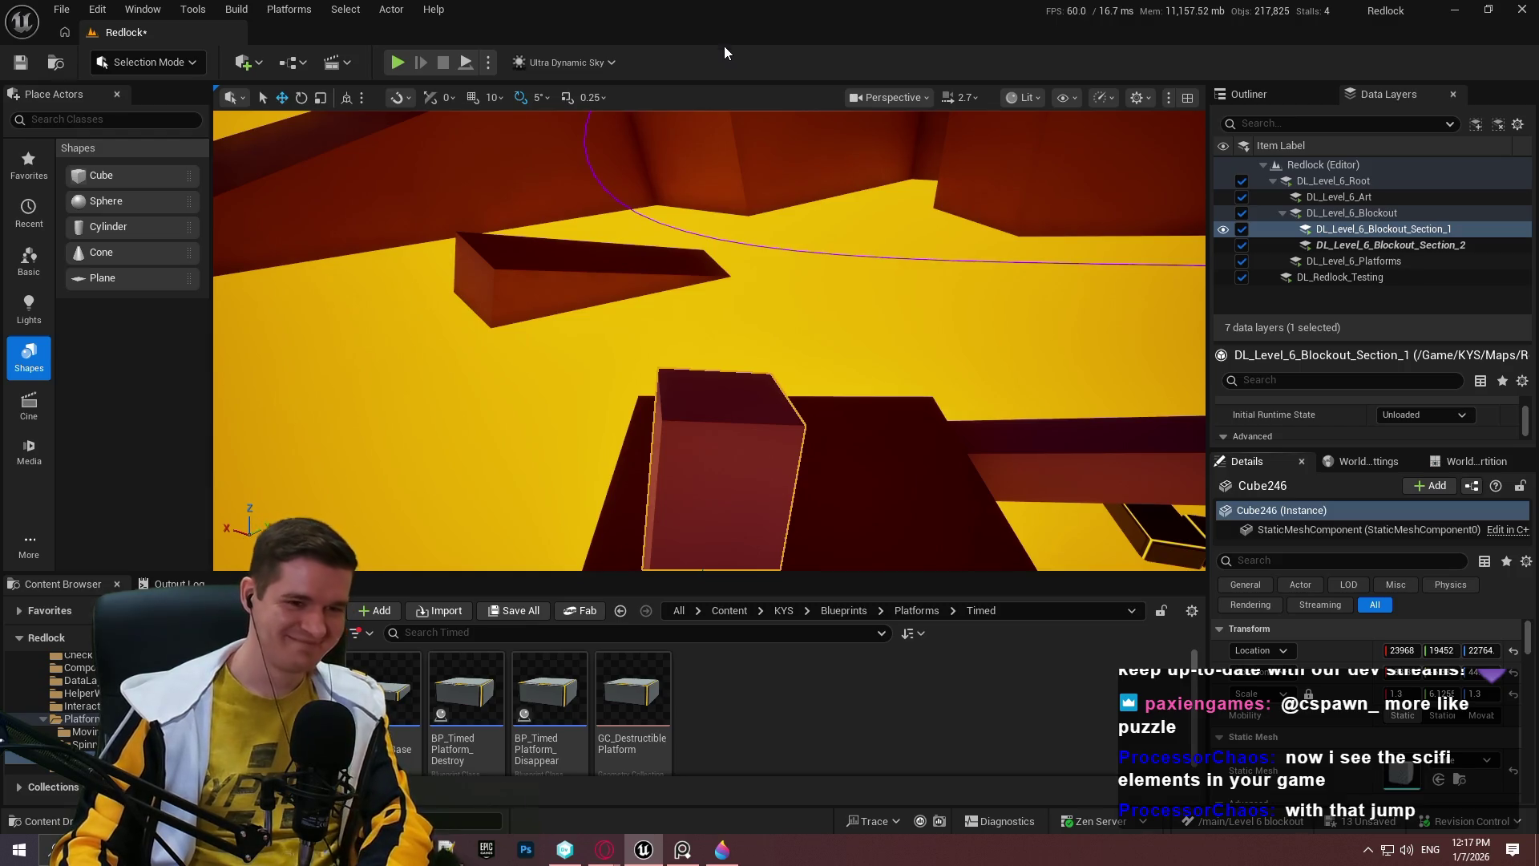
key(F11)
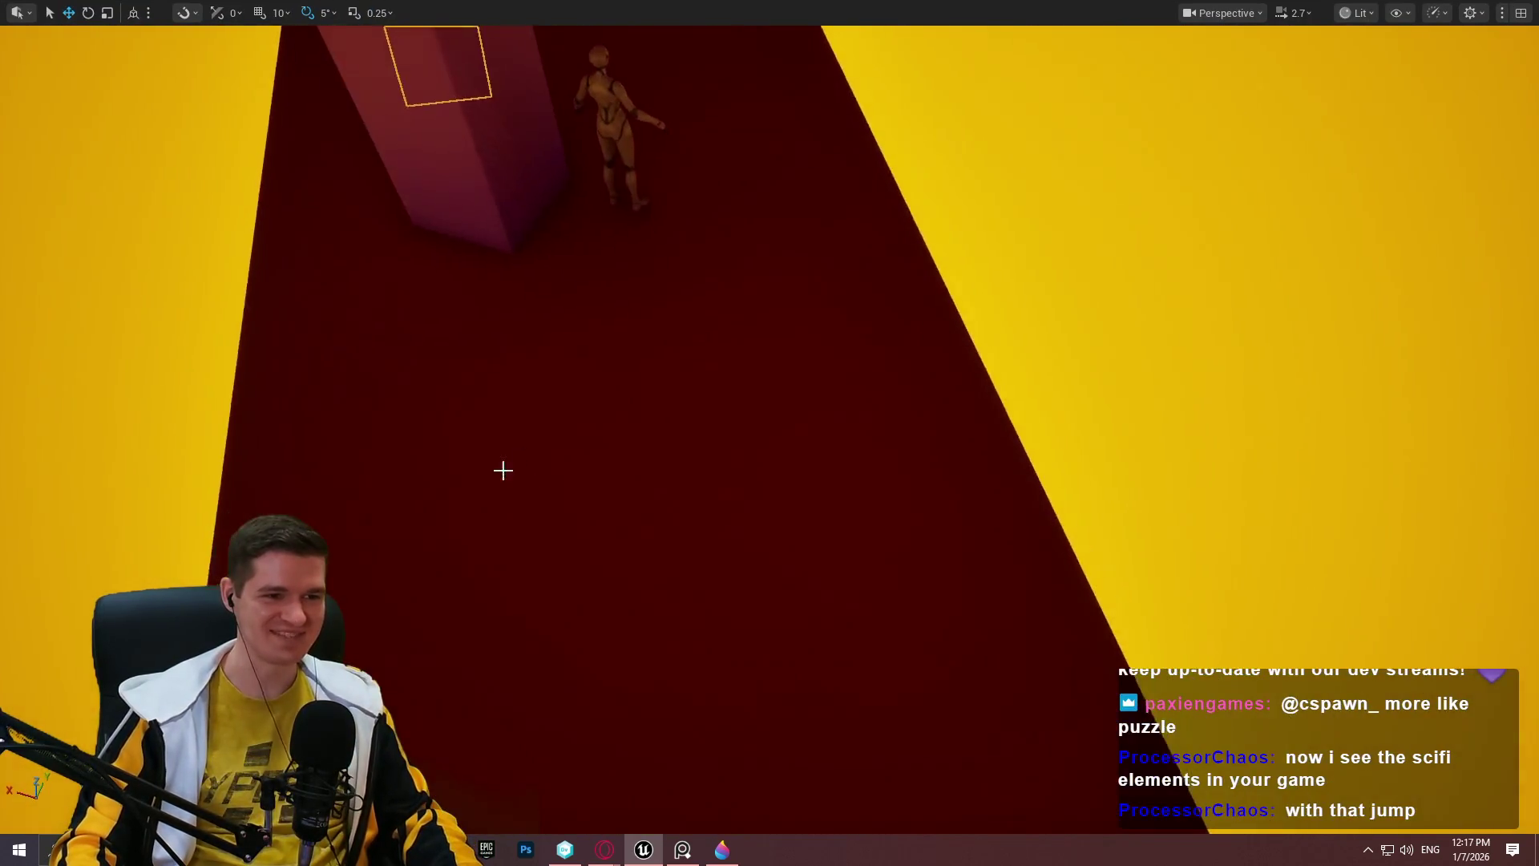
Playtest from the clicked spot, climbing the cube and jumping onto the tall pillar.
right_click(501, 467)
click(624, 818)
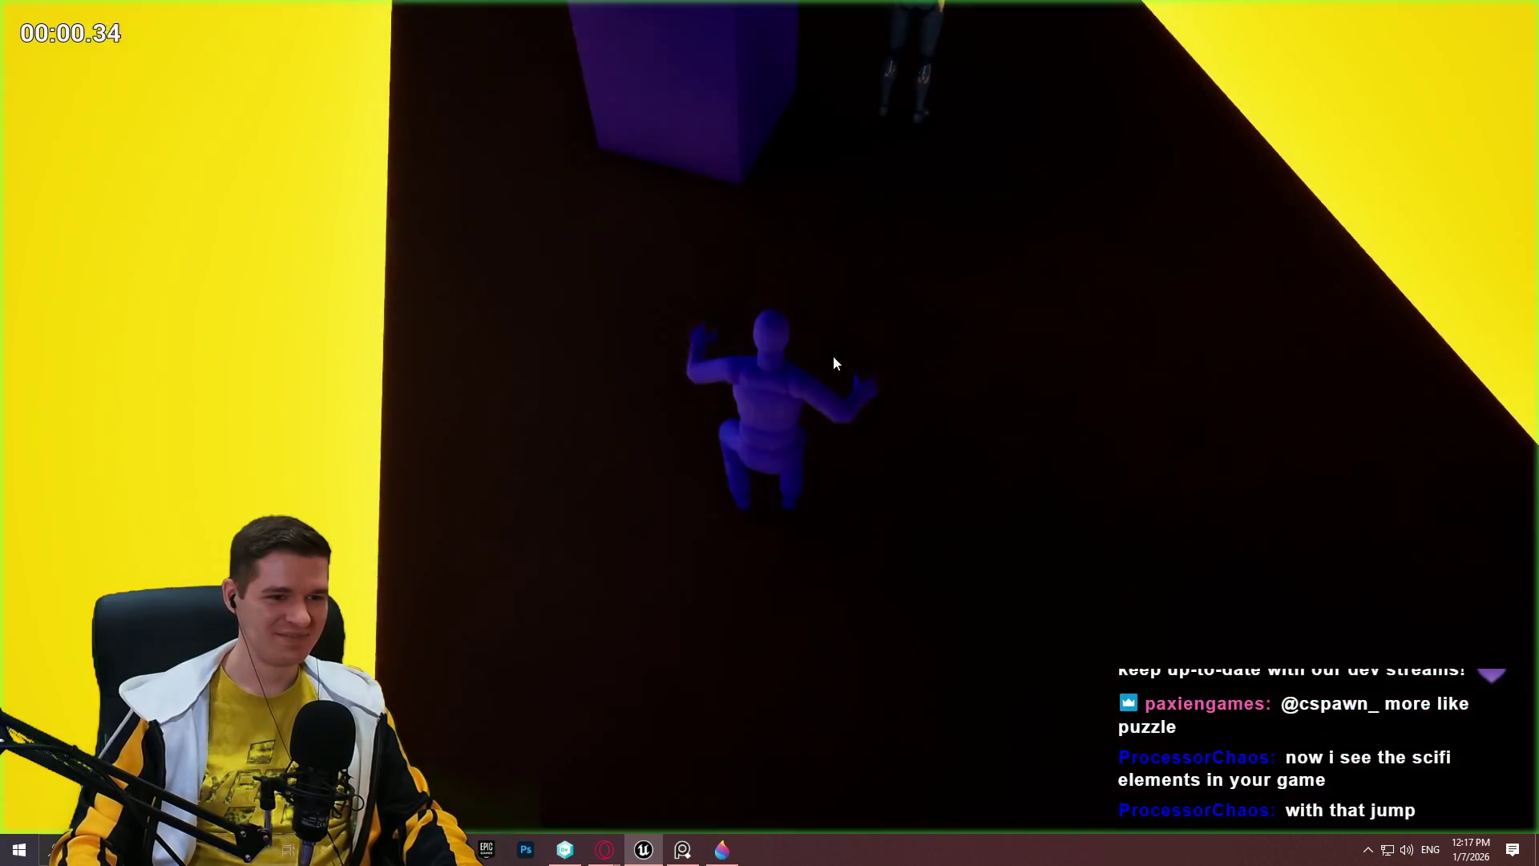
key(w)
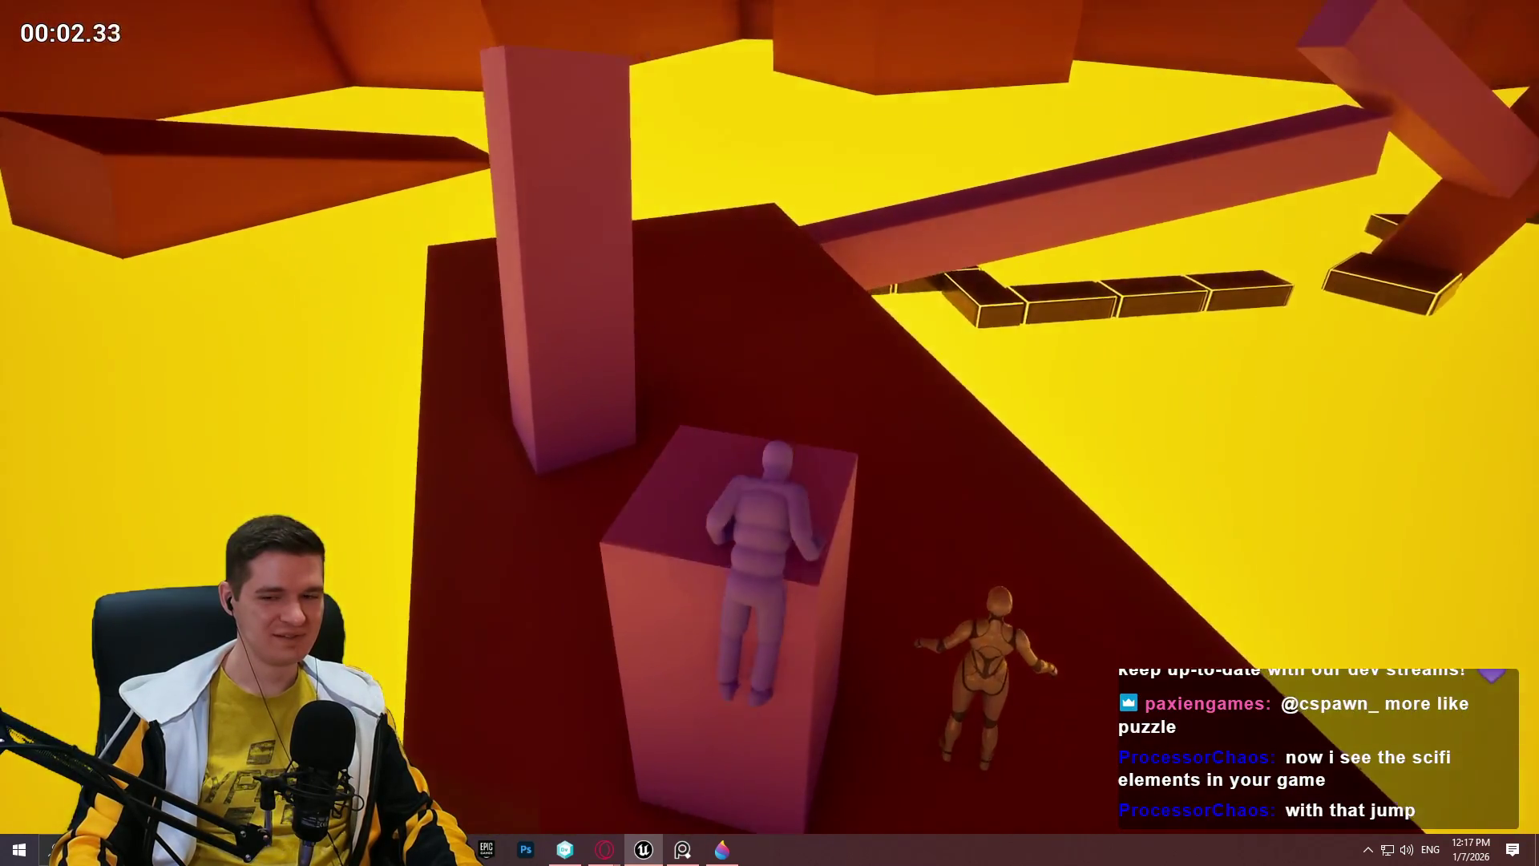
key(w)
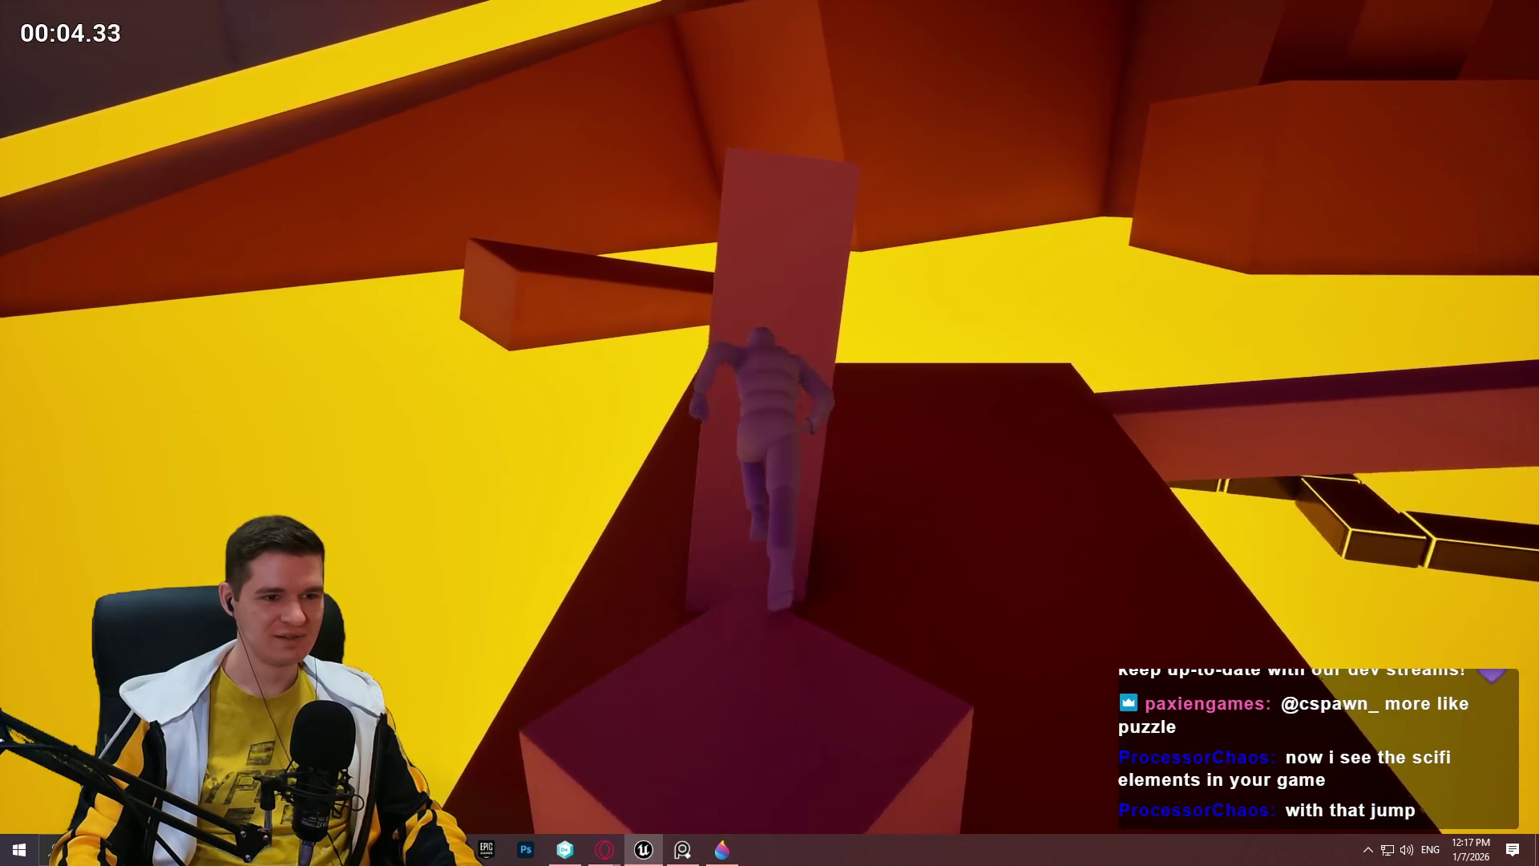
key(w)
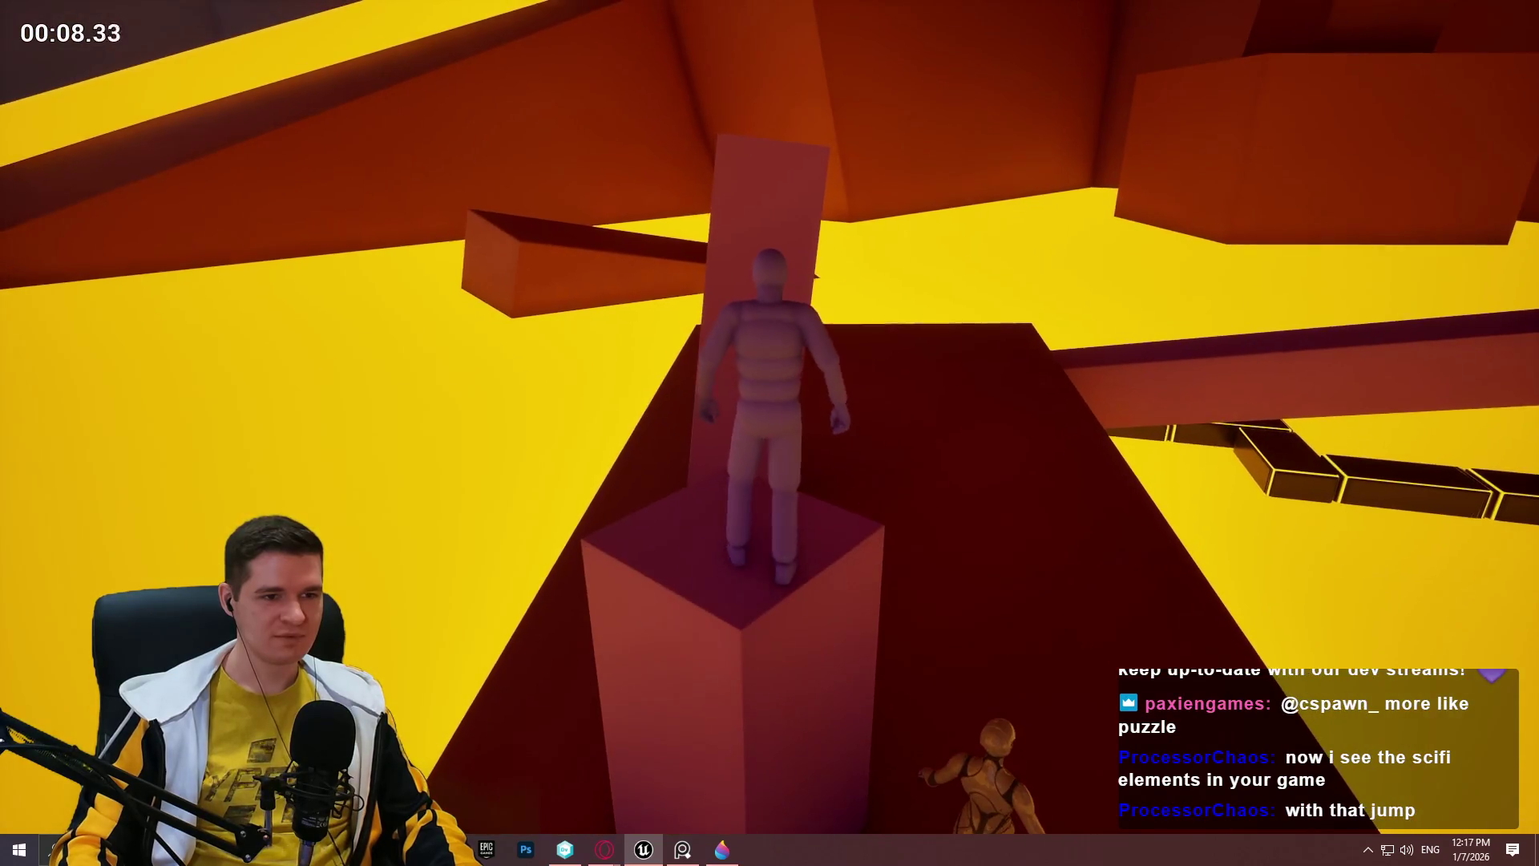
key(space)
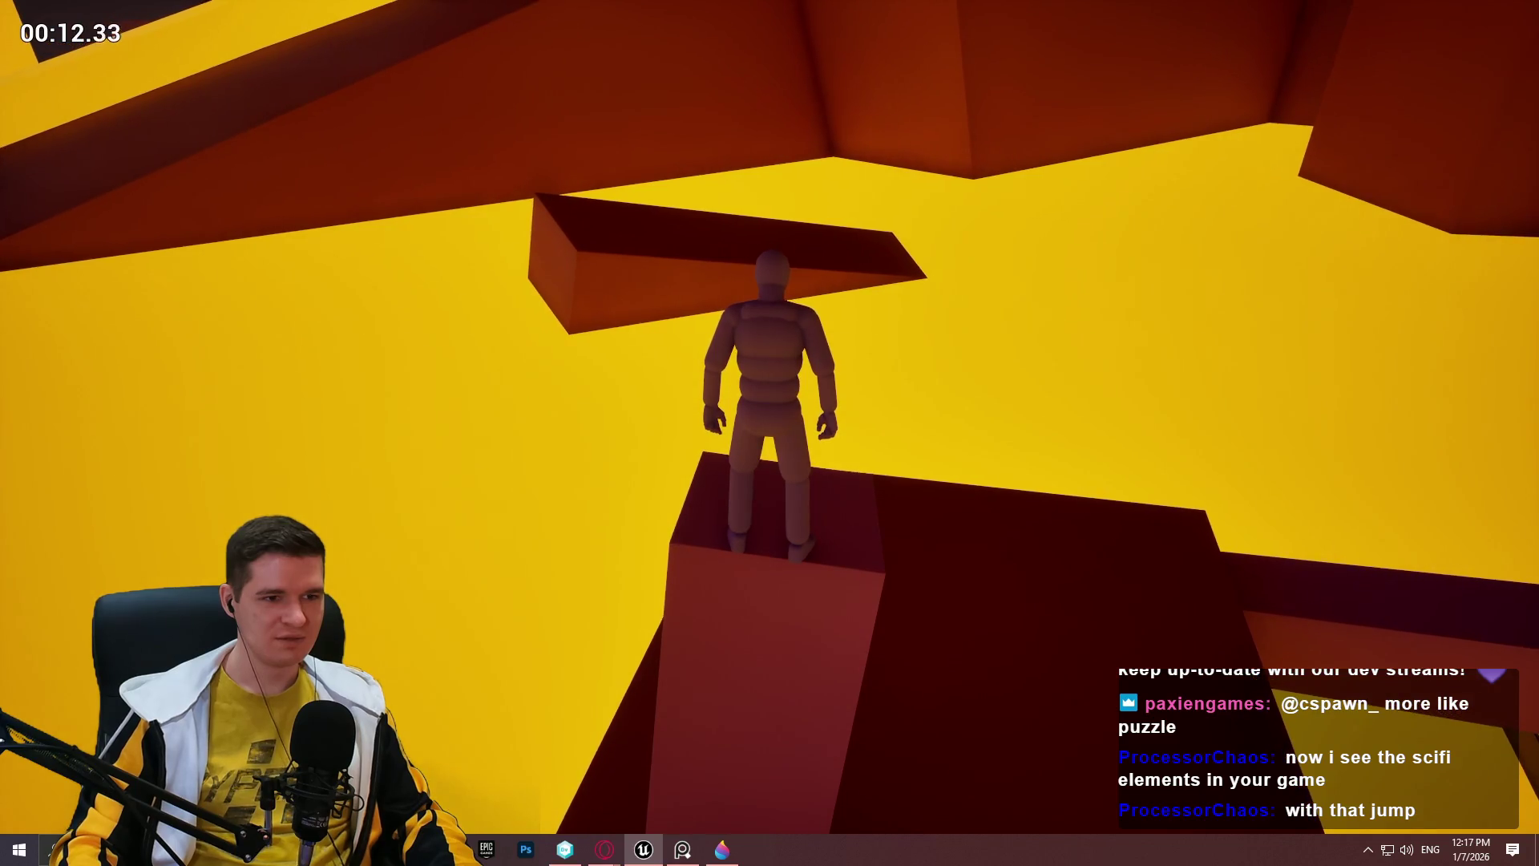
key(super)
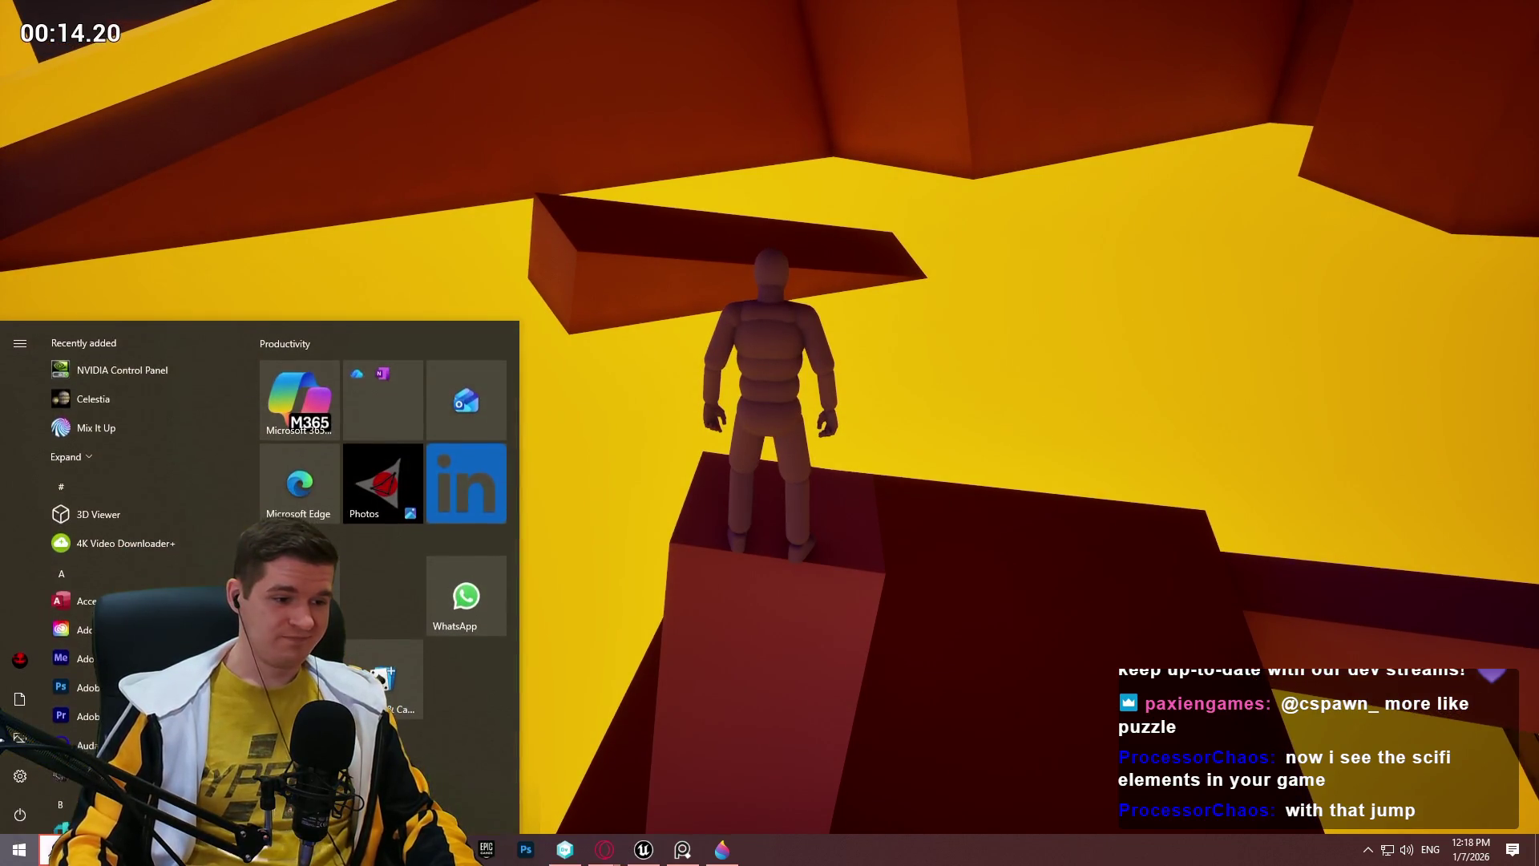
Open Notepad++, close the lerp note's parenthesis, and add a note against negative mesh scaling.
text(notepad)
key(Return)
text())
key(Return)
text(Put in documentation TO NOT use negative scaling o)
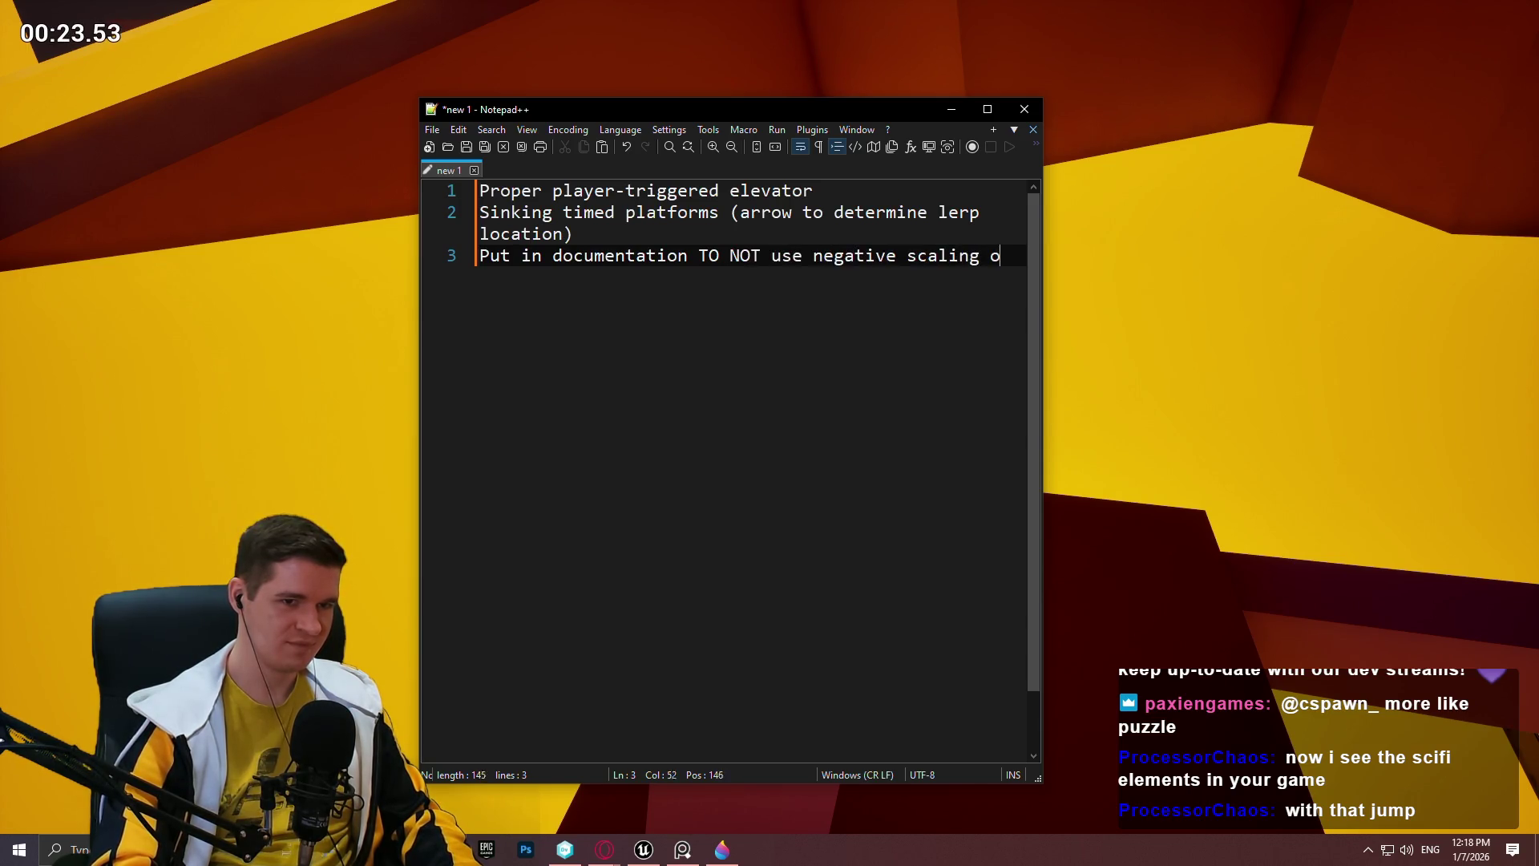
text(n m)
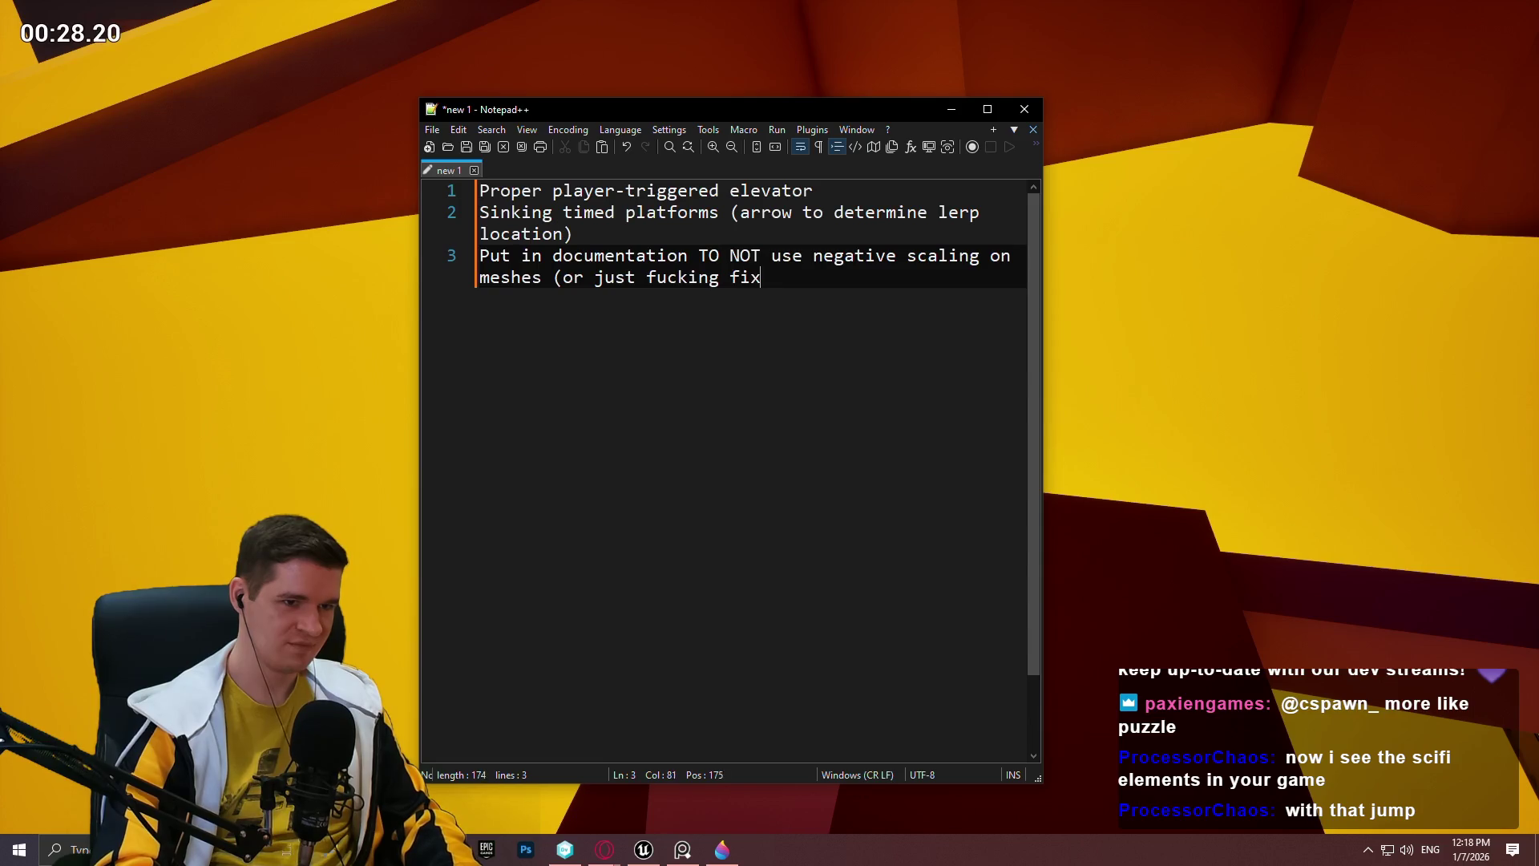
click(1144, 476)
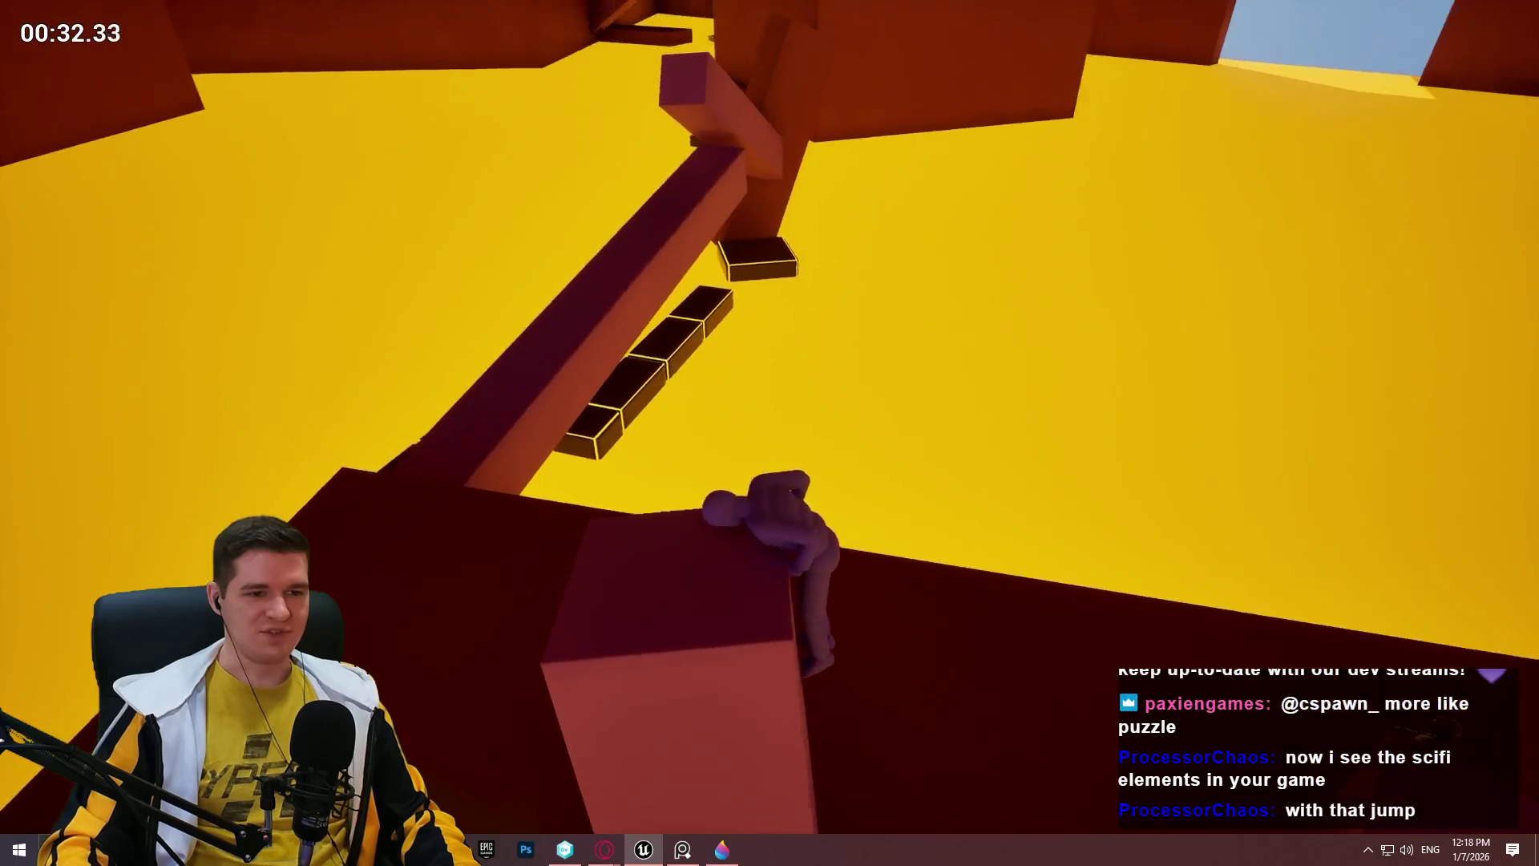
Playtest the climb over the ledge, blocks and pillars, along the beam and onto a pillar top.
key(w)
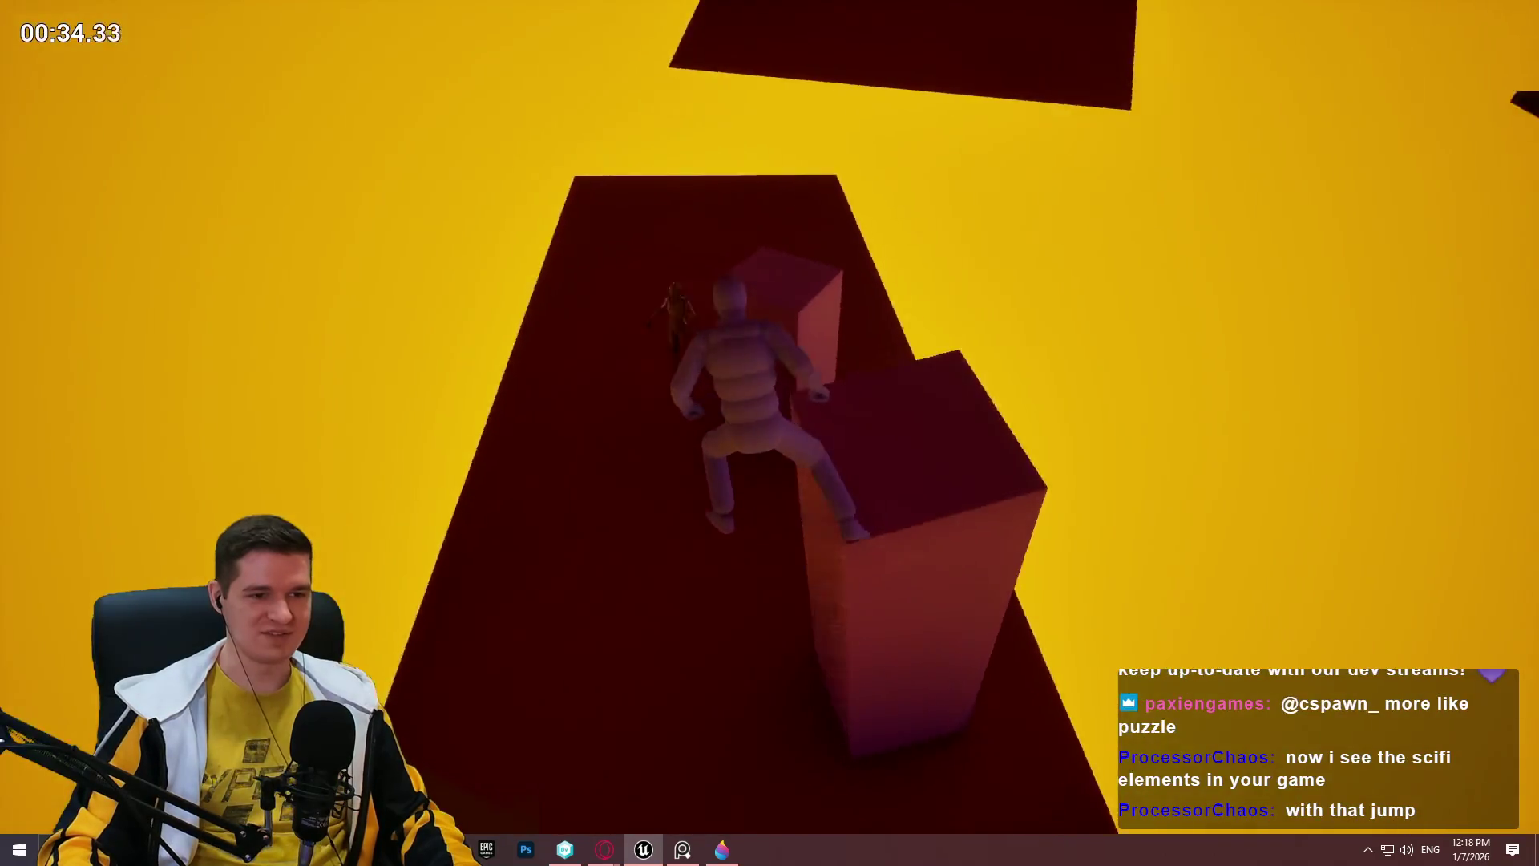
key(w)
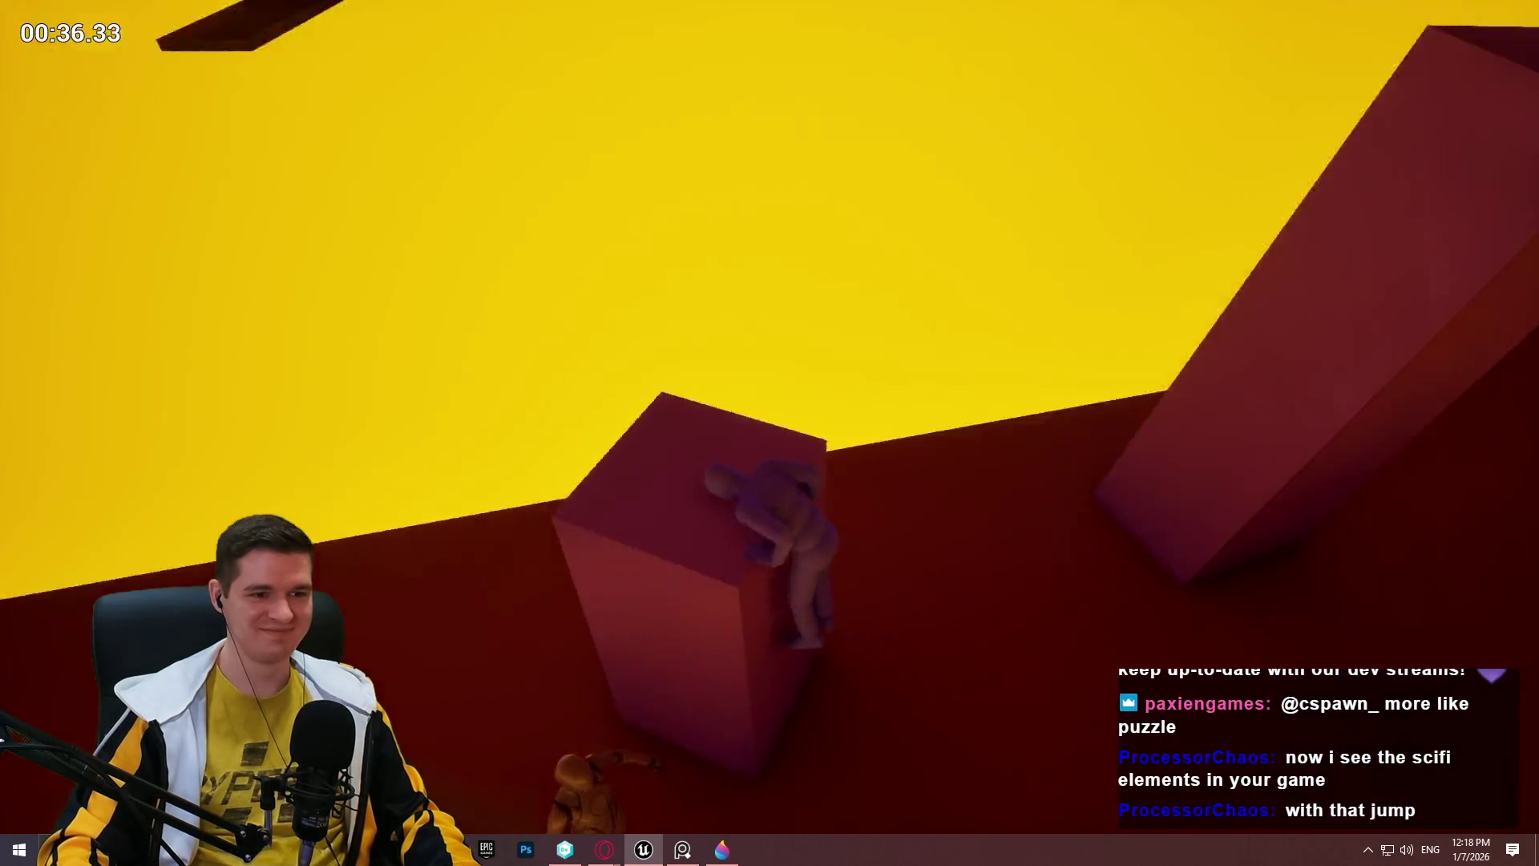
key(w)
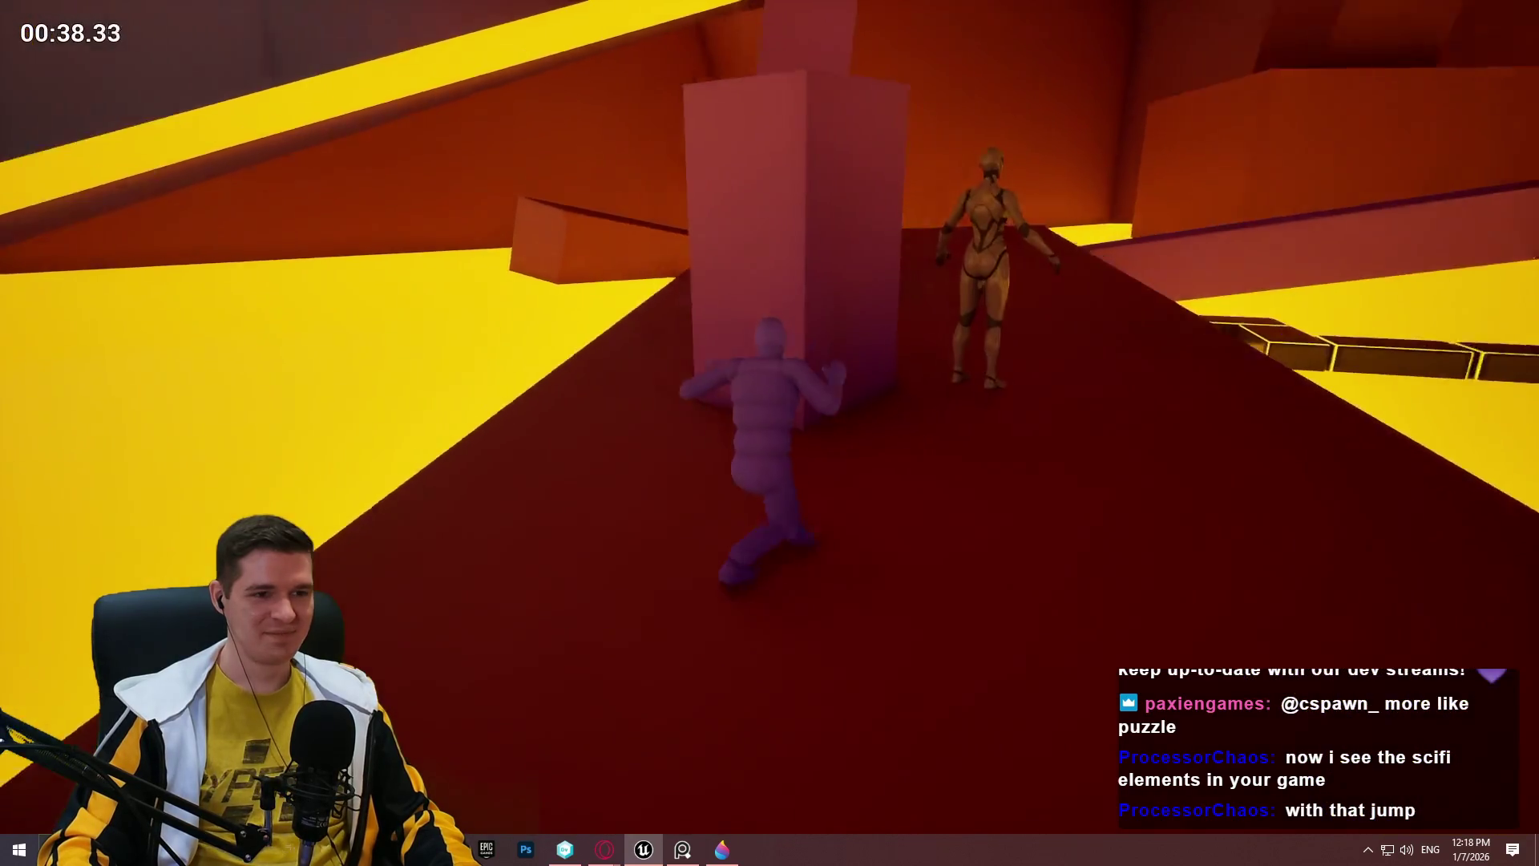
key(w)
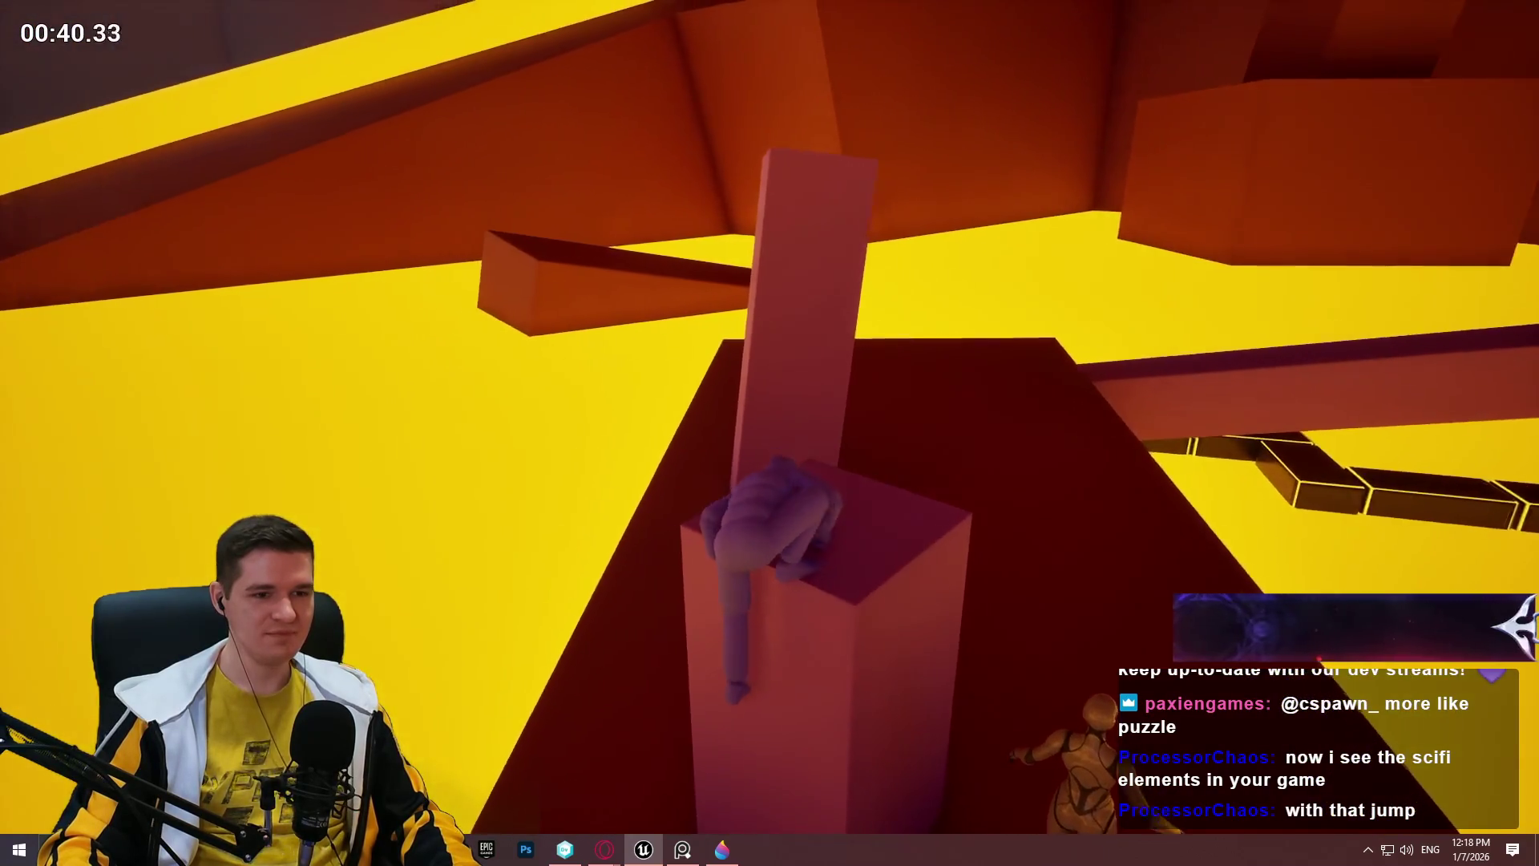
key(w)
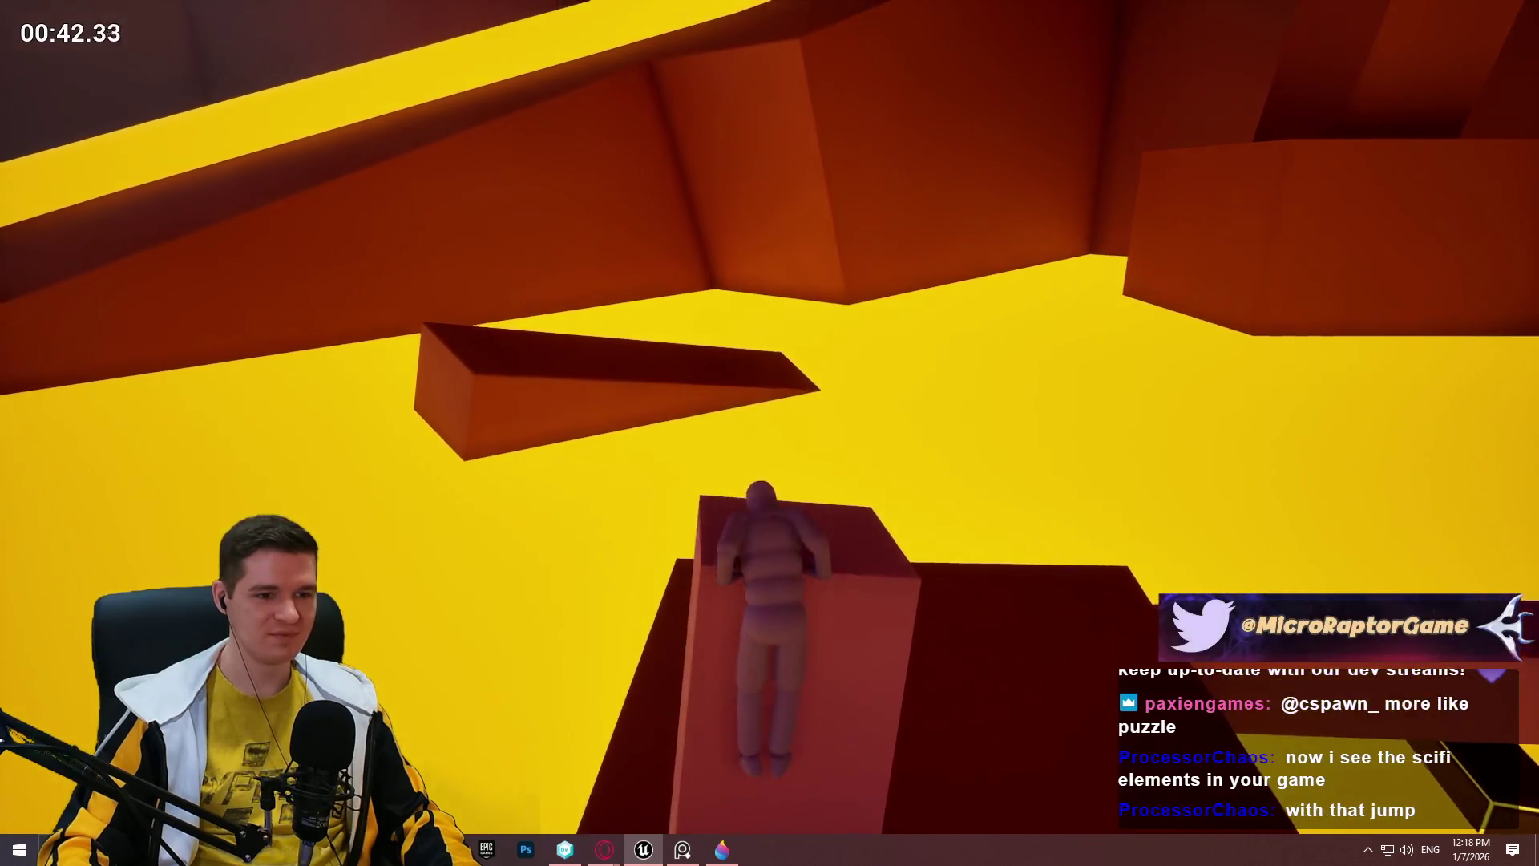
key(w)
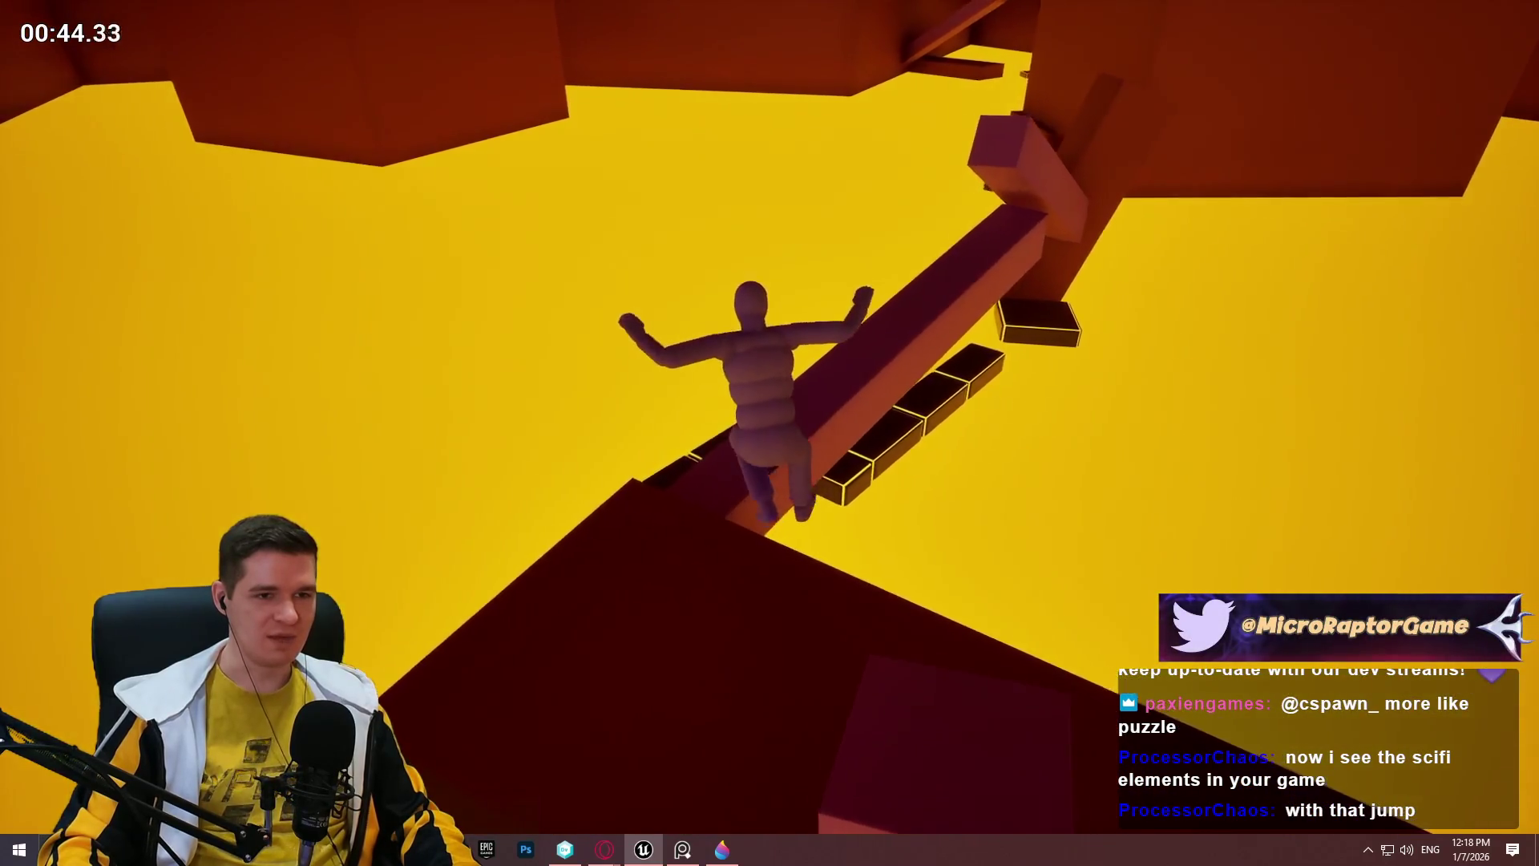
key(w)
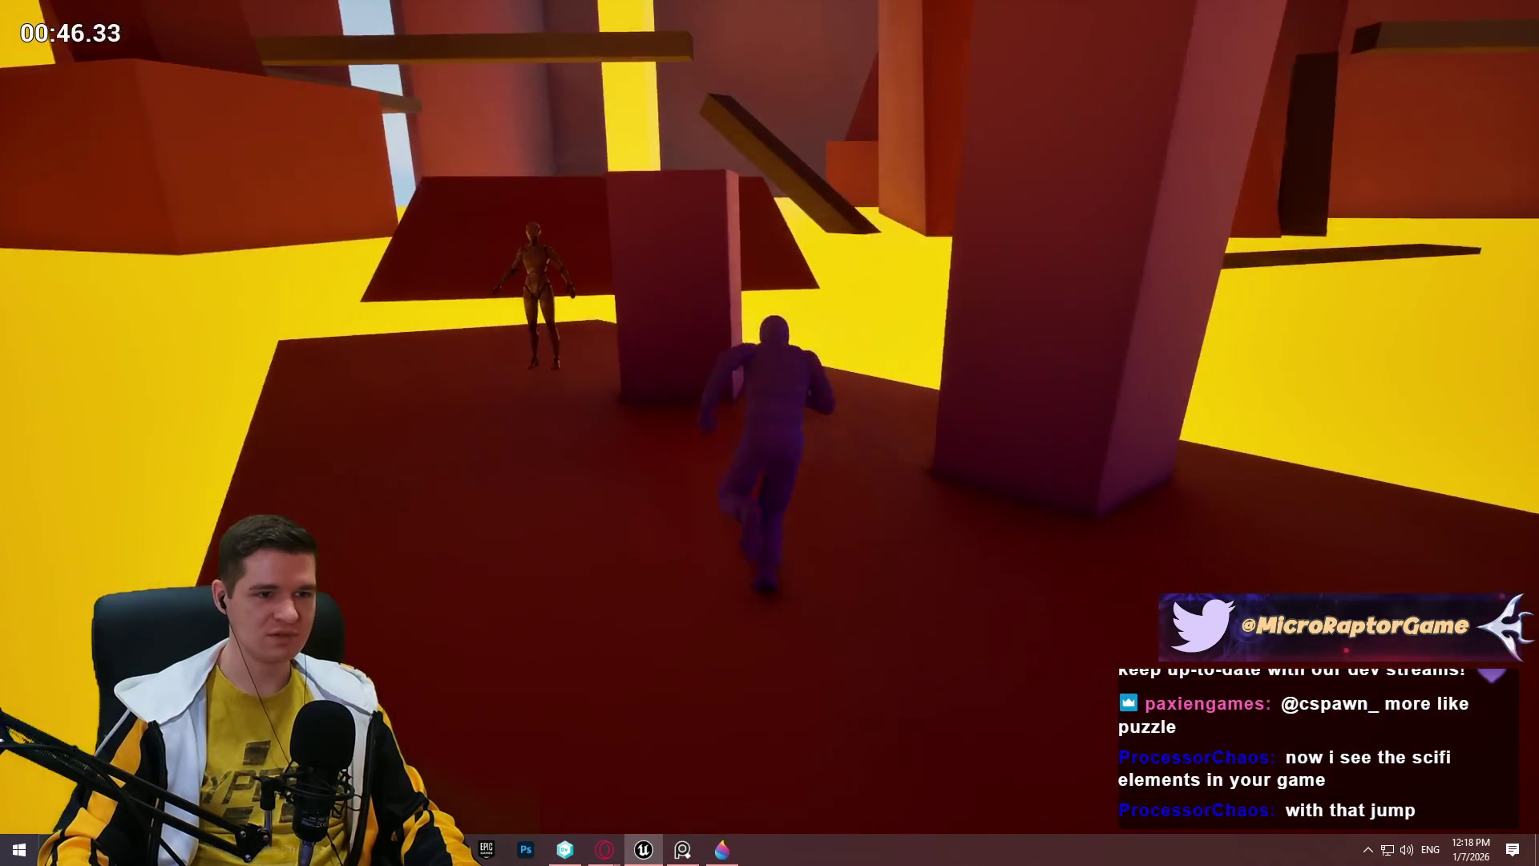
key(w)
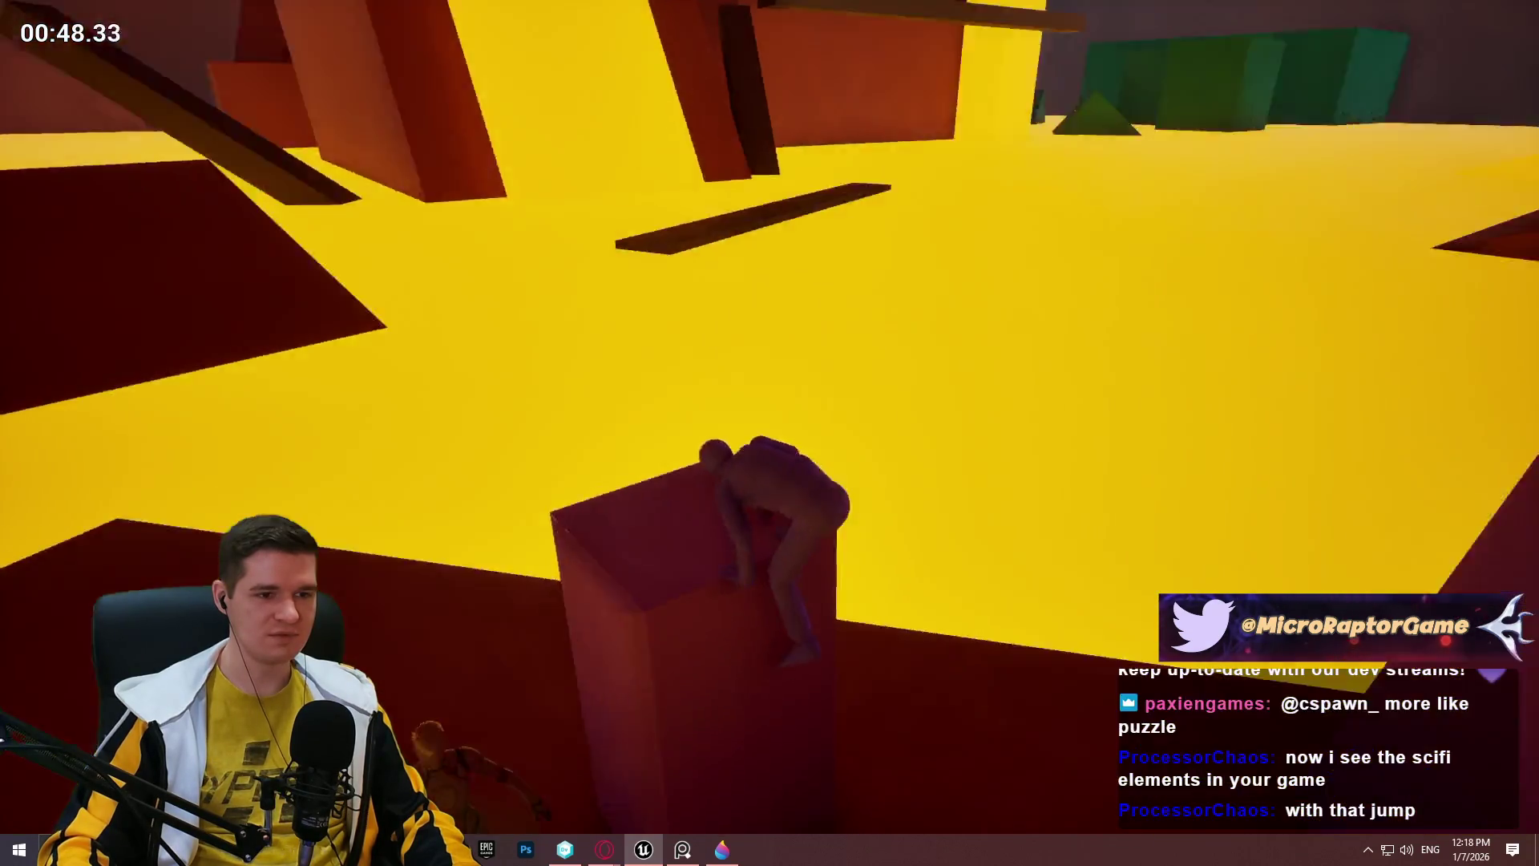
key(s)
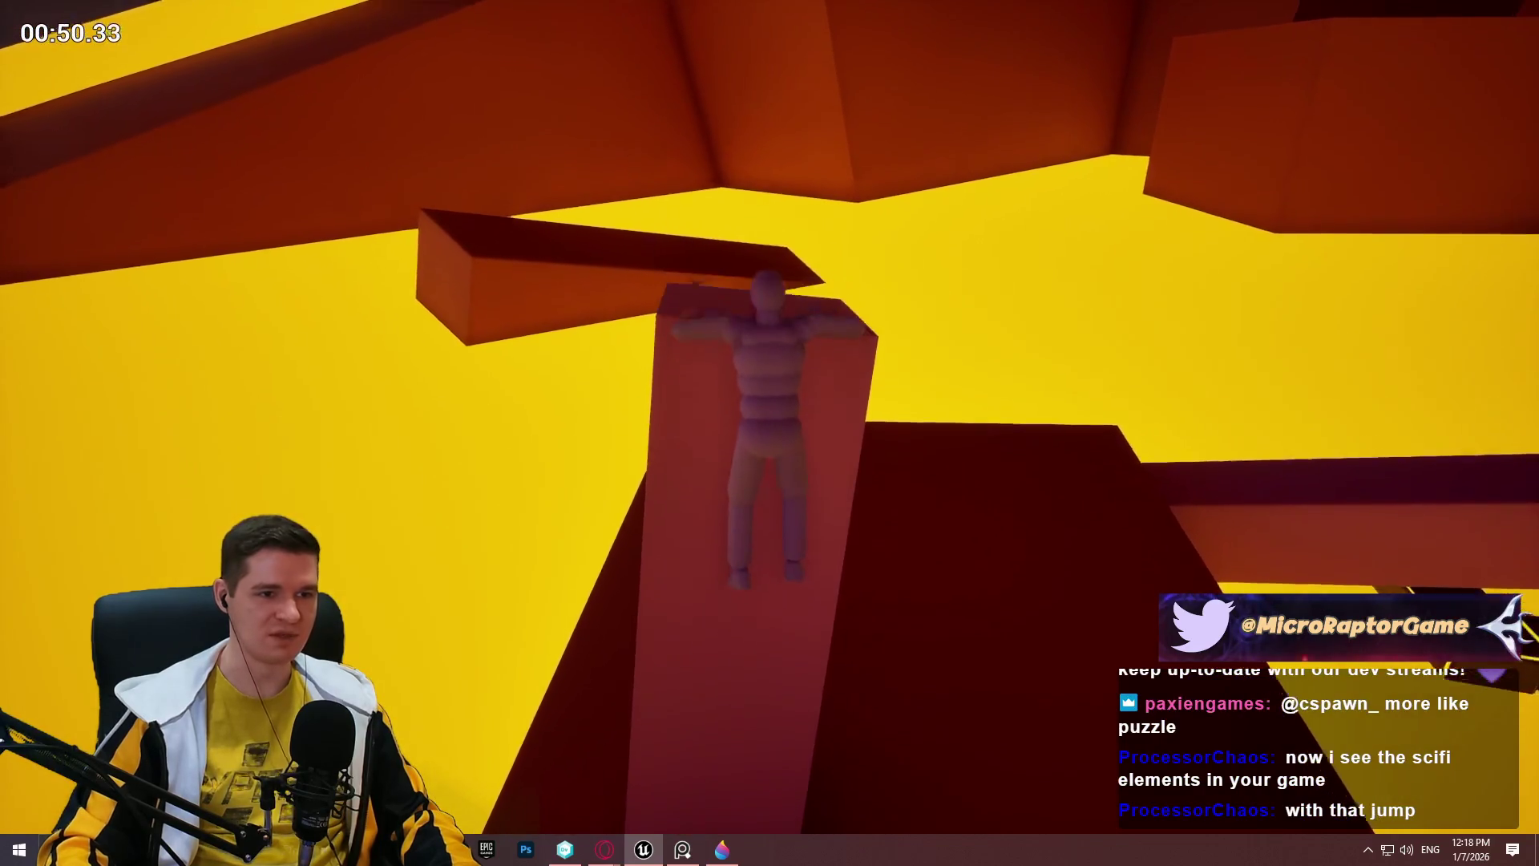
key(w)
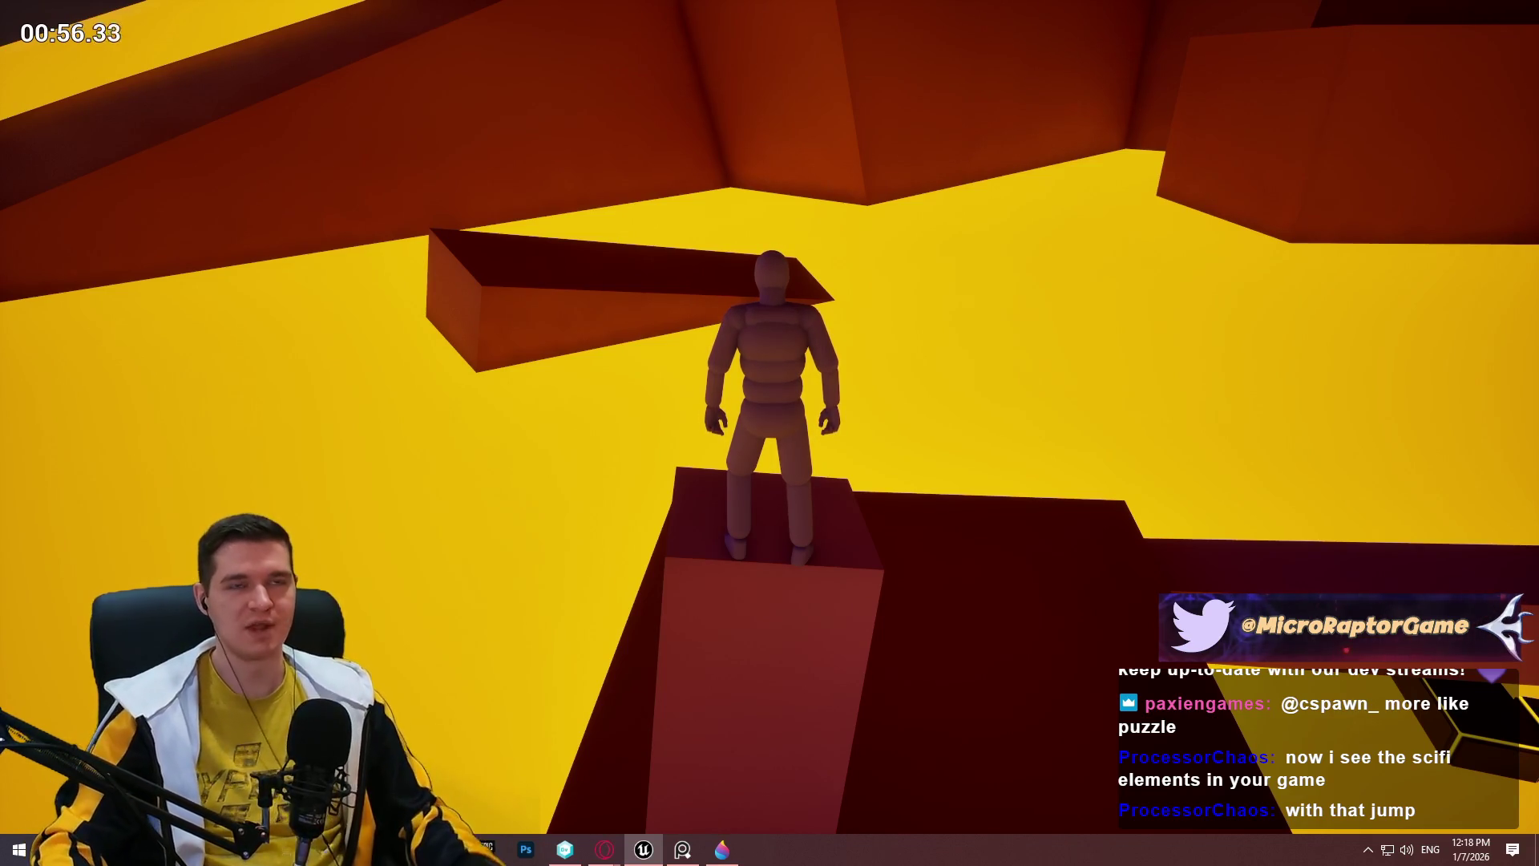
Leap onto the slanted beam, cross the red platform, scale the taller pillars, then stop play.
key(space)
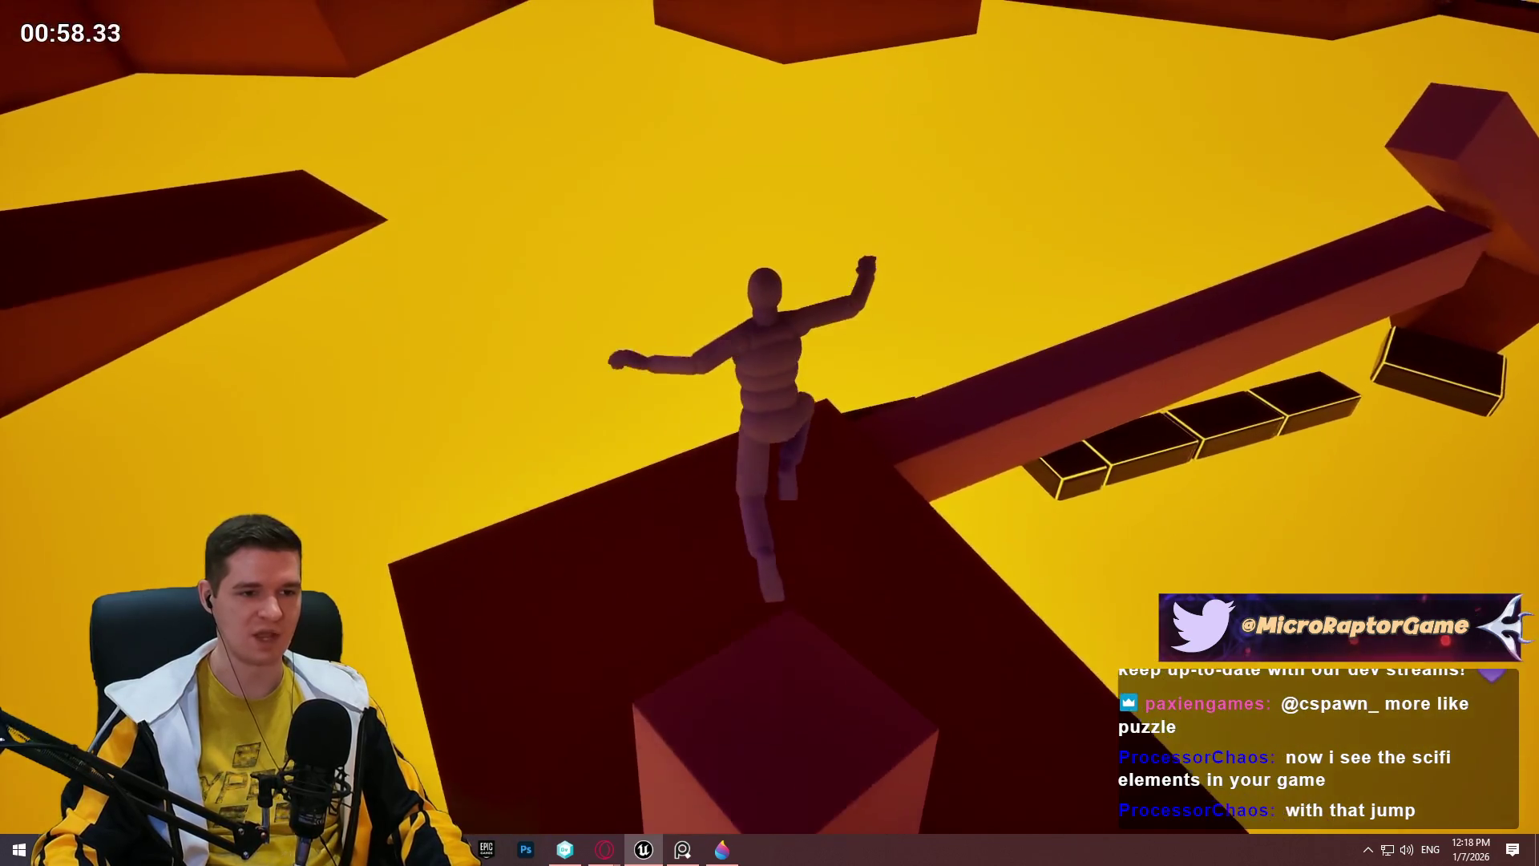
key(w)
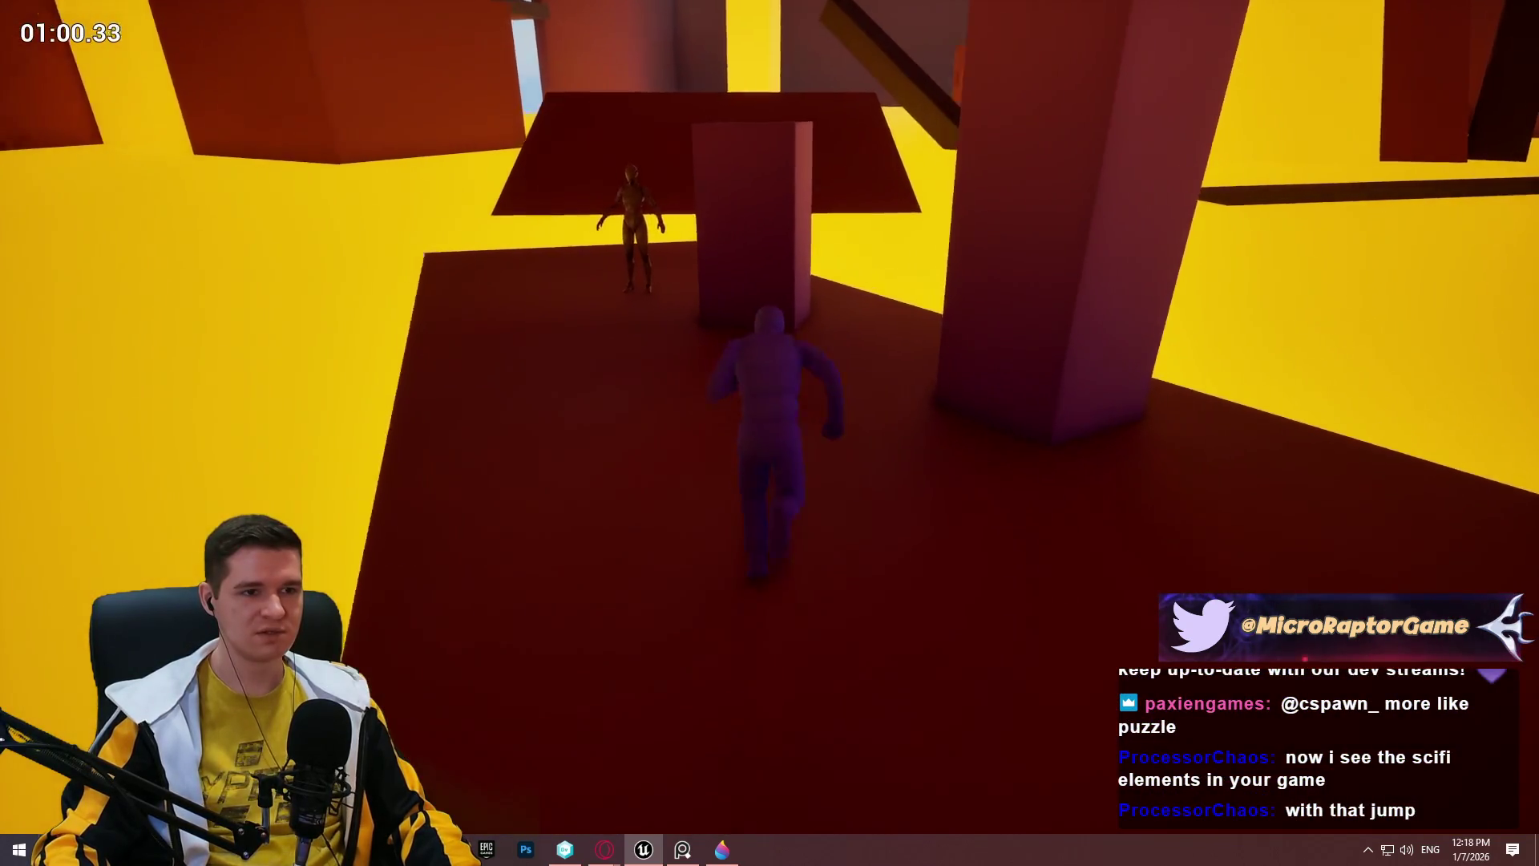
key(space)
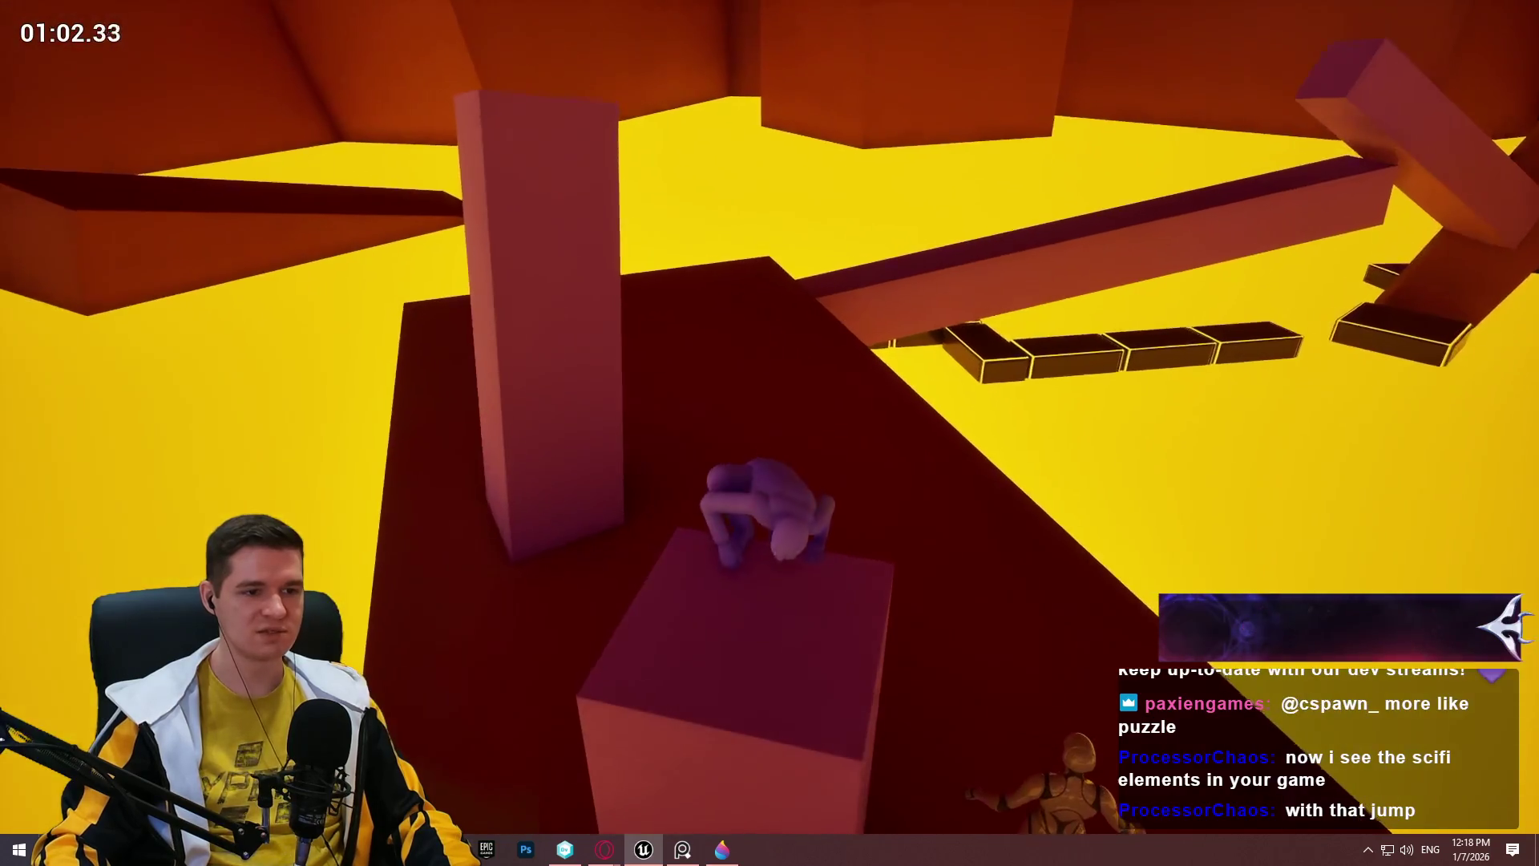
key(space)
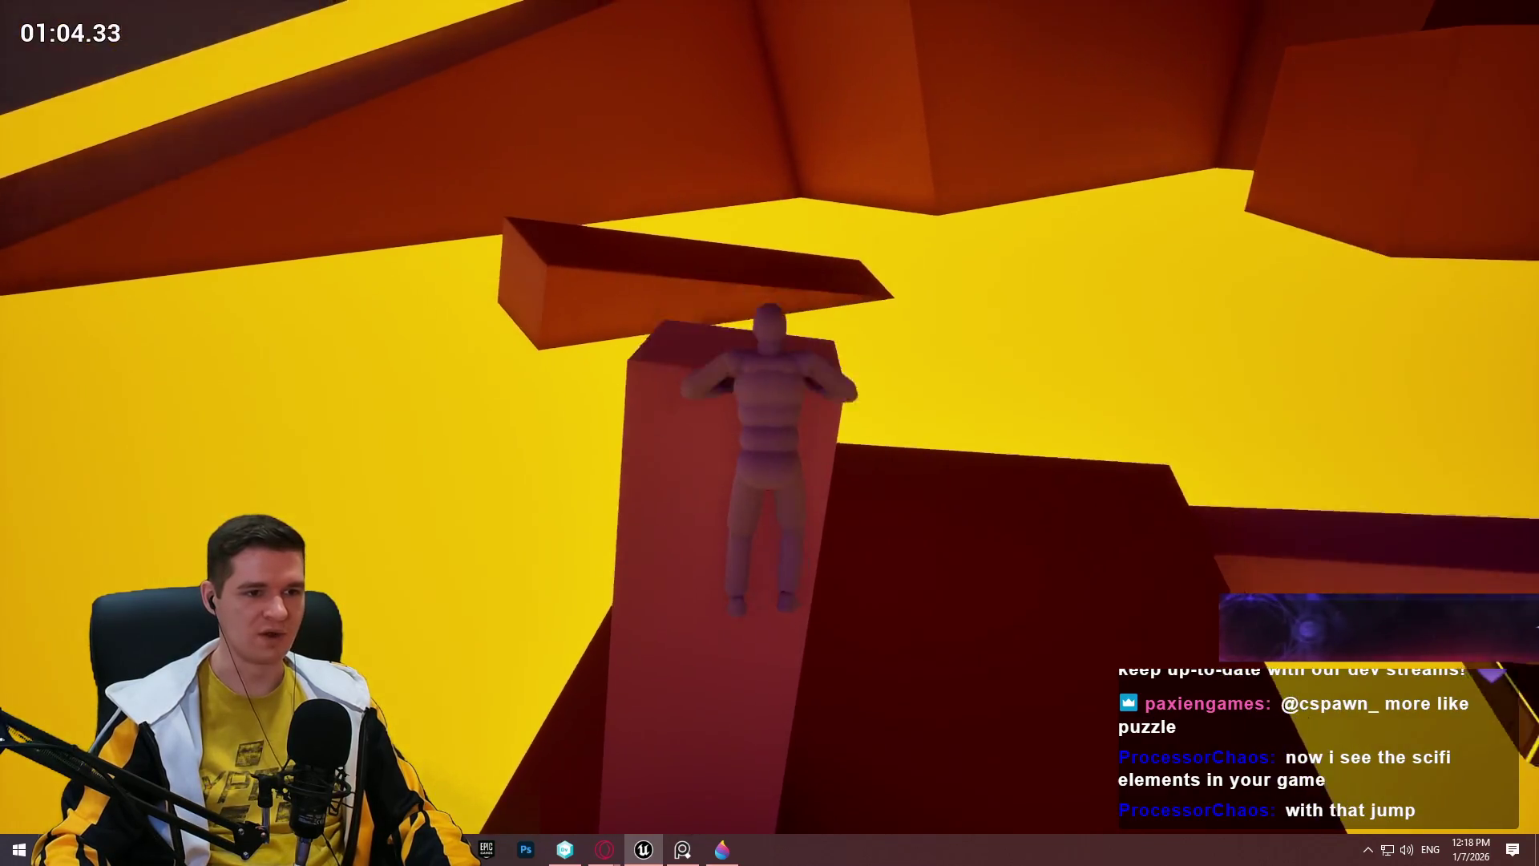
key(space)
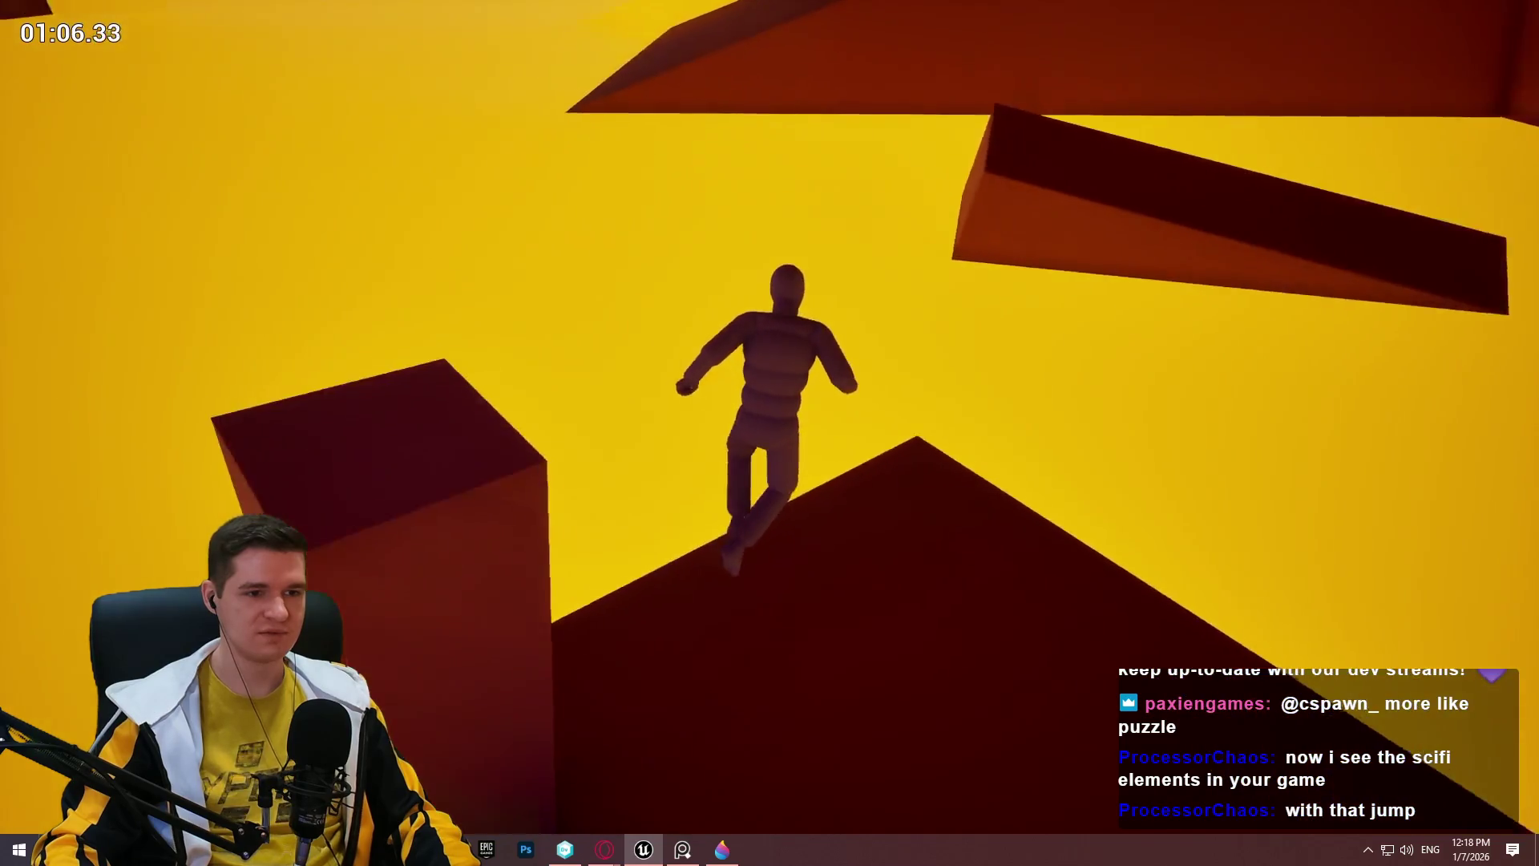
key(space)
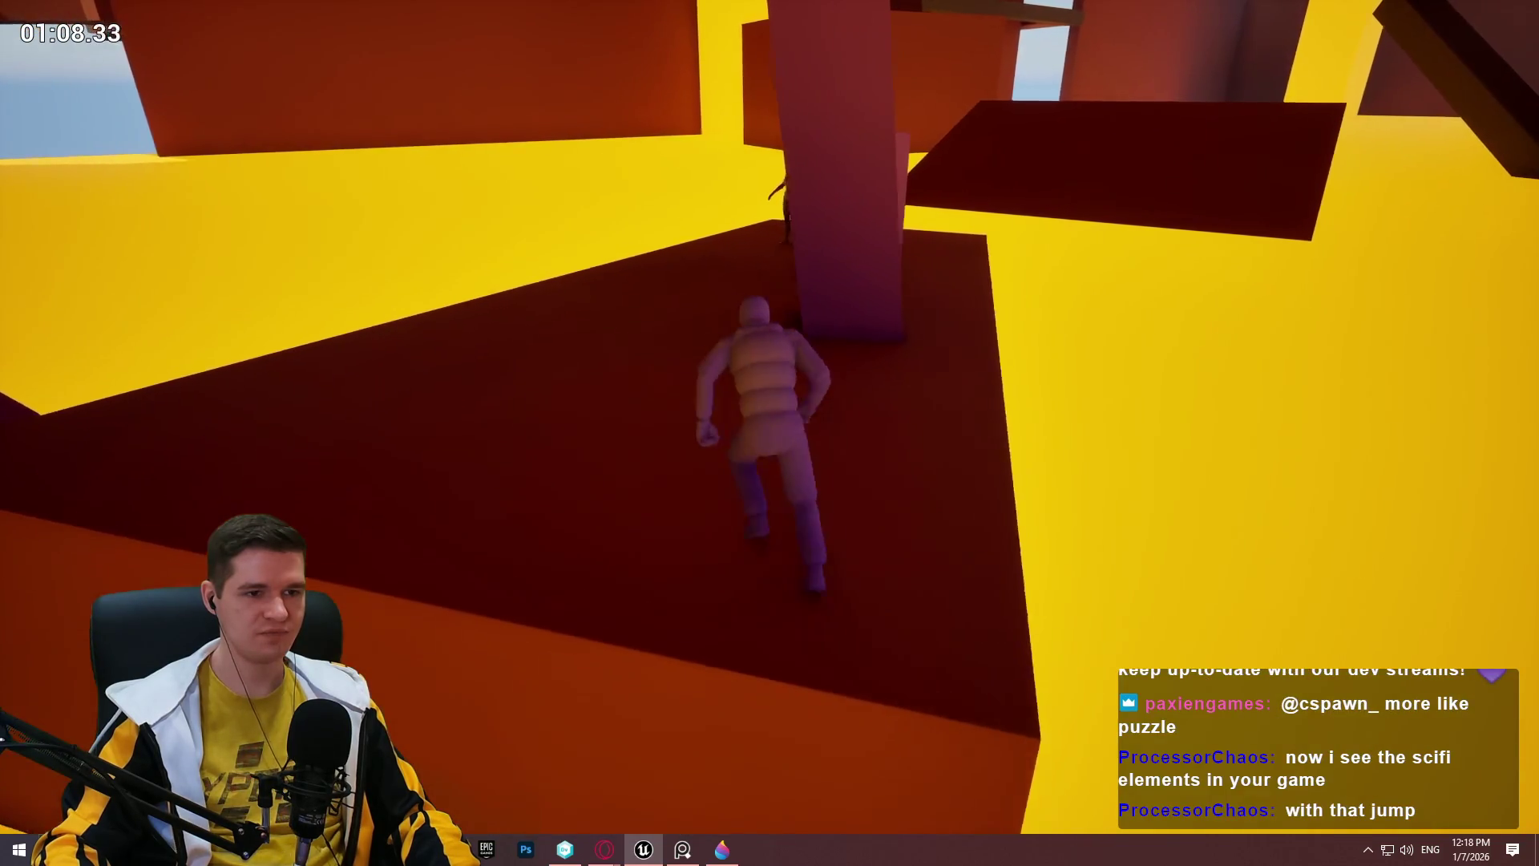
key(Escape)
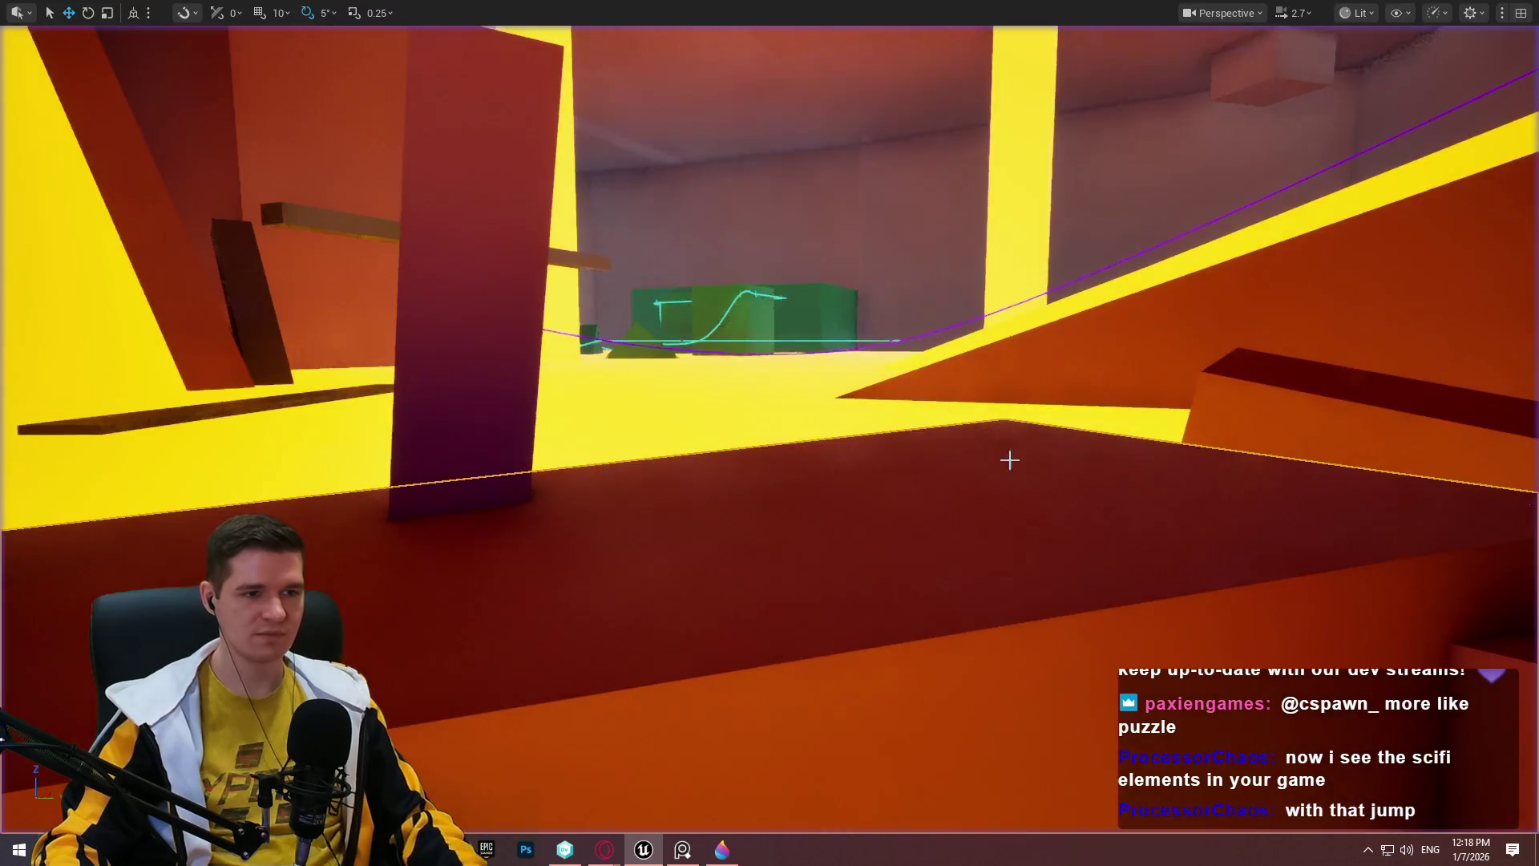
Duplicate the upright pillar to its right and tilt the copy to the left.
click(518, 256)
click(529, 175)
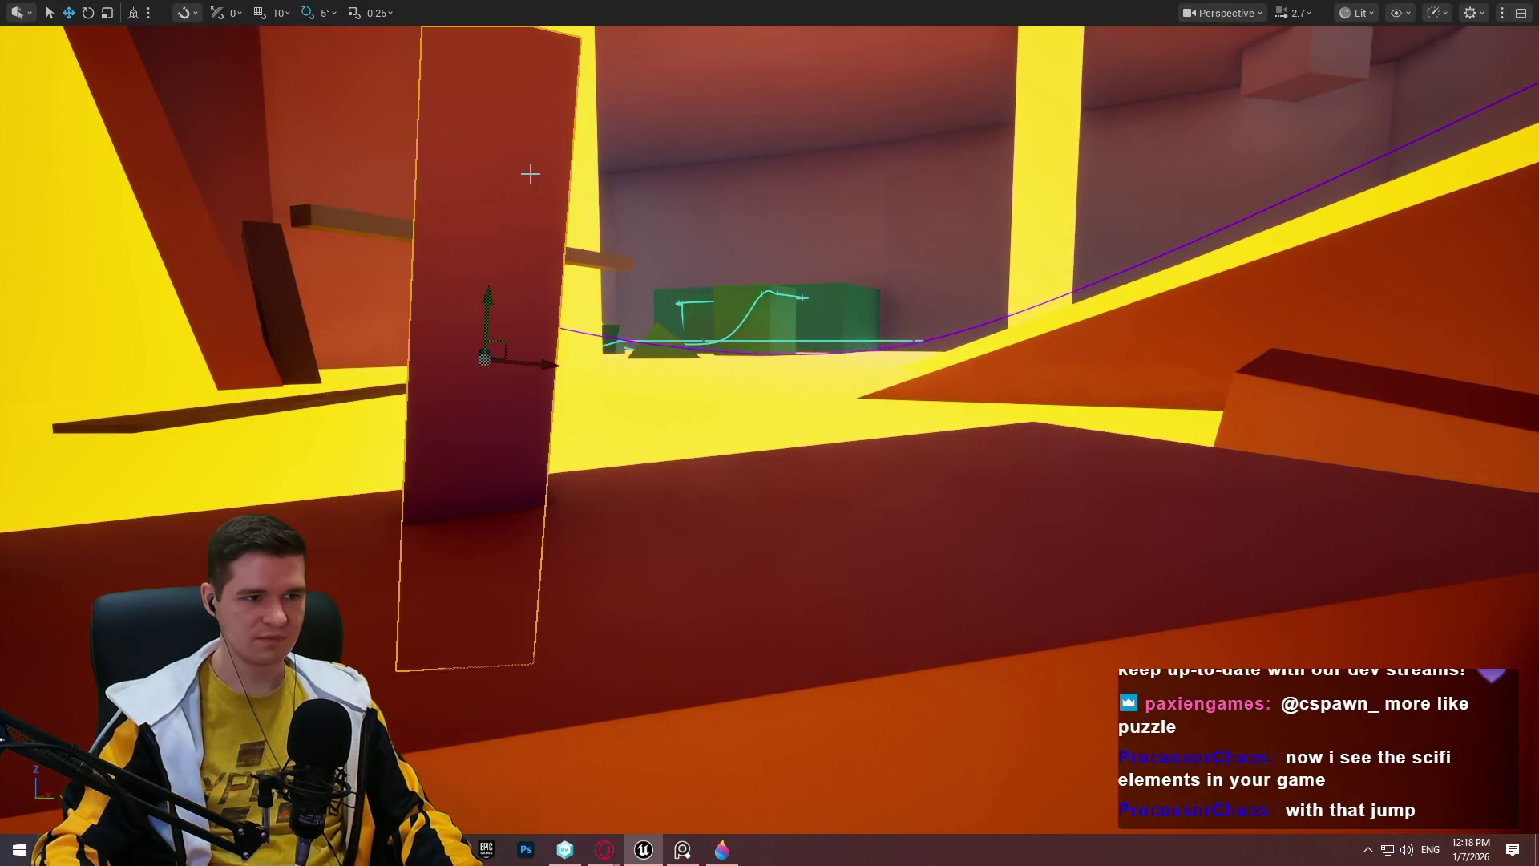
scroll(529, 174, up, 2)
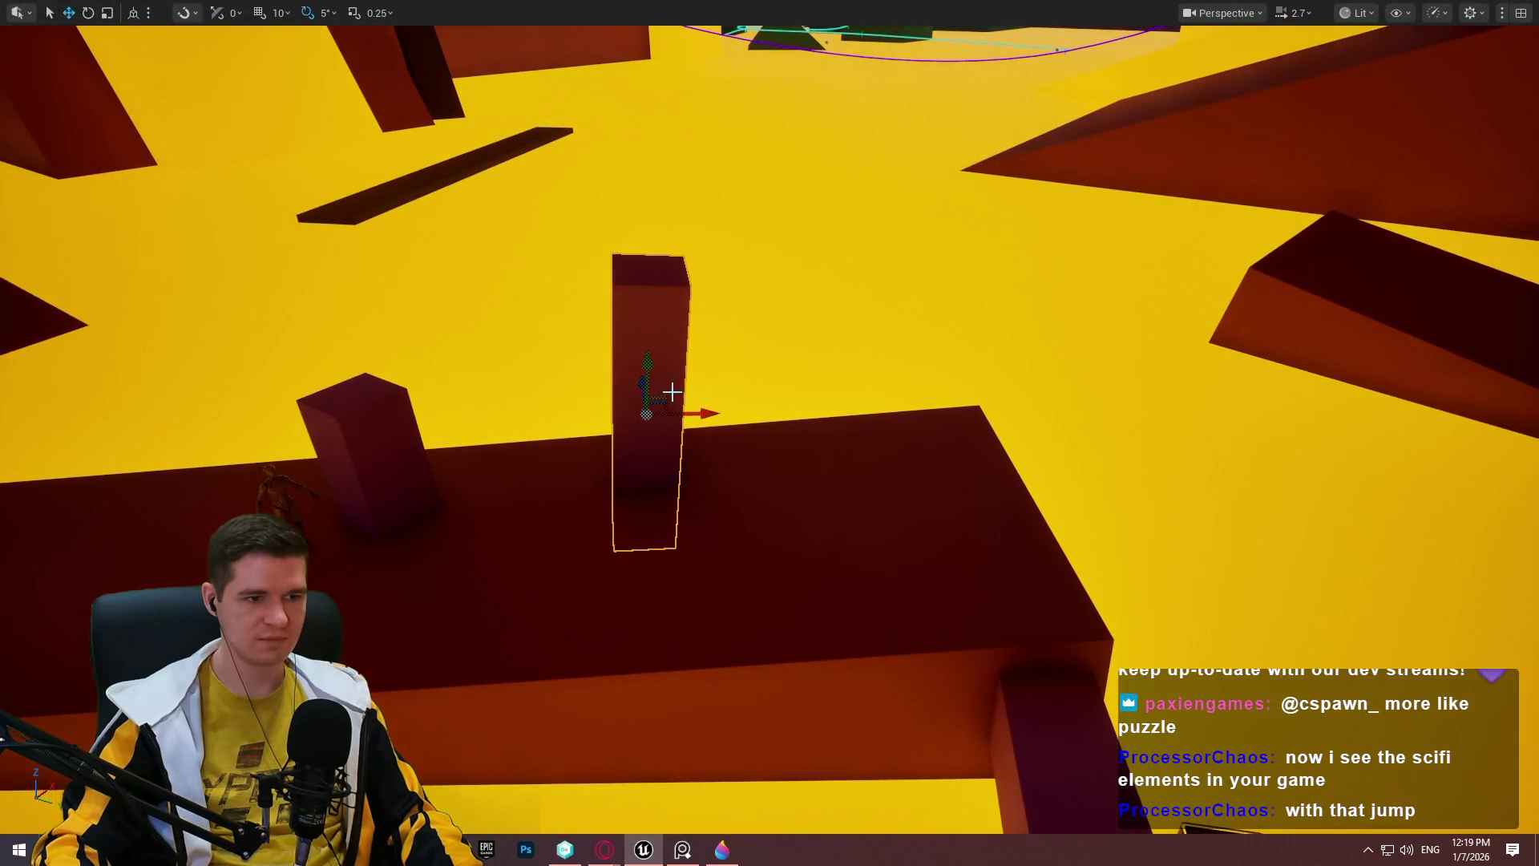
drag(687, 408, 933, 422)
key(e)
mouse_move(914, 347)
mouse_down()
mouse_move(912, 360)
mouse_move(802, 265)
mouse_move(817, 298)
mouse_move(965, 329)
mouse_up()
Move the tilted pillar copy up and to the right on the platform.
key(w)
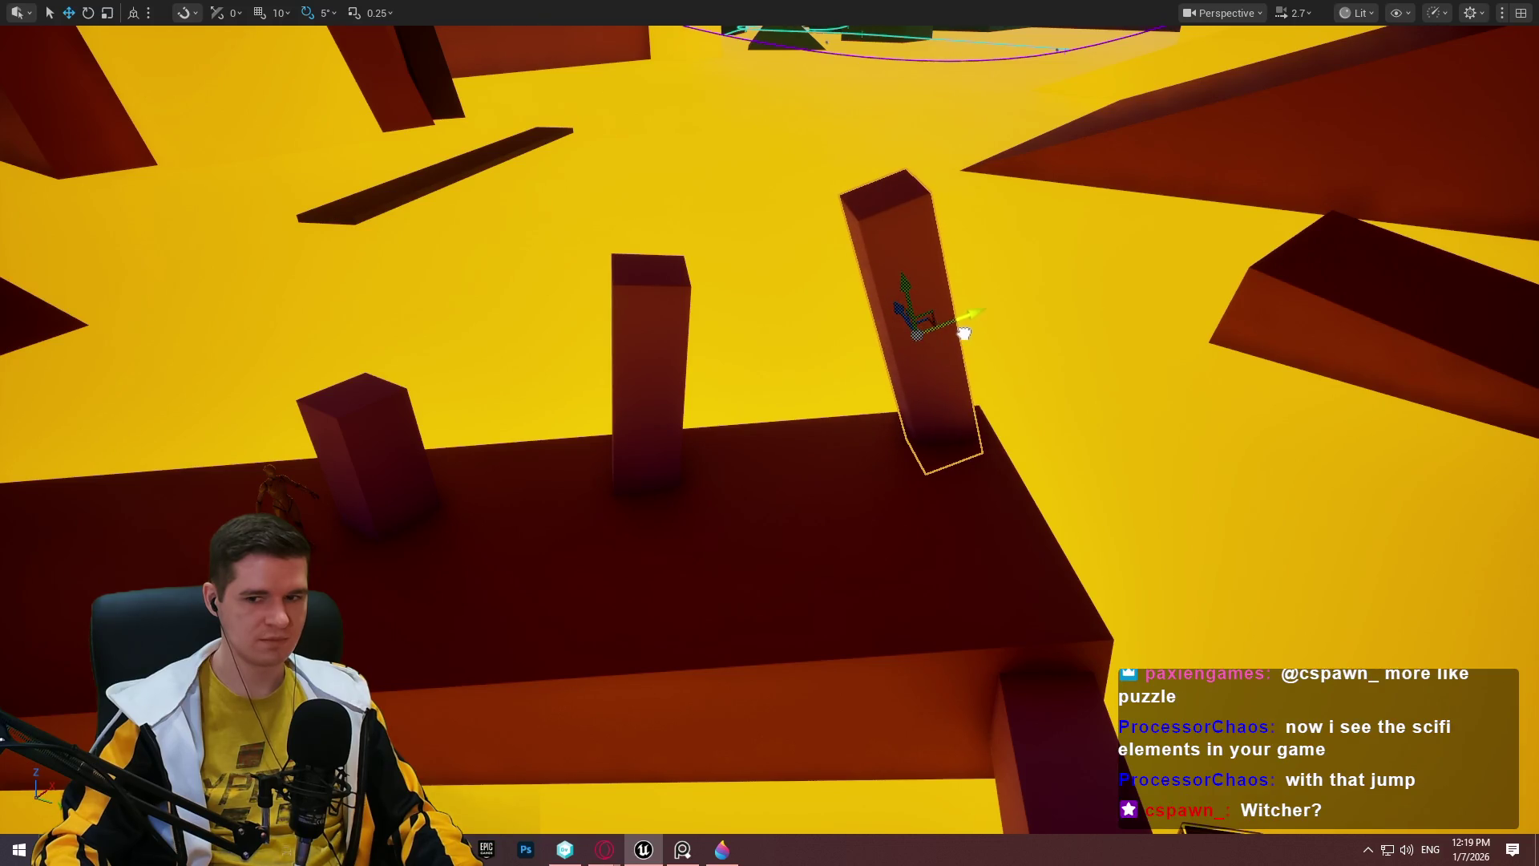
drag(1093, 356, 1093, 356)
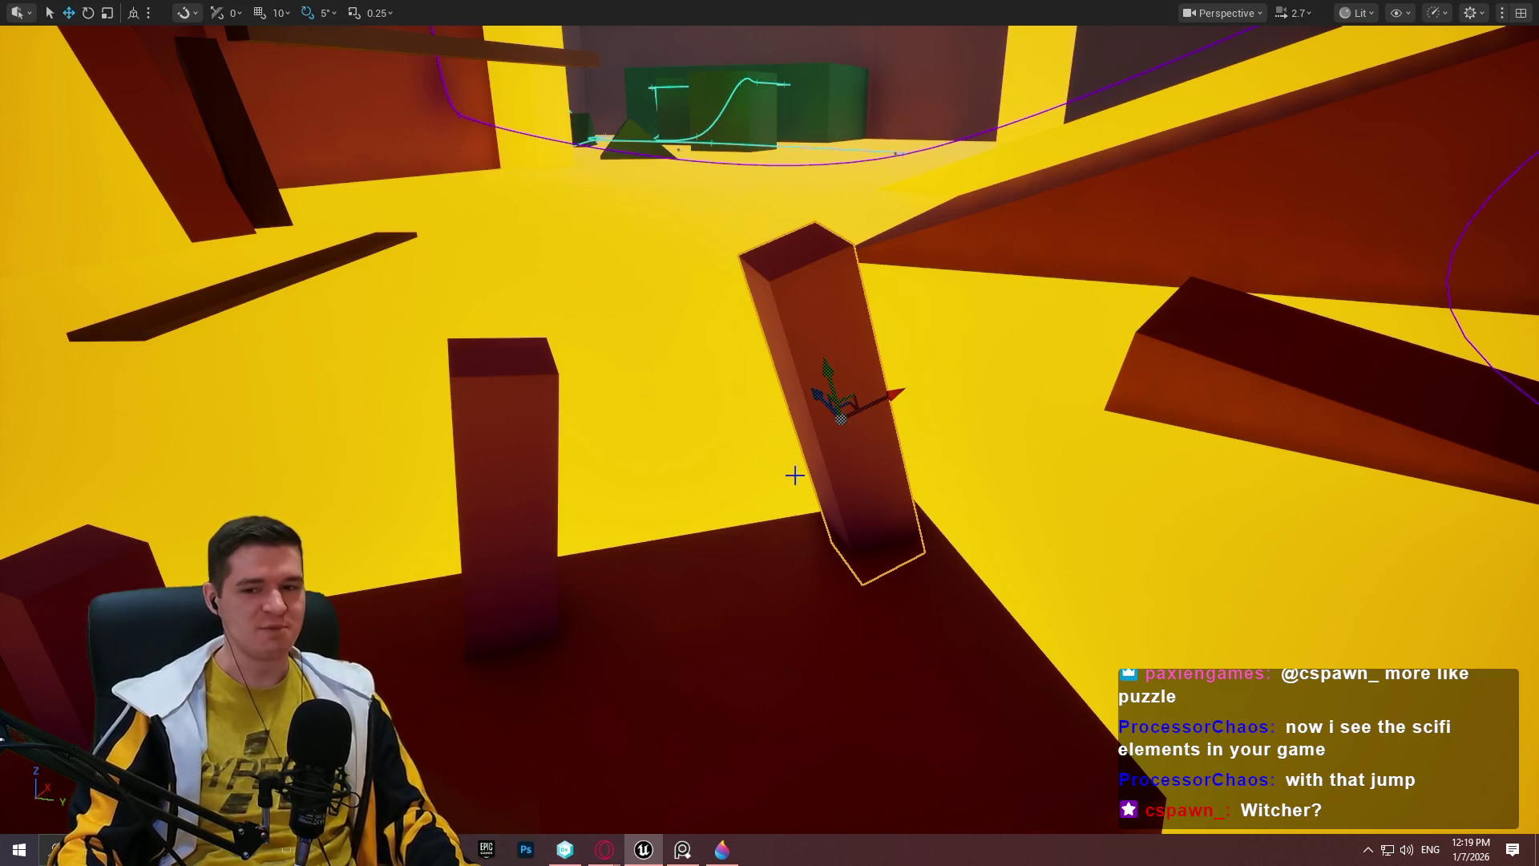
mouse_move(770, 466)
mouse_down()
mouse_move(726, 432)
mouse_move(754, 417)
mouse_move(730, 433)
mouse_move(890, 423)
mouse_move(568, 273)
mouse_move(1227, 275)
mouse_move(1477, 302)
mouse_up()
mouse_move(802, 401)
mouse_down()
mouse_move(786, 417)
mouse_move(1042, 337)
mouse_move(1347, 277)
mouse_up()
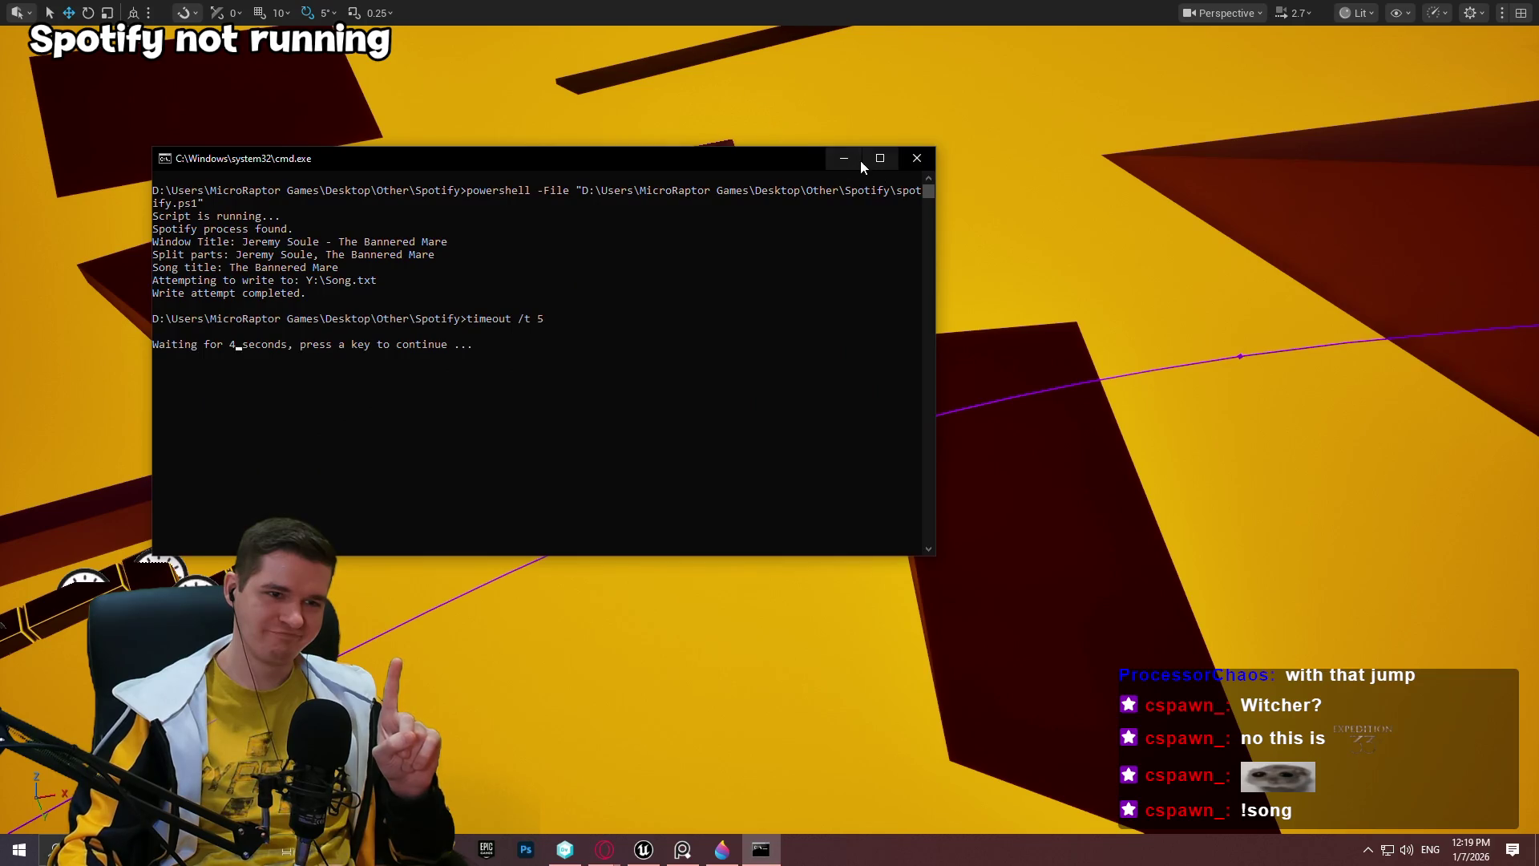
Minimize the command prompt, rotate the tilted pillar 25° and 10°, and slide it up-left.
click(861, 162)
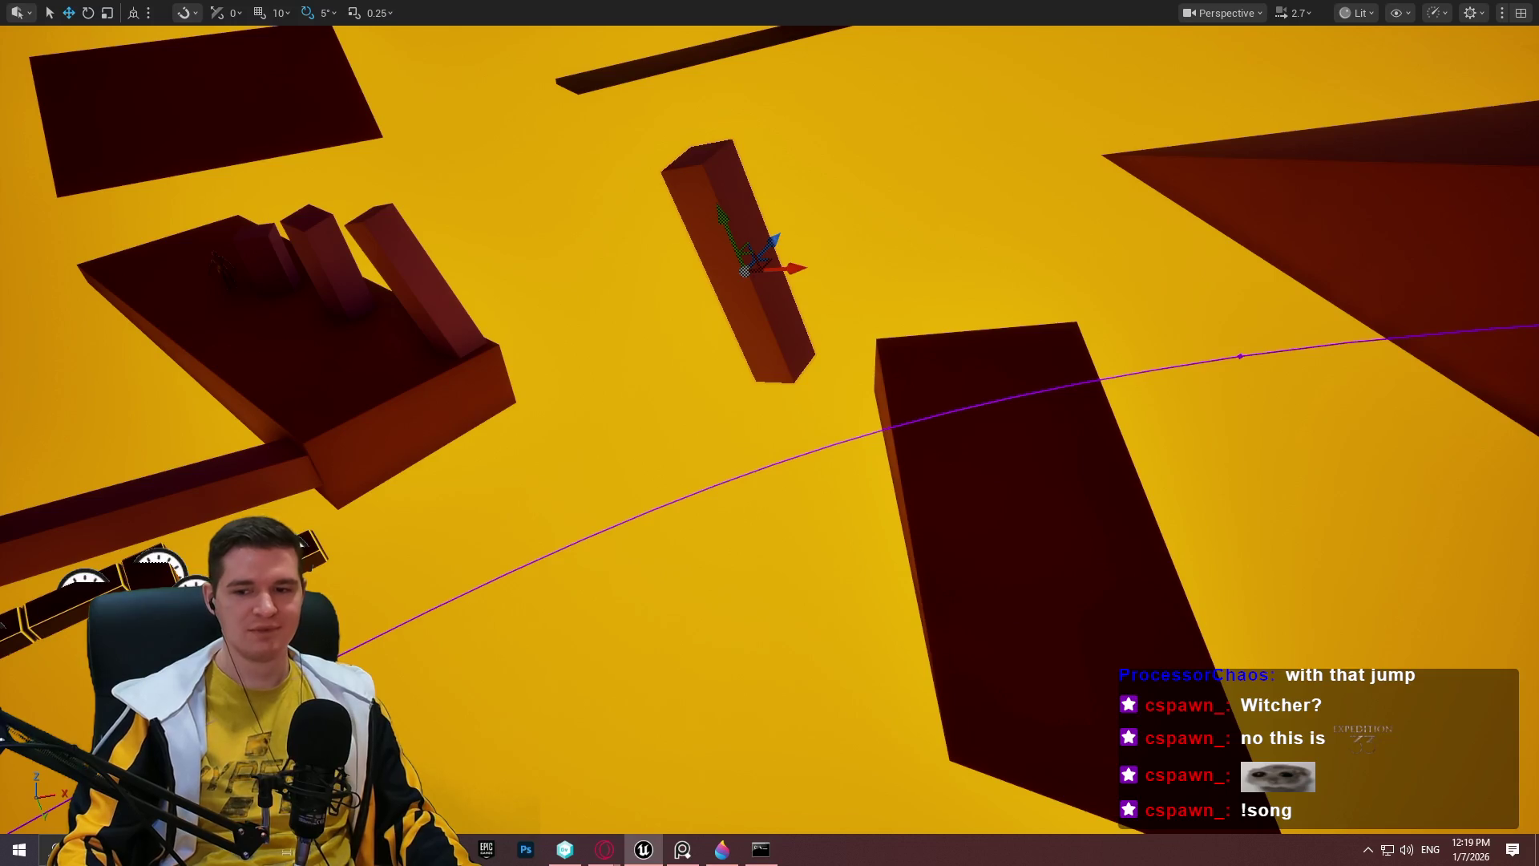
mouse_move(769, 433)
mouse_down()
mouse_move(987, 487)
mouse_move(996, 450)
mouse_move(1142, 382)
mouse_move(1175, 551)
mouse_up()
mouse_move(1185, 659)
mouse_down()
mouse_move(1167, 725)
mouse_move(1138, 523)
mouse_up()
key(e)
drag(1130, 416, 1179, 452)
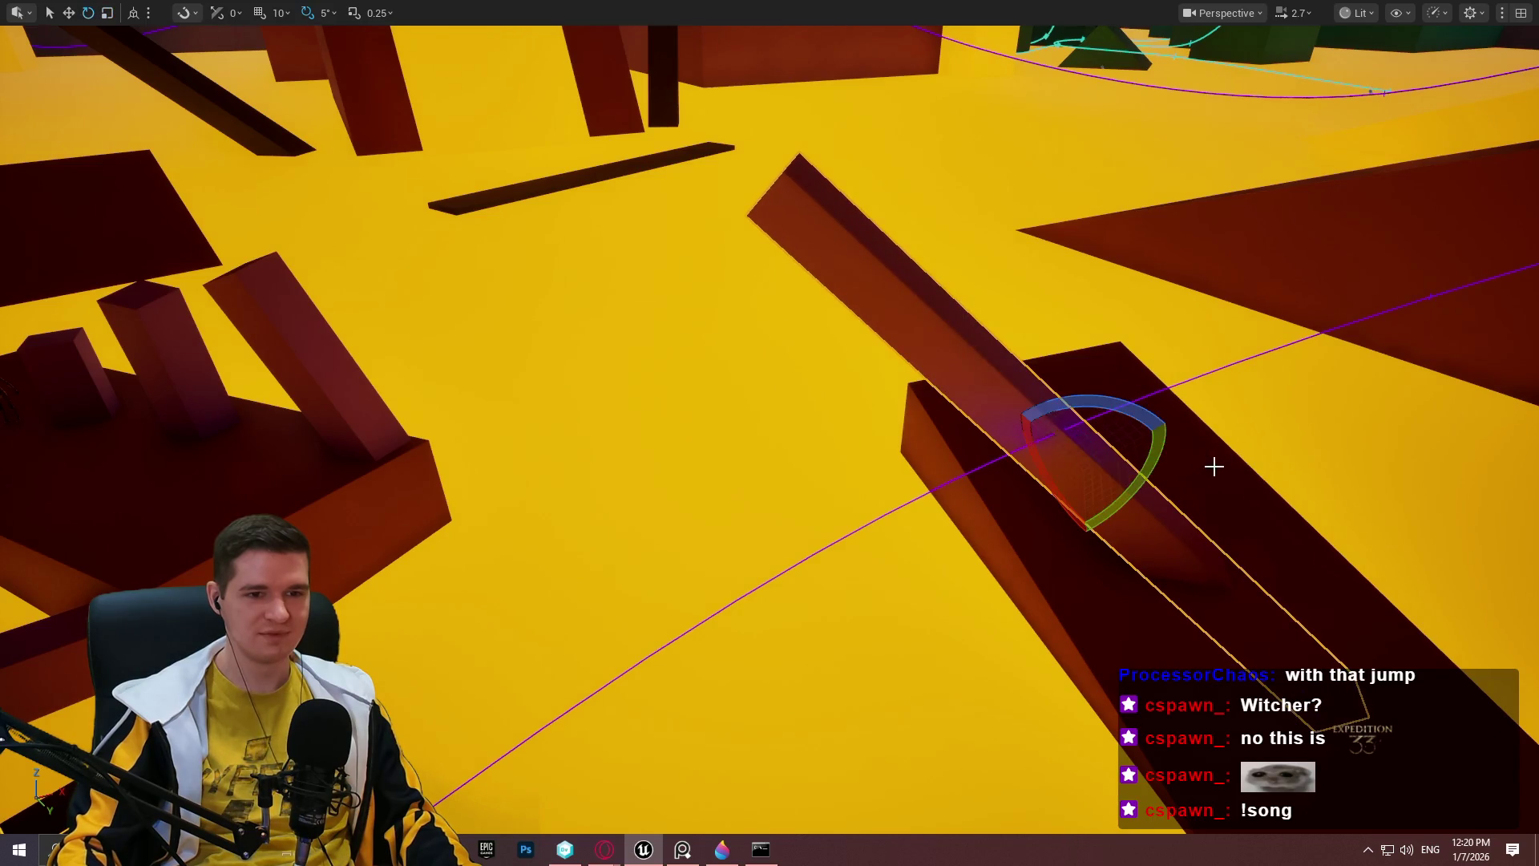
mouse_move(1086, 404)
mouse_down()
mouse_move(1110, 377)
mouse_move(1170, 413)
mouse_up()
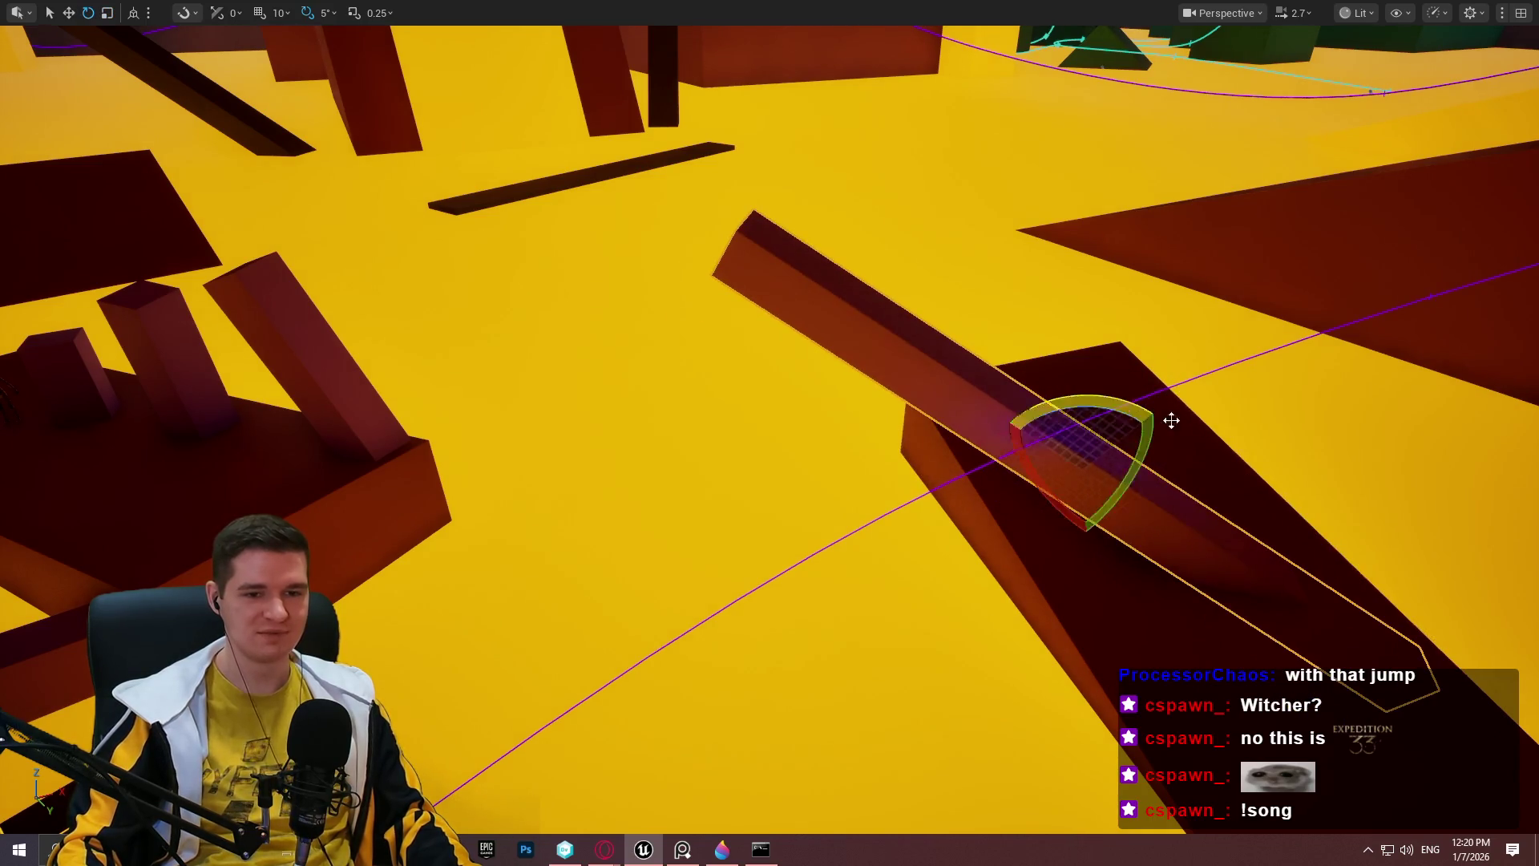
drag(1040, 447, 848, 420)
drag(958, 329, 888, 371)
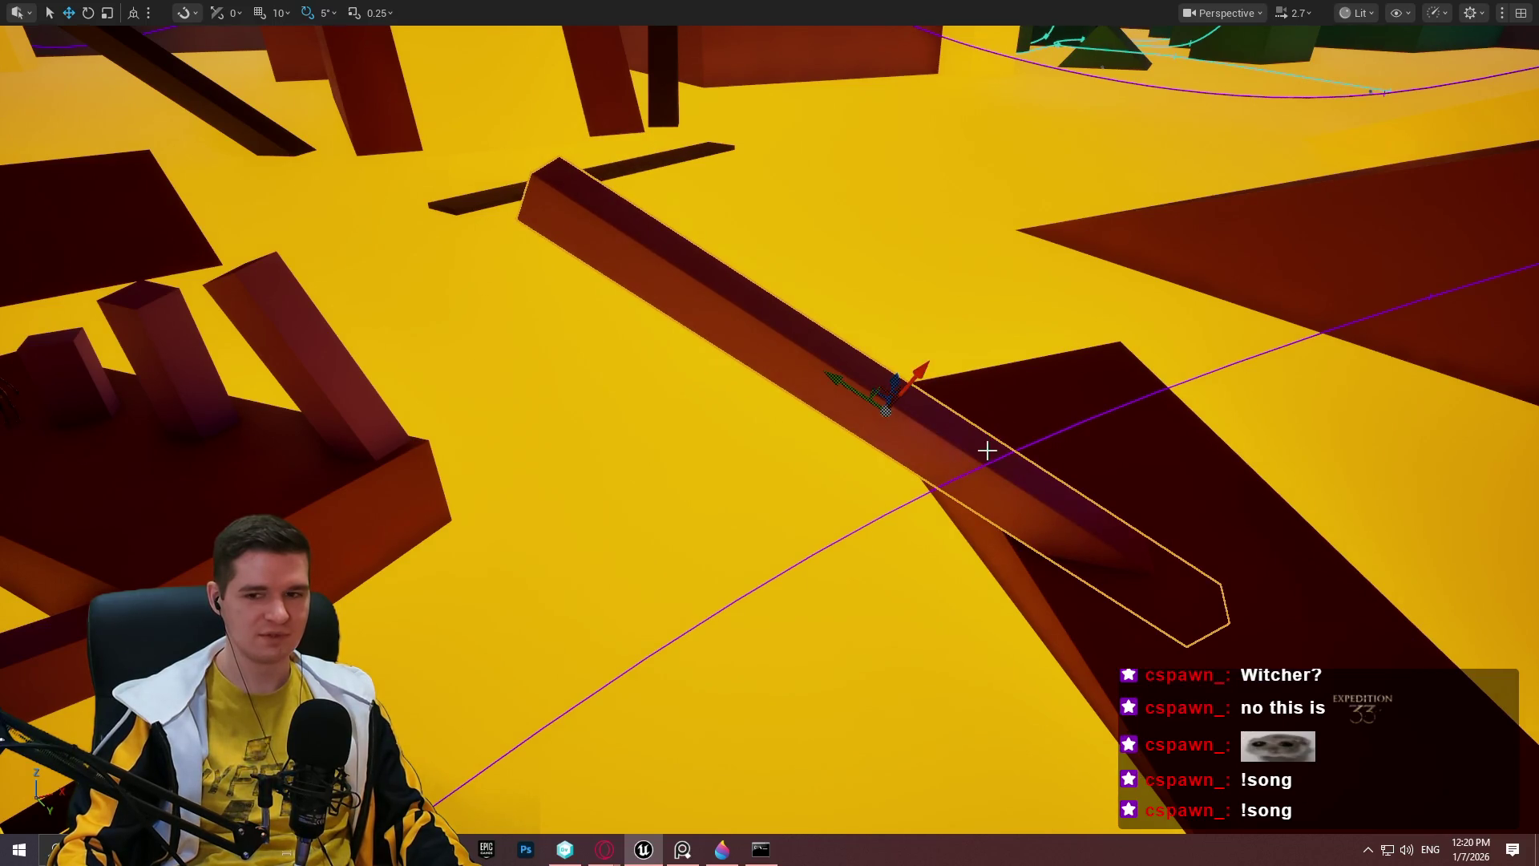
Turn the sloping beam 20° about vertical, lower it, and check its angle from several views.
key(Up)
key(Left)
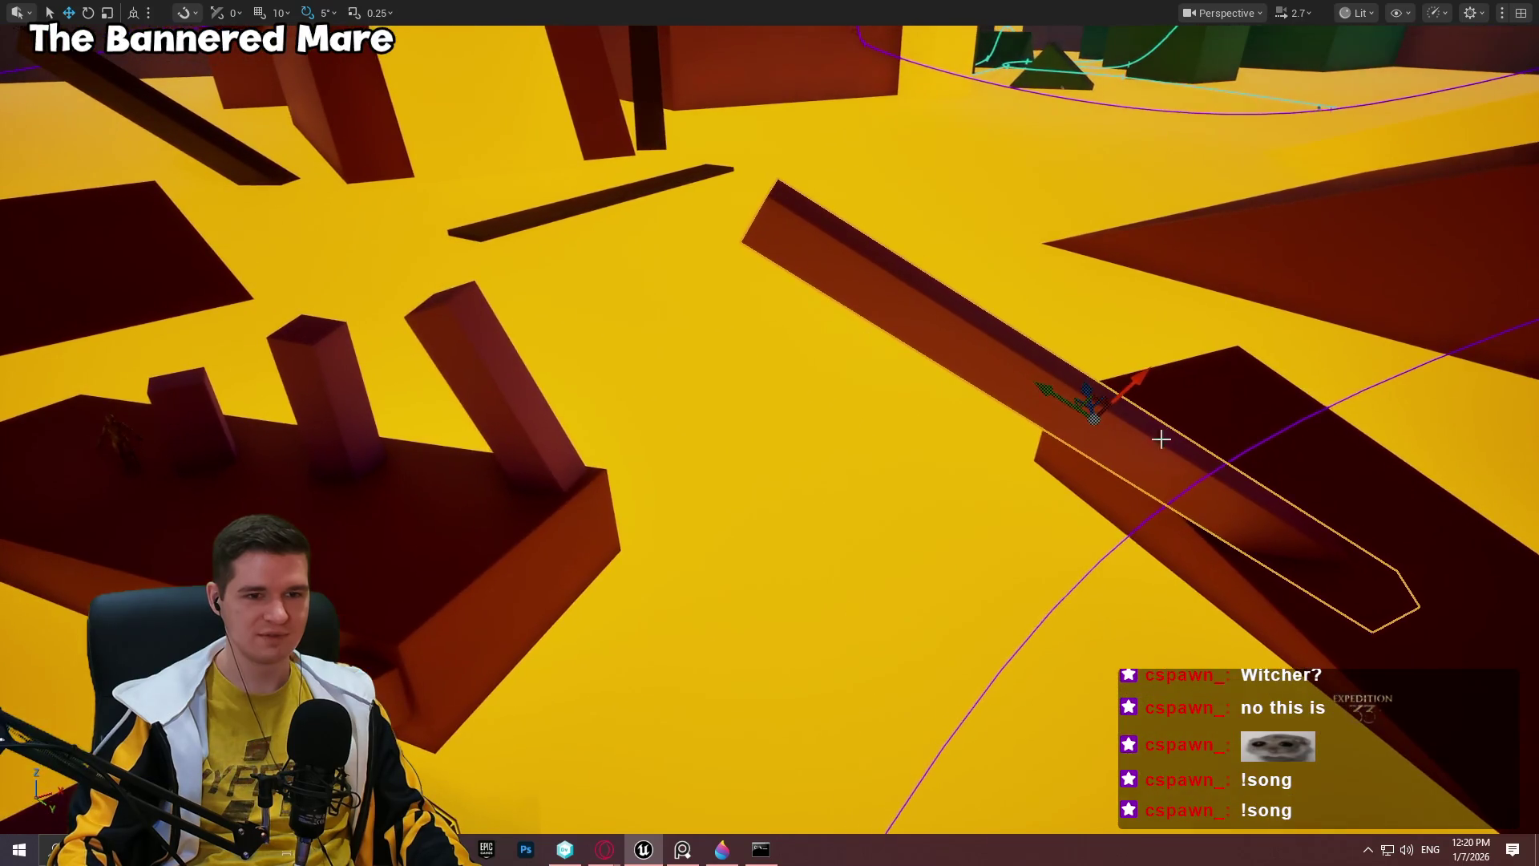
drag(1088, 462, 1046, 454)
mouse_move(1109, 384)
mouse_down()
mouse_move(1106, 407)
mouse_move(1107, 394)
mouse_up()
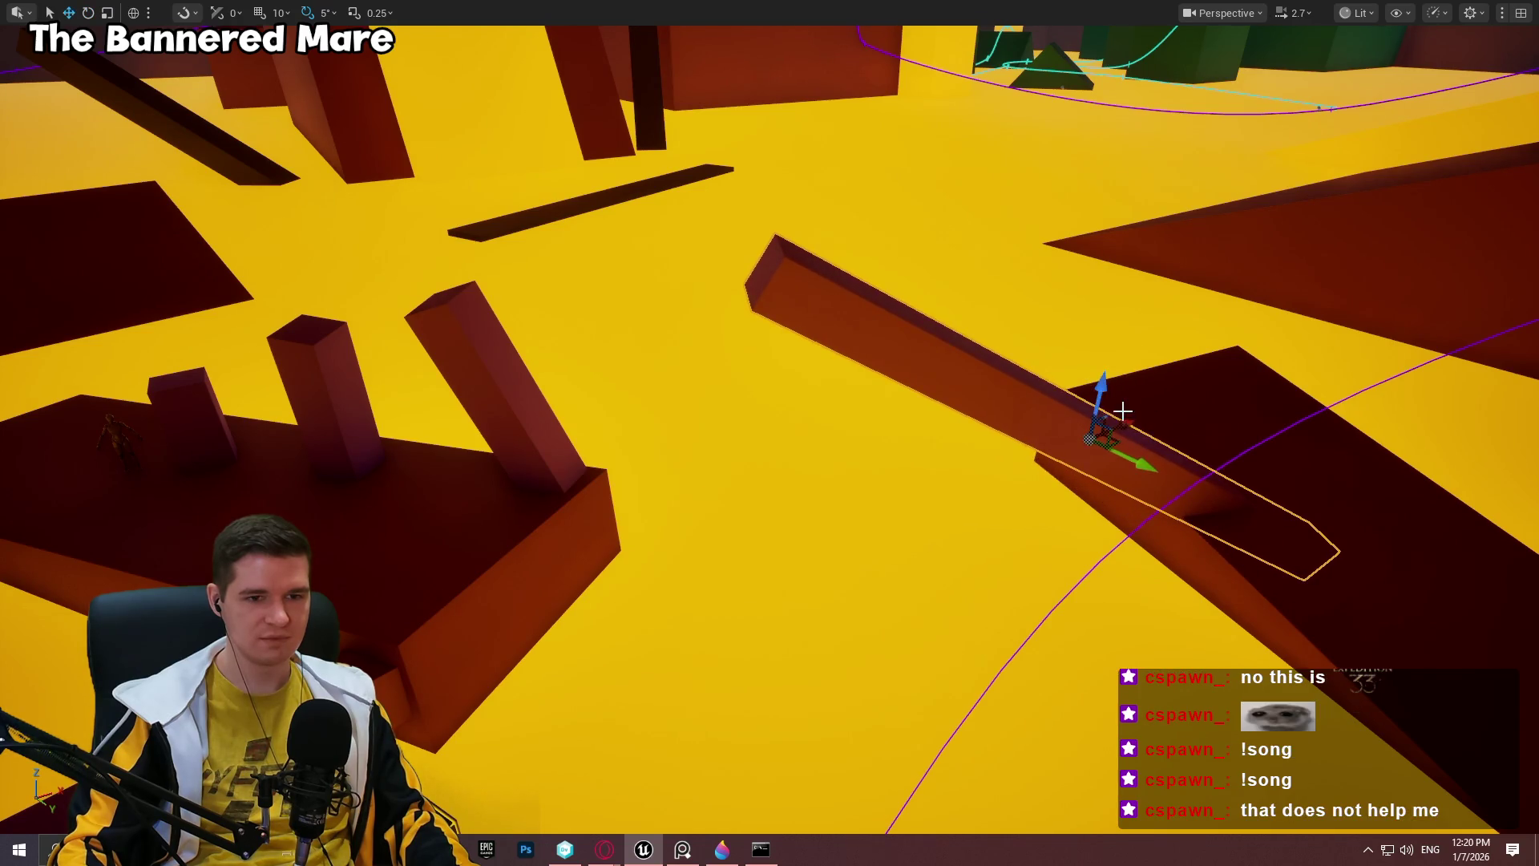
key(Up)
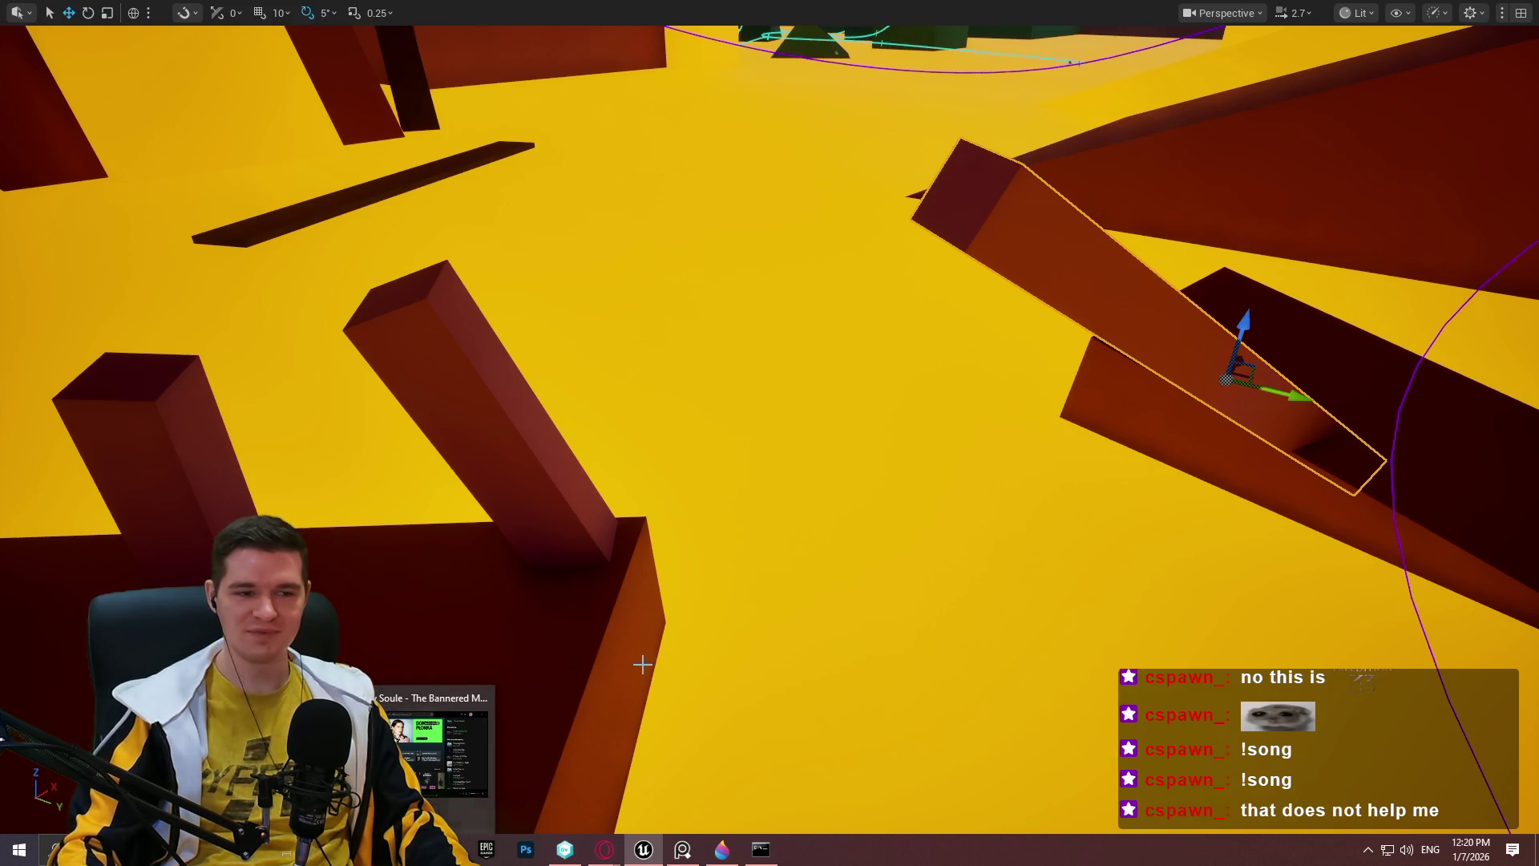
drag(944, 361, 1534, 338)
drag(856, 241, 857, 240)
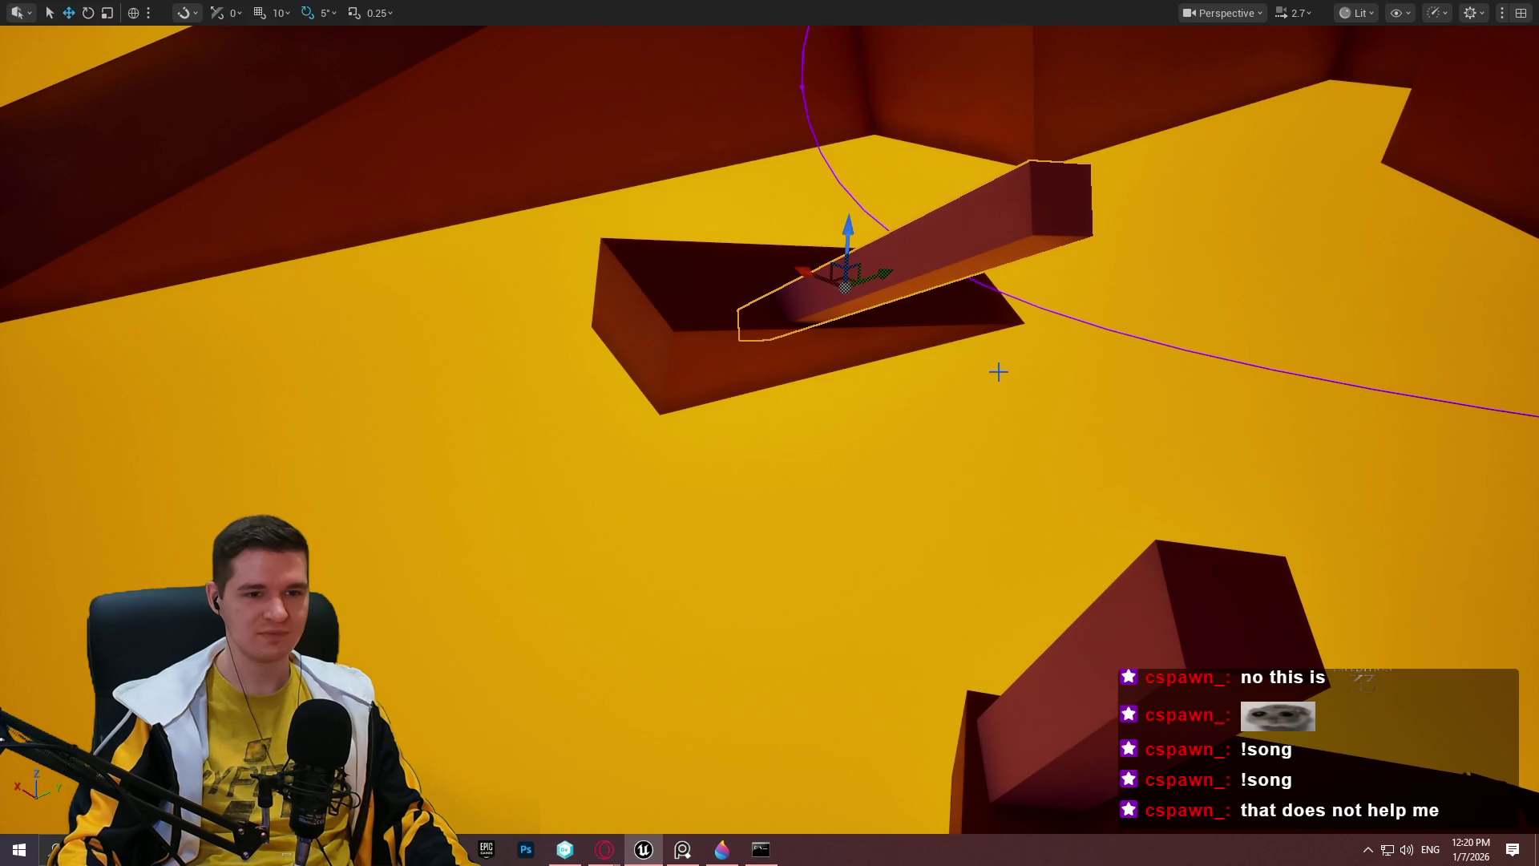
drag(860, 252, 710, 231)
key(e)
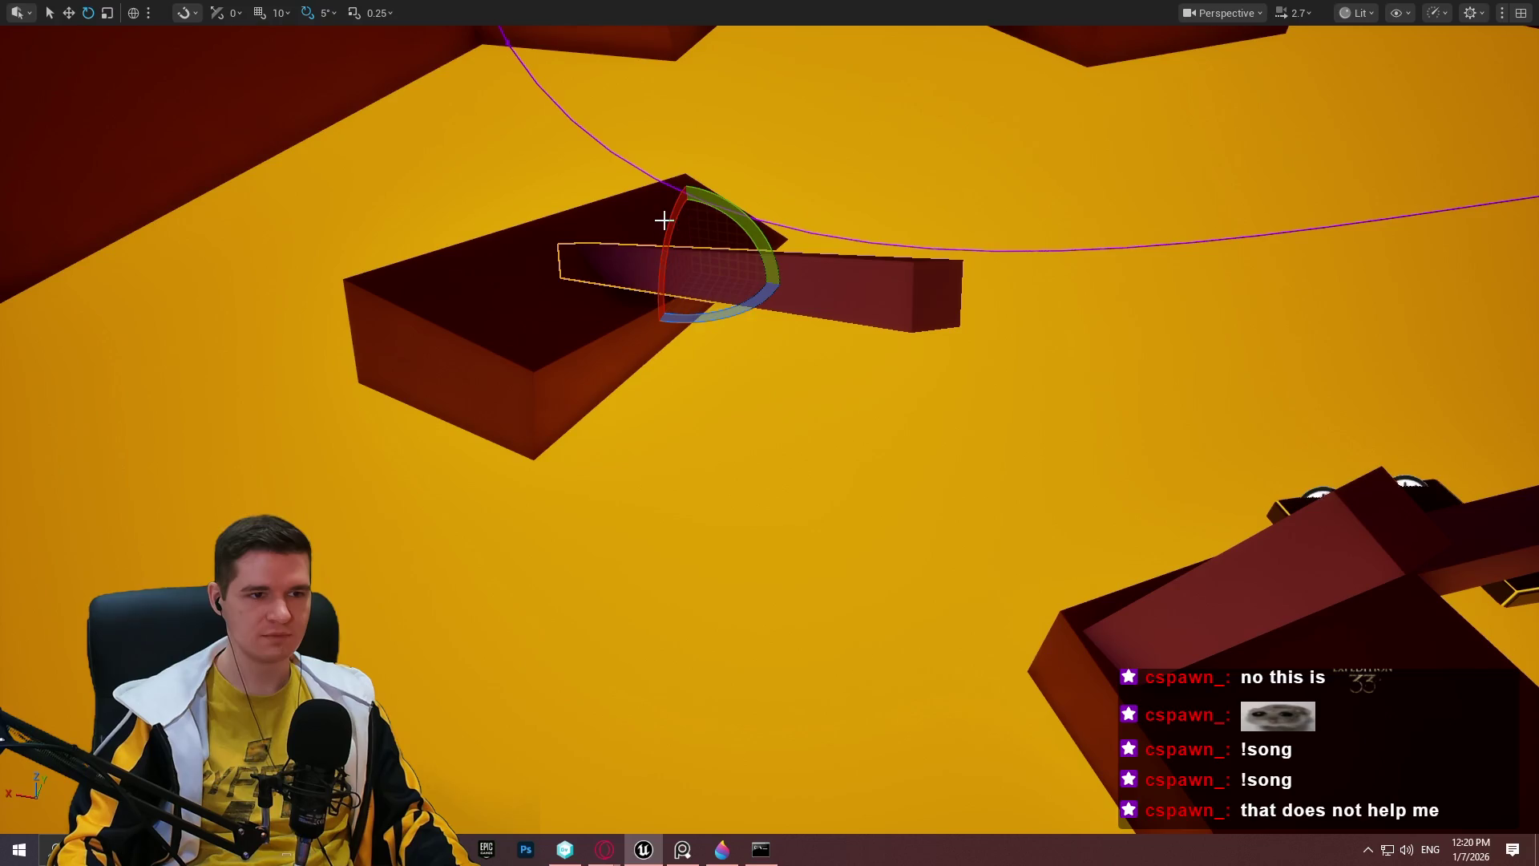
drag(969, 254, 984, 303)
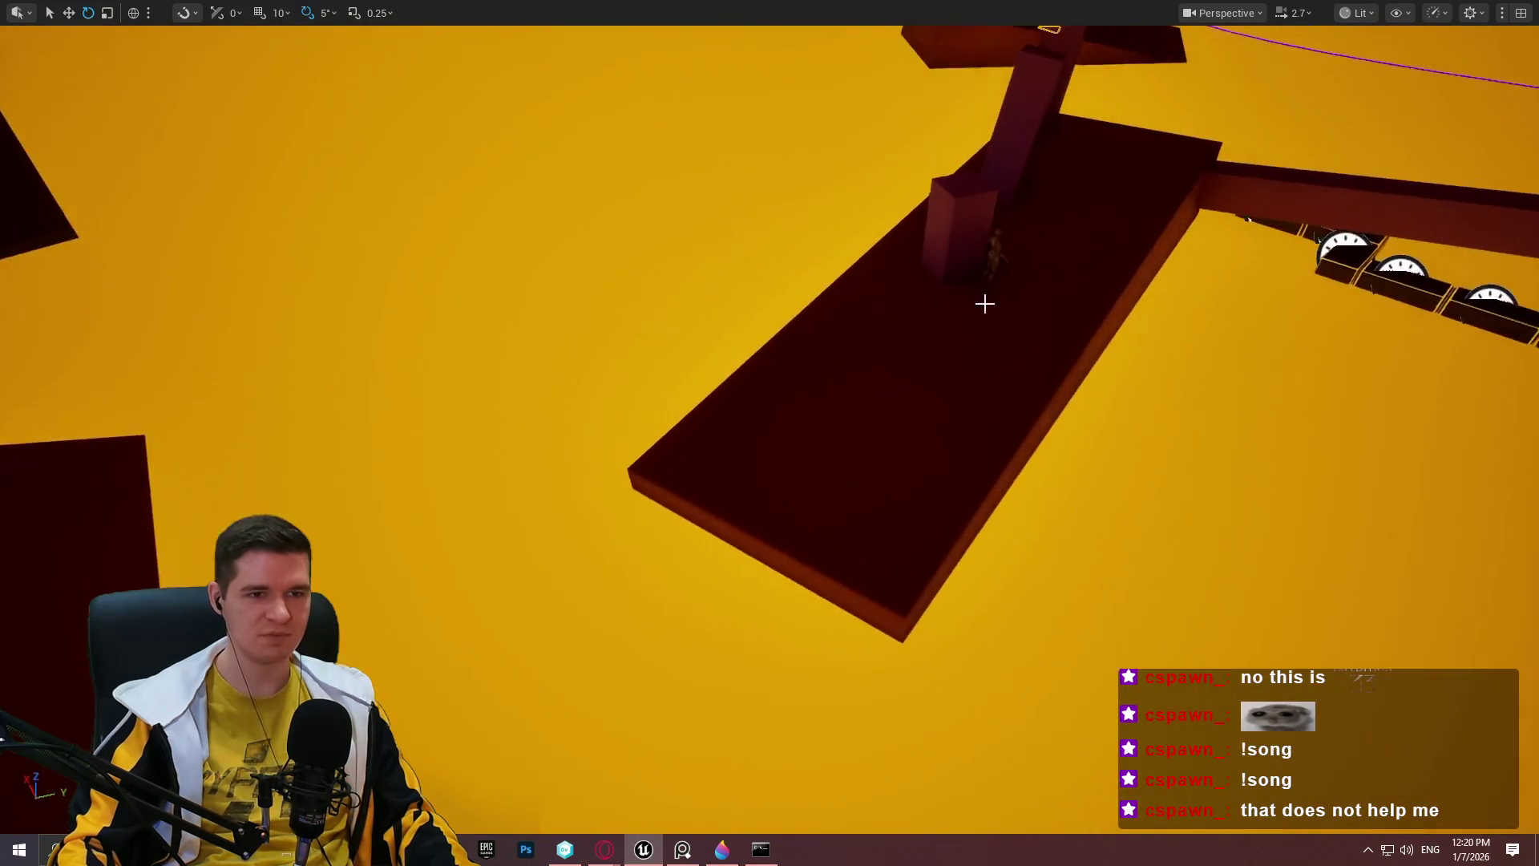
right_click(938, 344)
Play from the dark platform, run the course to about 00:46, then stop.
click(1018, 816)
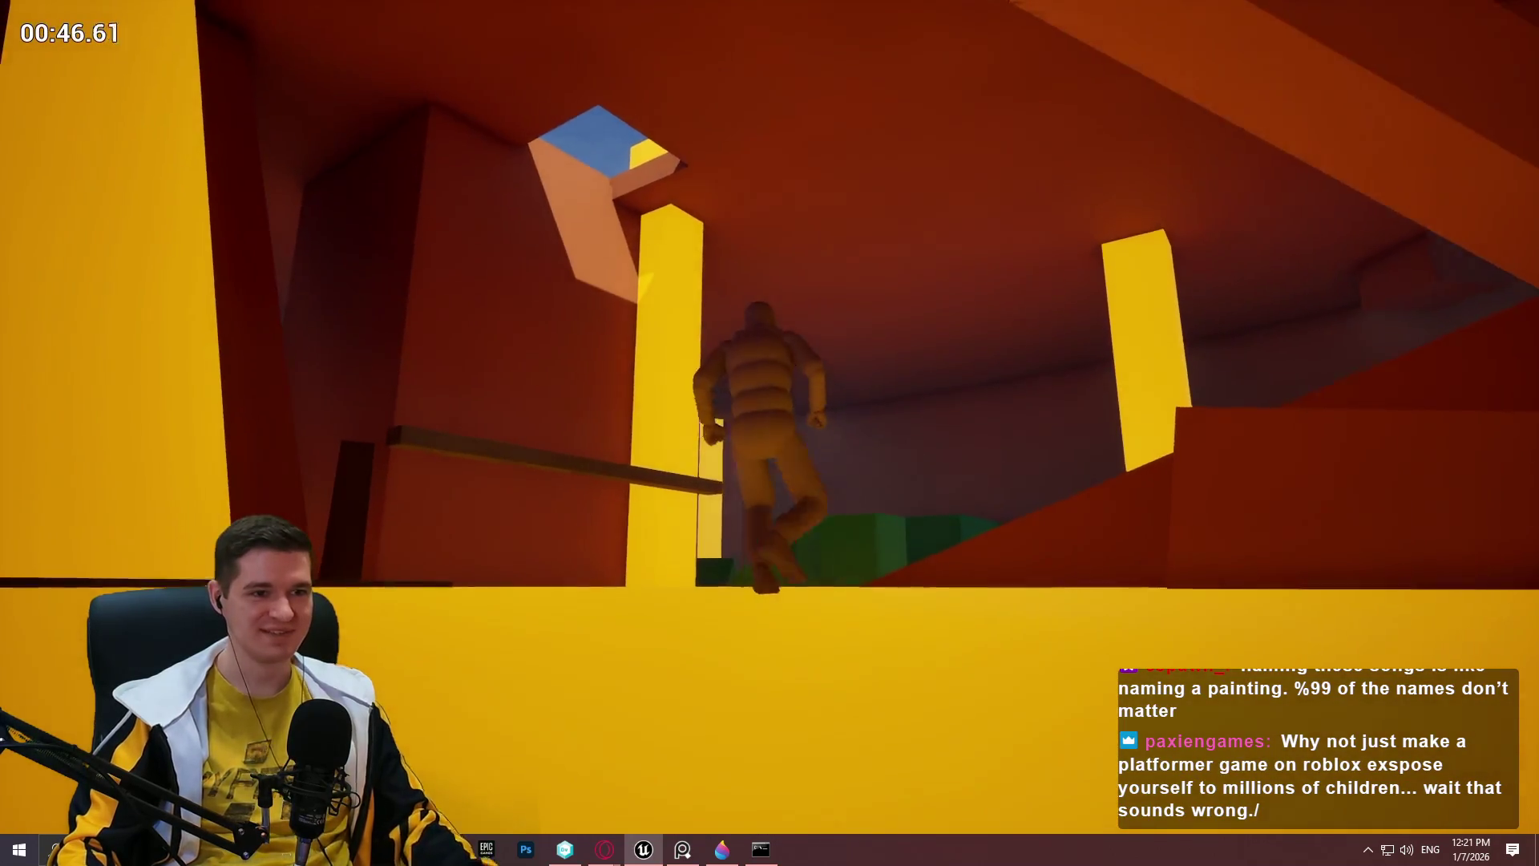
key(Escape)
Fly to the small cube and reset its rotation to zero in the Details panel.
mouse_move(850, 367)
mouse_down()
mouse_move(802, 353)
mouse_move(849, 367)
mouse_up()
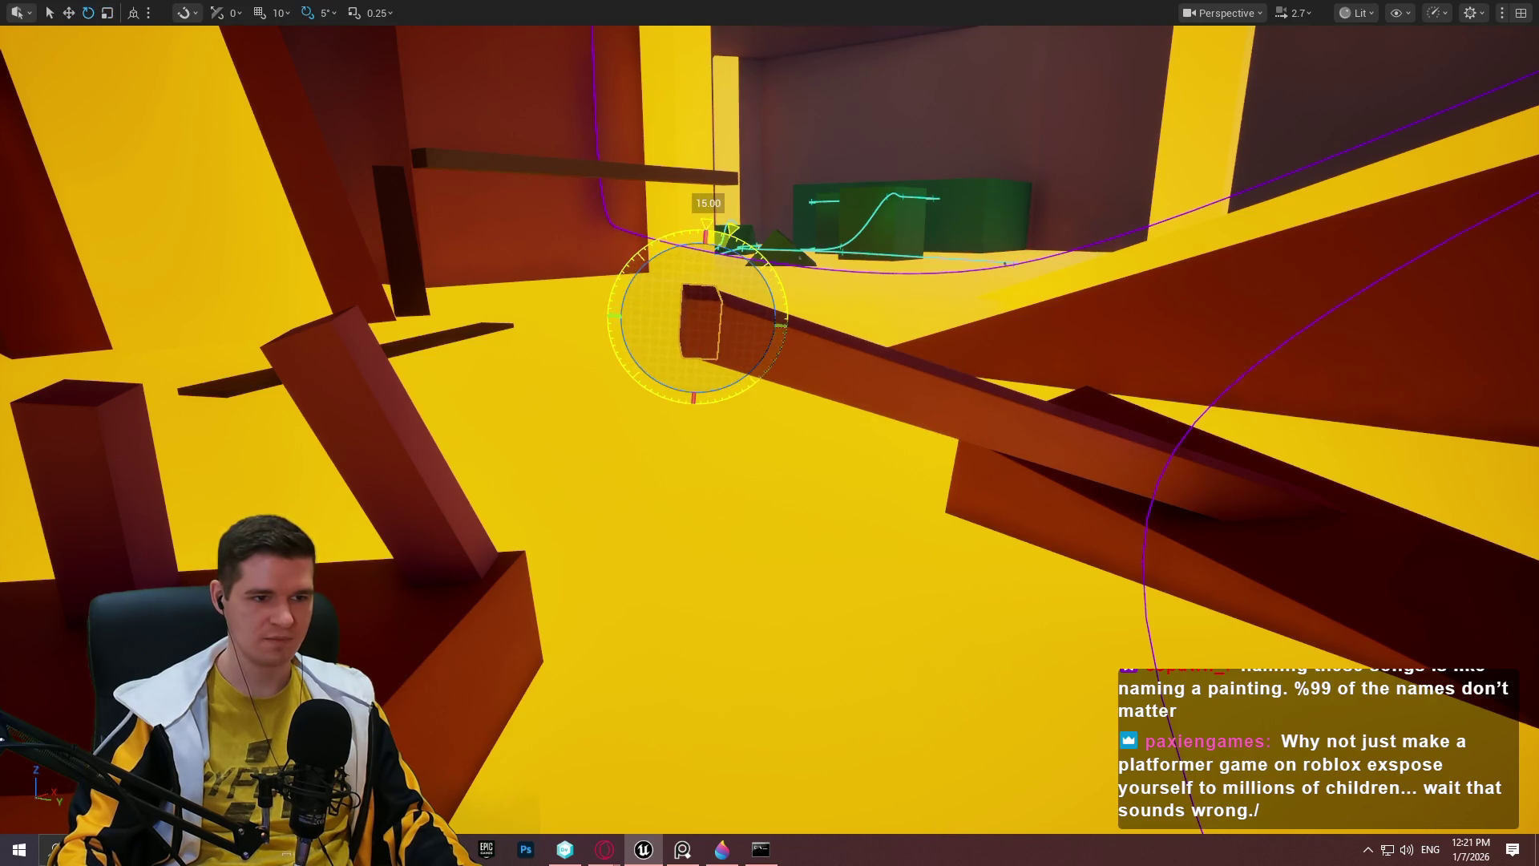
drag(698, 321, 759, 3)
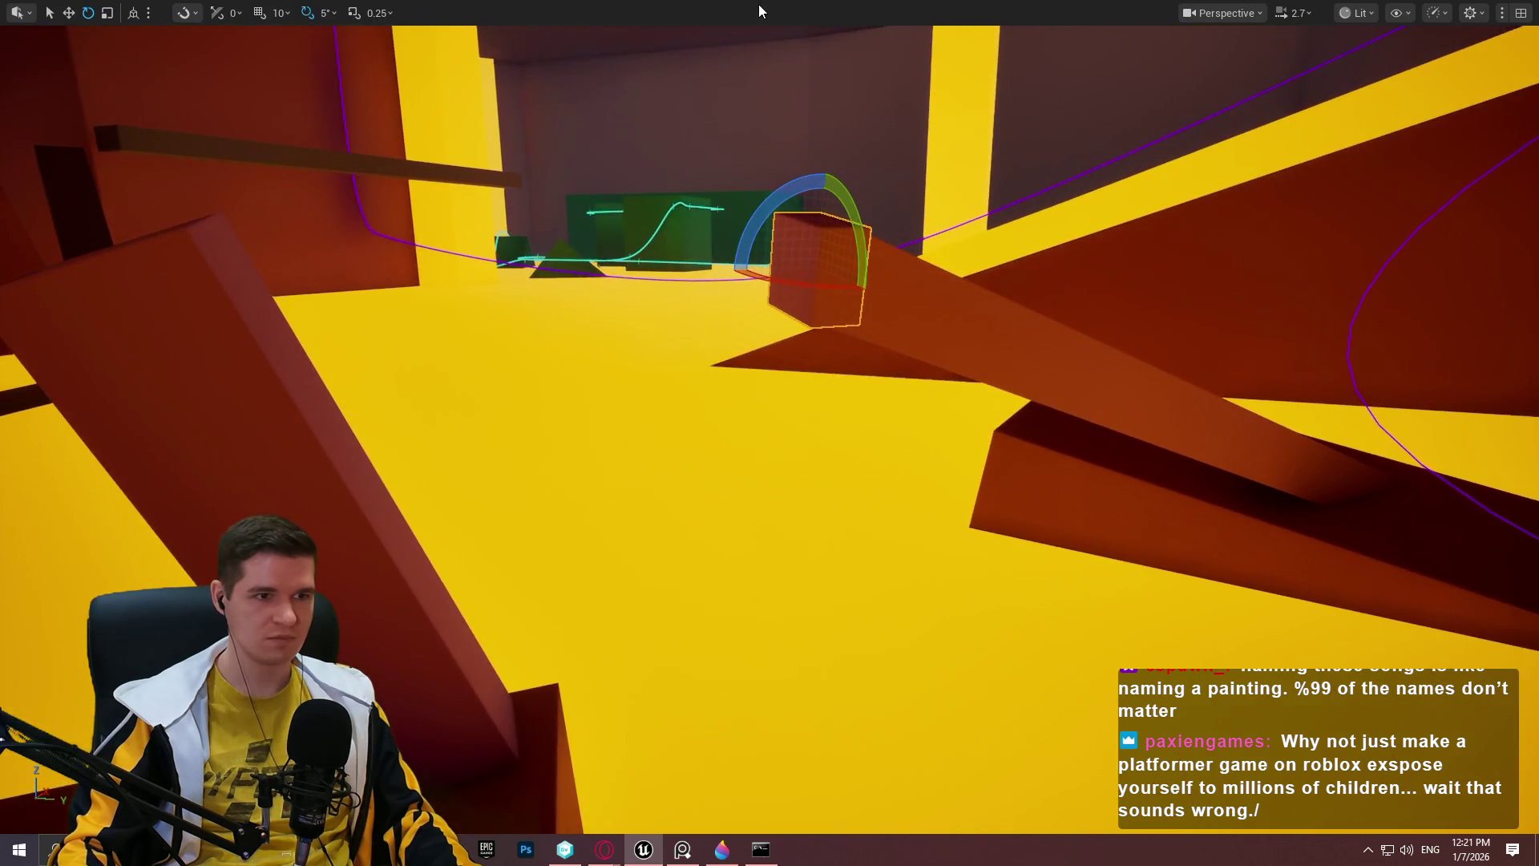
key(F11)
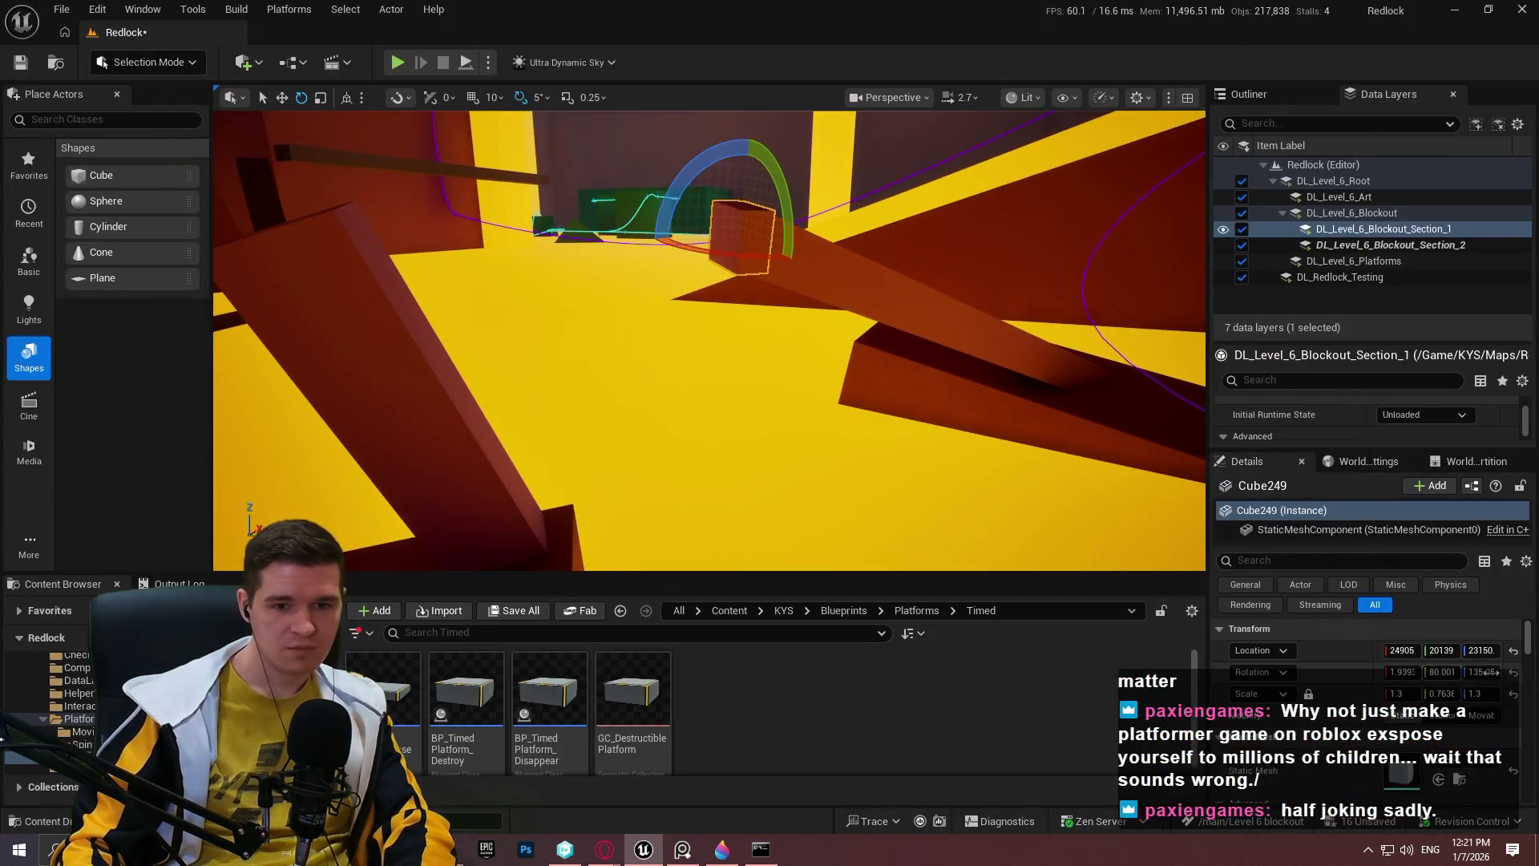
click(1512, 675)
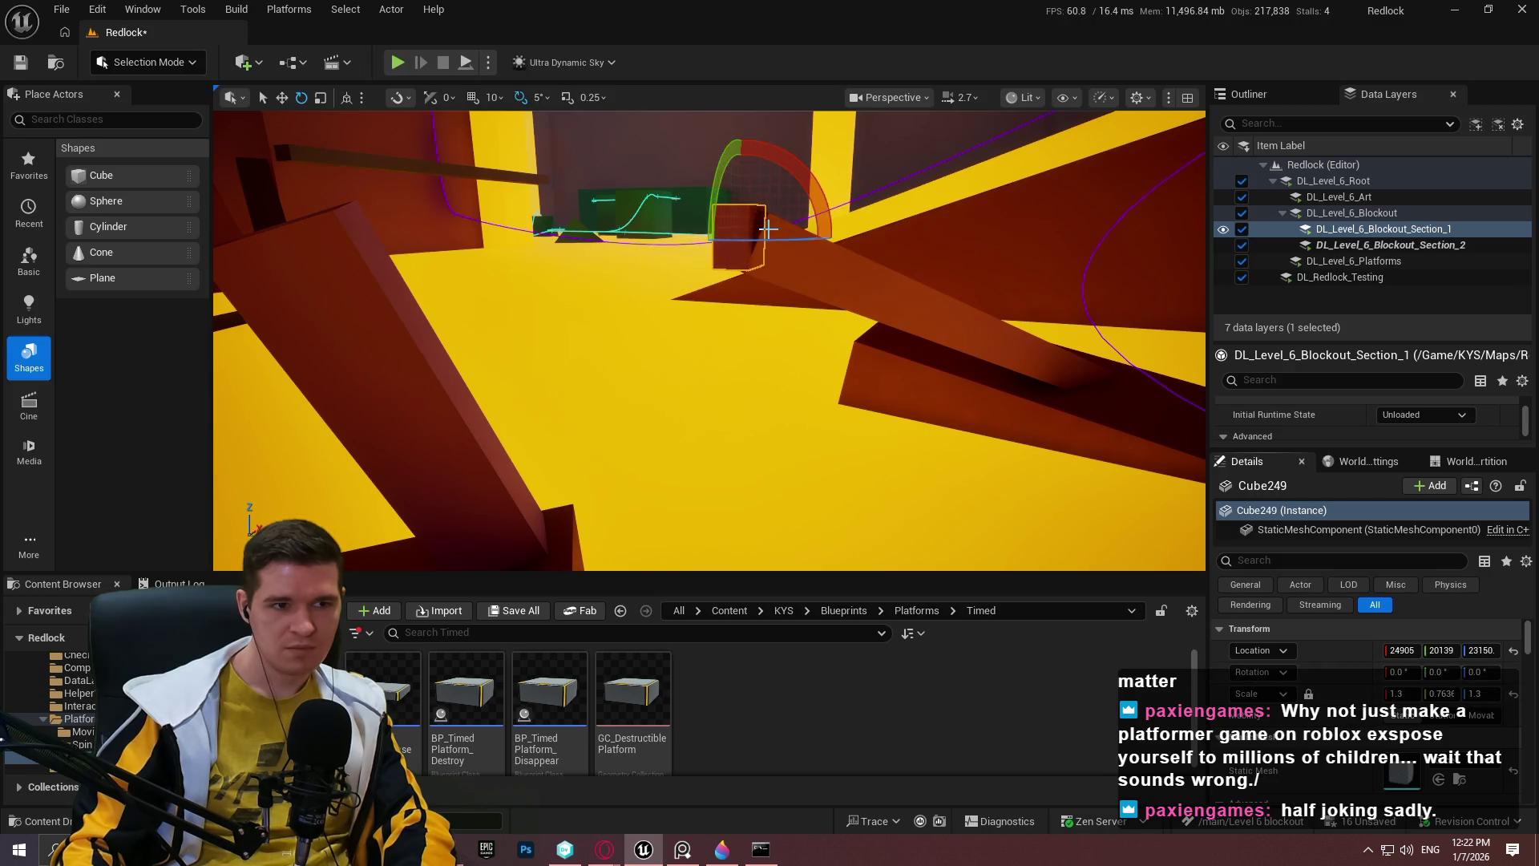
key(F11)
Turn the cube 25°, shift it down, rotate it back to 0°, and slide it sideways.
drag(768, 229, 772, 144)
mouse_move(717, 310)
mouse_down()
mouse_move(719, 272)
mouse_move(717, 311)
mouse_up()
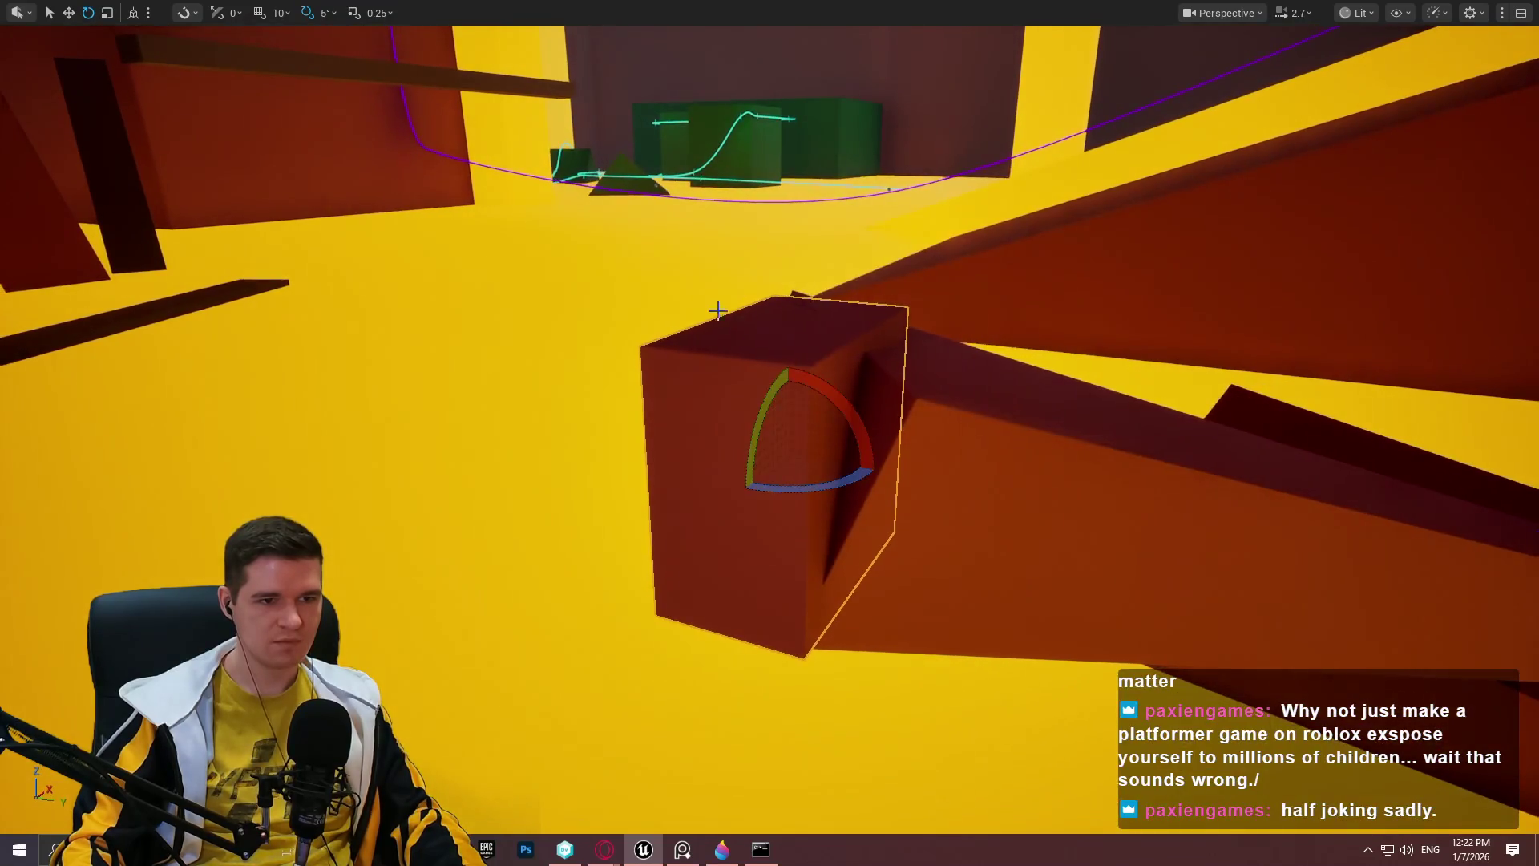
drag(804, 483, 774, 485)
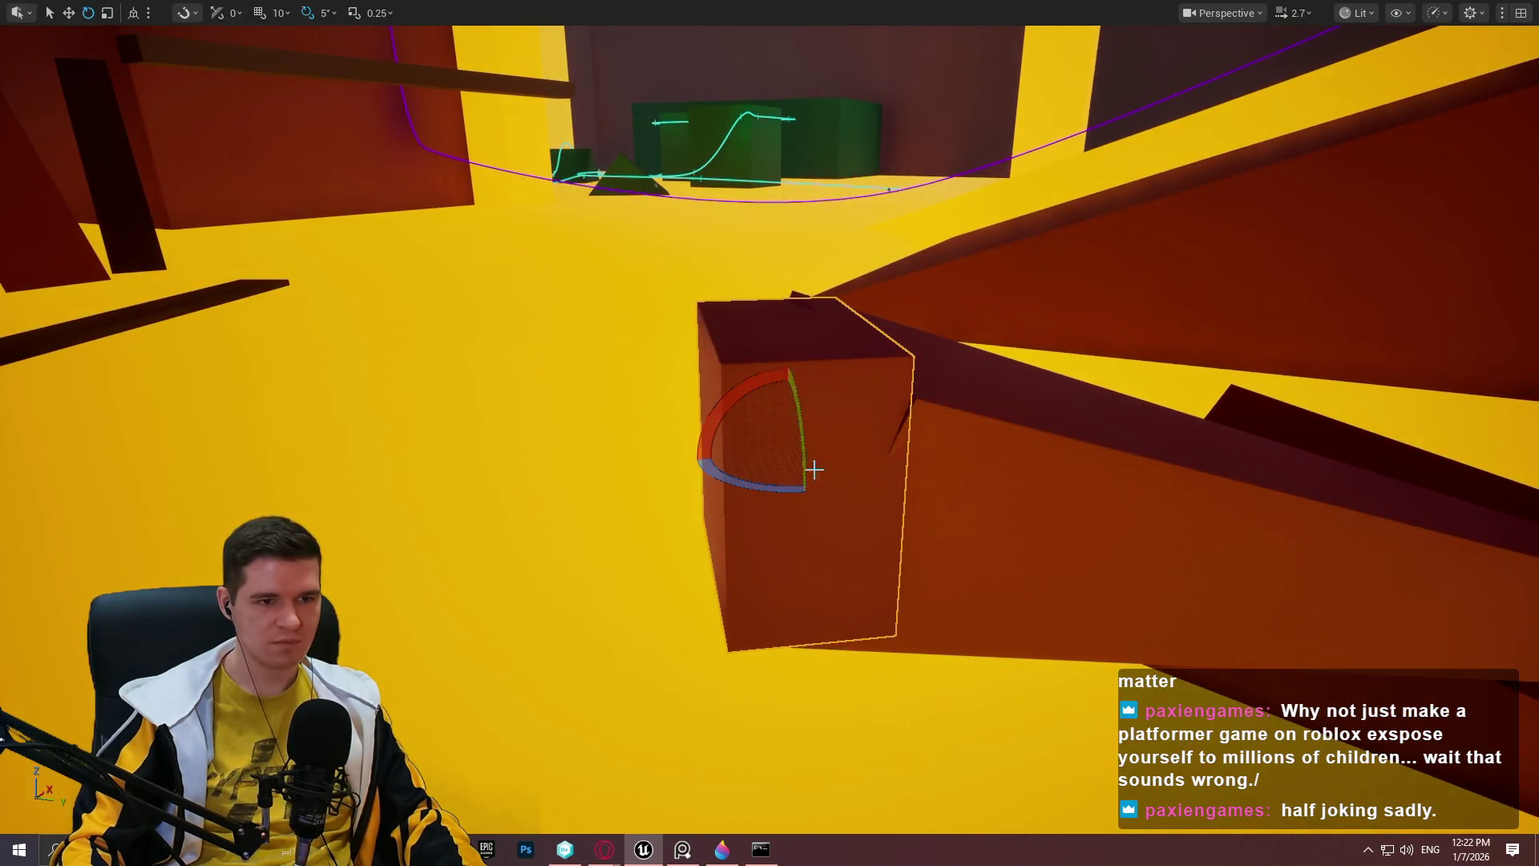
mouse_move(797, 439)
mouse_down()
mouse_move(812, 448)
mouse_move(767, 496)
mouse_move(691, 543)
mouse_up()
key(e)
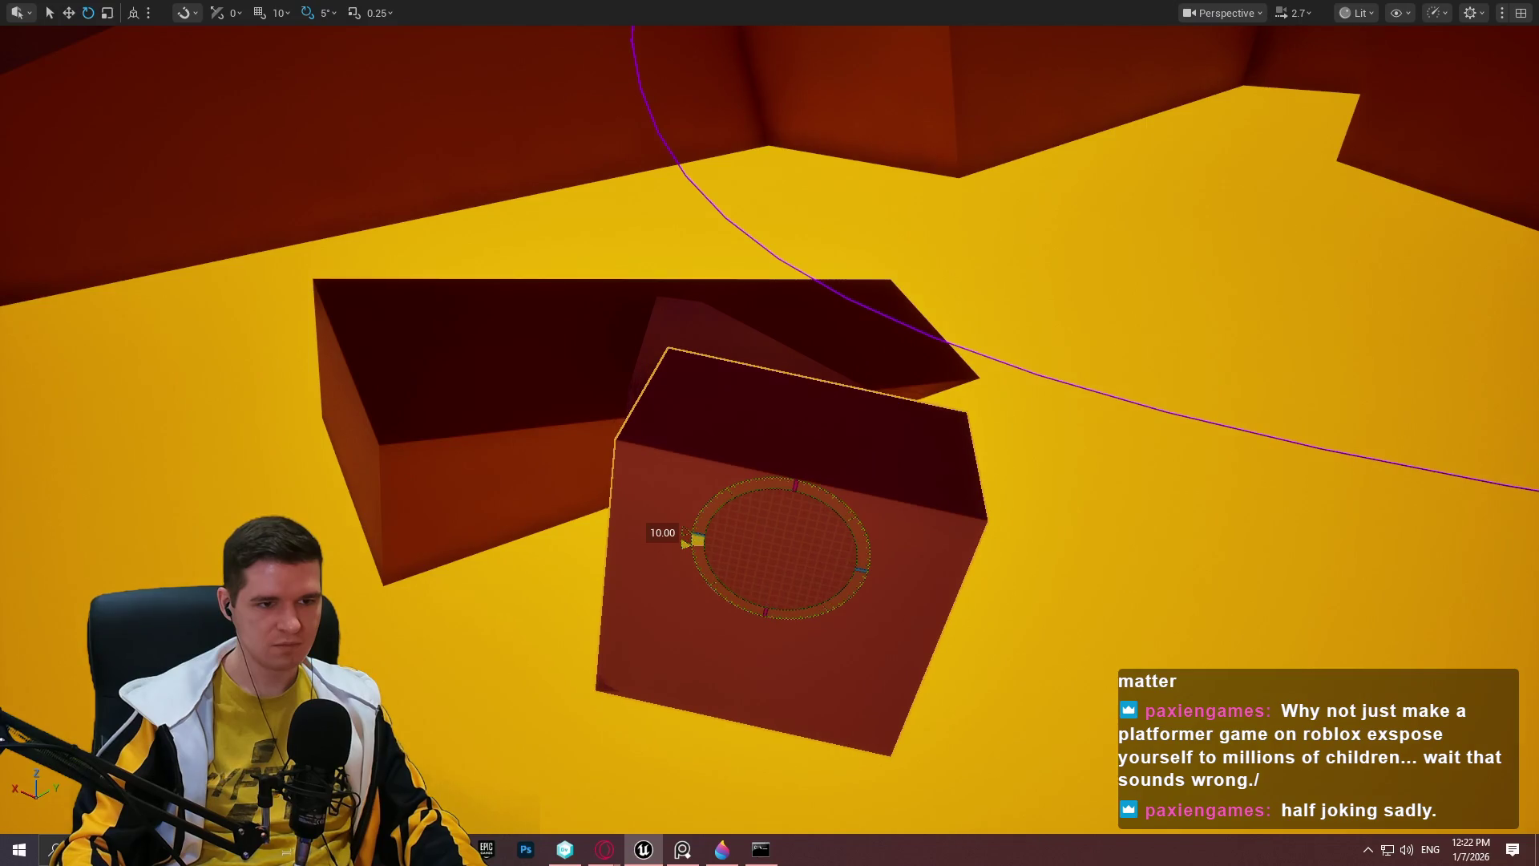
mouse_move(691, 543)
mouse_down()
mouse_move(792, 501)
mouse_move(762, 532)
mouse_move(758, 516)
mouse_move(834, 545)
mouse_move(962, 517)
mouse_up()
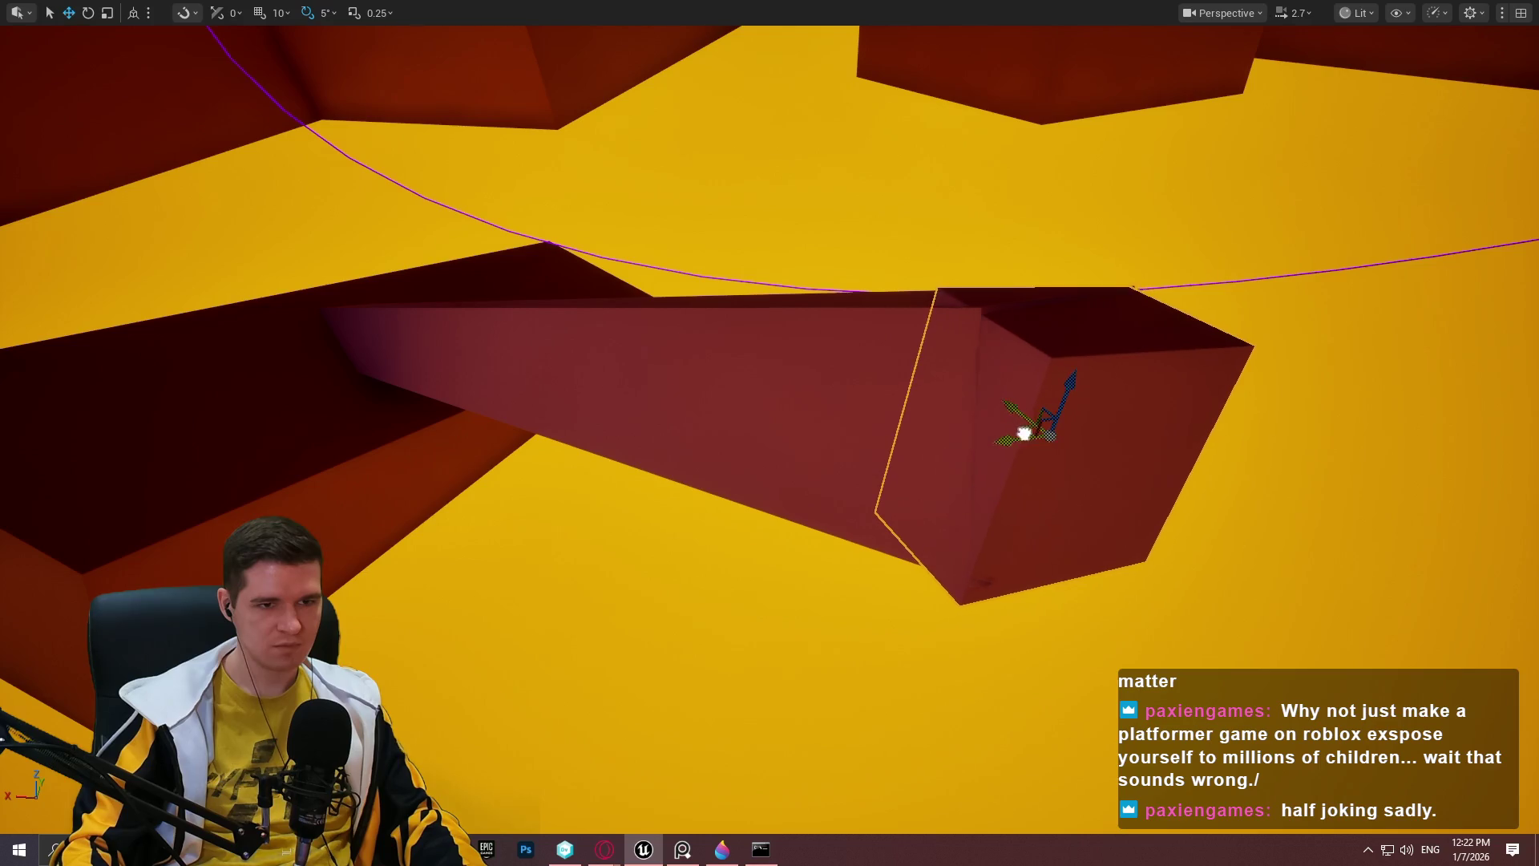
mouse_move(1013, 435)
mouse_down()
mouse_move(1074, 417)
mouse_move(1106, 264)
mouse_move(1126, 237)
mouse_move(1154, 256)
mouse_move(1120, 131)
mouse_up()
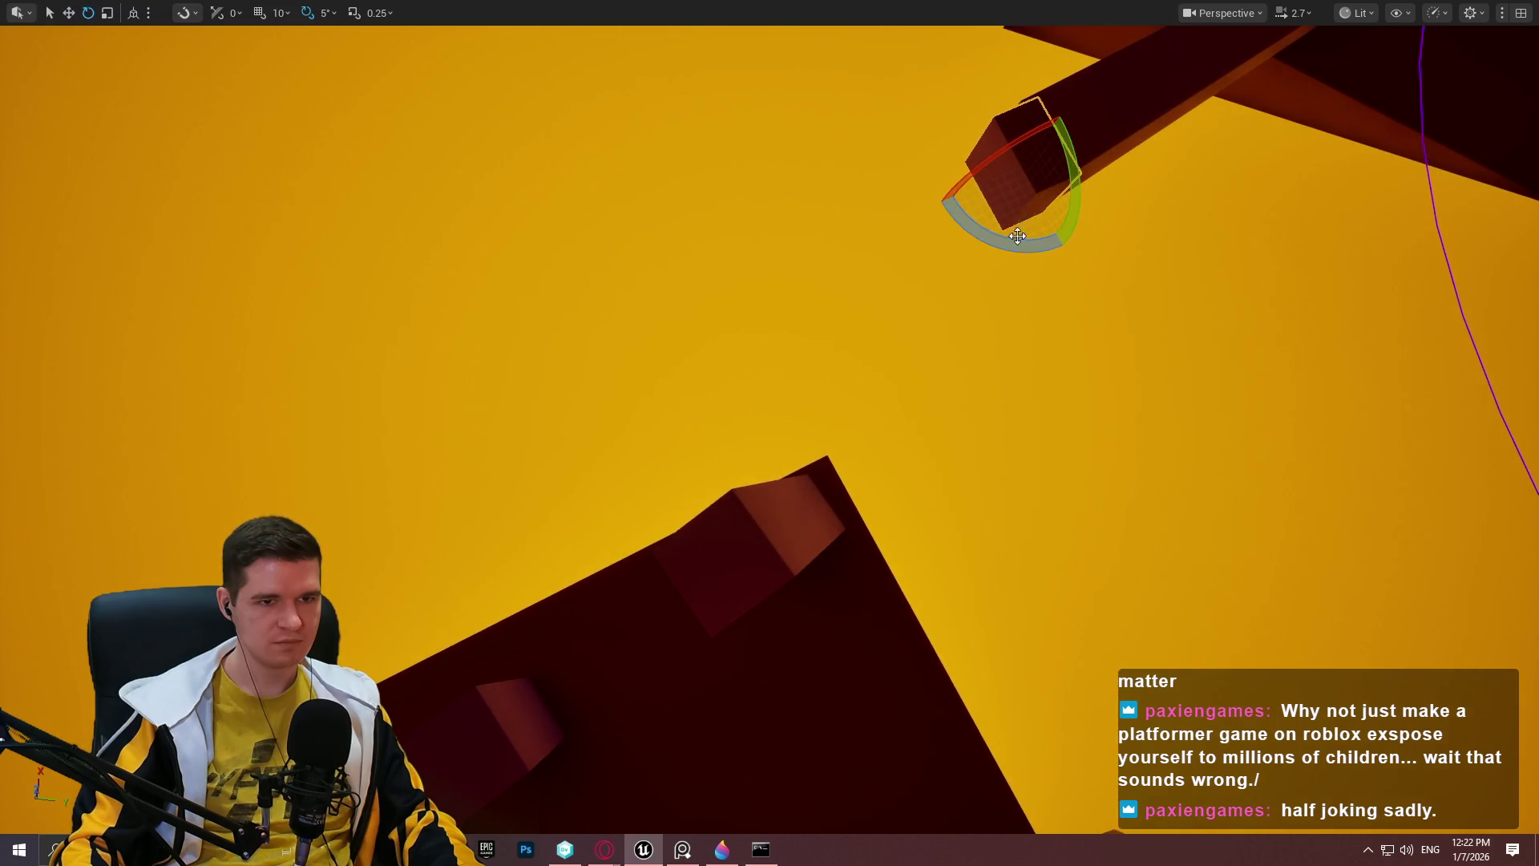
drag(1042, 208, 1043, 208)
drag(736, 453, 735, 453)
Play from this spot, climb onto both pillars, then stop the playtest.
right_click(735, 453)
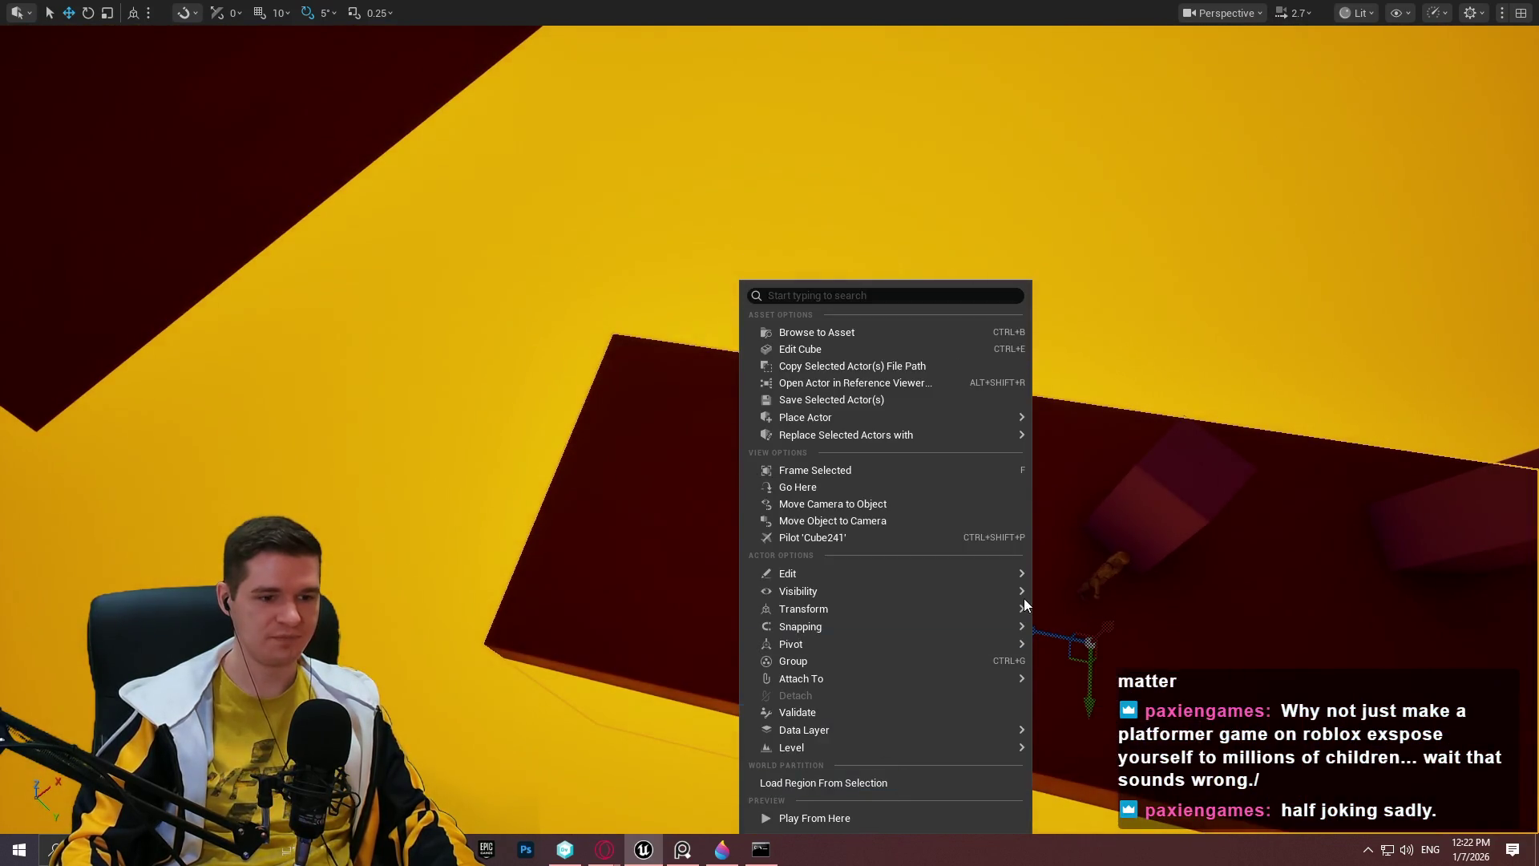
click(852, 814)
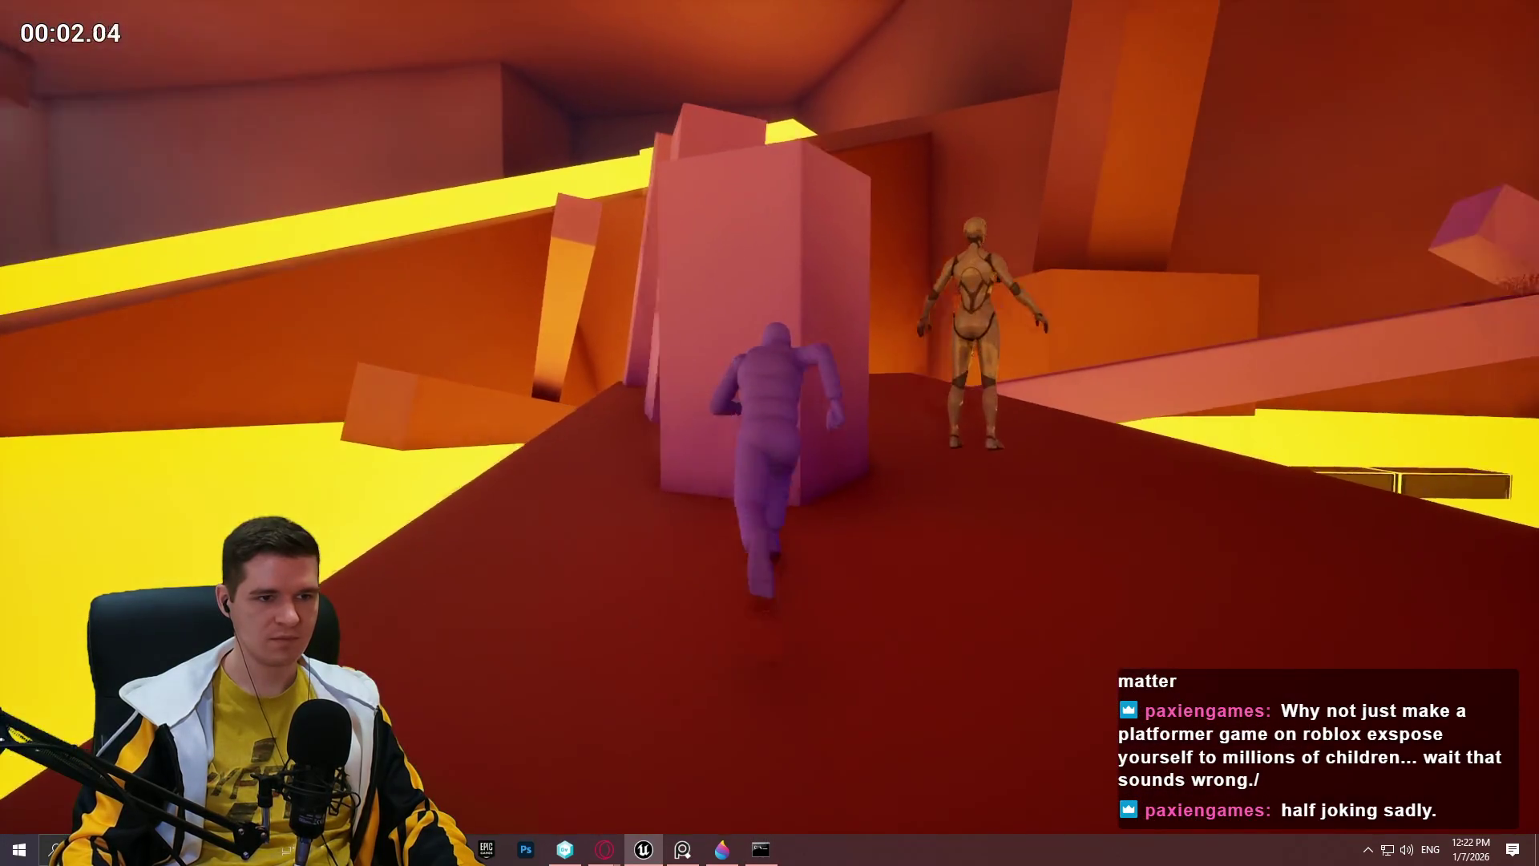
key(space)
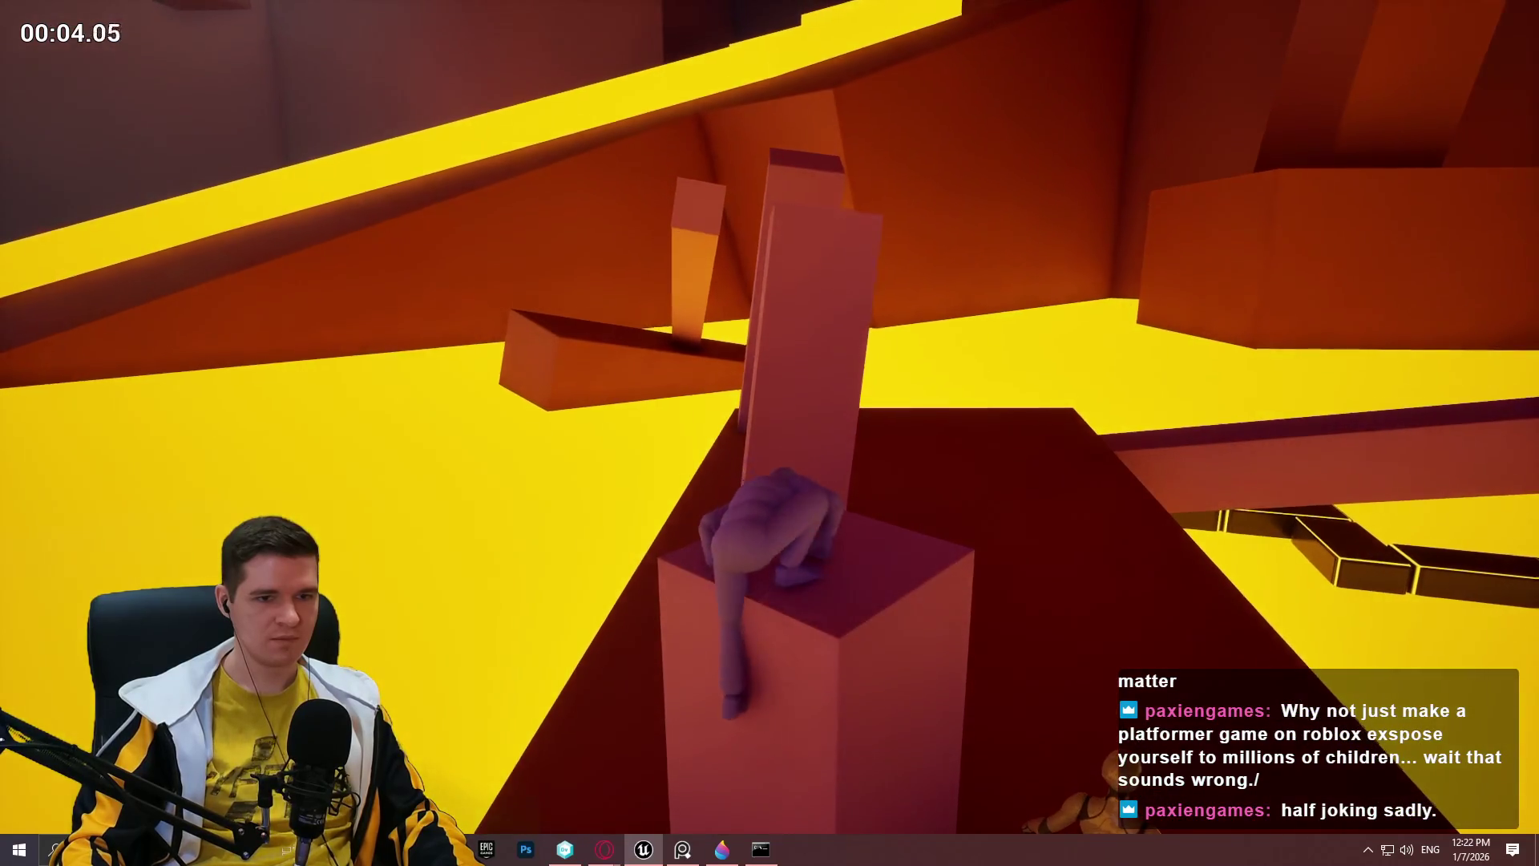
key(space)
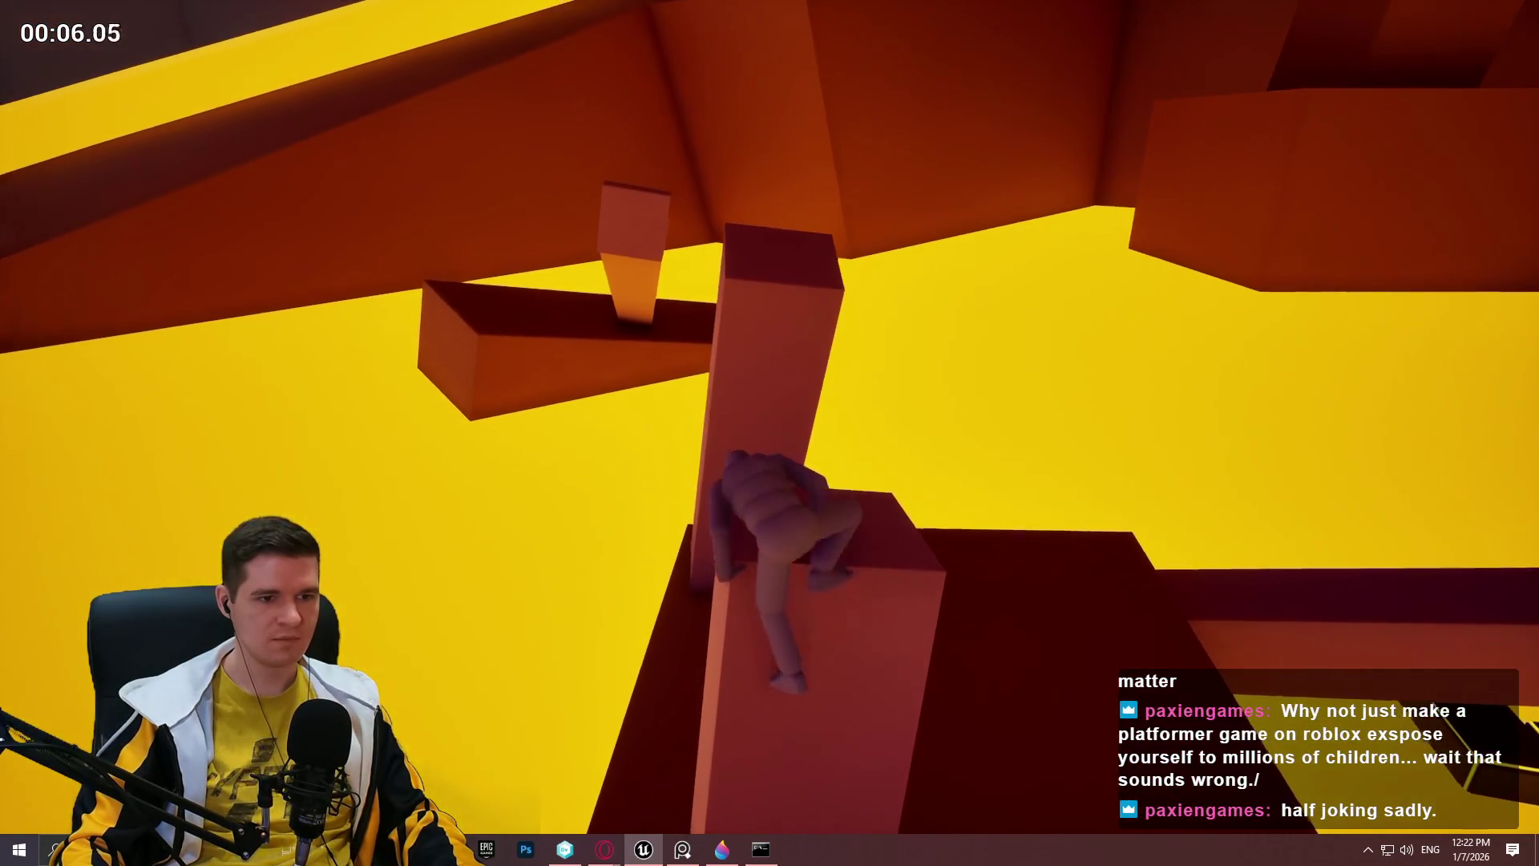
key(Escape)
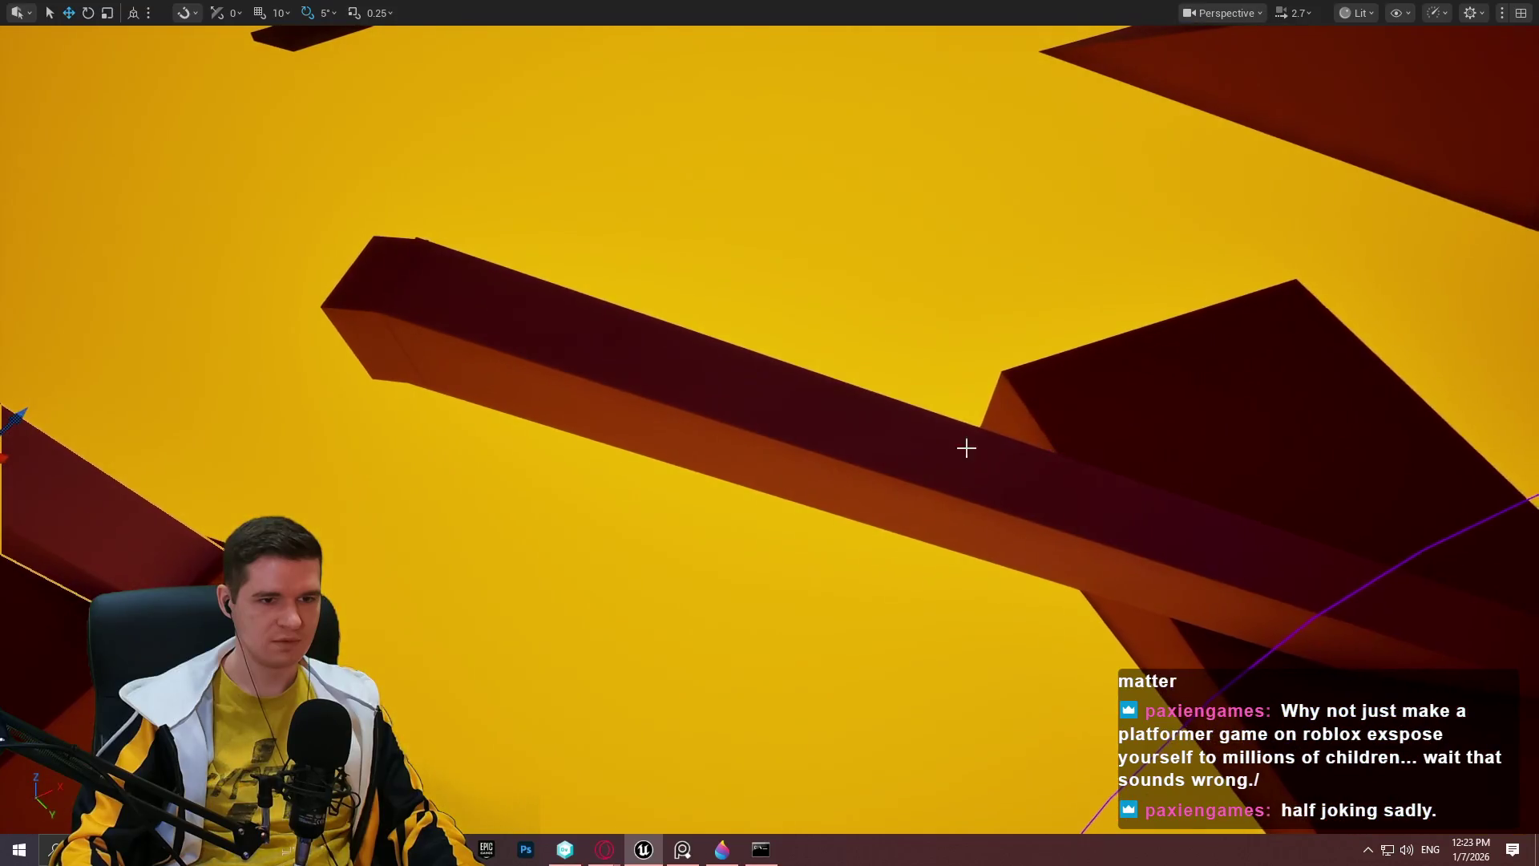
Select the long beam and frame it in the viewport.
click(966, 448)
key(f)
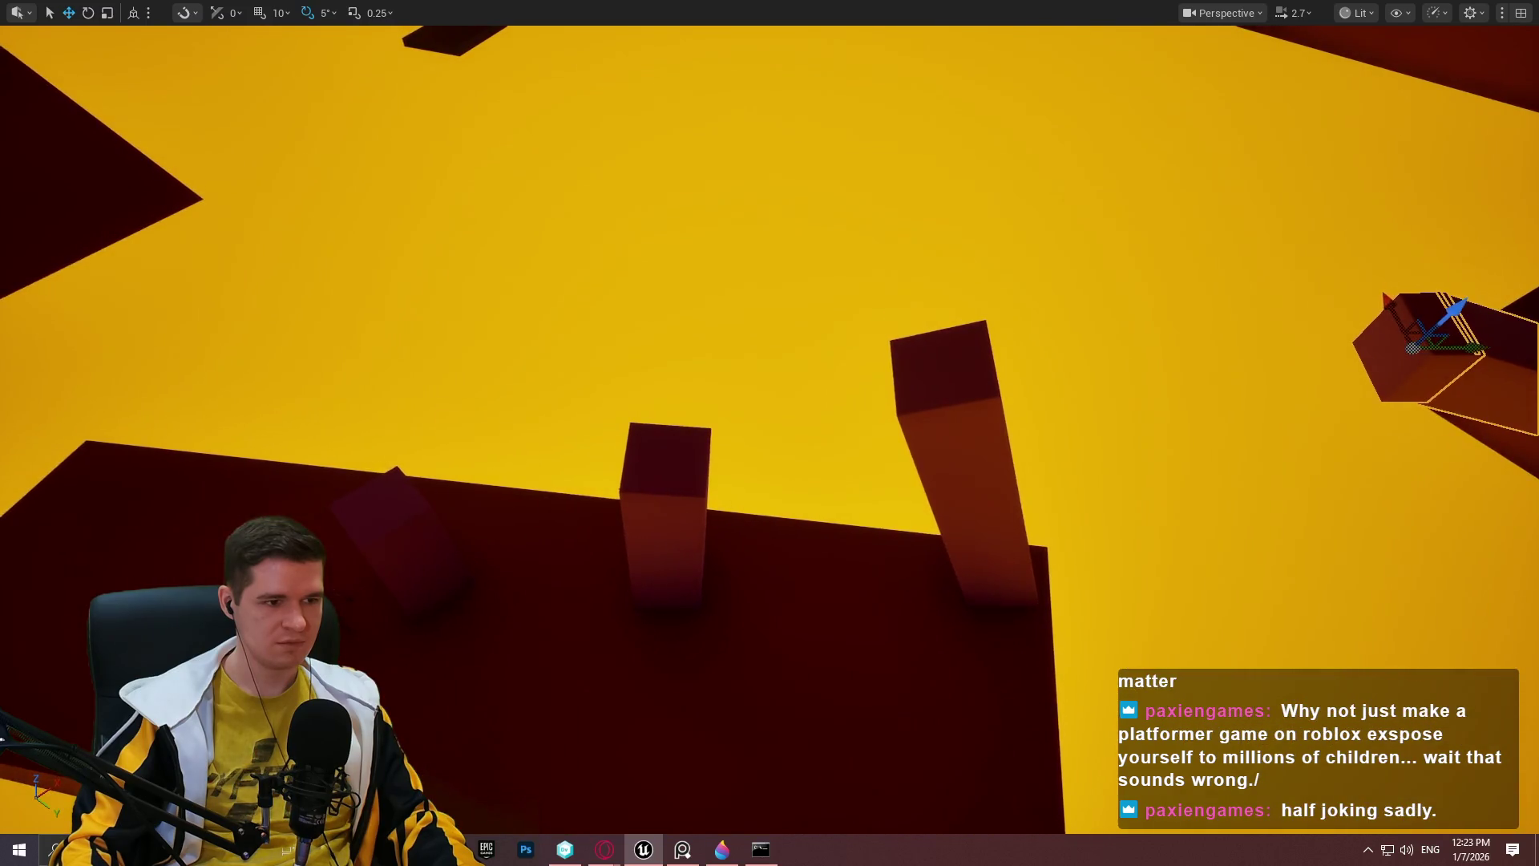
right_click(502, 738)
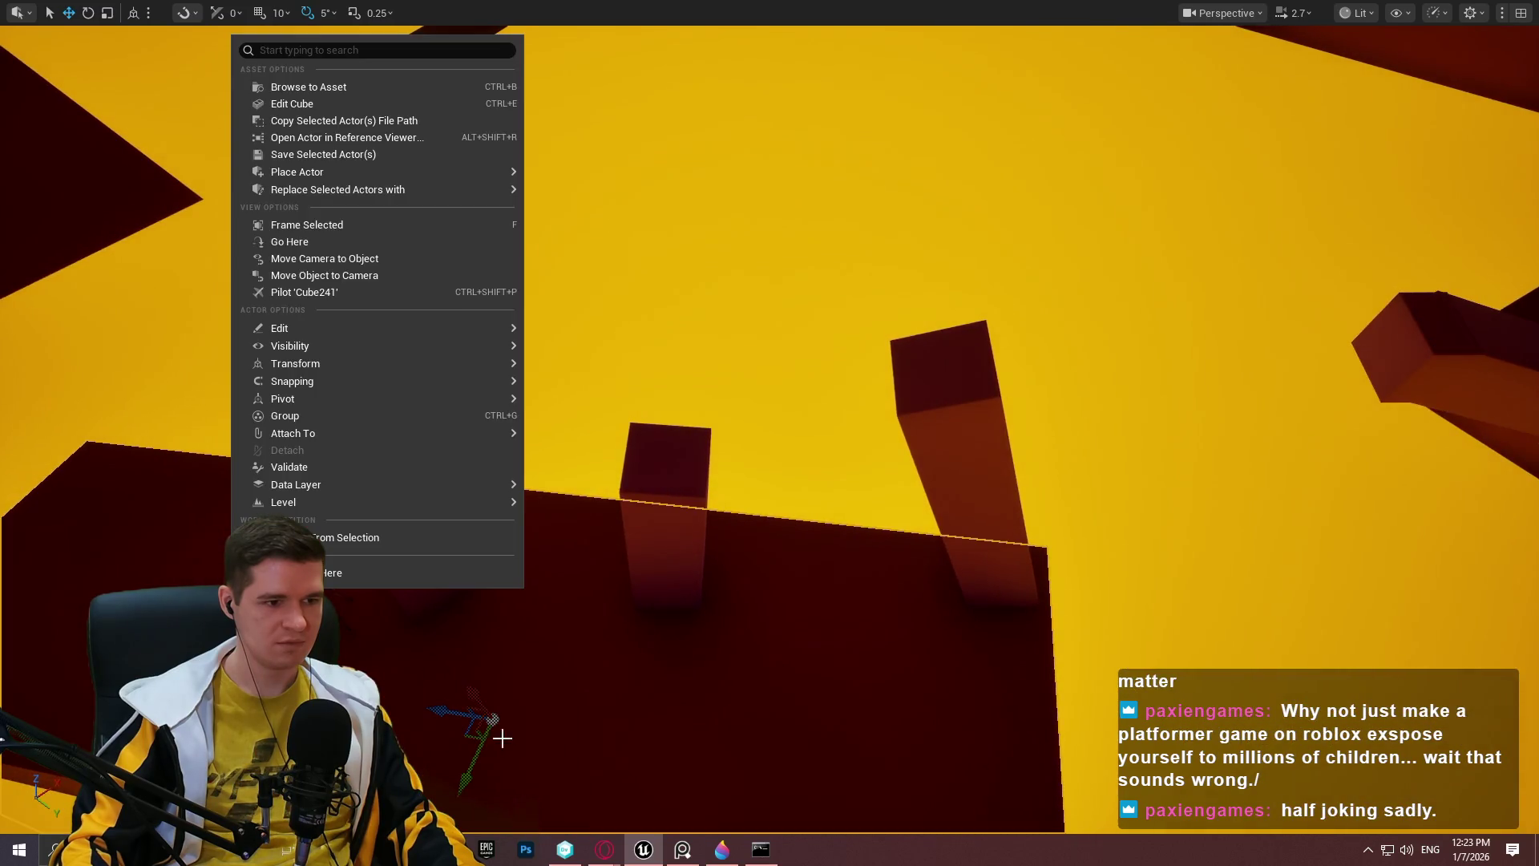
Play from the chosen spot, climbing the pillars up to the overhanging block.
click(349, 570)
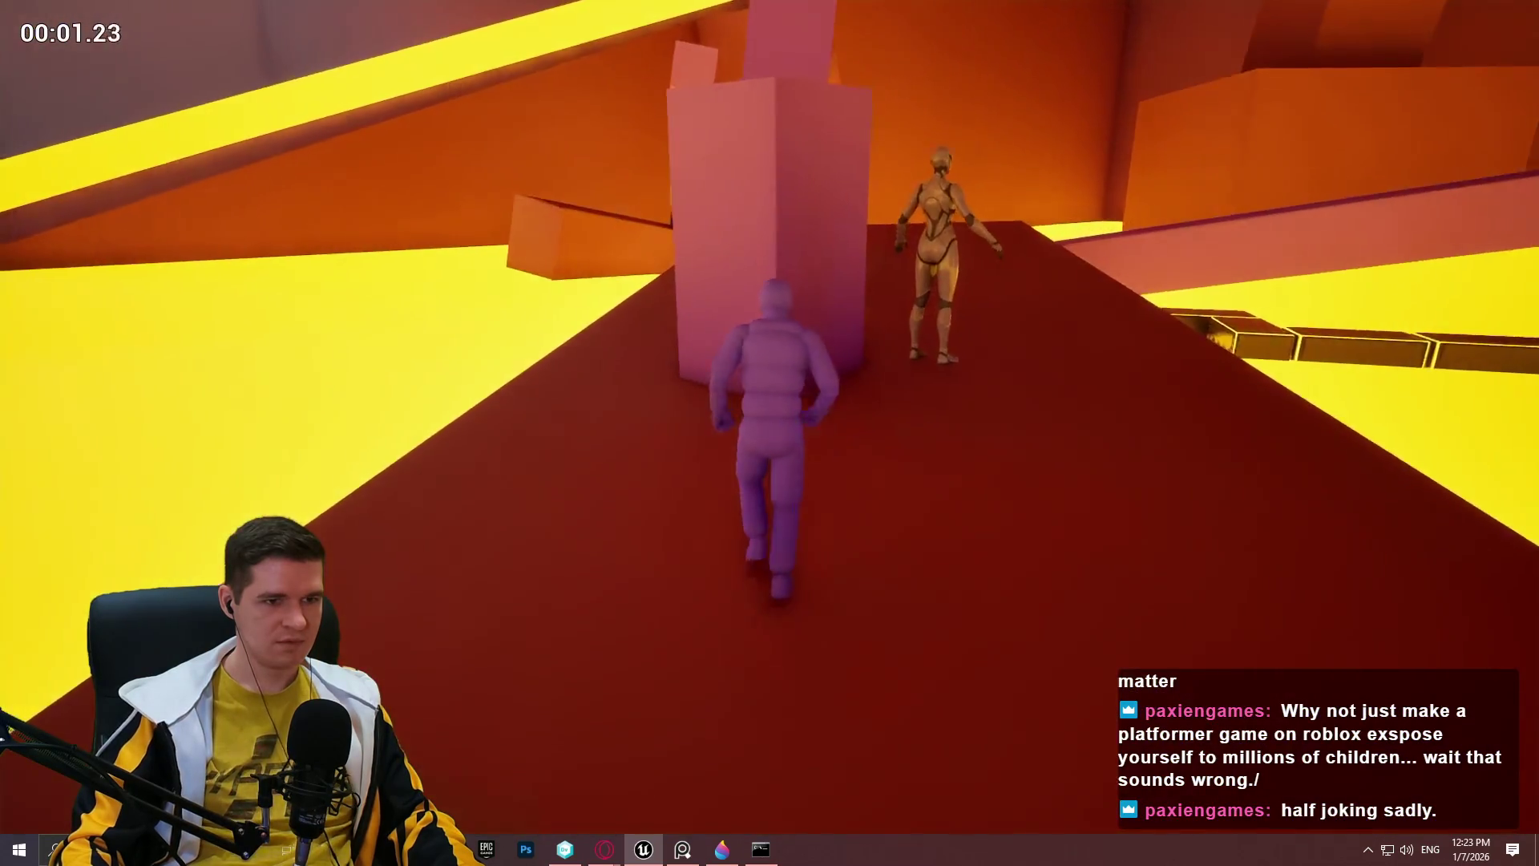
key(space)
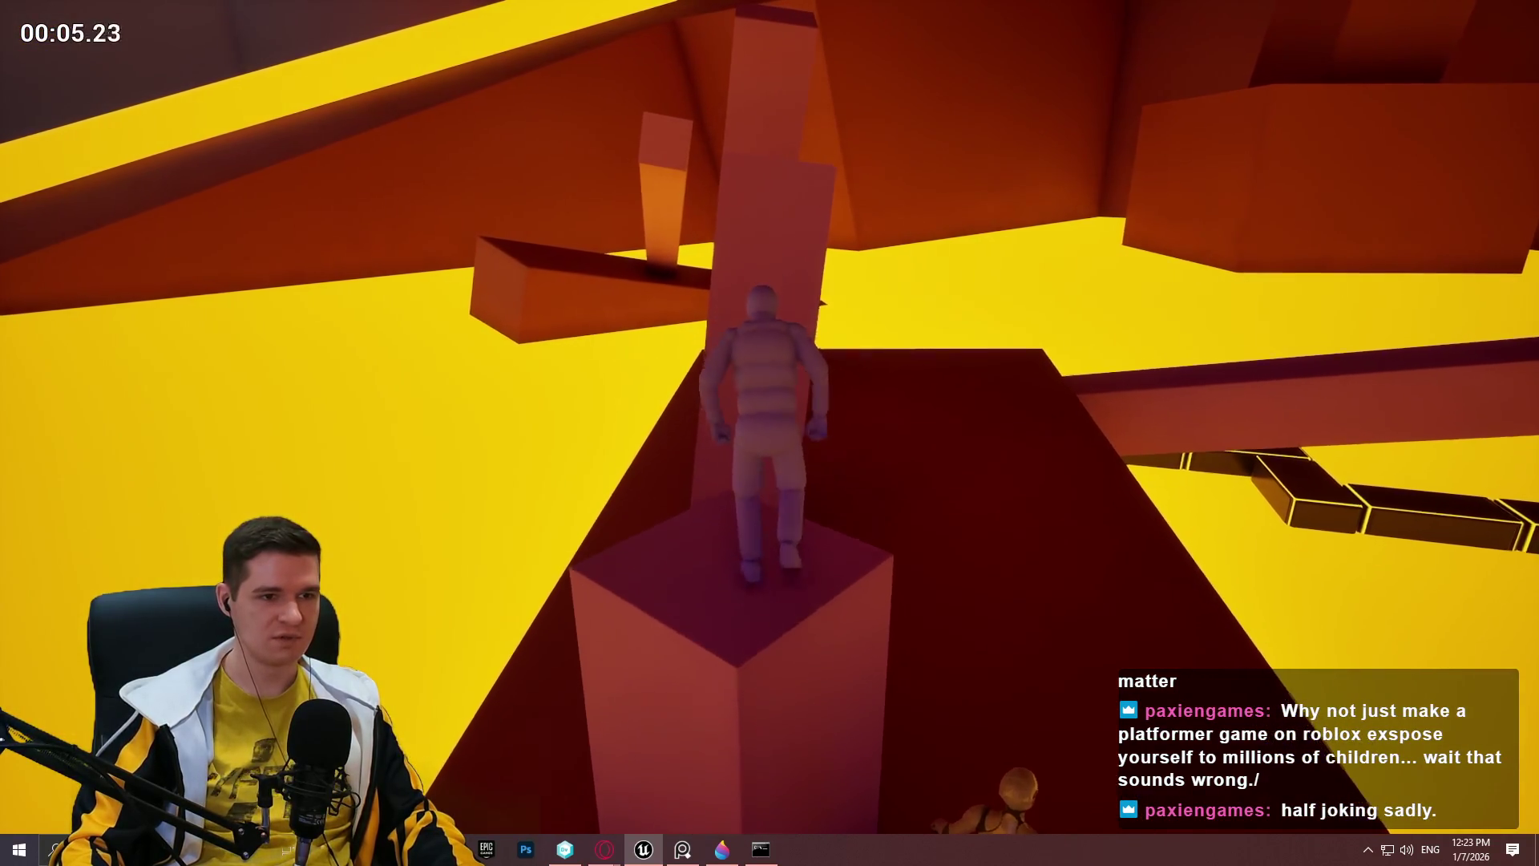
key(space)
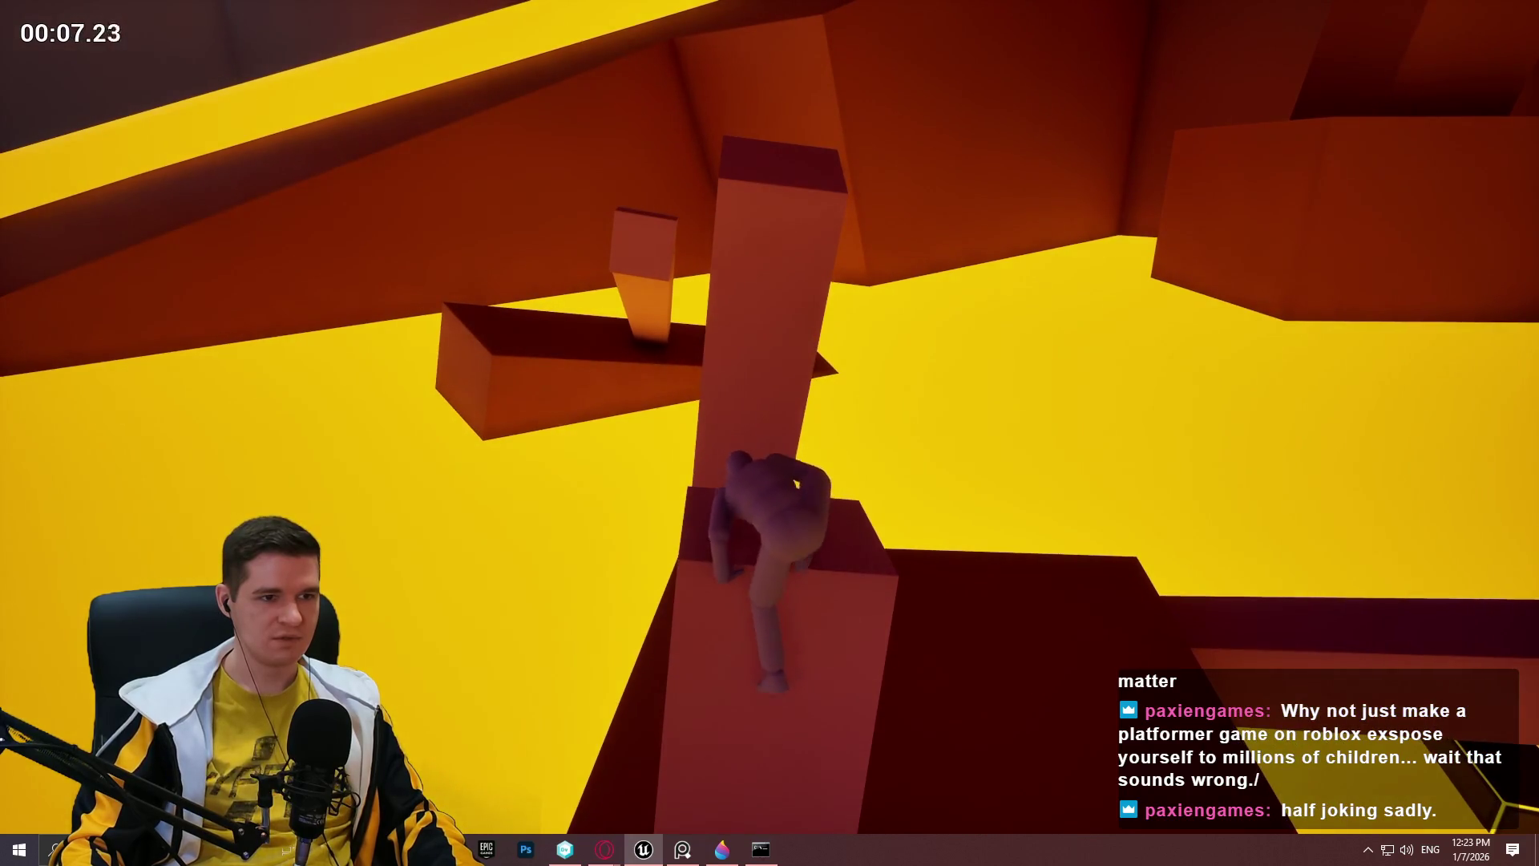
key(space)
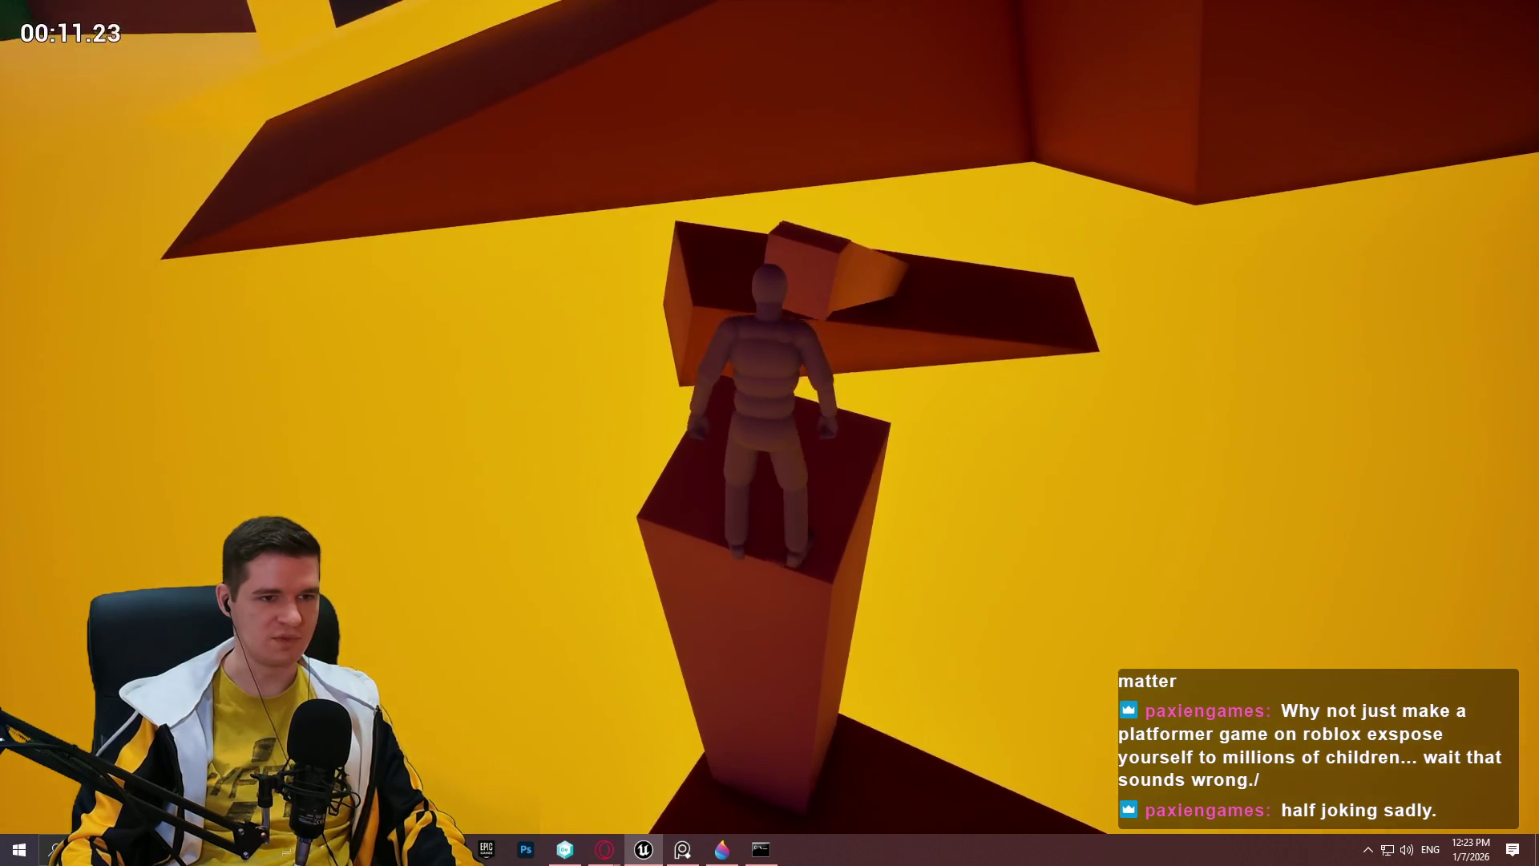
key(space)
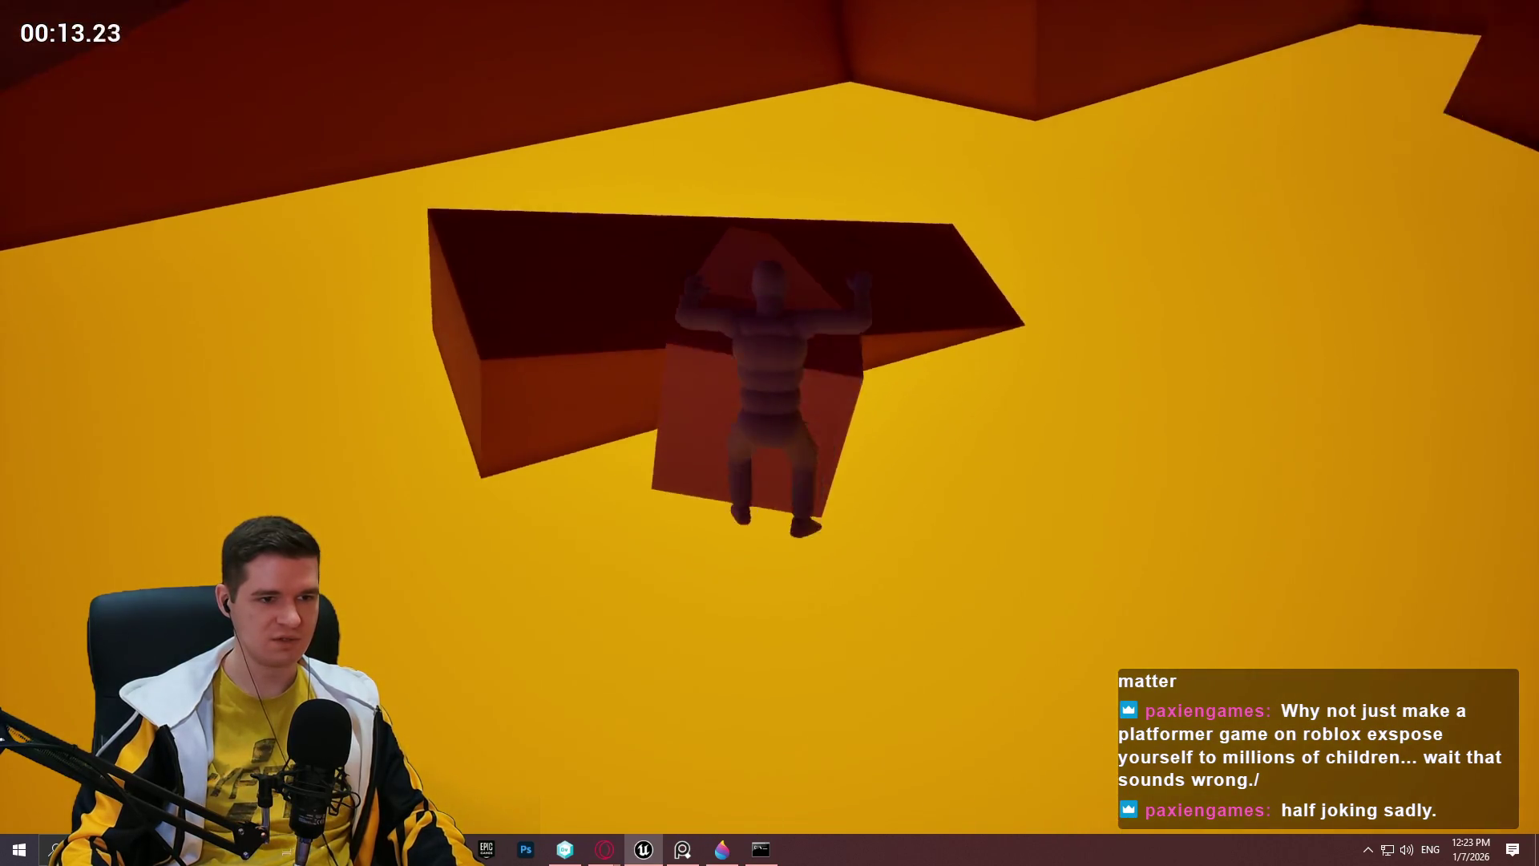
Run along the ramp and beam, climb the wall and ledge past the pillar, then stop.
key(w)
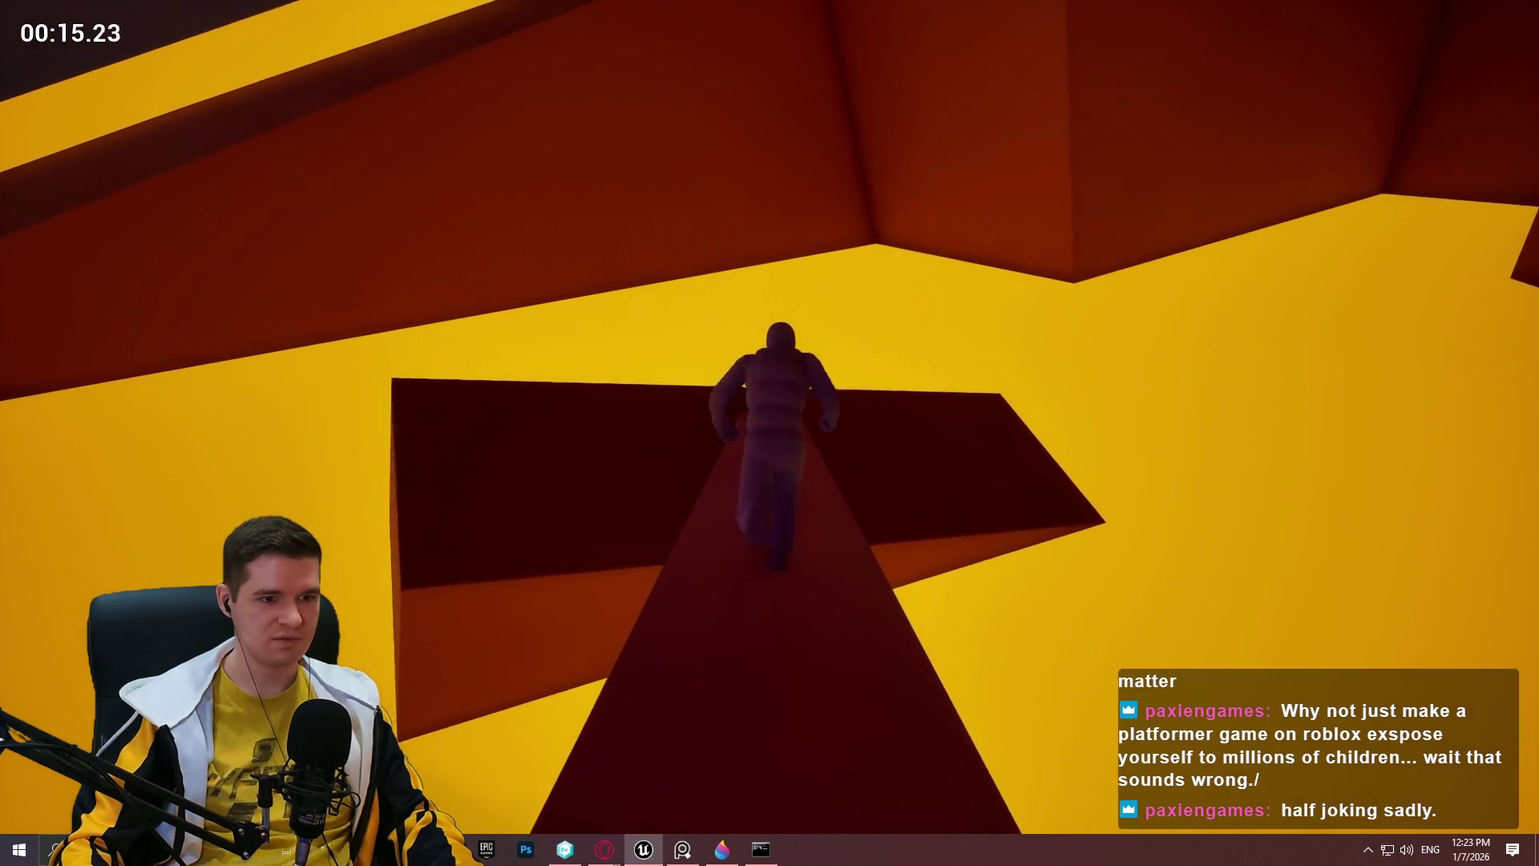
key(w)
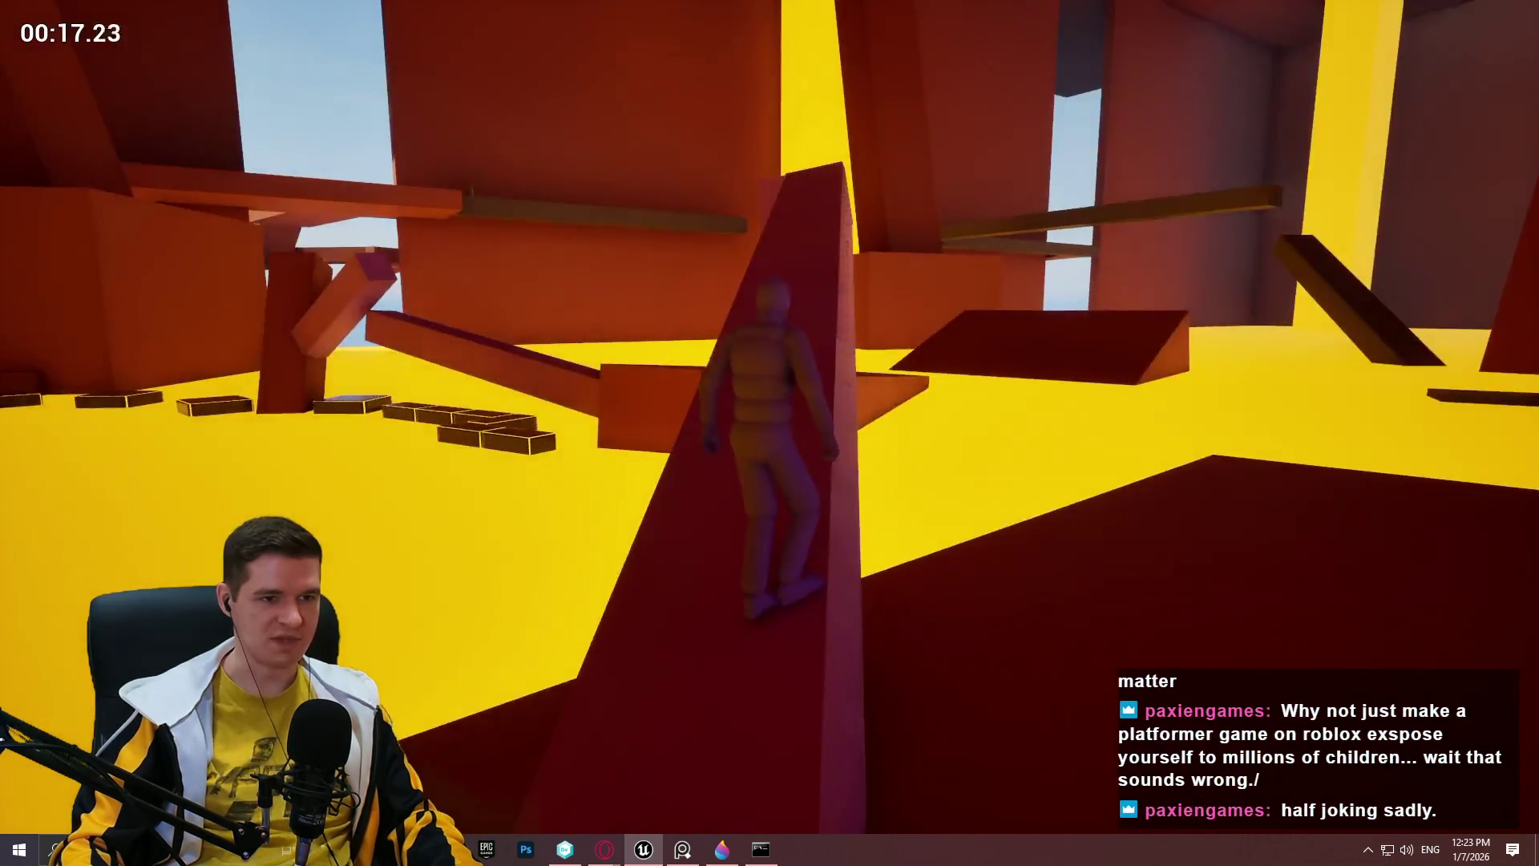
key(w)
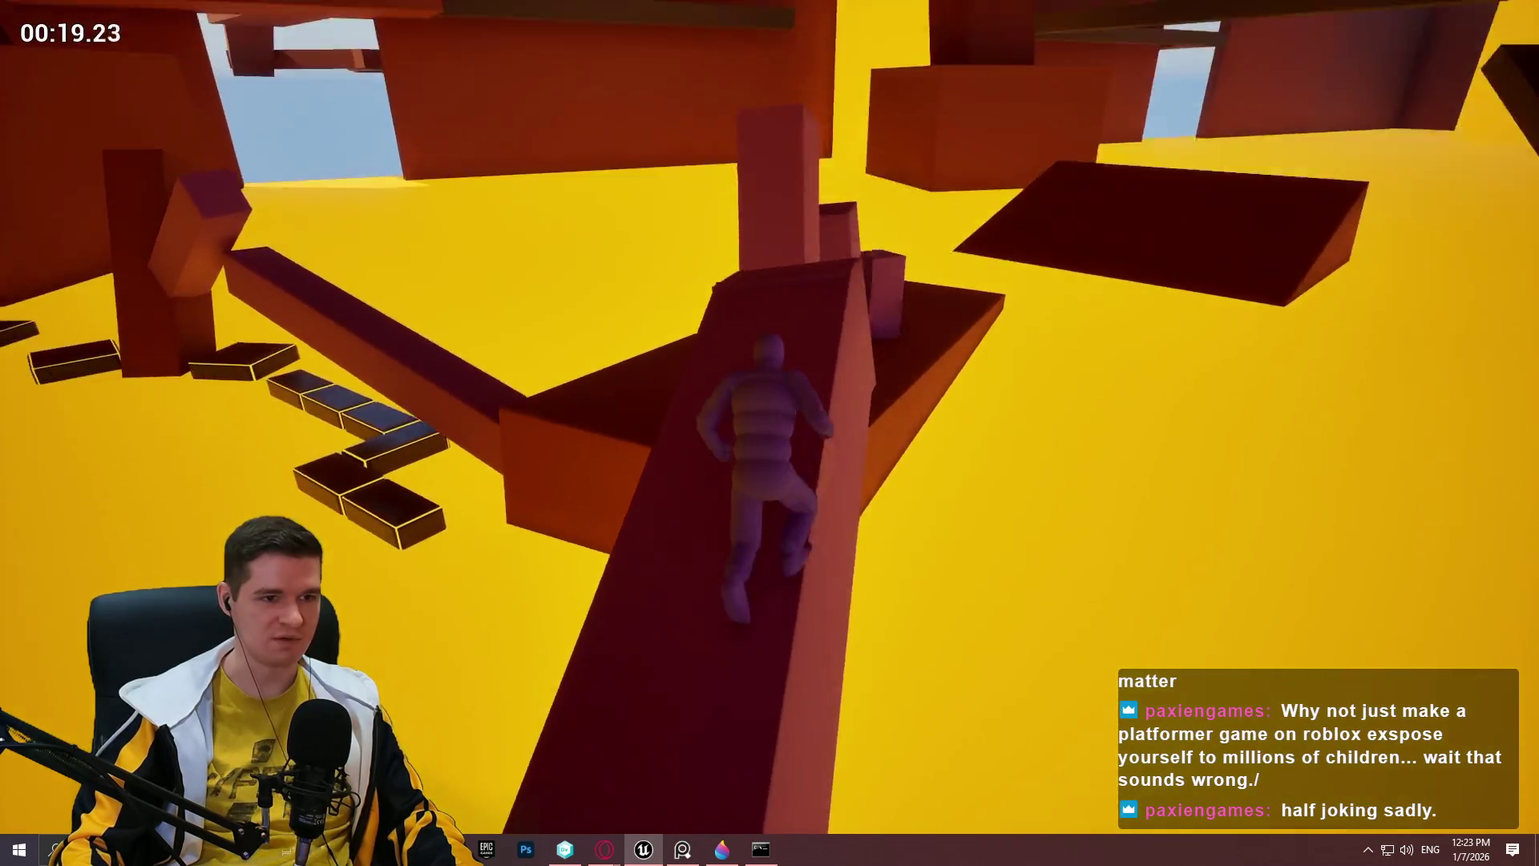
key(w)
key(space)
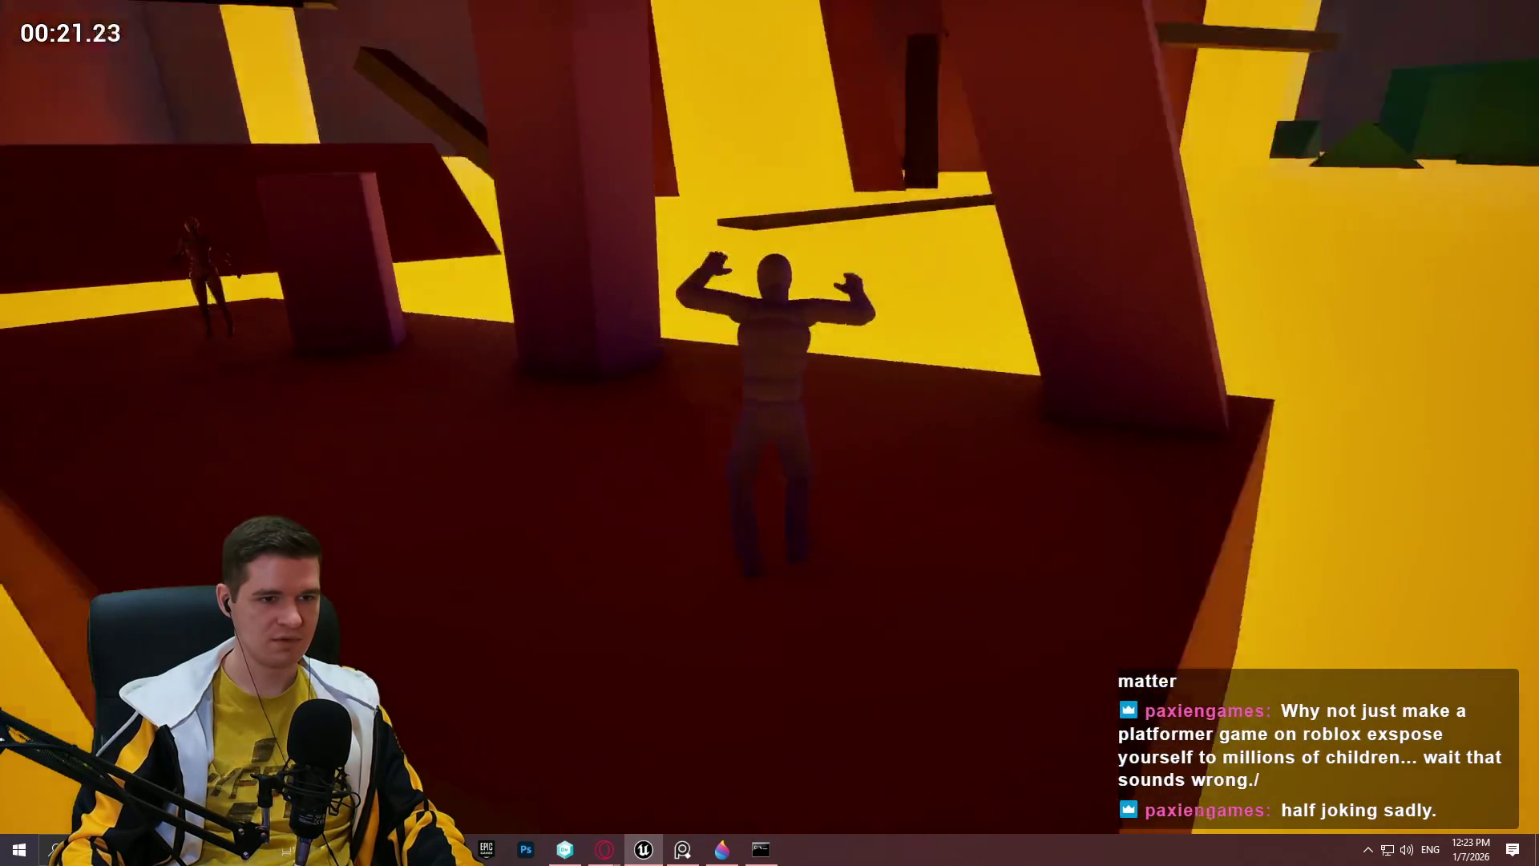
key(w)
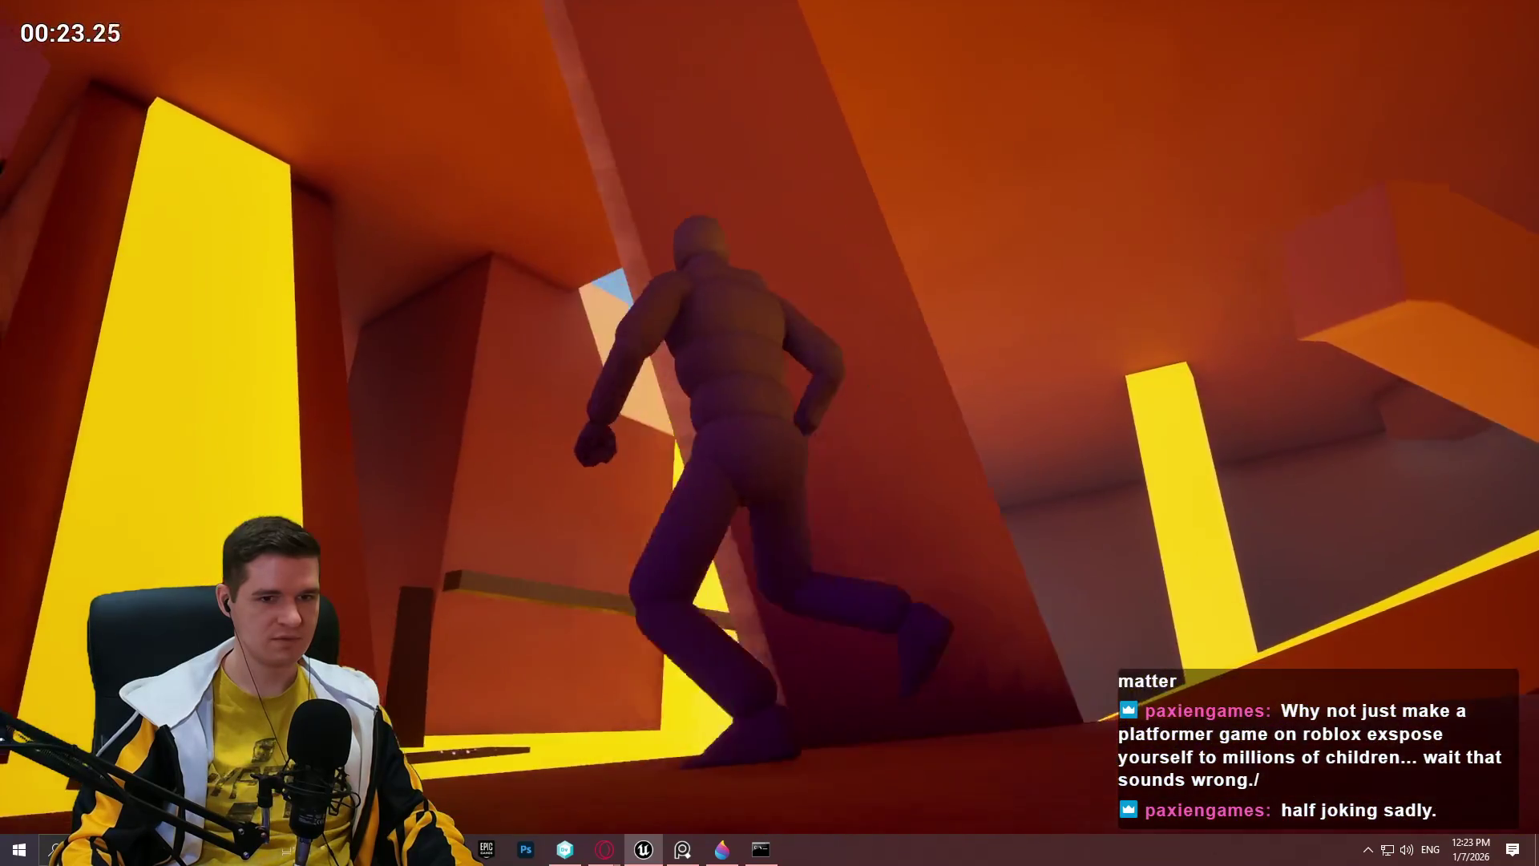
key(w)
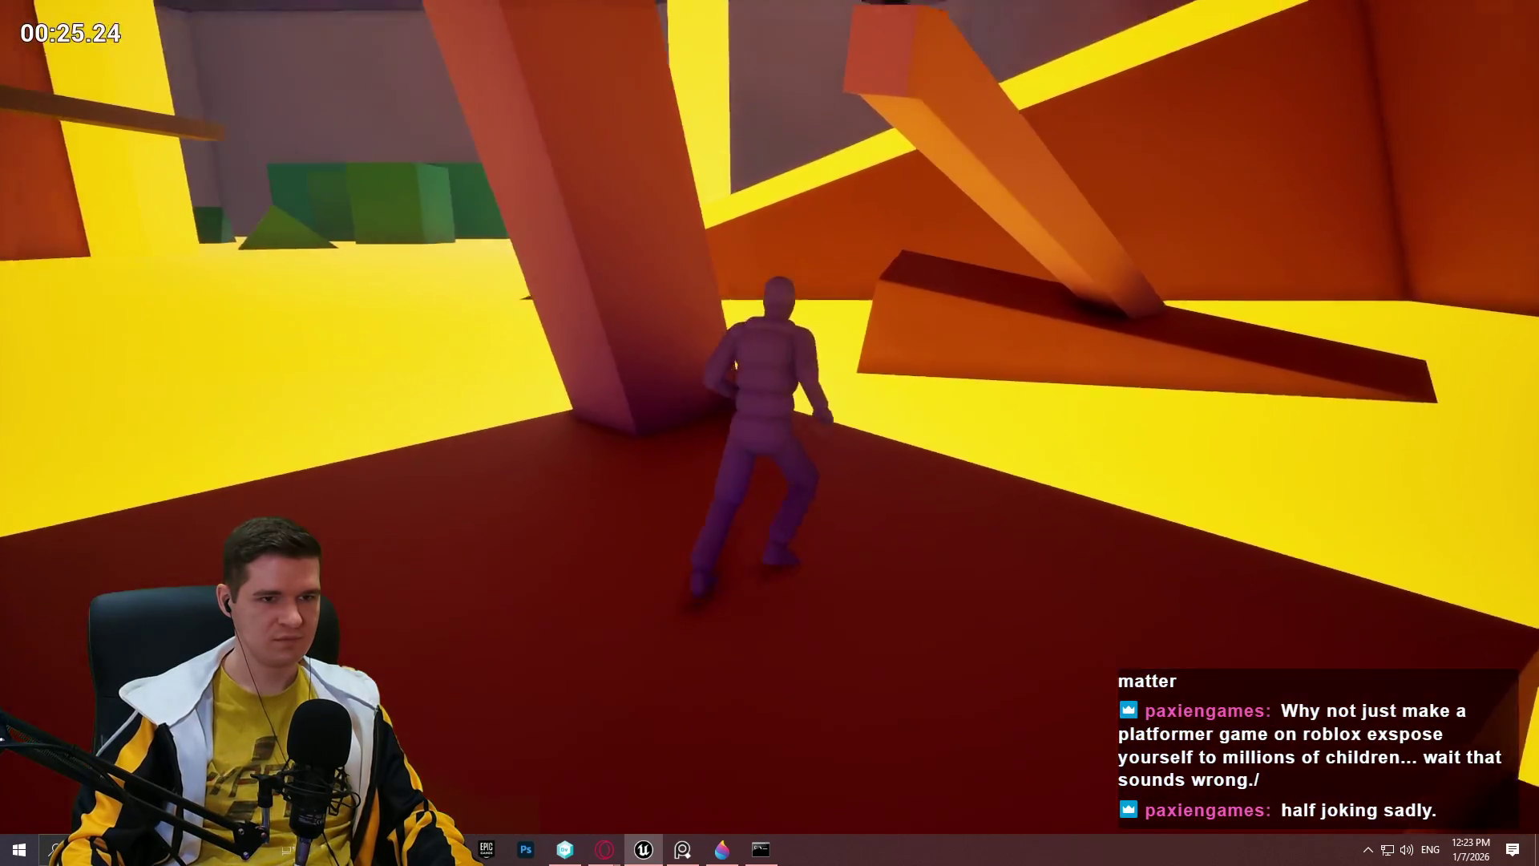
key(Escape)
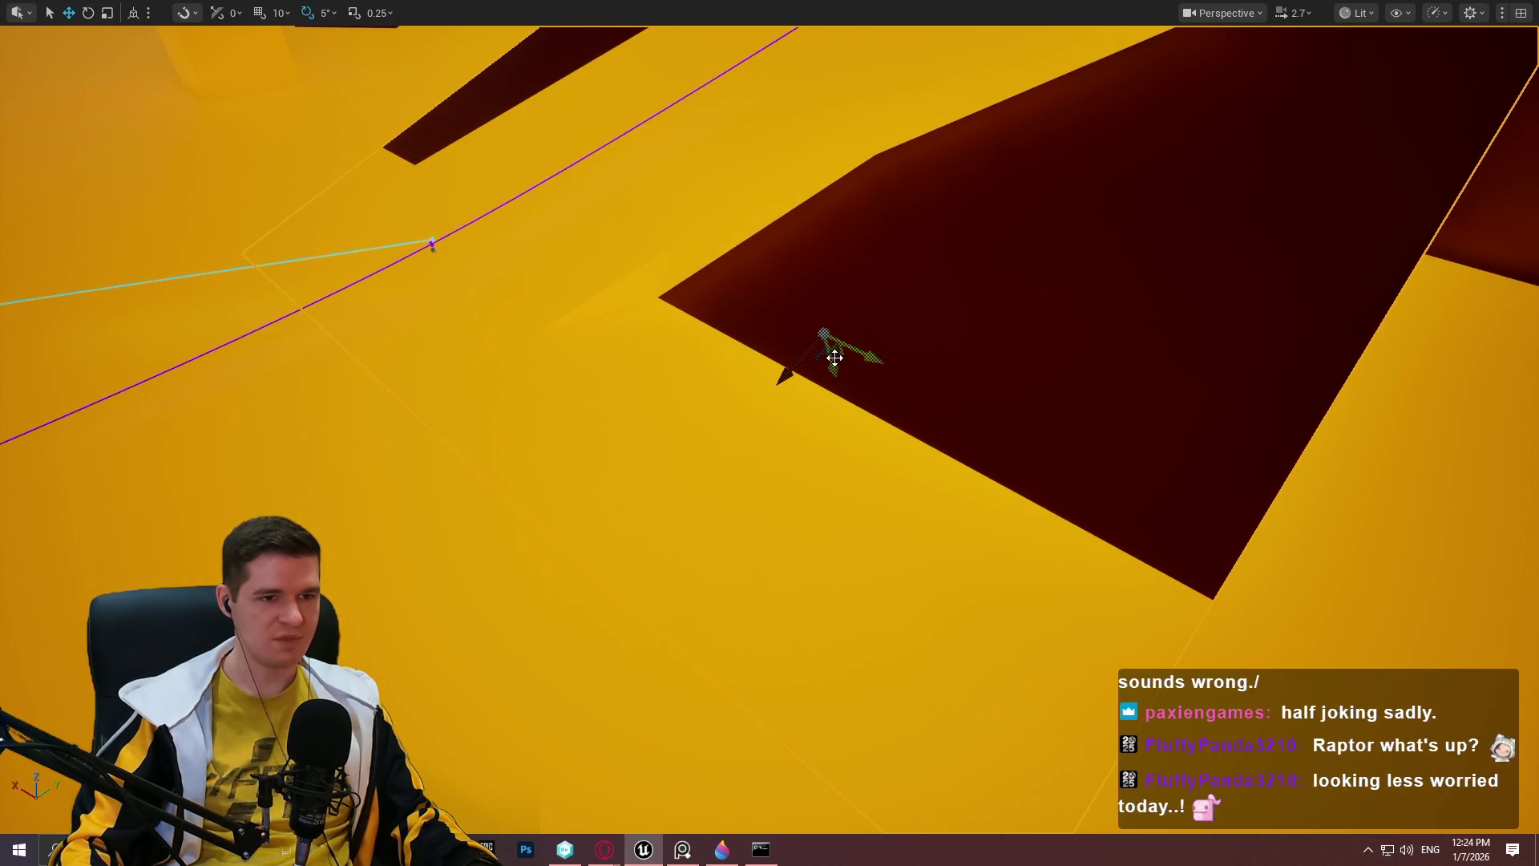
Scale the dark-red floor slab to a much narrower width and frame it.
key(r)
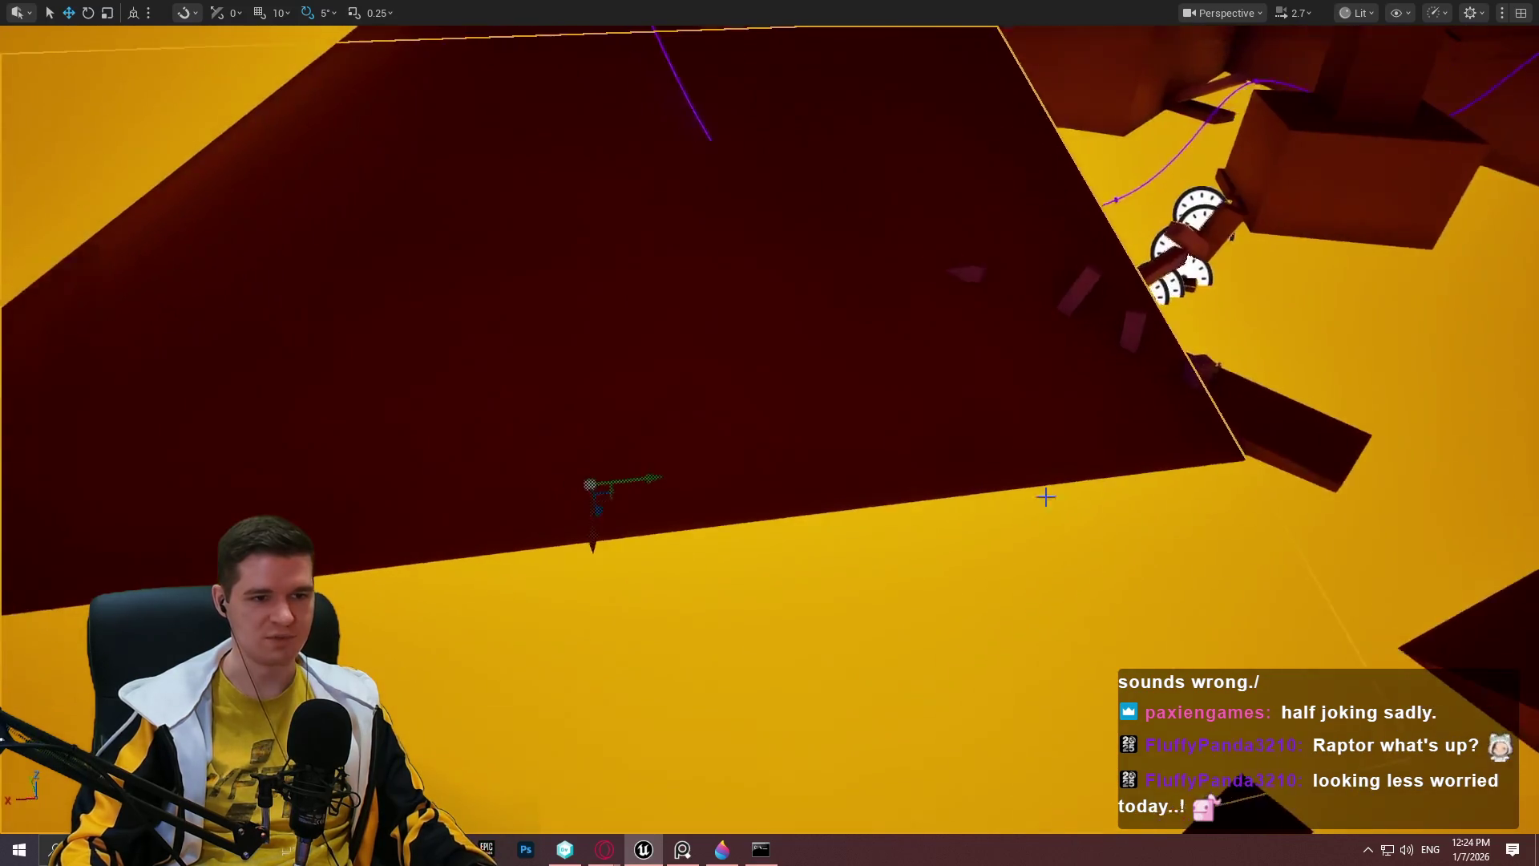
mouse_move(618, 479)
mouse_down()
mouse_move(529, 484)
mouse_move(613, 480)
mouse_move(633, 351)
mouse_move(598, 168)
mouse_move(598, 222)
mouse_up()
key(f)
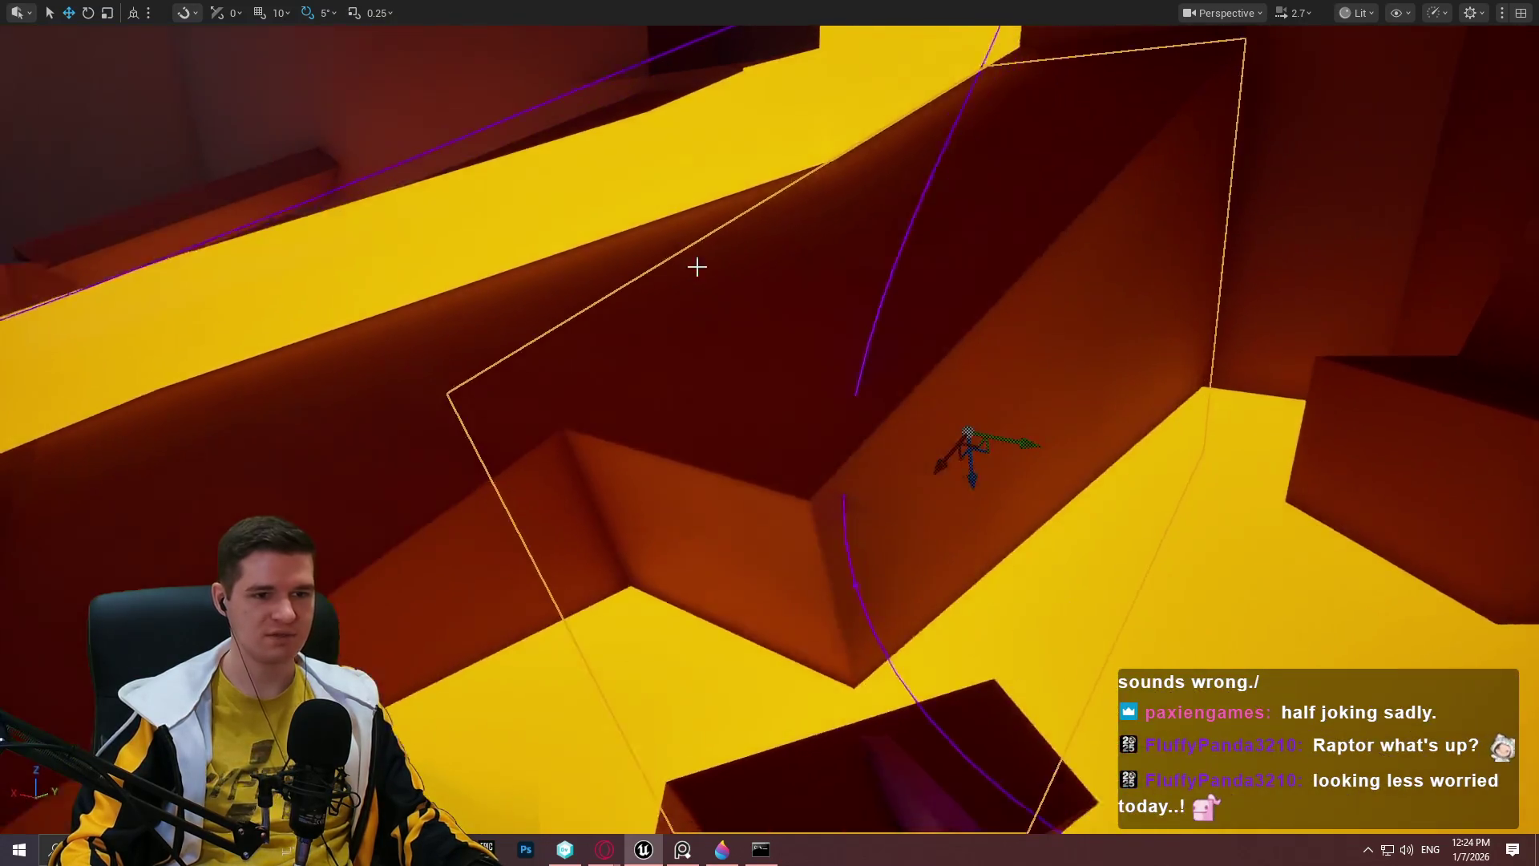
Lower the dark-red block, shift it left in world space, tilt it, and nudge it up-right.
mouse_move(961, 465)
mouse_down()
mouse_move(967, 585)
mouse_move(949, 488)
mouse_move(950, 508)
mouse_move(930, 481)
mouse_move(851, 553)
mouse_move(864, 563)
mouse_move(739, 642)
mouse_move(800, 629)
mouse_move(790, 636)
mouse_move(804, 613)
mouse_move(762, 622)
mouse_move(749, 703)
mouse_up()
key(w)
key(e)
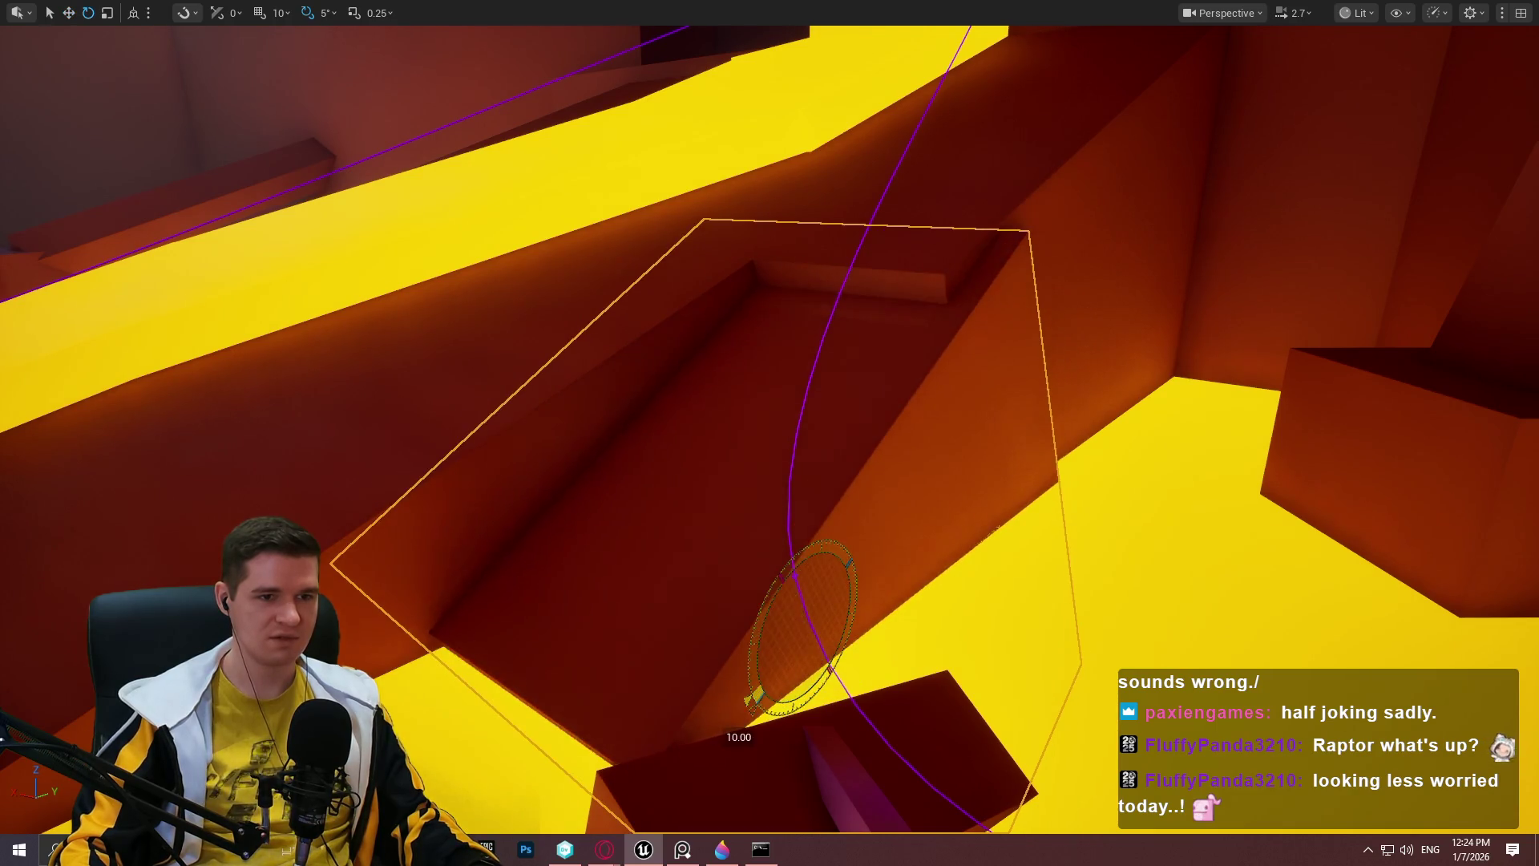
key(w)
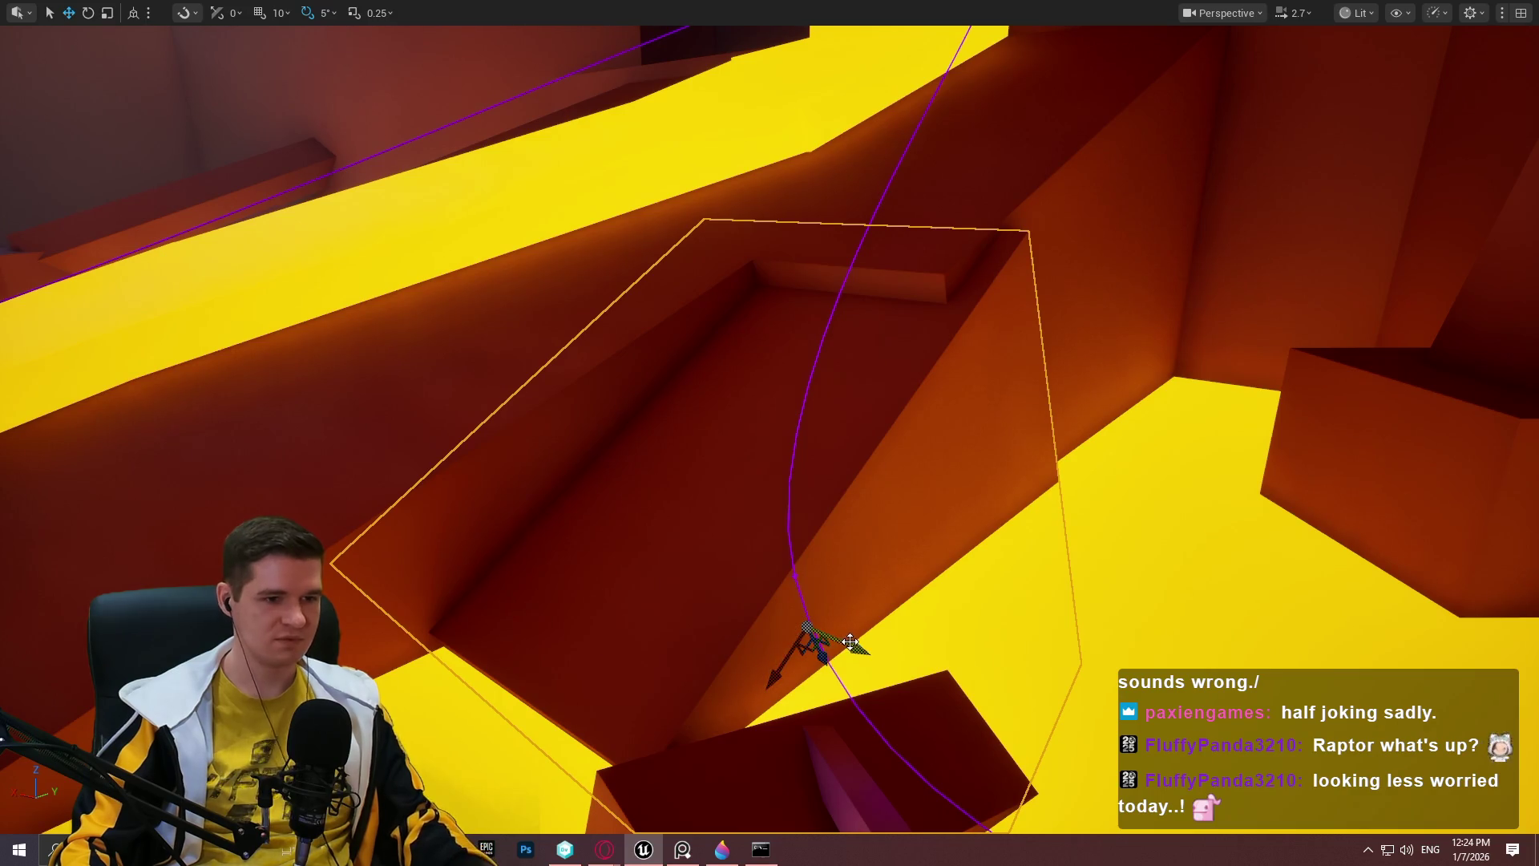
key(ctrl+grave)
mouse_move(833, 611)
mouse_down()
mouse_move(790, 626)
mouse_move(935, 546)
mouse_move(914, 562)
mouse_move(885, 553)
mouse_move(797, 701)
mouse_move(814, 745)
mouse_move(802, 707)
mouse_up()
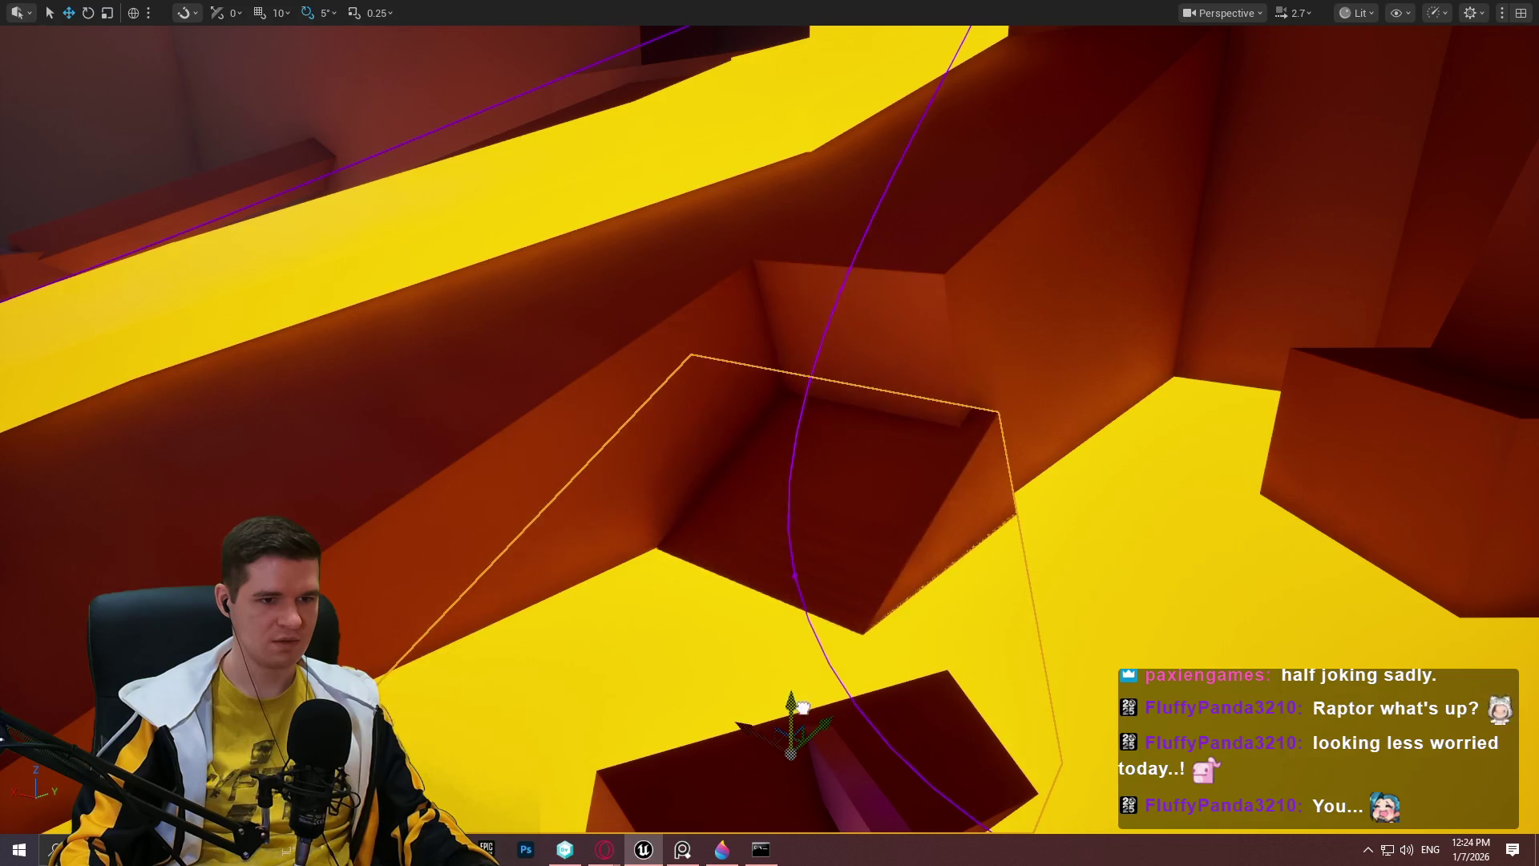
key(e)
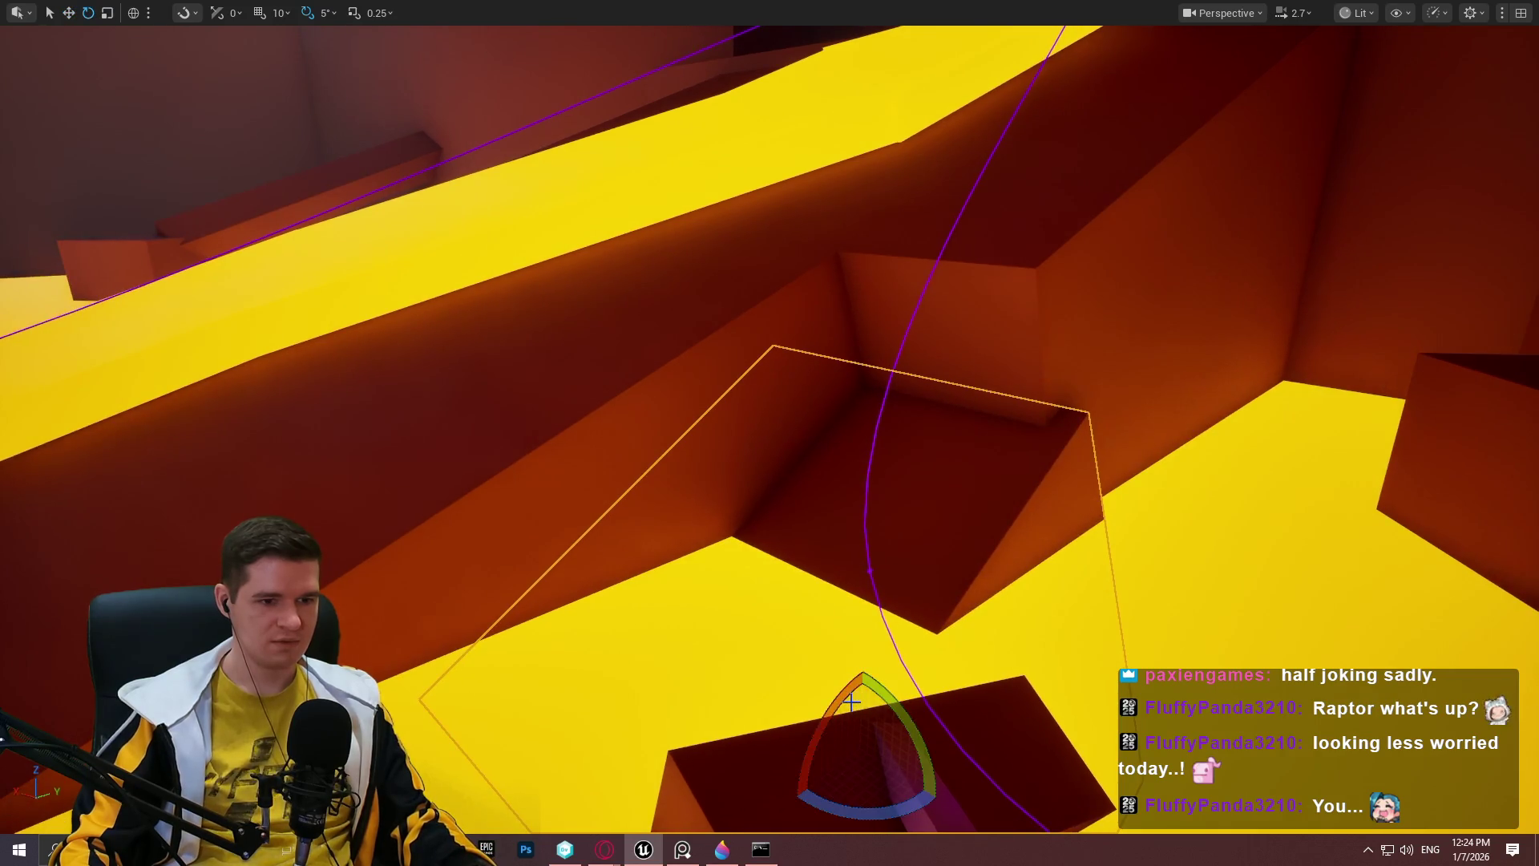
drag(845, 701, 877, 639)
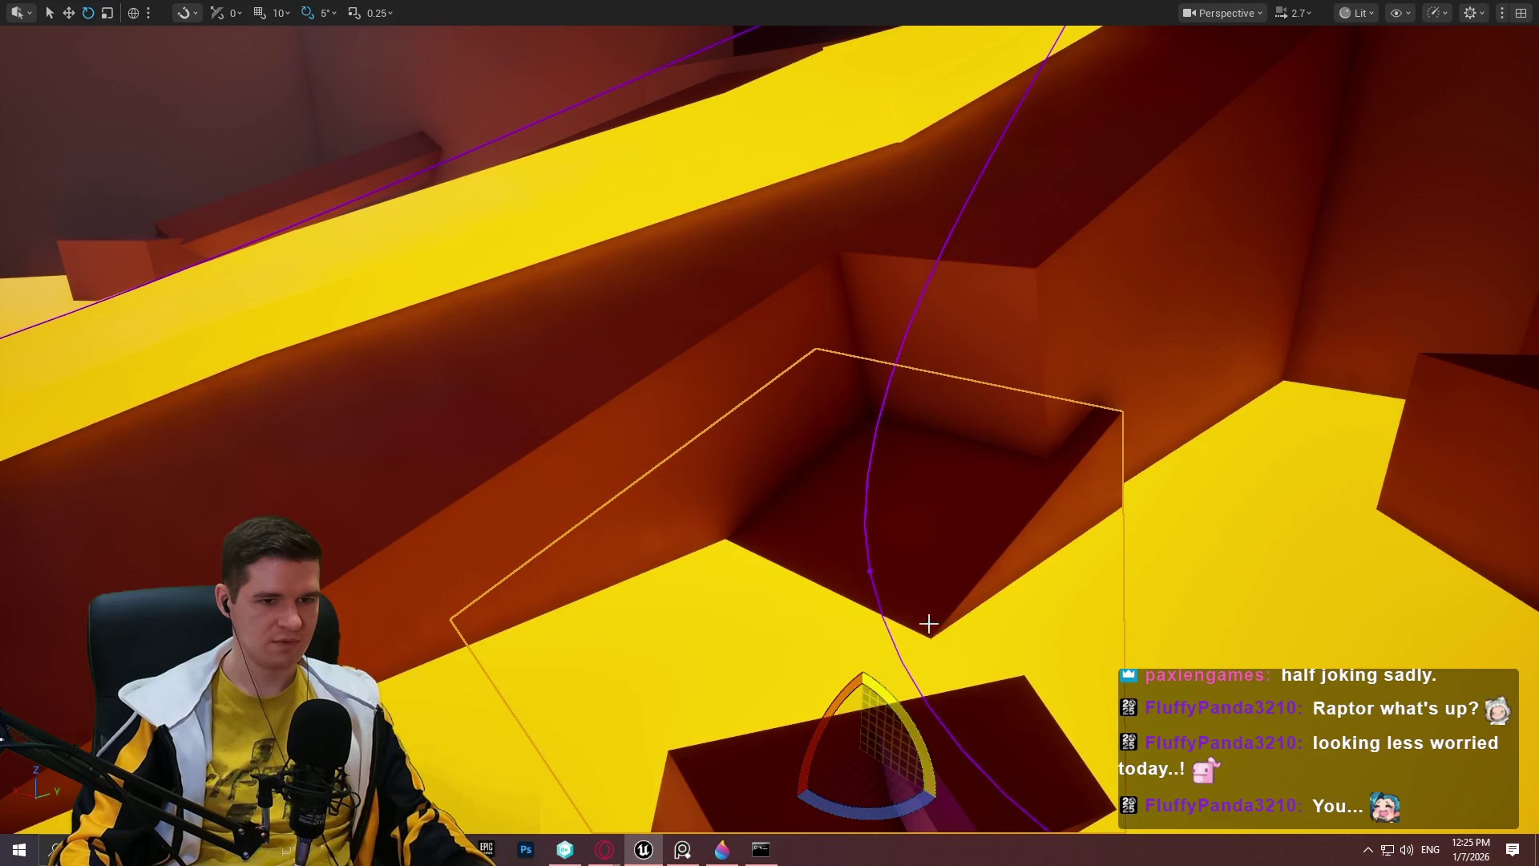
key(w)
mouse_move(879, 728)
mouse_down()
mouse_move(1117, 464)
mouse_move(869, 378)
mouse_move(728, 628)
mouse_move(870, 706)
mouse_move(978, 635)
mouse_move(807, 516)
mouse_move(792, 696)
mouse_move(833, 794)
mouse_move(825, 728)
mouse_move(901, 705)
mouse_up()
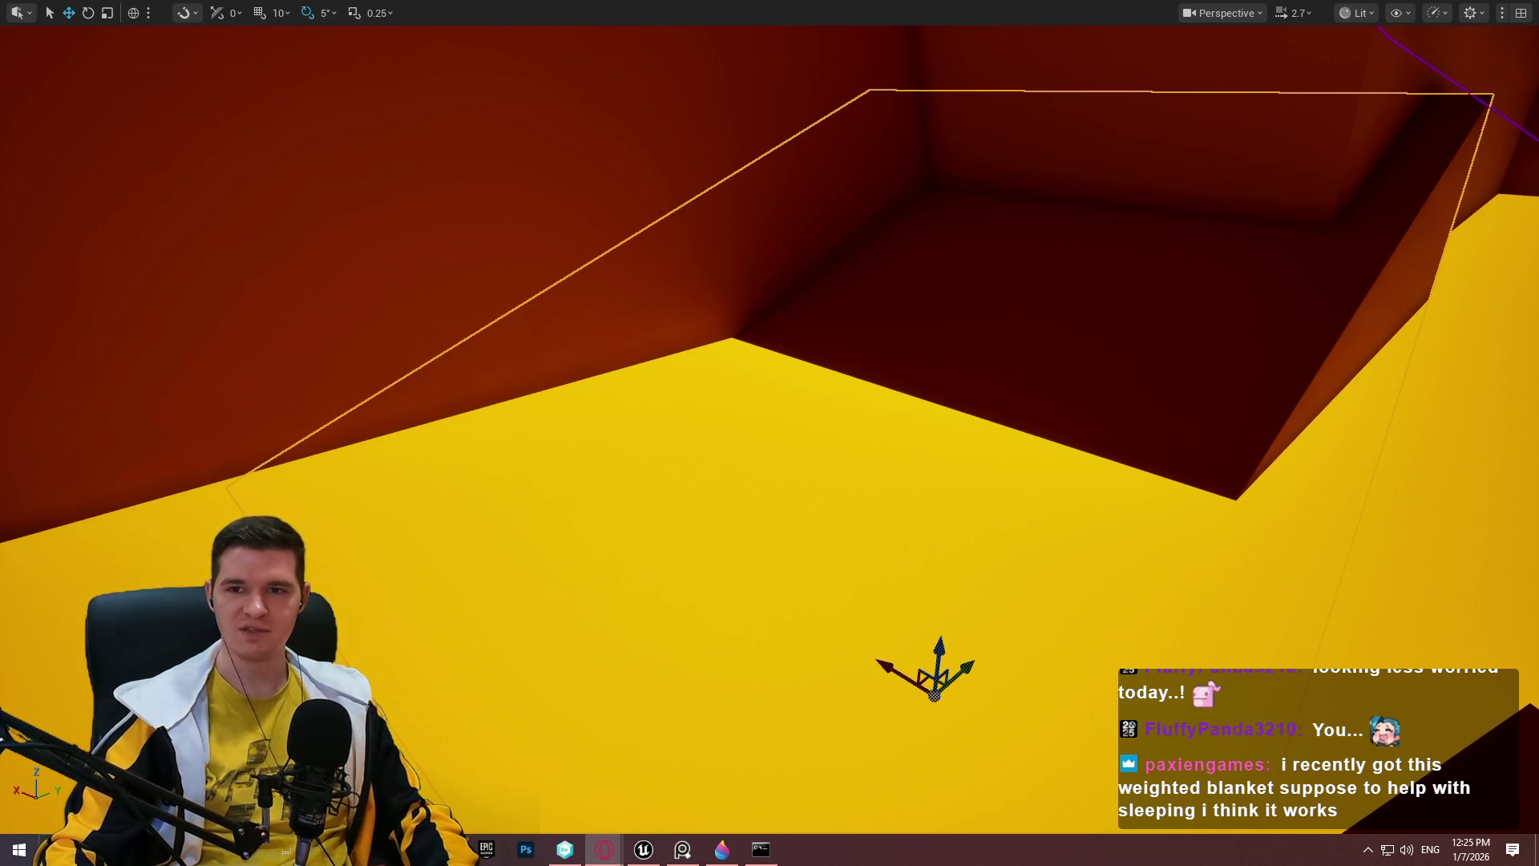
Show Google image results for pregnancy pillows in Opera GX and preview one pillow image.
key(alt+Tab)
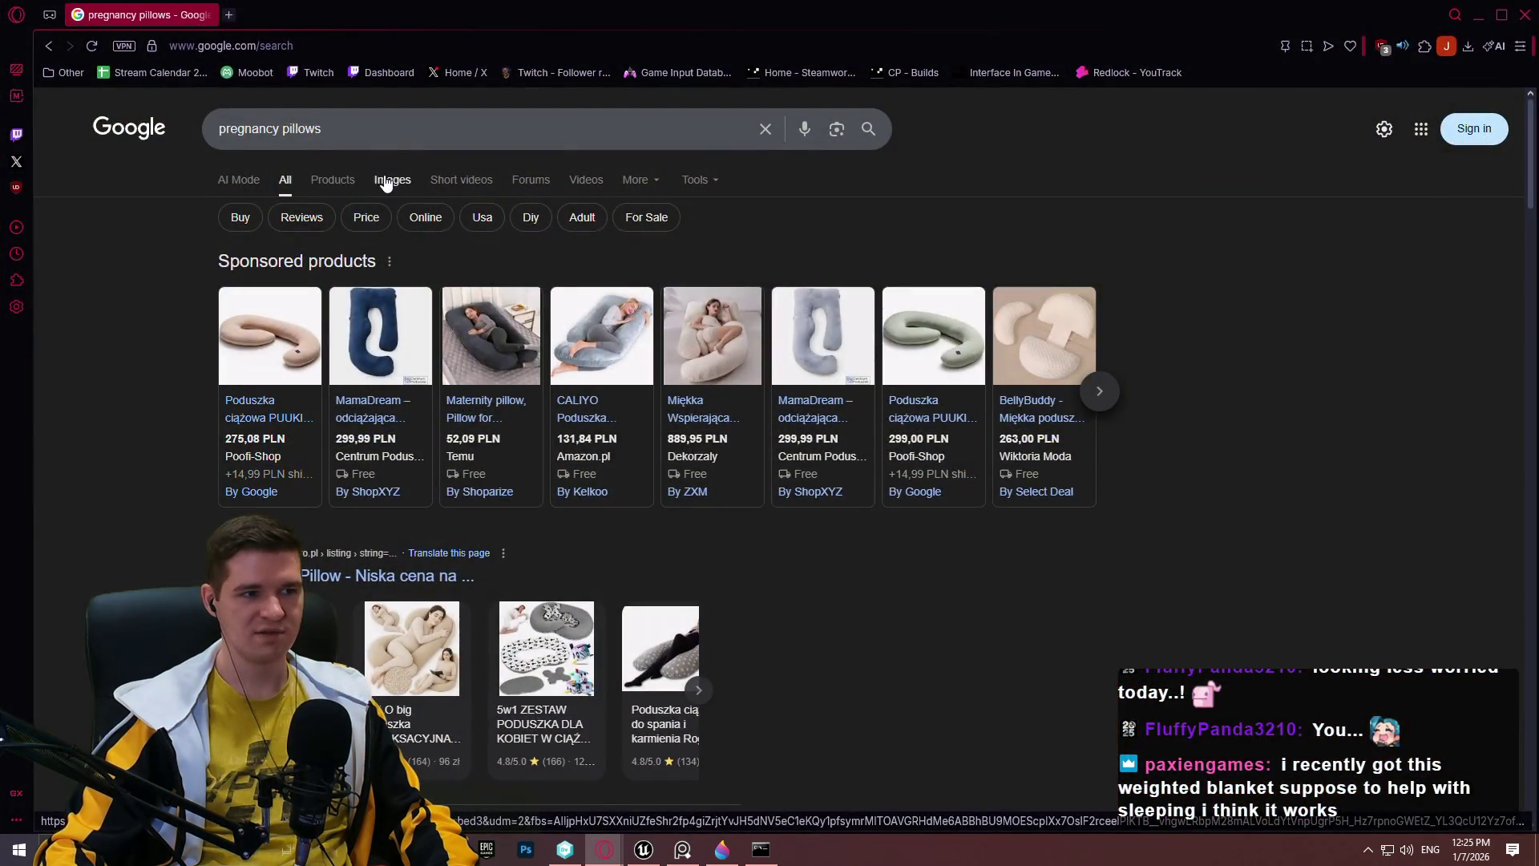
click(391, 176)
scroll(708, 354, down, 2)
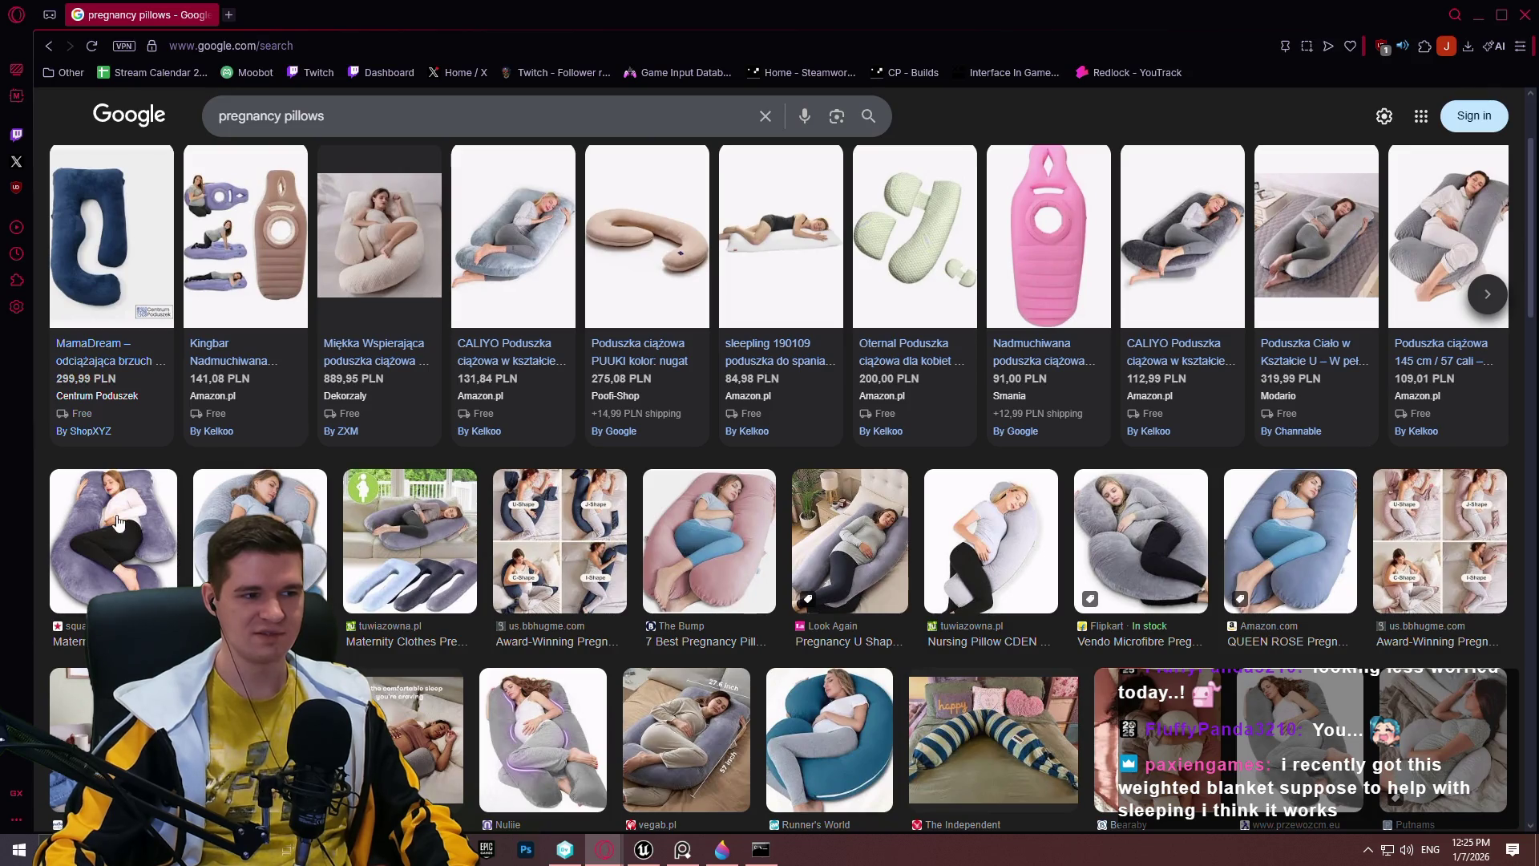
click(155, 519)
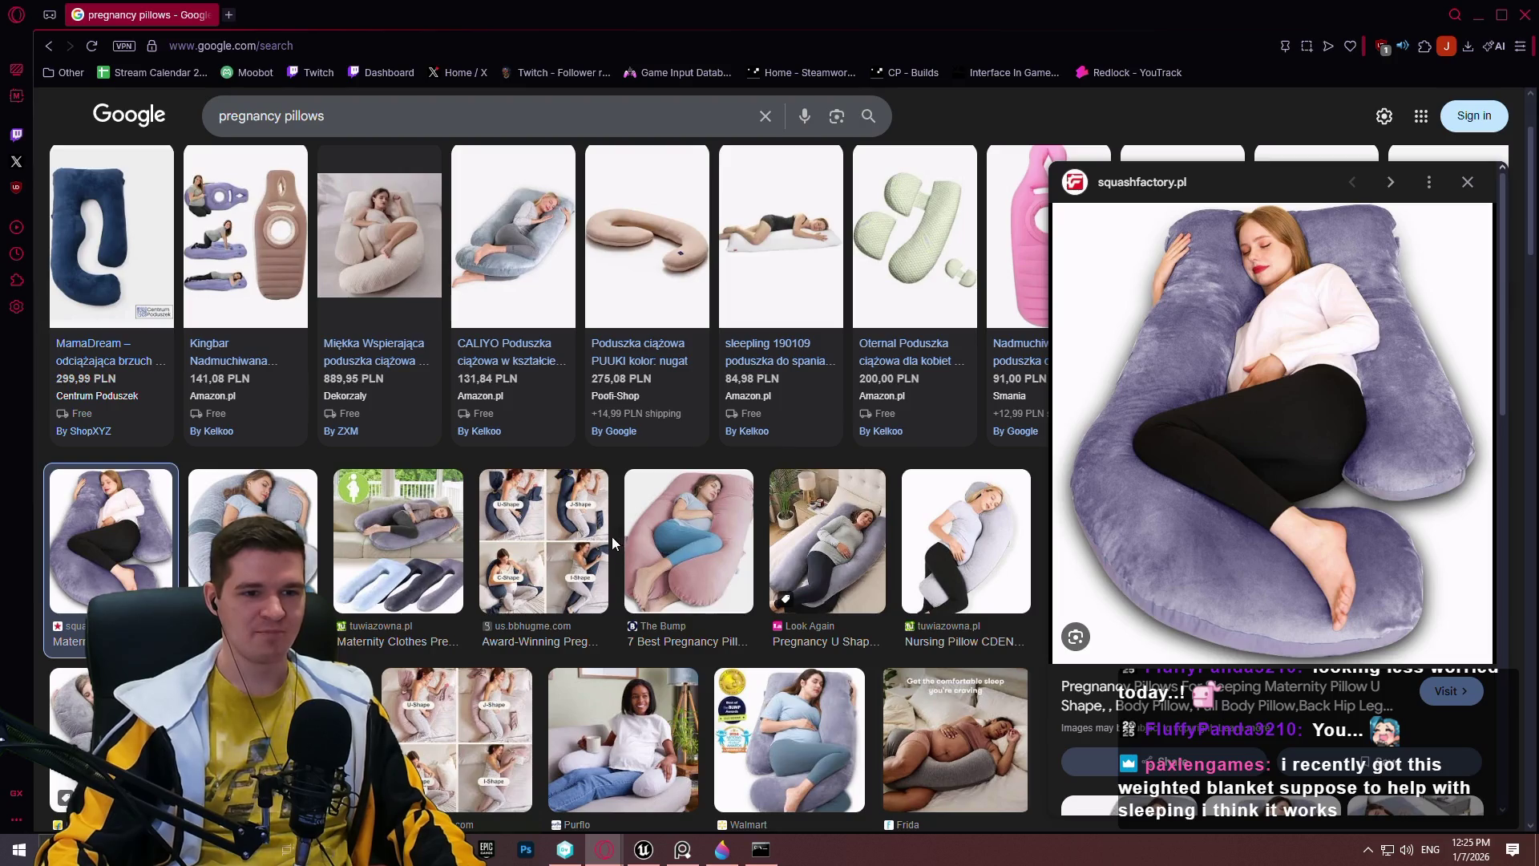
scroll(597, 541, down, 2)
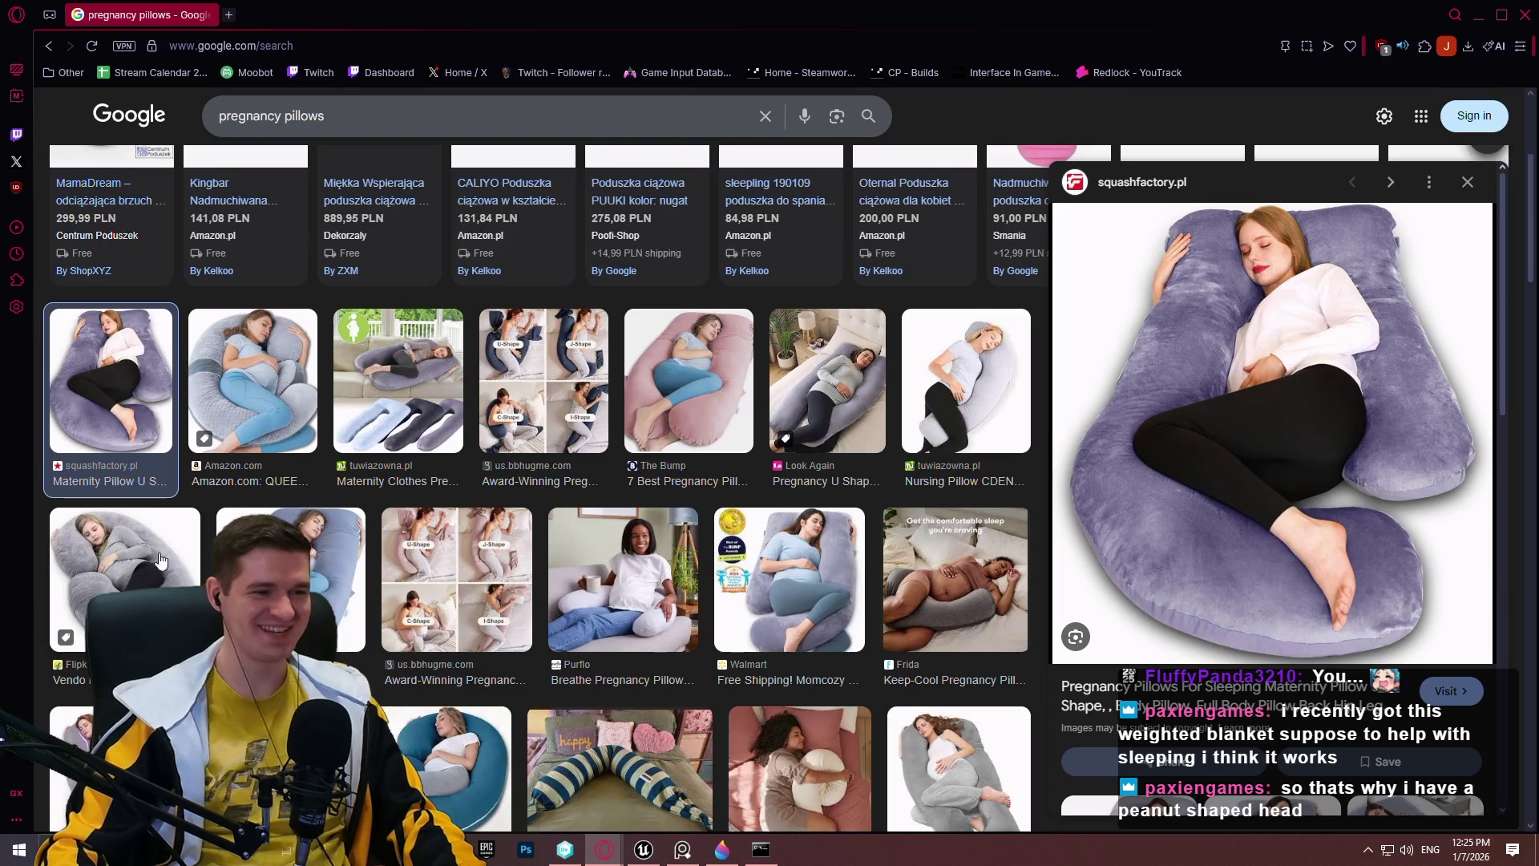
scroll(114, 559, down, 2)
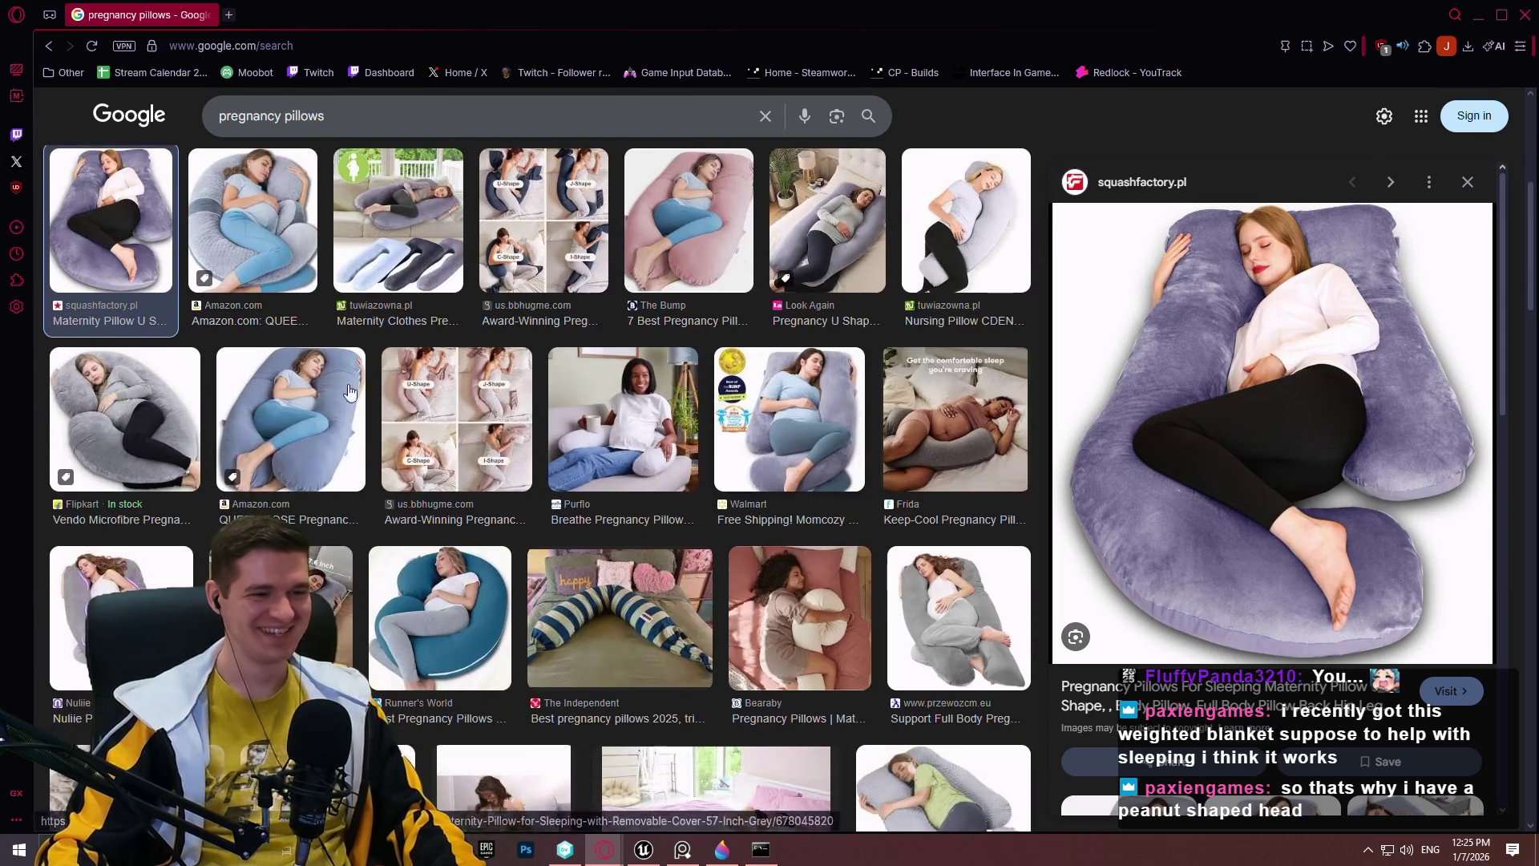
Preview the Flipkart pillow image, then close Opera GX to return to the level.
click(85, 397)
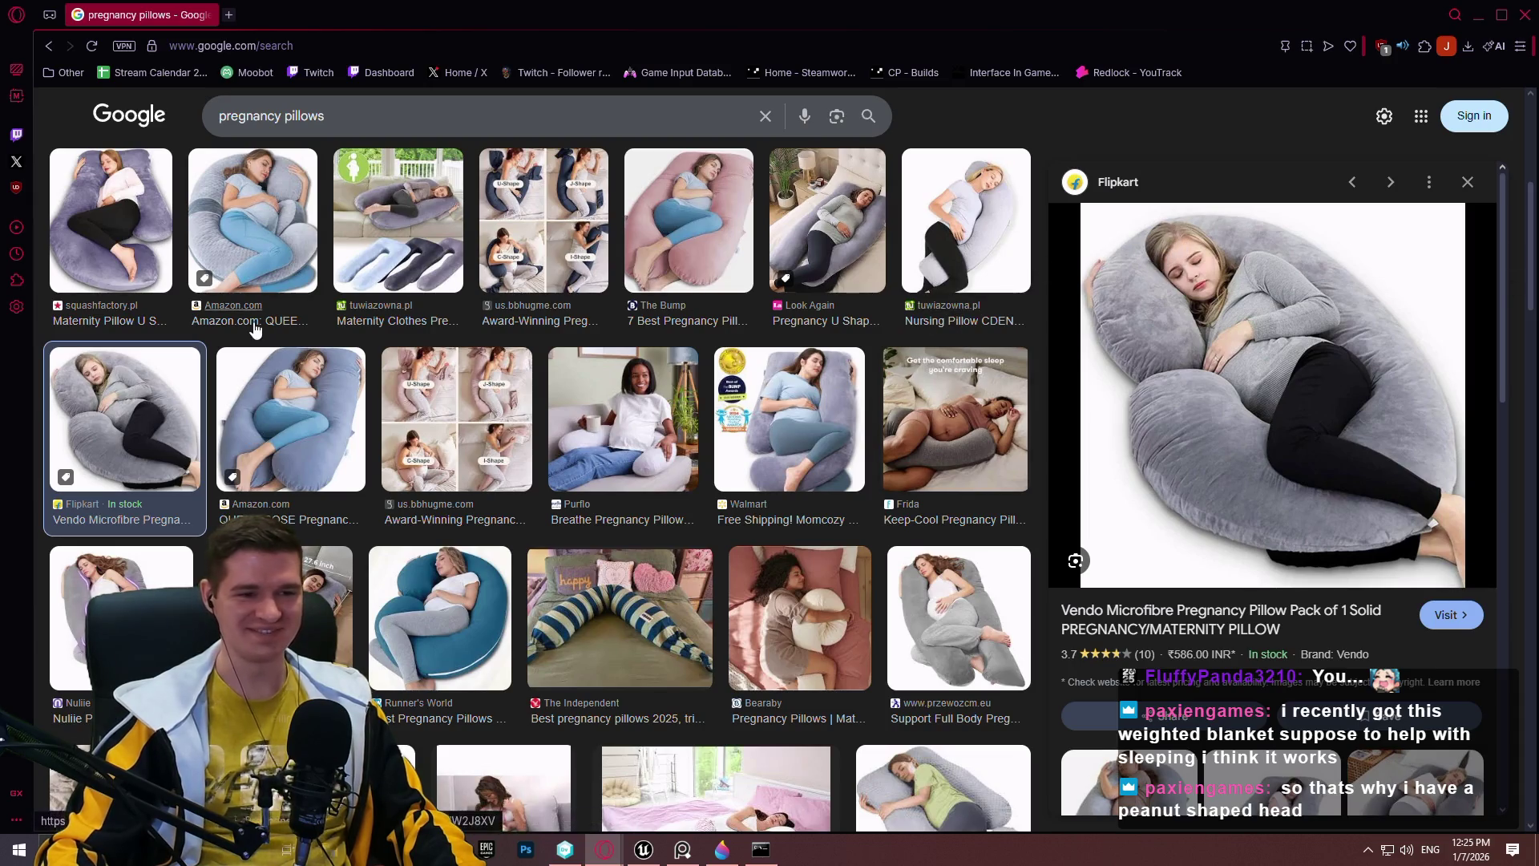
scroll(1233, 228, down, 3)
scroll(1233, 228, up, 3)
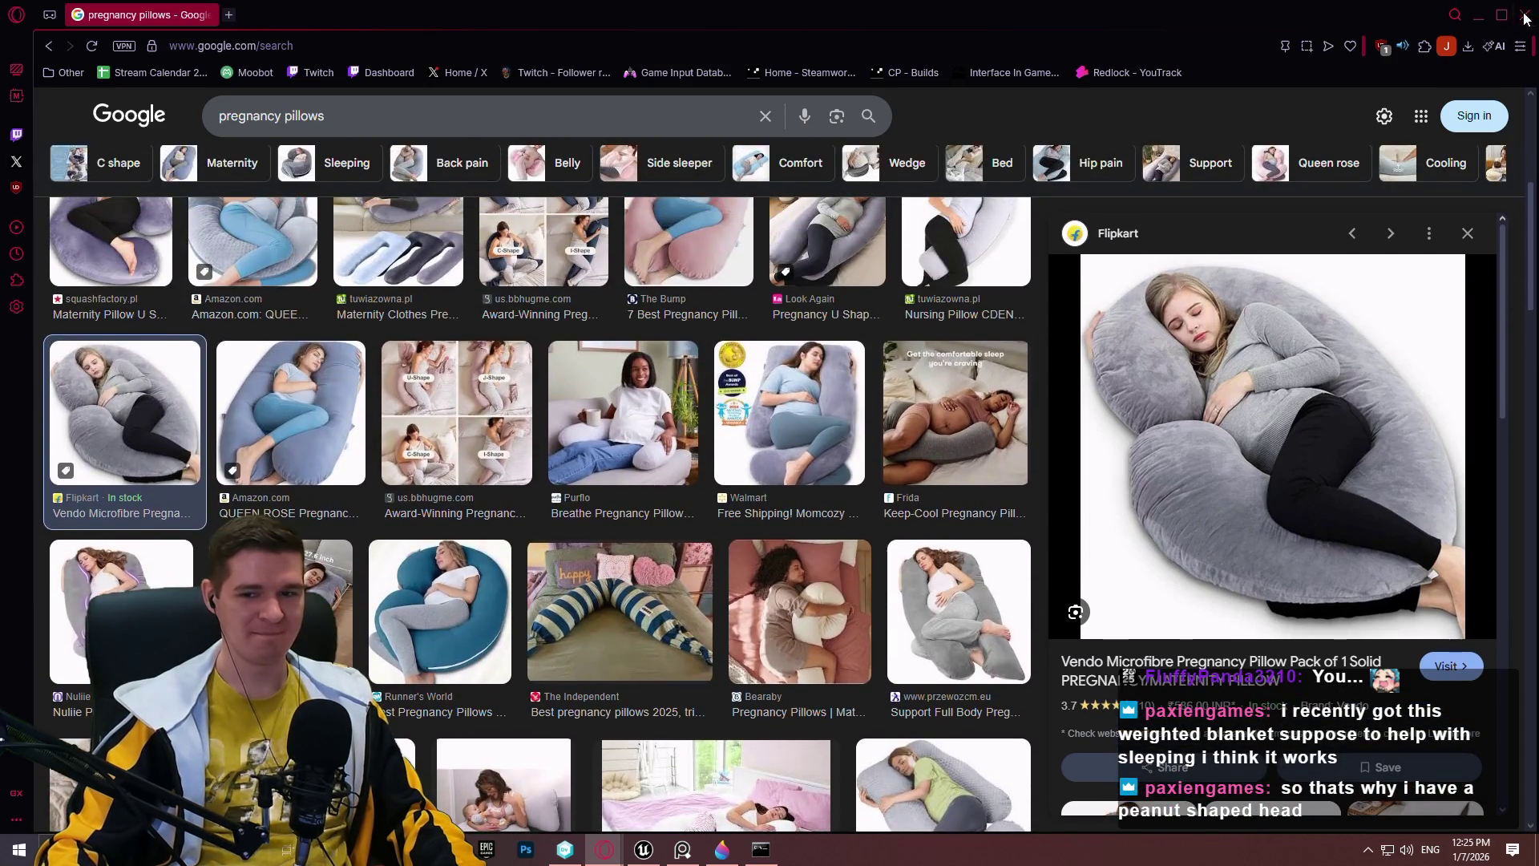
click(1525, 16)
drag(789, 351, 792, 336)
key(Print)
mouse_move(212, 173)
mouse_down()
mouse_move(1405, 585)
mouse_move(1430, 655)
mouse_up()
click(1445, 623)
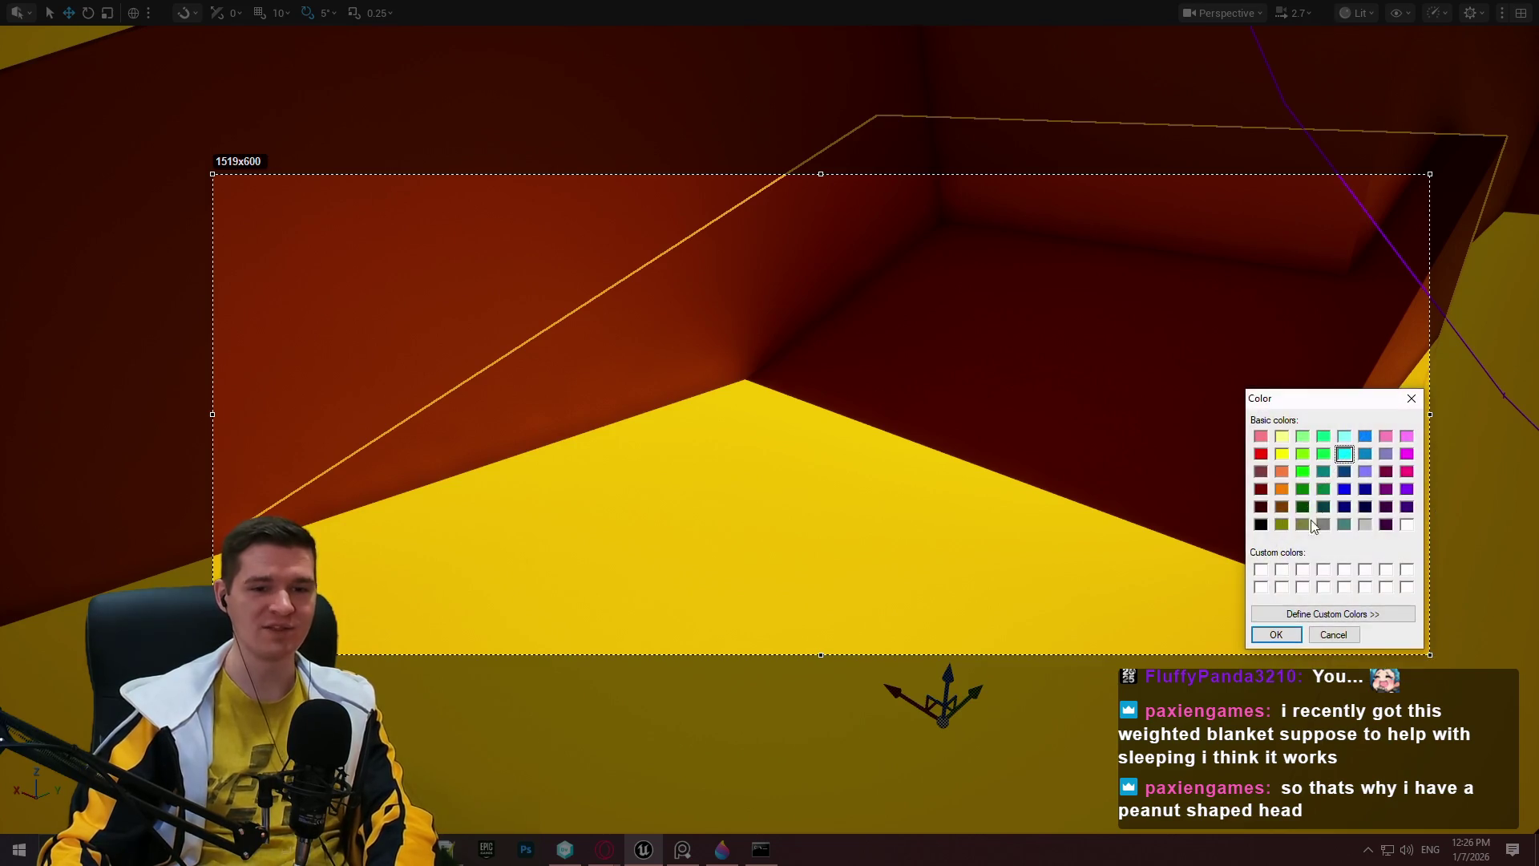
click(1277, 634)
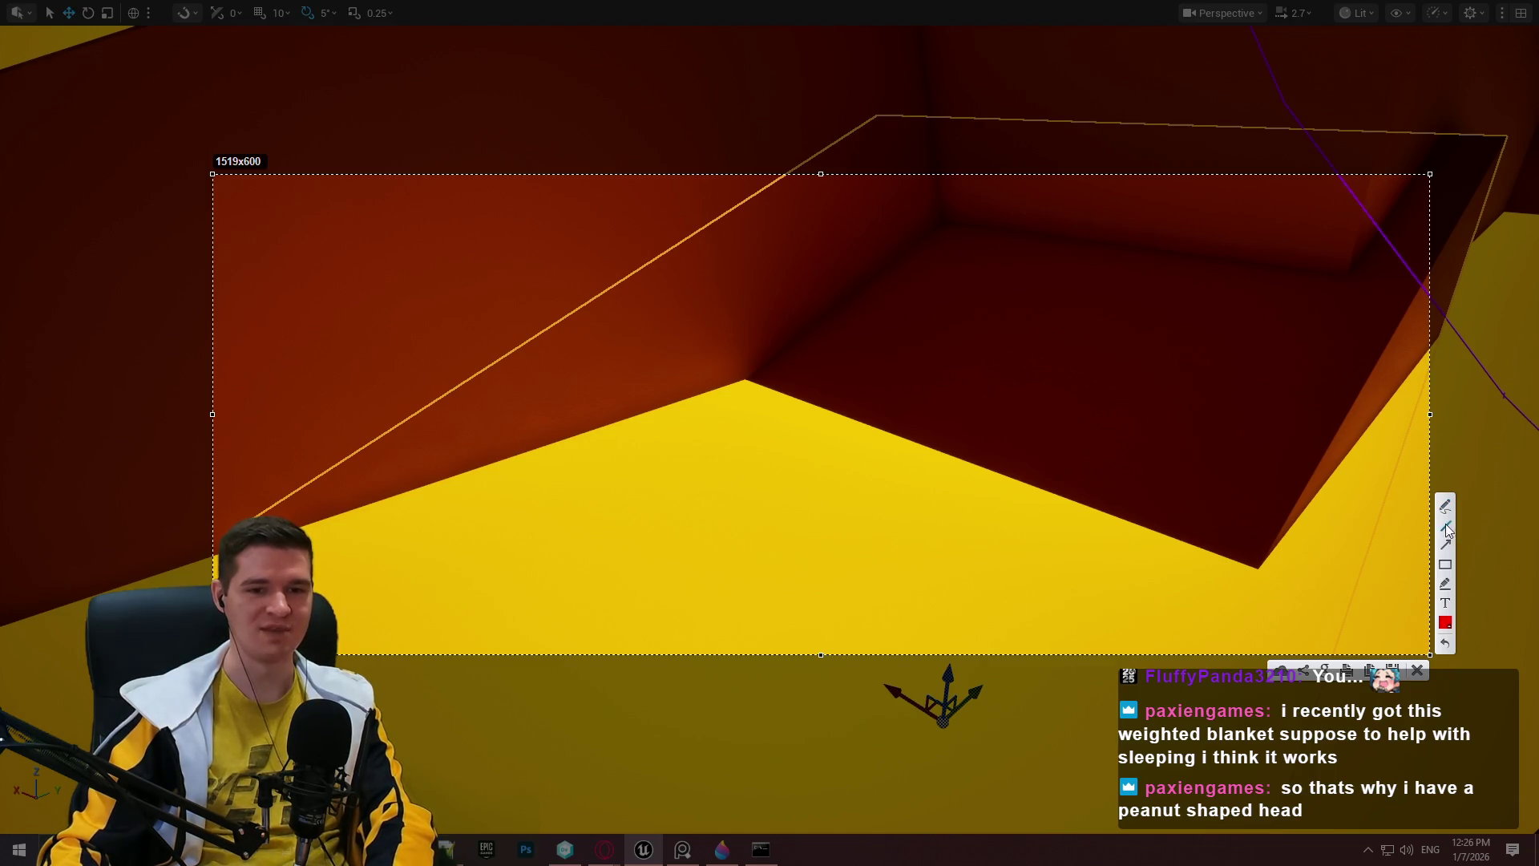
drag(466, 452, 1205, 455)
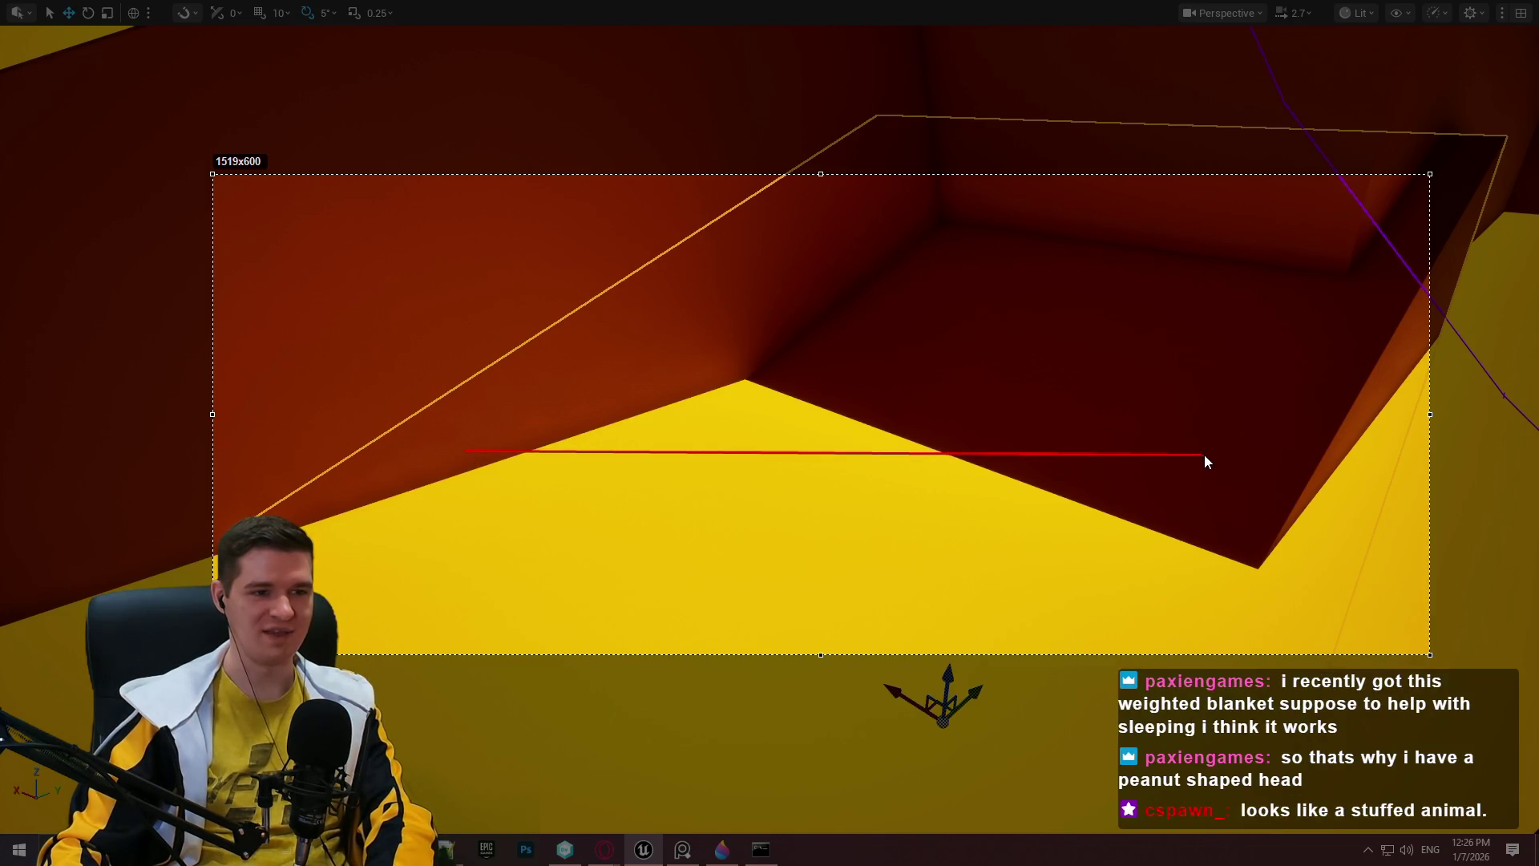
mouse_move(468, 374)
mouse_down()
mouse_move(466, 450)
mouse_move(614, 367)
mouse_move(603, 452)
mouse_up()
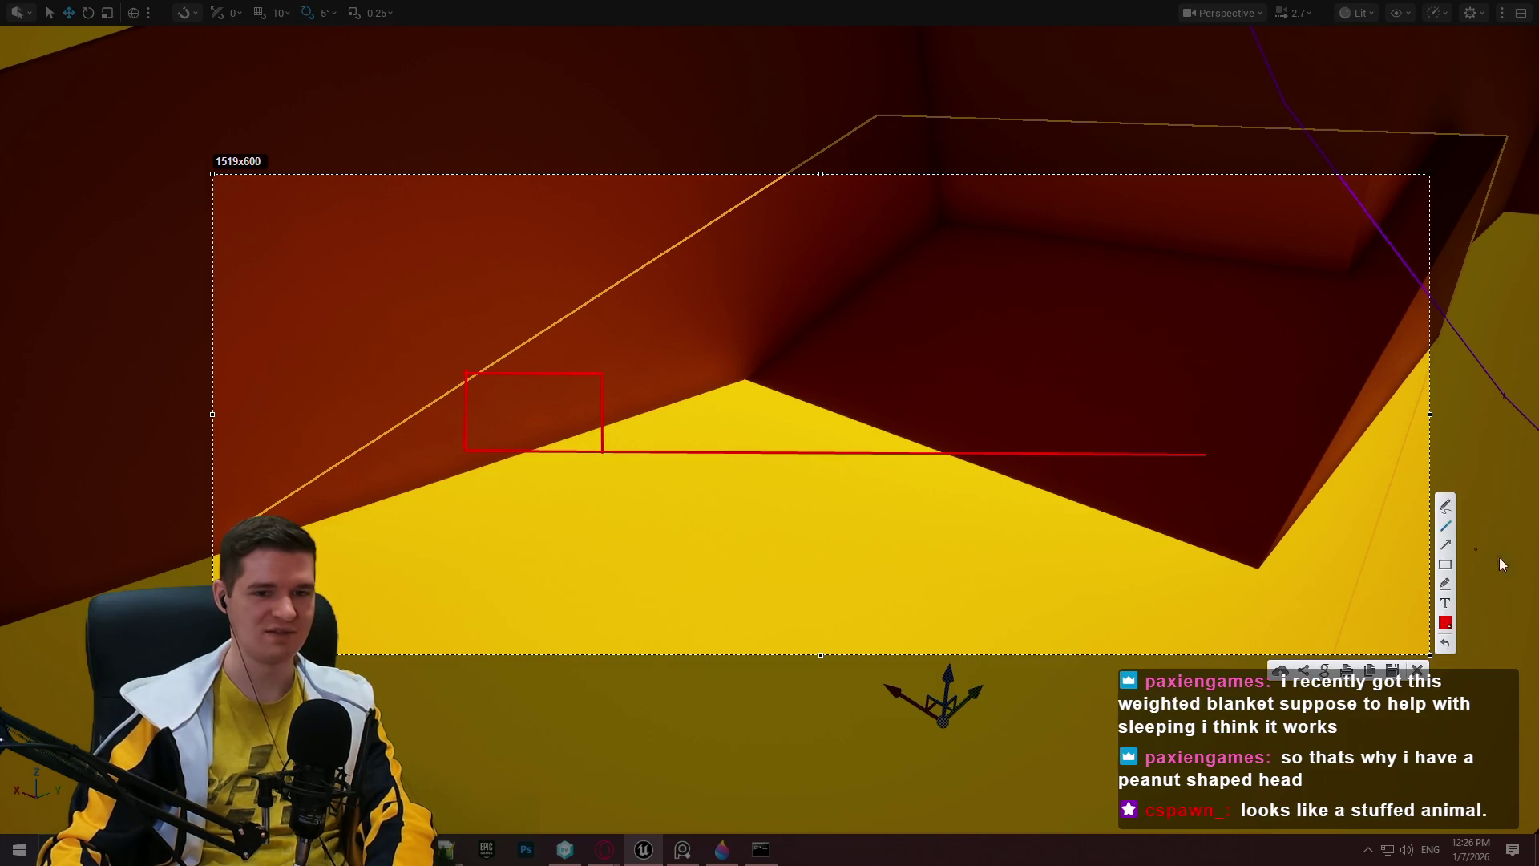
mouse_move(658, 398)
mouse_down()
mouse_move(621, 426)
mouse_move(655, 401)
mouse_move(916, 419)
mouse_up()
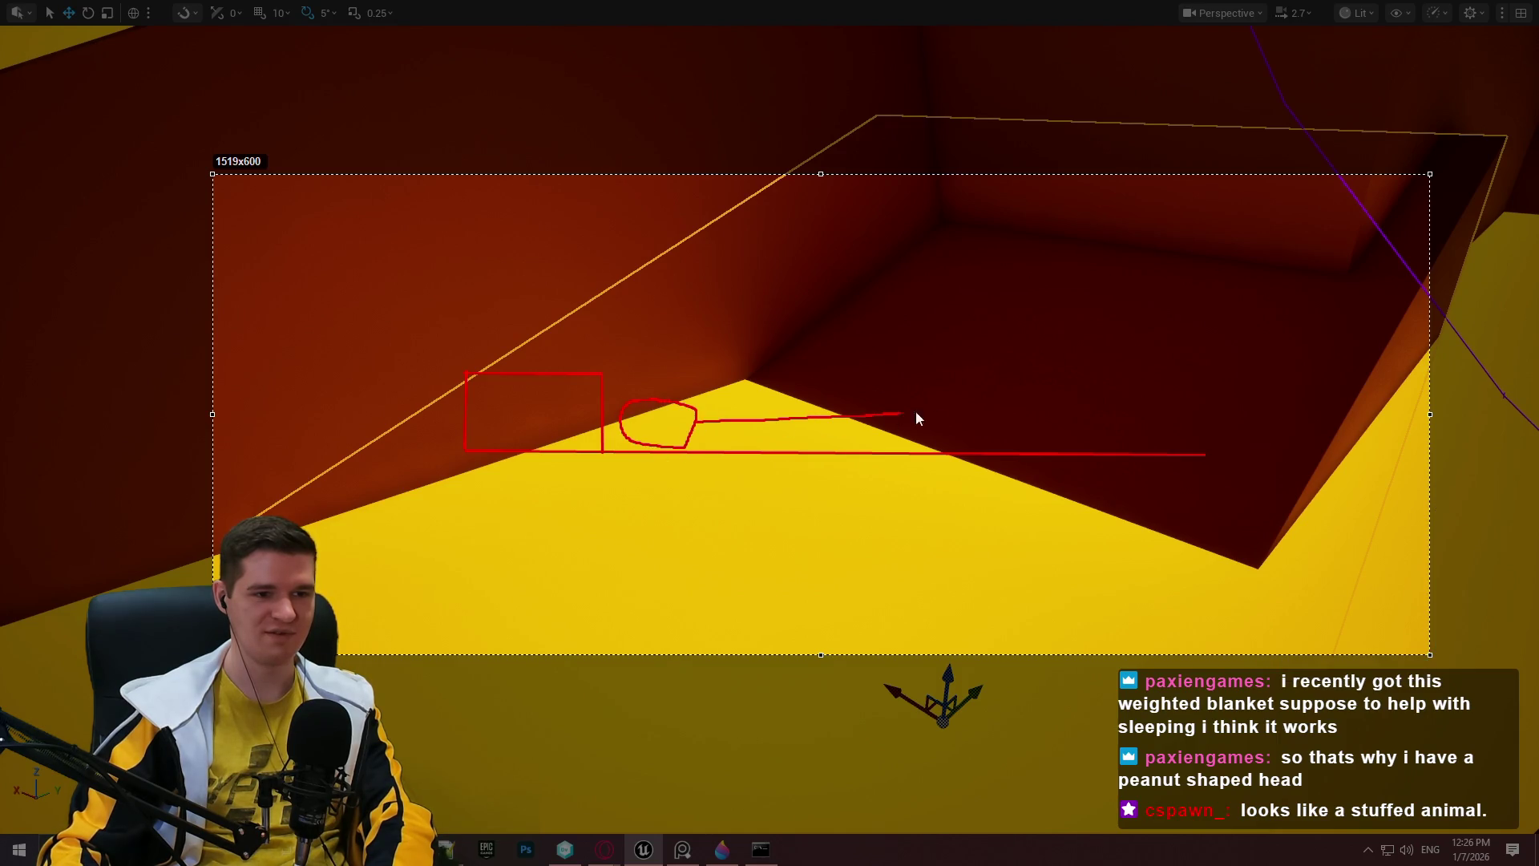
mouse_move(1038, 410)
mouse_down()
mouse_move(1132, 410)
mouse_move(1195, 446)
mouse_up()
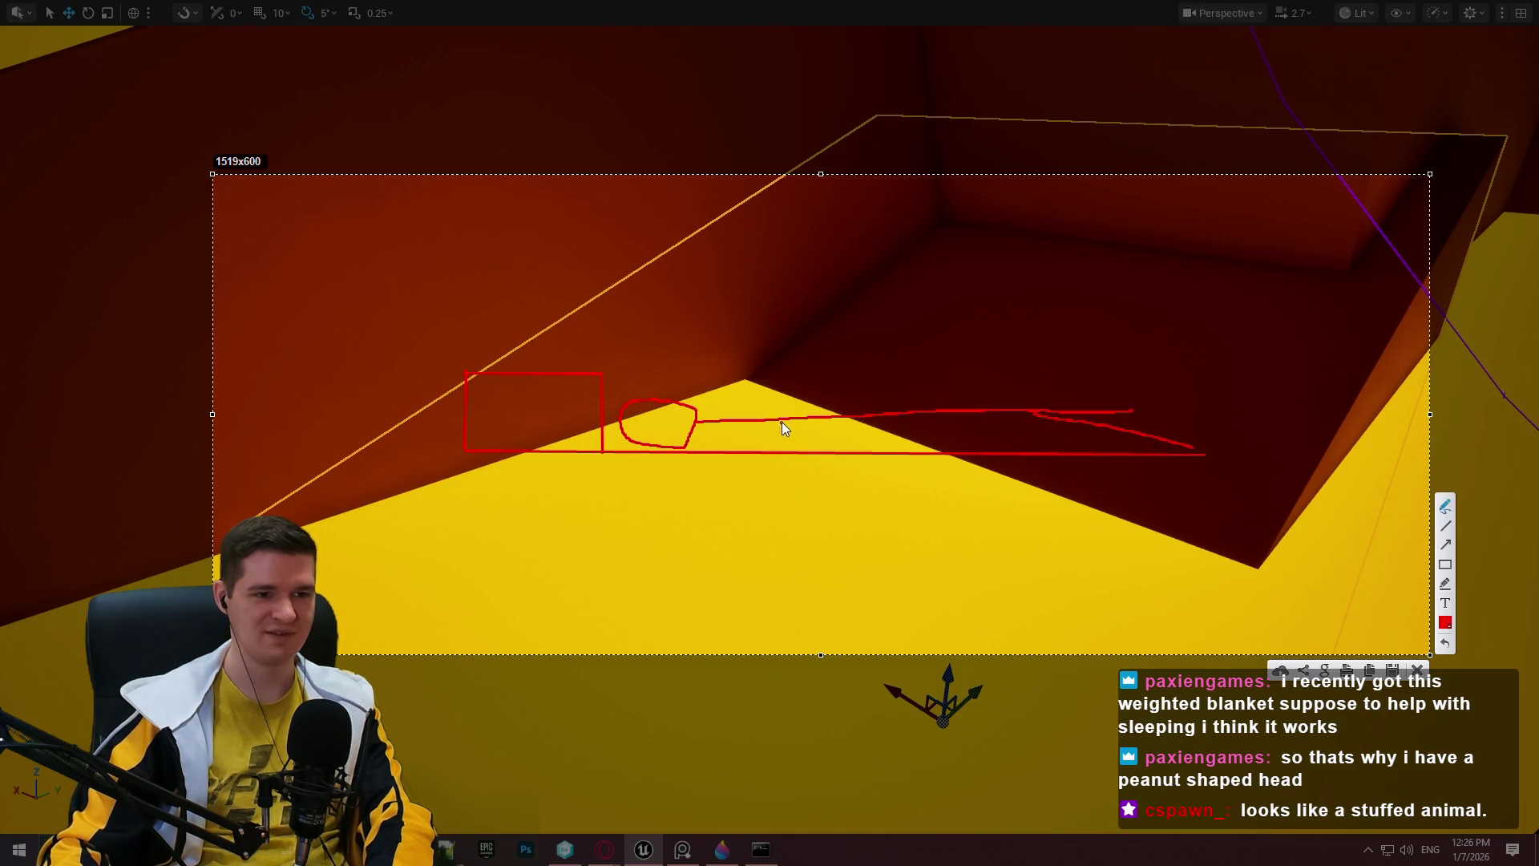
drag(773, 417, 763, 469)
click(770, 474)
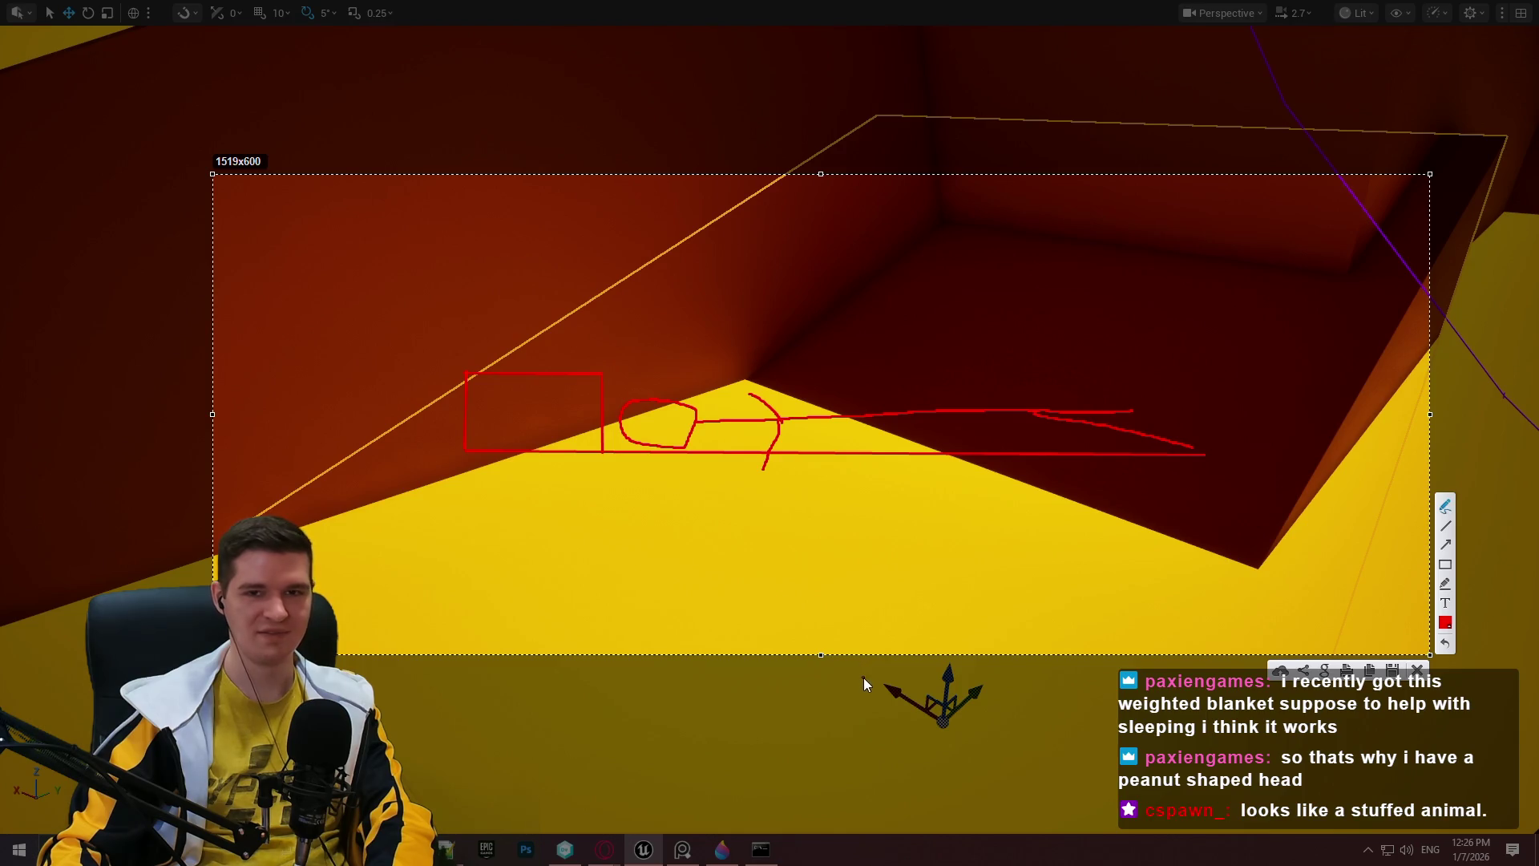
click(1417, 670)
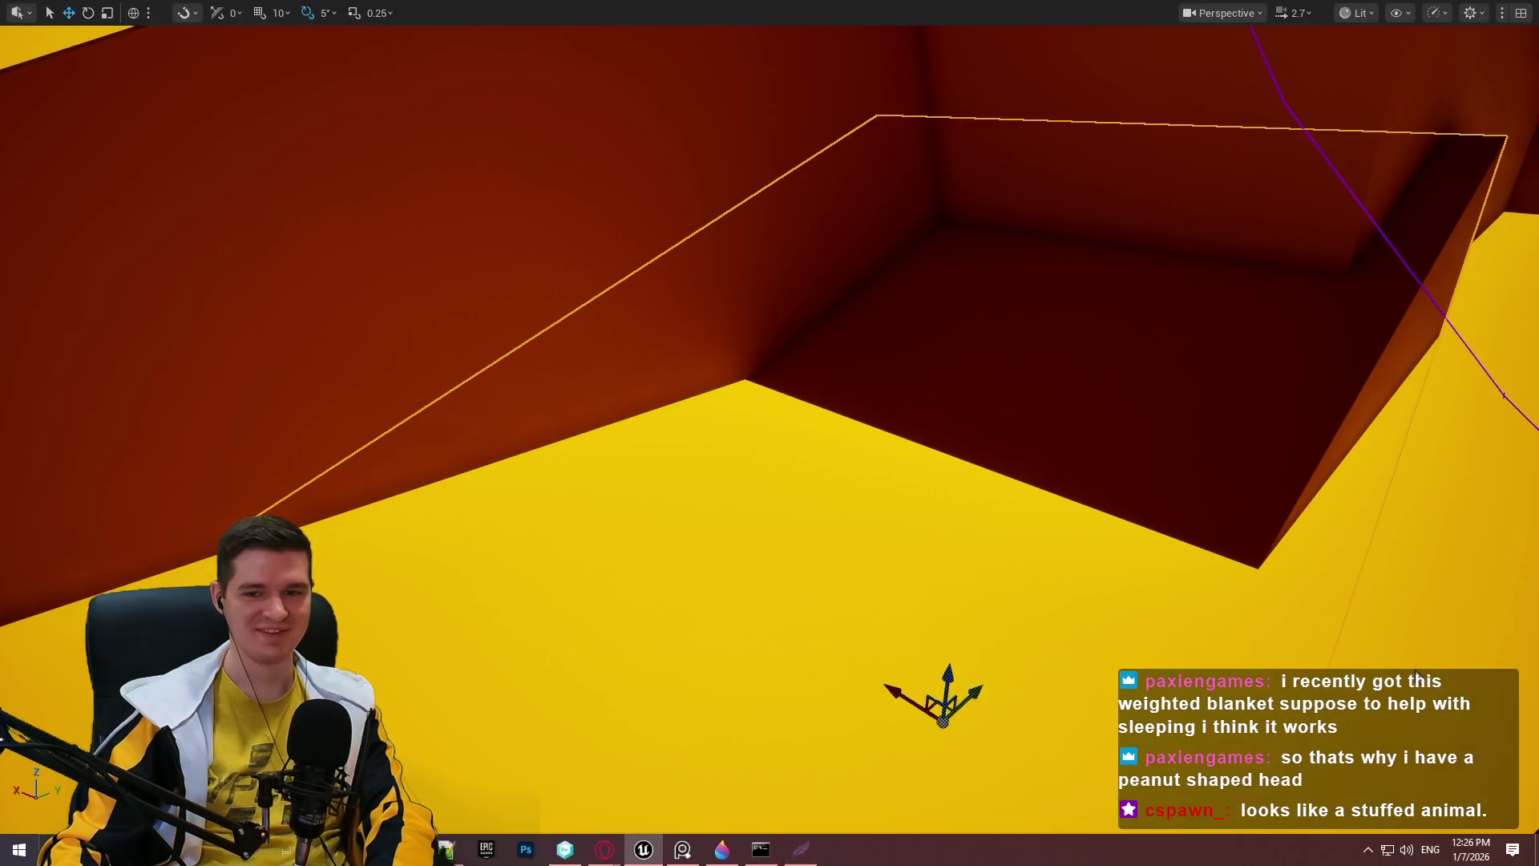
Orbit around the overhang walls, then bring Opera GX's 'waifu pillow' image results forward.
mouse_move(784, 419)
mouse_down()
mouse_move(784, 610)
mouse_move(777, 406)
mouse_up()
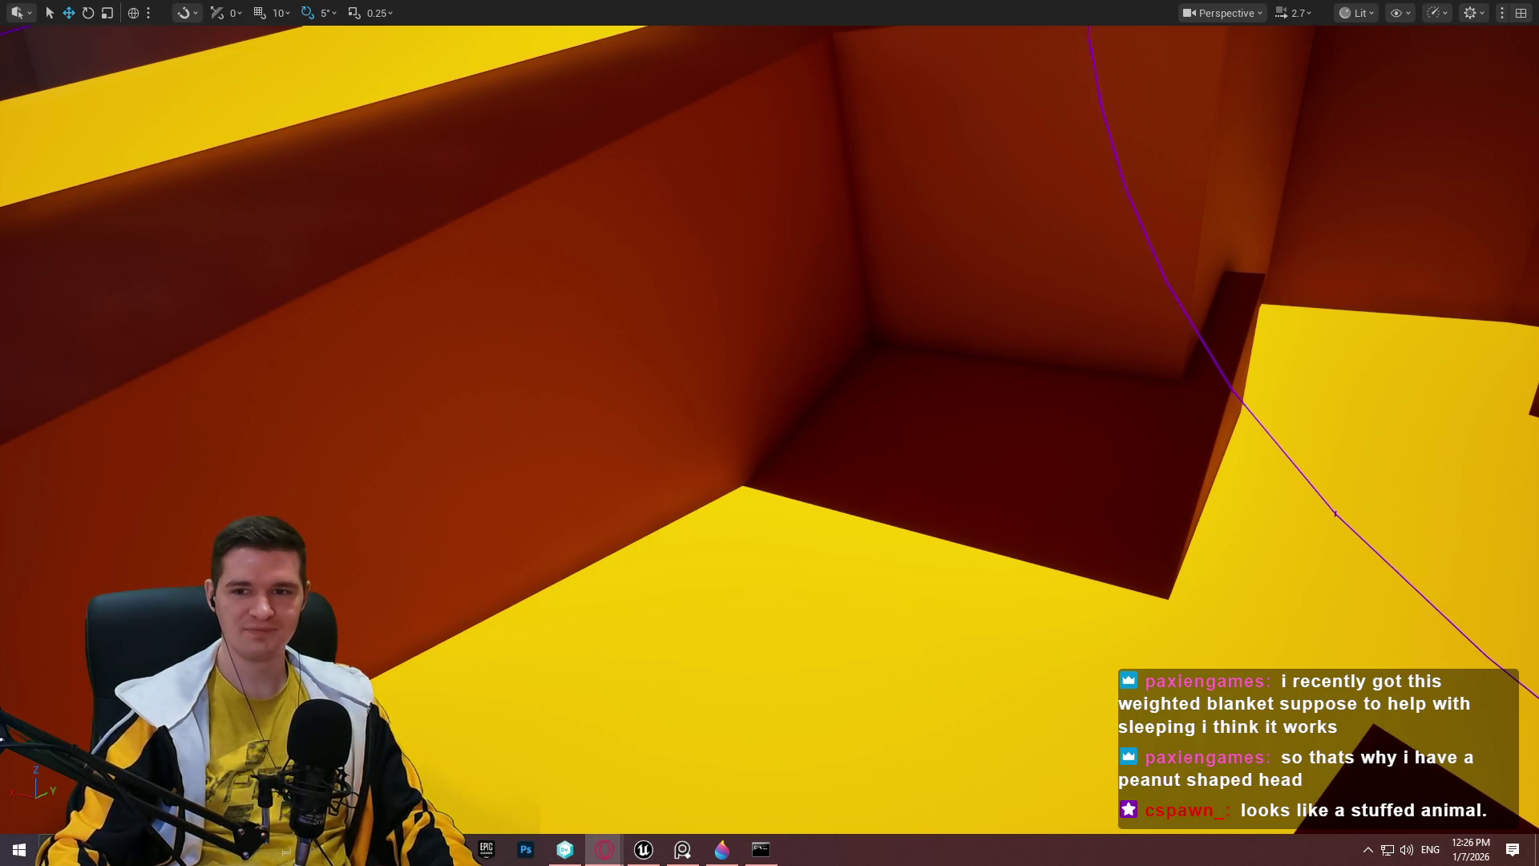
drag(1531, 7, 852, 8)
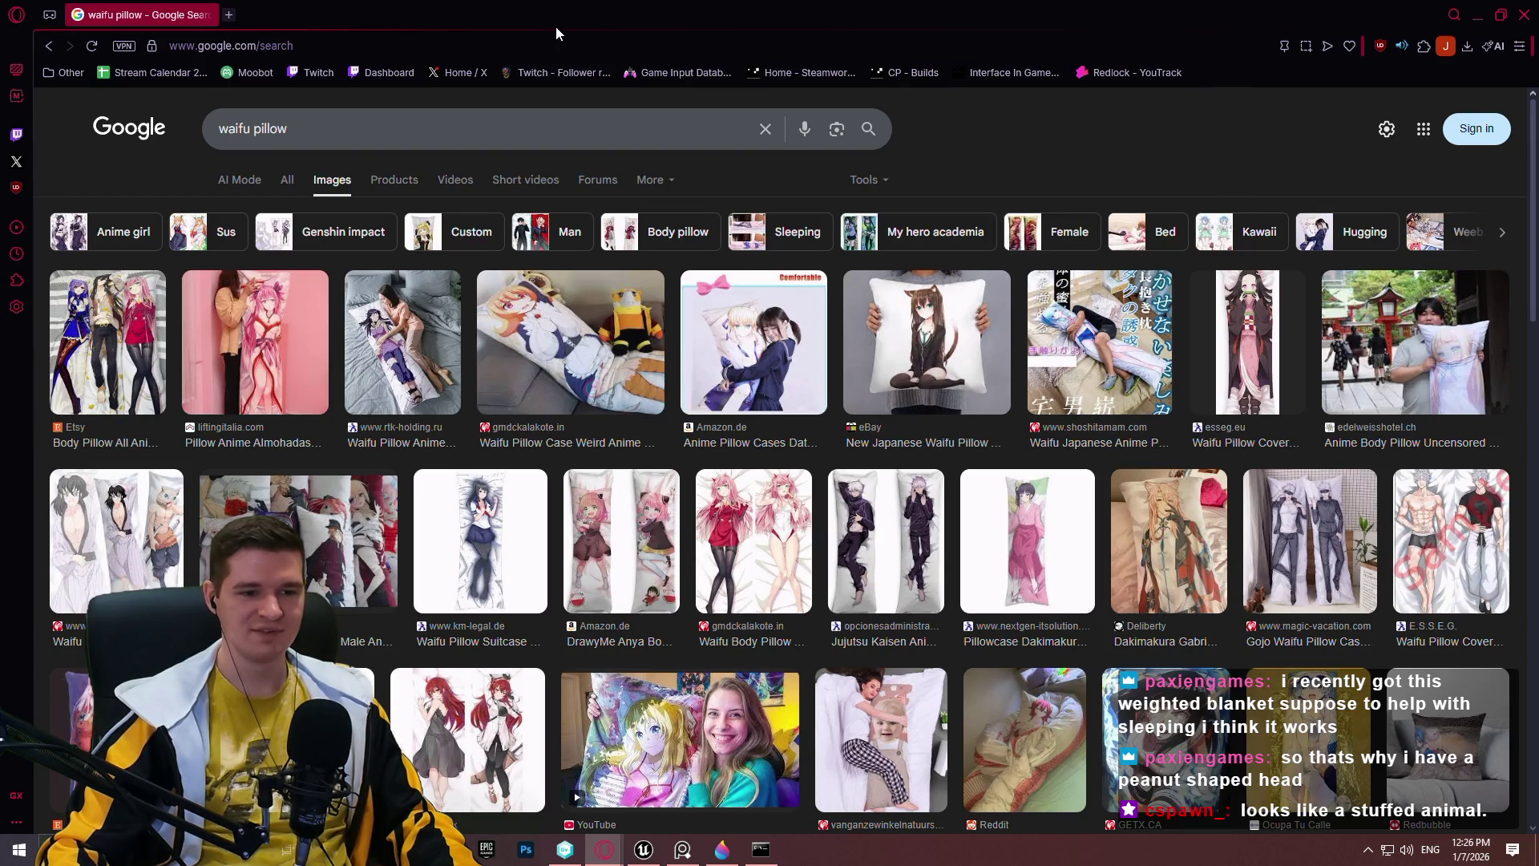
Scroll the 'waifu pillow' results, preview one pillow image, then close the browser.
scroll(946, 631, down, 1)
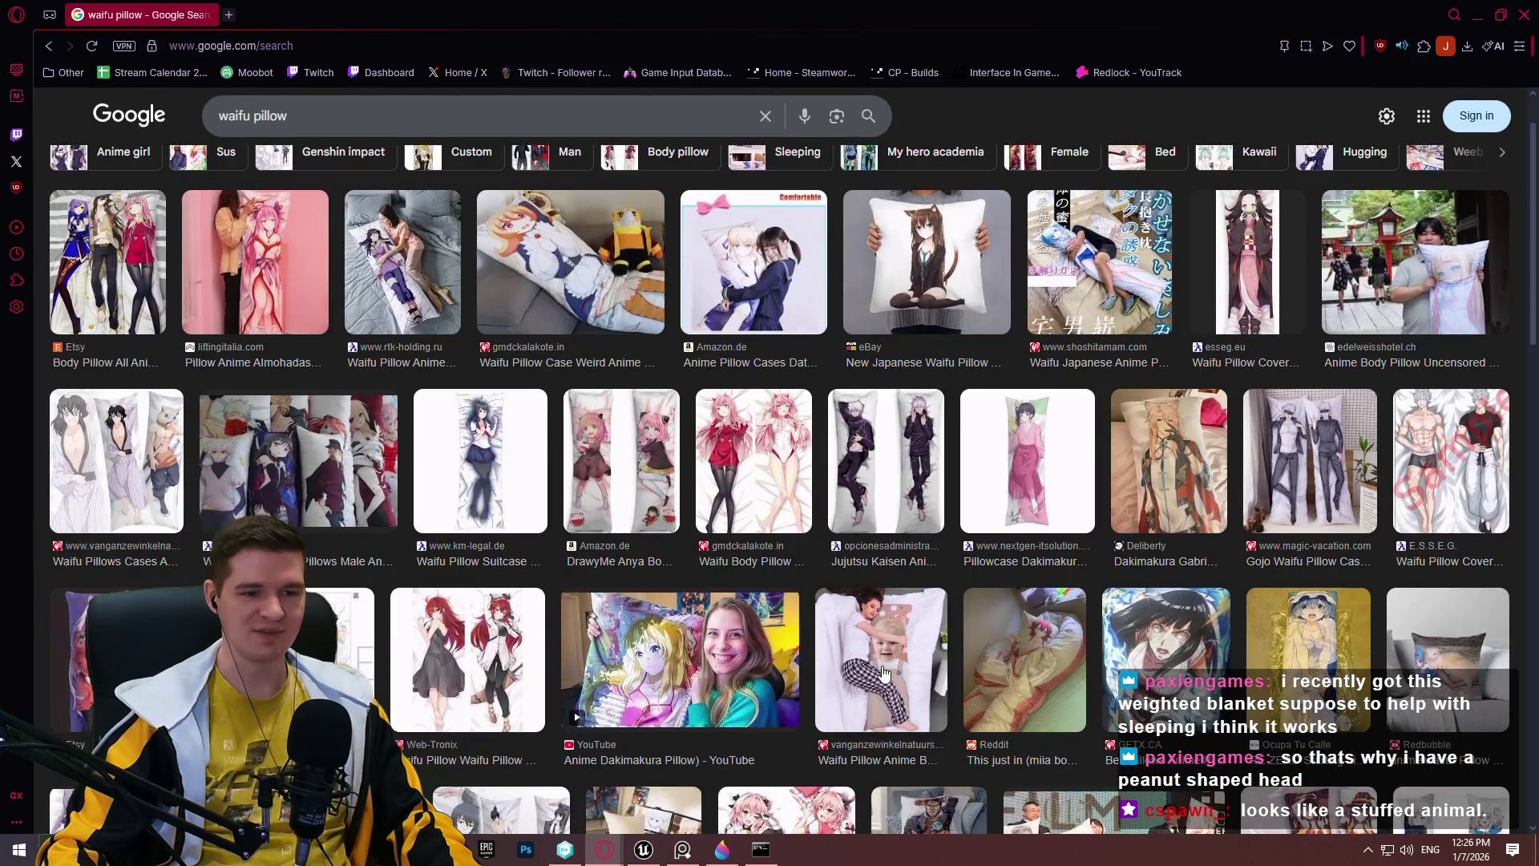
click(885, 673)
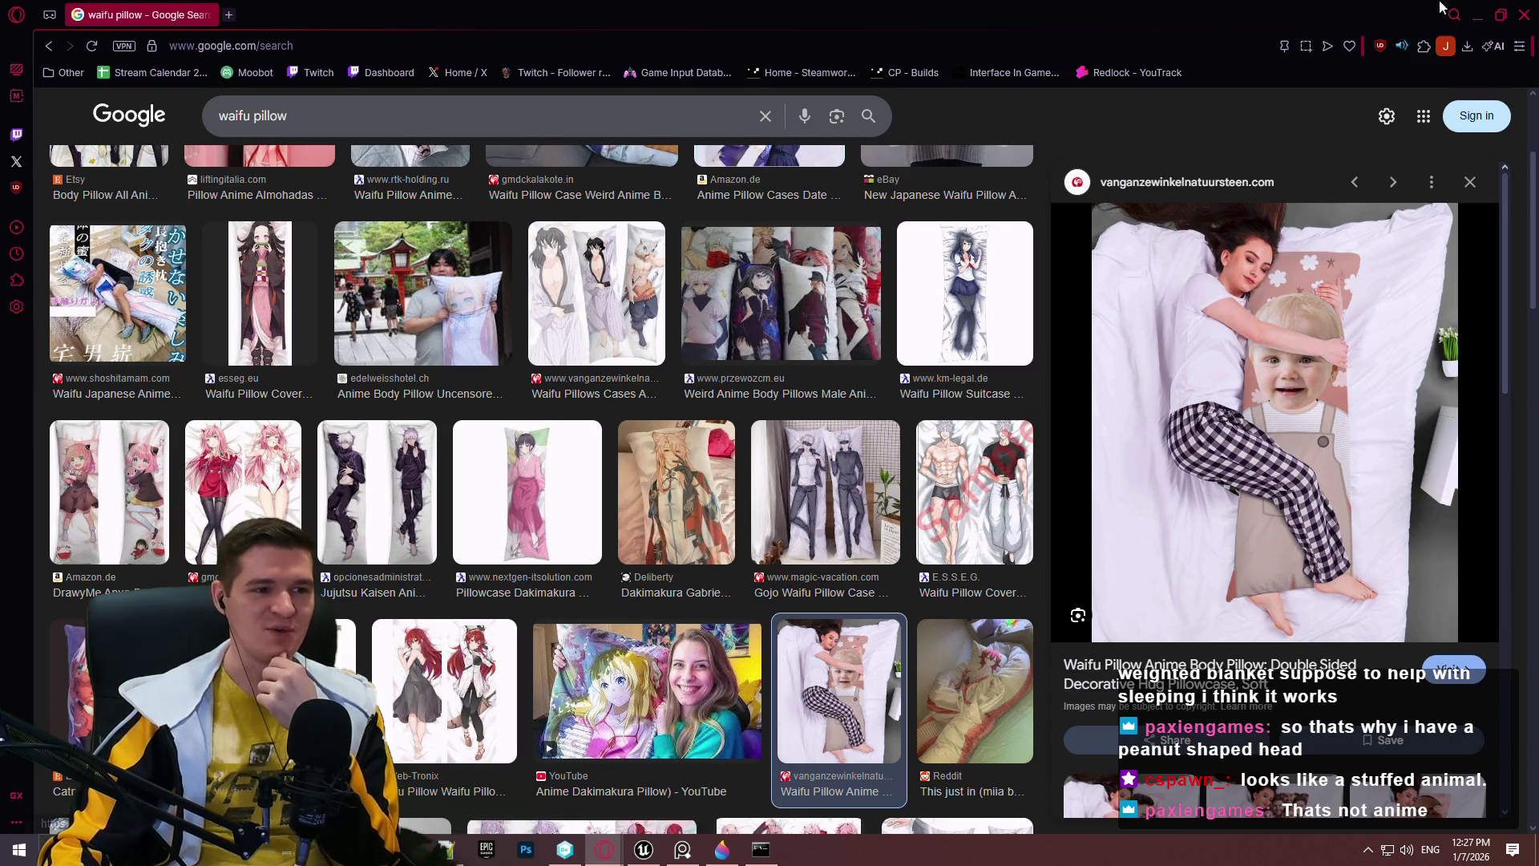
click(1527, 16)
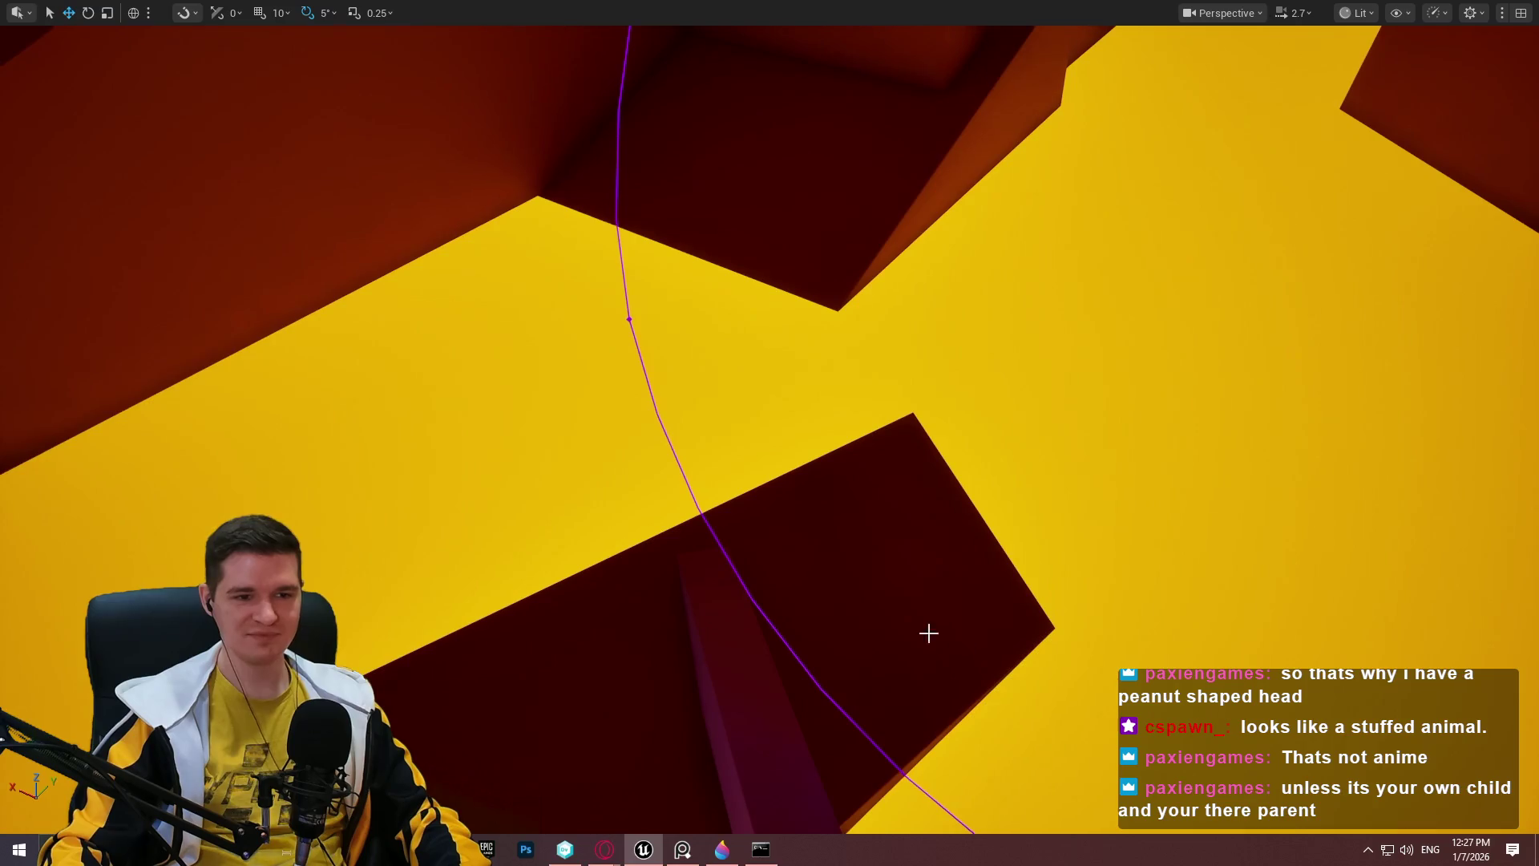
Playtest the level with Play From Here at a spot in the course, then stop.
right_click(828, 646)
click(946, 630)
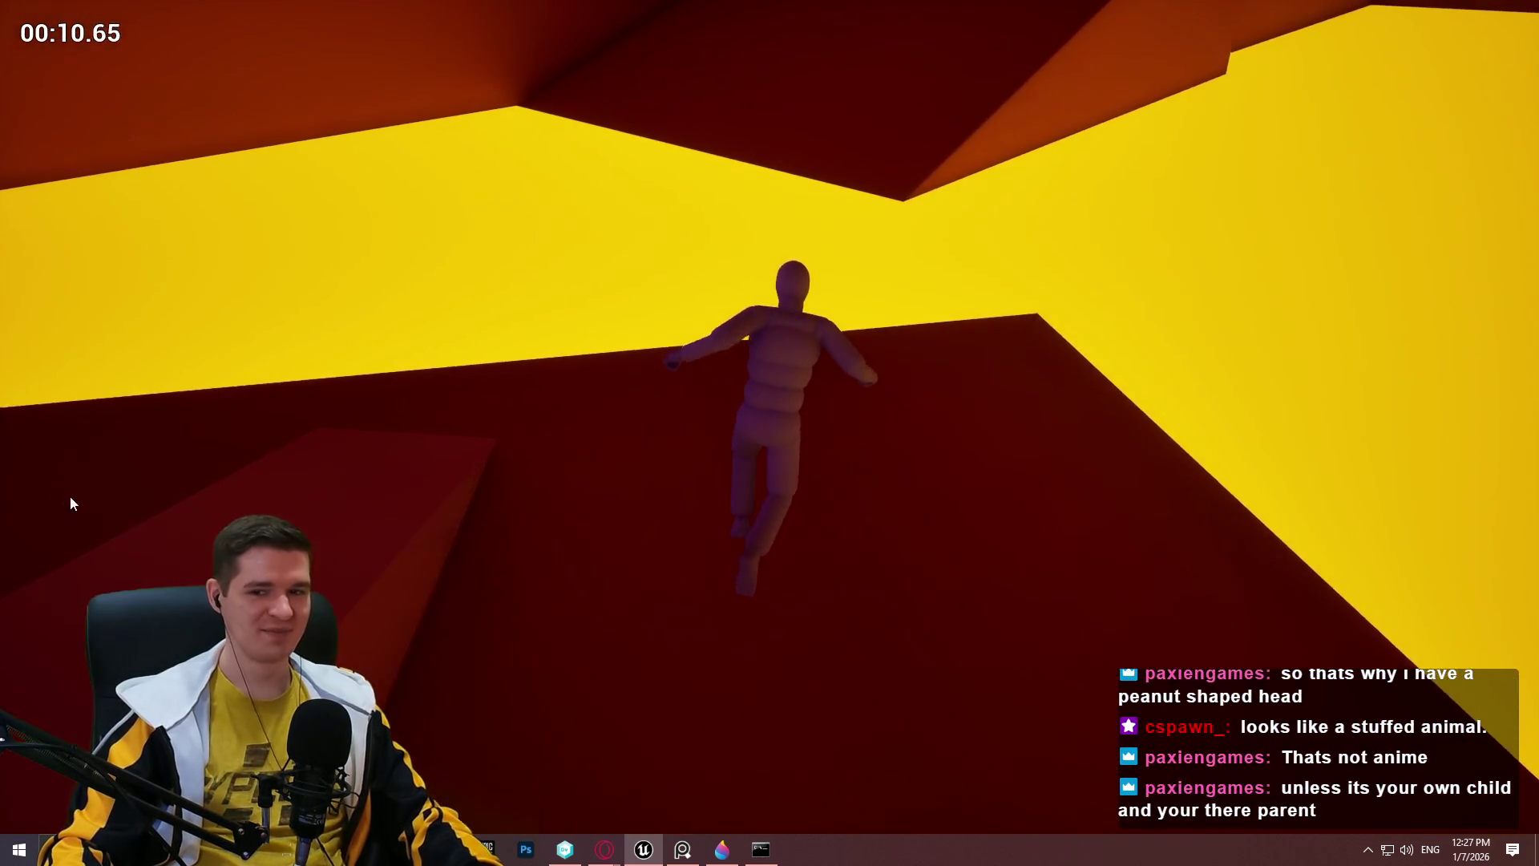
key(Escape)
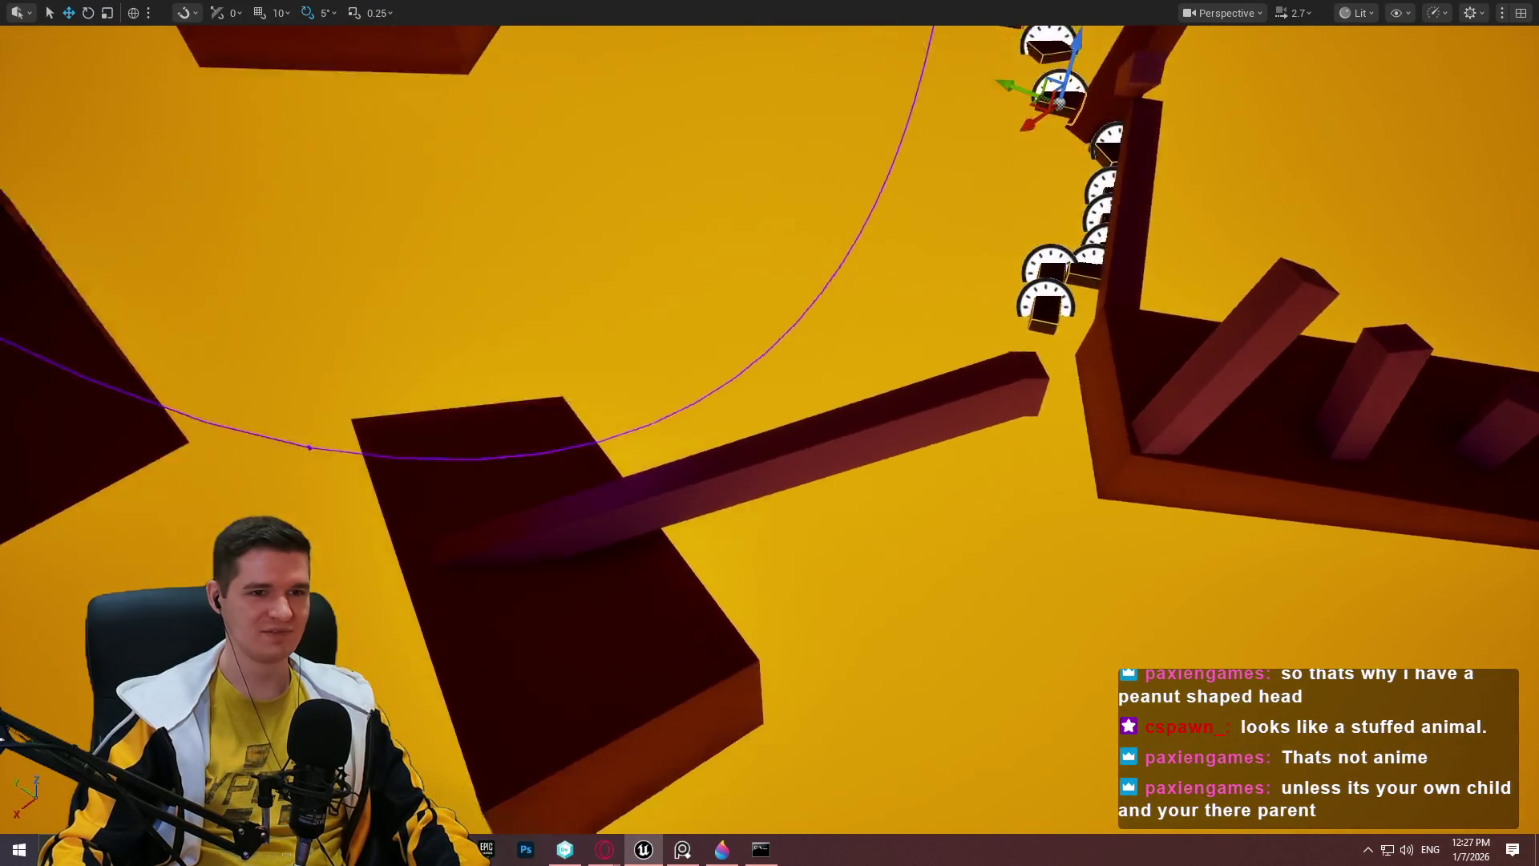
Nudge the small dark block at the top right slightly away from the pad row.
click(1194, 60)
mouse_move(251, 479)
mouse_down()
mouse_move(229, 445)
mouse_move(281, 433)
mouse_up()
key(f)
key(e)
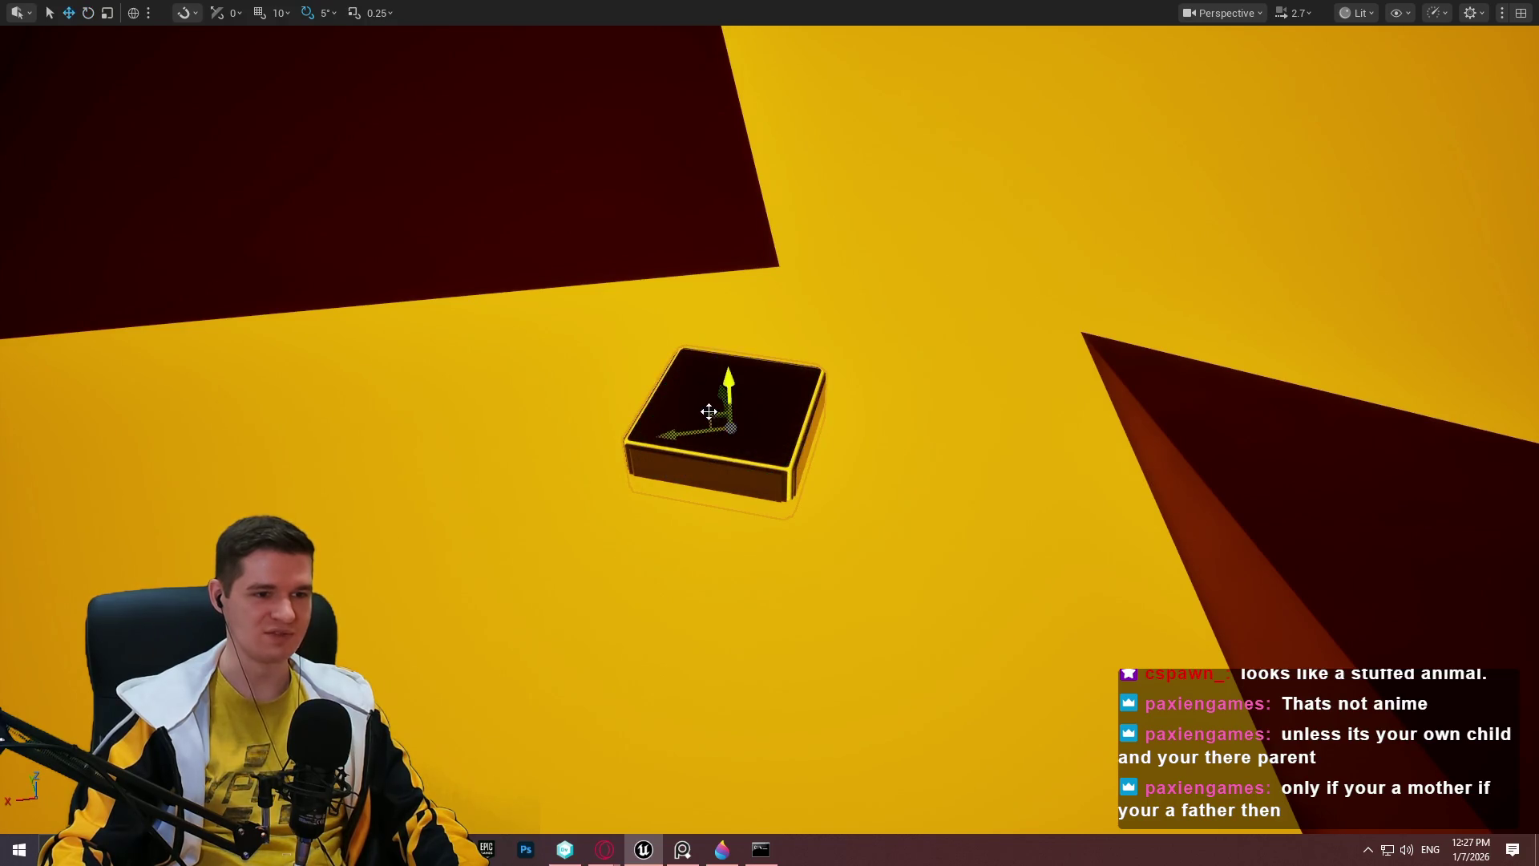
drag(705, 412, 739, 446)
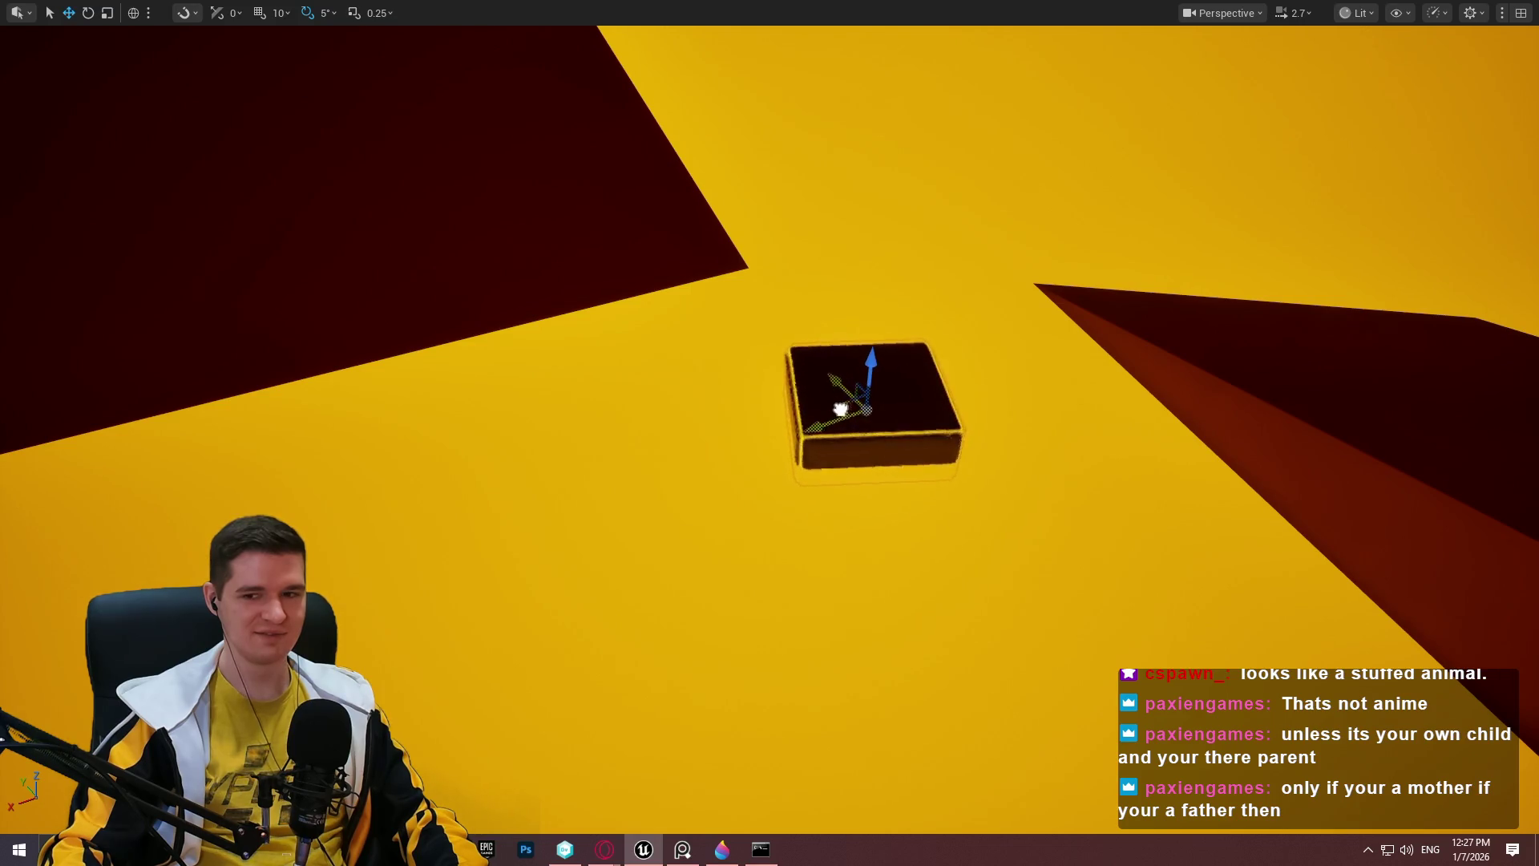
drag(839, 409, 942, 518)
right_click(942, 518)
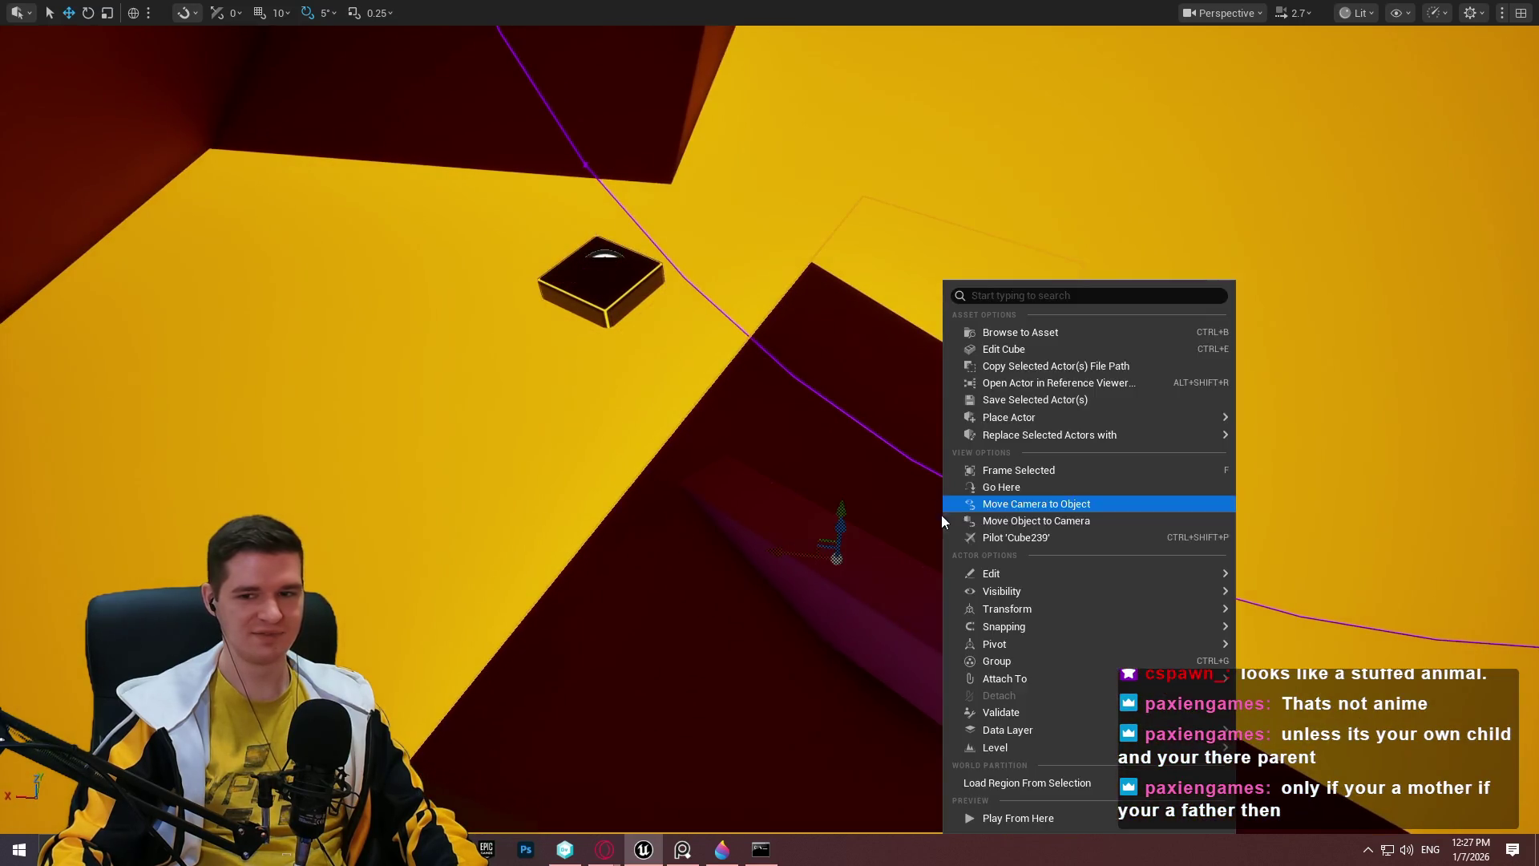
Run a playtest from near the small block, then return to editing.
click(1018, 817)
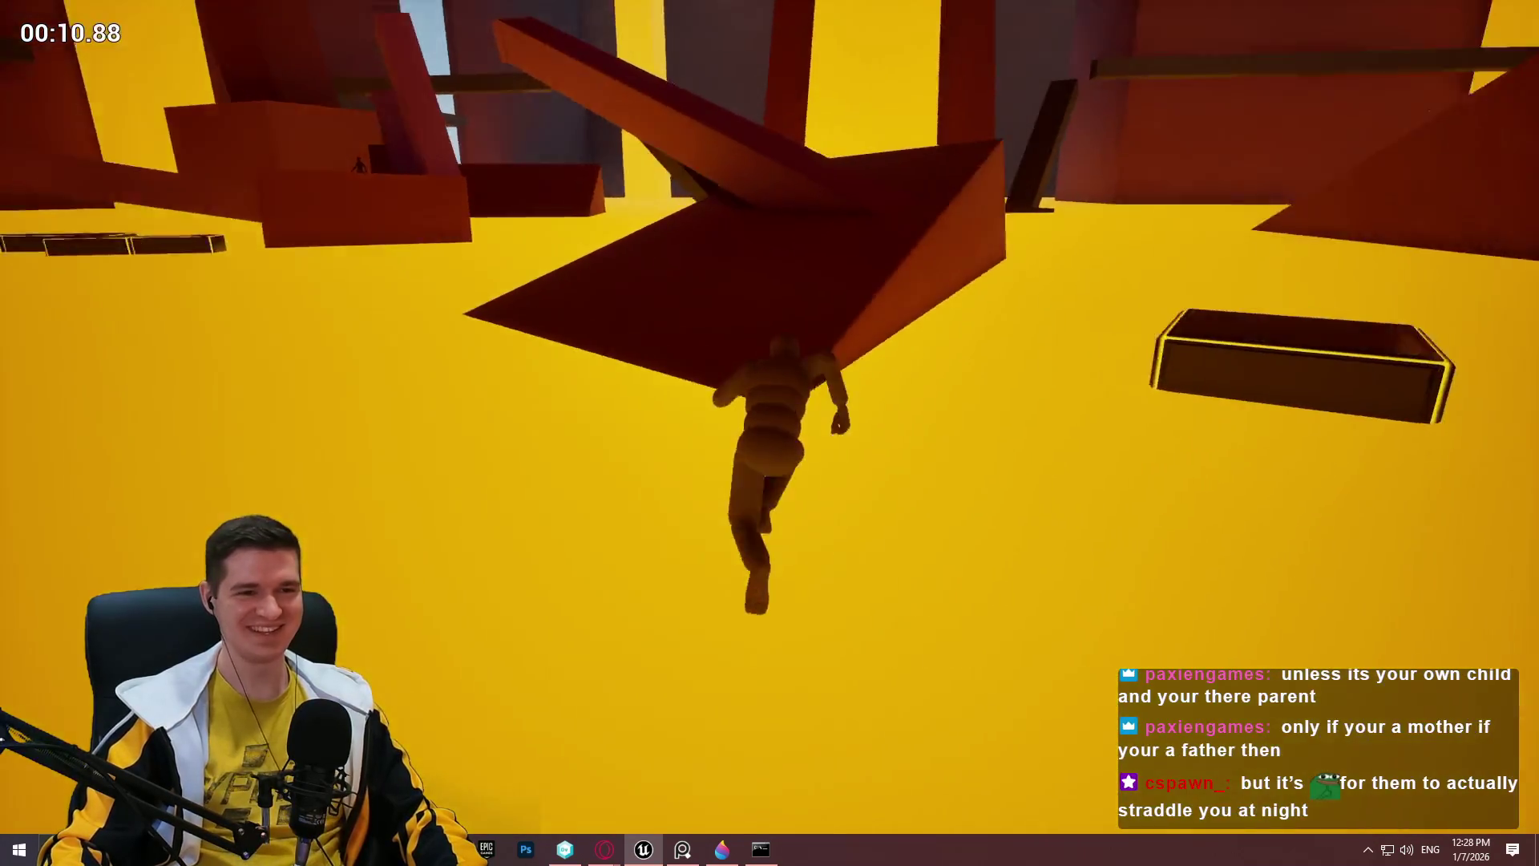
key(Escape)
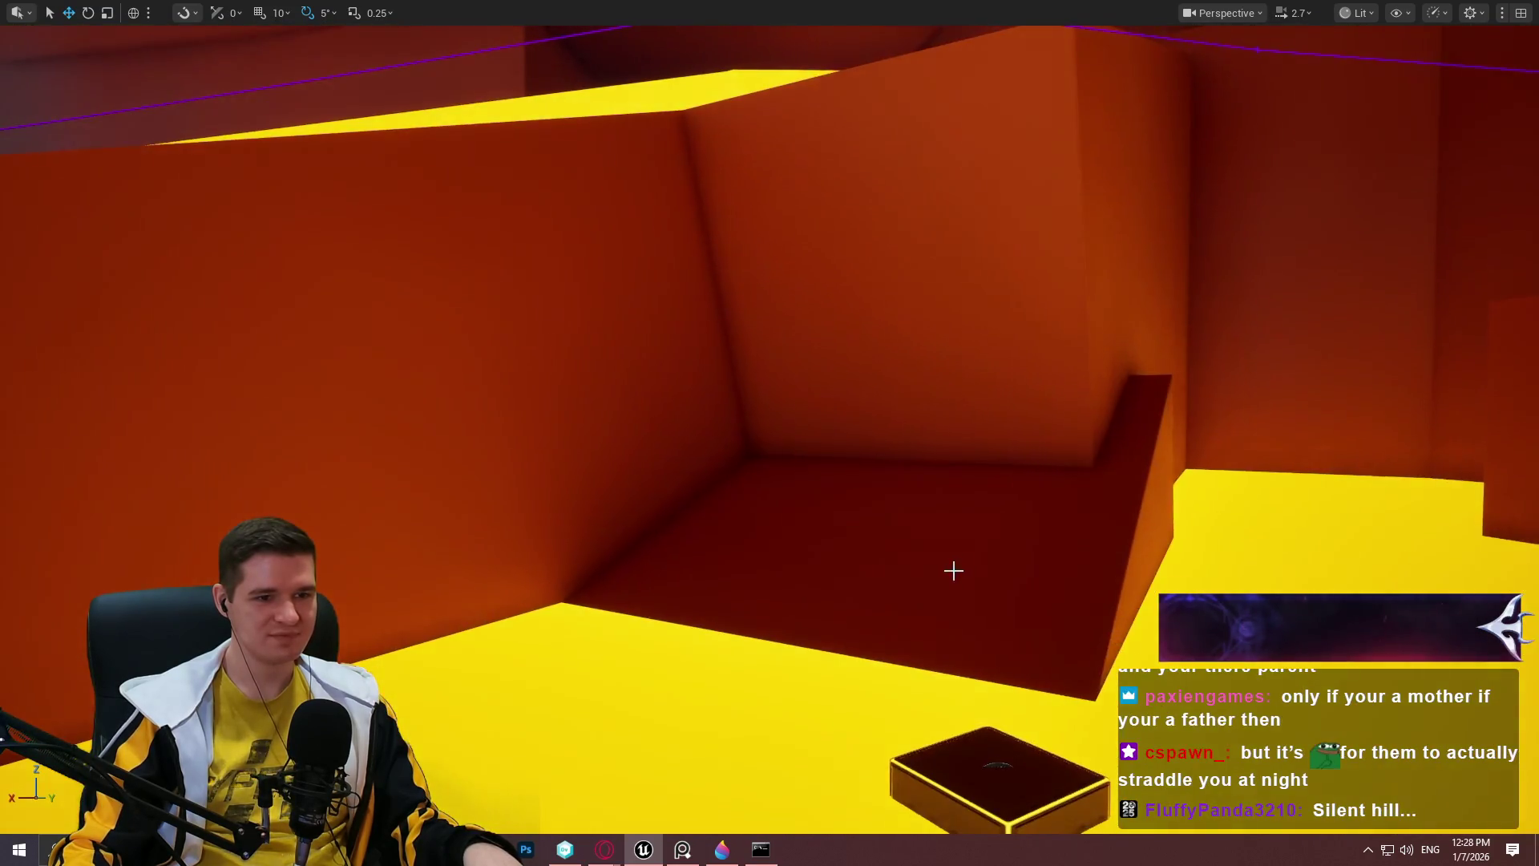
Raise the large red block and scale it down into a small cube.
click(951, 570)
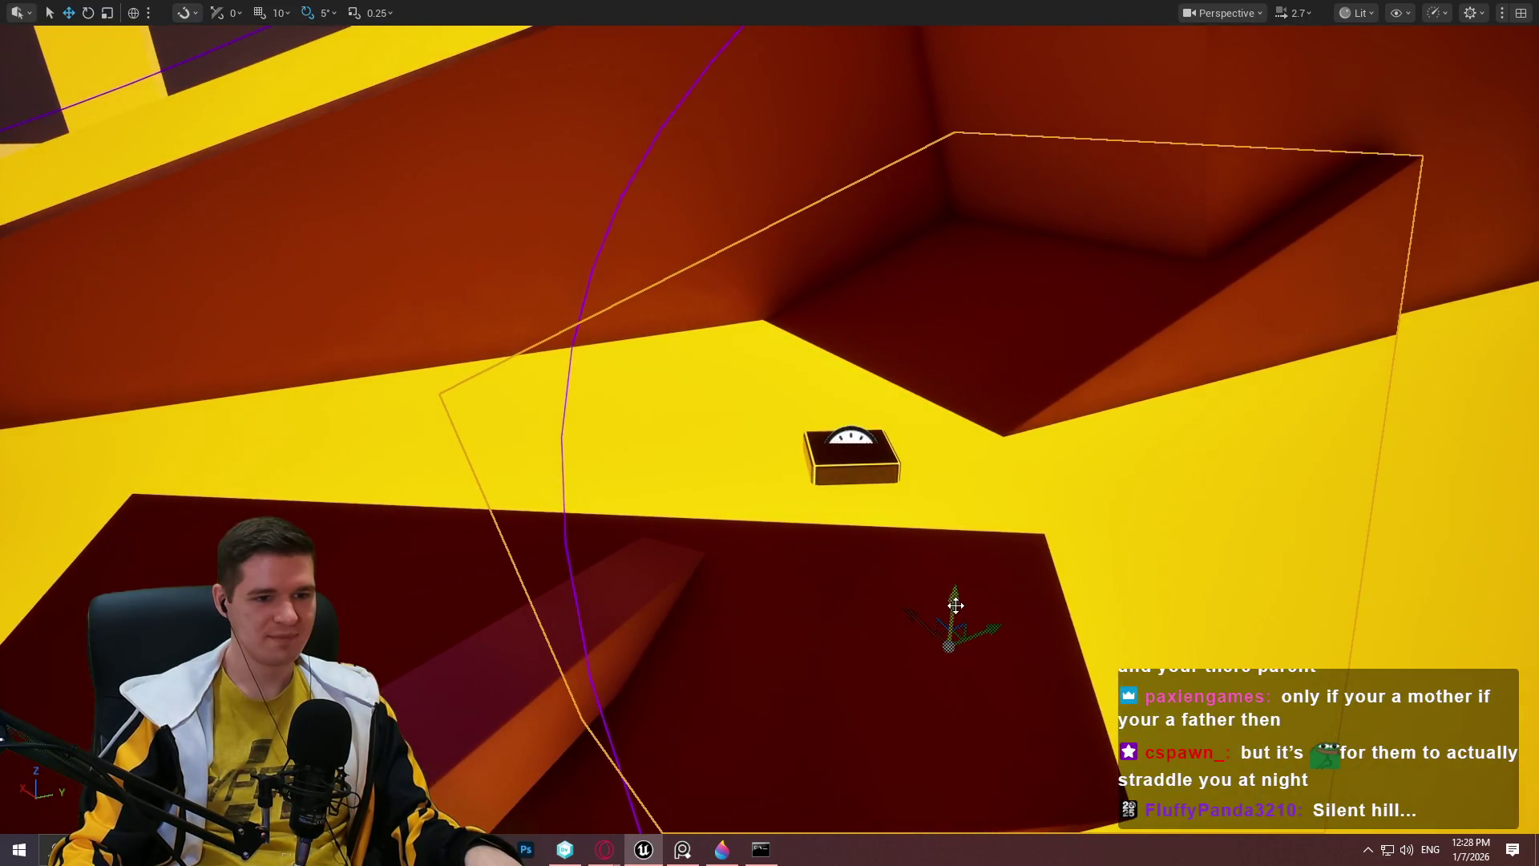
drag(956, 606, 856, 371)
key(r)
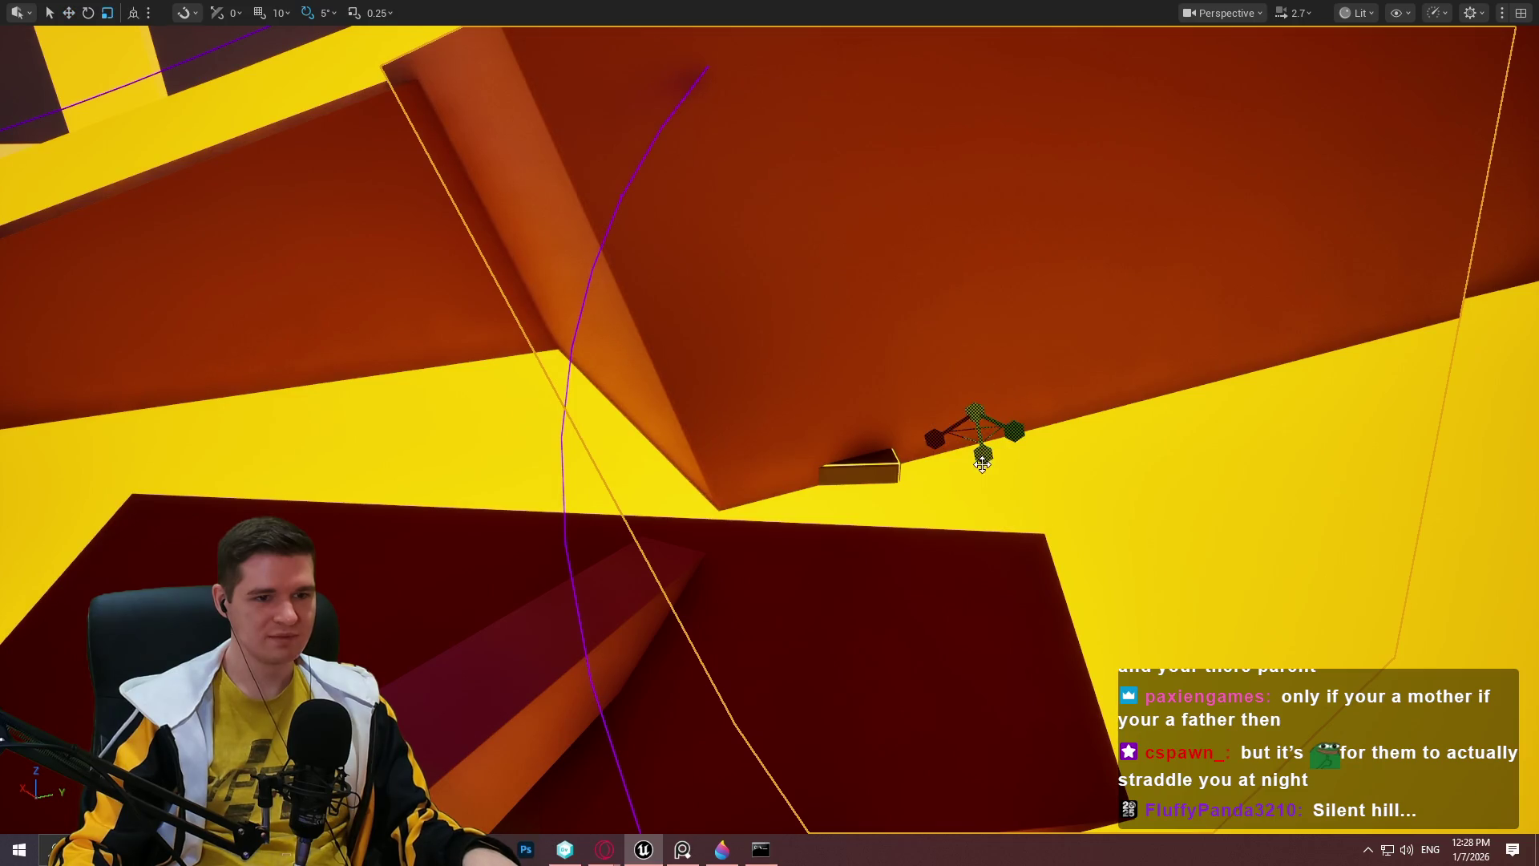
drag(974, 433, 940, 468)
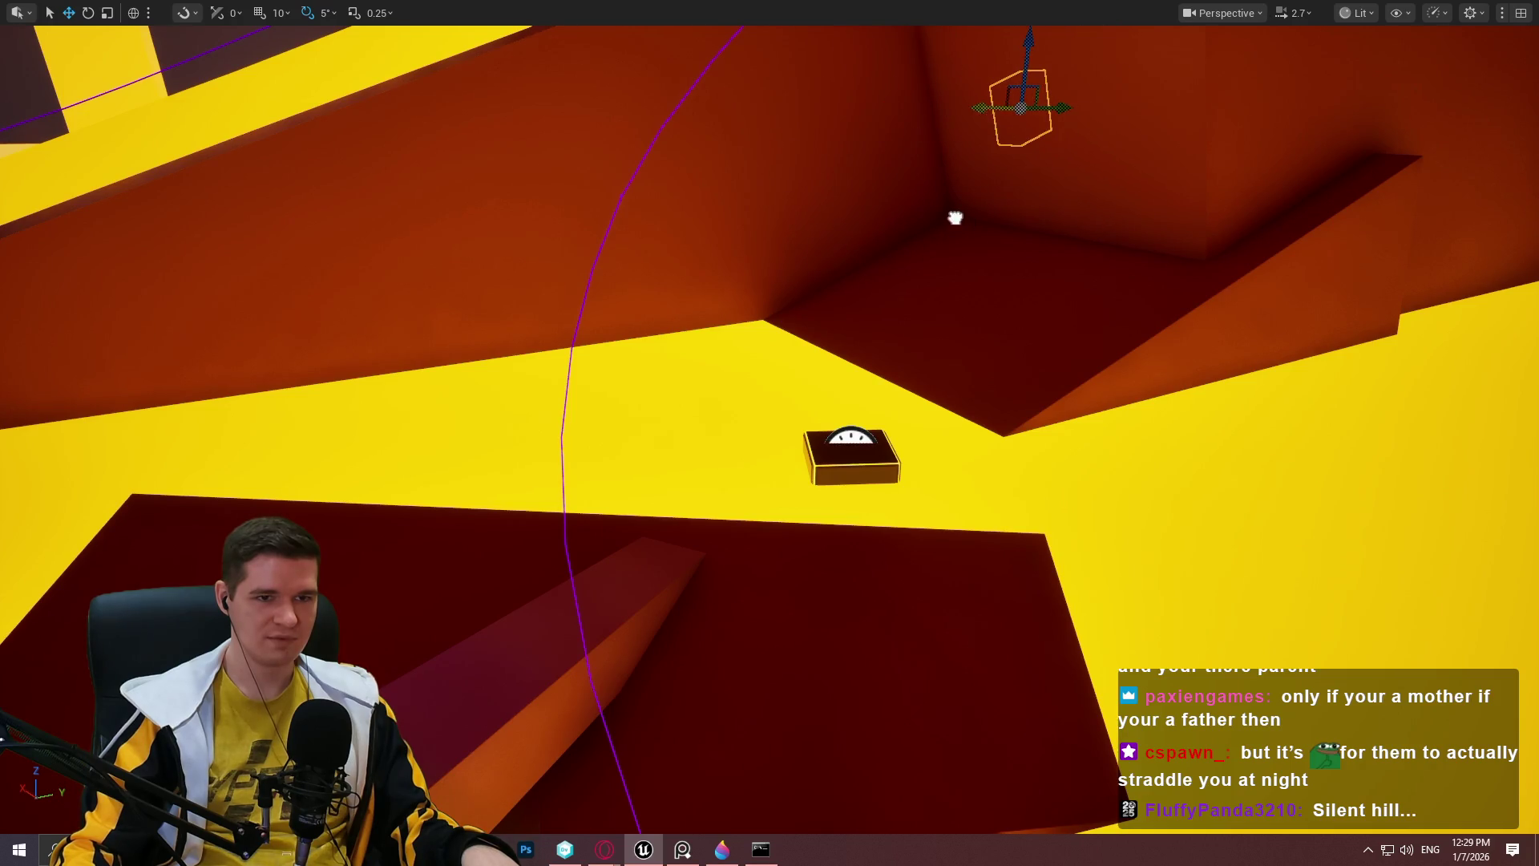
Move the small cube up against the orange wall and tilt it 5°.
mouse_move(769, 113)
mouse_down()
mouse_move(880, 161)
mouse_move(1013, 185)
mouse_up()
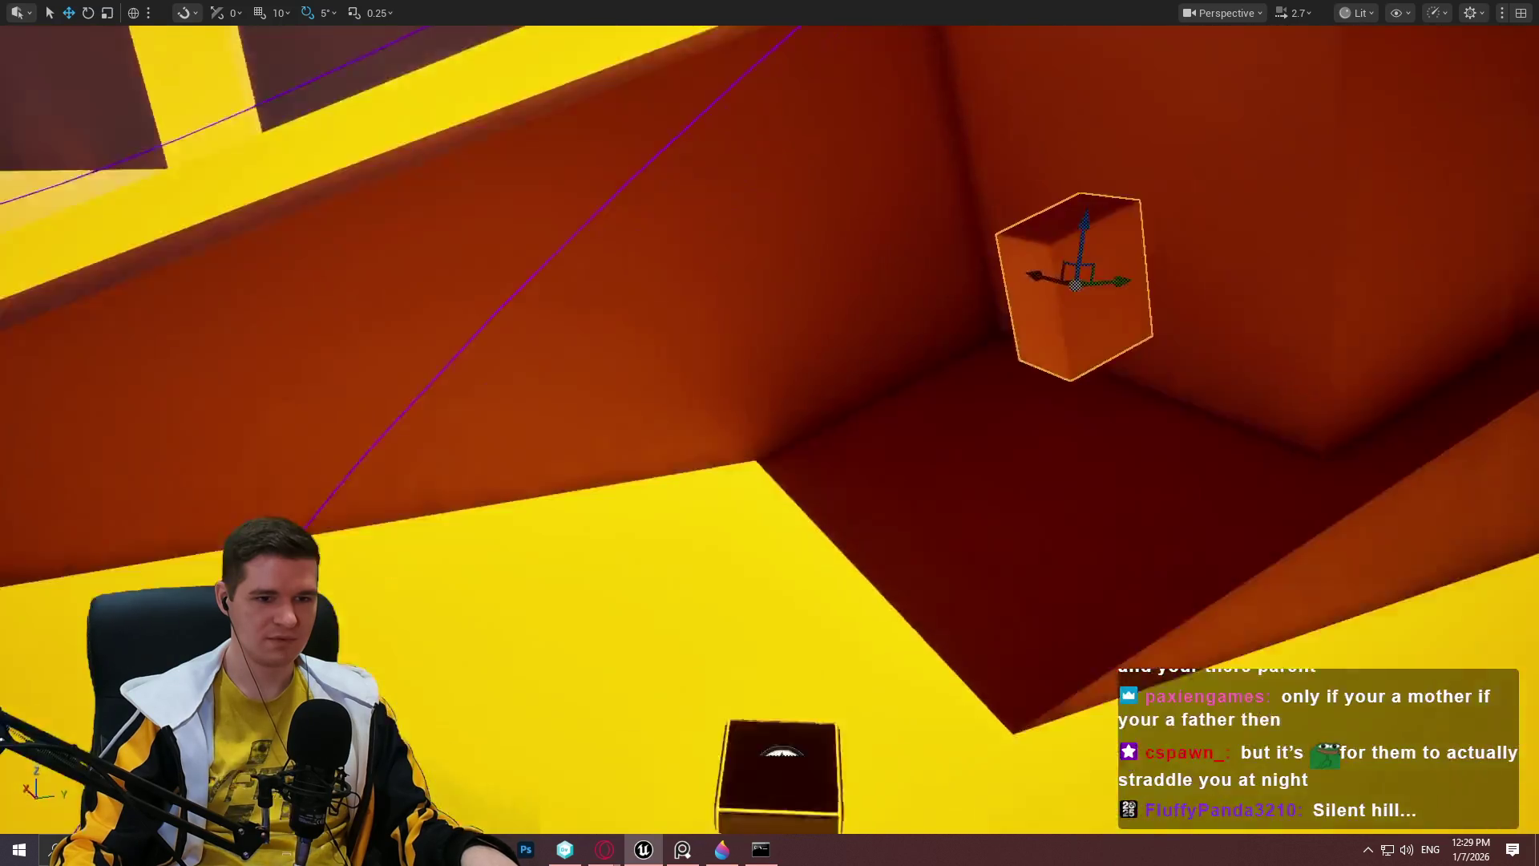
drag(1031, 241, 1031, 240)
mouse_move(846, 384)
mouse_down()
mouse_move(1162, 216)
mouse_move(1133, 241)
mouse_move(1443, 299)
mouse_up()
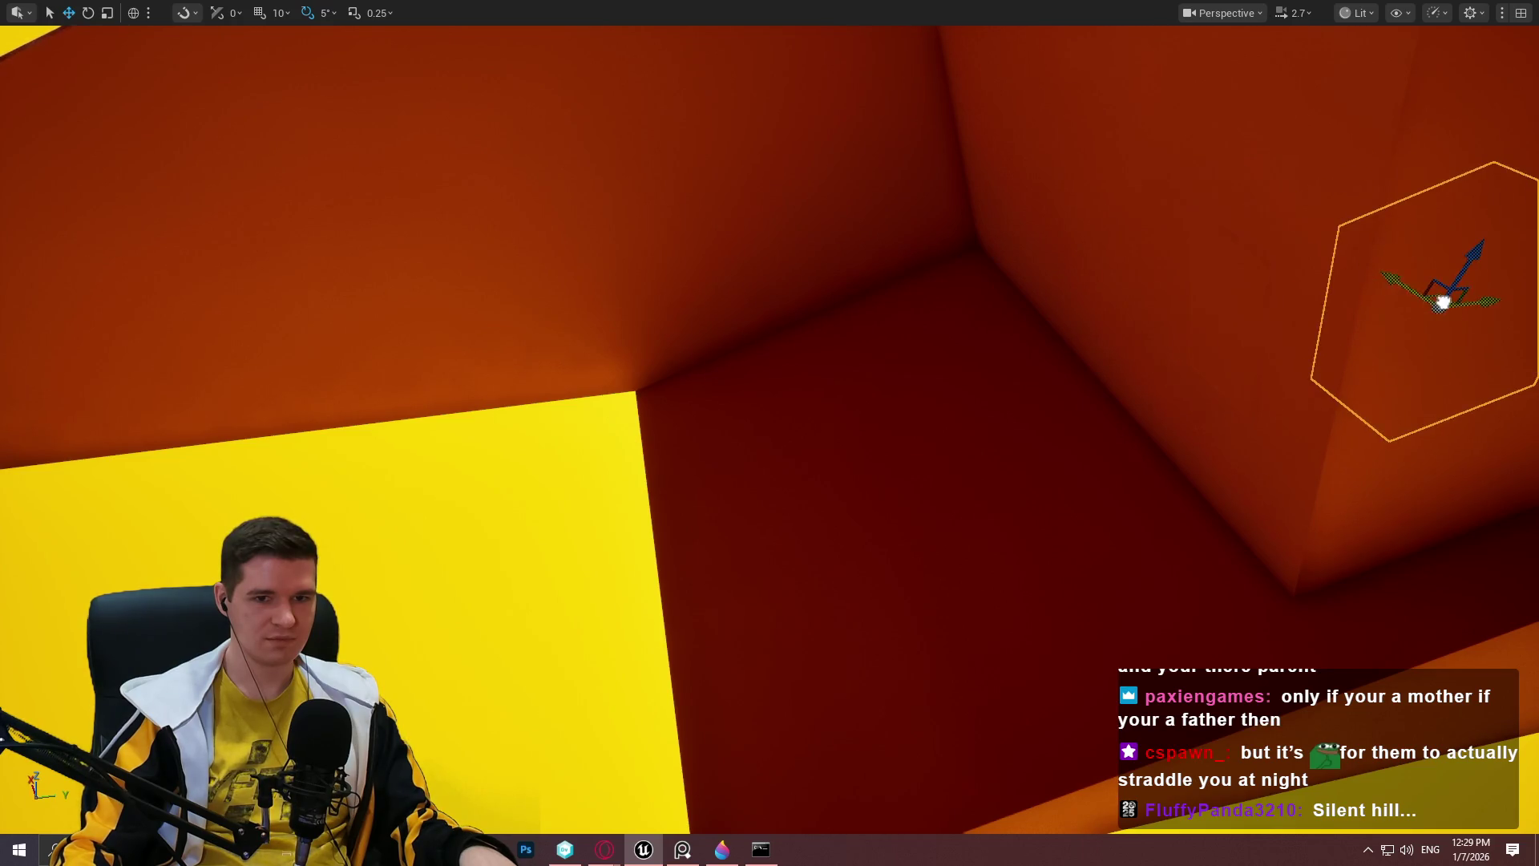
mouse_move(1090, 295)
mouse_down()
mouse_move(1053, 360)
mouse_move(1047, 302)
mouse_move(1039, 324)
mouse_up()
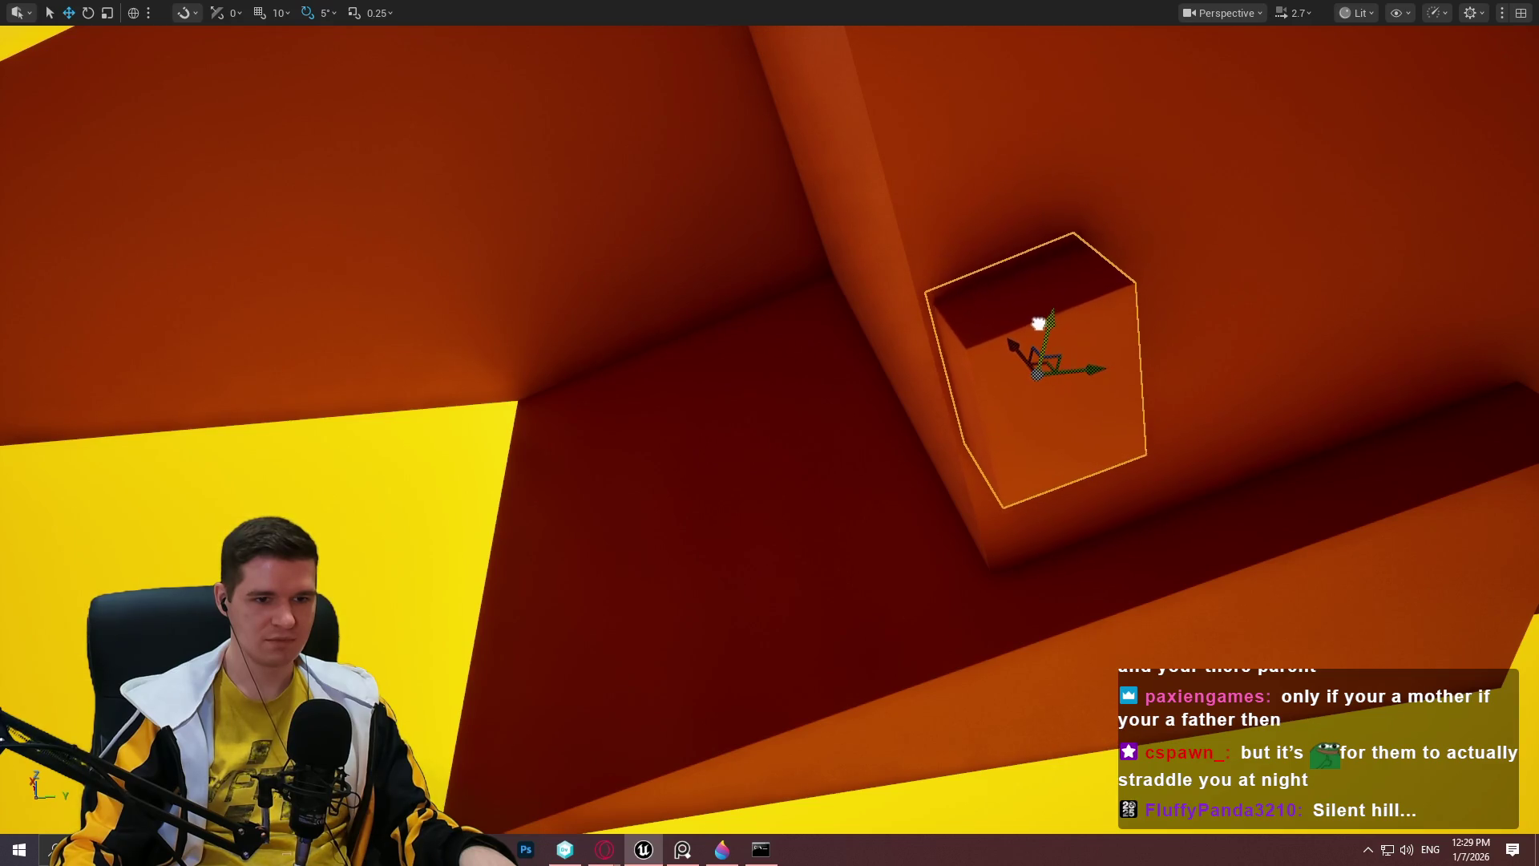
drag(1197, 333, 1196, 333)
key(e)
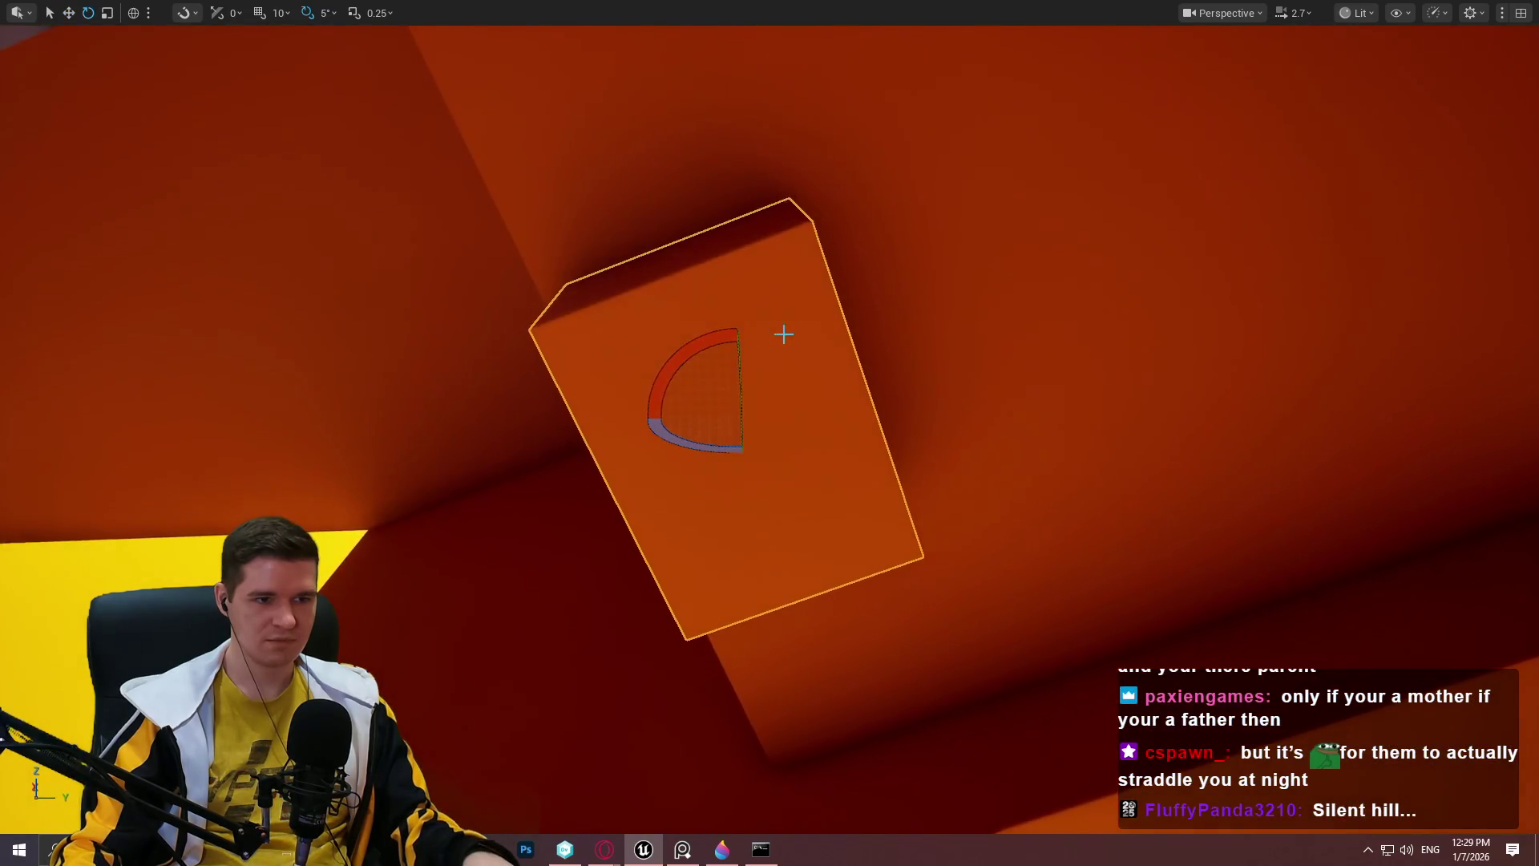
drag(714, 342, 729, 345)
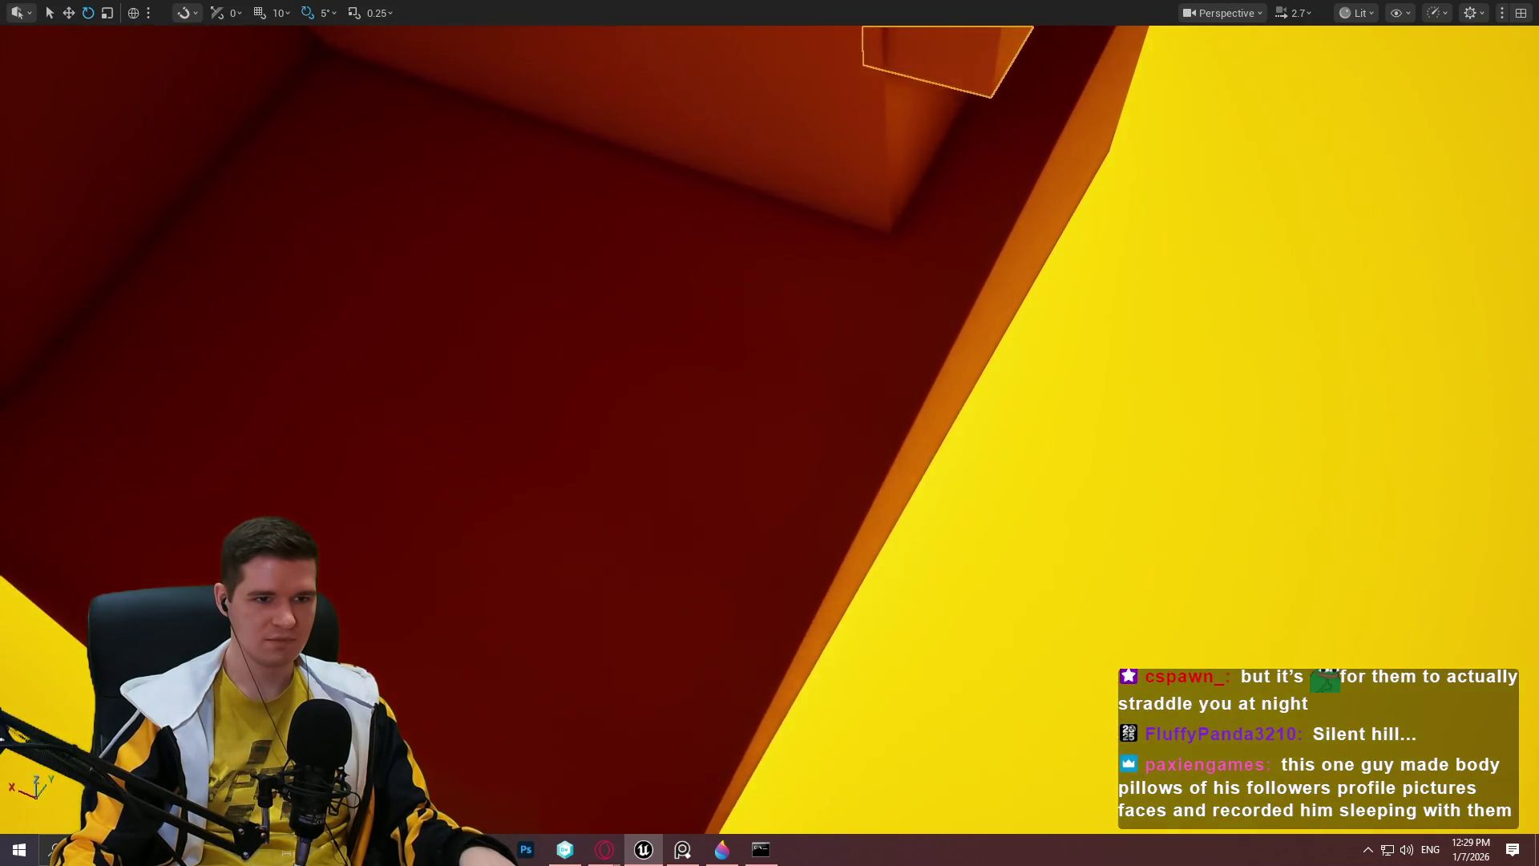
Playtest the wall climb, then slide the small orange cube down along the wall.
right_click(636, 801)
click(766, 806)
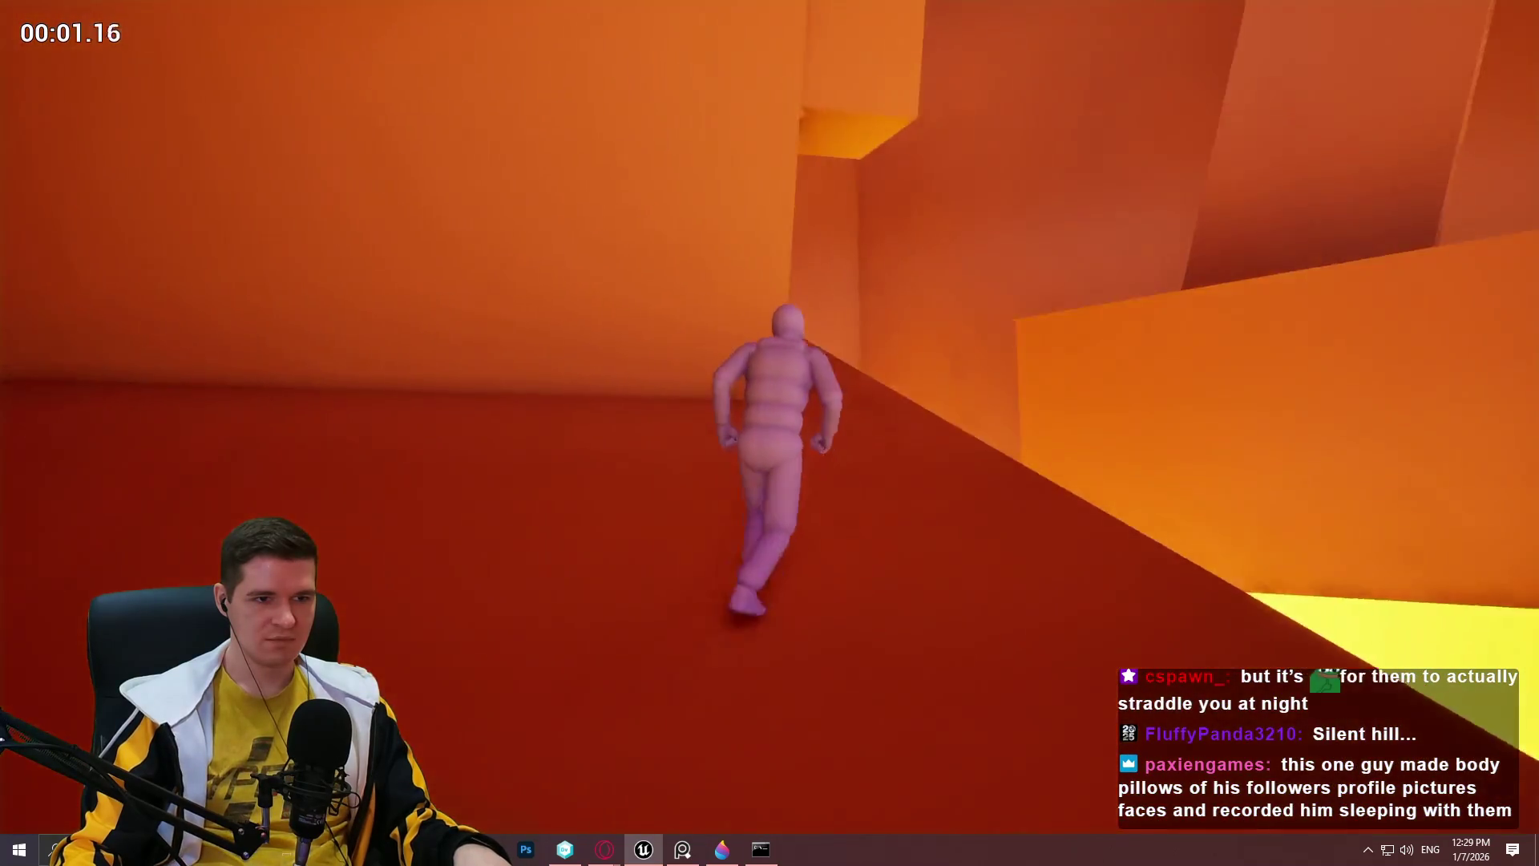
key(Escape)
key(w)
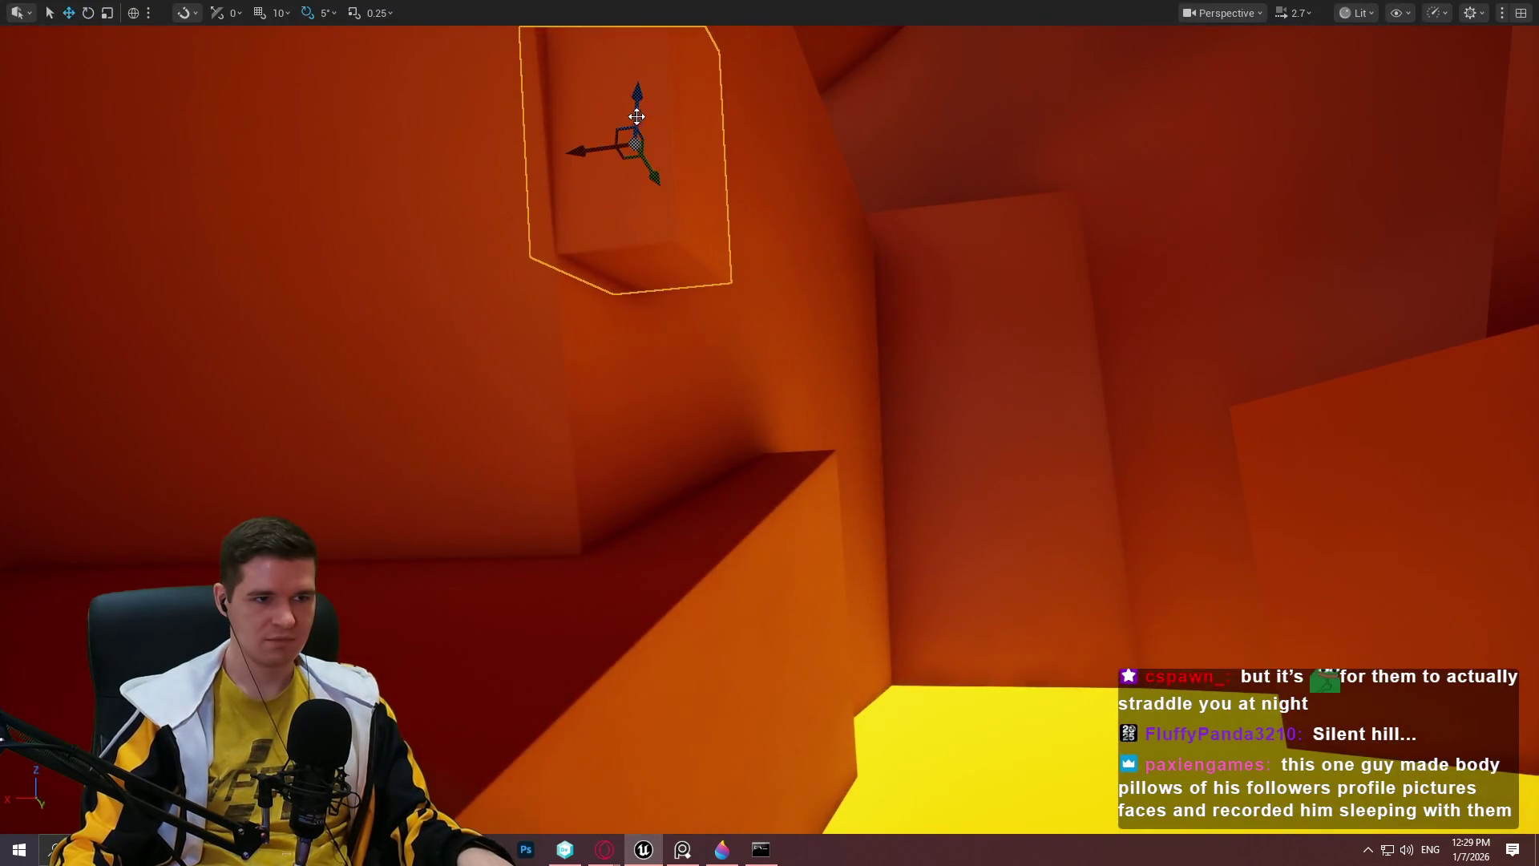
drag(649, 102, 677, 123)
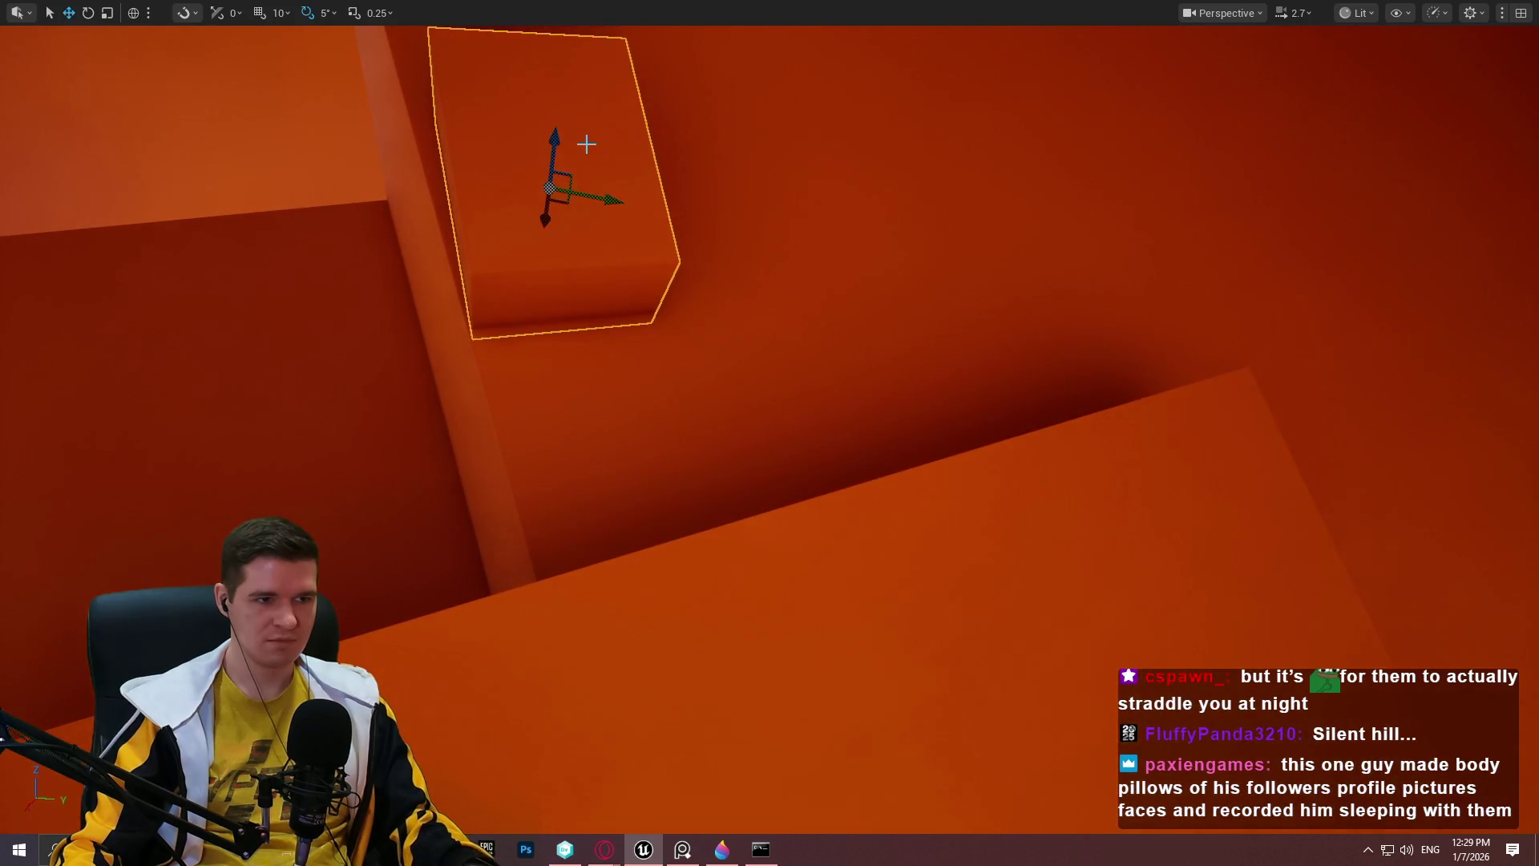
mouse_move(554, 226)
mouse_down()
mouse_move(590, 331)
mouse_move(529, 321)
mouse_move(523, 377)
mouse_up()
Playtest the climb again with the cube in its new position.
right_click(767, 321)
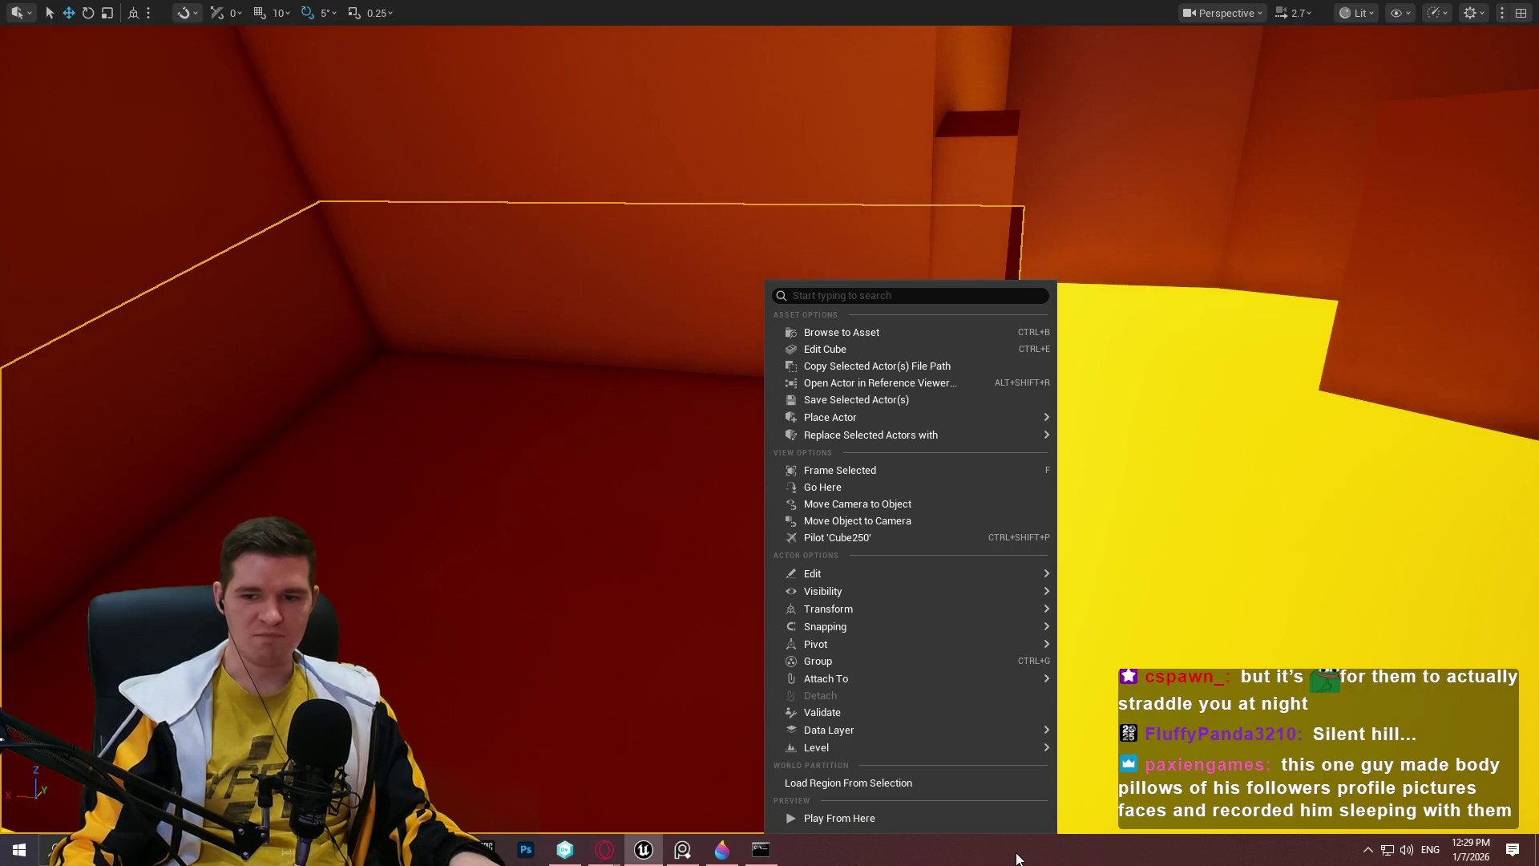
click(924, 820)
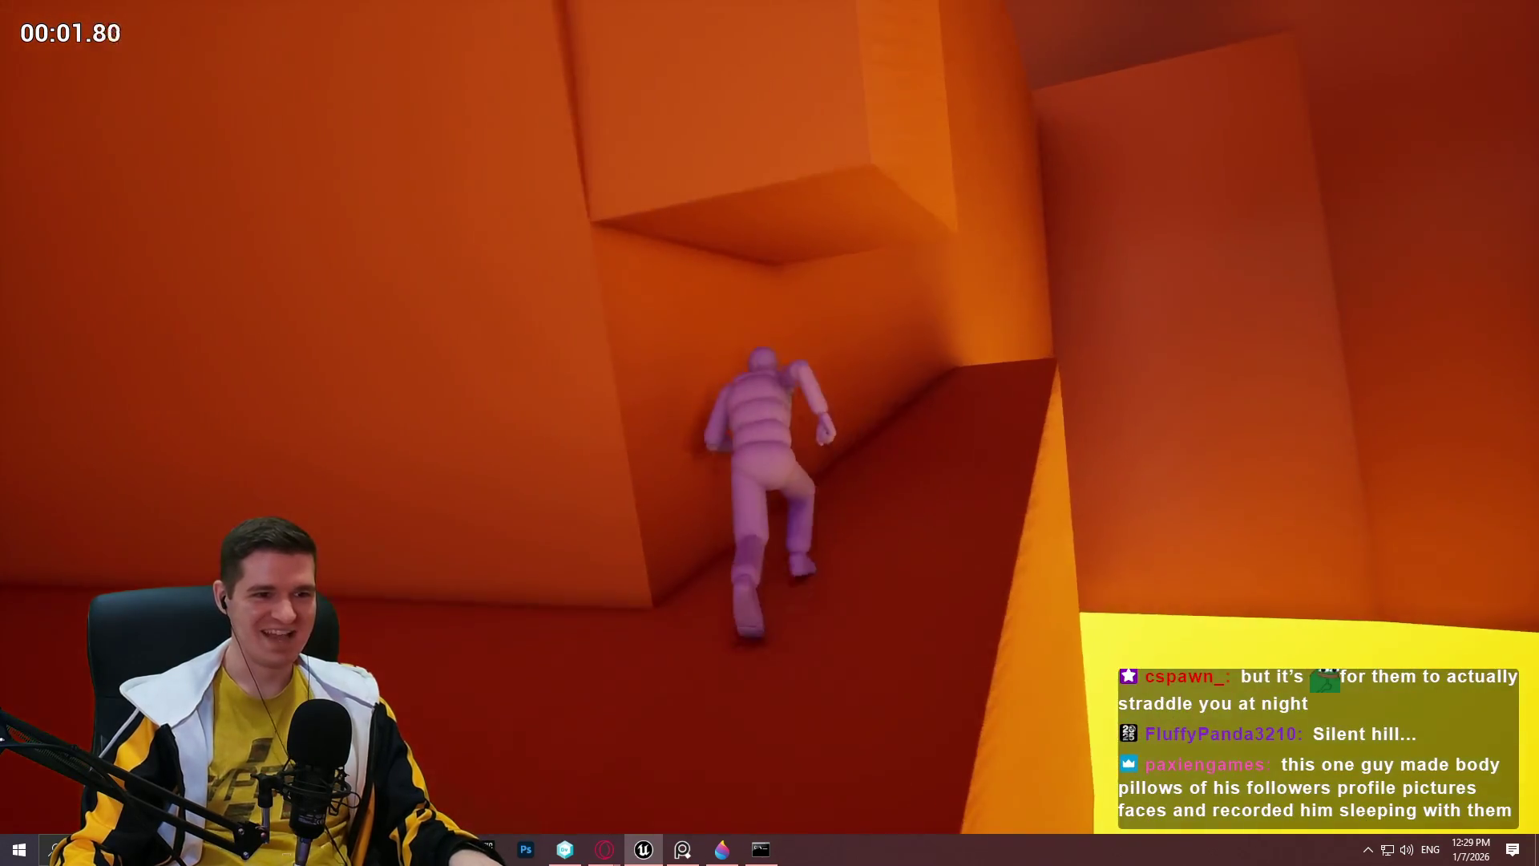
key(Escape)
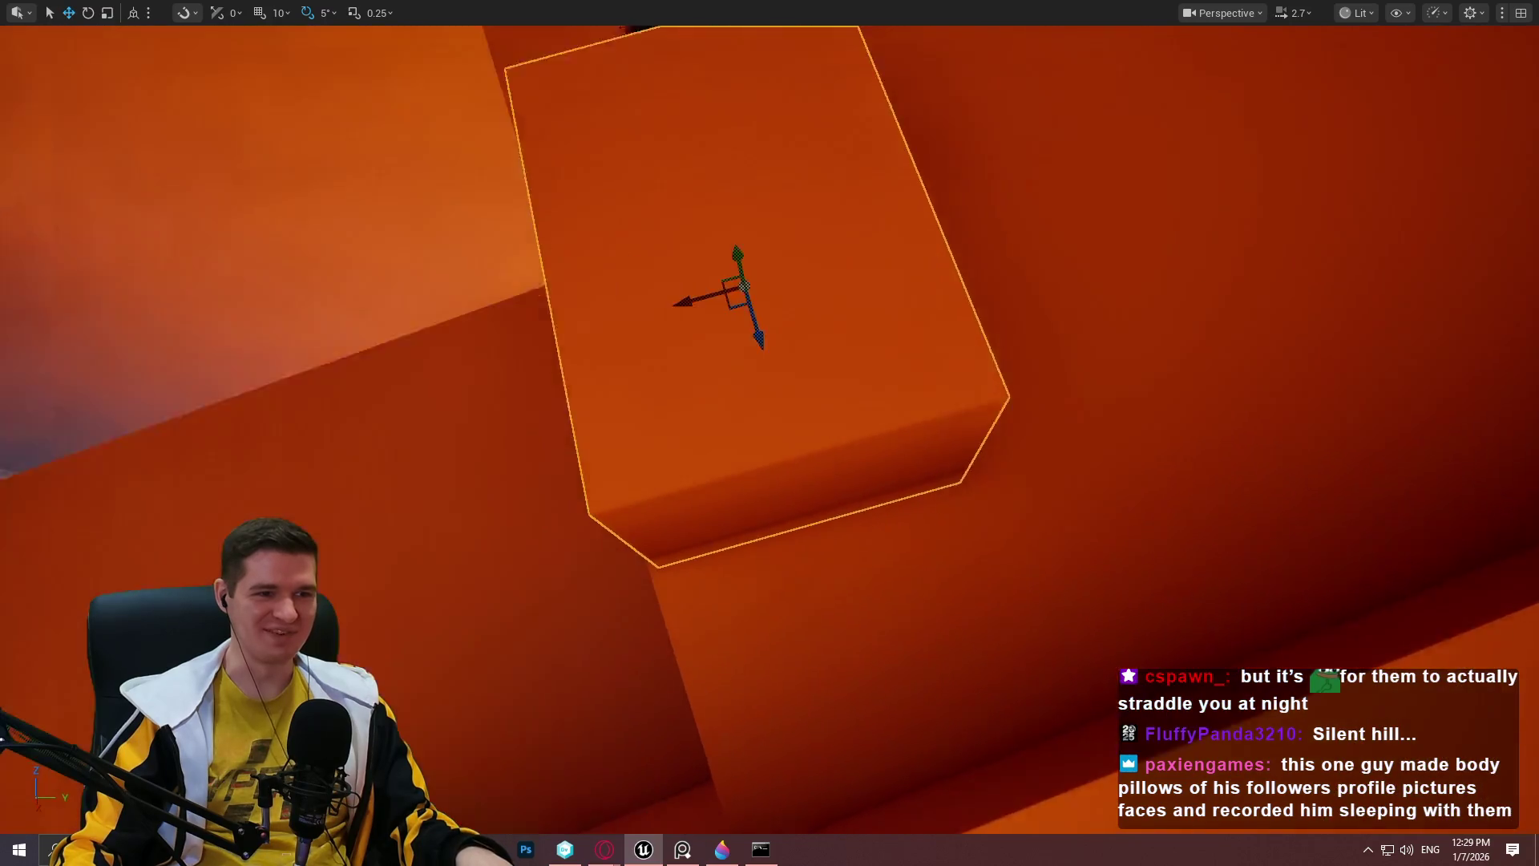
mouse_move(810, 366)
mouse_down()
mouse_move(770, 336)
mouse_move(842, 320)
mouse_move(671, 276)
mouse_move(690, 276)
mouse_move(779, 380)
mouse_up()
right_click(873, 638)
Playtest the climb, then Alt-drag a copy of the small block beside it.
click(858, 587)
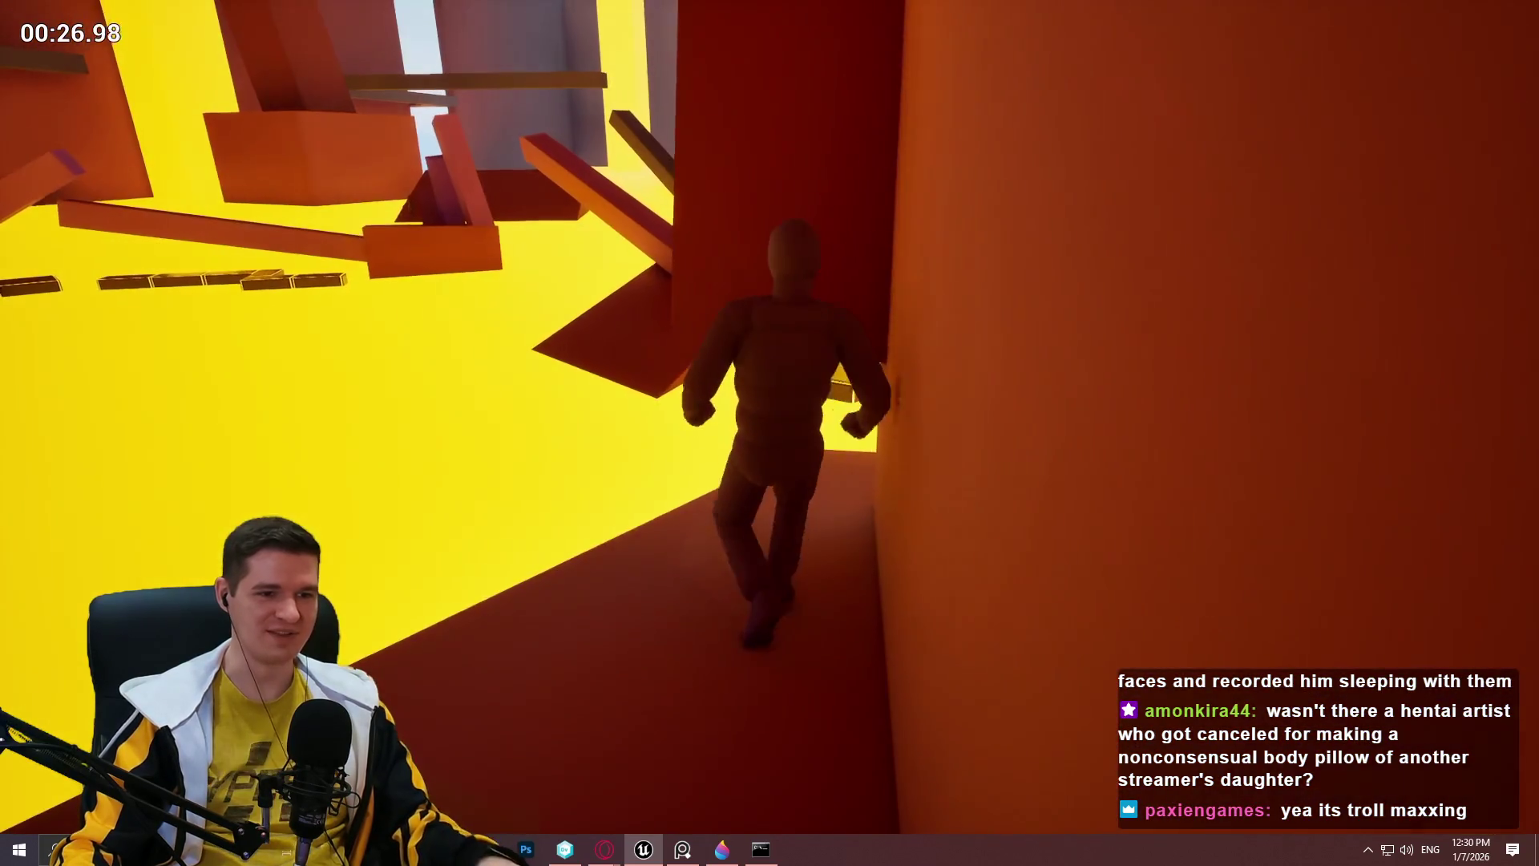
key(Escape)
drag(655, 485, 655, 484)
mouse_move(705, 391)
mouse_down()
mouse_move(913, 371)
mouse_move(988, 393)
mouse_up()
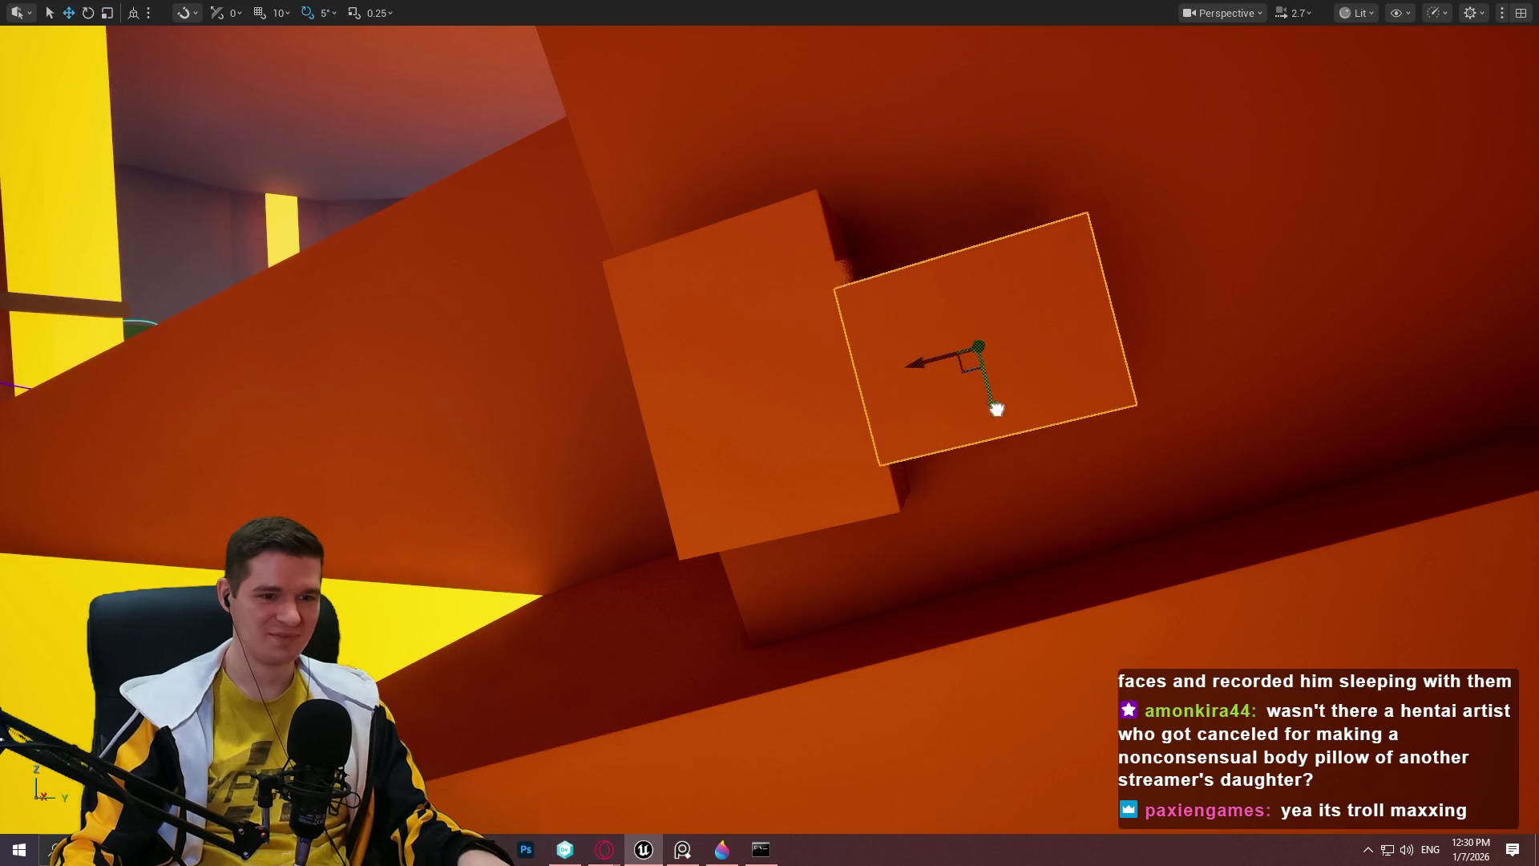
Start a Play From Here playtest of the updated climb near the new block.
mouse_move(1004, 455)
mouse_down()
mouse_move(1072, 474)
mouse_move(928, 388)
mouse_up()
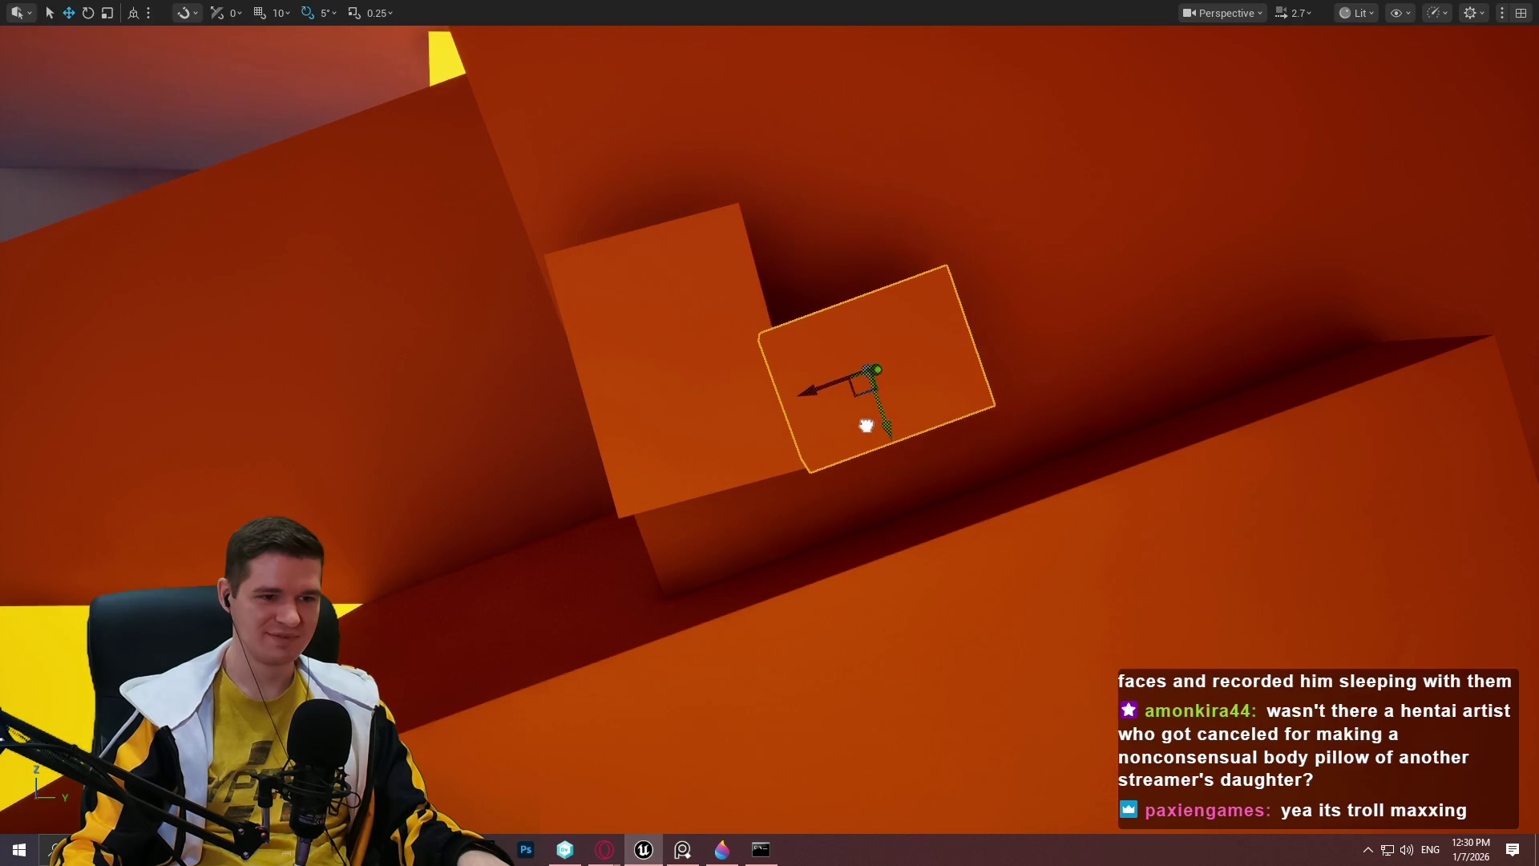
drag(943, 526, 890, 489)
right_click(725, 170)
click(782, 702)
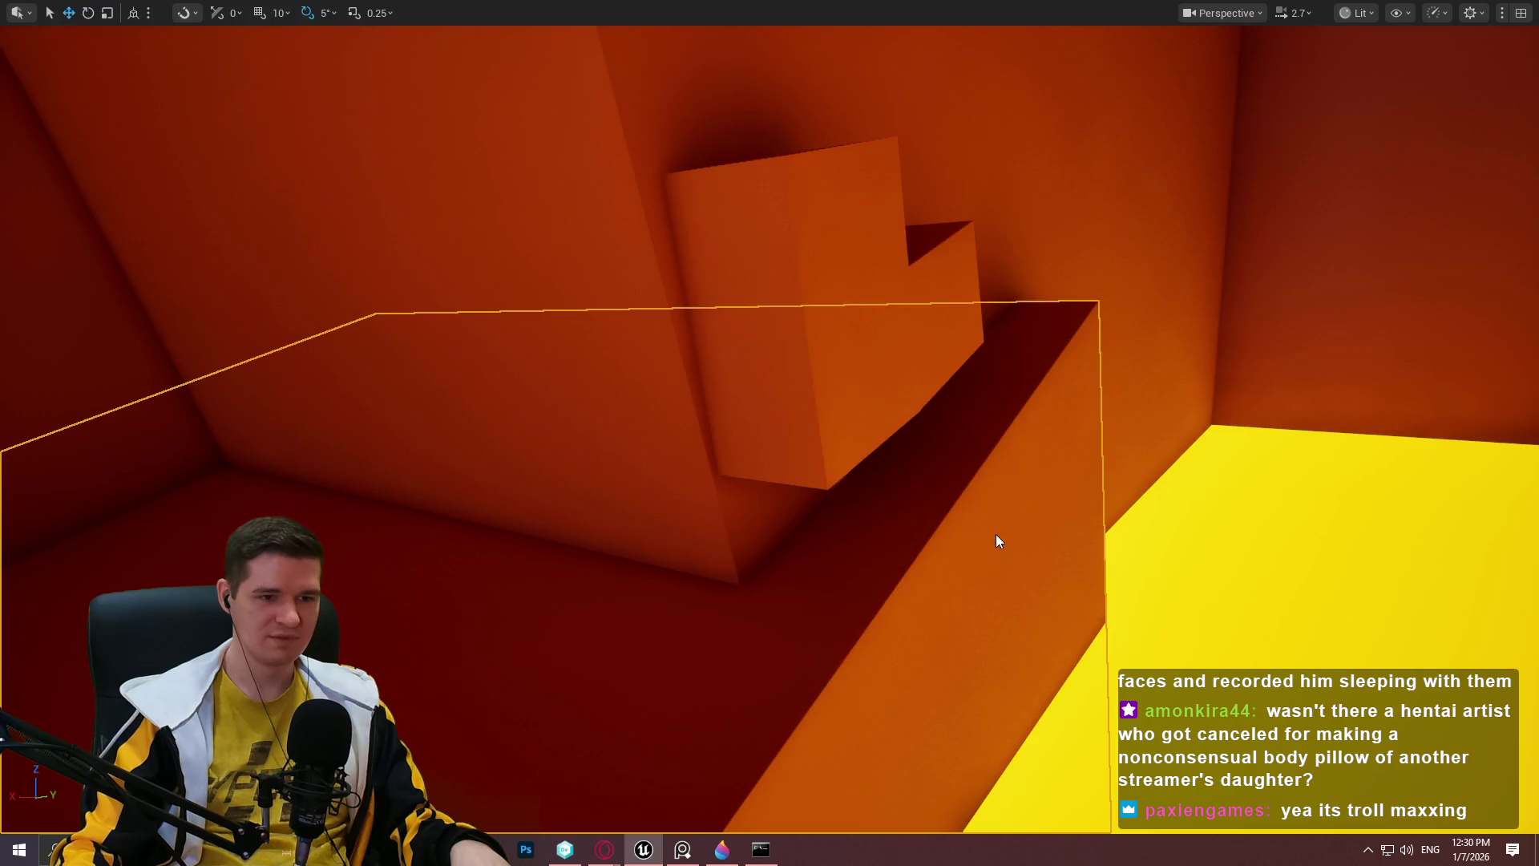
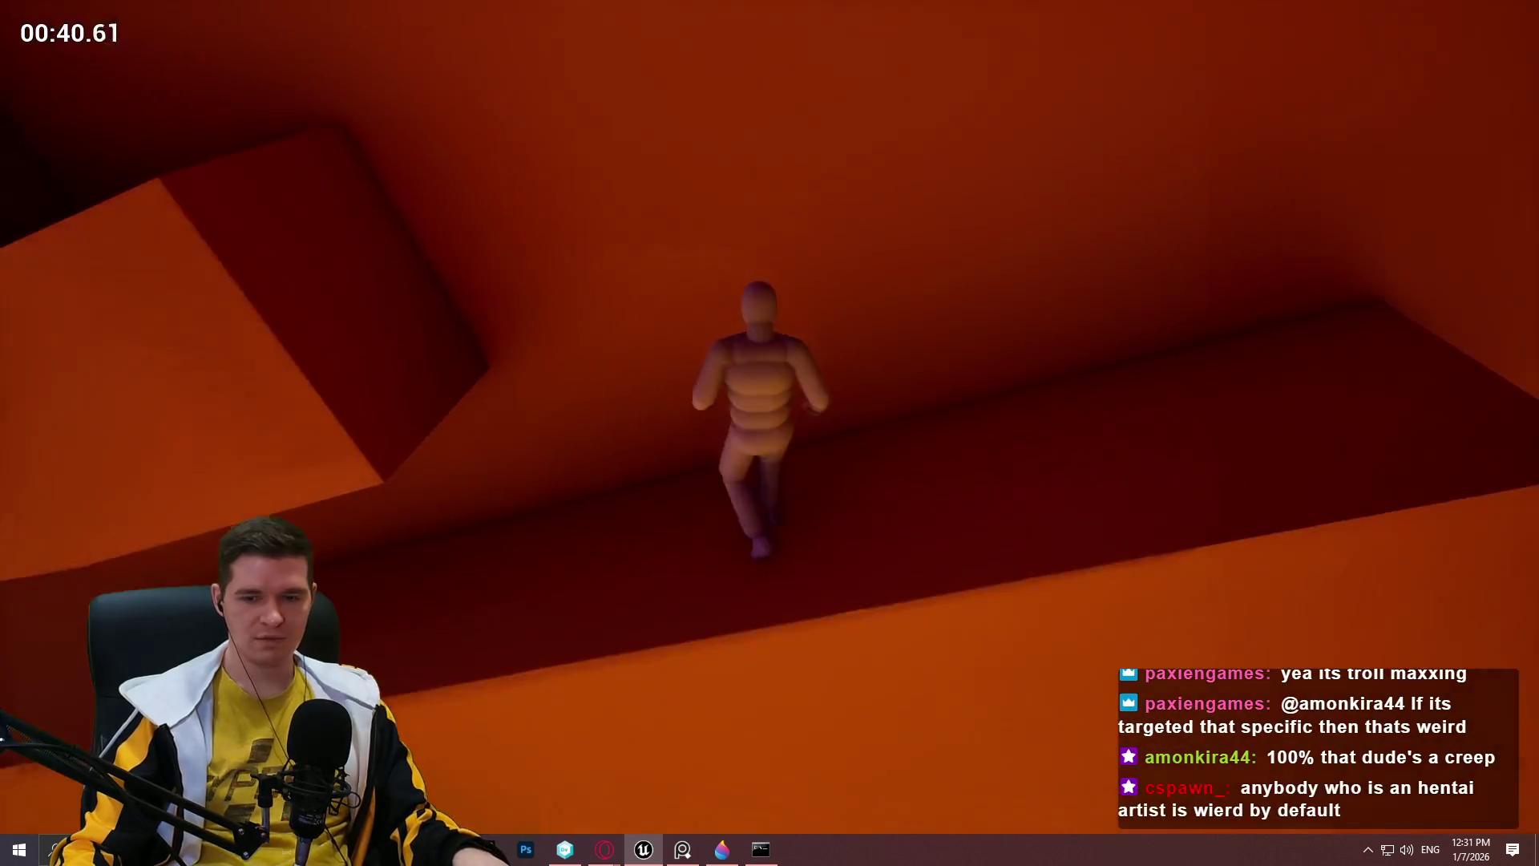
Stop the running playtest and restart play from the chosen block with Play From Here.
key(Escape)
mouse_move(828, 678)
mouse_down()
mouse_move(817, 786)
mouse_move(828, 678)
mouse_up()
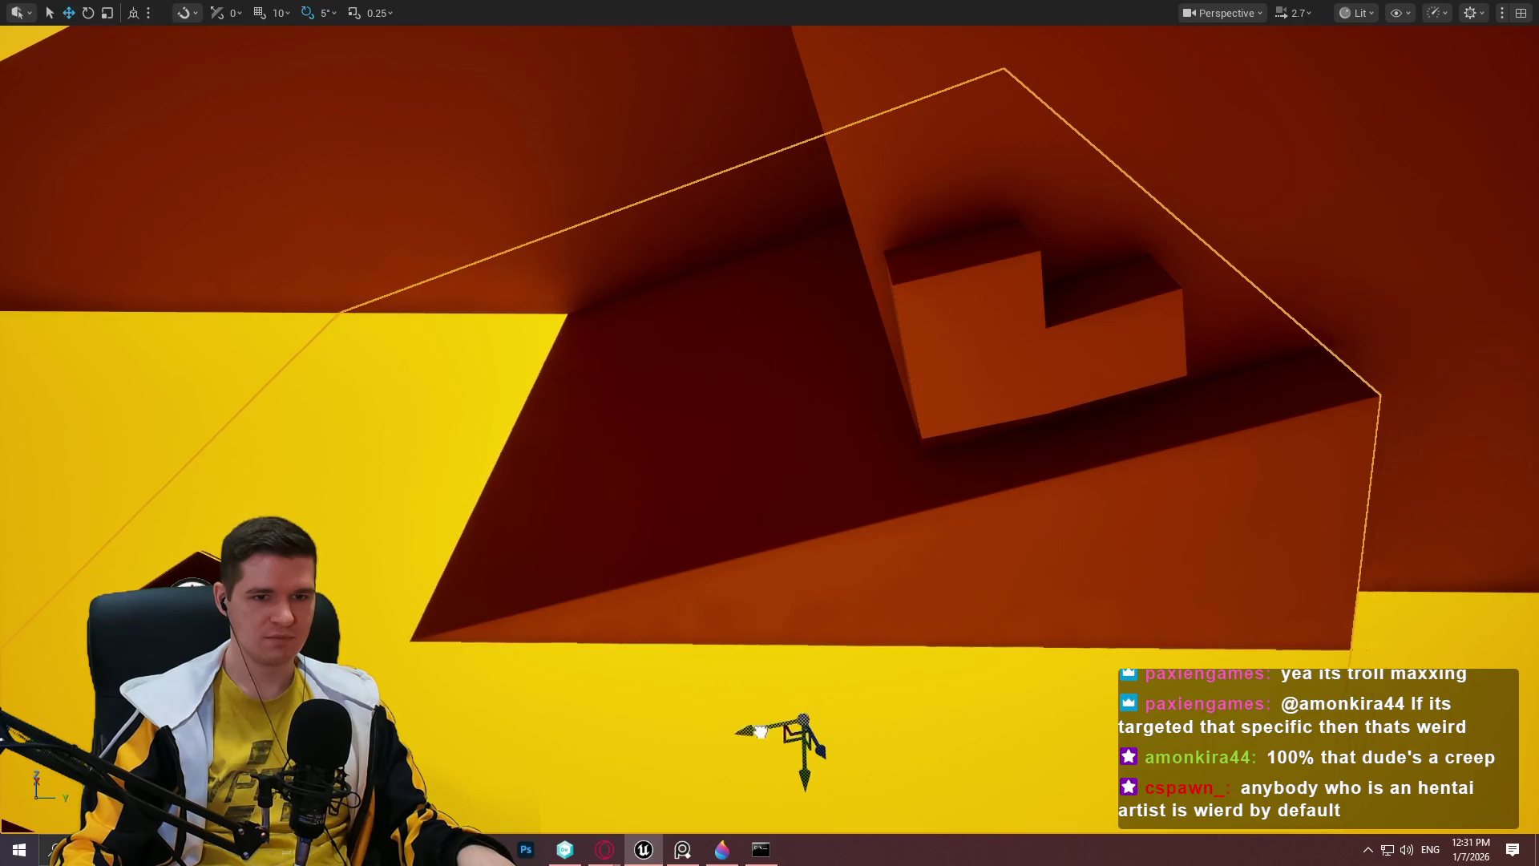
right_click(802, 478)
click(908, 815)
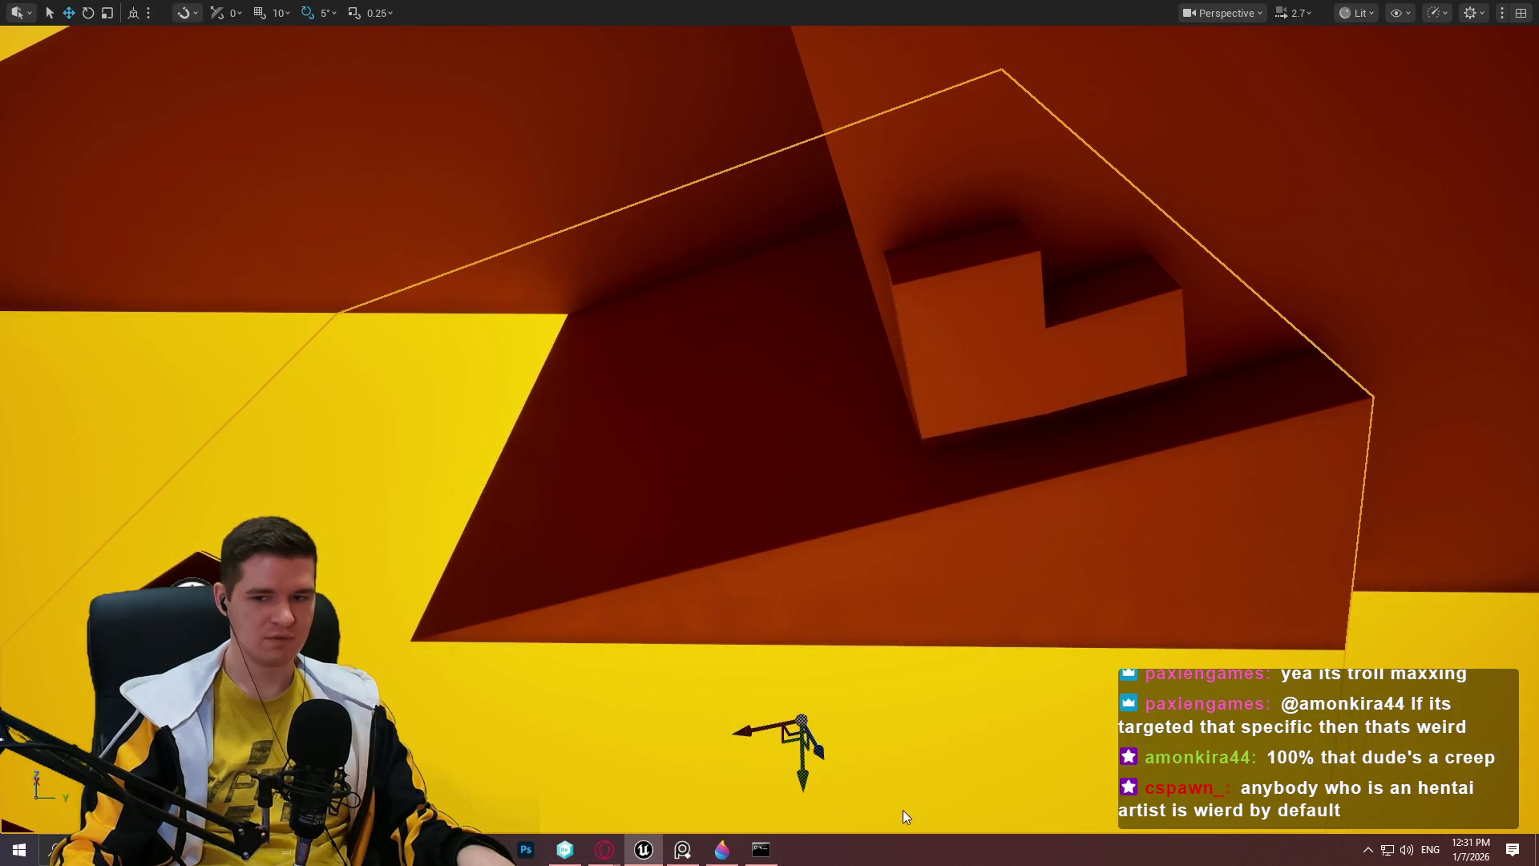
Run the mannequin up the red ramp and along the ledge, then climb onto the tall block.
key(w)
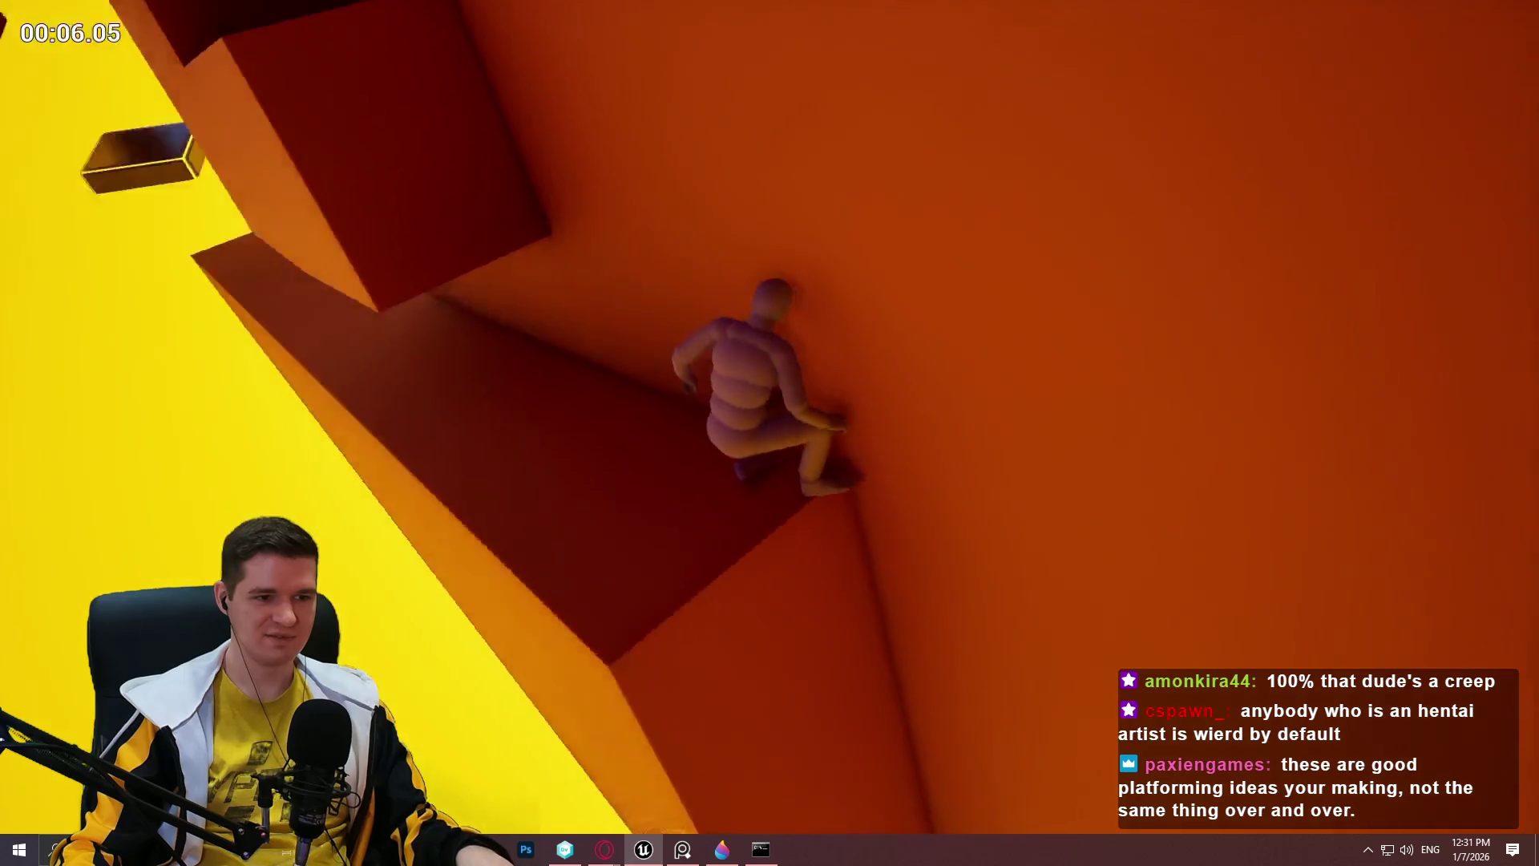
key(w)
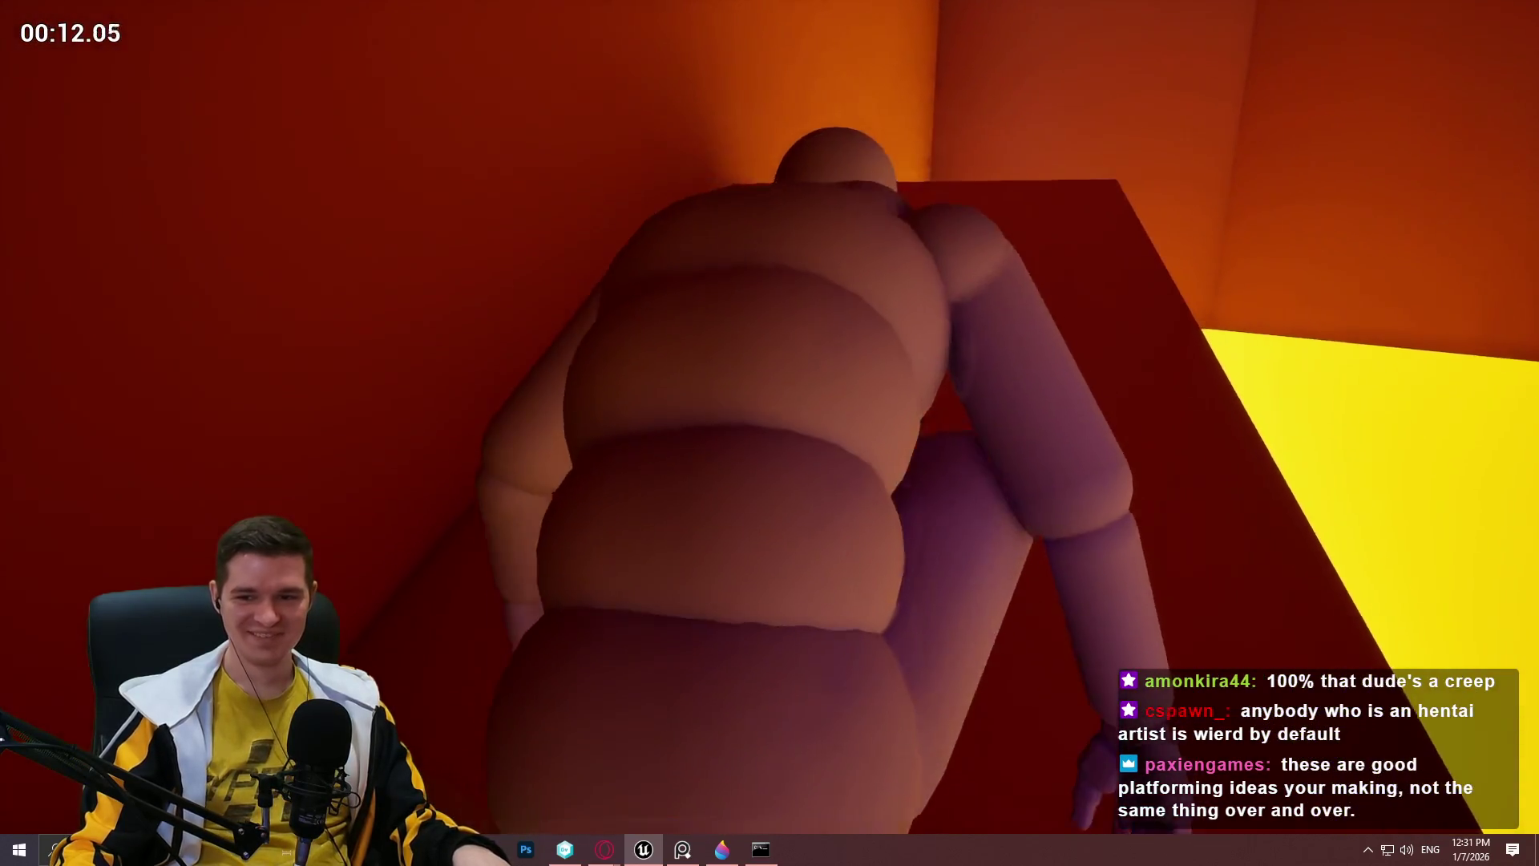
key(w)
key(w)
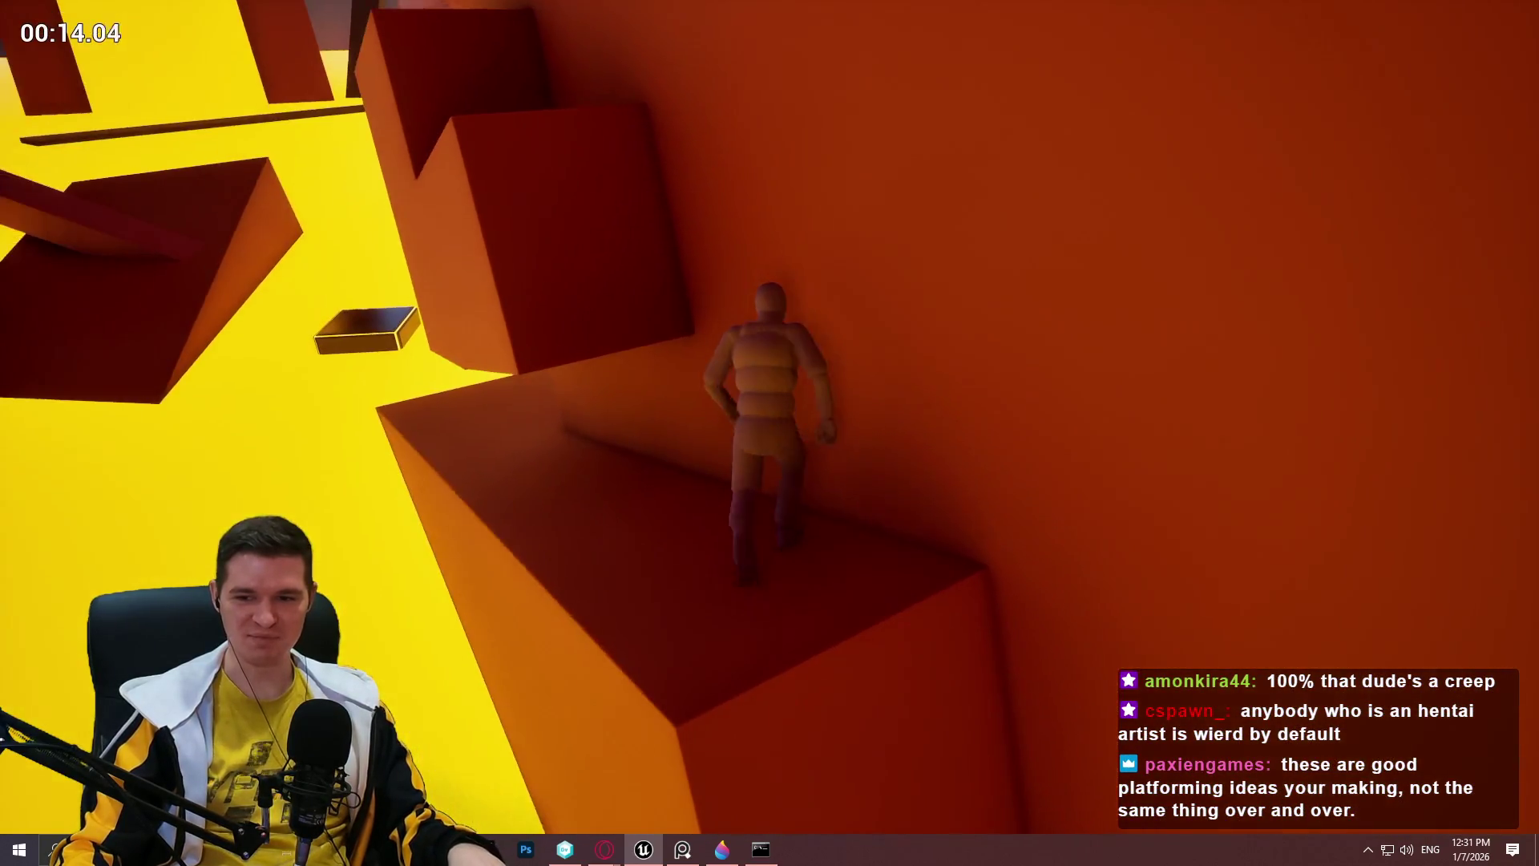
key(w)
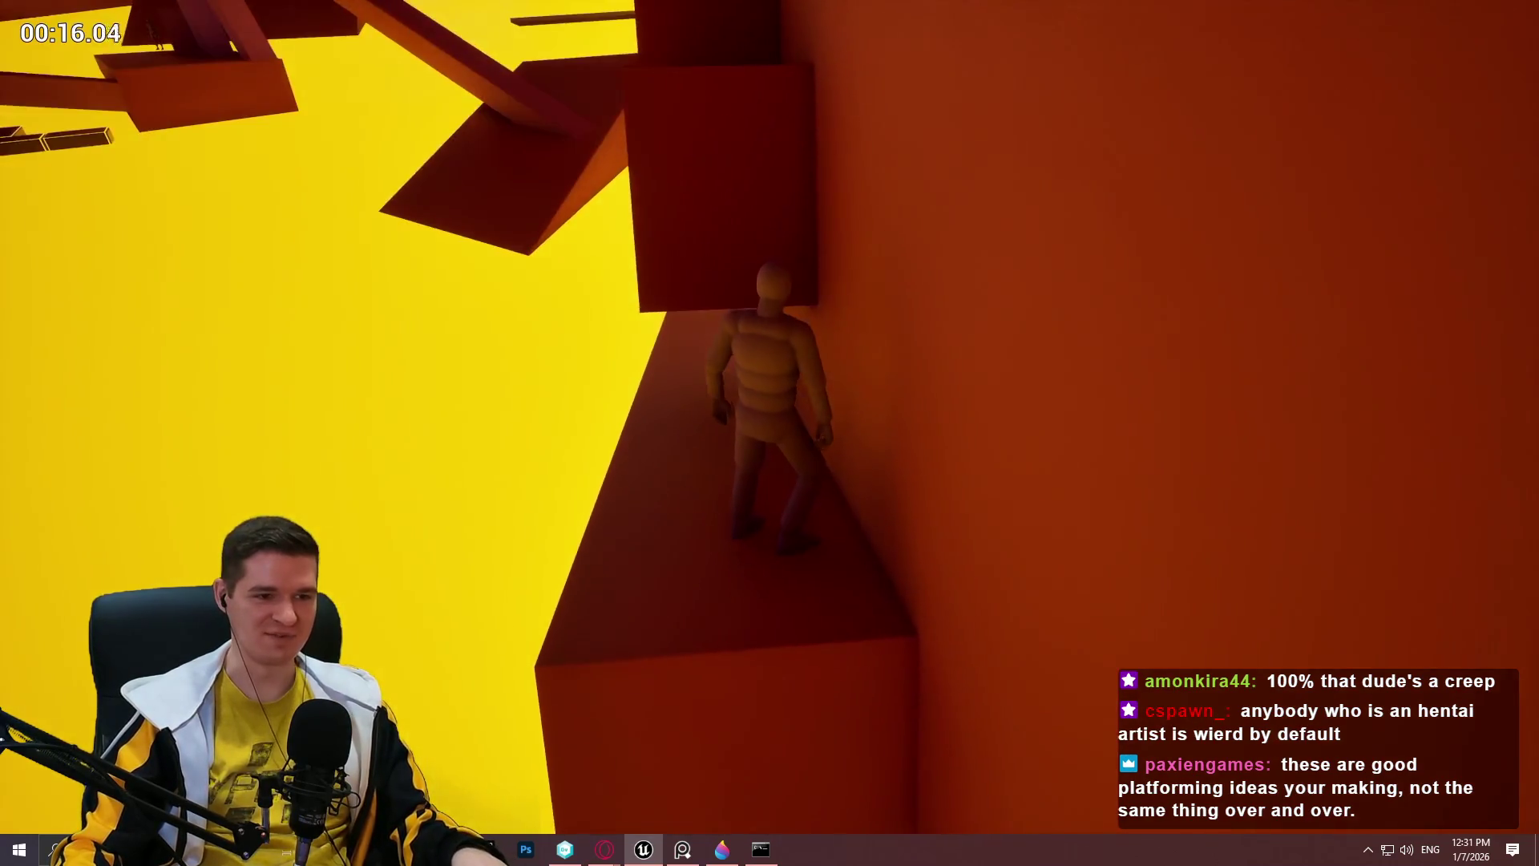
key(s)
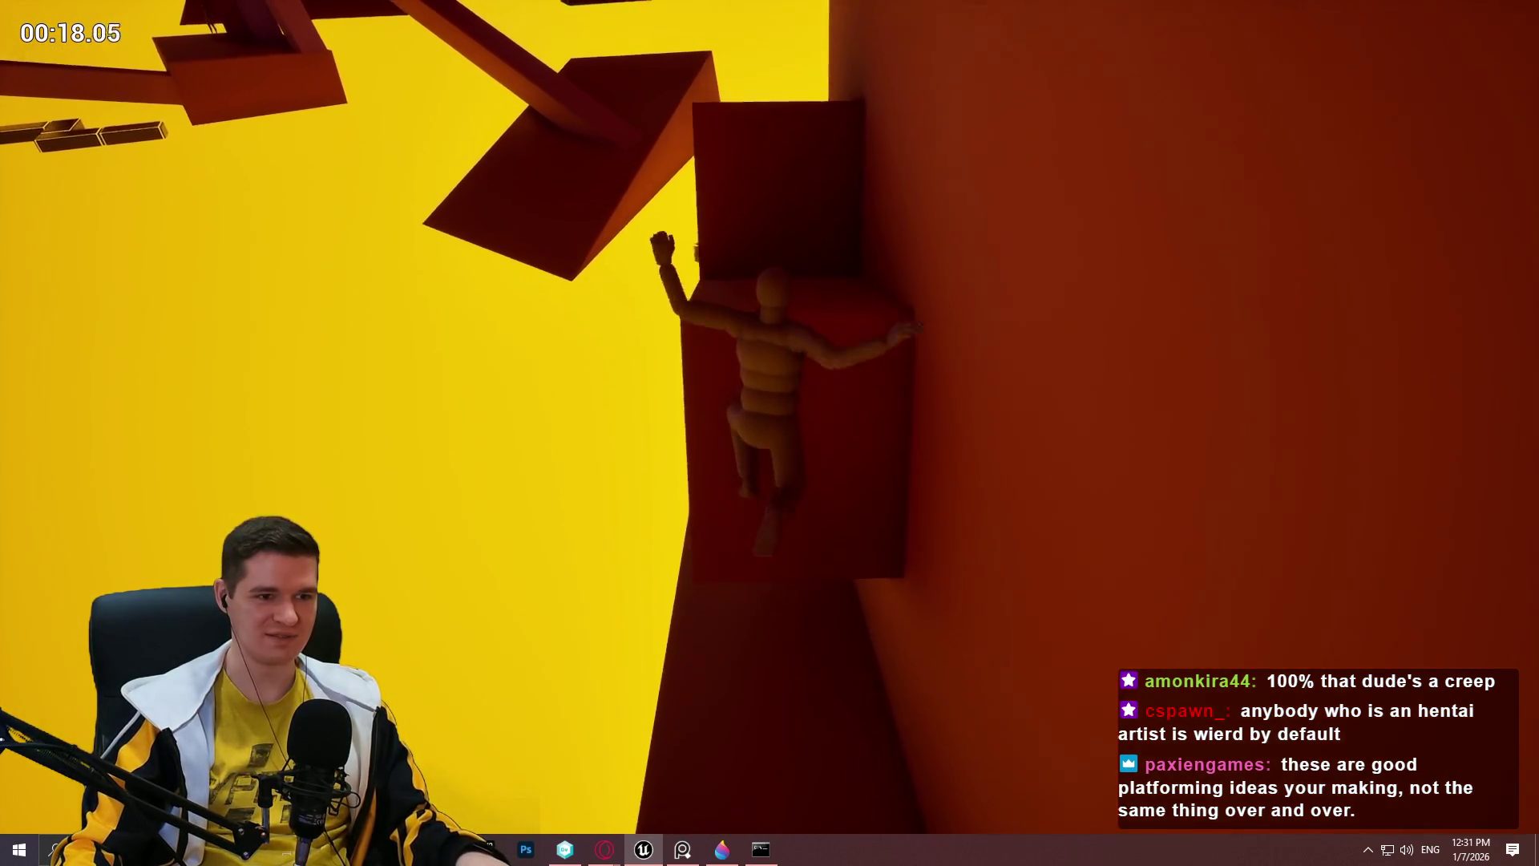
key(w)
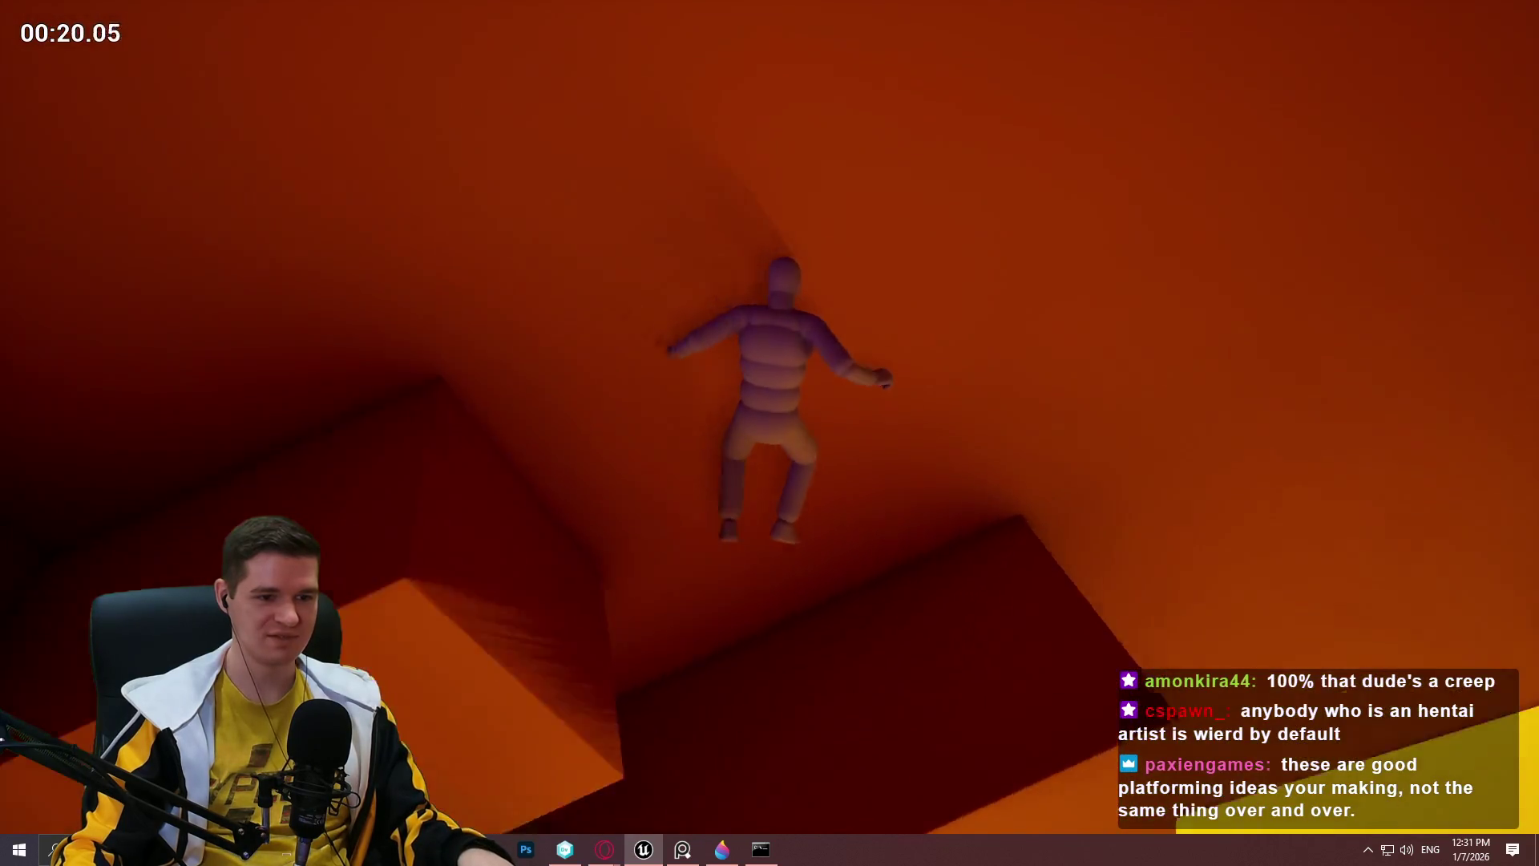
key(w)
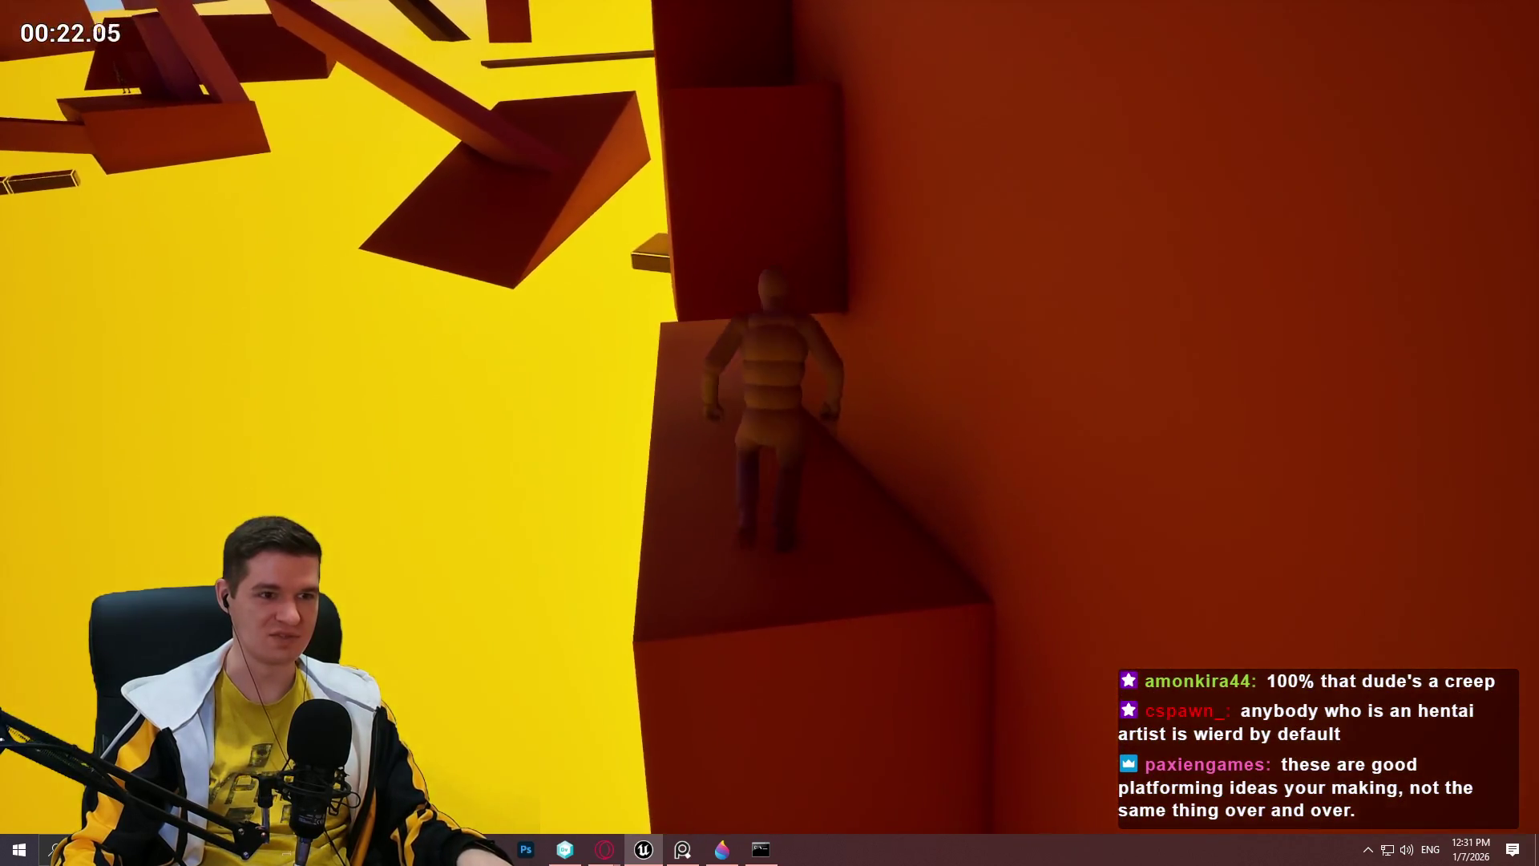
key(space)
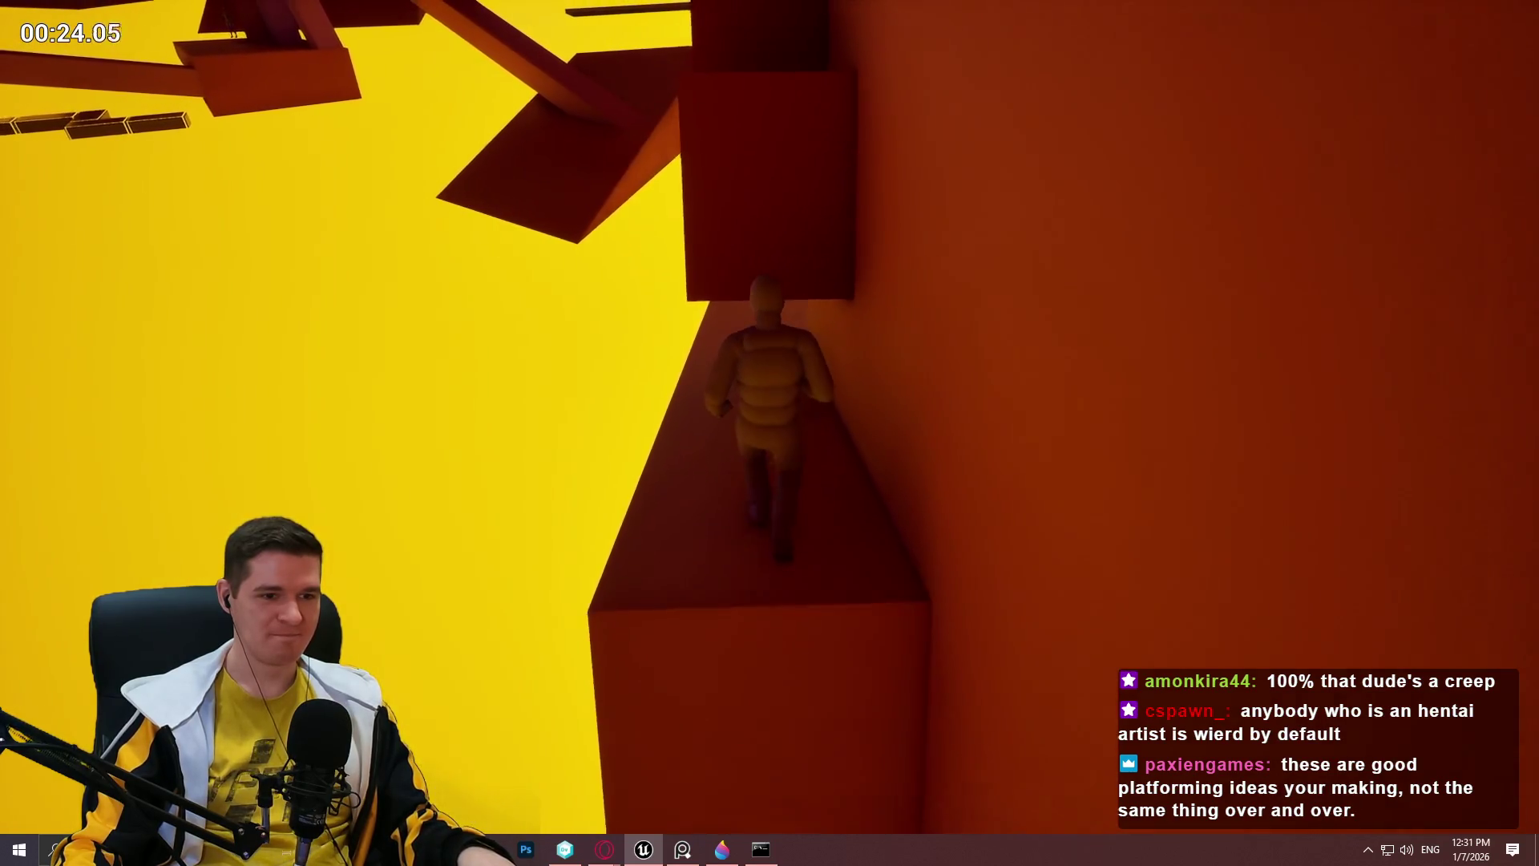
key(w)
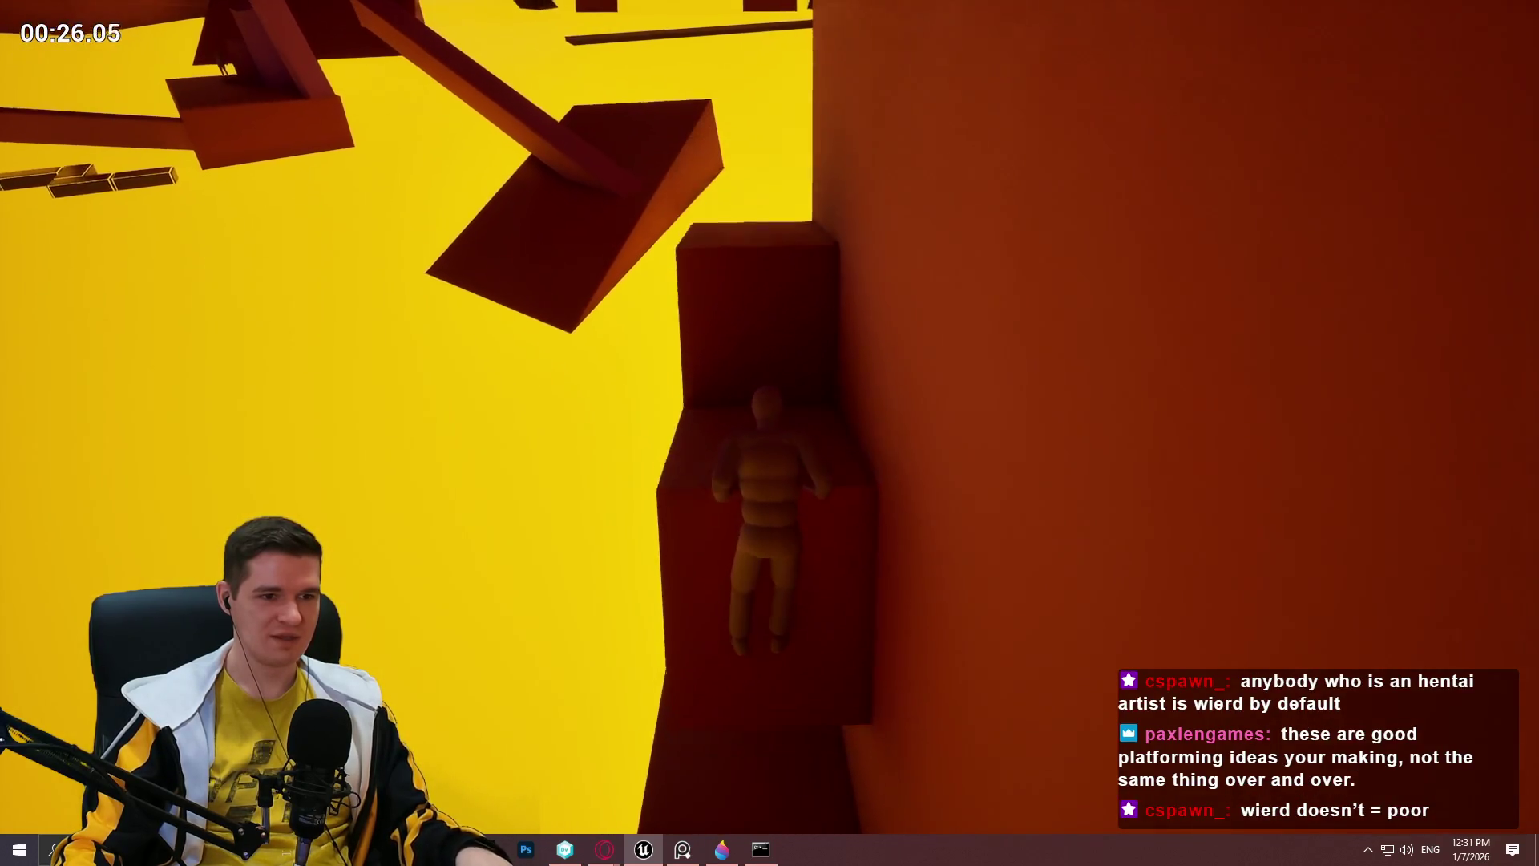
key(w)
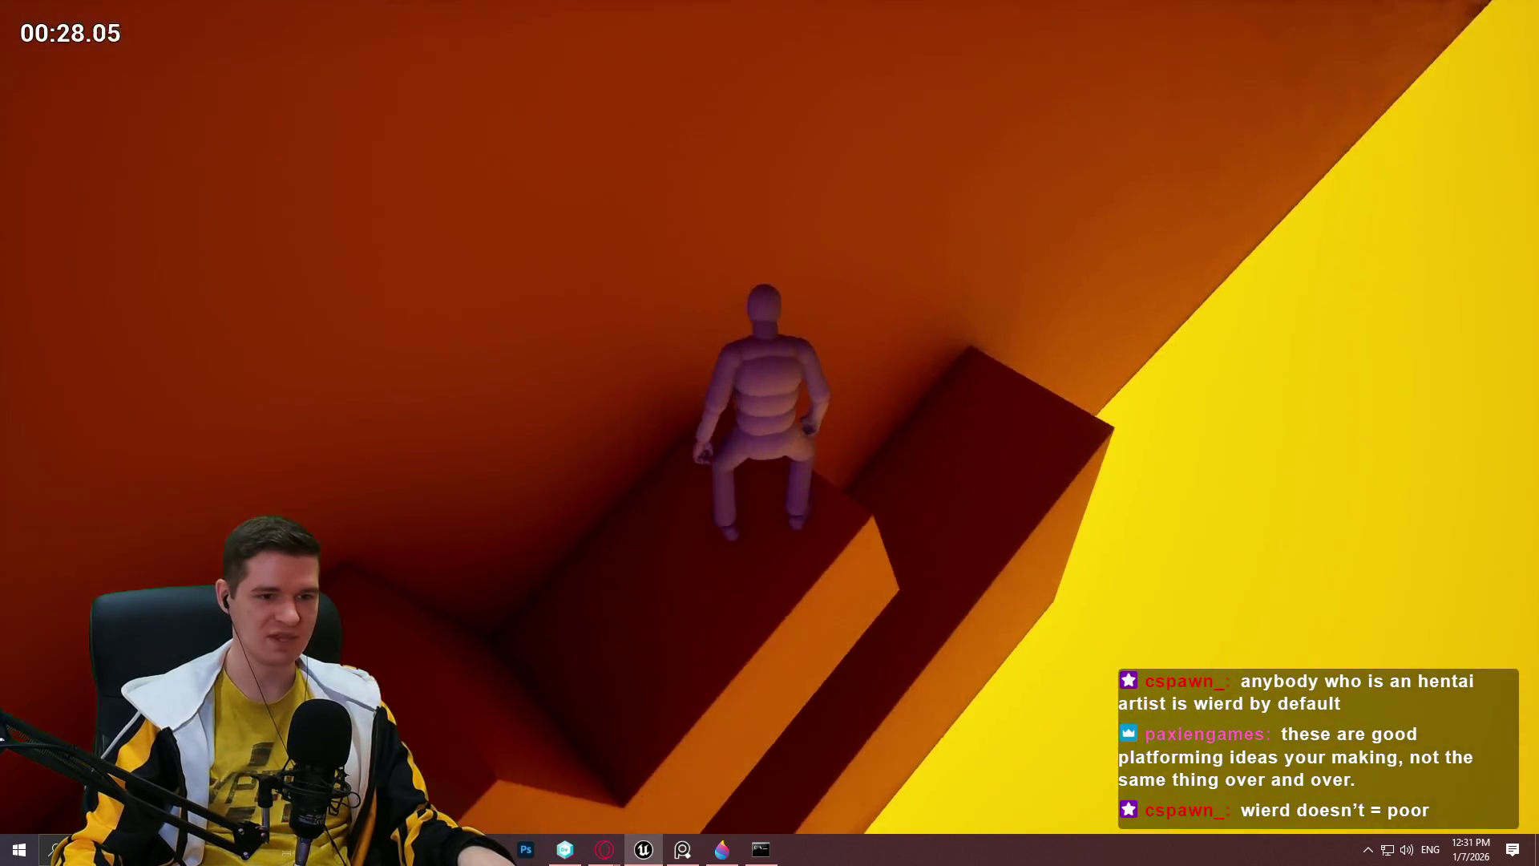
key(w)
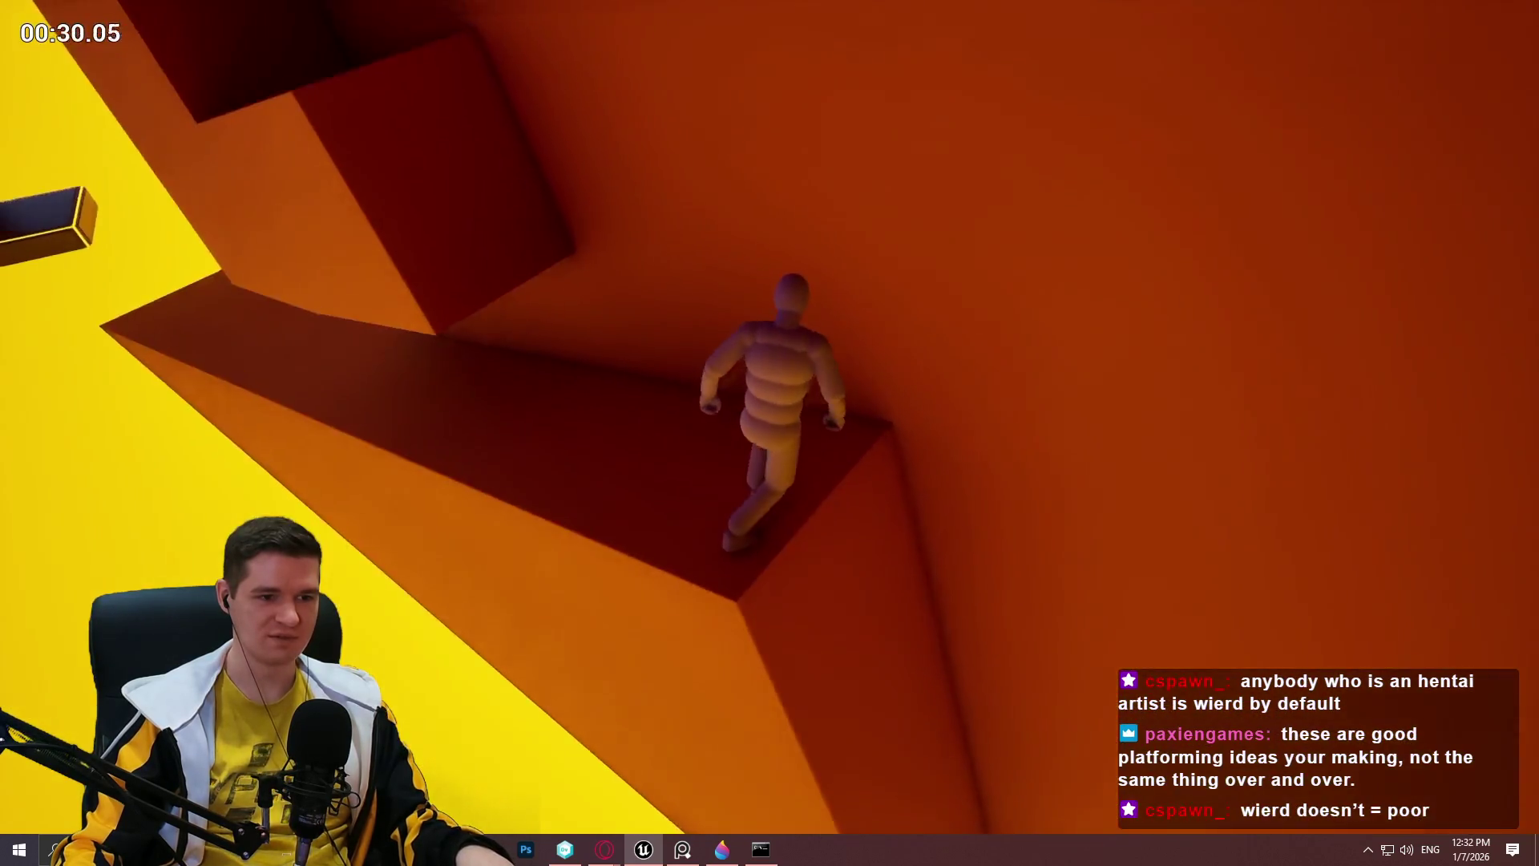
key(w)
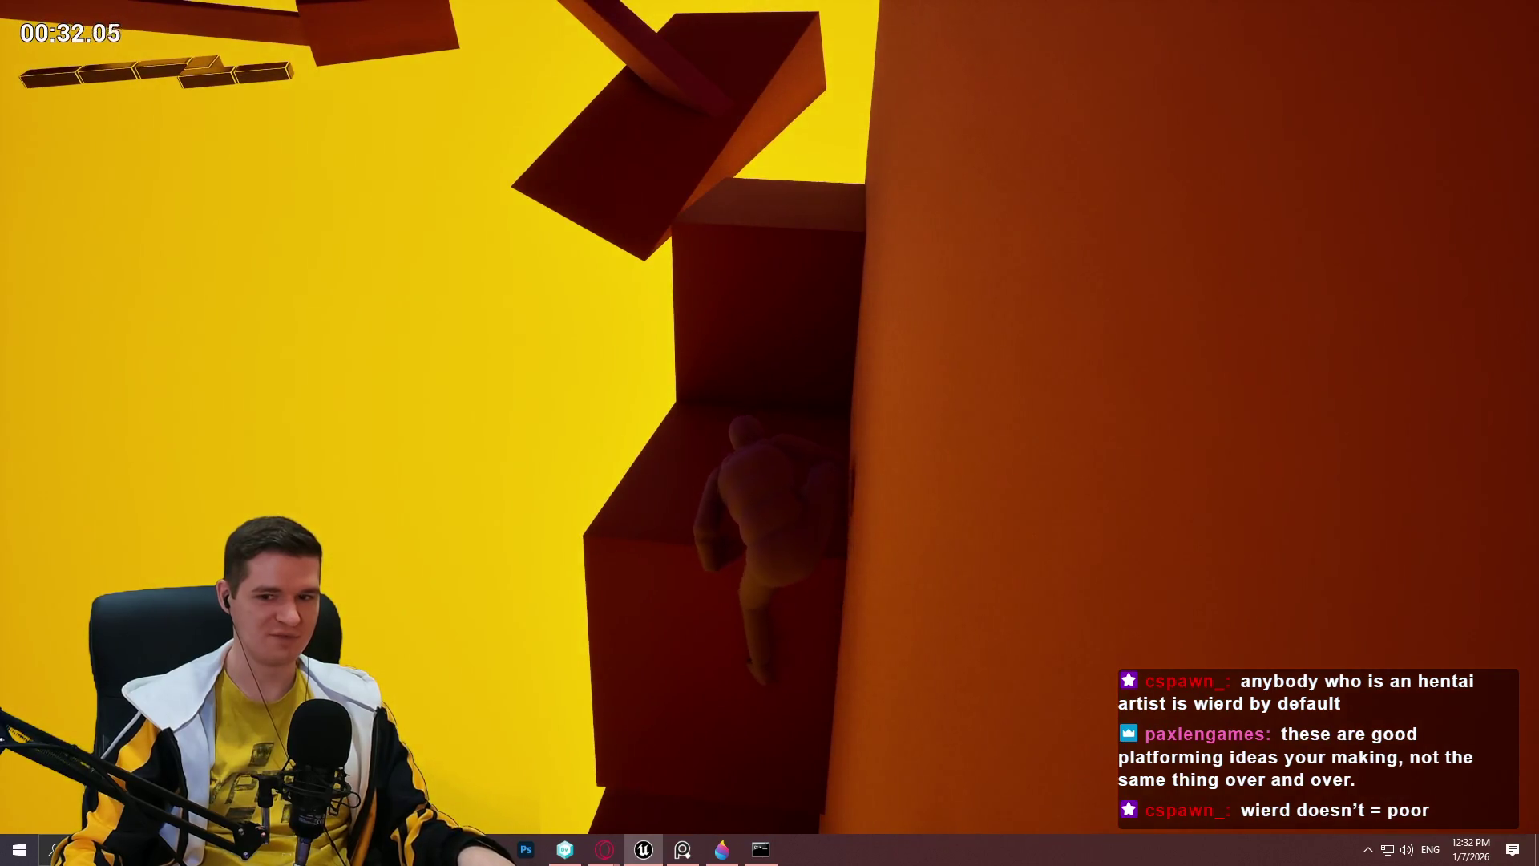
key(w)
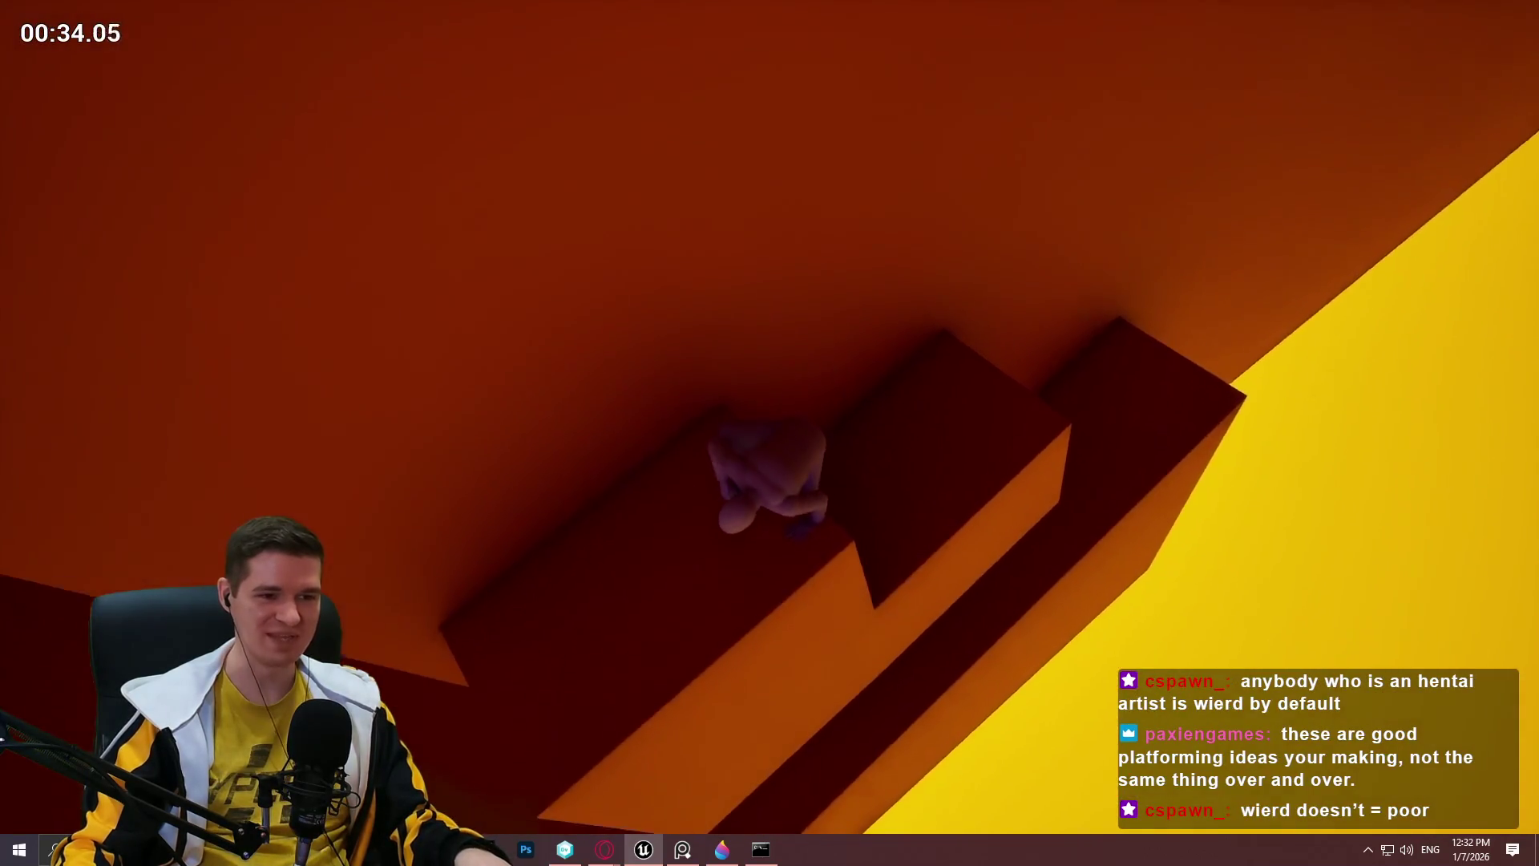
Climb across the walls, crawl through the corridor onto the red blocks, then end the playtest.
key(w)
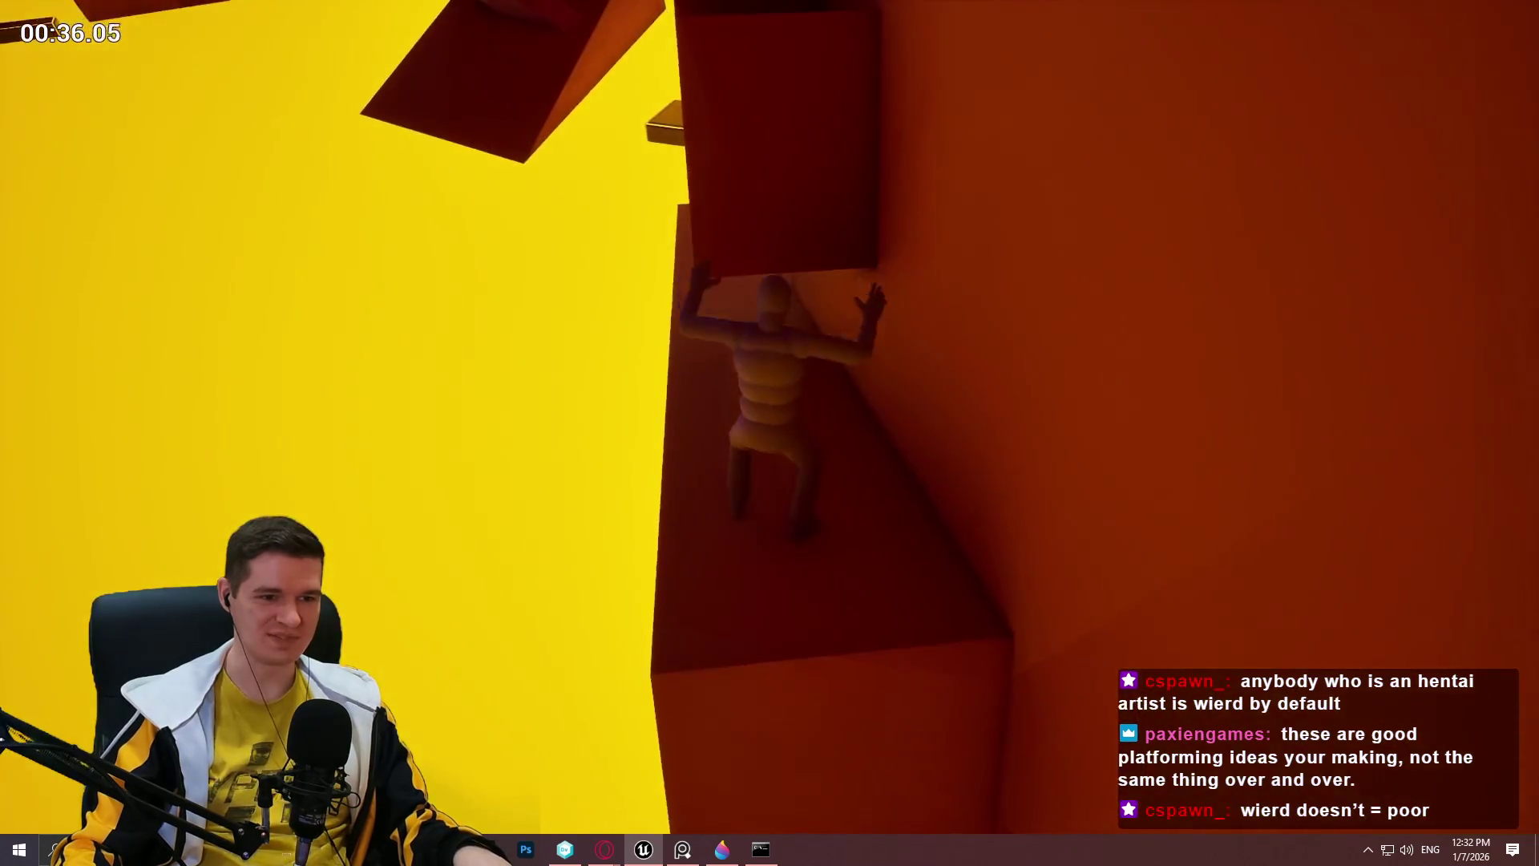
key(w)
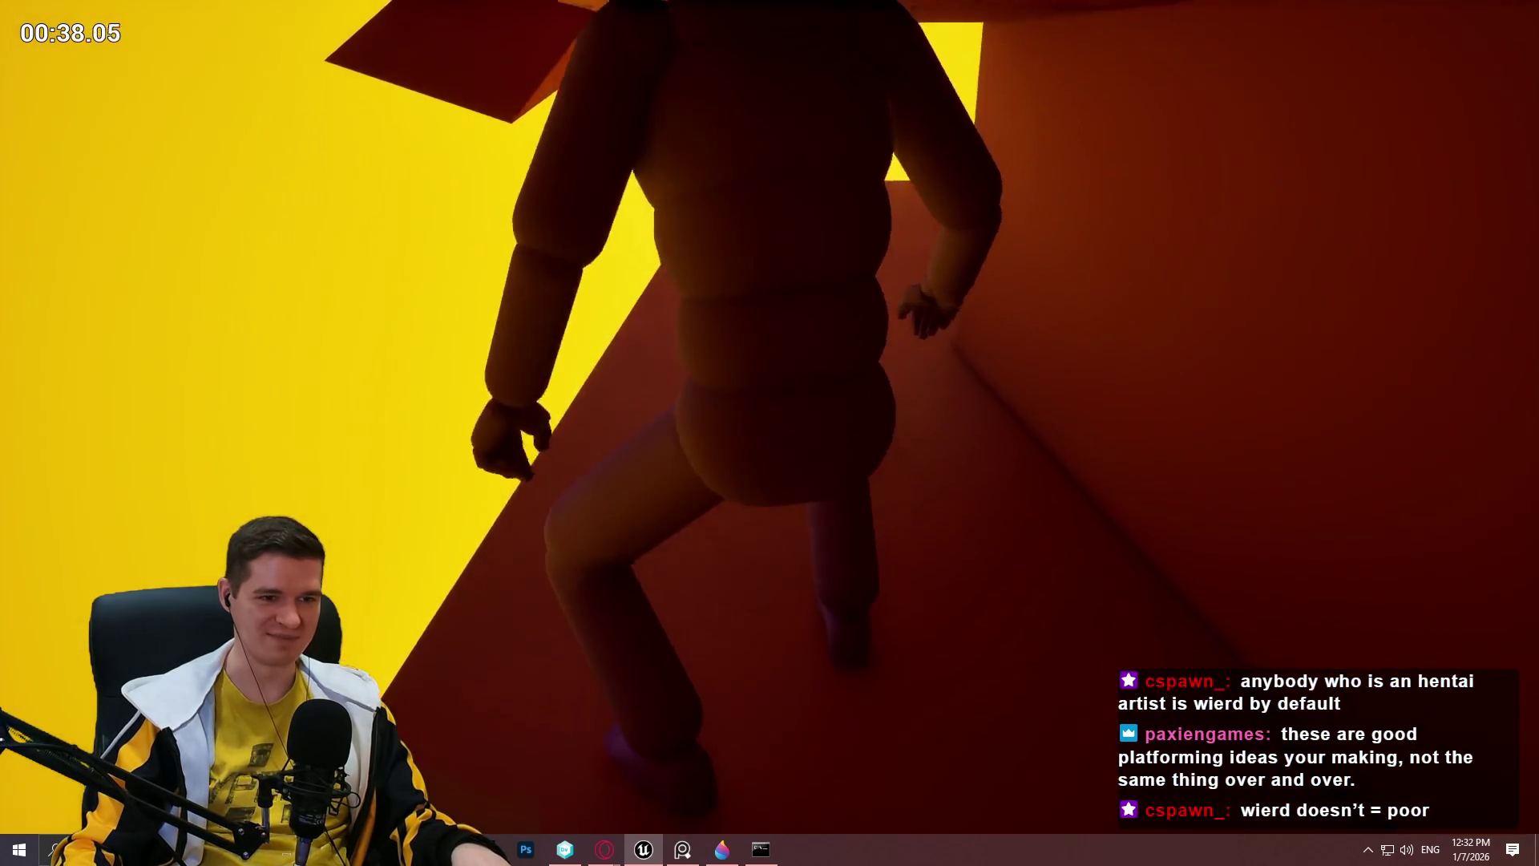
key(w)
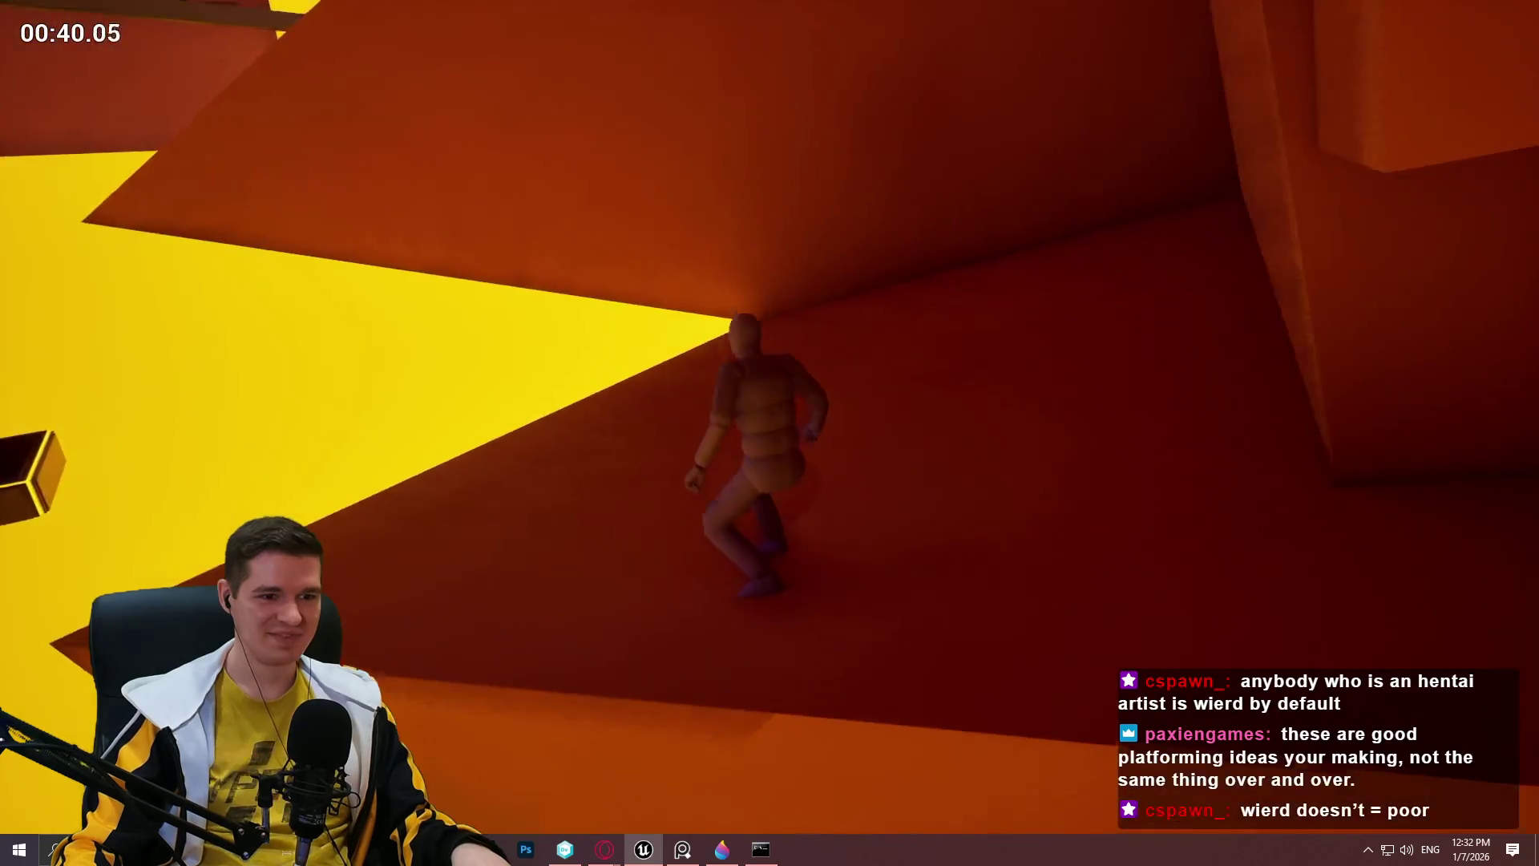
key(w)
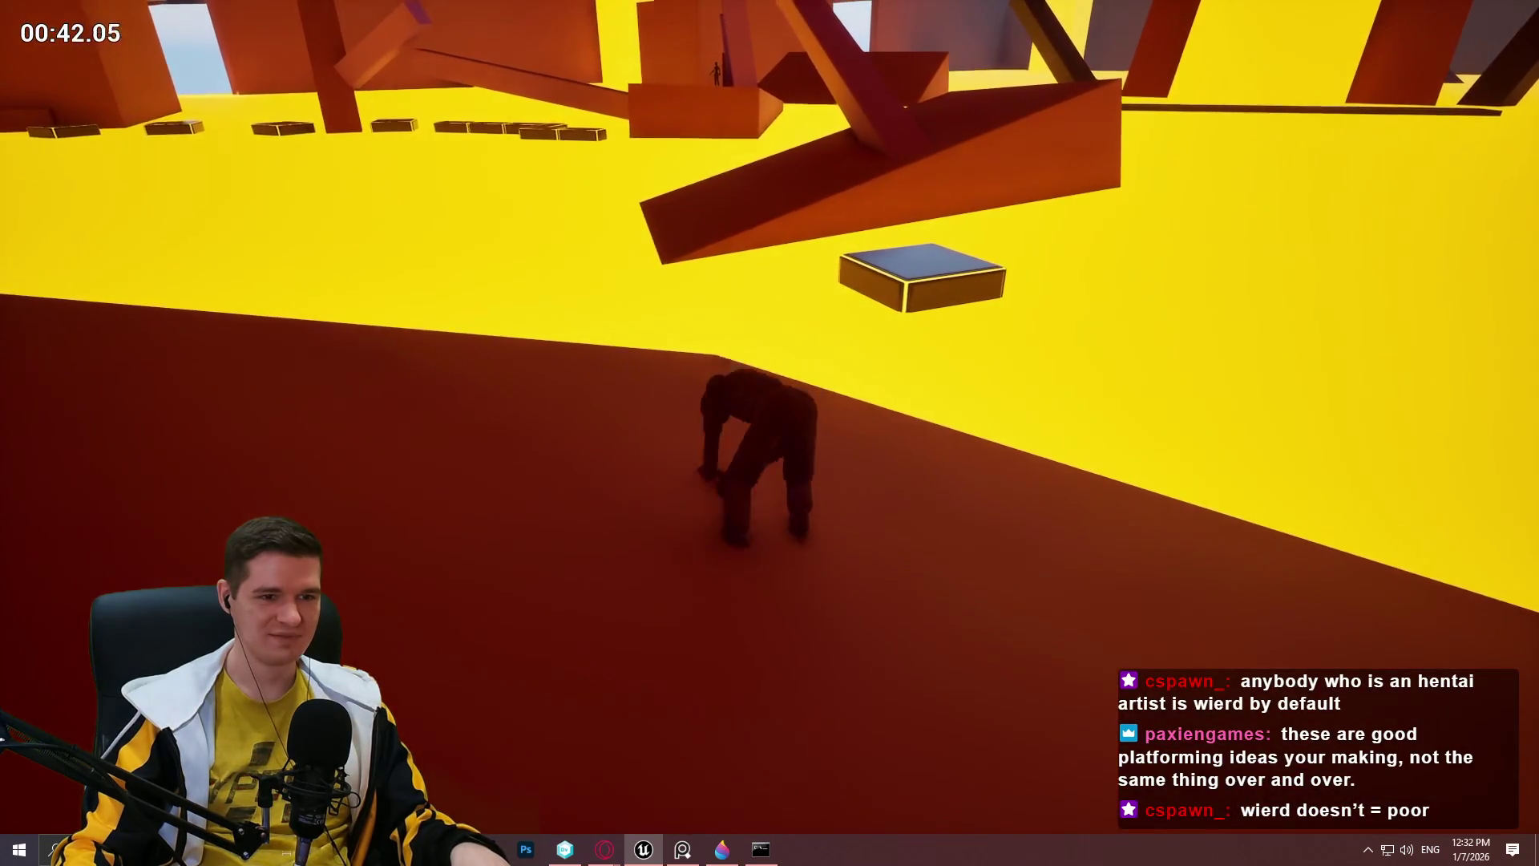
key(w)
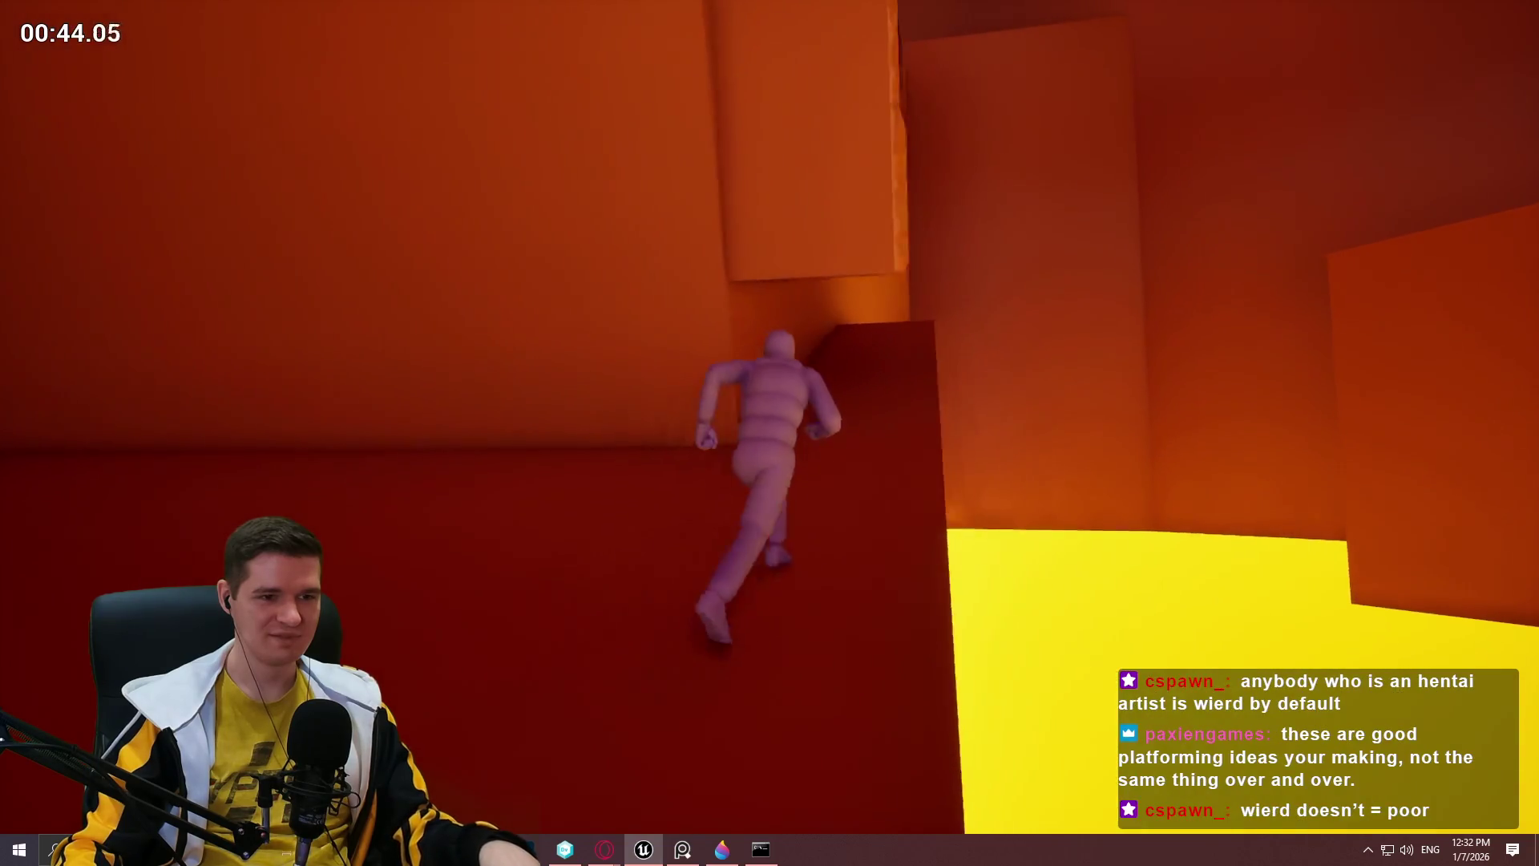
key(w)
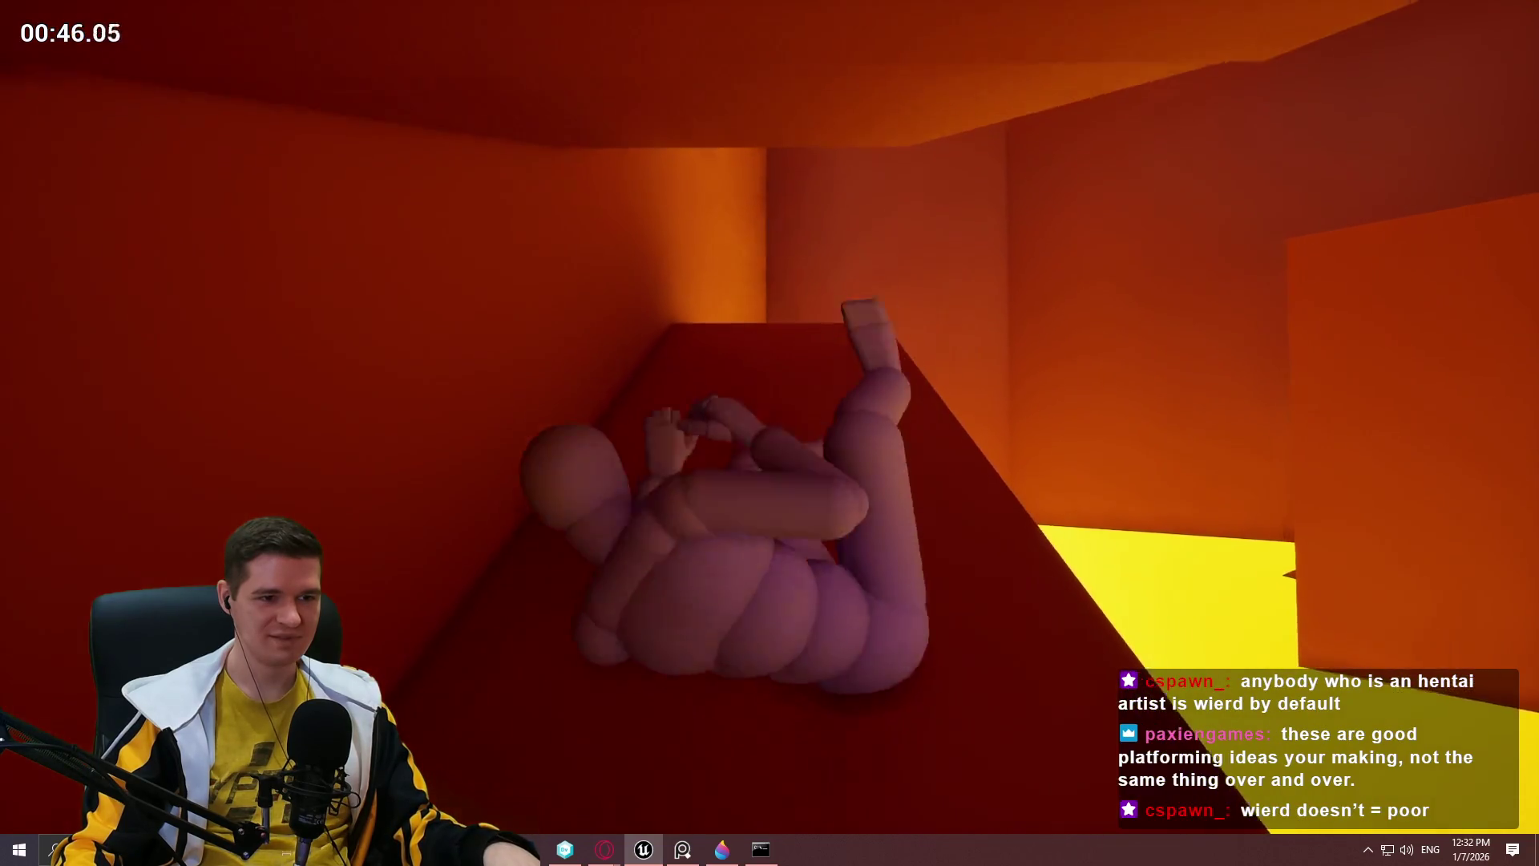
key(w)
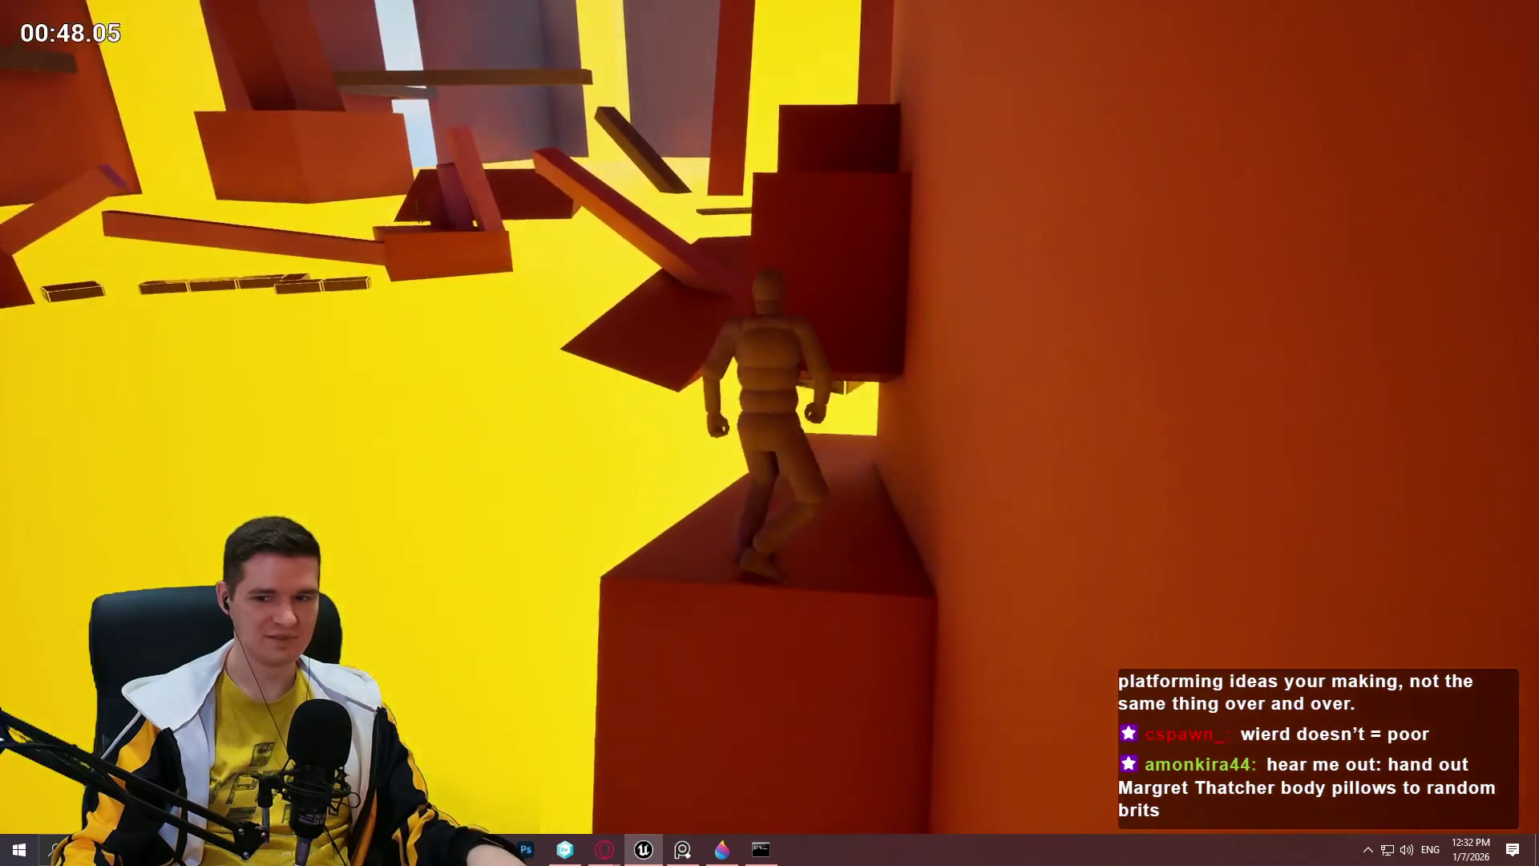
key(w)
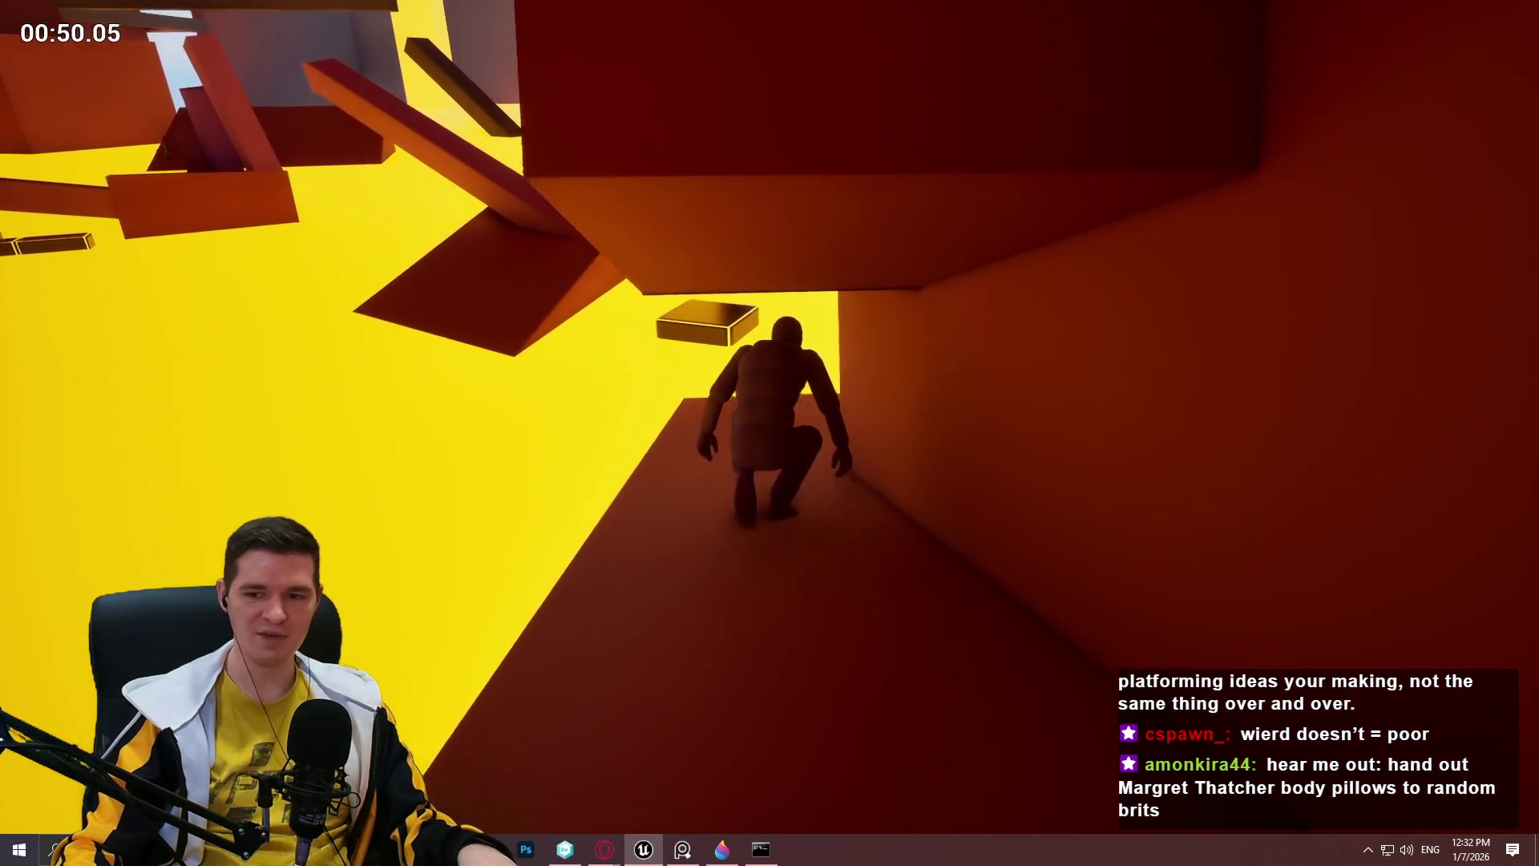
key(w)
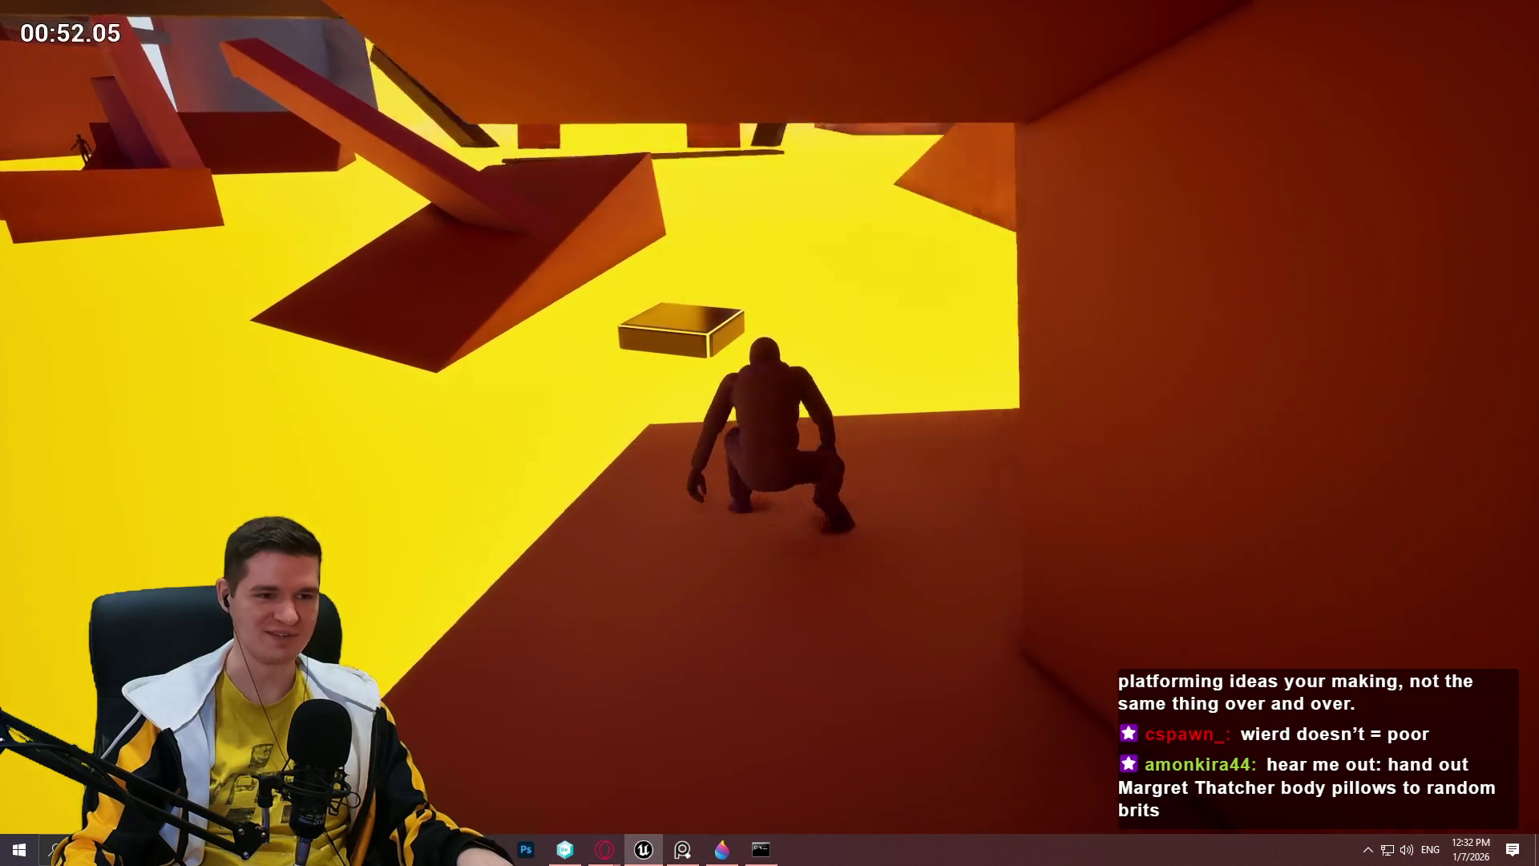
key(w)
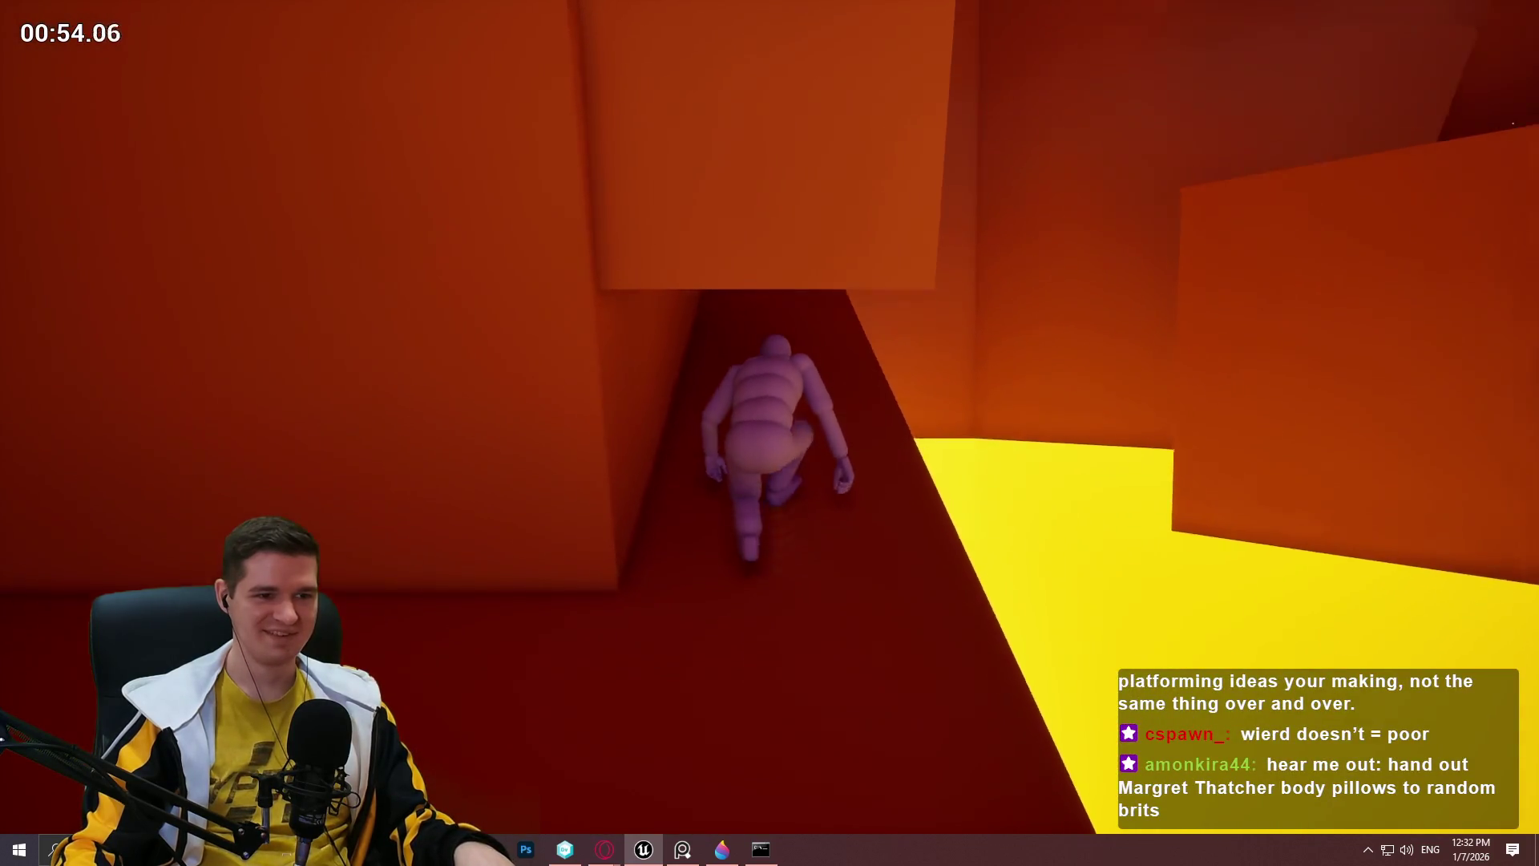
key(w)
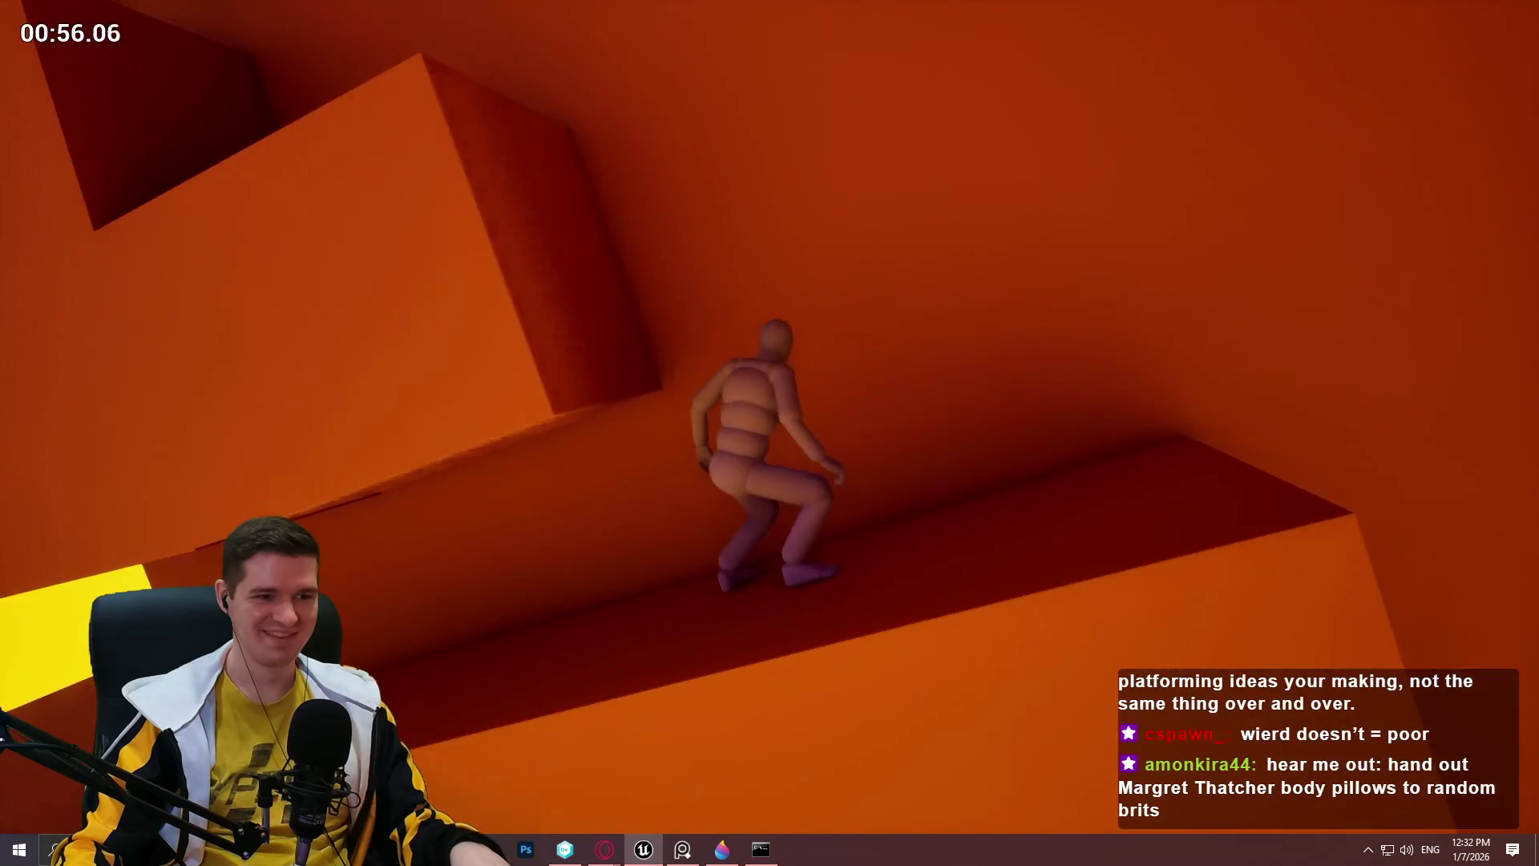
key(w)
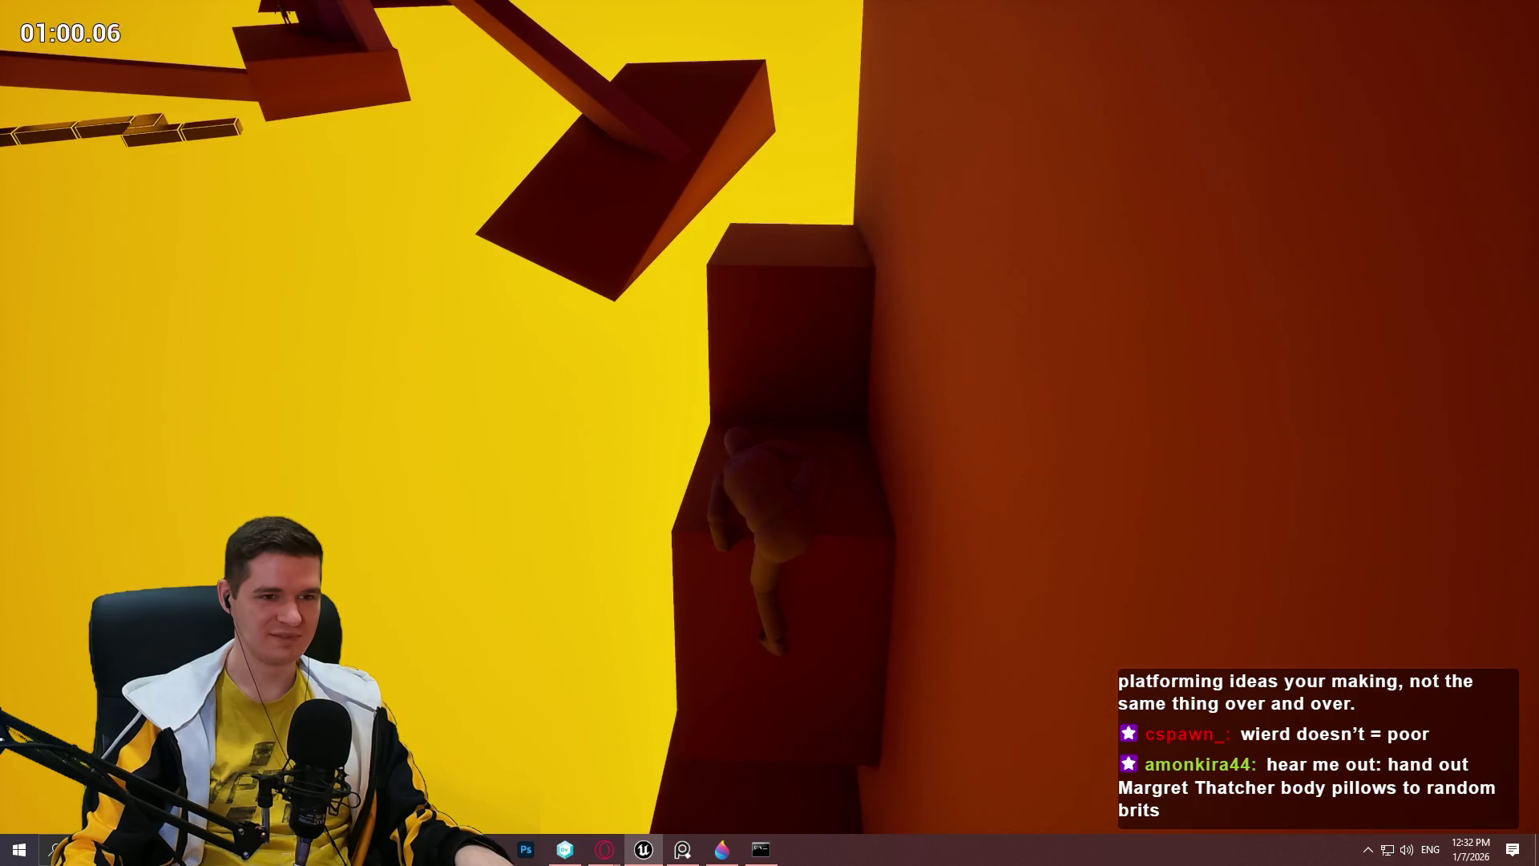
key(w)
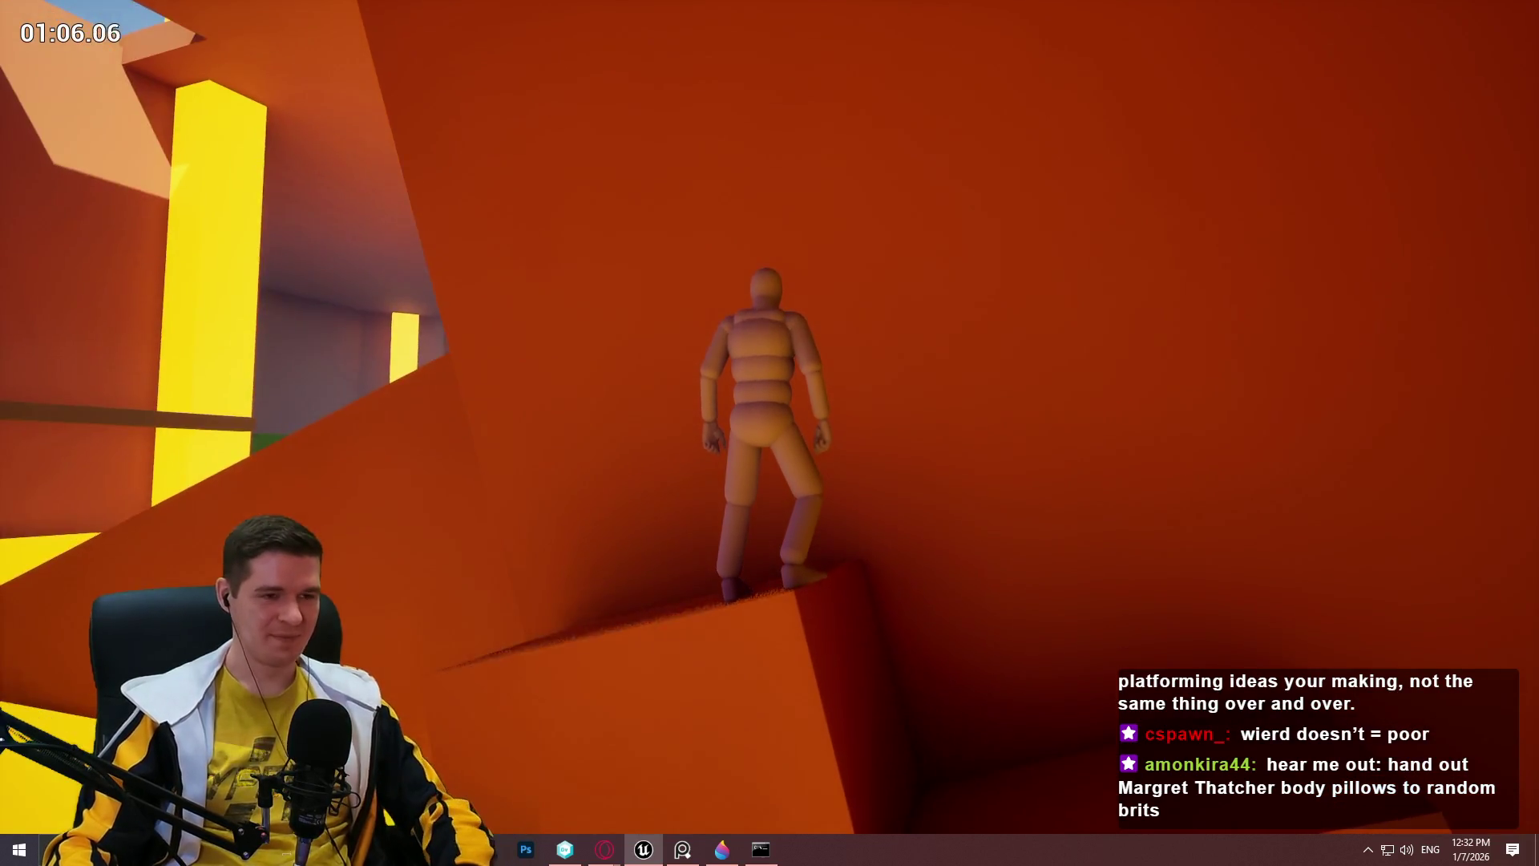
key(w)
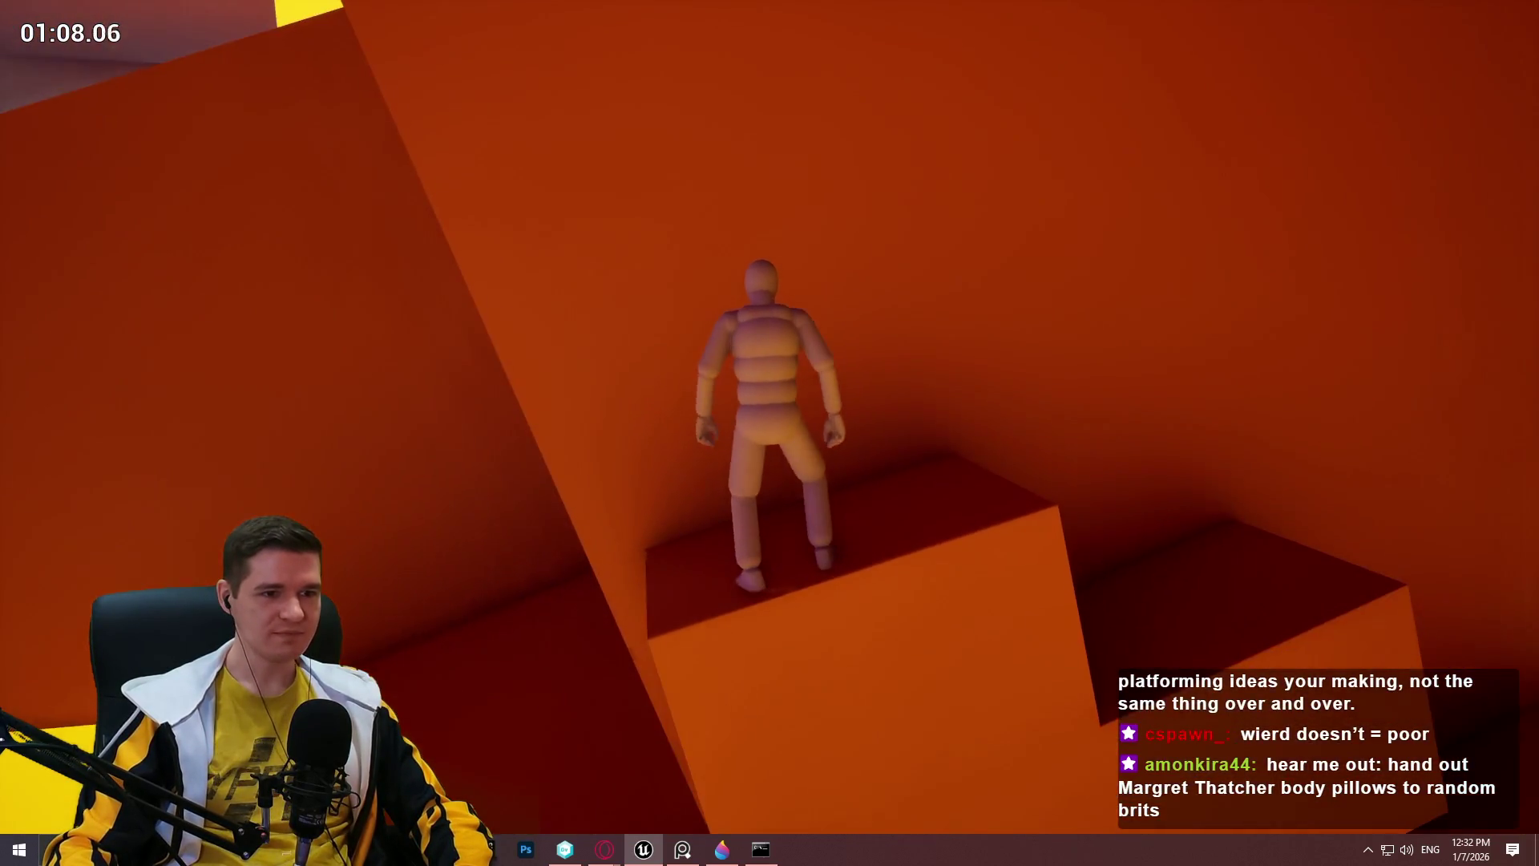
key(Escape)
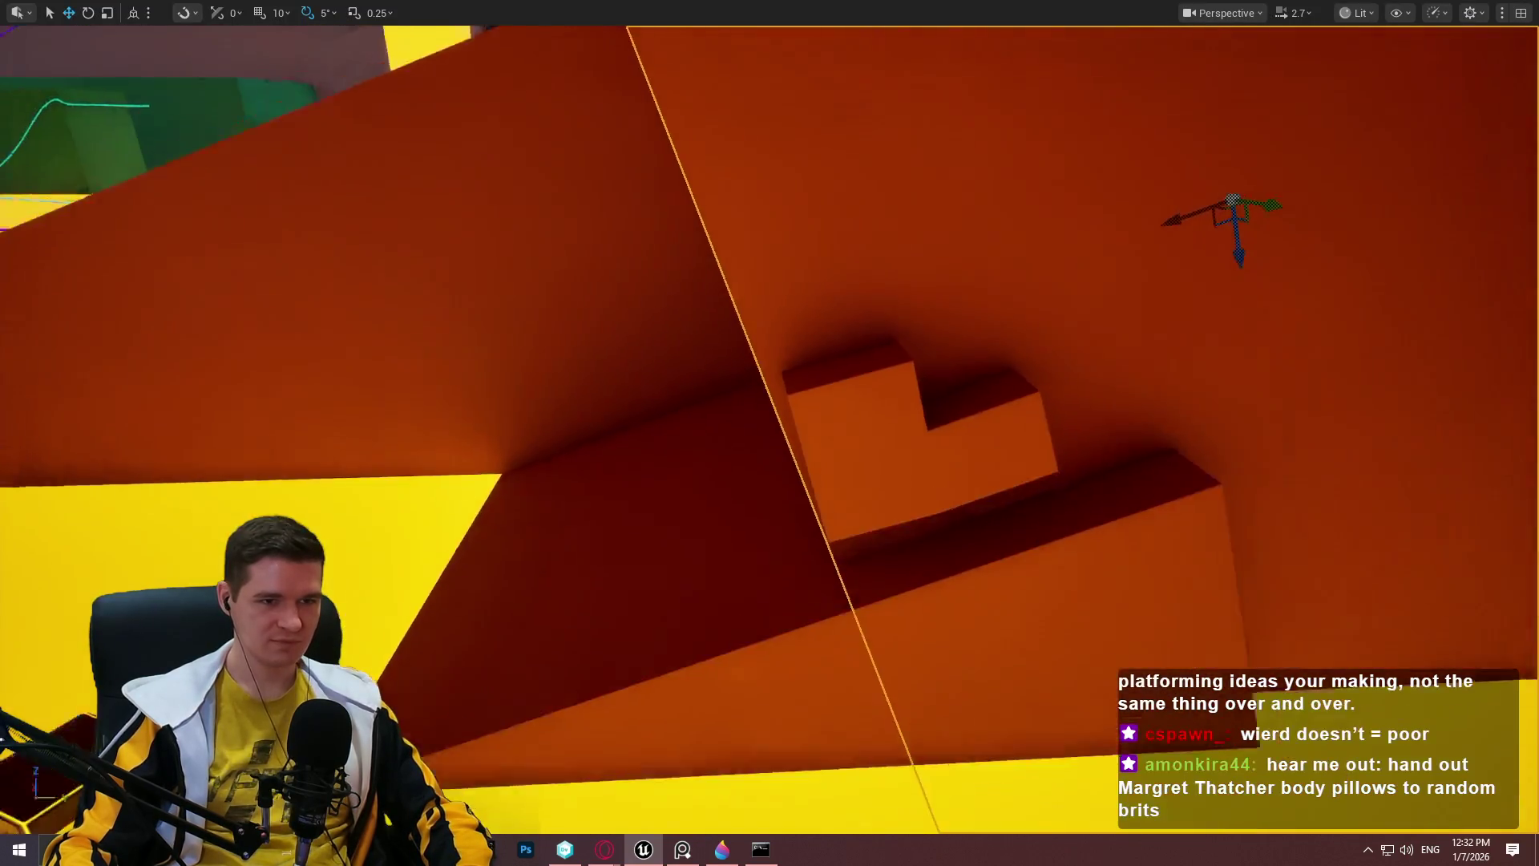
Move the orange slab down-left, stand it on its thin edge, and slide it along Y beside the stepped block.
key(a)
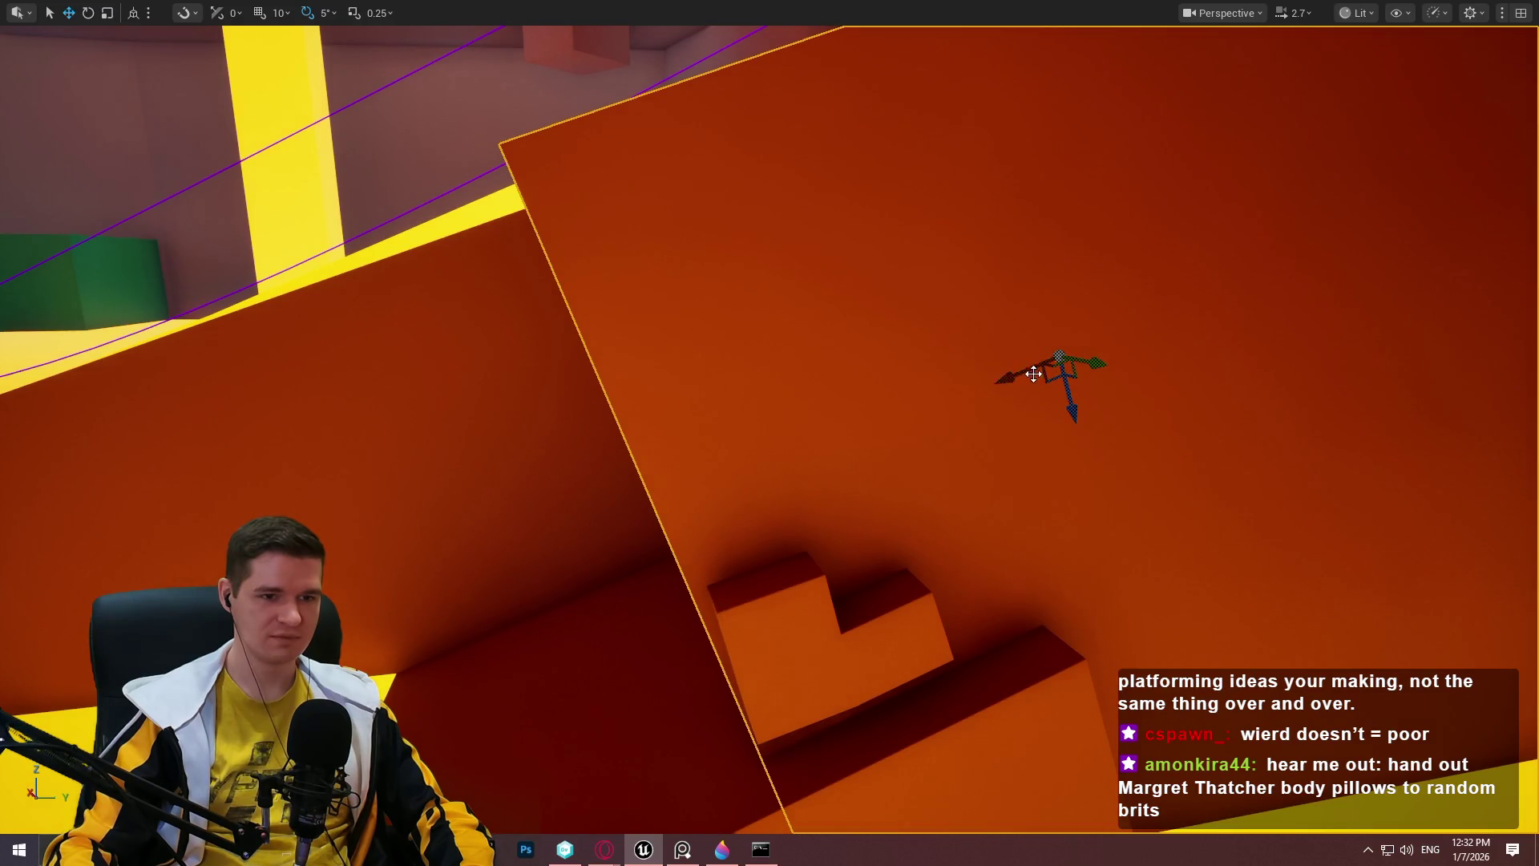
drag(1003, 320, 749, 424)
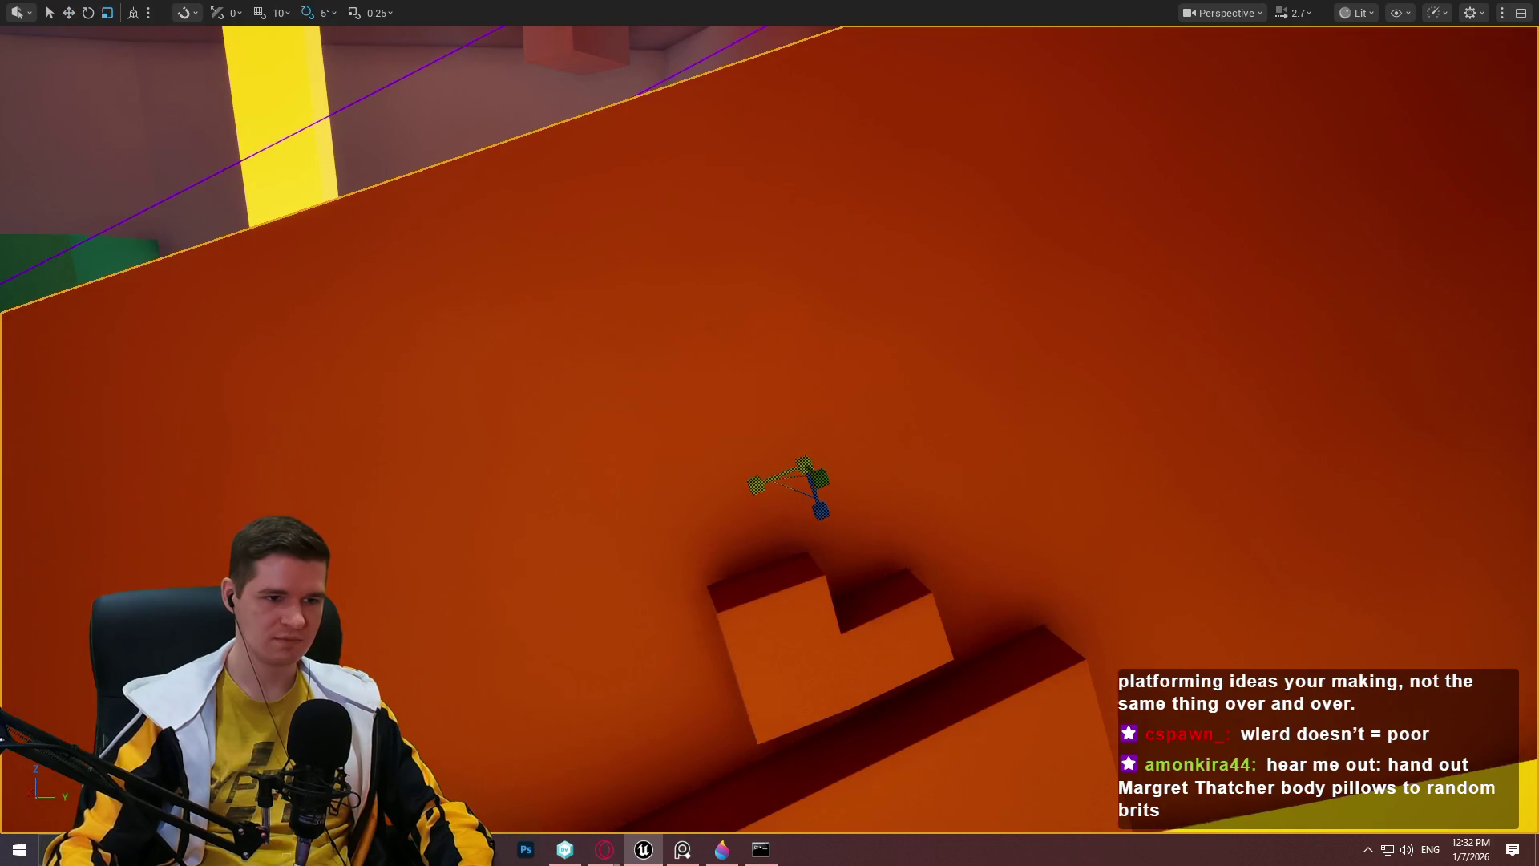
key(ctrl+z)
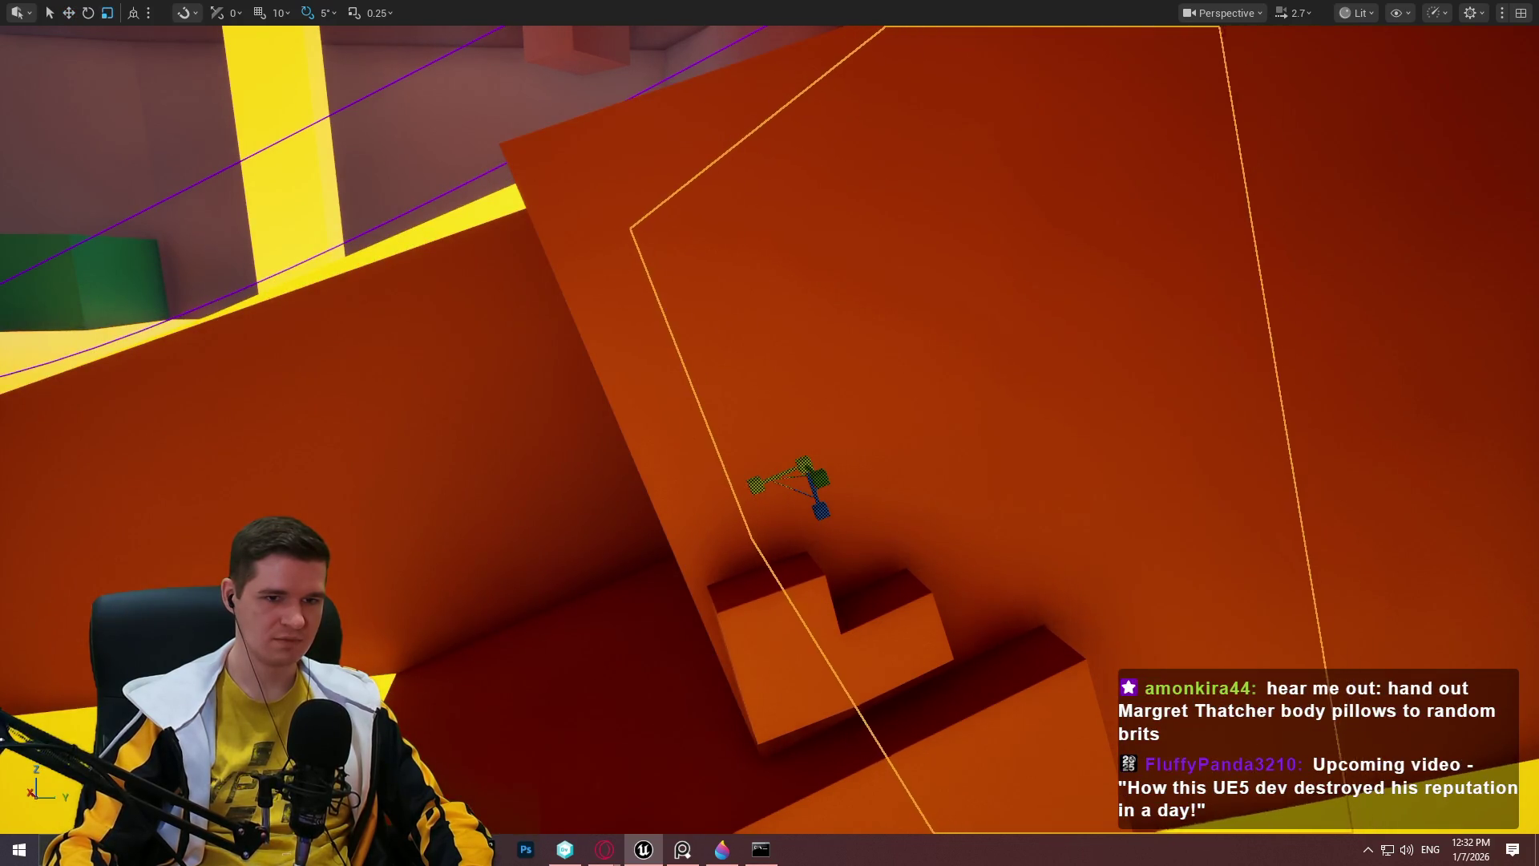
mouse_move(750, 486)
mouse_down()
mouse_move(587, 542)
mouse_move(454, 563)
mouse_move(566, 535)
mouse_move(653, 534)
mouse_up()
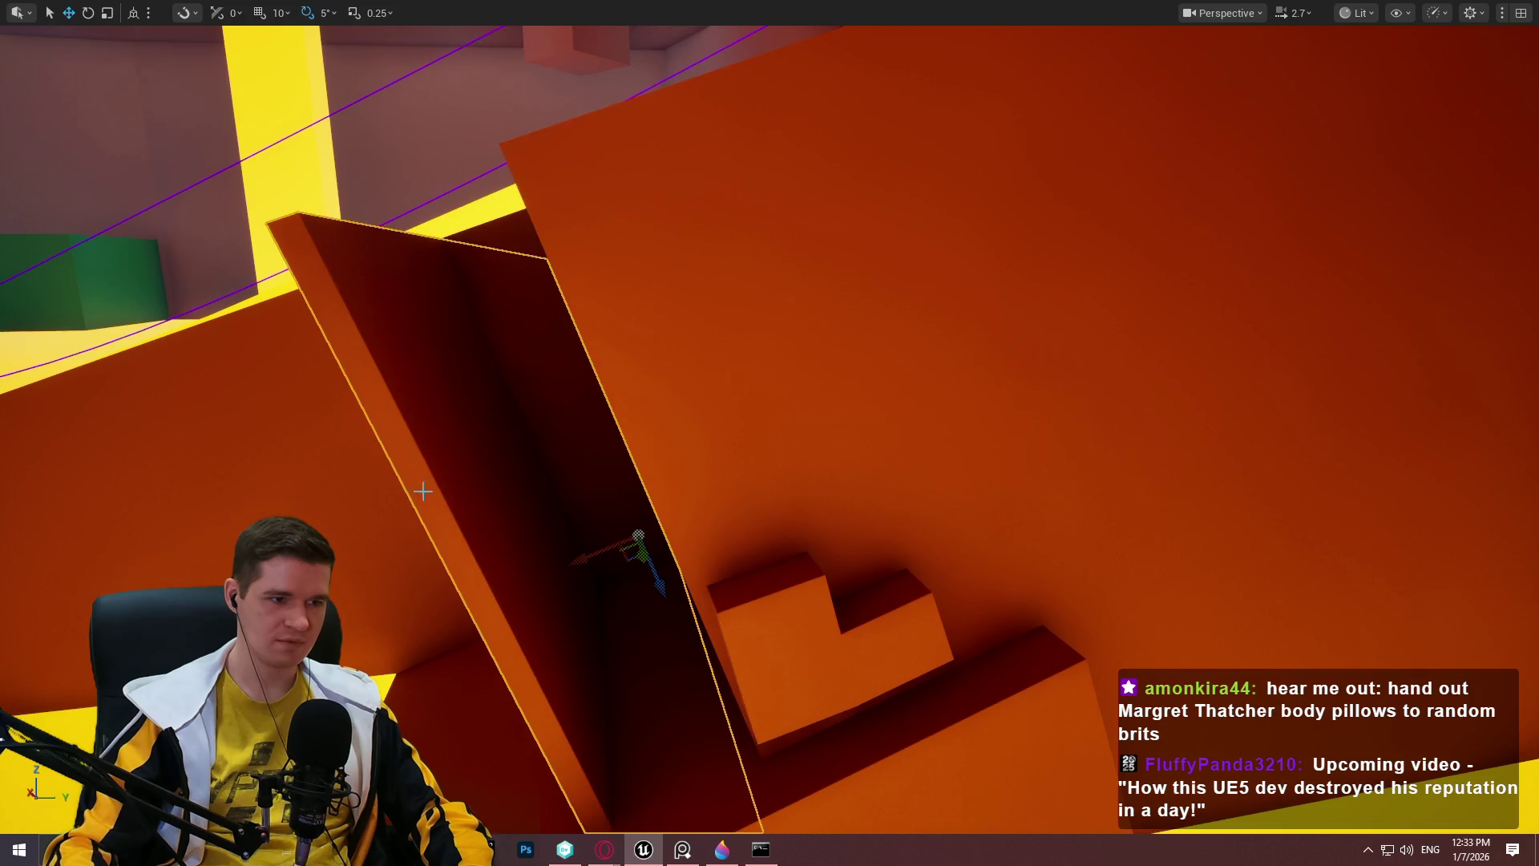
drag(642, 535, 655, 535)
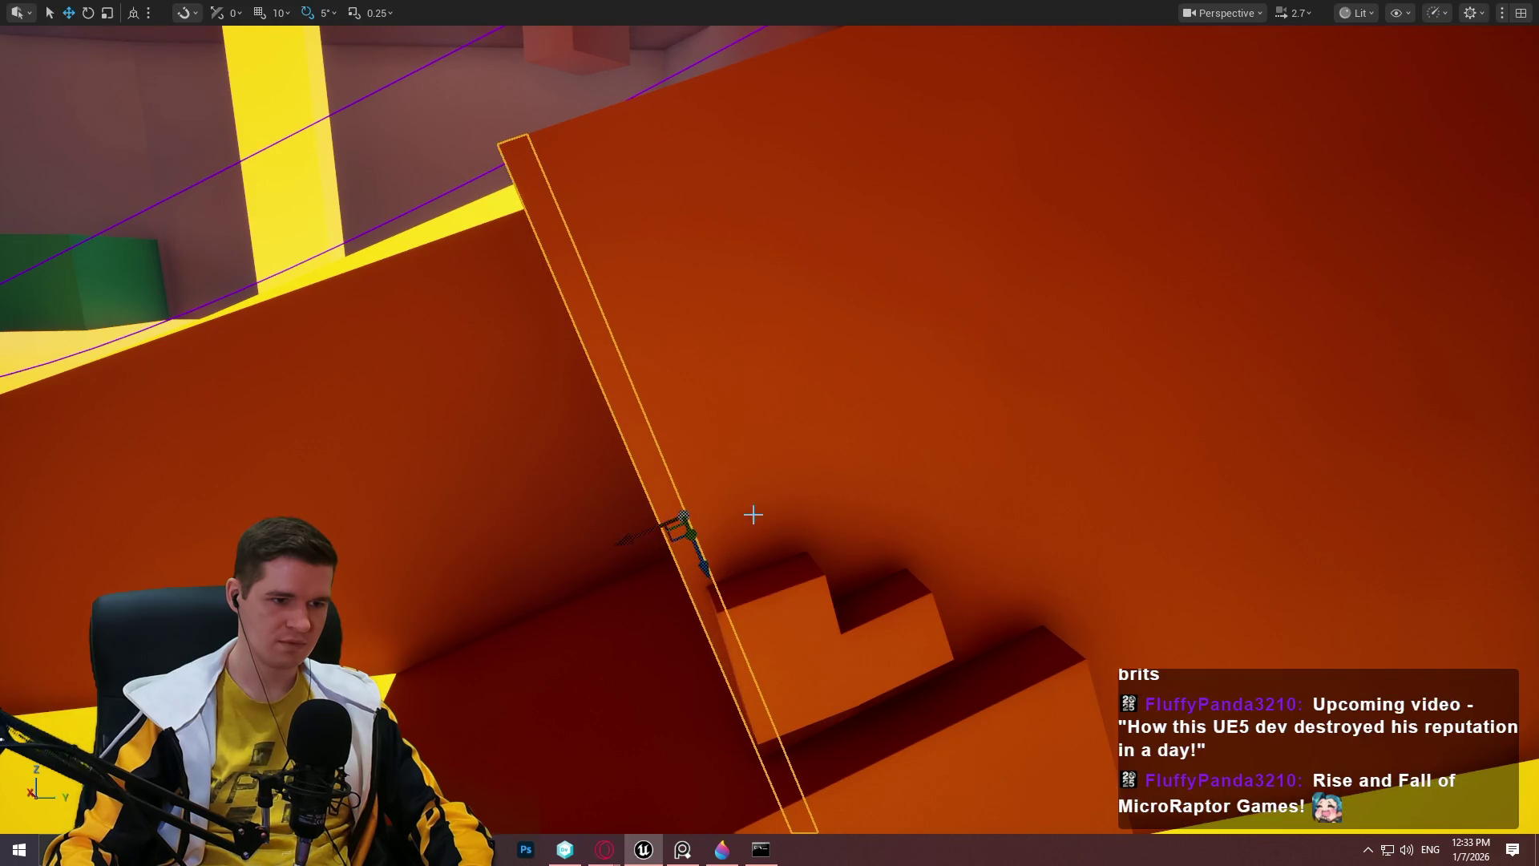
drag(1028, 372, 1042, 366)
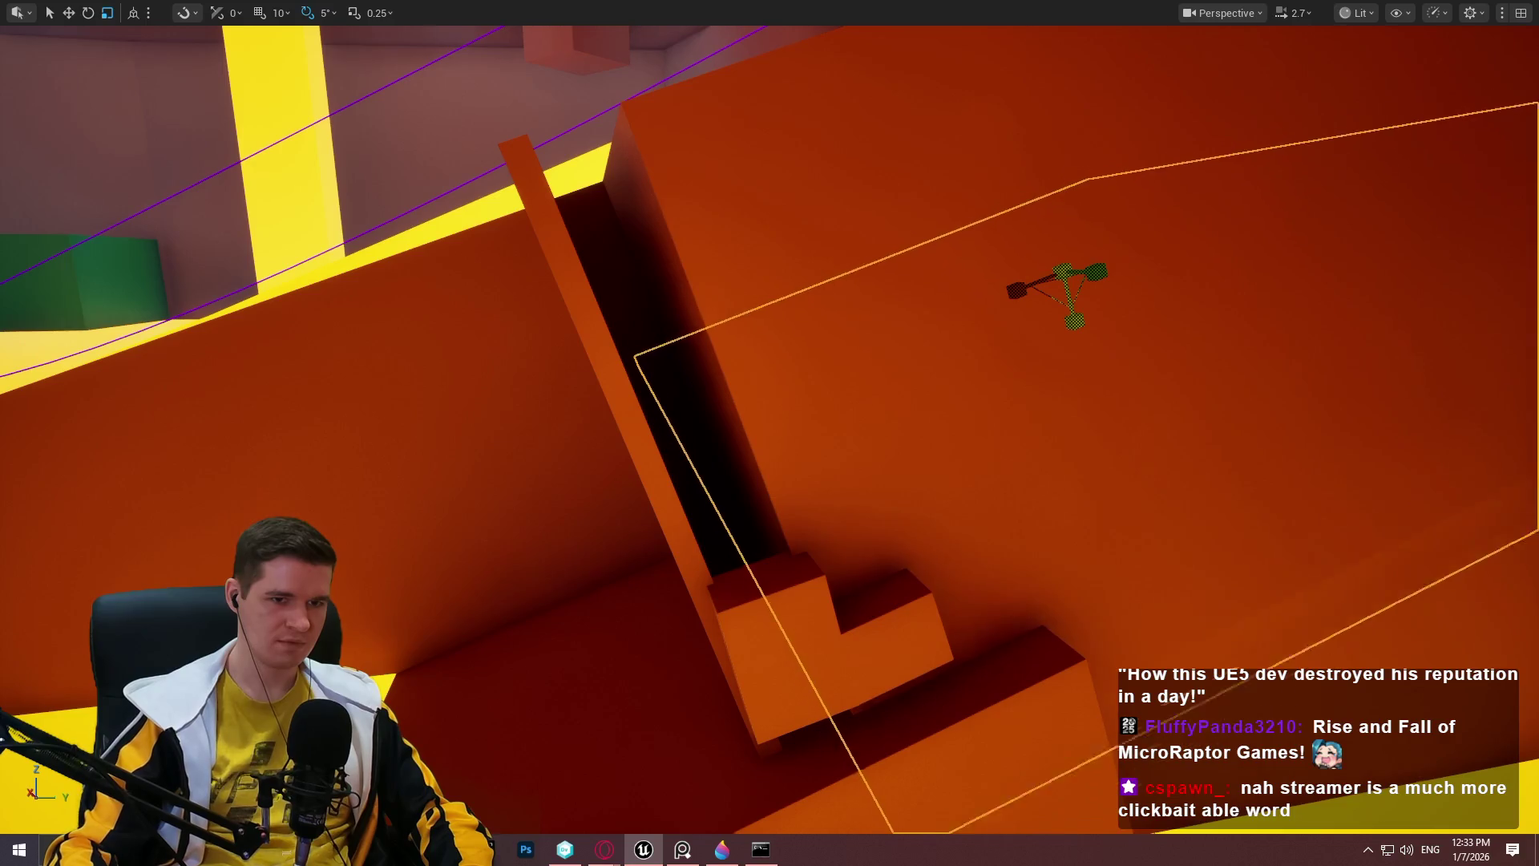
Move the slab up over the gap, stretch it, and lower it to roof the gap.
mouse_move(1080, 323)
mouse_down()
mouse_move(979, 121)
mouse_move(1004, 176)
mouse_up()
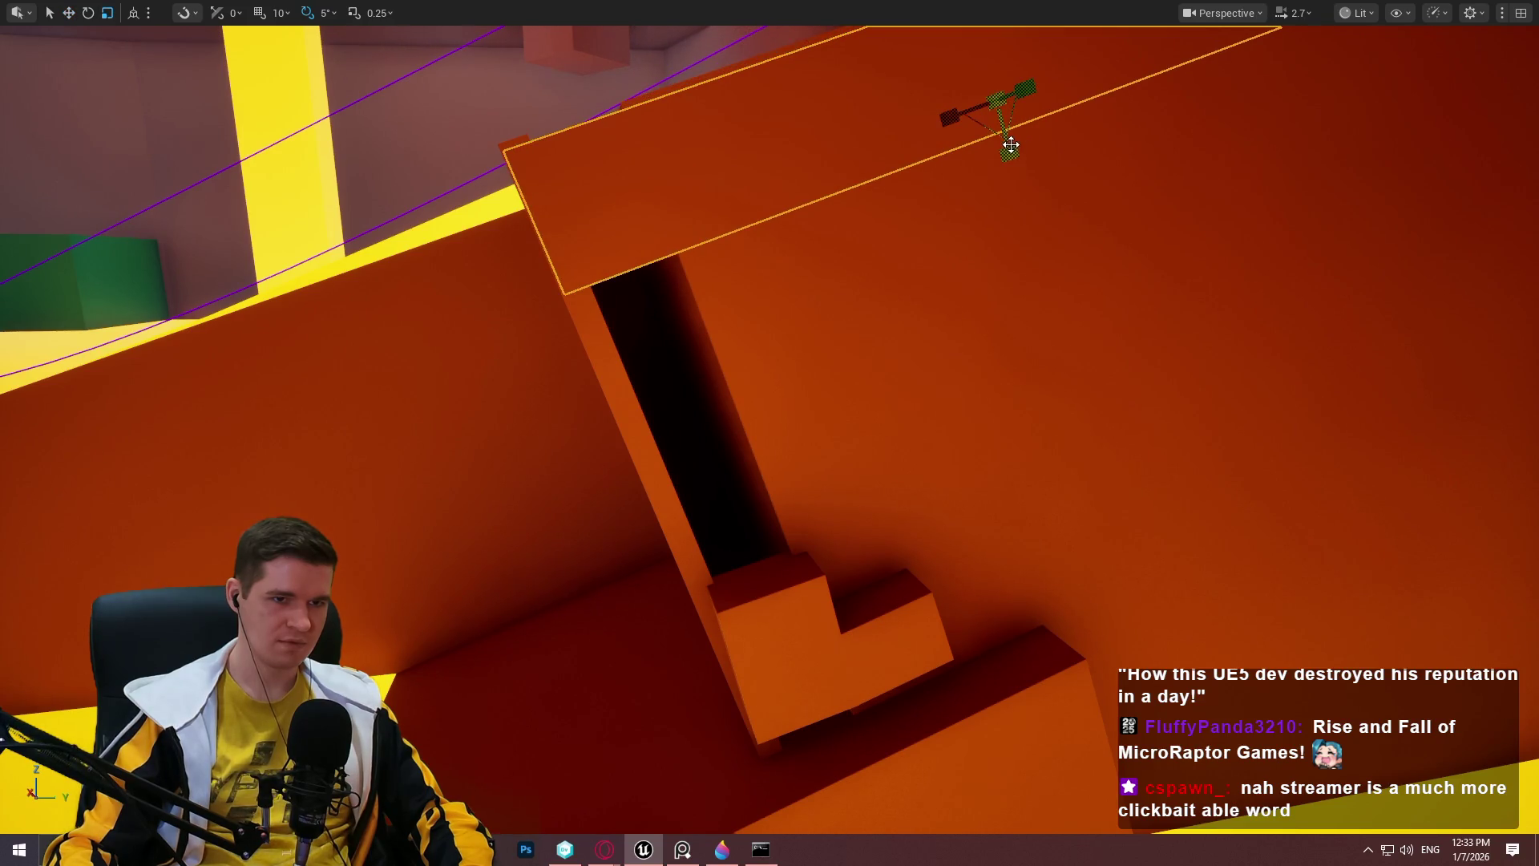
drag(1004, 176, 1012, 248)
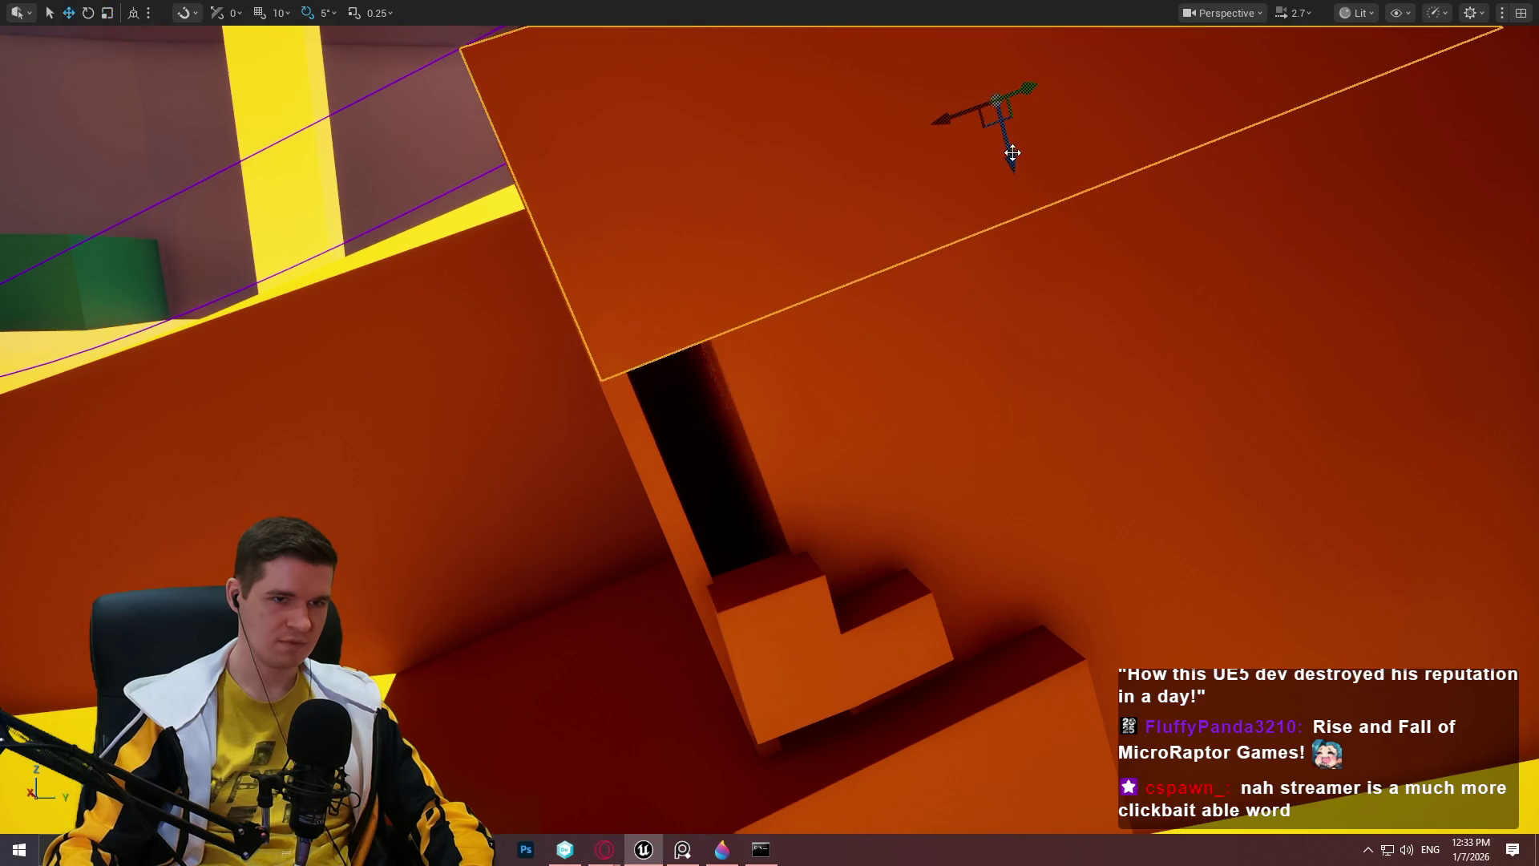
drag(1012, 153, 1020, 177)
drag(1020, 172, 1019, 174)
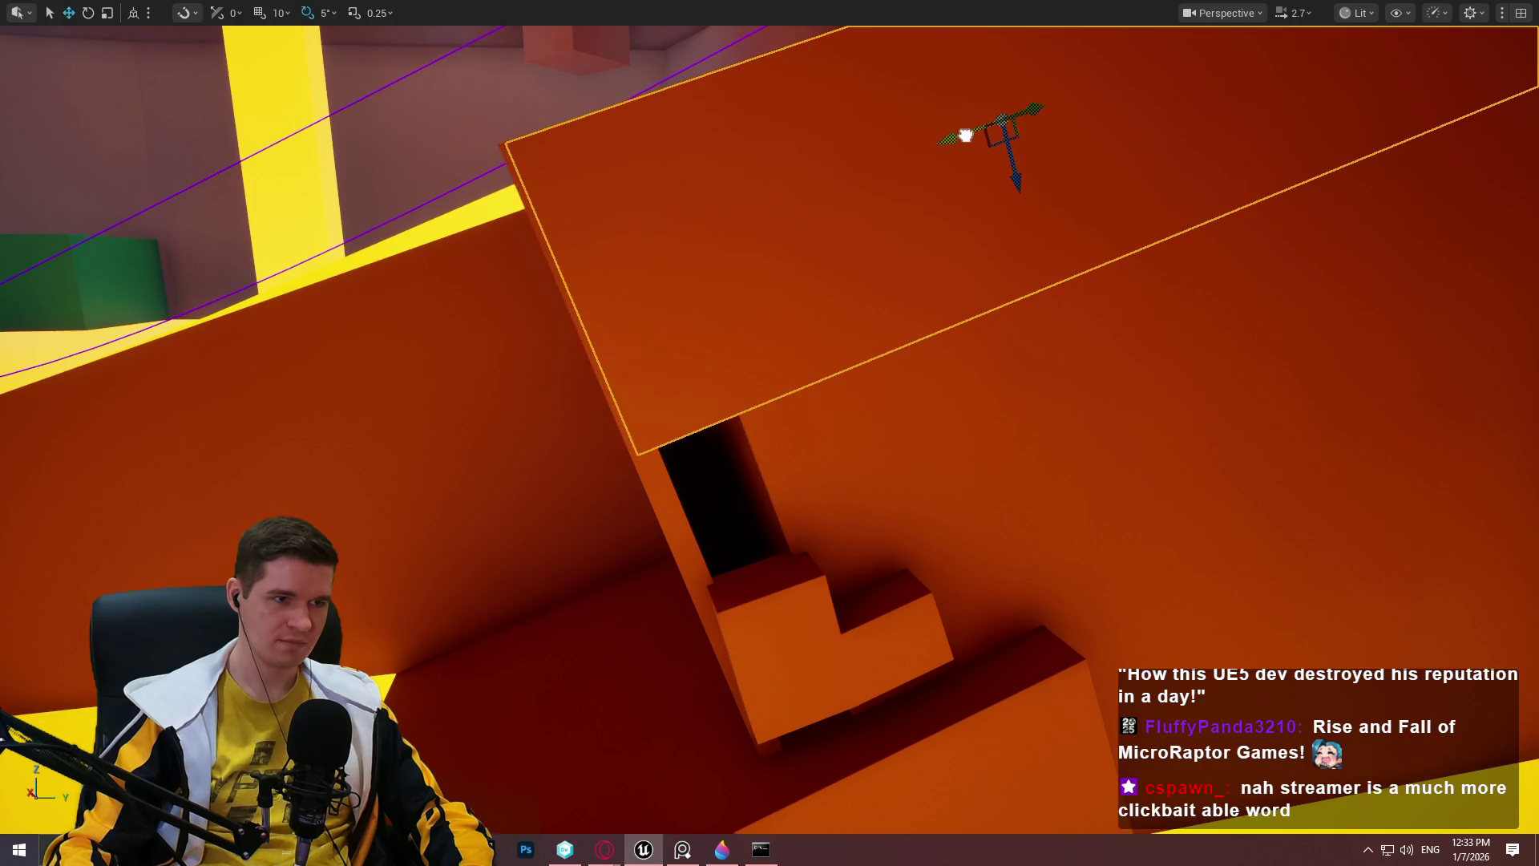
drag(1014, 181, 1018, 179)
key(w)
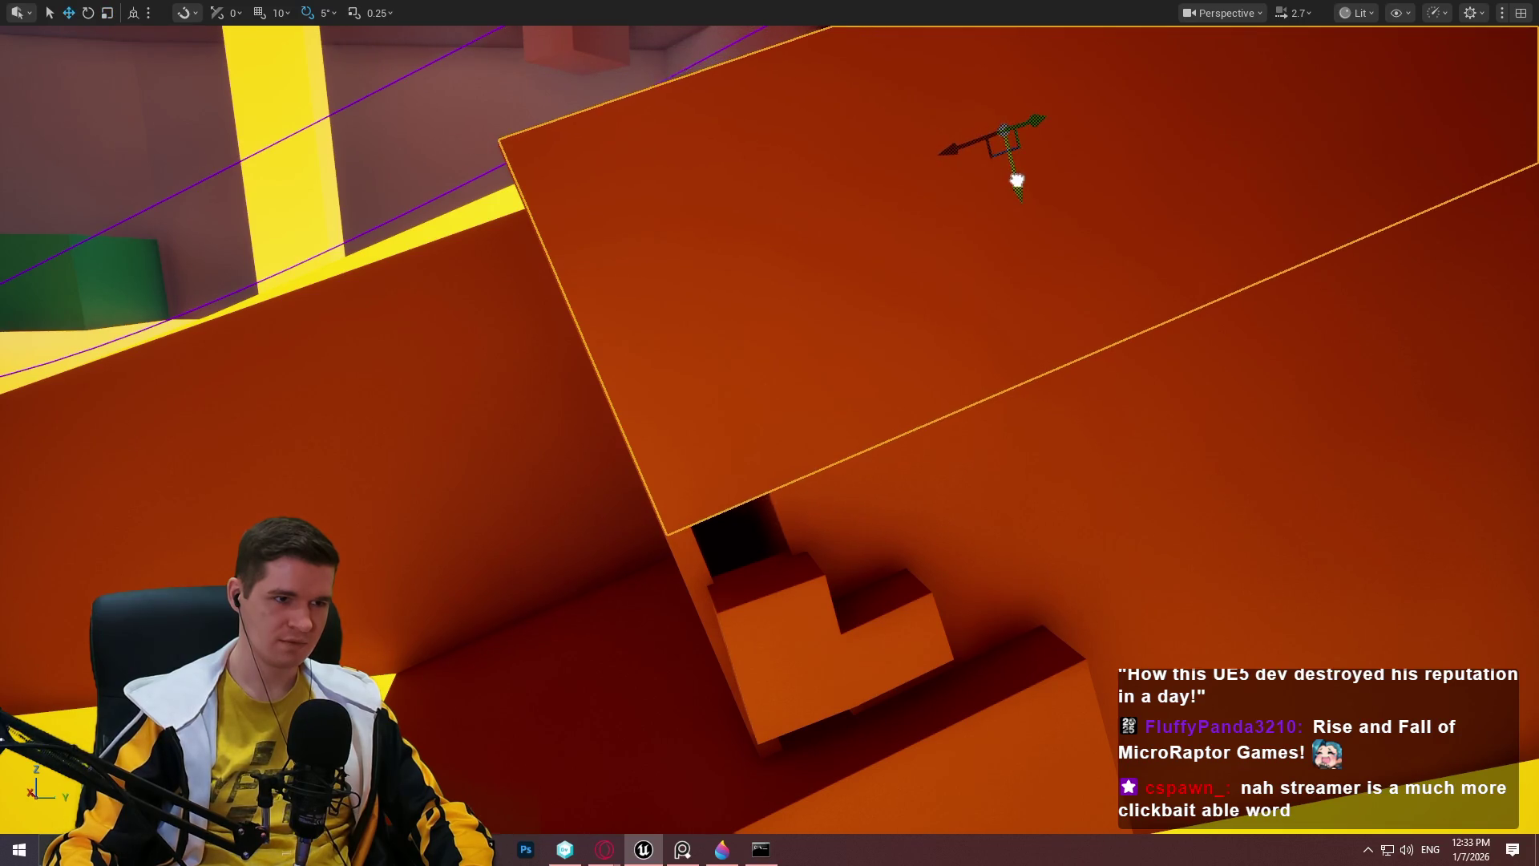
Fine-tune the slab's position and size, undo the last resize, and start Play From Here at the tunnel.
mouse_move(1019, 185)
mouse_down()
mouse_move(1106, 388)
mouse_move(1043, 290)
mouse_up()
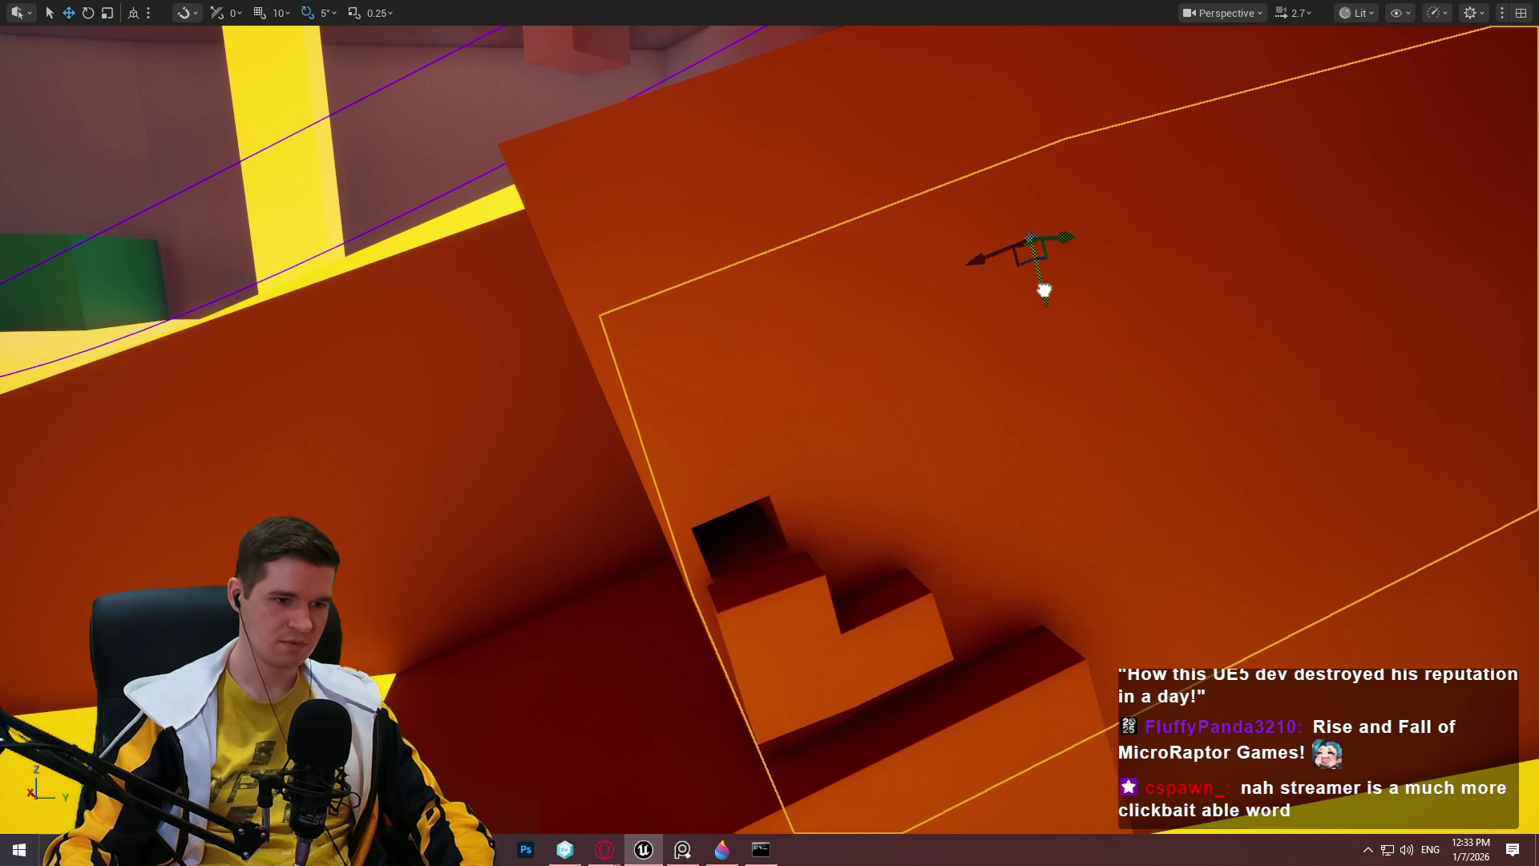
drag(954, 302, 930, 302)
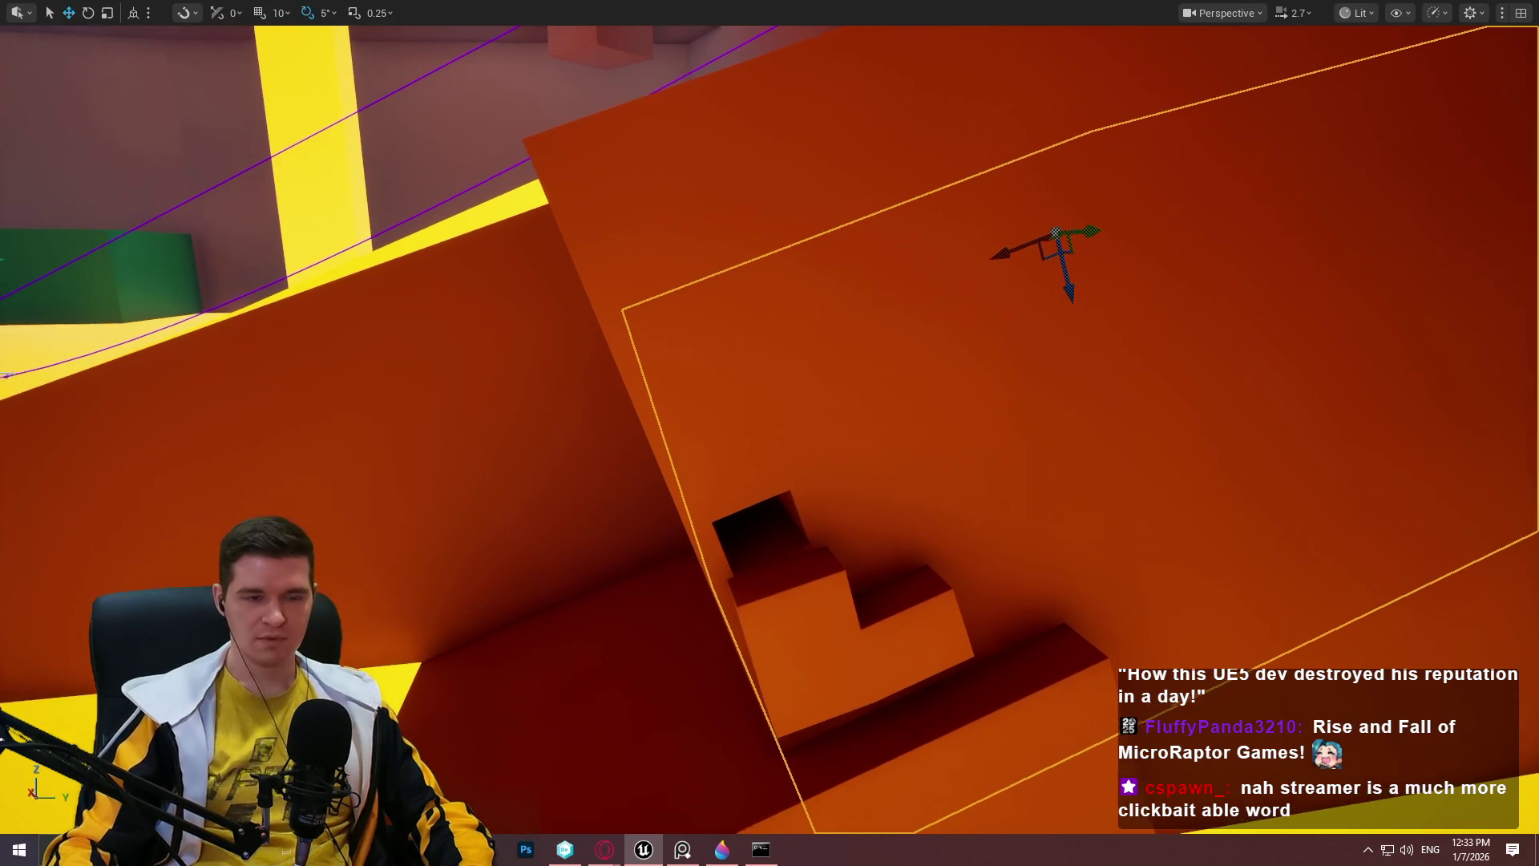
drag(1062, 264, 945, 240)
drag(1047, 186, 1046, 172)
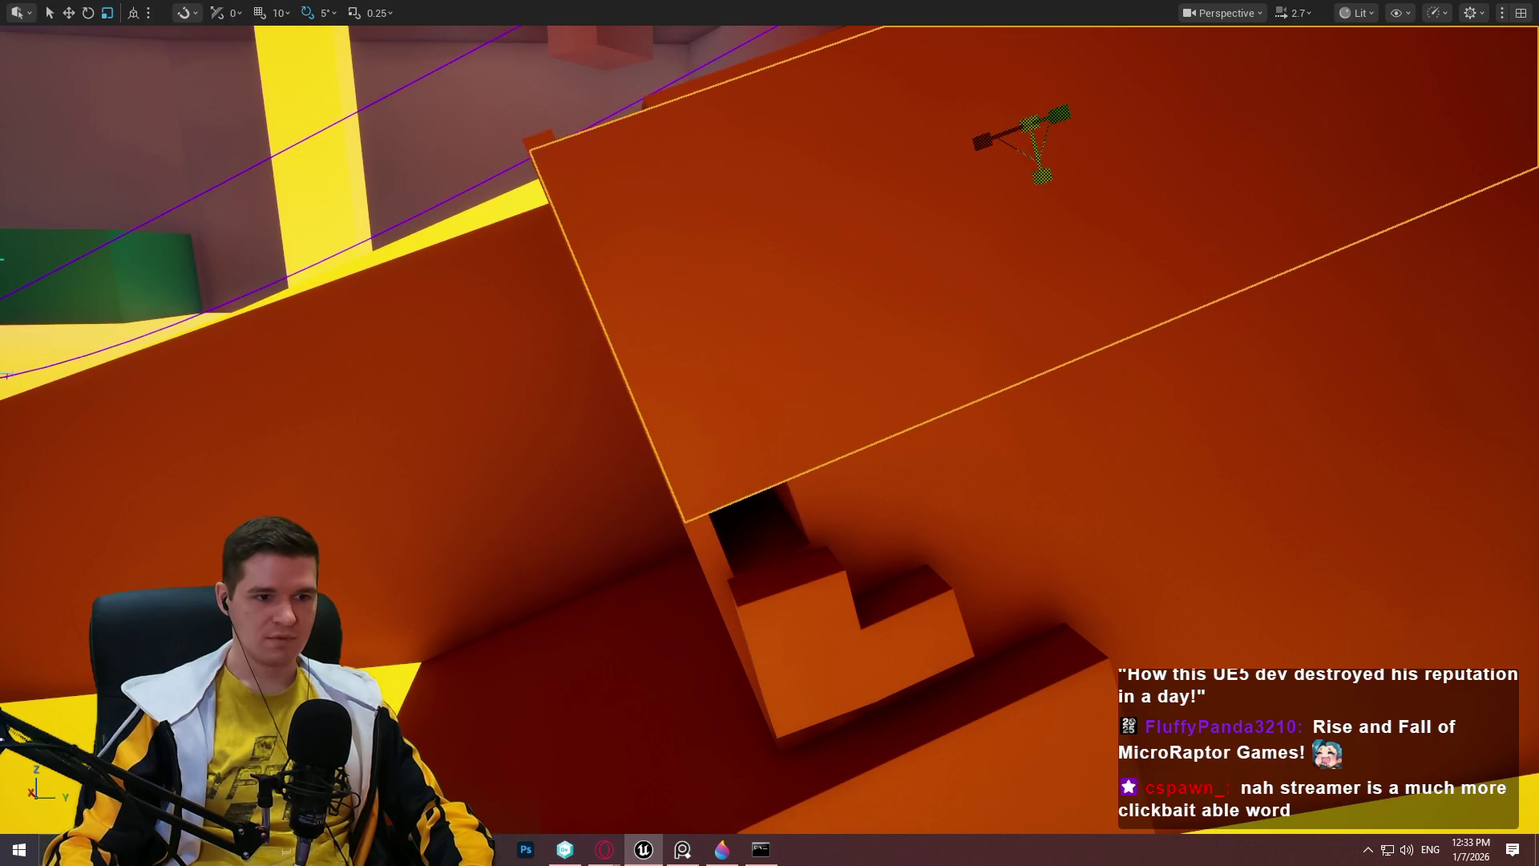
drag(1046, 172, 1039, 179)
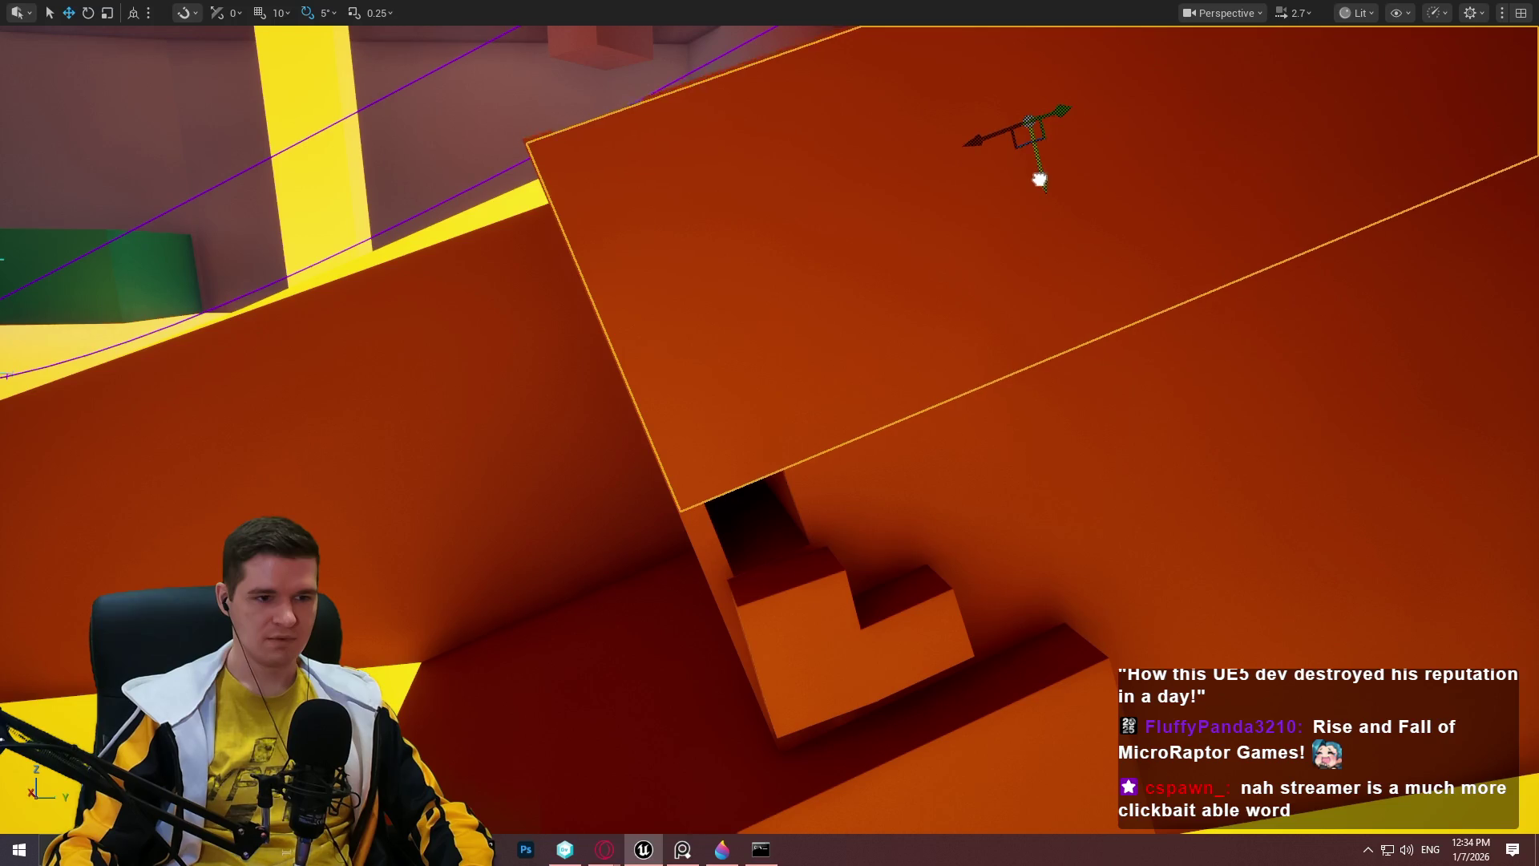
key(ctrl+z)
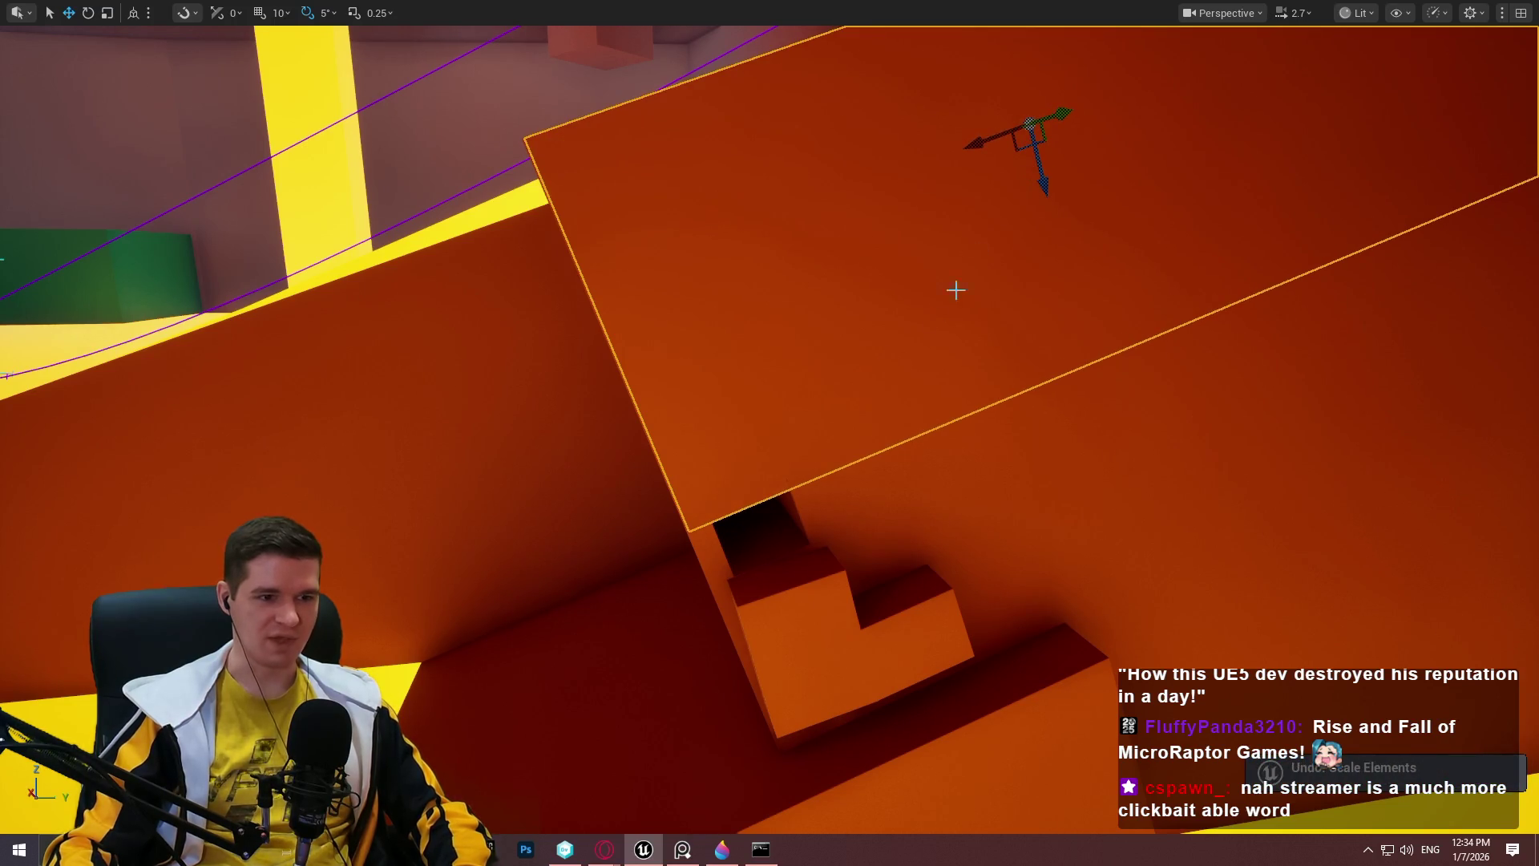
right_click(726, 539)
click(805, 756)
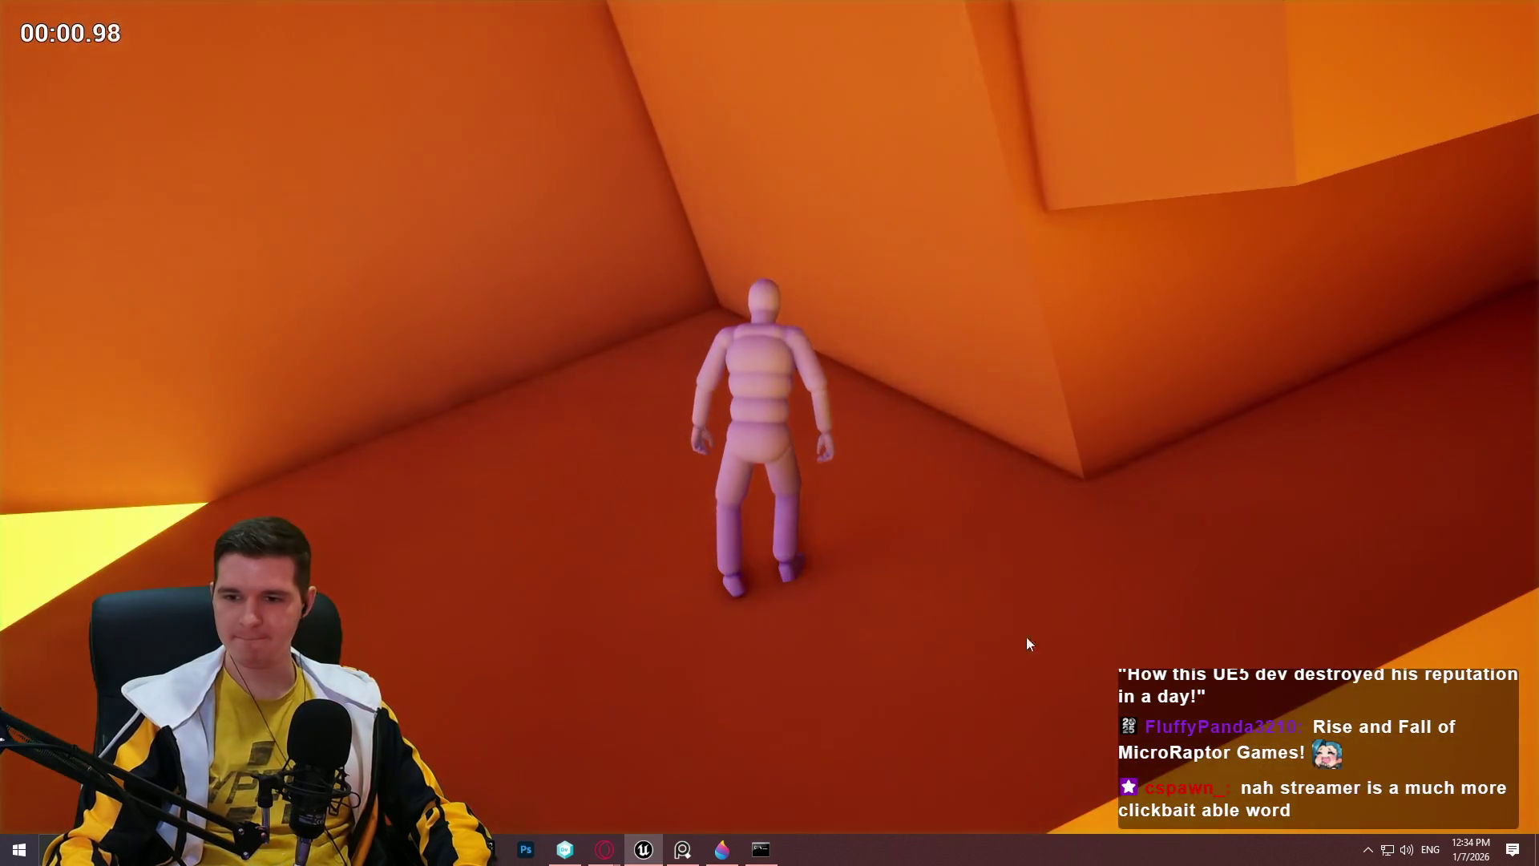
Take control of the game and climb the mannequin up the ramp onto the red ledge.
click(1027, 638)
key(w)
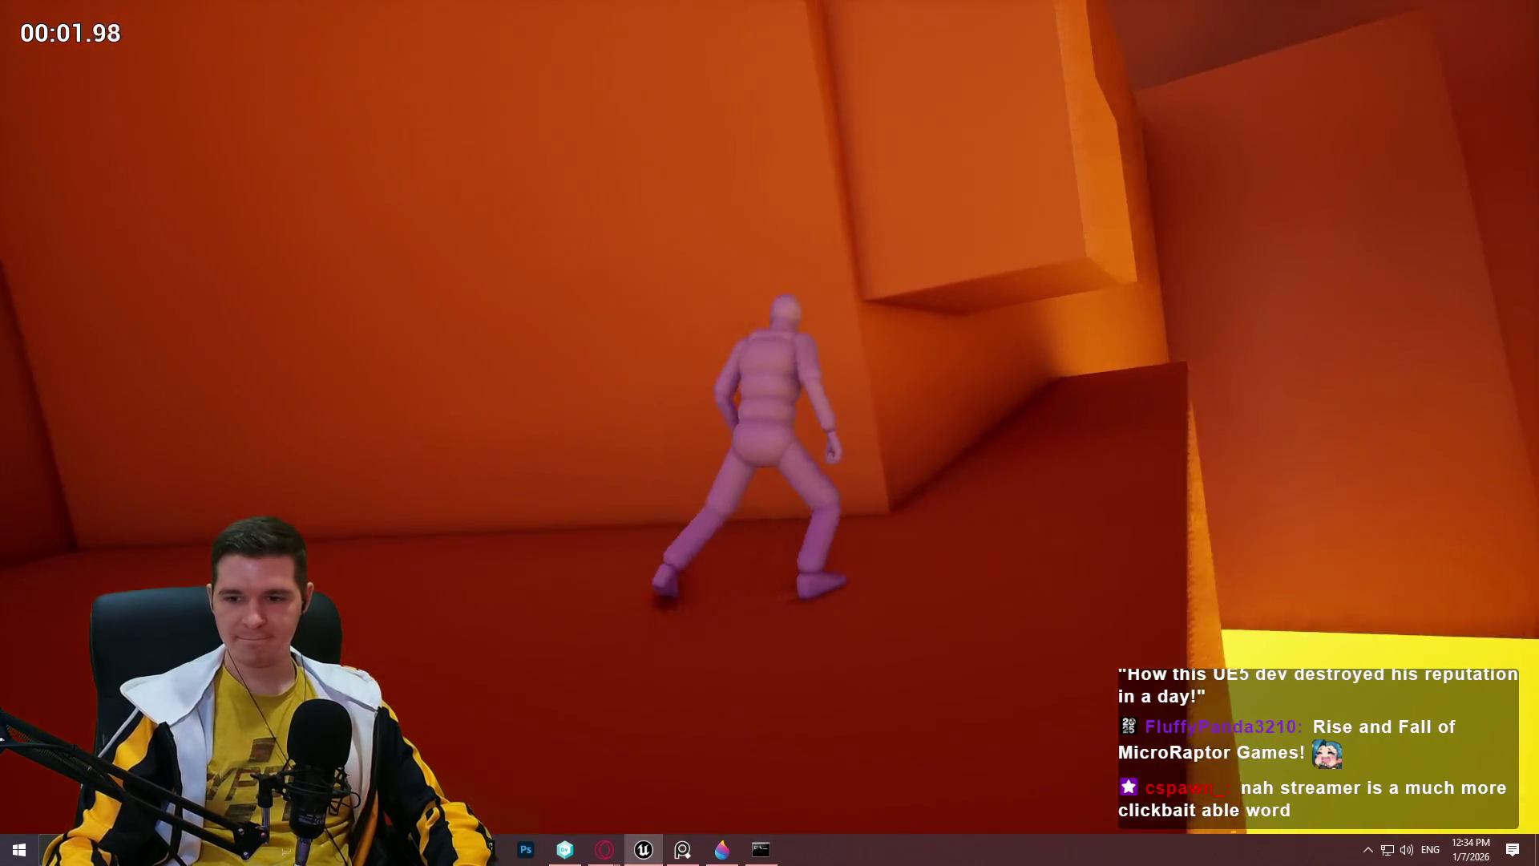
key(w)
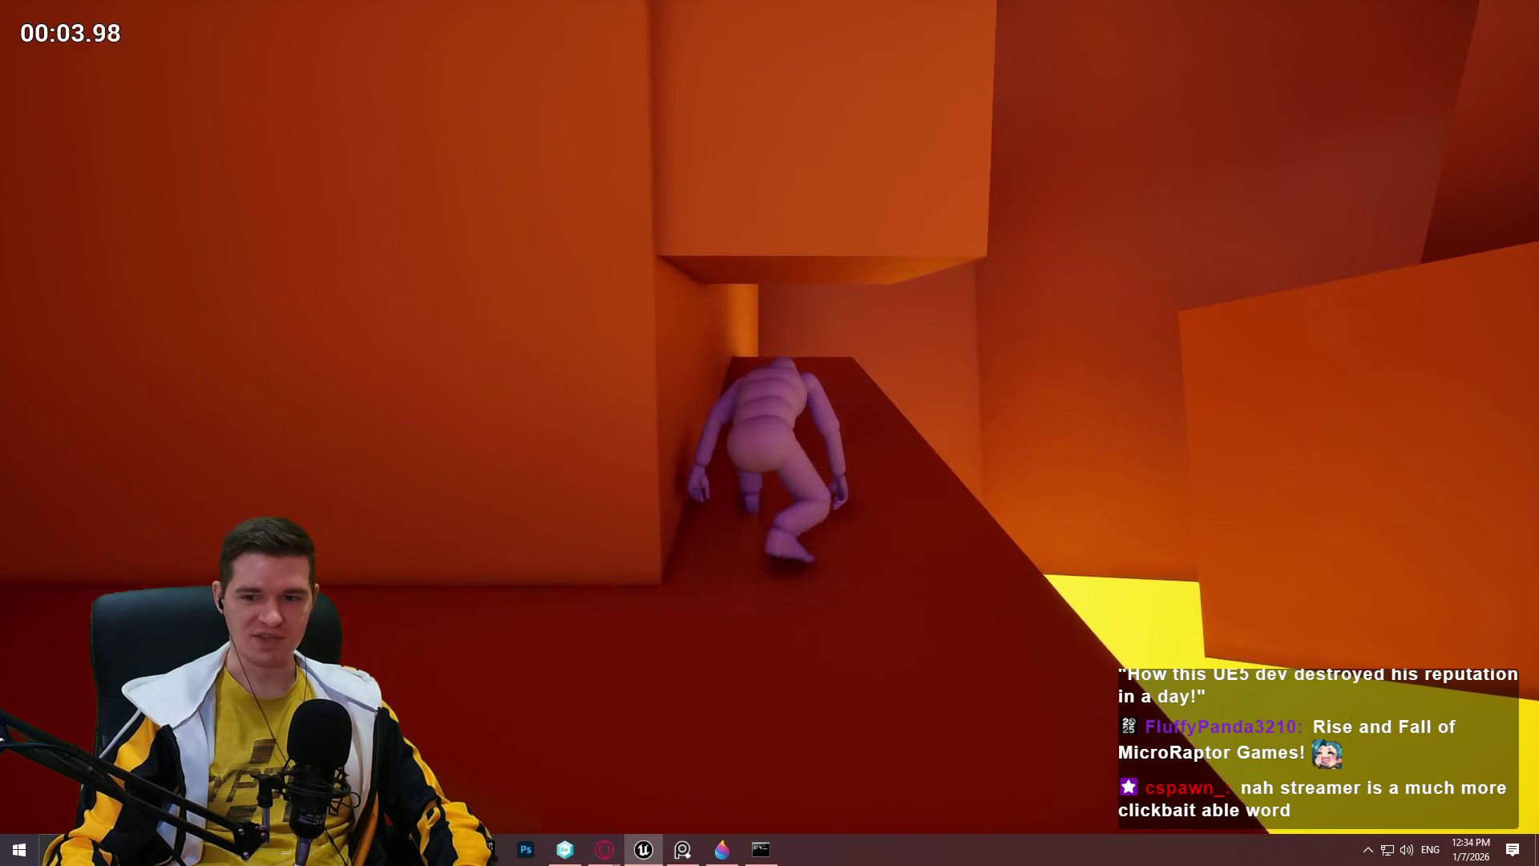
key(w)
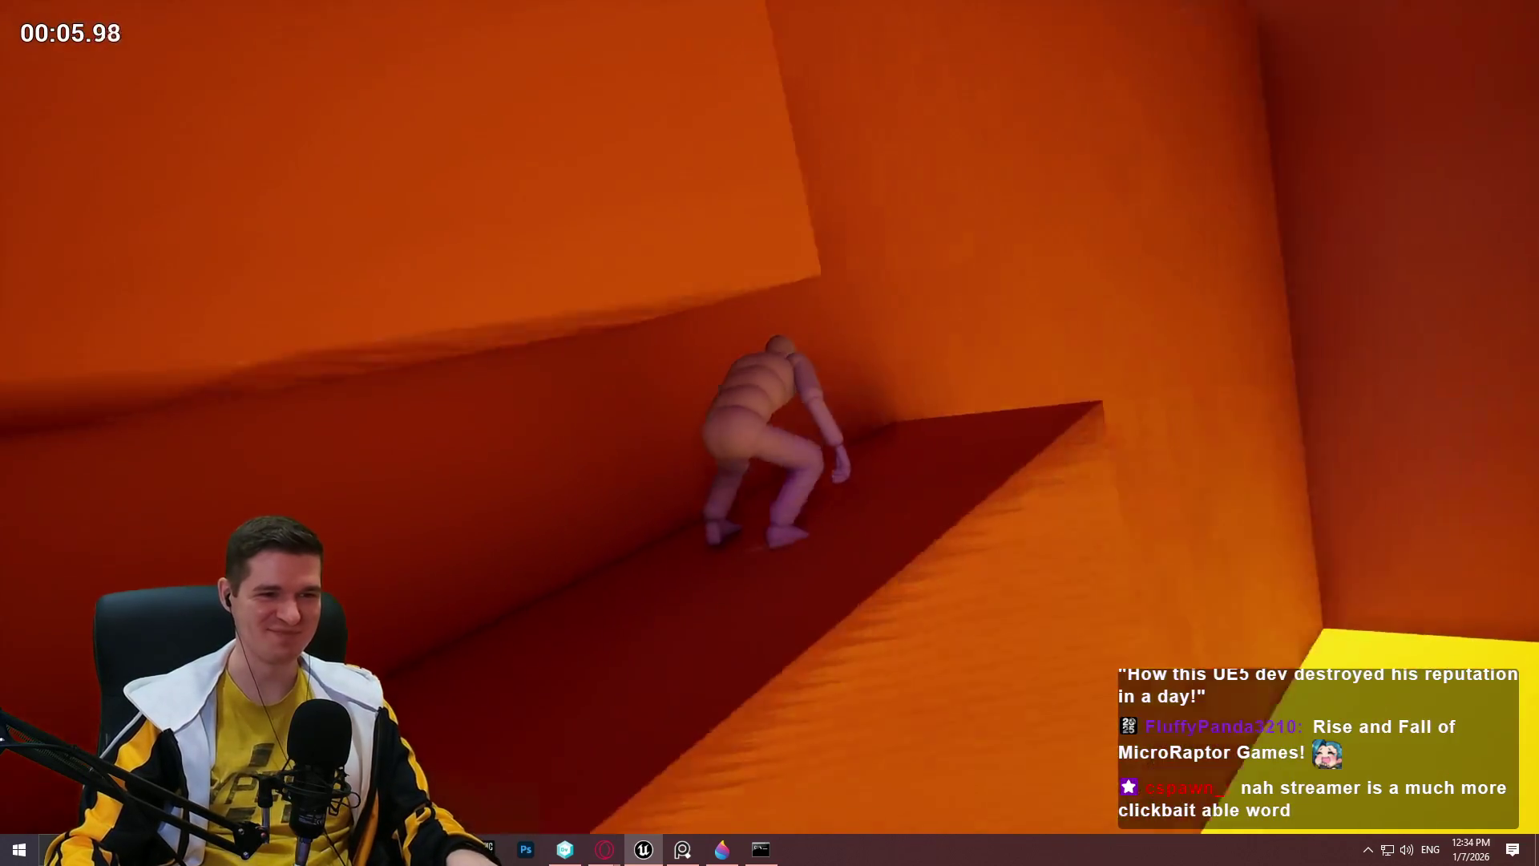
key(w)
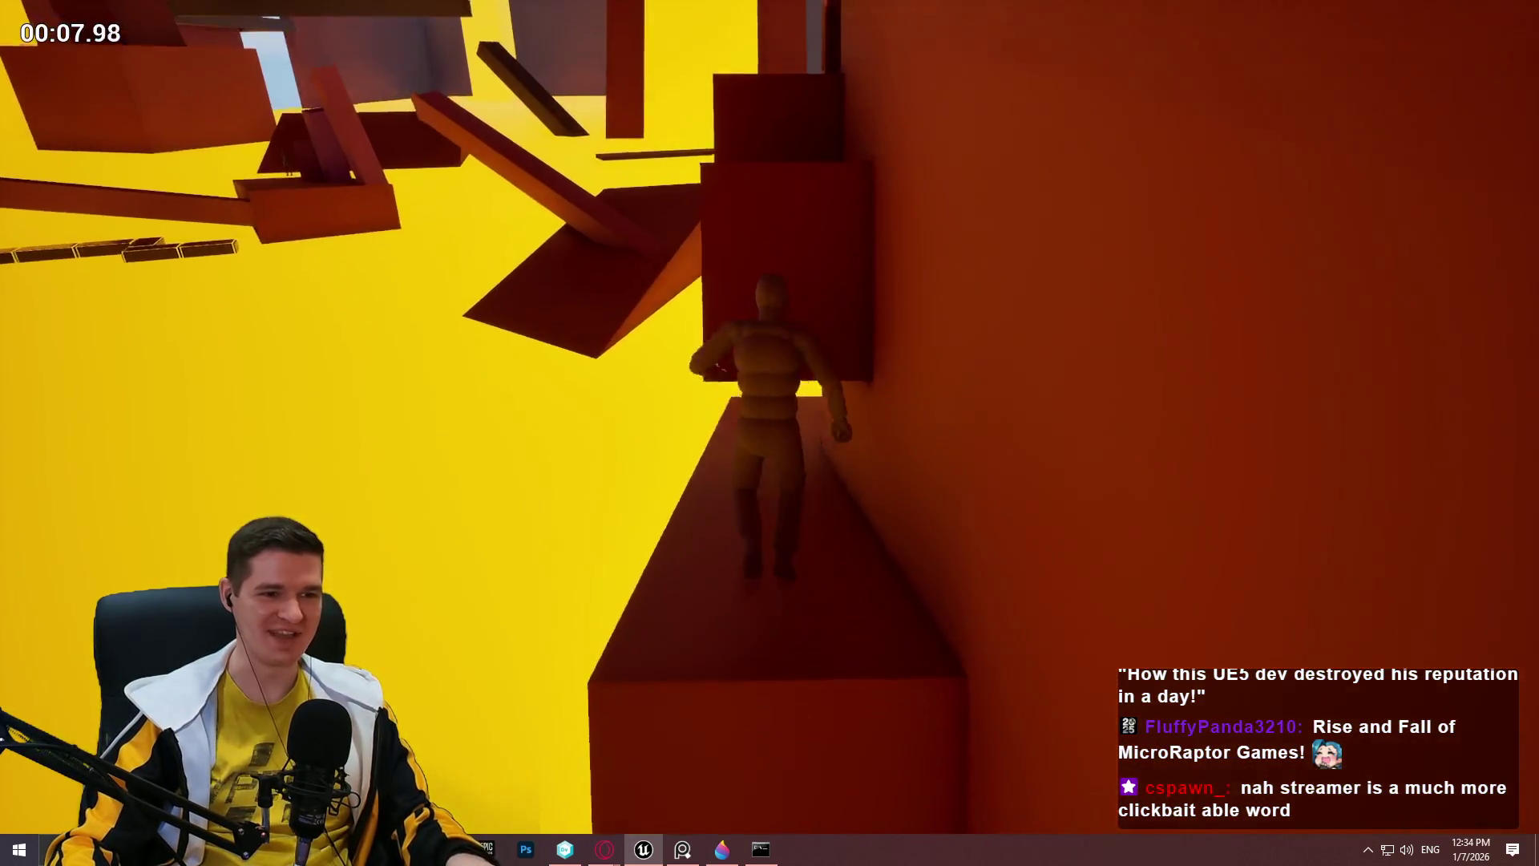
key(w)
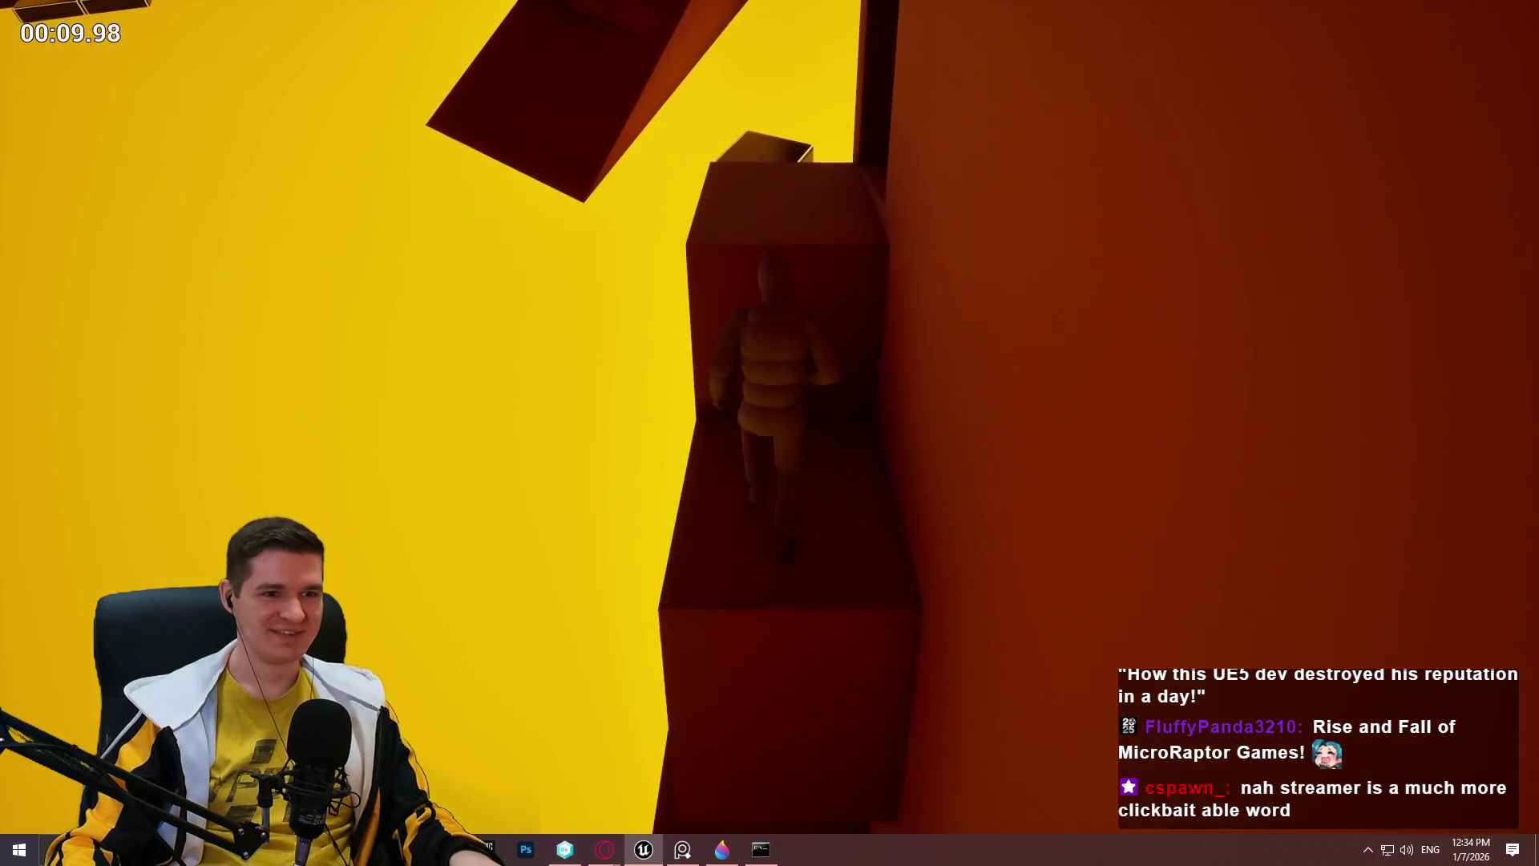
Crawl through both dark tunnels, jump on the ledge, drop into the red room, and stop play.
key(w)
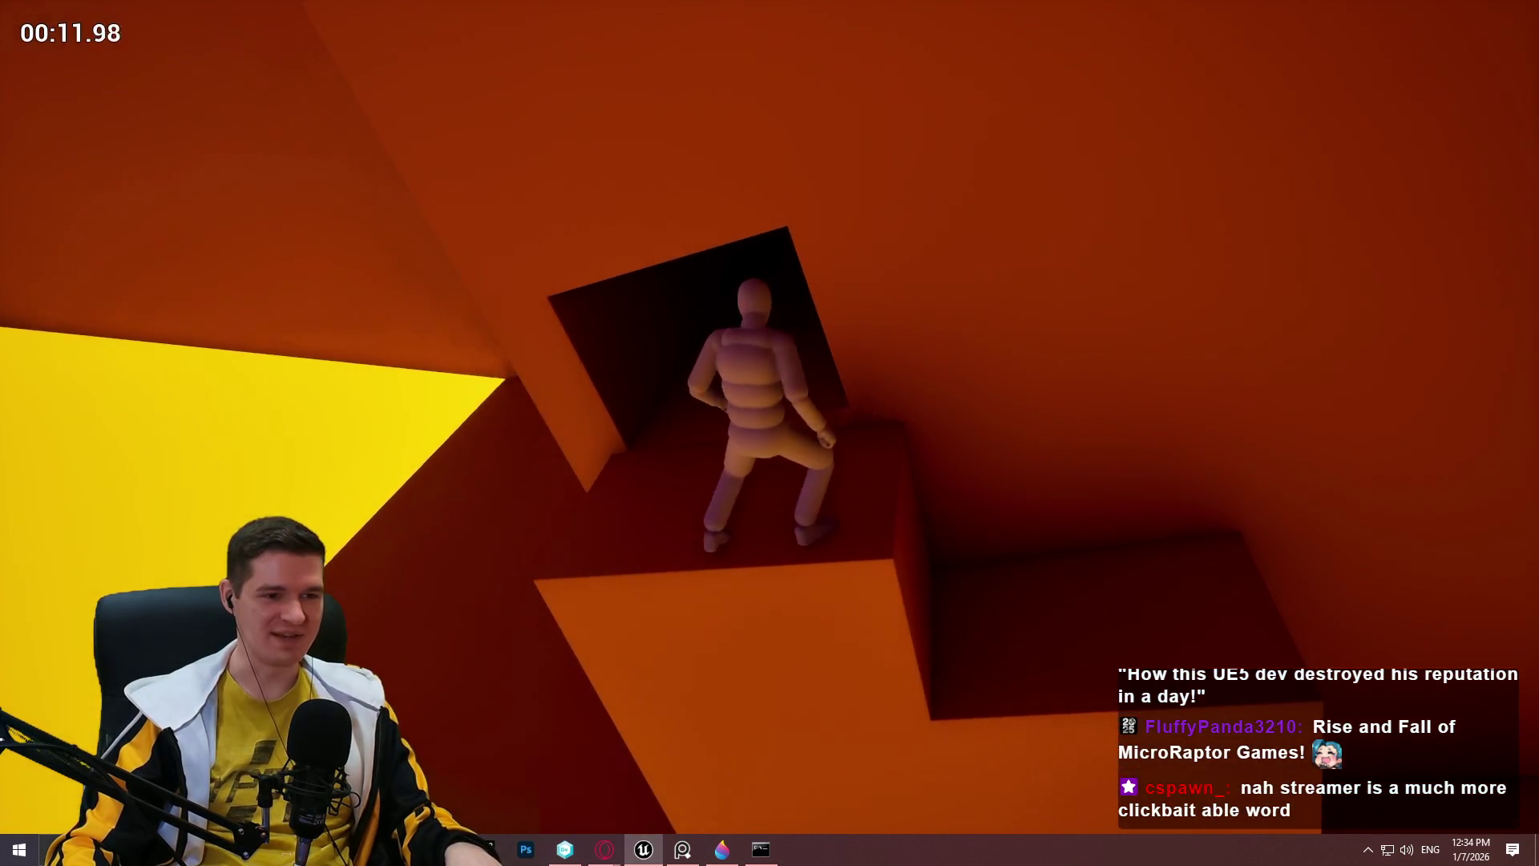
key(w)
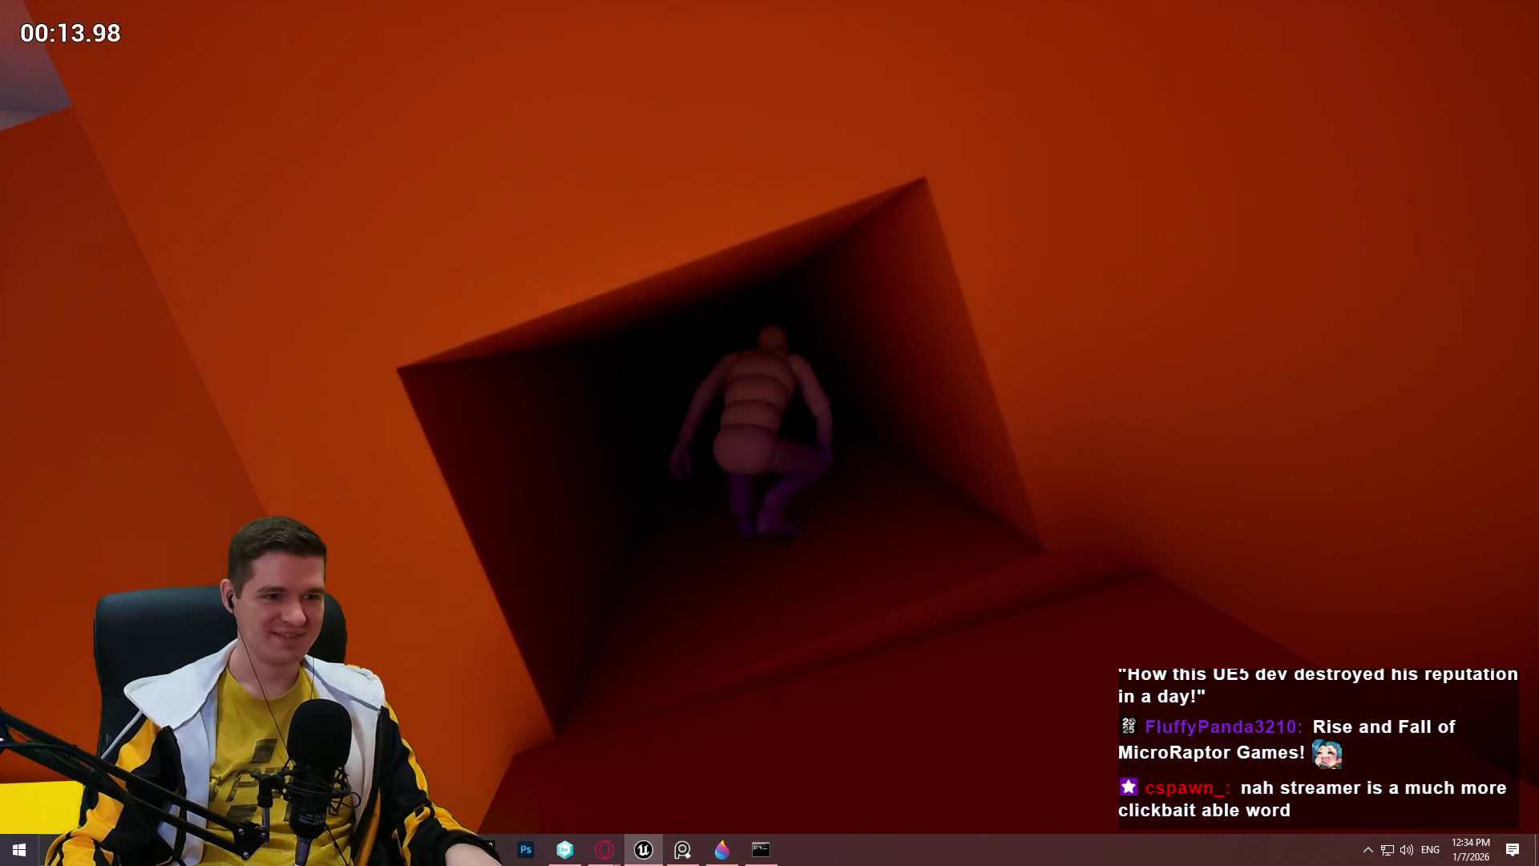
key(w)
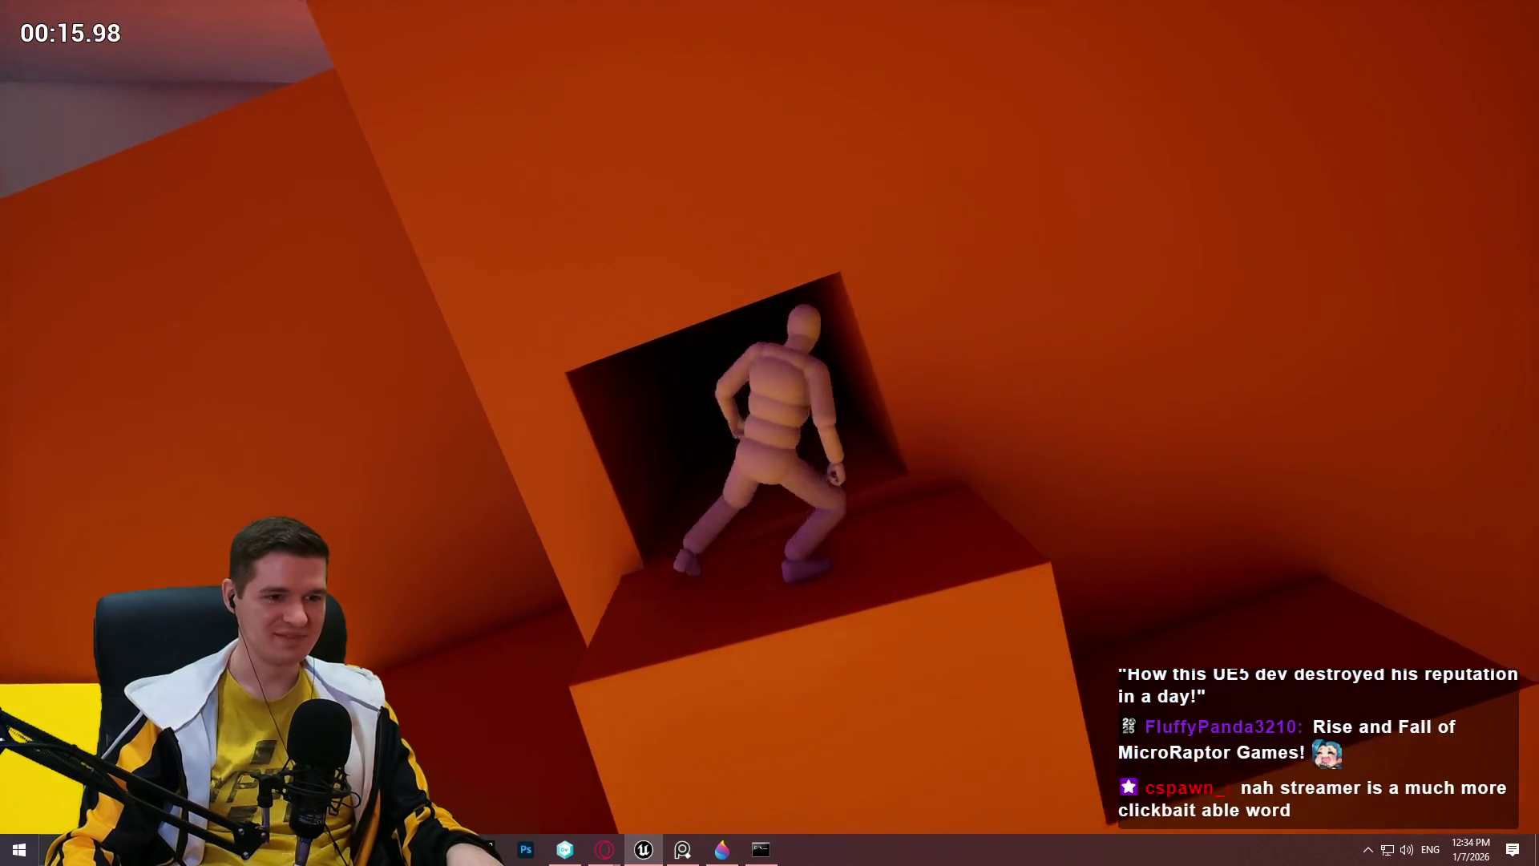
key(w)
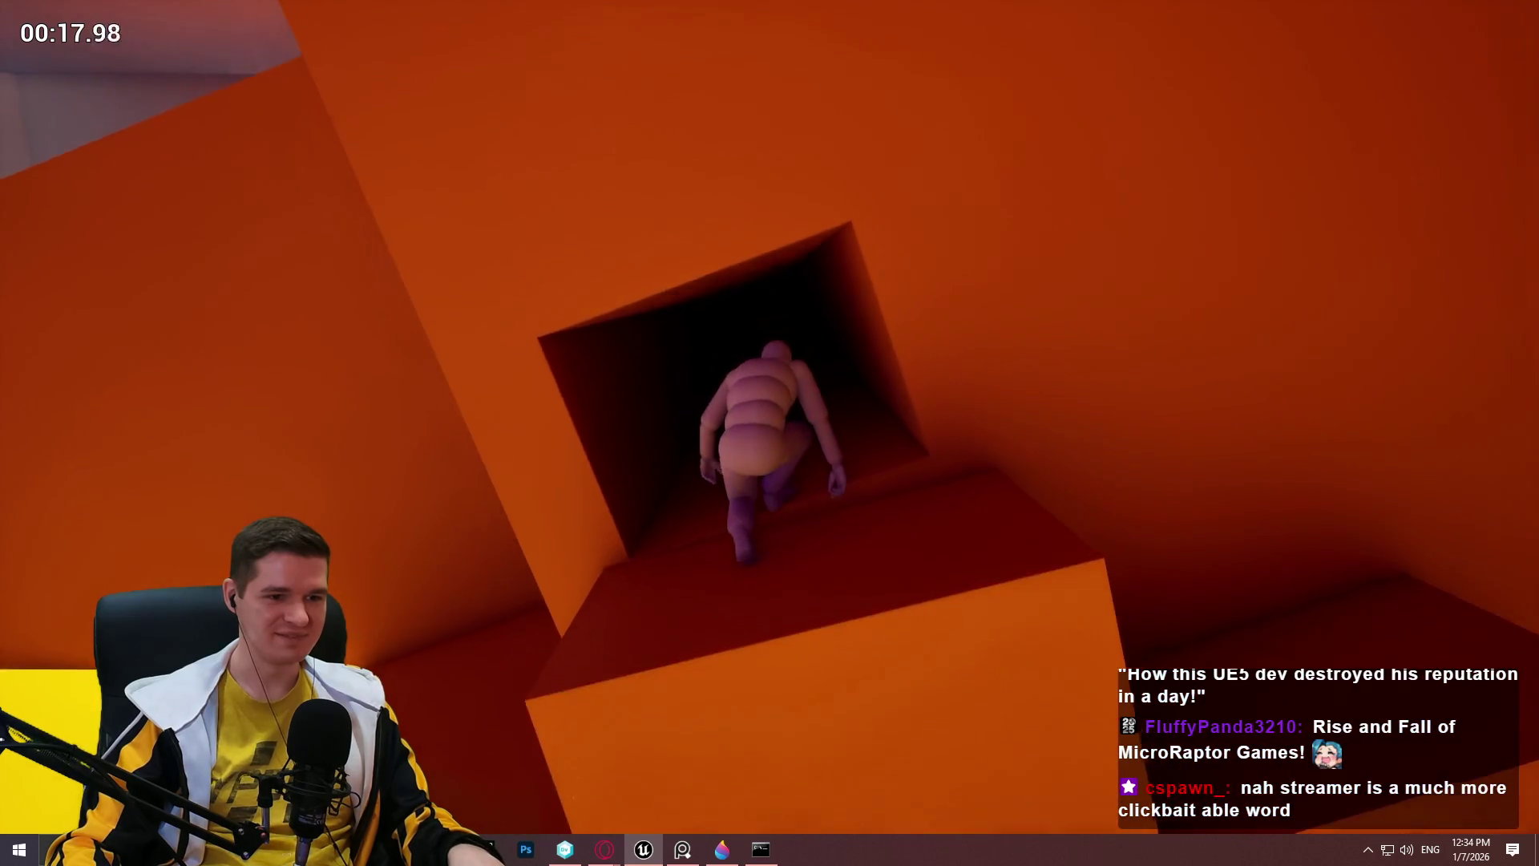
key(w)
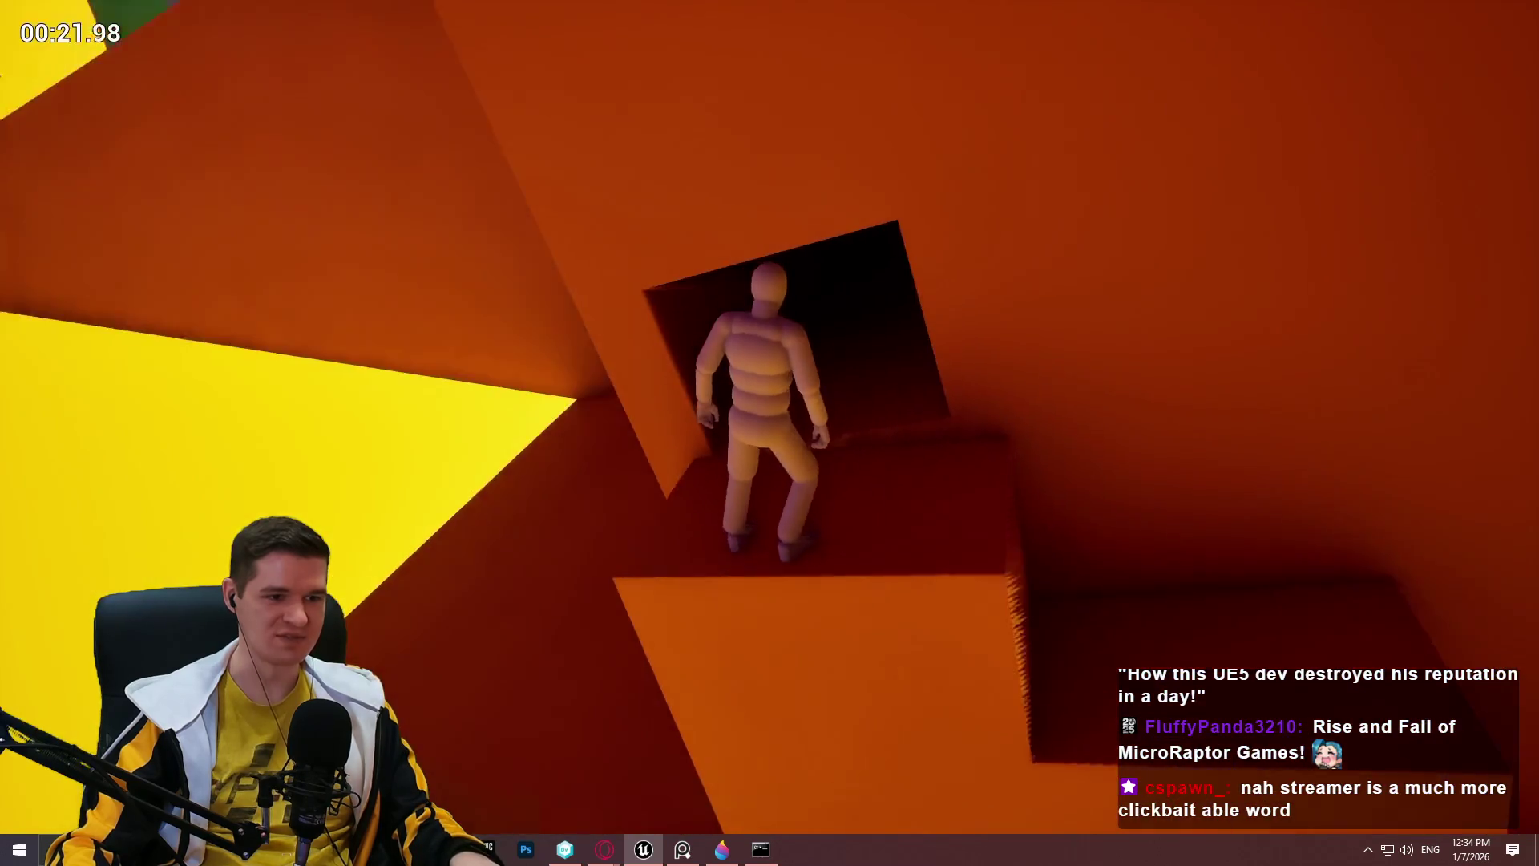
key(space)
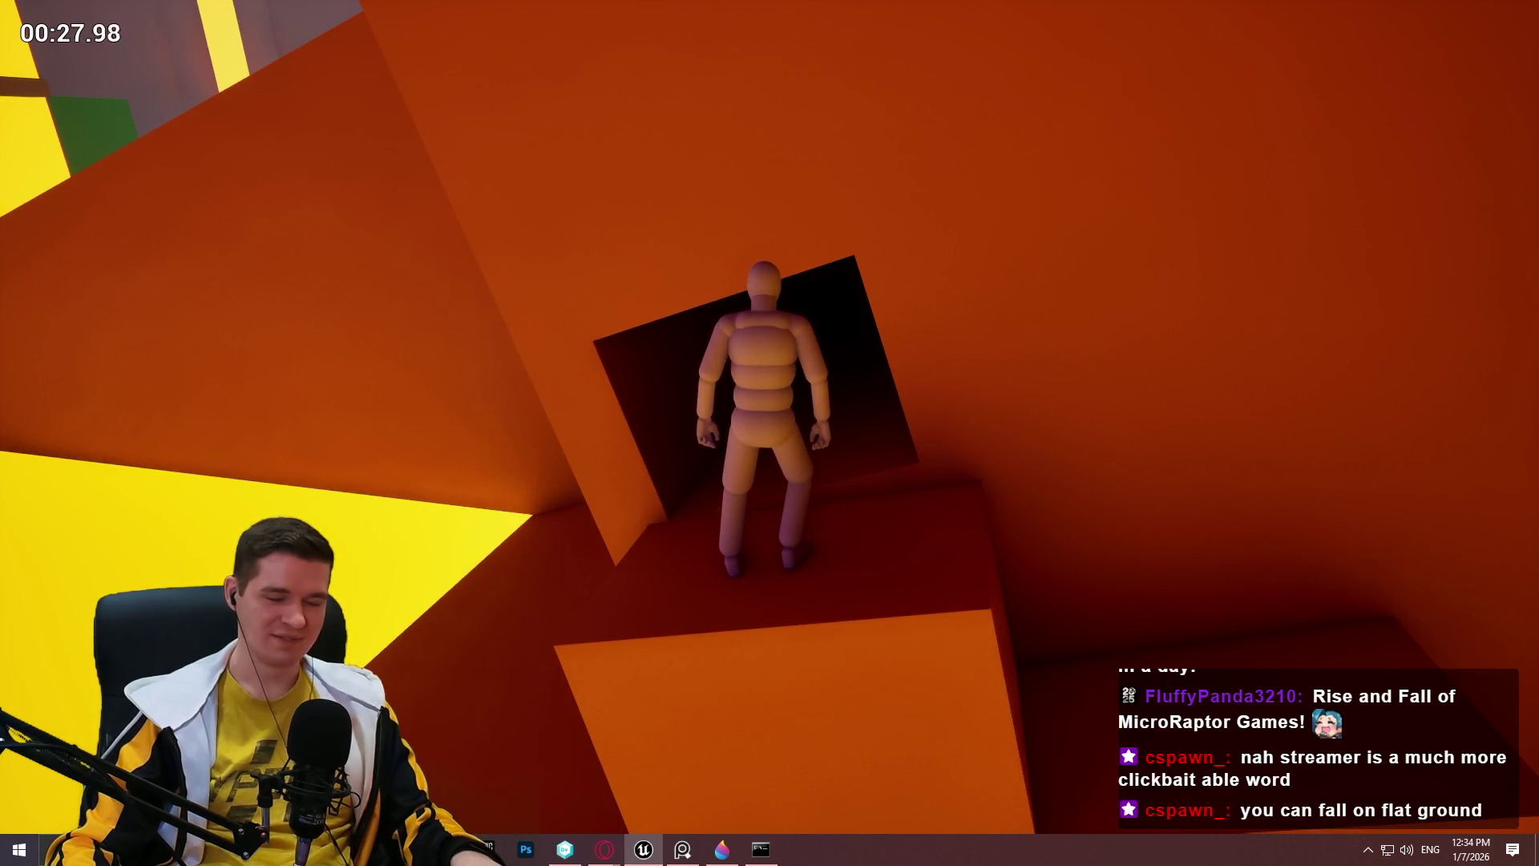
key(w)
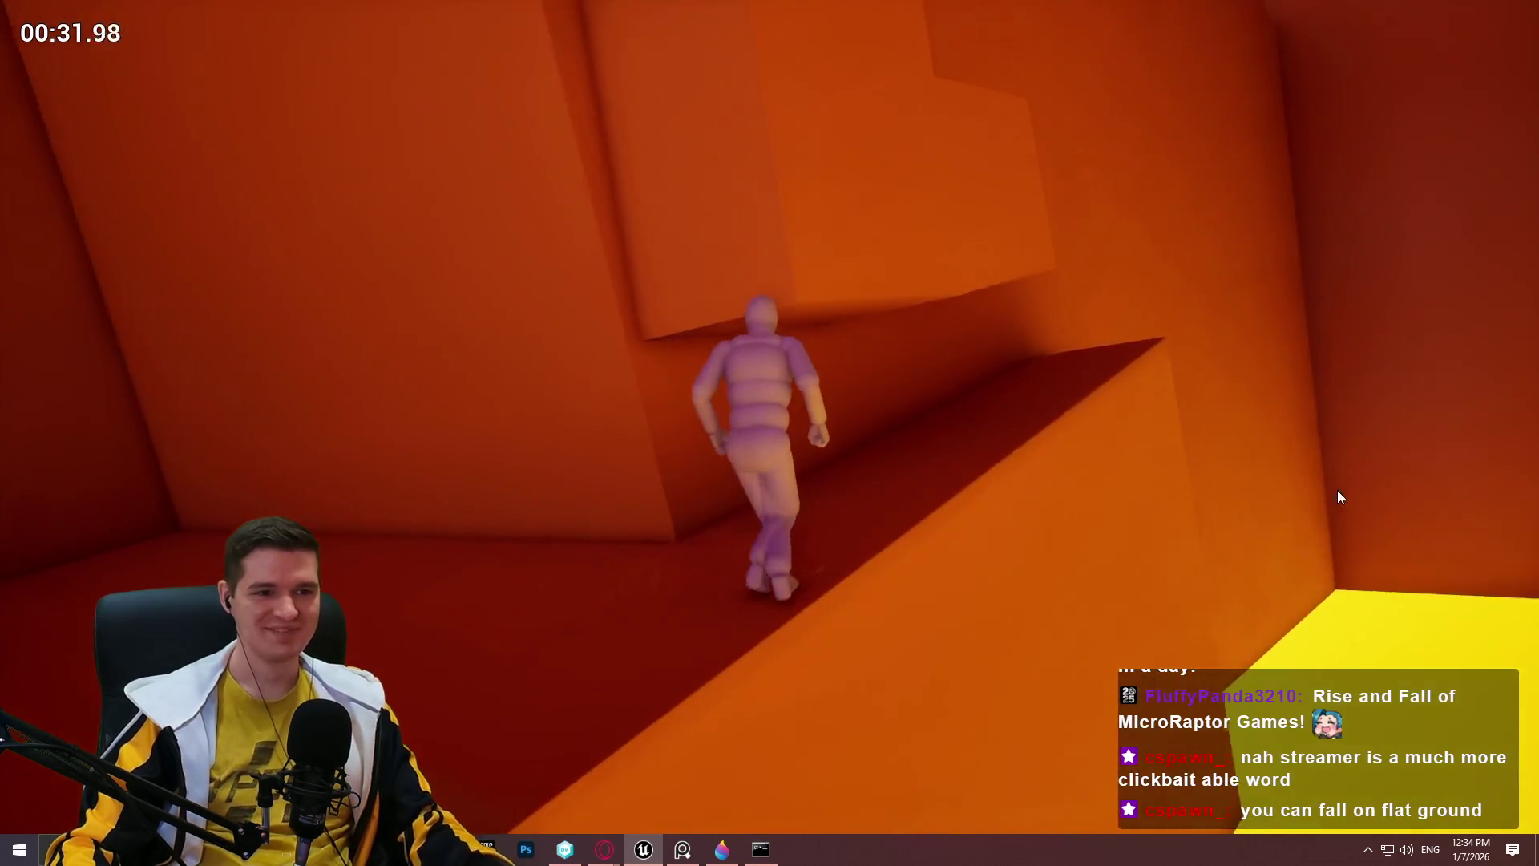
key(Escape)
mouse_move(696, 412)
mouse_down()
mouse_move(722, 385)
mouse_move(696, 412)
mouse_up()
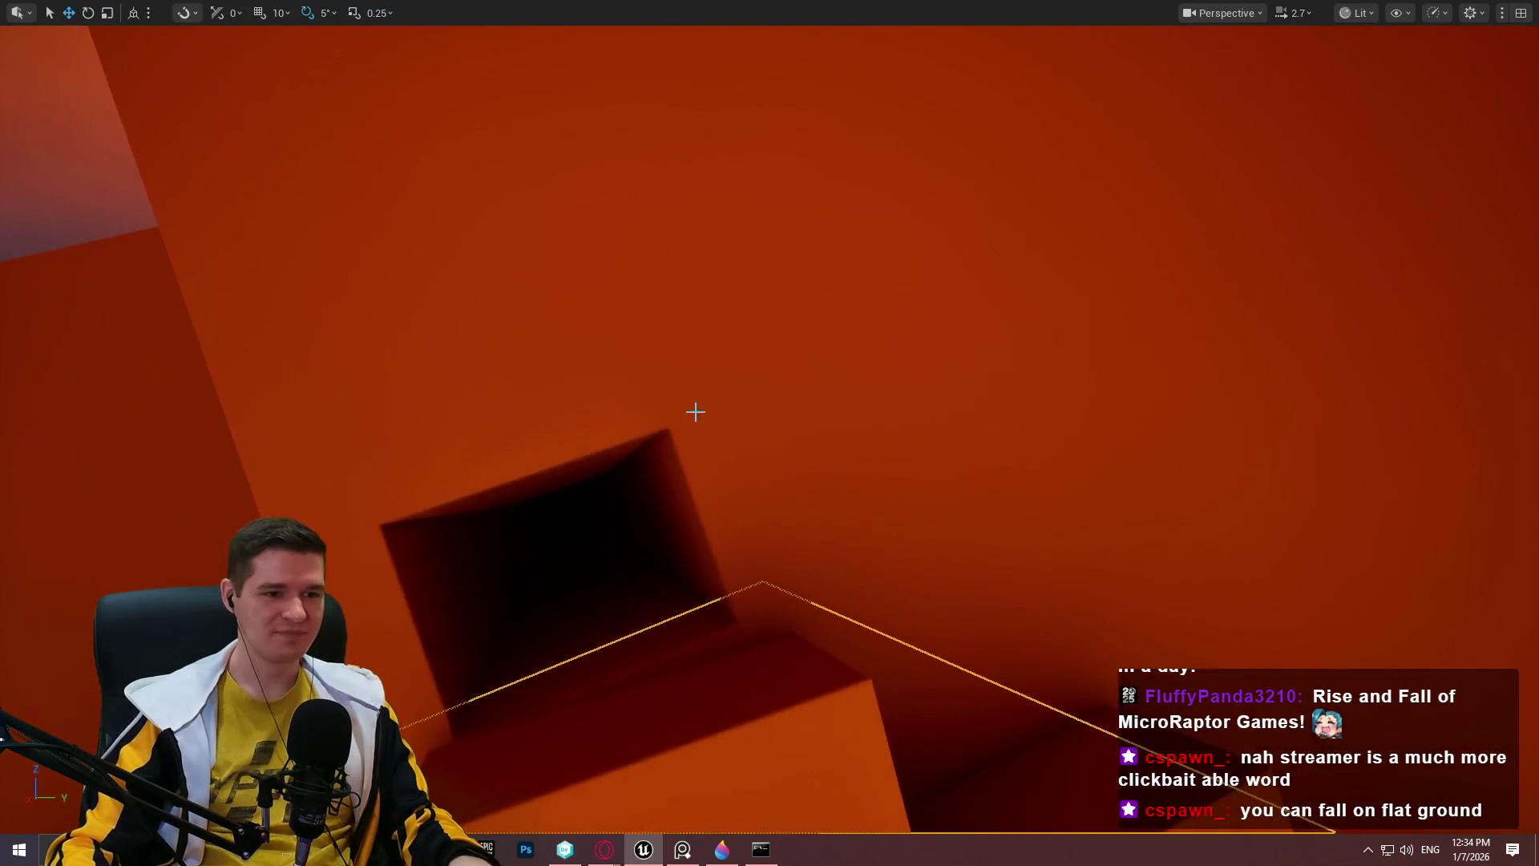
Select a block in the red room and set grid snapping to 100 units.
click(672, 498)
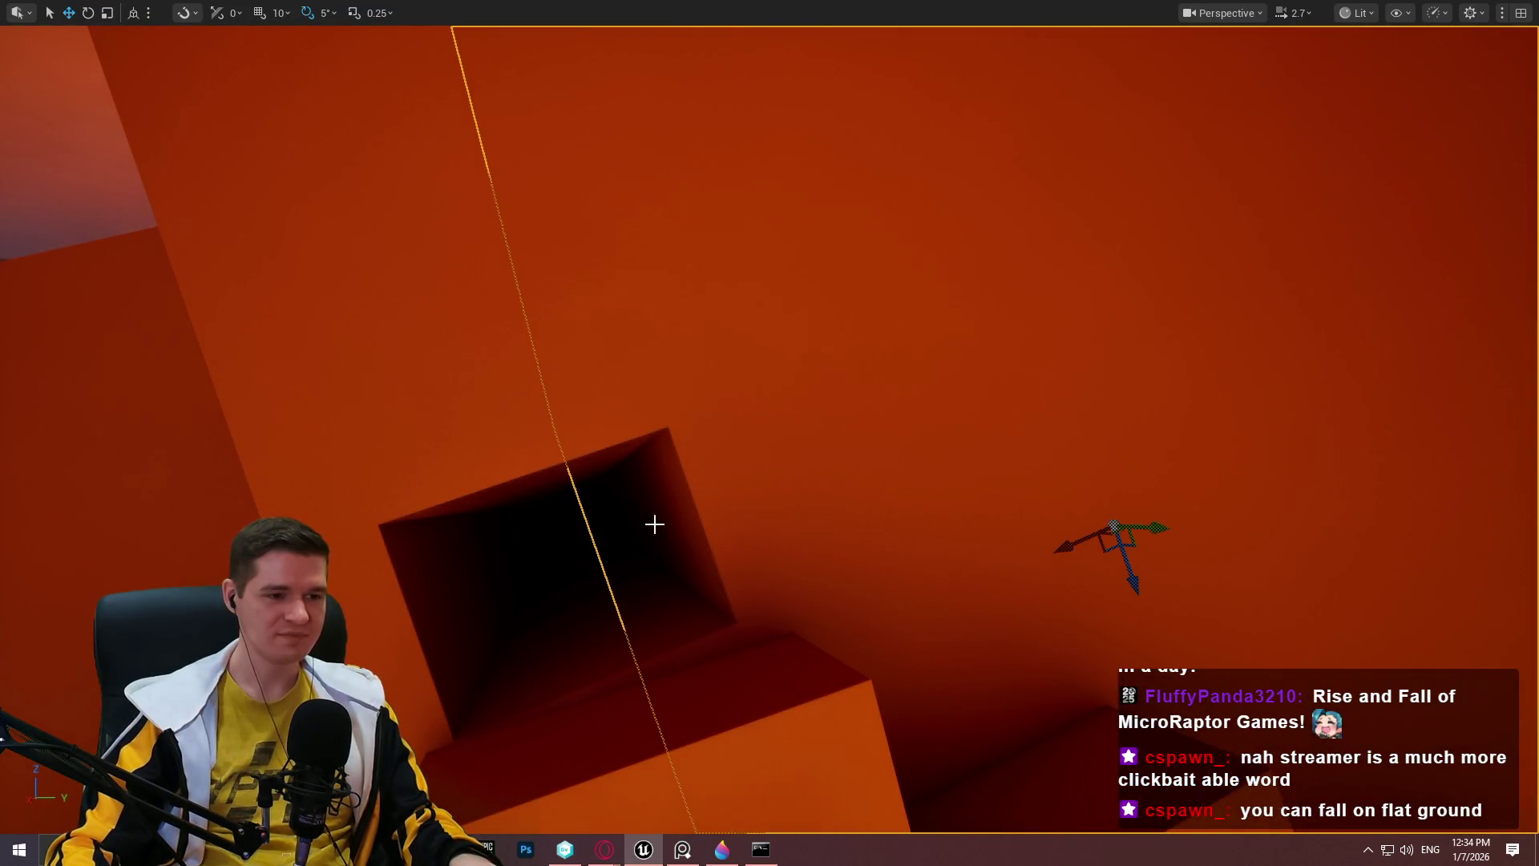
mouse_move(724, 486)
mouse_down()
mouse_move(697, 497)
mouse_move(721, 513)
mouse_up()
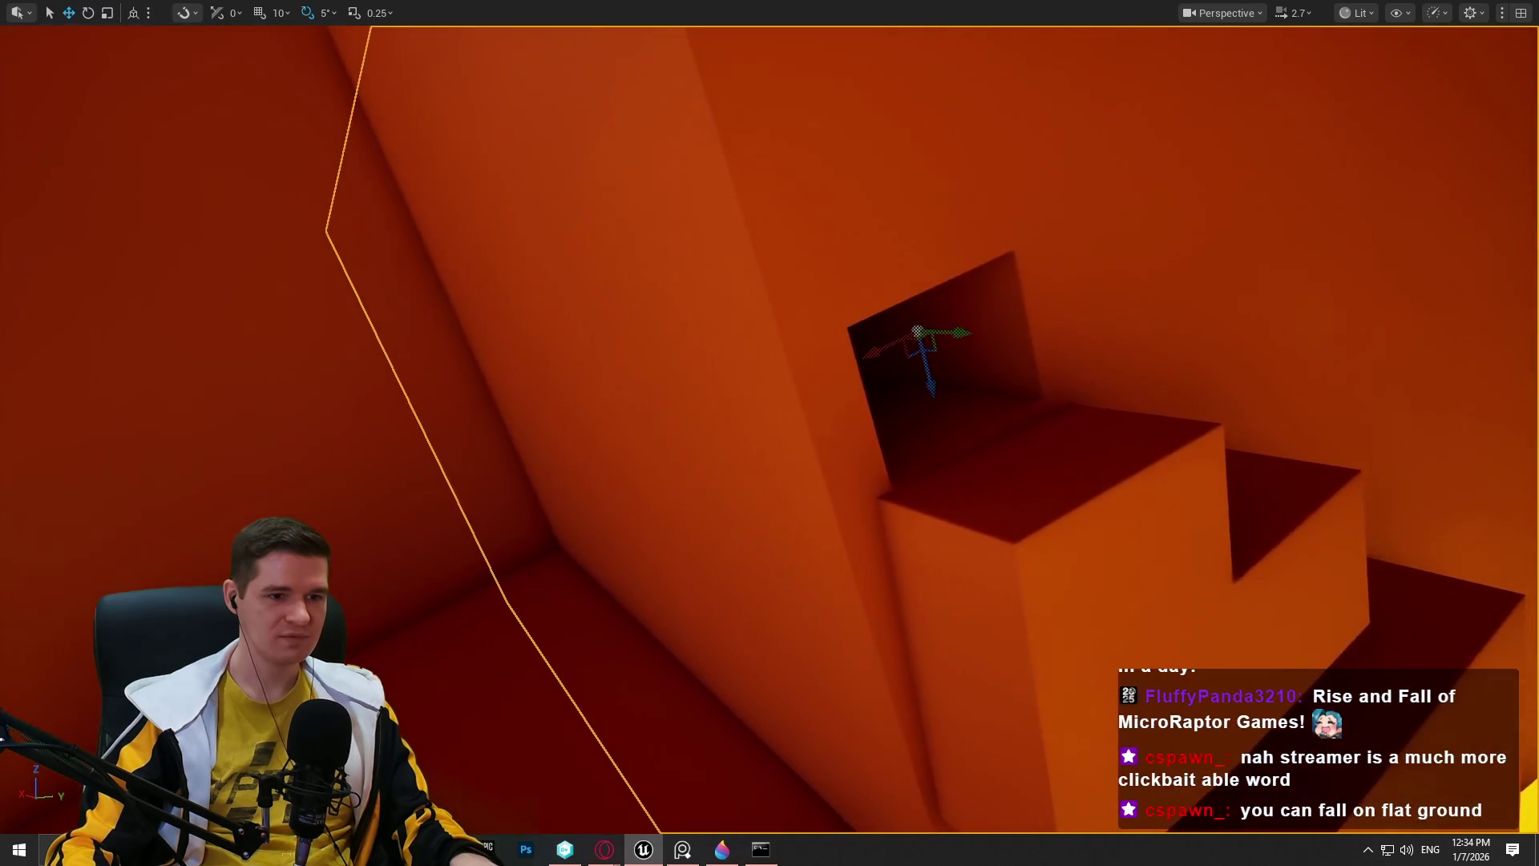
mouse_move(635, 469)
mouse_down()
mouse_move(751, 457)
mouse_move(724, 67)
mouse_up()
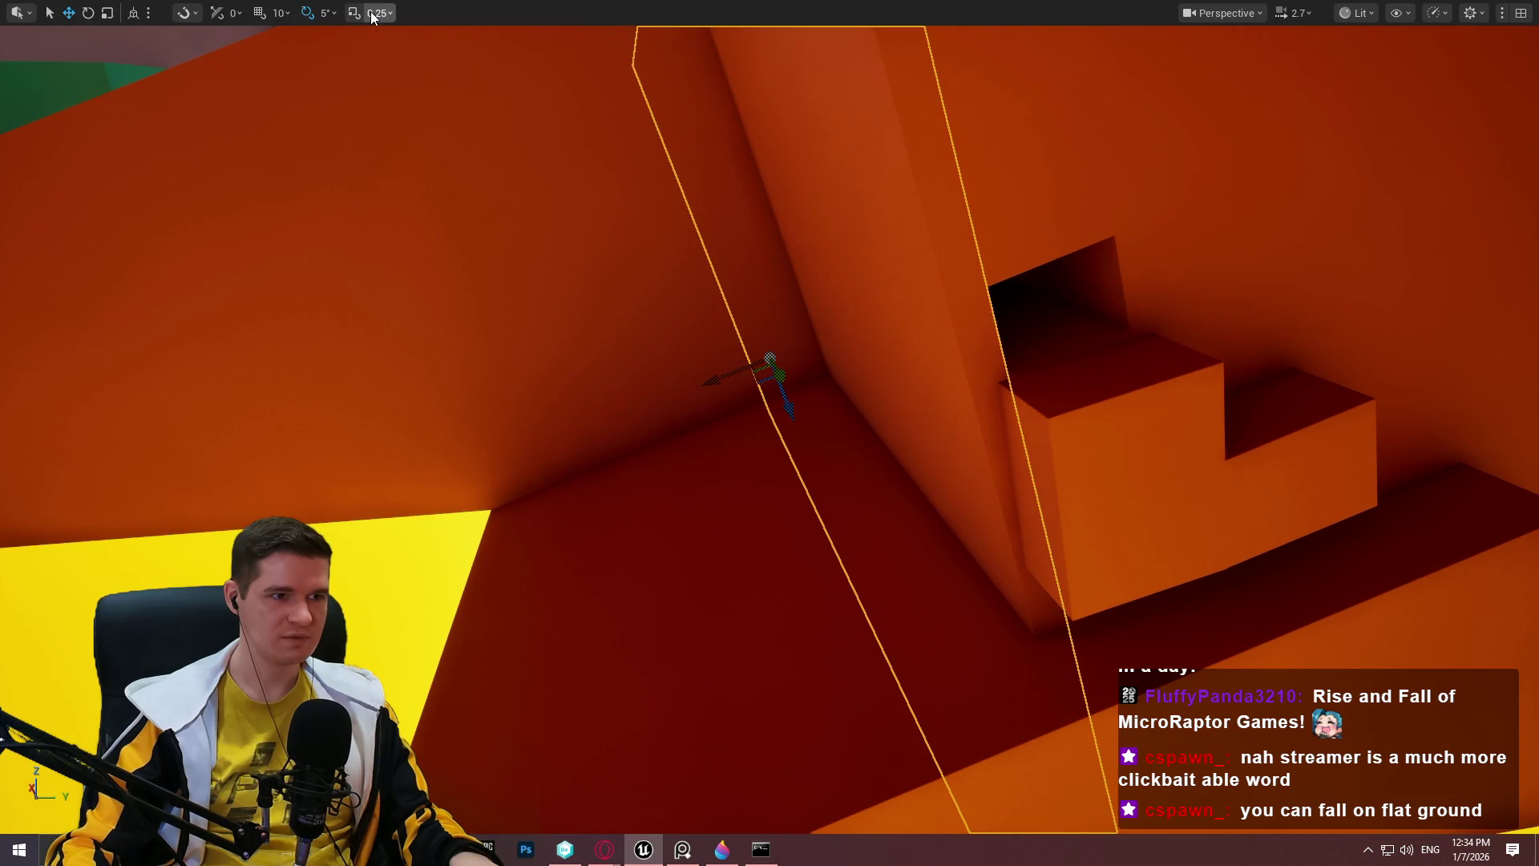
click(282, 14)
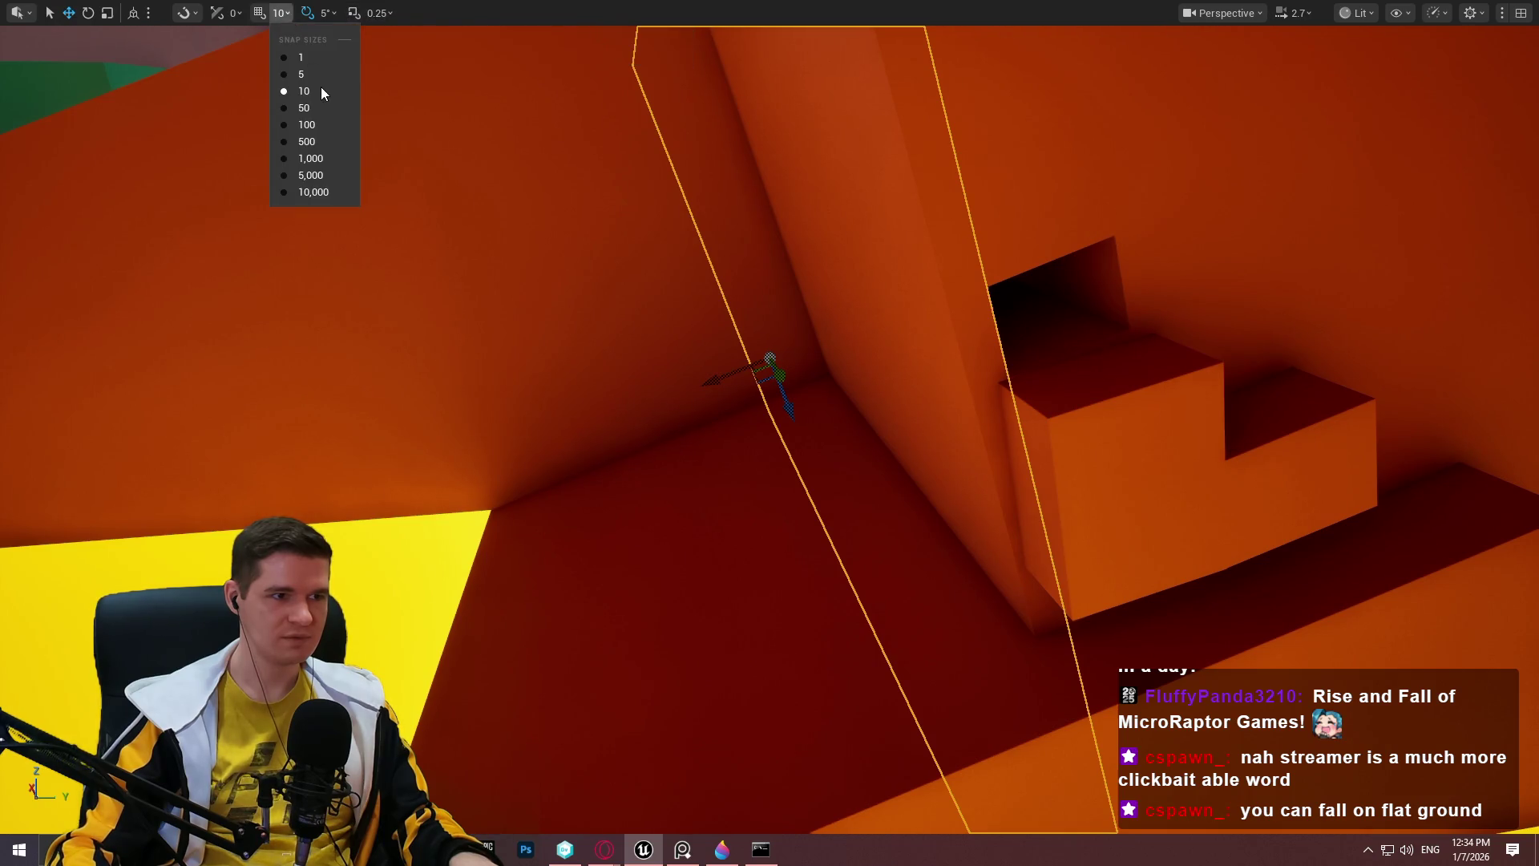
click(307, 126)
Shift the slanted orange wall sideways along Y and inspect it from around the level.
drag(723, 373, 666, 386)
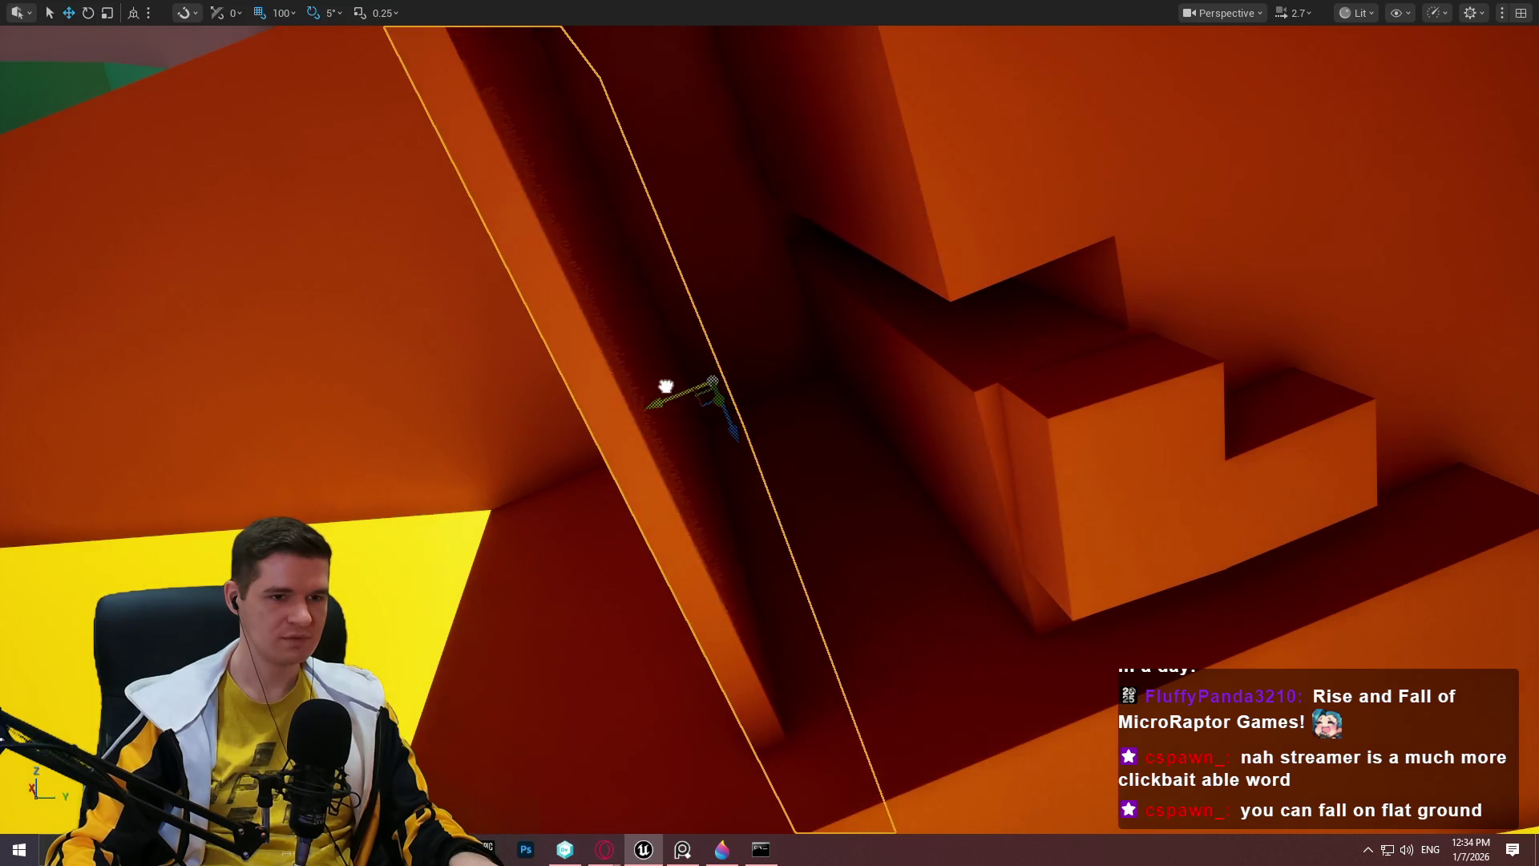
drag(1044, 339, 1162, 345)
mouse_move(762, 396)
mouse_down()
mouse_move(746, 396)
mouse_move(858, 385)
mouse_up()
mouse_move(998, 677)
mouse_down()
mouse_move(986, 681)
mouse_move(1002, 673)
mouse_move(922, 521)
mouse_move(878, 384)
mouse_up()
scroll(998, 678, up, 1)
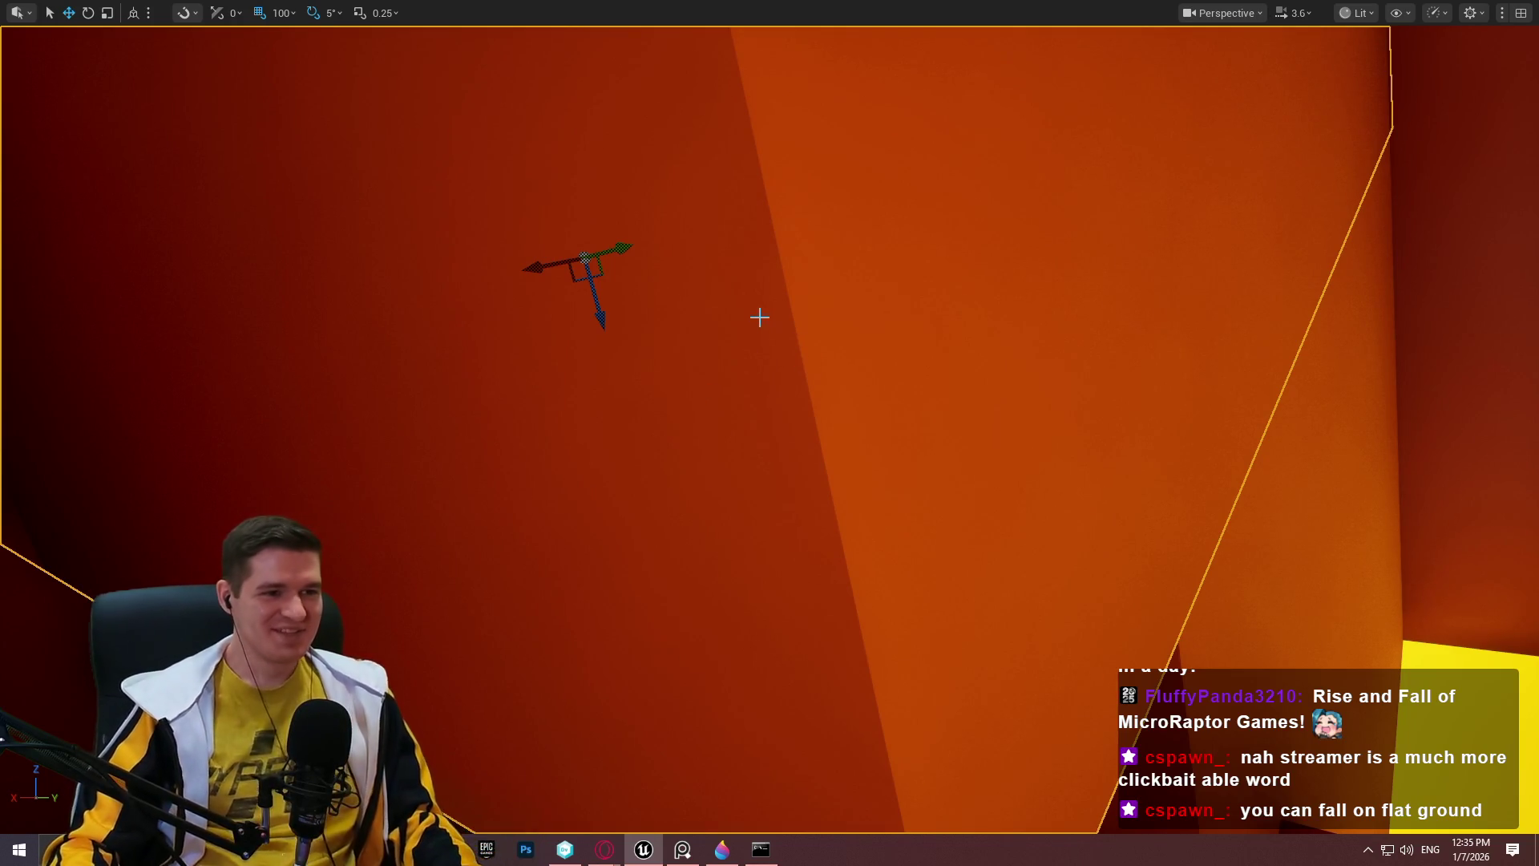
mouse_move(688, 321)
mouse_down()
mouse_move(641, 309)
mouse_move(666, 312)
mouse_up()
Undo the earlier move, then stretch the dark red wall block far to the right.
drag(219, 33, 257, 36)
mouse_move(738, 179)
mouse_down()
mouse_move(687, 189)
mouse_move(820, 200)
mouse_up()
key(ctrl+z)
drag(713, 188, 681, 196)
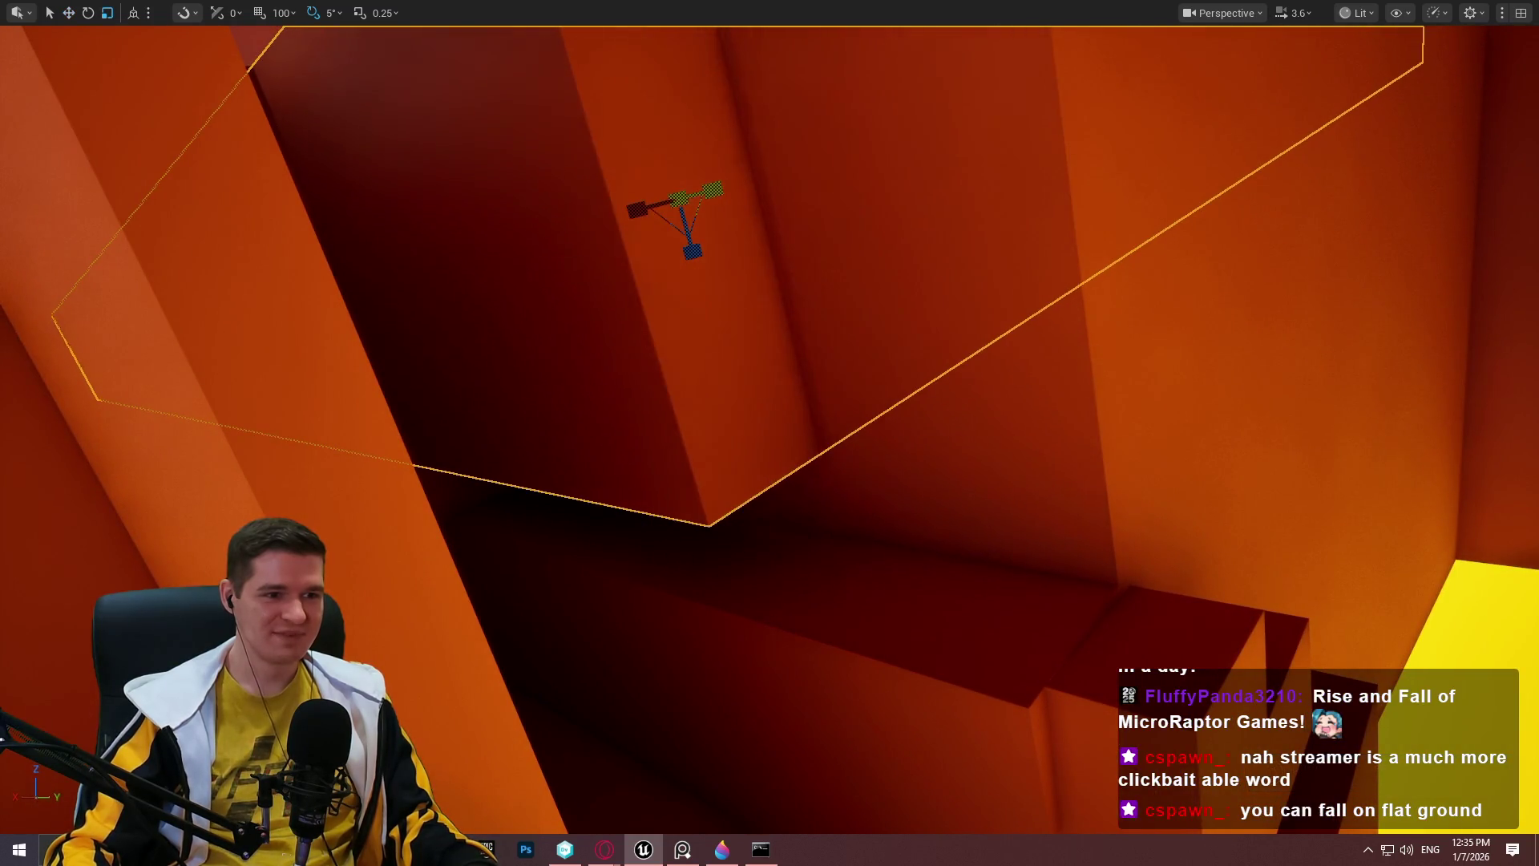
key(ctrl+z)
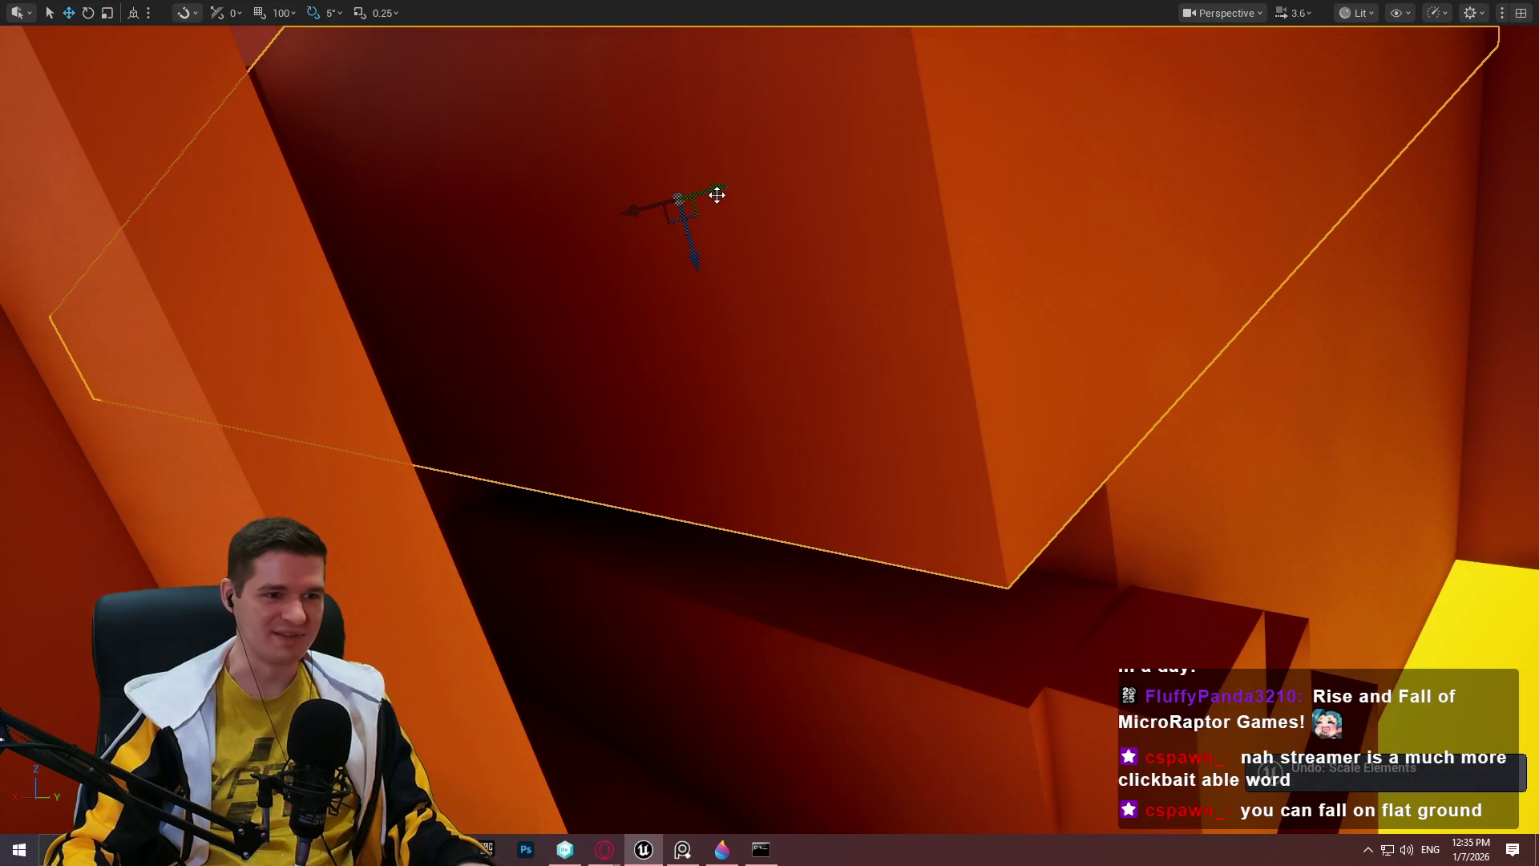
mouse_move(718, 191)
mouse_down()
mouse_move(774, 192)
mouse_move(701, 195)
mouse_move(1313, 169)
mouse_up()
Select a different orange block, frame it, then undo the selection.
click(954, 373)
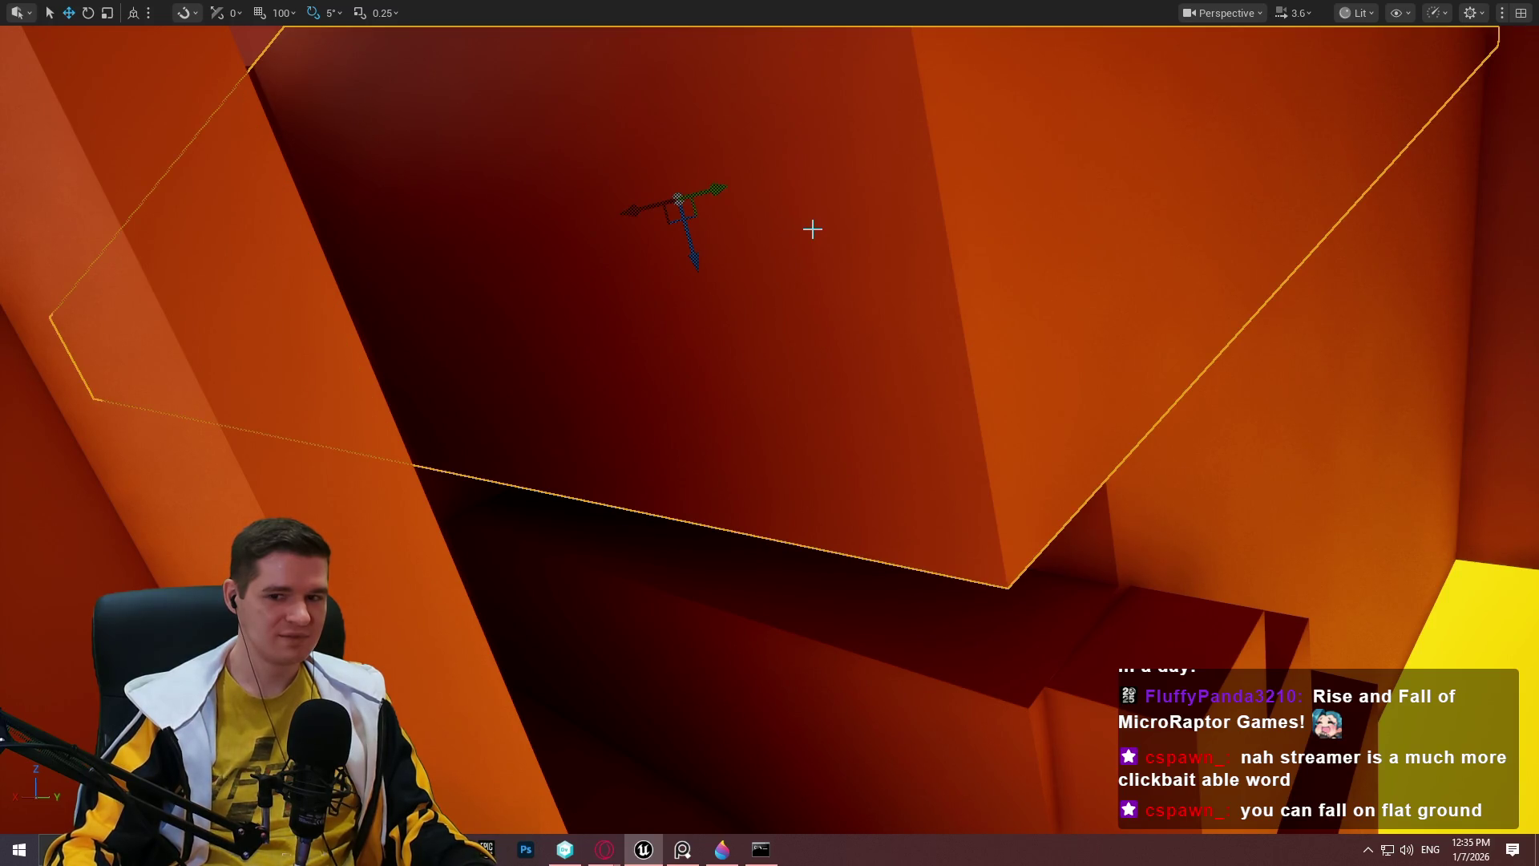
key(f)
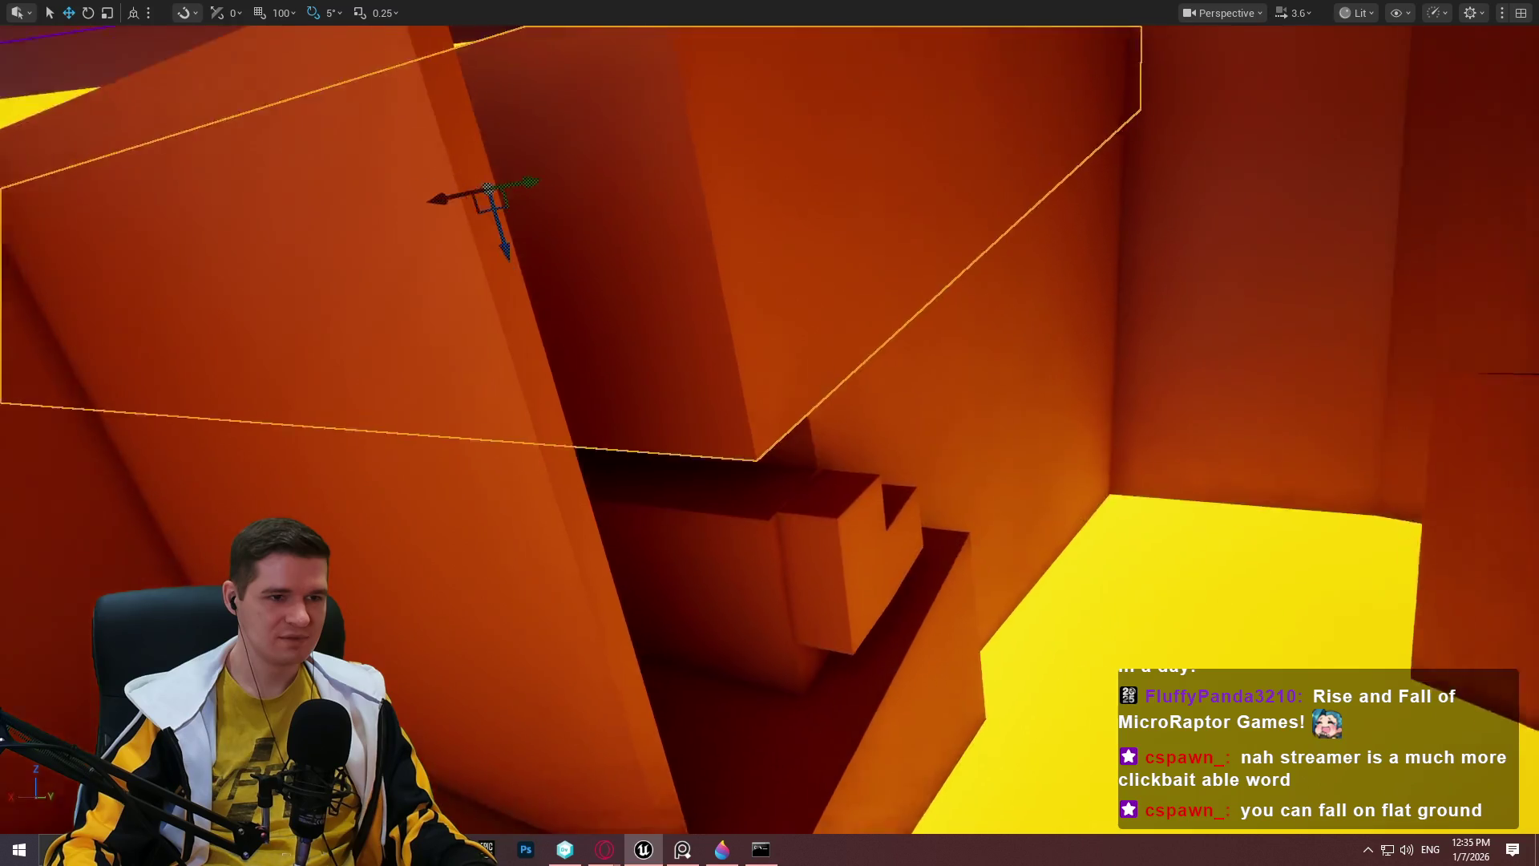
key(ctrl+z)
key(ctrl+z)
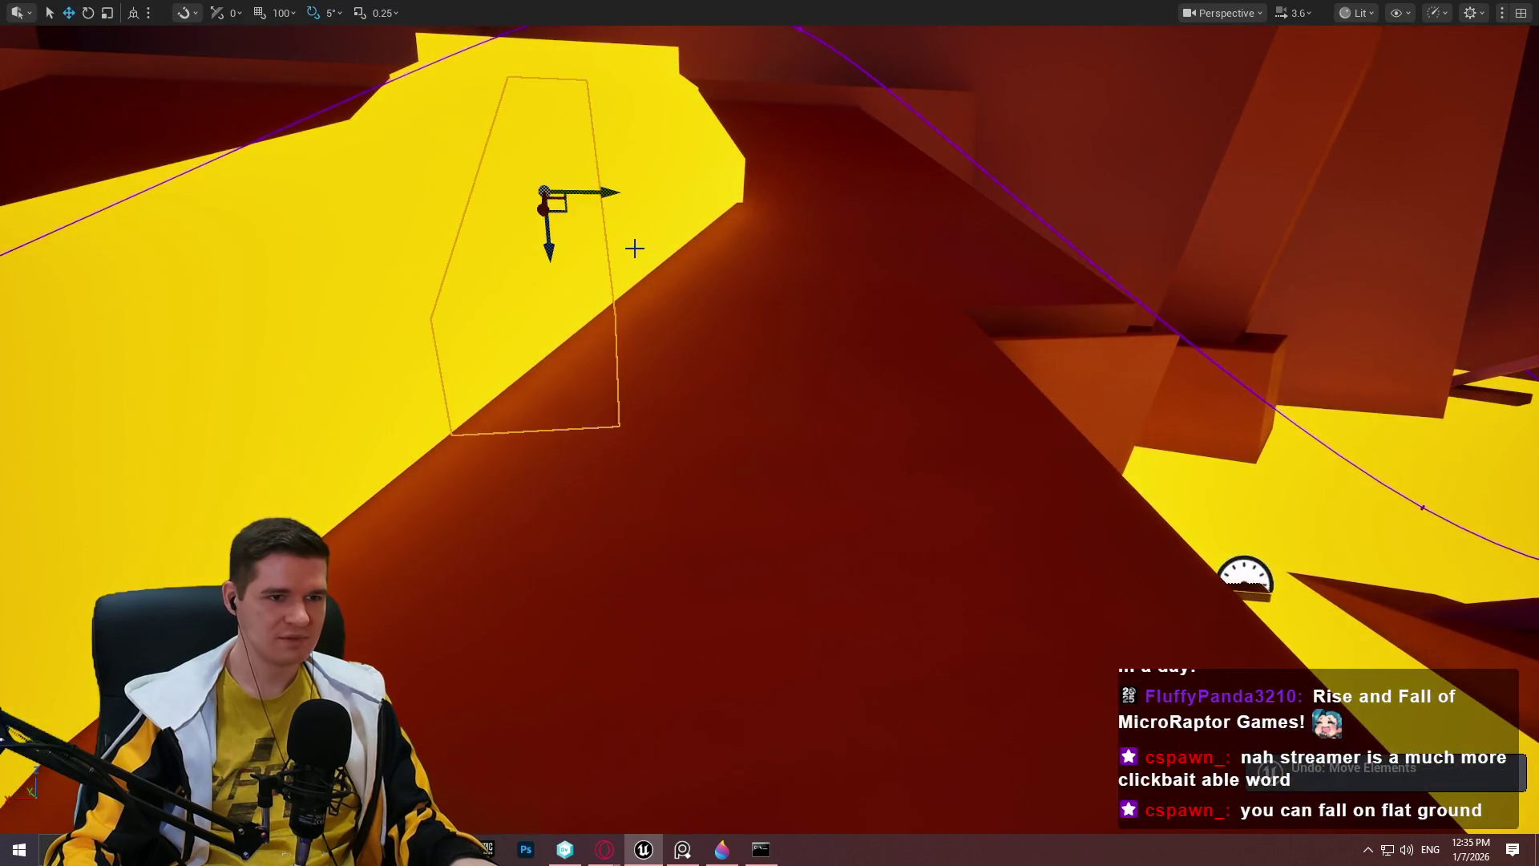
Slide the dark box left along X, narrow it, and nudge it back right.
mouse_move(634, 249)
mouse_down()
mouse_move(577, 277)
mouse_move(667, 141)
mouse_up()
mouse_move(876, 162)
mouse_down()
mouse_move(764, 158)
mouse_move(729, 177)
mouse_move(647, 149)
mouse_move(587, 158)
mouse_move(667, 169)
mouse_move(780, 152)
mouse_up()
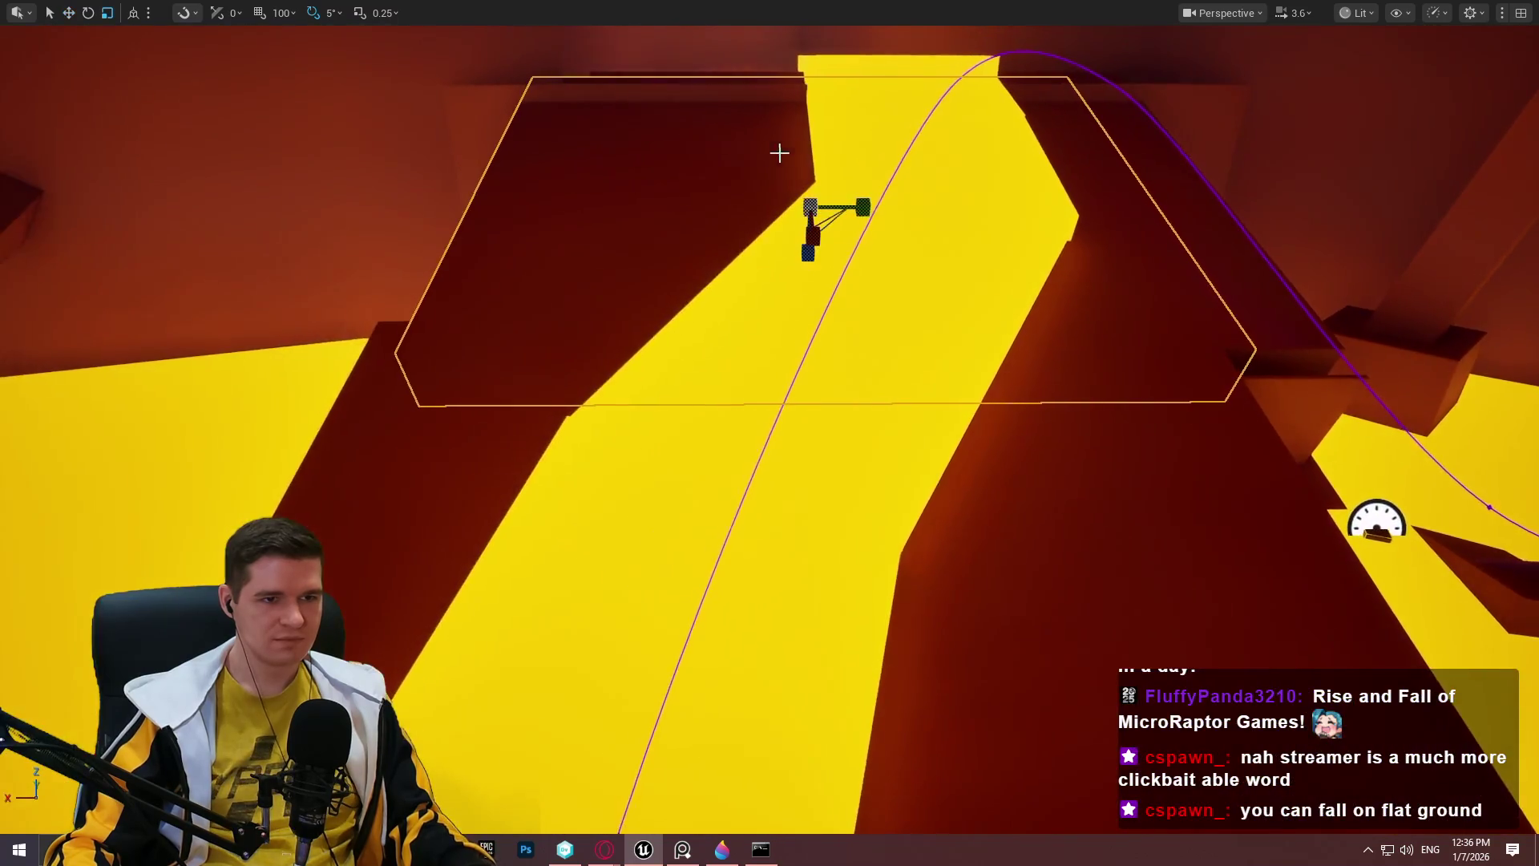
drag(826, 241, 809, 241)
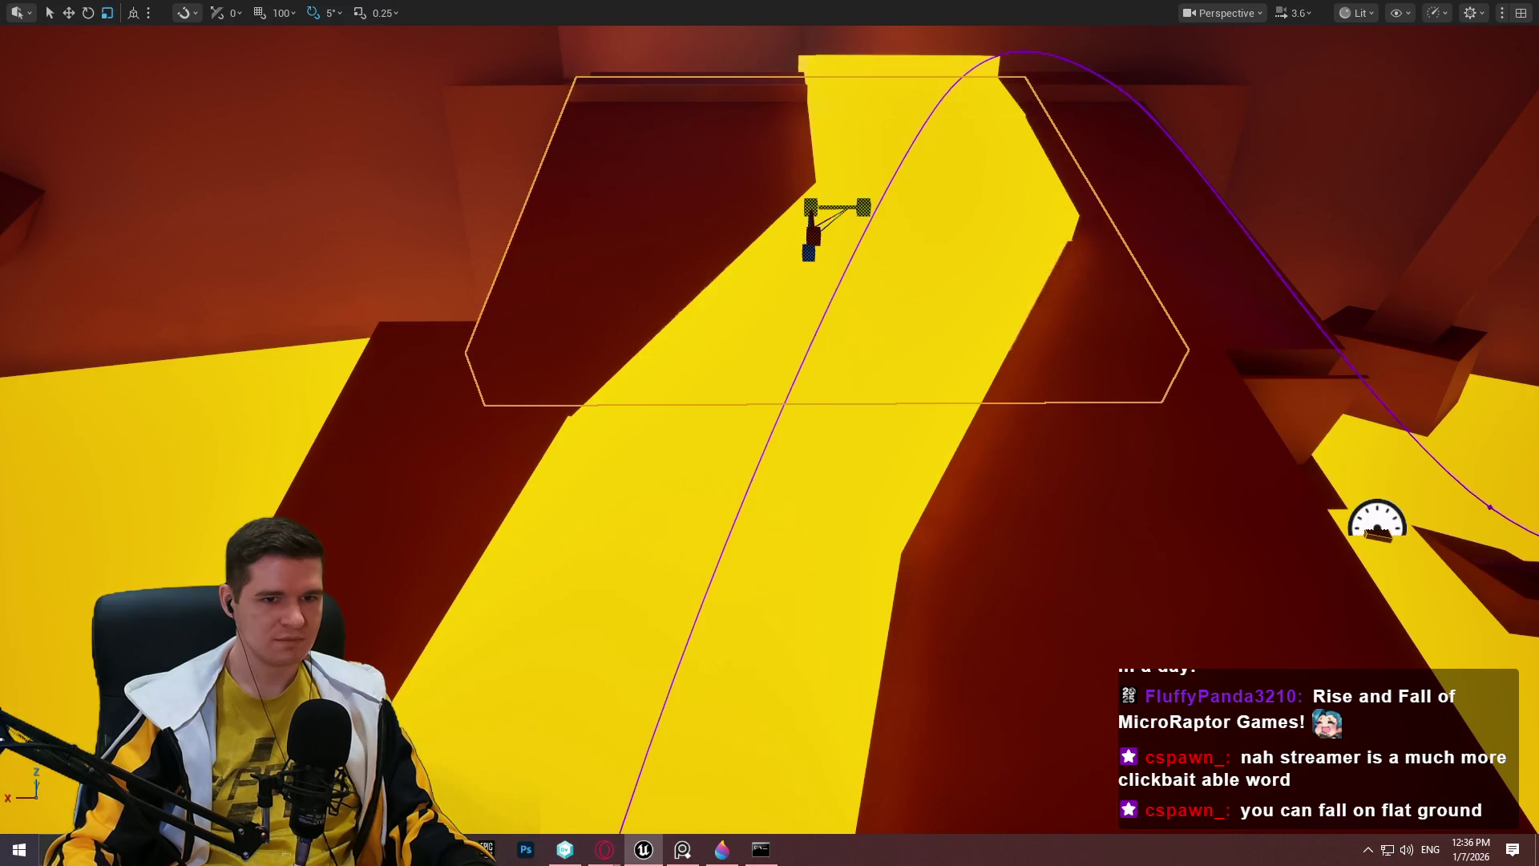
drag(854, 209, 913, 210)
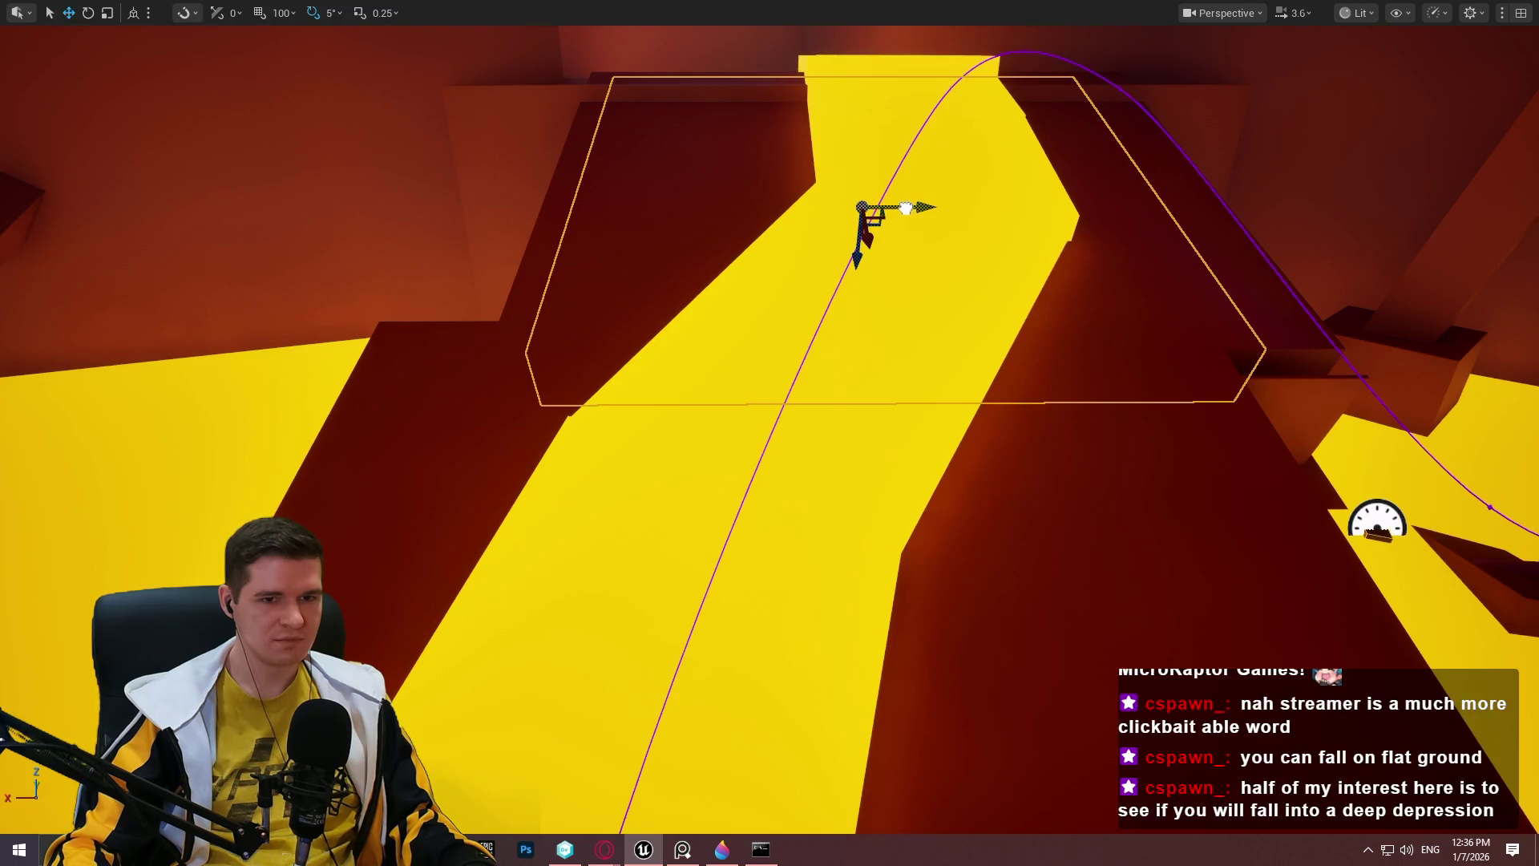
drag(909, 209, 1002, 211)
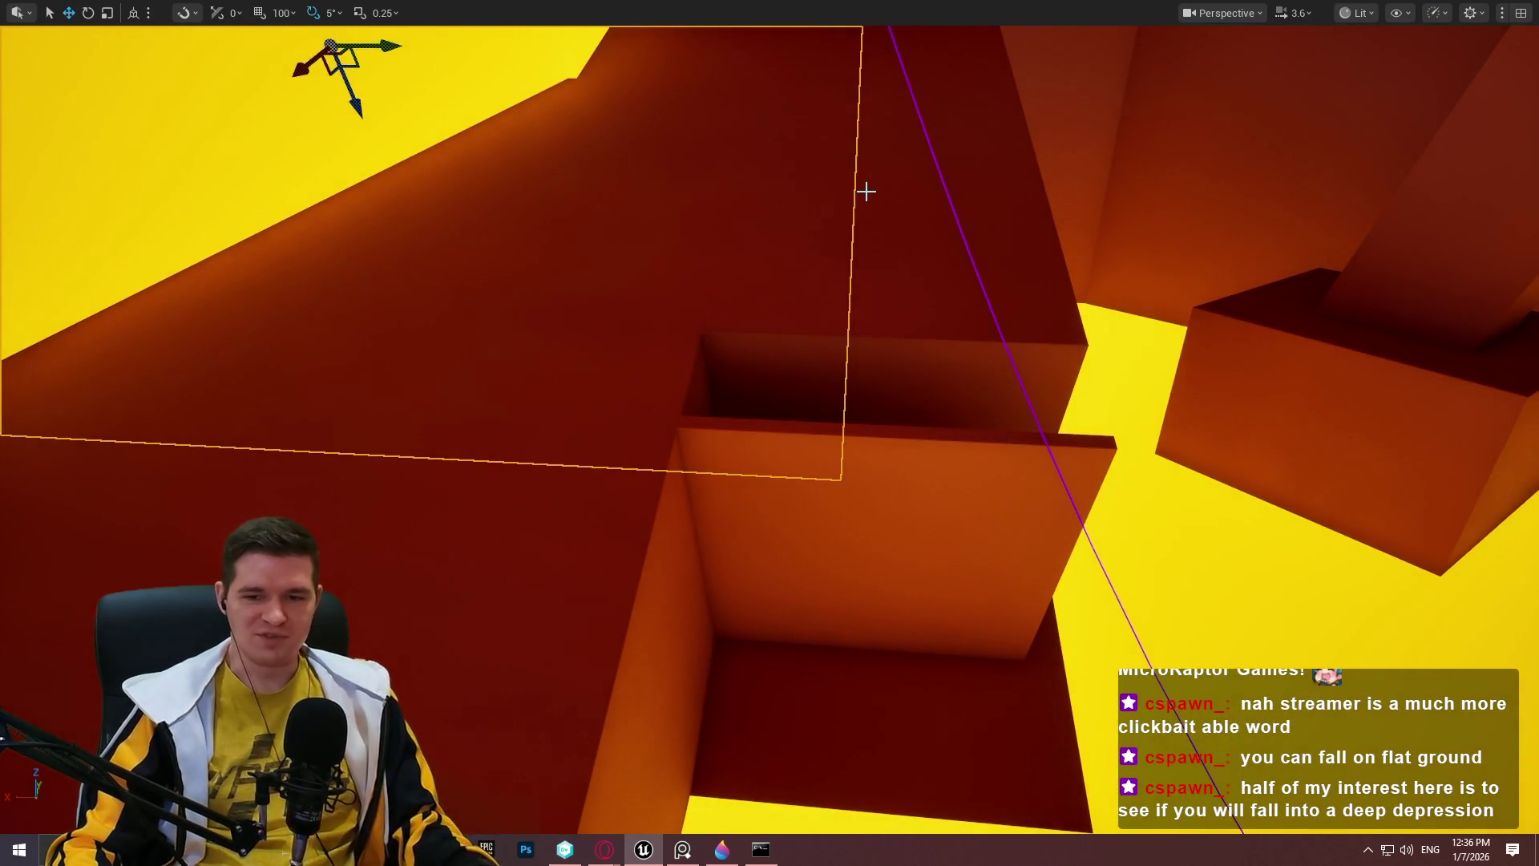
mouse_move(856, 257)
mouse_down()
mouse_move(565, 202)
mouse_move(907, 242)
mouse_move(585, 389)
mouse_move(529, 353)
mouse_move(513, 376)
mouse_move(886, 324)
mouse_up()
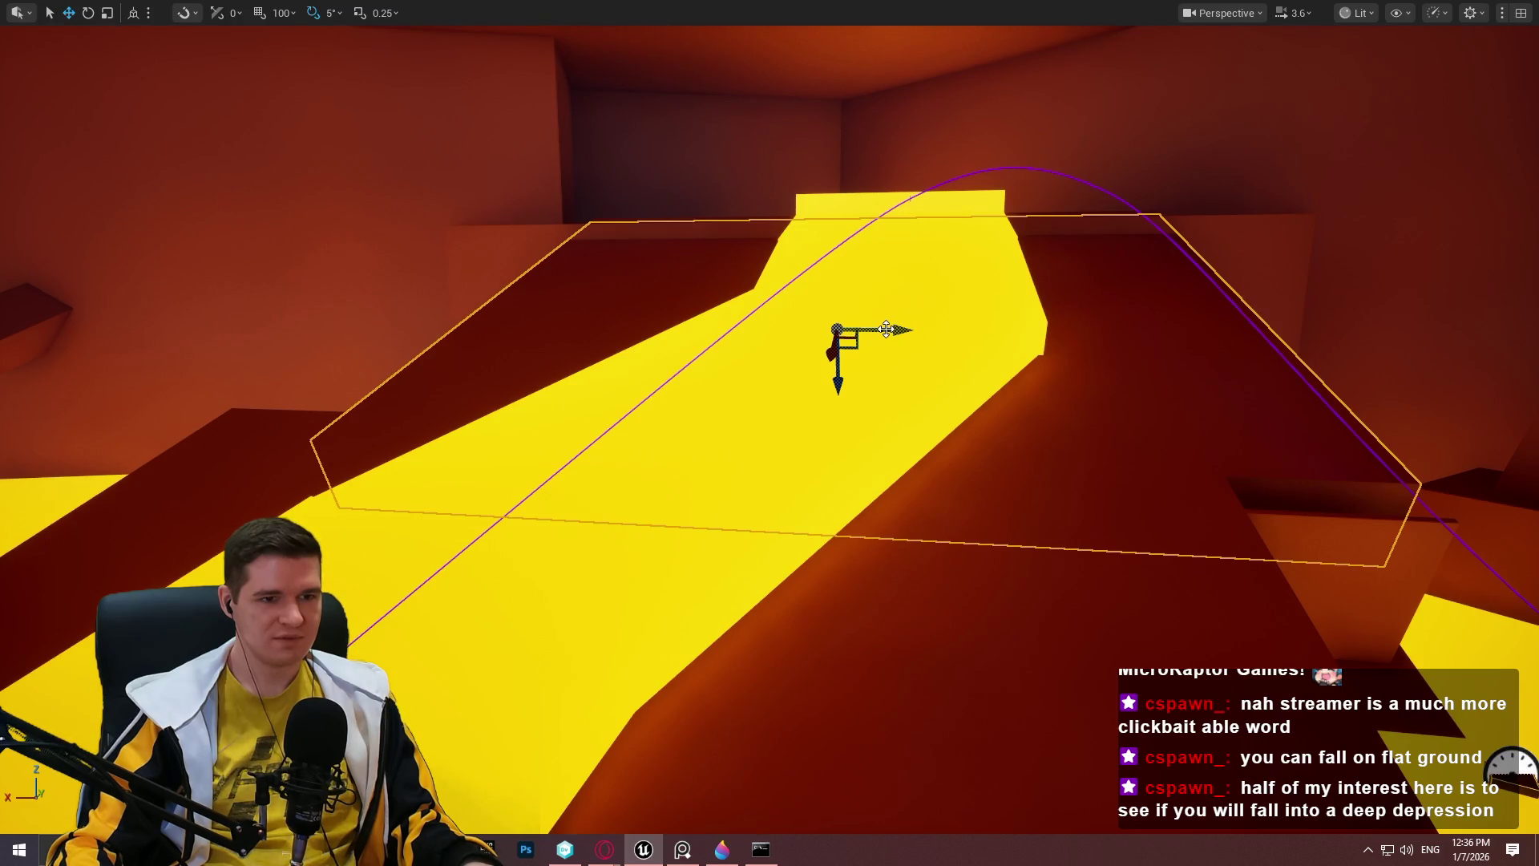
Move the box right along X, then frame the large box and slide it left along X.
mouse_move(891, 329)
mouse_down()
mouse_move(1350, 334)
mouse_move(1325, 337)
mouse_up()
key(r)
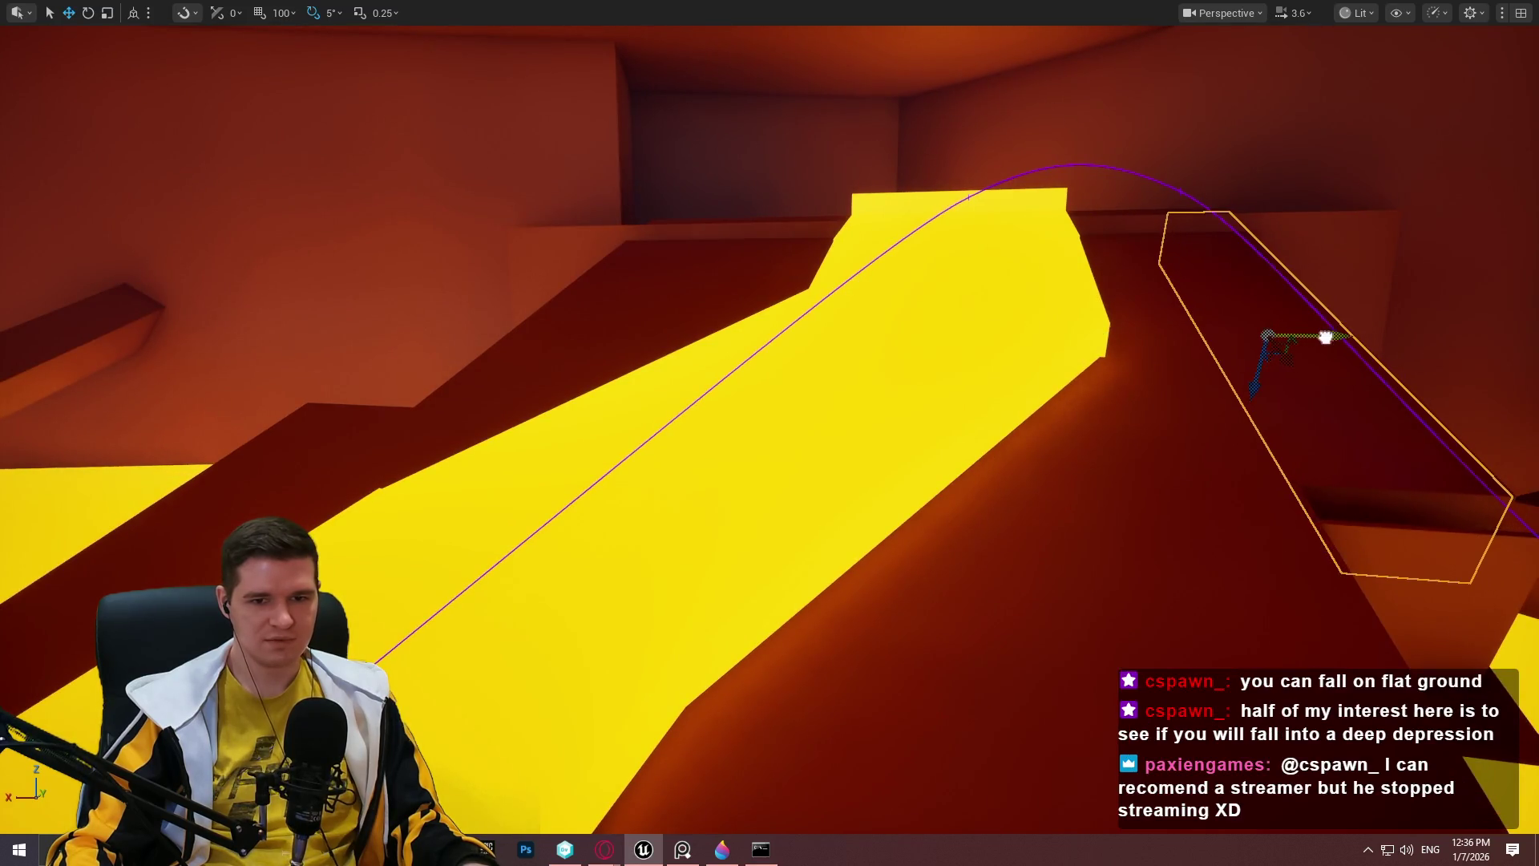
key(f)
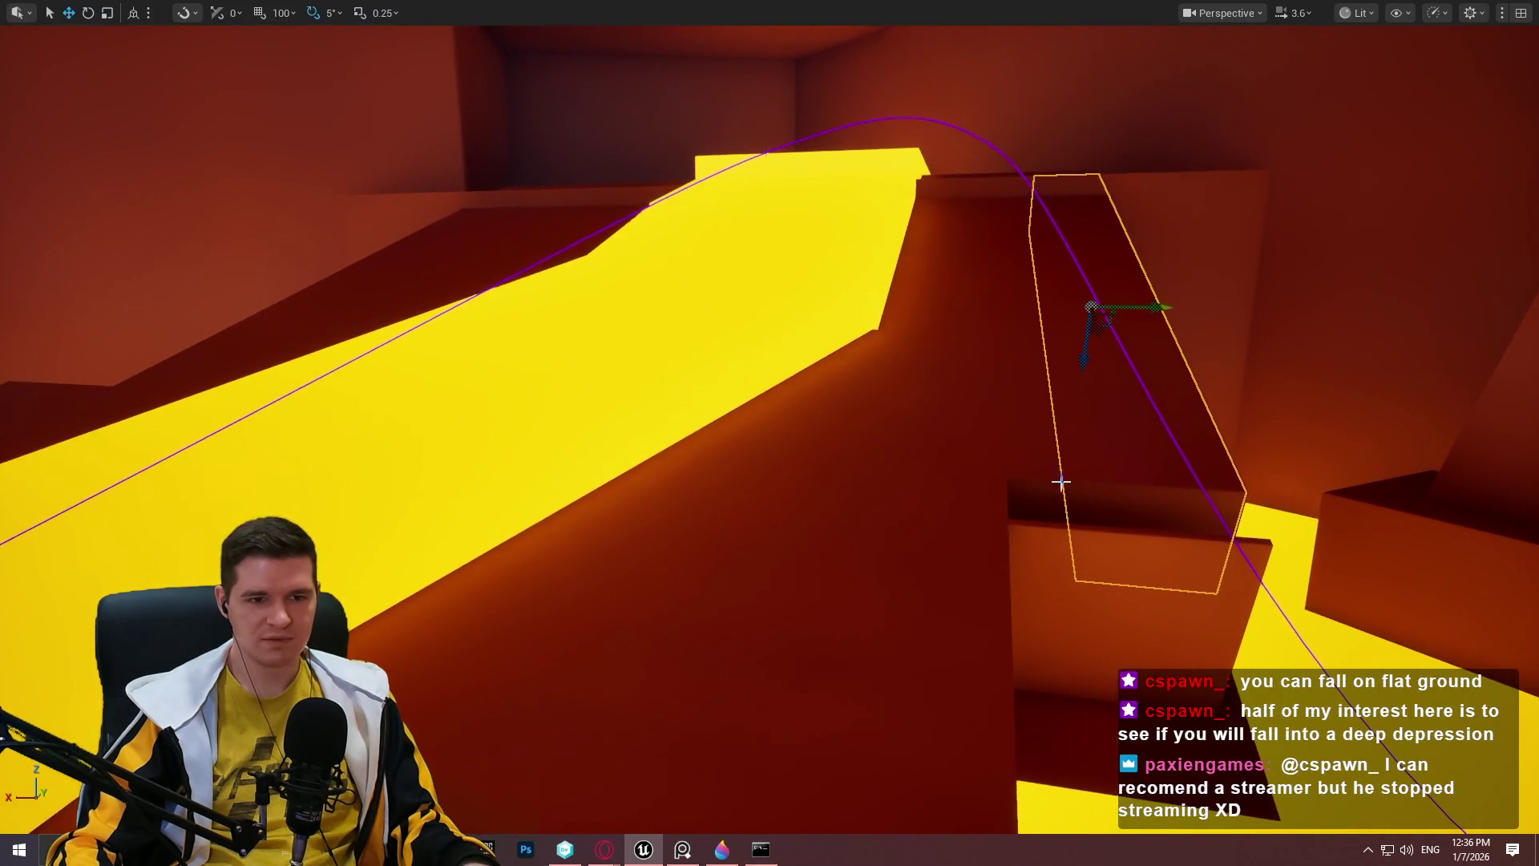
click(1104, 477)
click(1134, 516)
key(f)
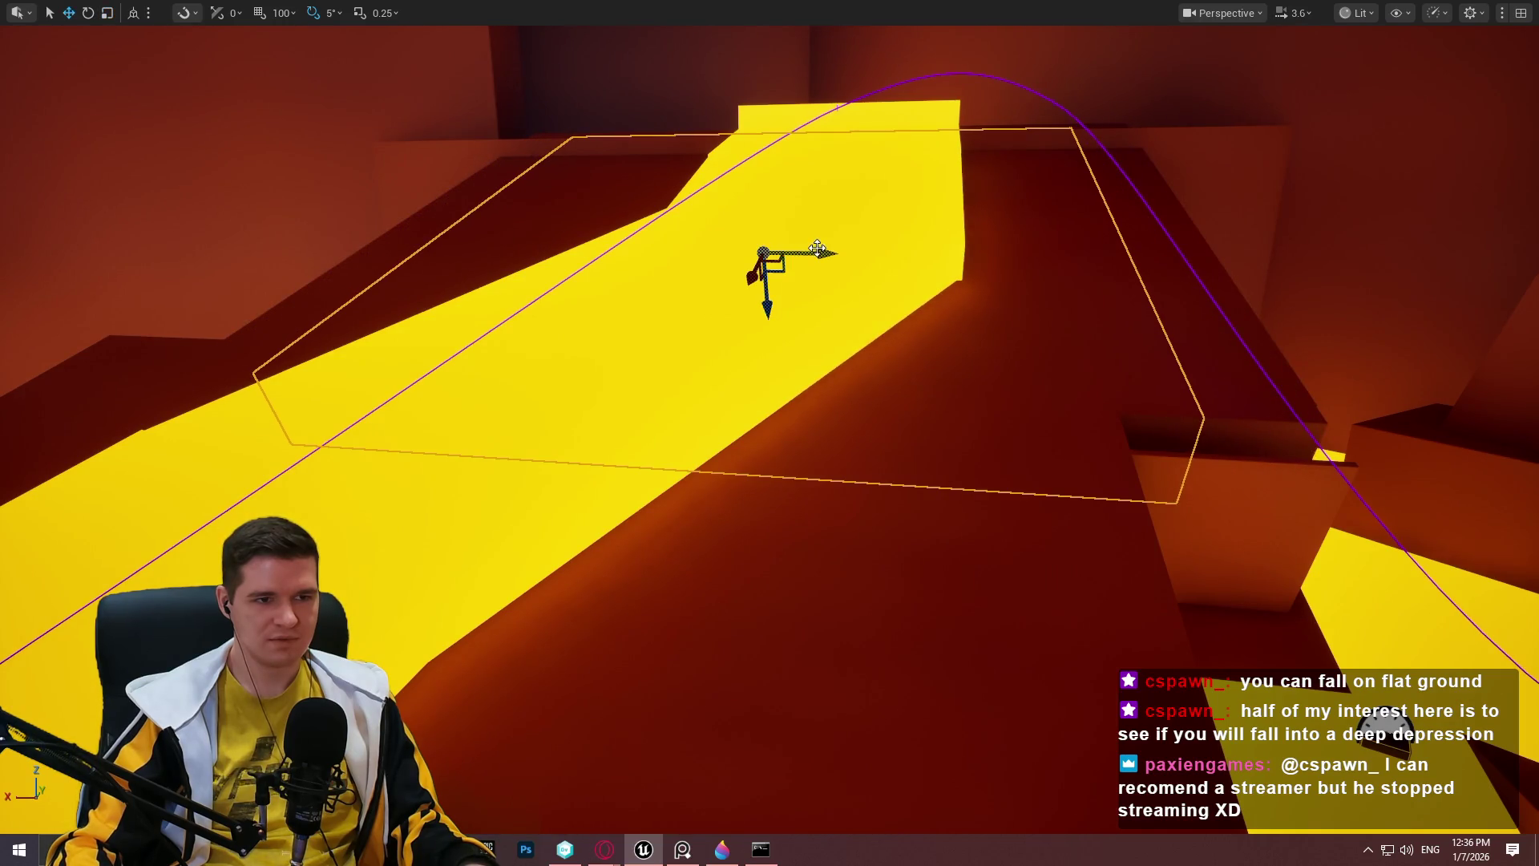
drag(816, 249, 769, 246)
mouse_move(774, 245)
mouse_down()
mouse_move(757, 242)
mouse_move(801, 289)
mouse_move(802, 416)
mouse_move(777, 417)
mouse_up()
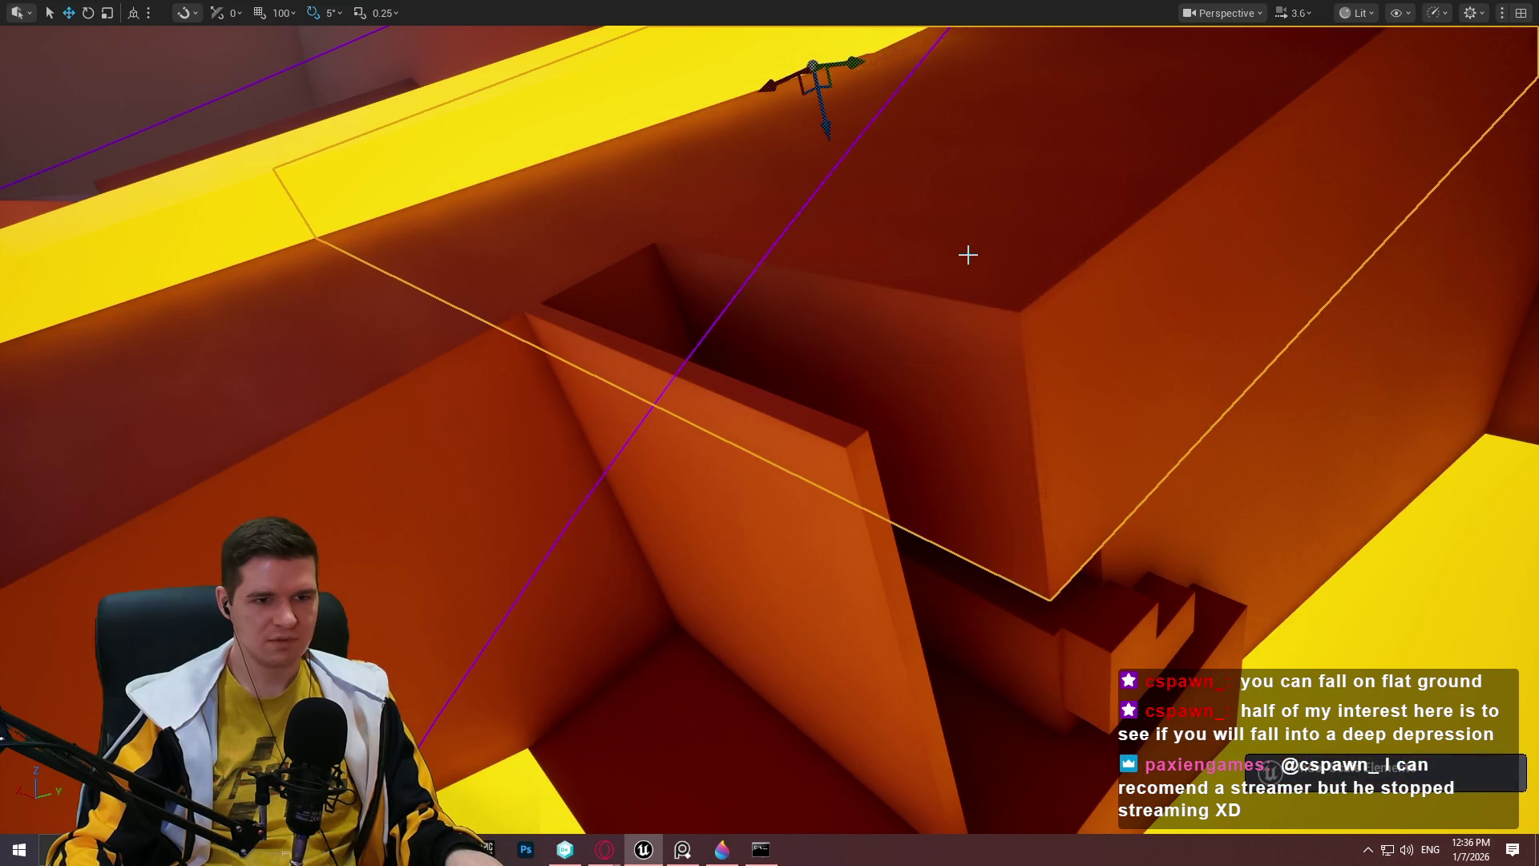
Select the large orange wall block, lower it, and slide it along Y.
mouse_move(802, 417)
mouse_down()
mouse_move(825, 241)
mouse_move(696, 75)
mouse_up()
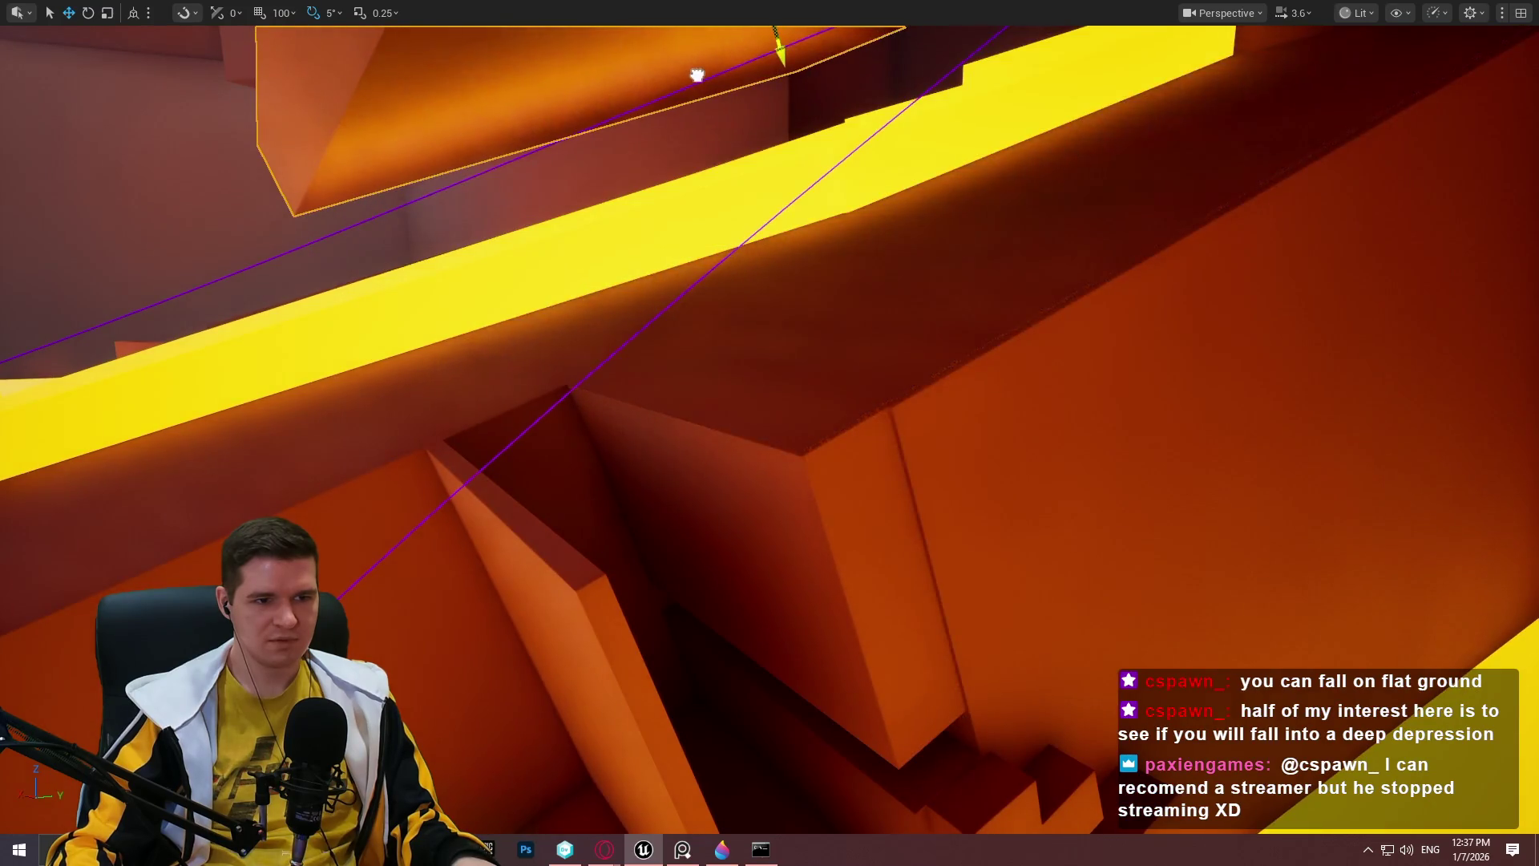
click(738, 393)
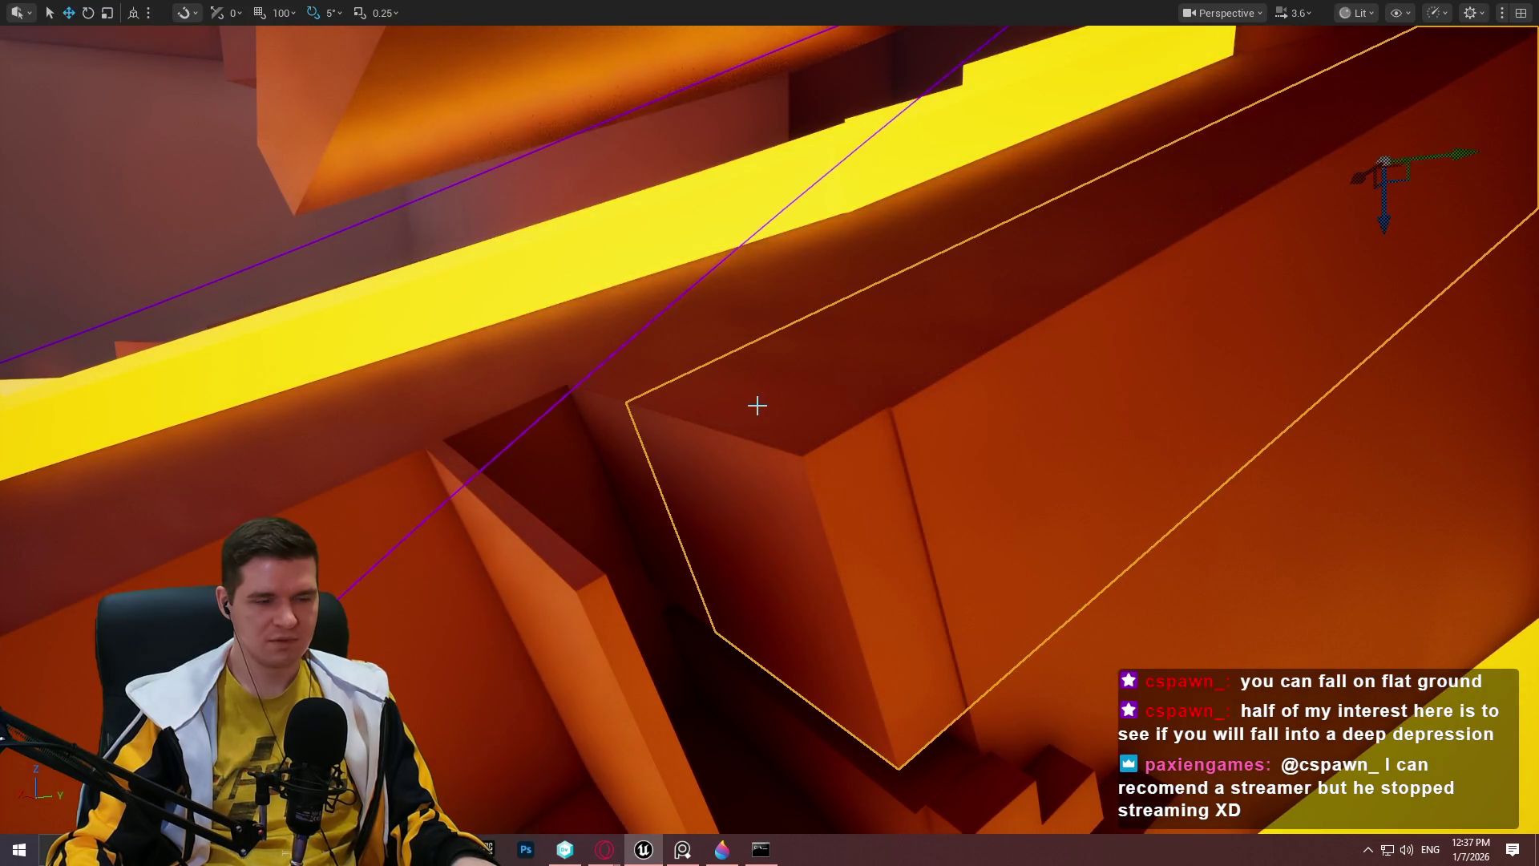
mouse_move(986, 385)
mouse_down()
mouse_move(986, 302)
mouse_move(1374, 168)
mouse_move(1337, 223)
mouse_up()
click(1061, 364)
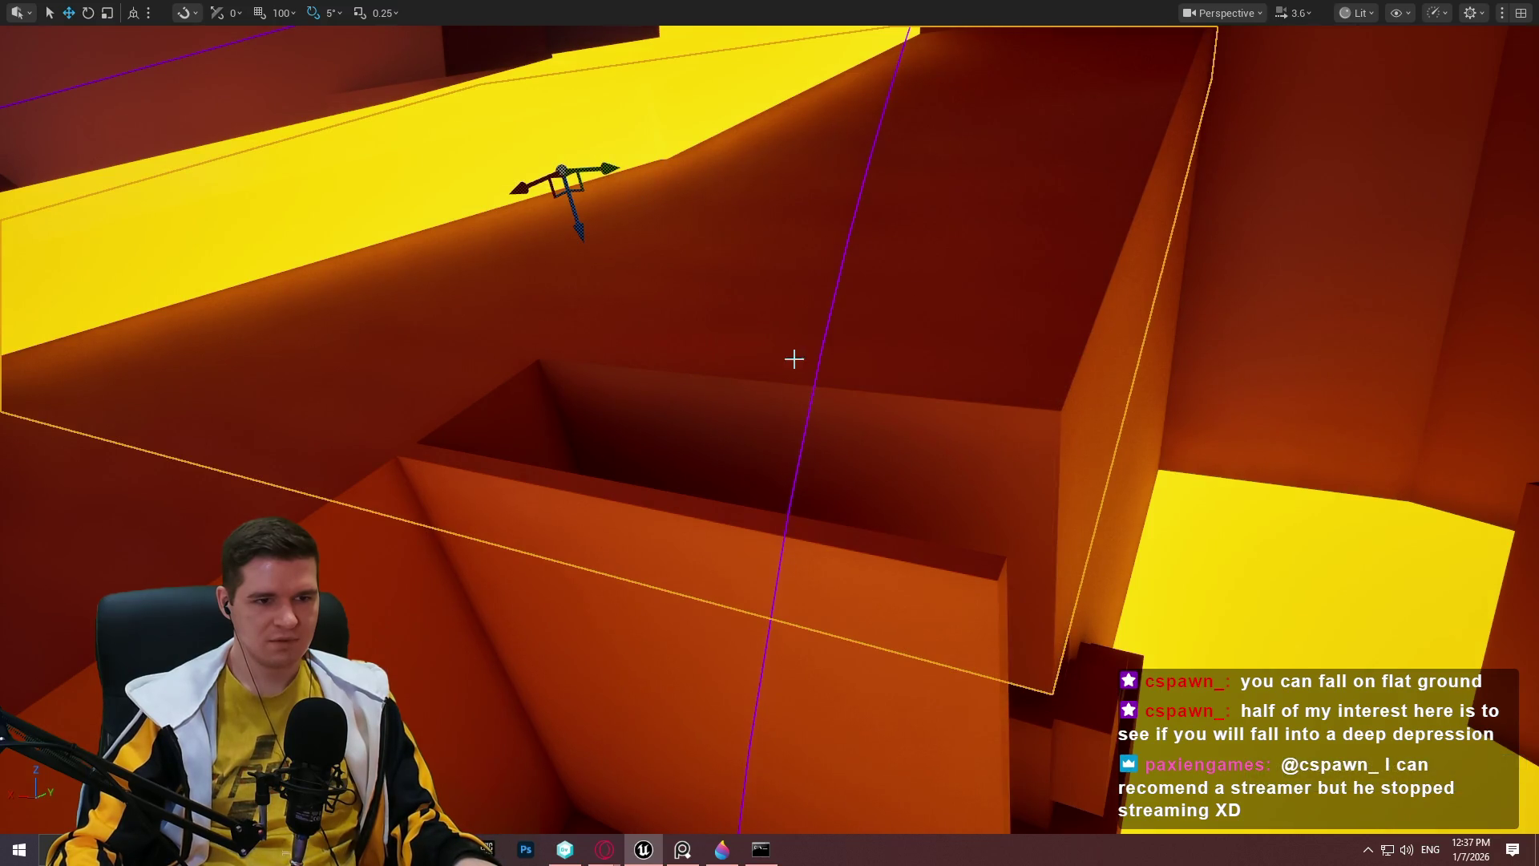
mouse_move(1133, 450)
mouse_down()
mouse_move(1090, 577)
mouse_move(1040, 447)
mouse_up()
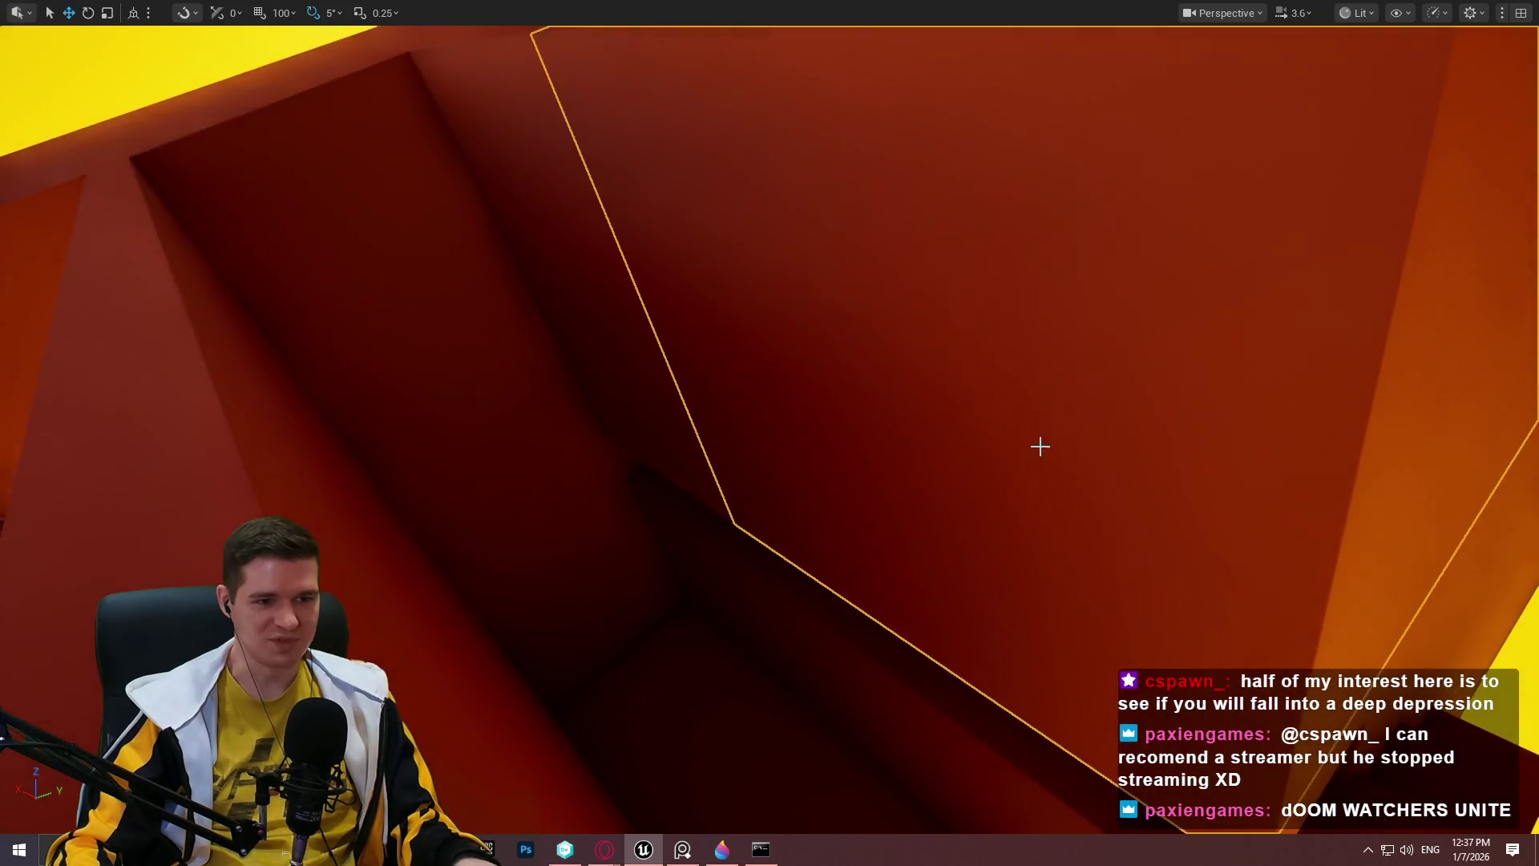
scroll(1041, 447, down, 5)
drag(1387, 203, 1525, 190)
Narrow the wall block by scaling it down along Y.
mouse_move(962, 321)
mouse_down()
mouse_move(457, 247)
mouse_move(565, 260)
mouse_move(505, 251)
mouse_move(521, 251)
mouse_up()
scroll(804, 272, up, 3)
mouse_move(1109, 382)
mouse_down()
mouse_move(1102, 82)
mouse_move(1119, 124)
mouse_up()
mouse_move(1118, 187)
mouse_down()
mouse_move(1066, 176)
mouse_move(652, 315)
mouse_move(601, 189)
mouse_move(639, 186)
mouse_move(624, 186)
mouse_up()
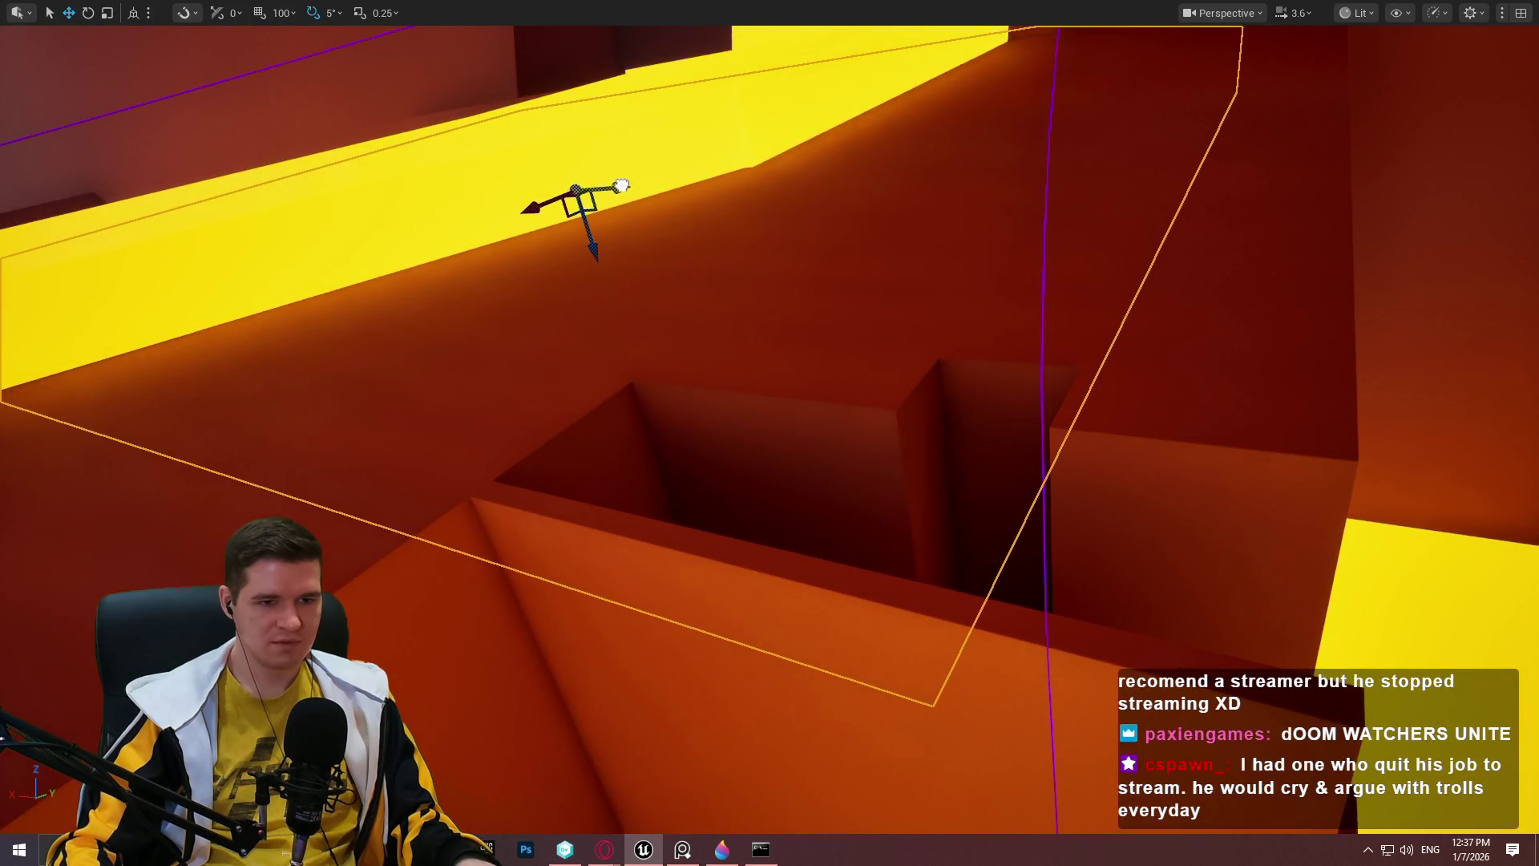
scroll(622, 186, down, 1)
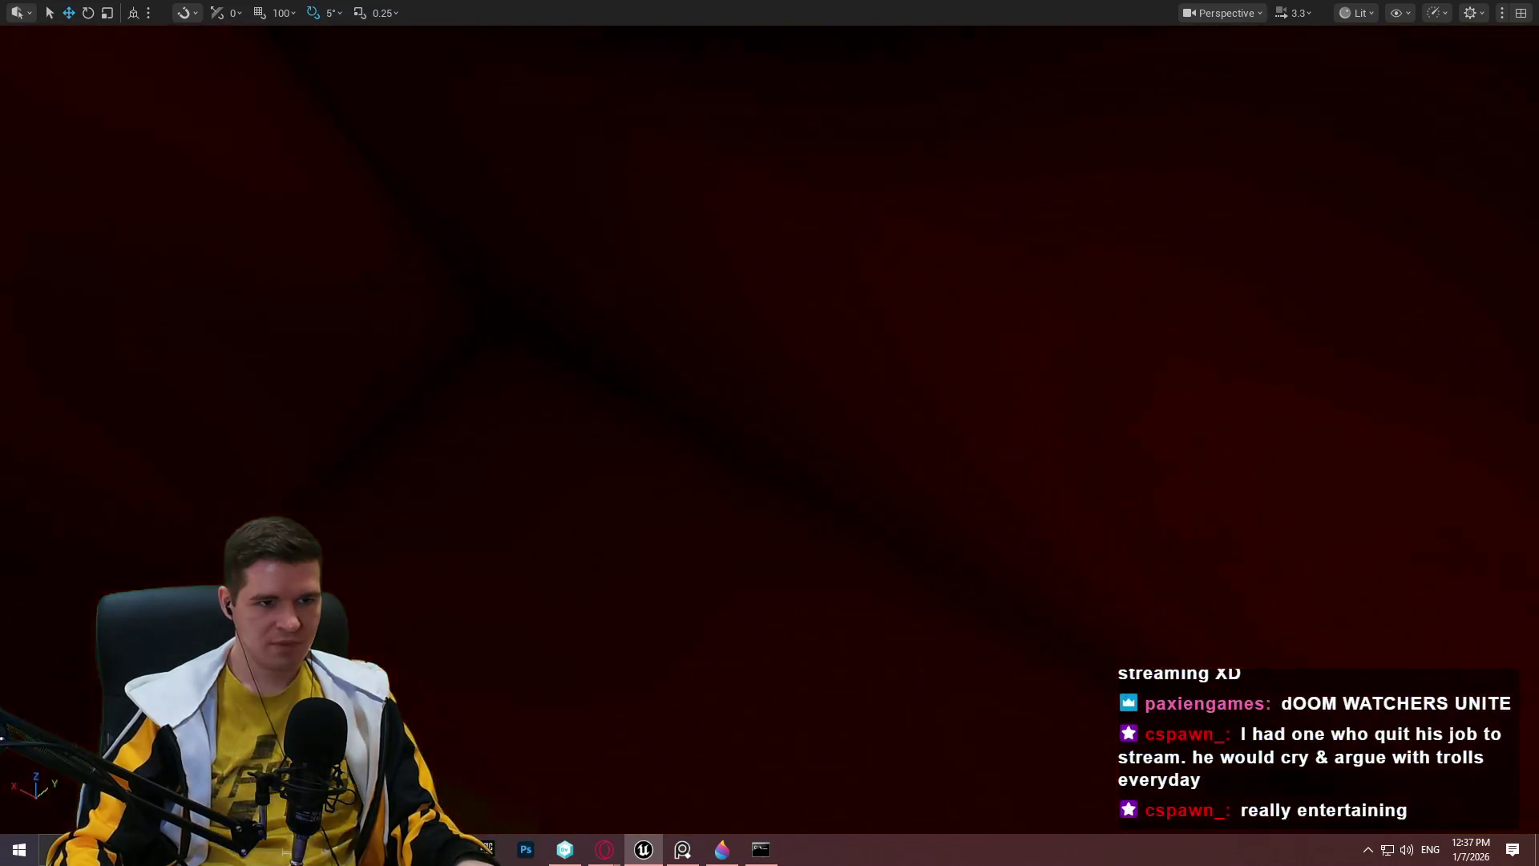
mouse_move(622, 186)
mouse_down()
mouse_move(622, 169)
mouse_move(617, 201)
mouse_move(622, 186)
mouse_move(681, 192)
mouse_move(665, 194)
mouse_up()
scroll(673, 191, up, 1)
Raise the small block along Z, enlarge it, and slide it right and down.
drag(748, 107, 748, 107)
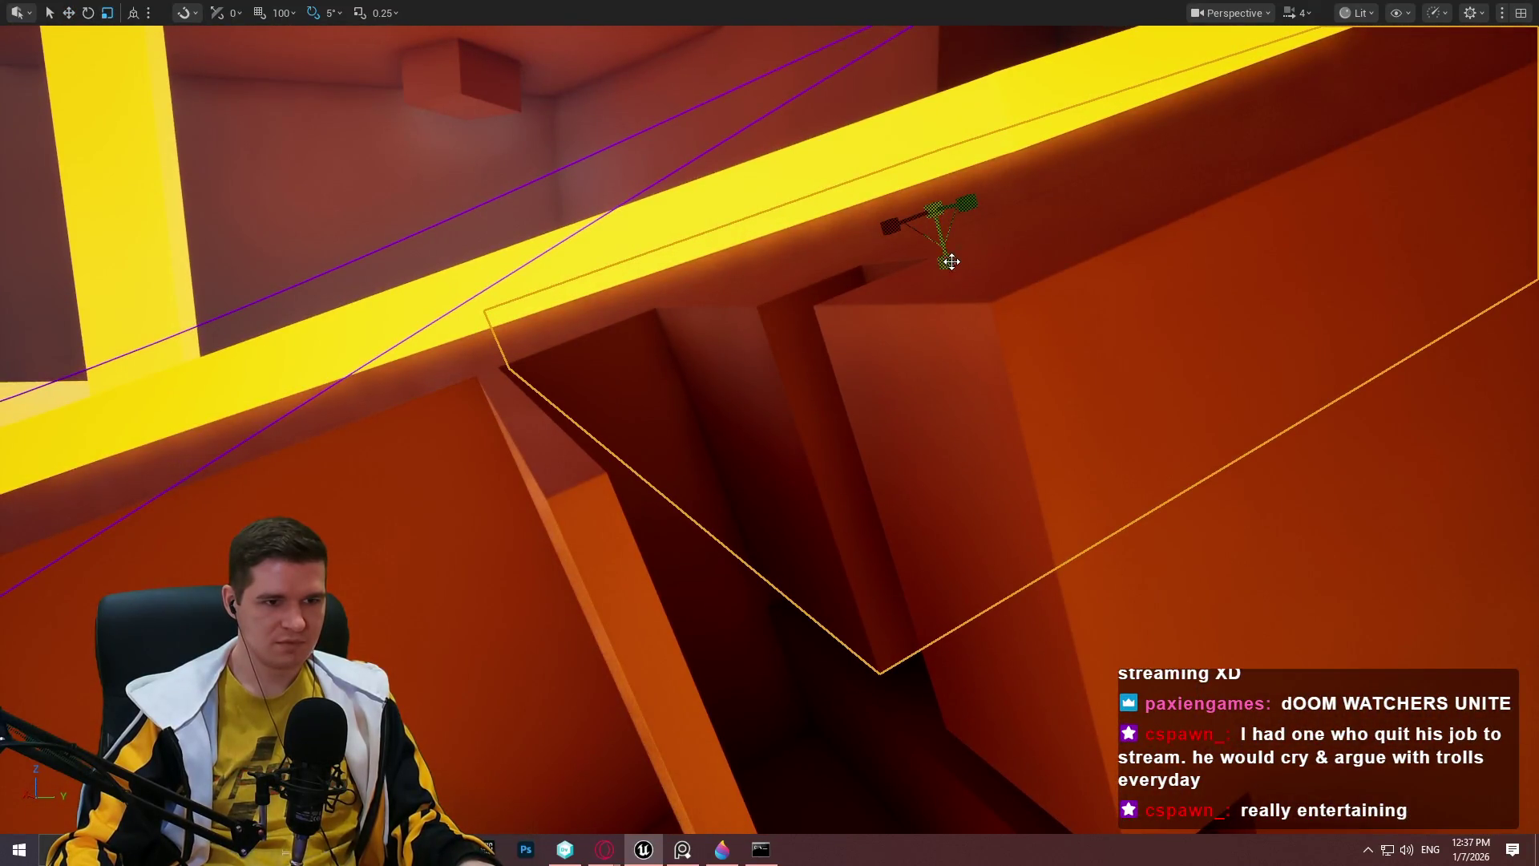
drag(862, 722, 962, 684)
mouse_move(957, 630)
mouse_down()
mouse_move(934, 616)
mouse_move(1138, 470)
mouse_up()
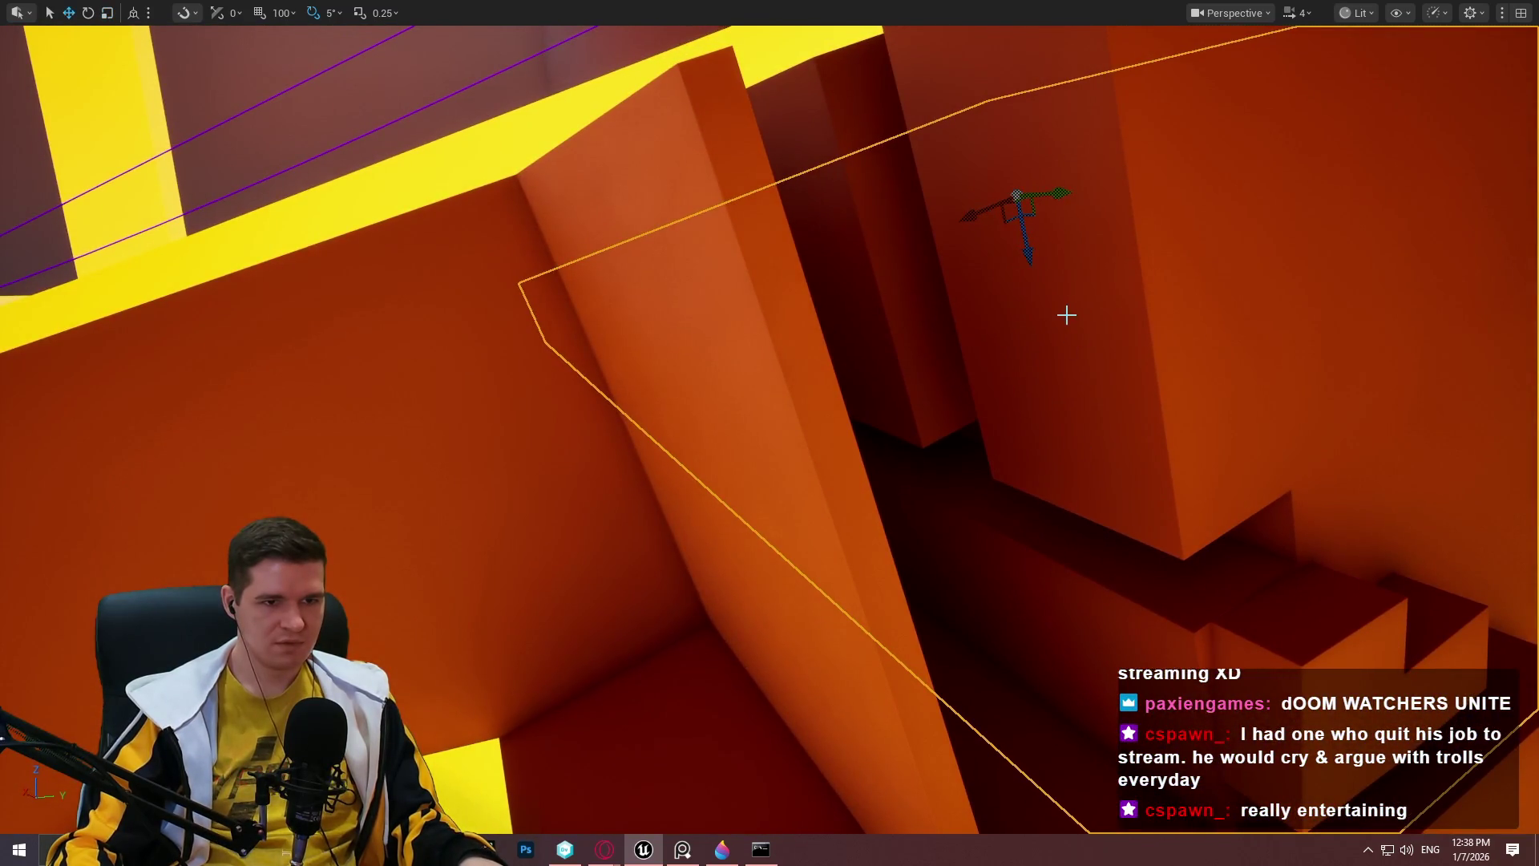
mouse_move(1027, 250)
mouse_down()
mouse_move(1013, 206)
mouse_move(1004, 244)
mouse_move(1004, 228)
mouse_move(964, 212)
mouse_move(963, 183)
mouse_up()
key(r)
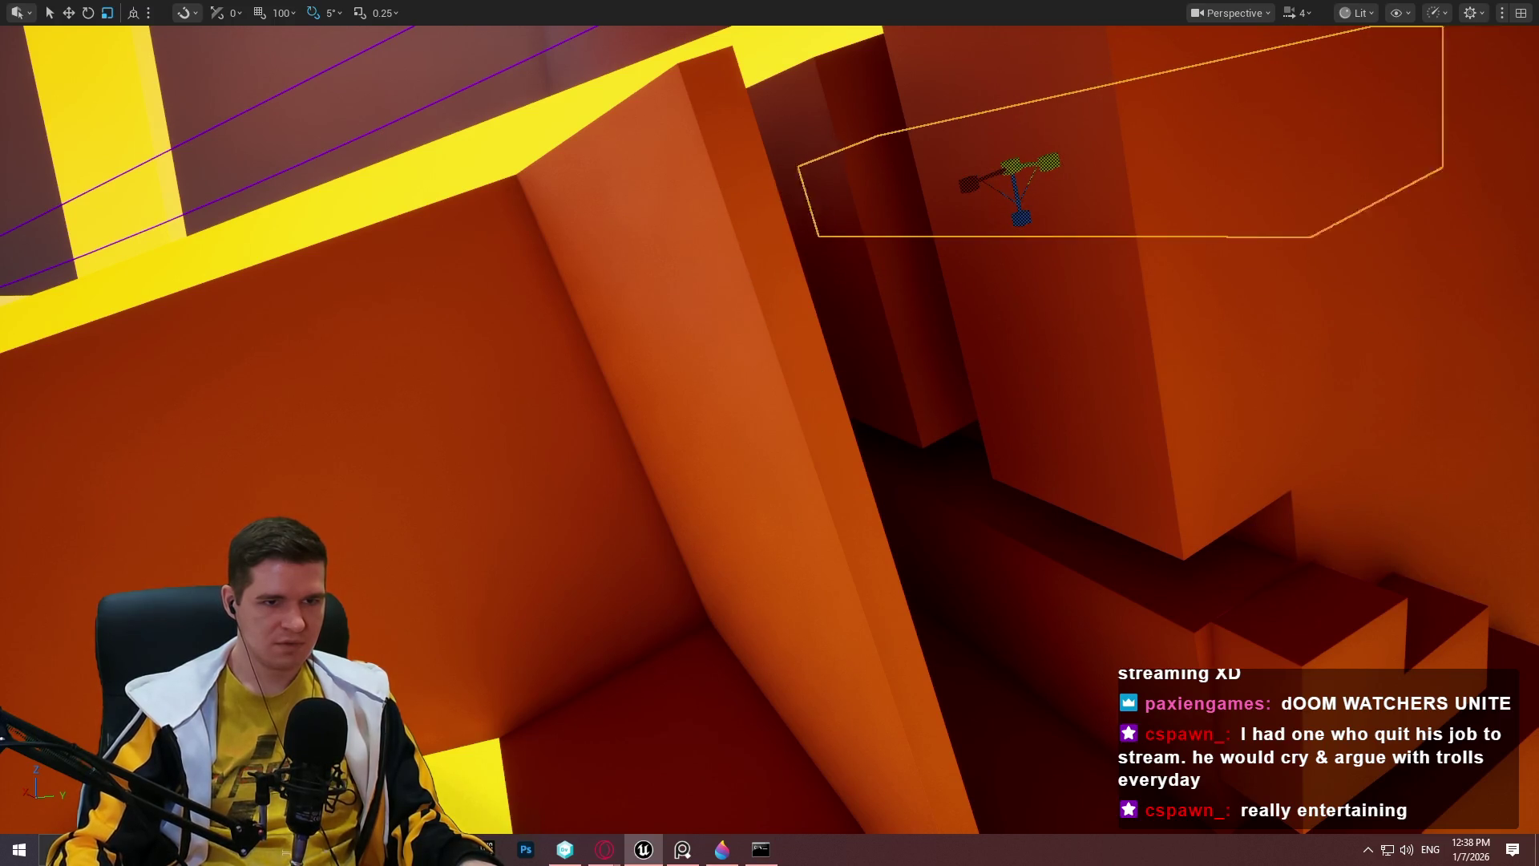
mouse_move(1418, 281)
mouse_down()
mouse_move(1412, 141)
mouse_move(997, 320)
mouse_move(834, 356)
mouse_up()
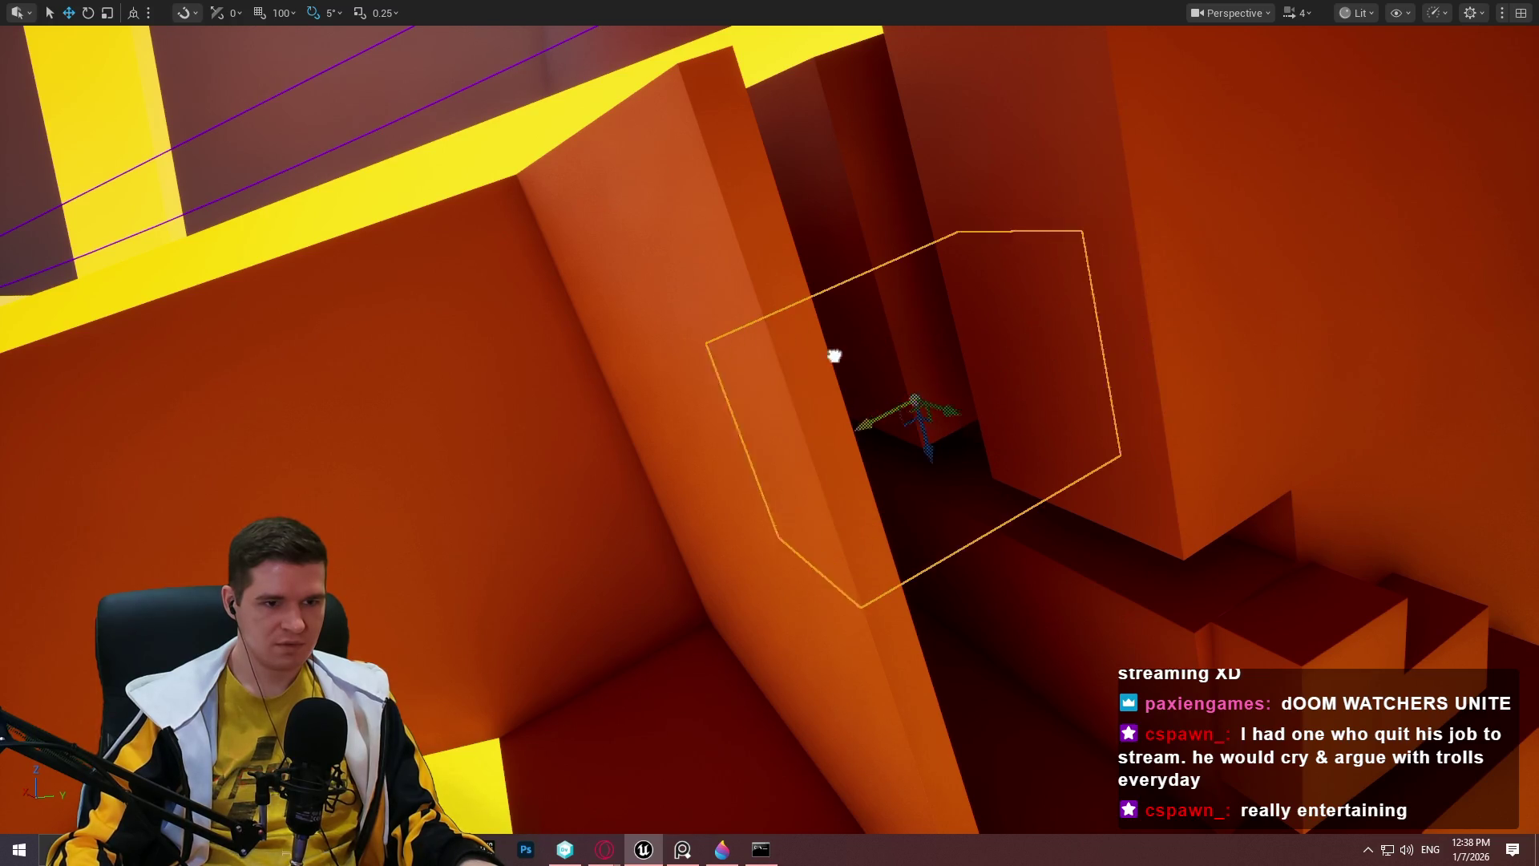
mouse_move(922, 440)
mouse_down()
mouse_move(1024, 478)
mouse_move(1010, 458)
mouse_up()
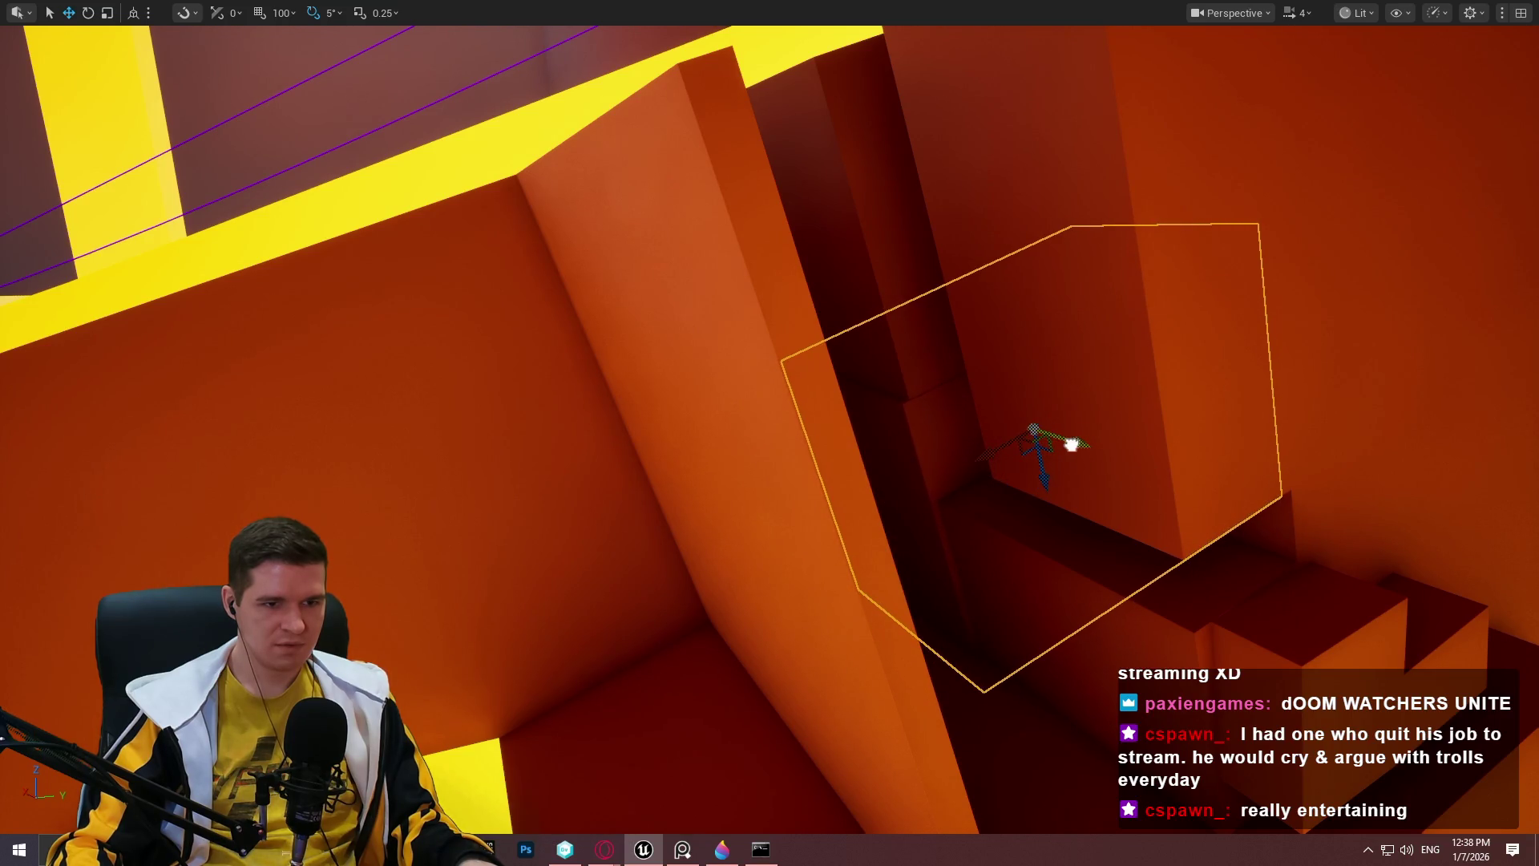
key(f)
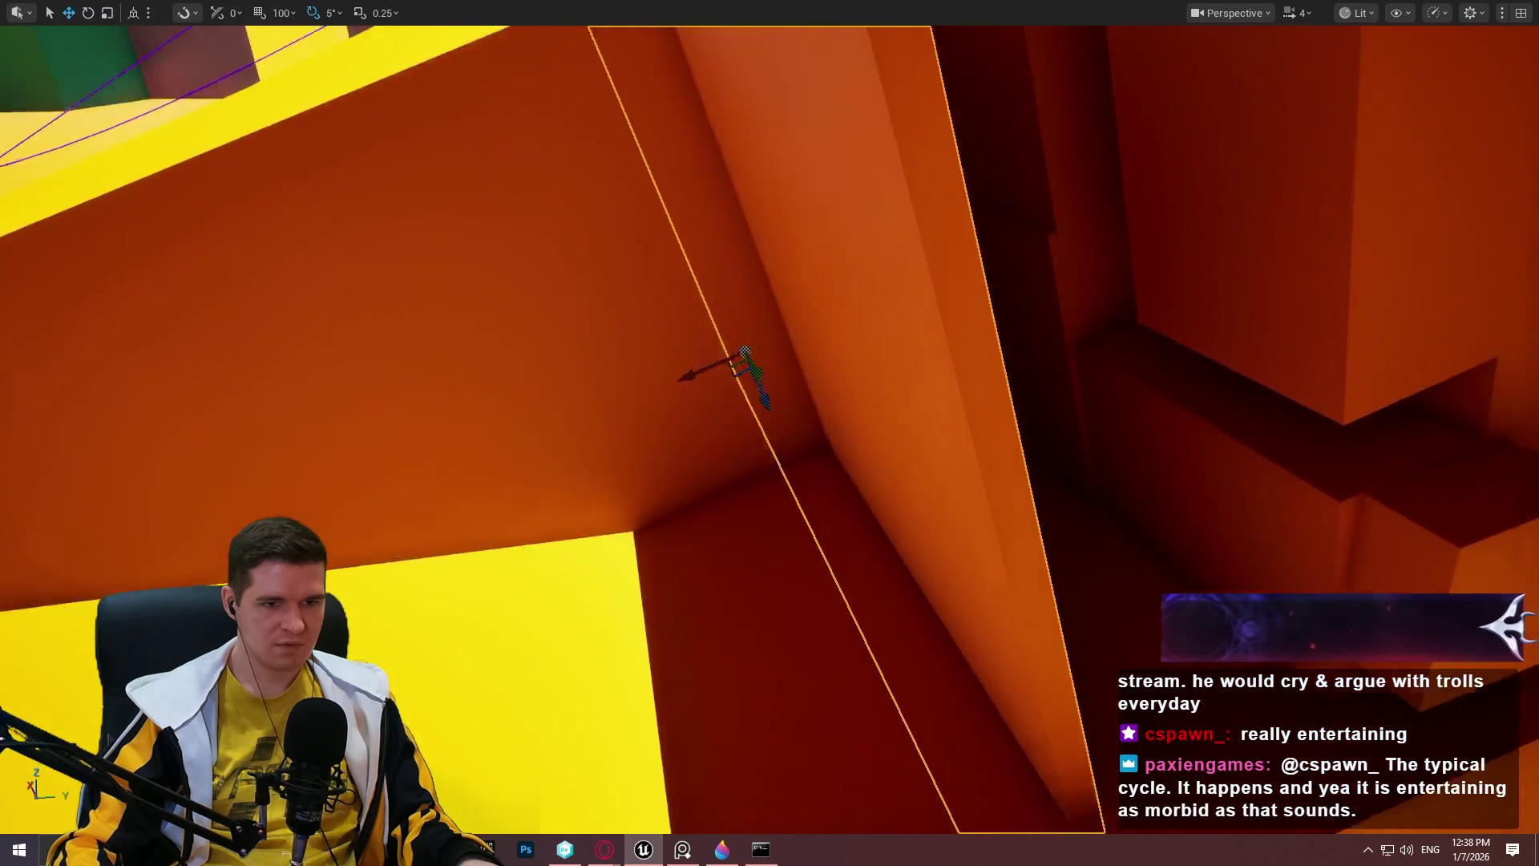
Select the red wall slab, shift it along Y, and resize it into a beam shape.
mouse_move(770, 433)
mouse_down()
mouse_move(737, 401)
mouse_move(769, 417)
mouse_move(738, 405)
mouse_move(859, 365)
mouse_move(807, 365)
mouse_move(834, 367)
mouse_move(978, 197)
mouse_up()
scroll(753, 409, down, 2)
click(770, 433)
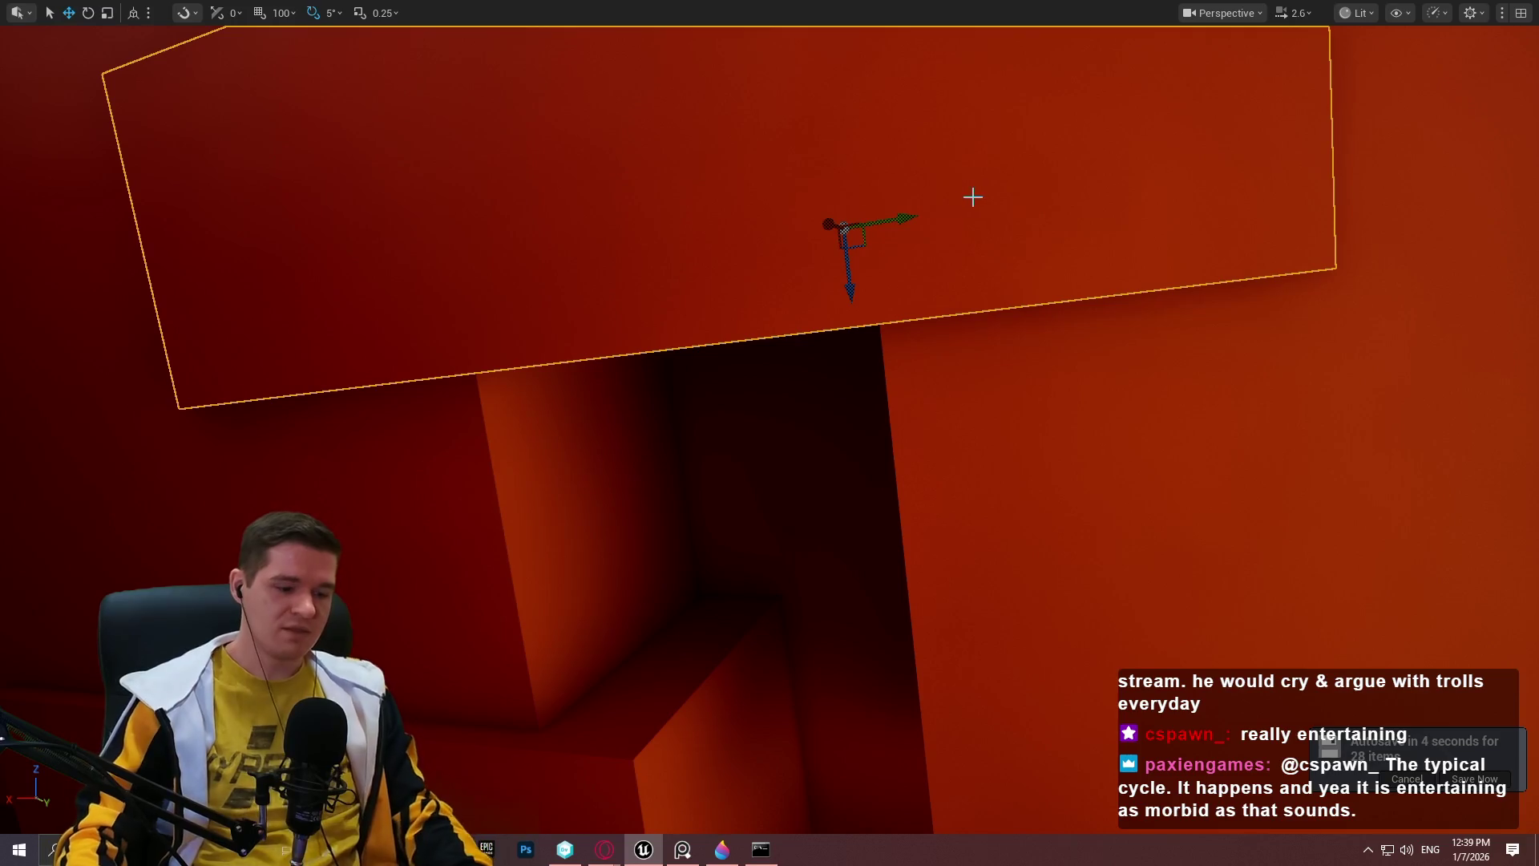
mouse_move(910, 219)
mouse_down()
mouse_move(1008, 209)
mouse_move(1264, 238)
mouse_up()
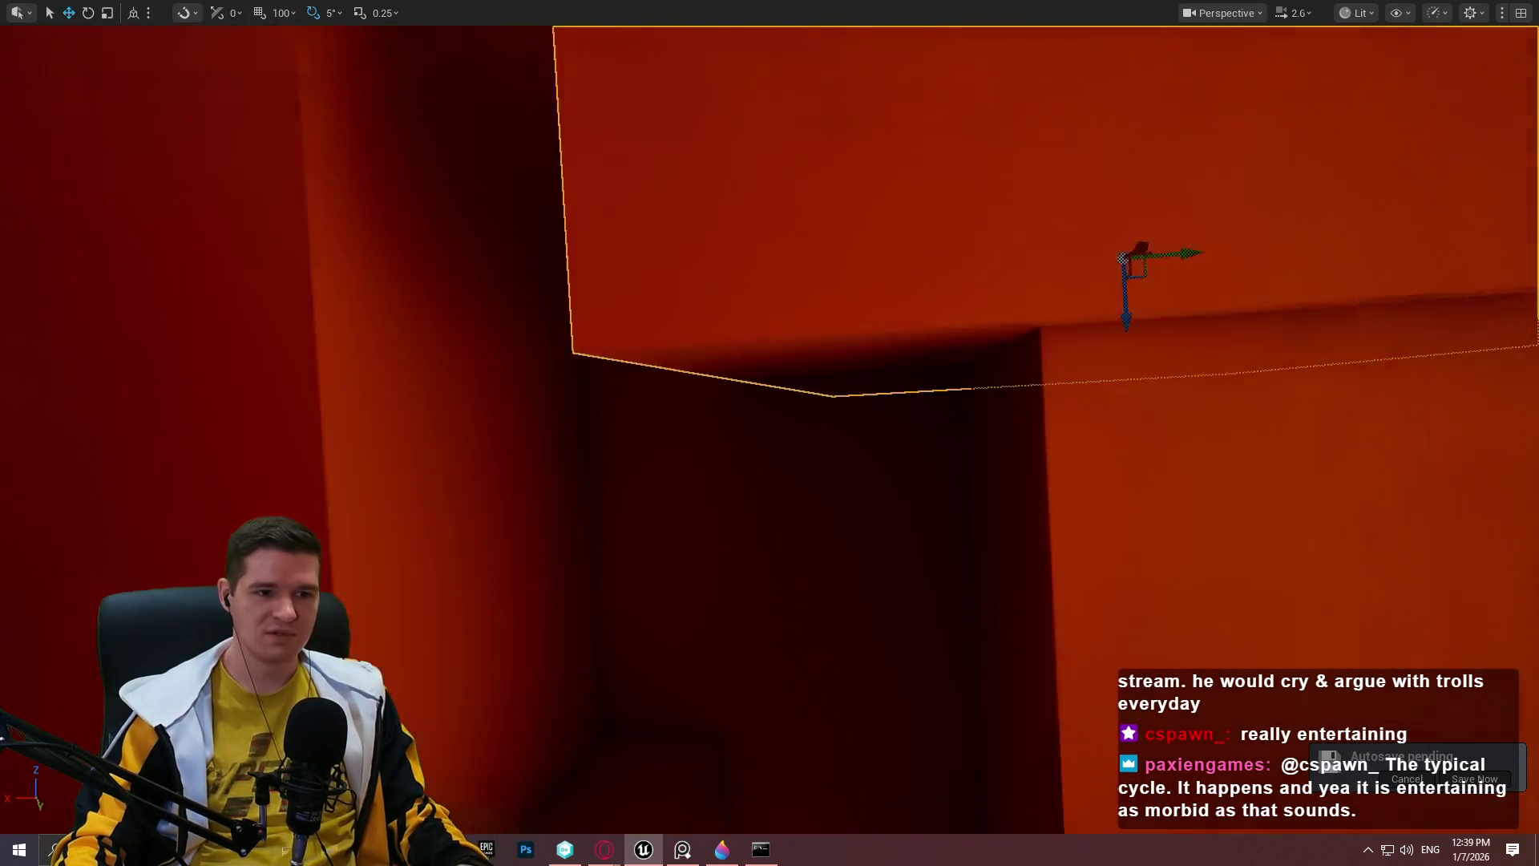
drag(1119, 278, 1162, 277)
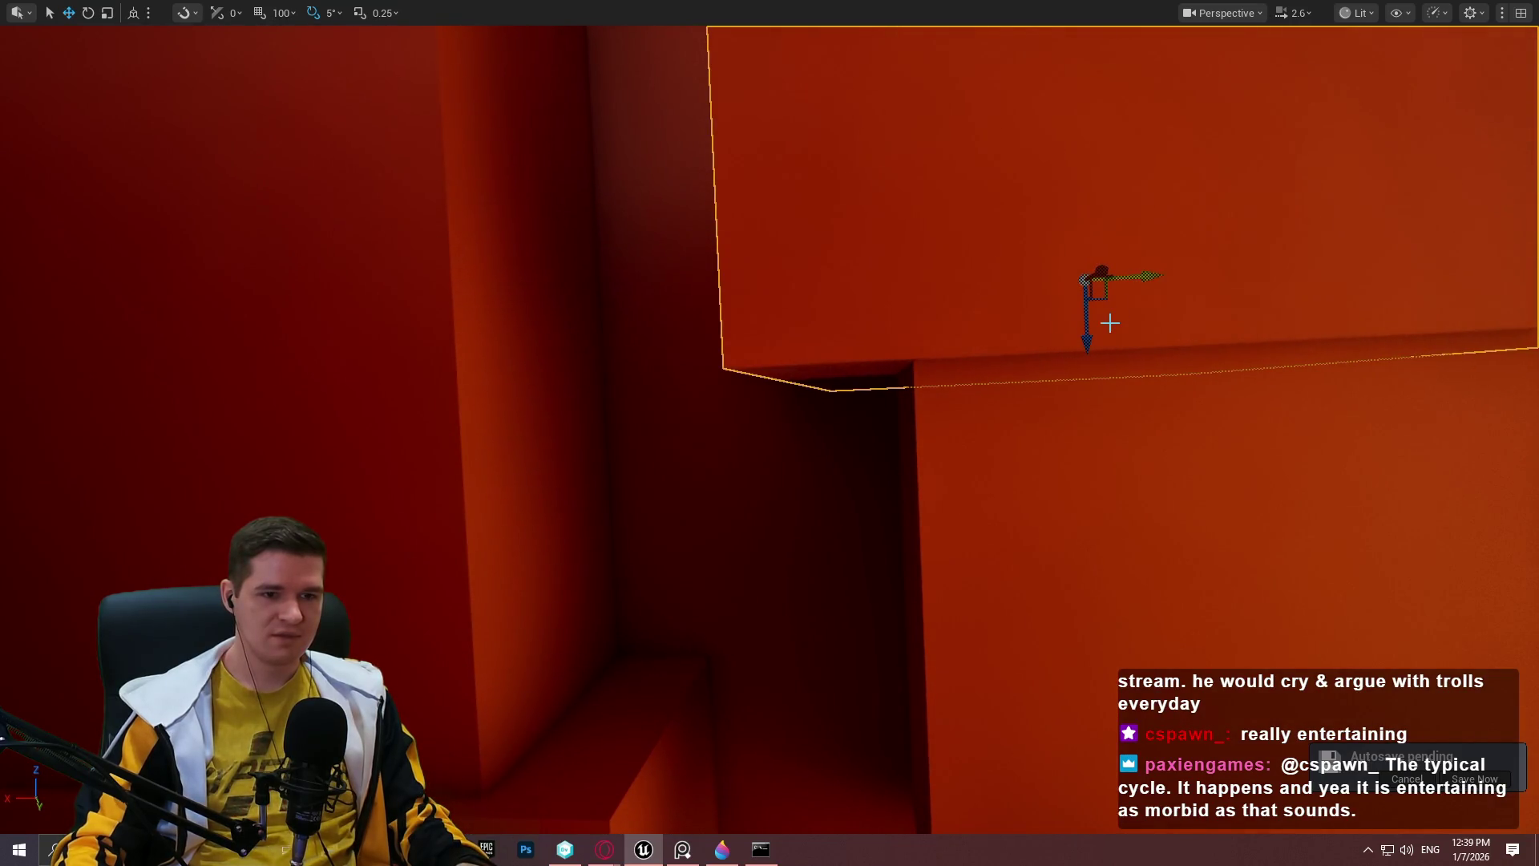
mouse_move(1085, 327)
mouse_down()
mouse_move(1078, 376)
mouse_move(1042, 345)
mouse_move(882, 361)
mouse_move(1187, 256)
mouse_move(1098, 260)
mouse_move(1082, 281)
mouse_move(937, 281)
mouse_move(958, 282)
mouse_move(958, 209)
mouse_move(958, 264)
mouse_move(1002, 297)
mouse_move(1106, 297)
mouse_move(696, 304)
mouse_move(719, 366)
mouse_move(780, 359)
mouse_move(734, 365)
mouse_move(674, 339)
mouse_up()
Reposition the slanted beam with small moves so it sits against the orange wall.
key(w)
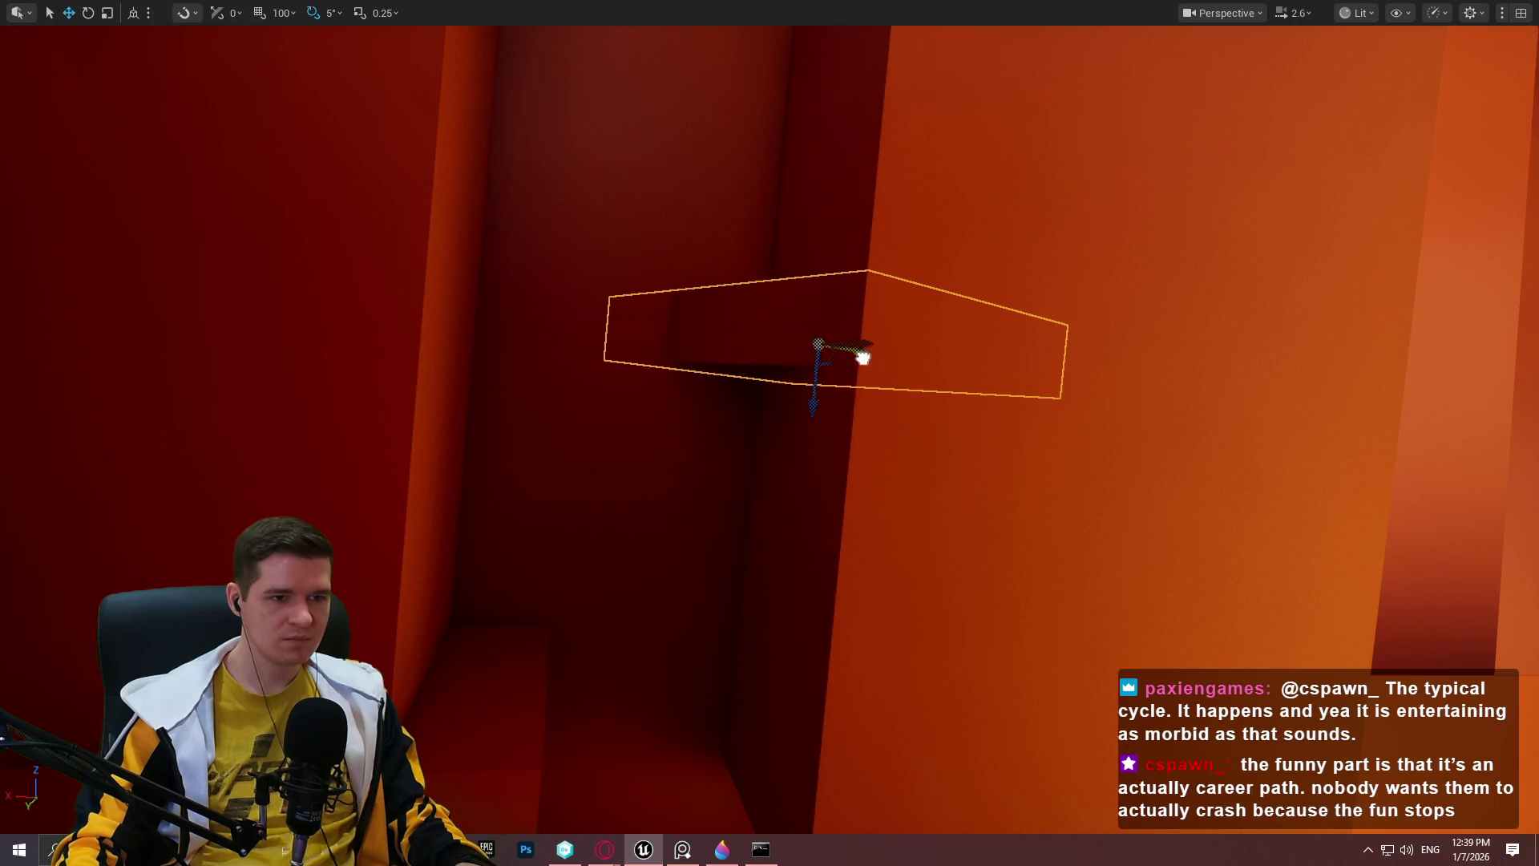
mouse_move(895, 336)
mouse_down()
mouse_move(833, 357)
mouse_move(879, 351)
mouse_up()
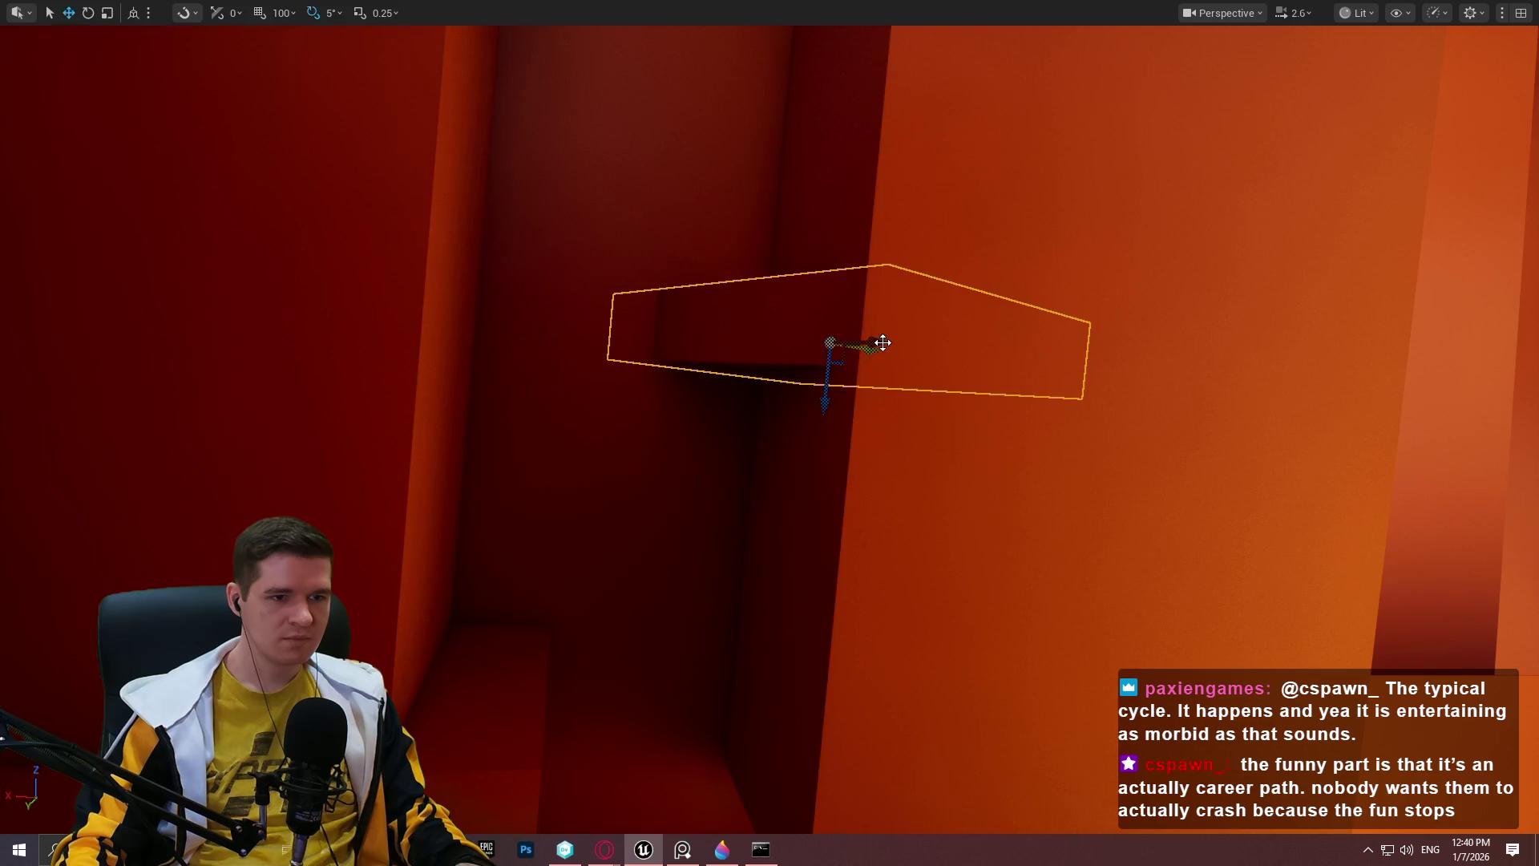
mouse_move(770, 433)
mouse_down()
mouse_move(722, 417)
mouse_move(689, 305)
mouse_move(785, 400)
mouse_move(817, 481)
mouse_up()
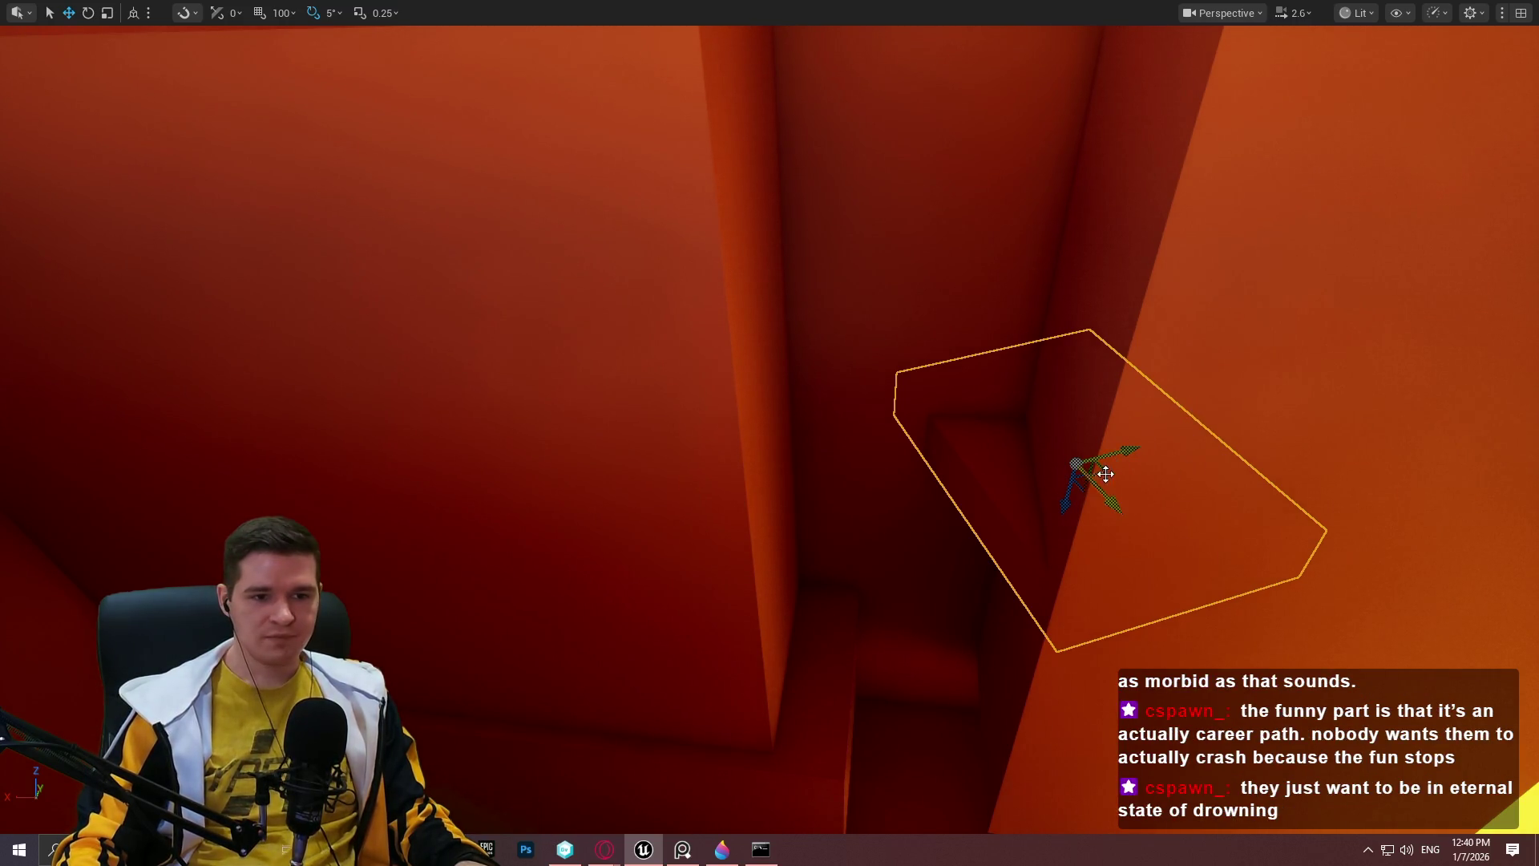
mouse_move(1072, 499)
mouse_down()
mouse_move(1095, 311)
mouse_move(1274, 282)
mouse_up()
mouse_move(1128, 229)
mouse_down()
mouse_move(946, 309)
mouse_move(884, 304)
mouse_move(928, 330)
mouse_move(901, 359)
mouse_up()
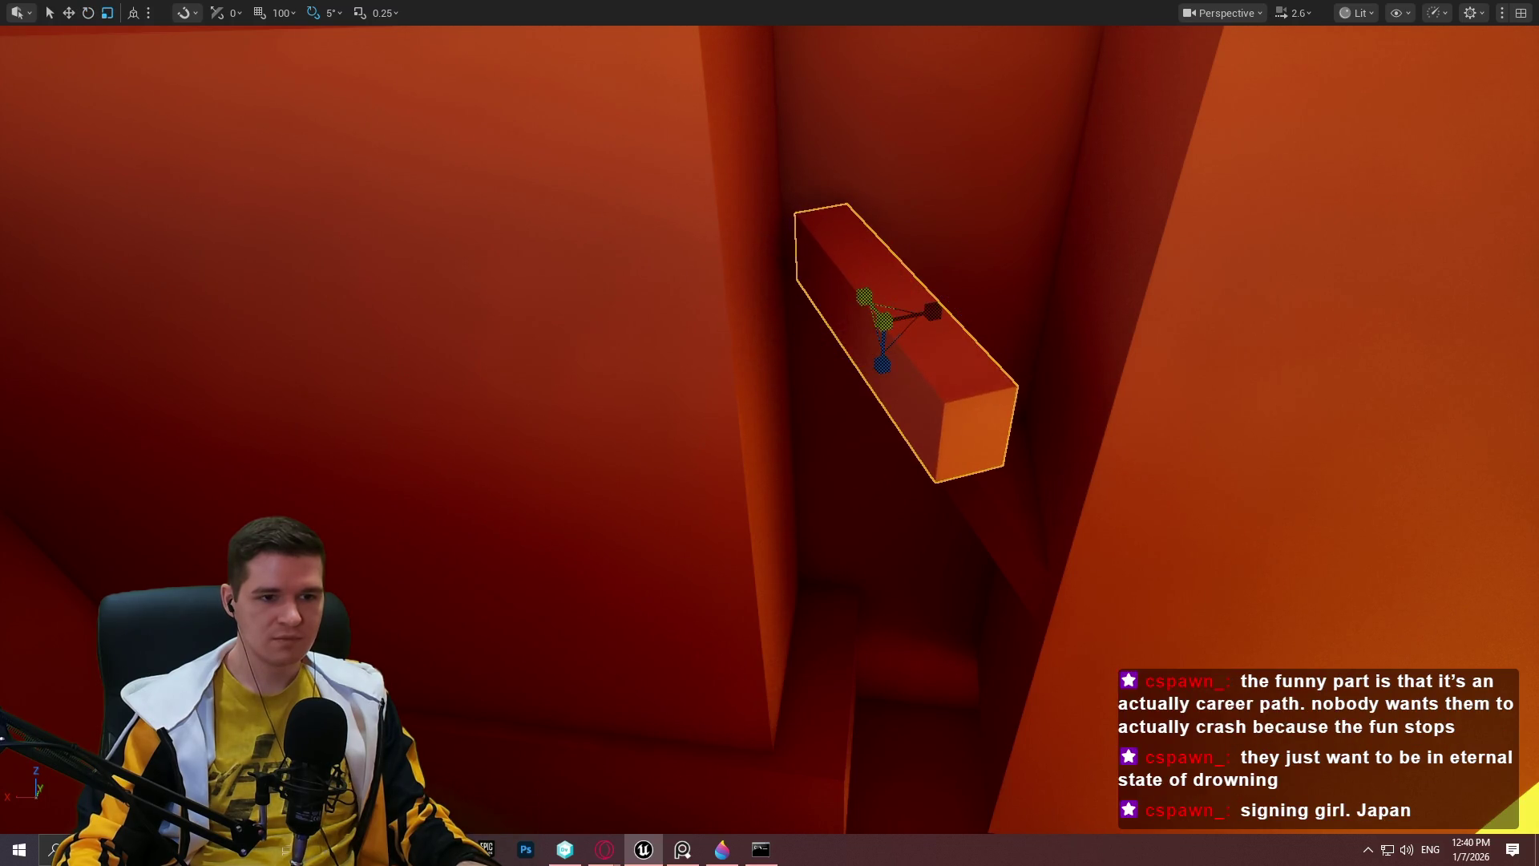
Lengthen the beam and slide it up and to the right.
key(w)
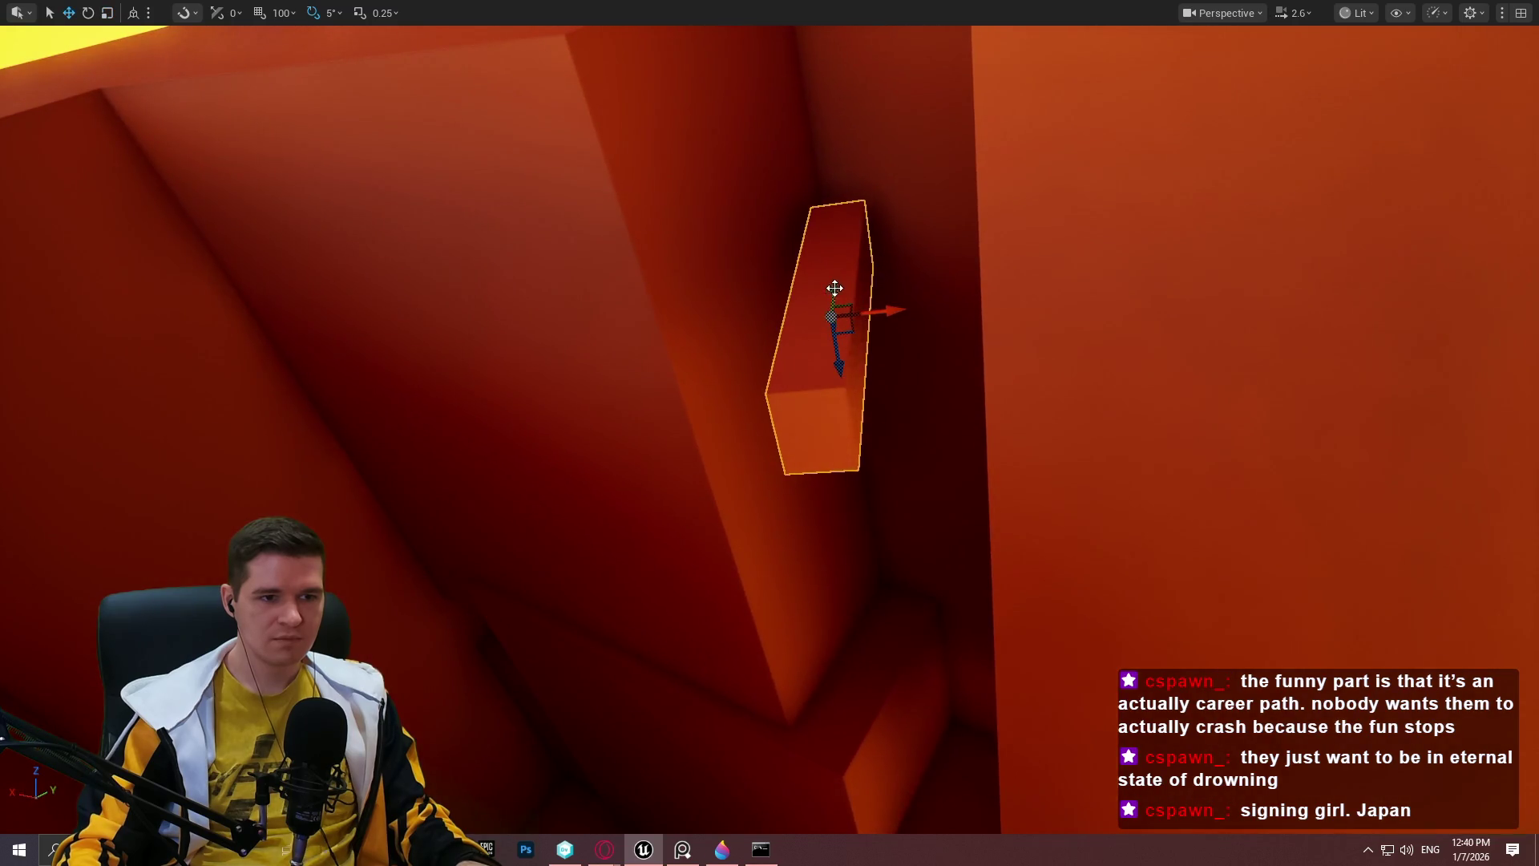
drag(838, 254, 842, 237)
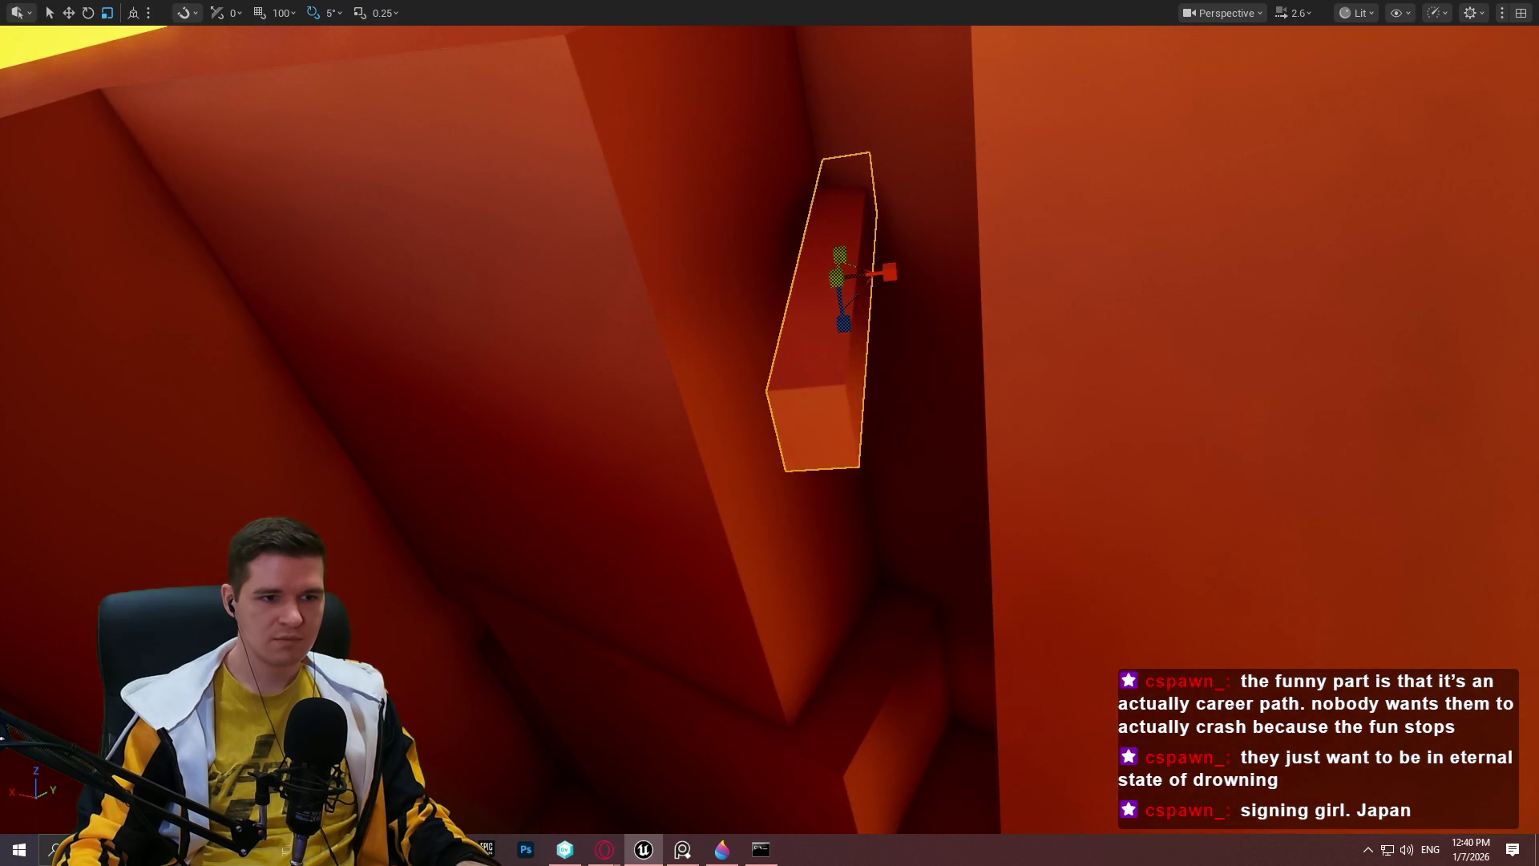
drag(733, 483, 732, 483)
click(681, 450)
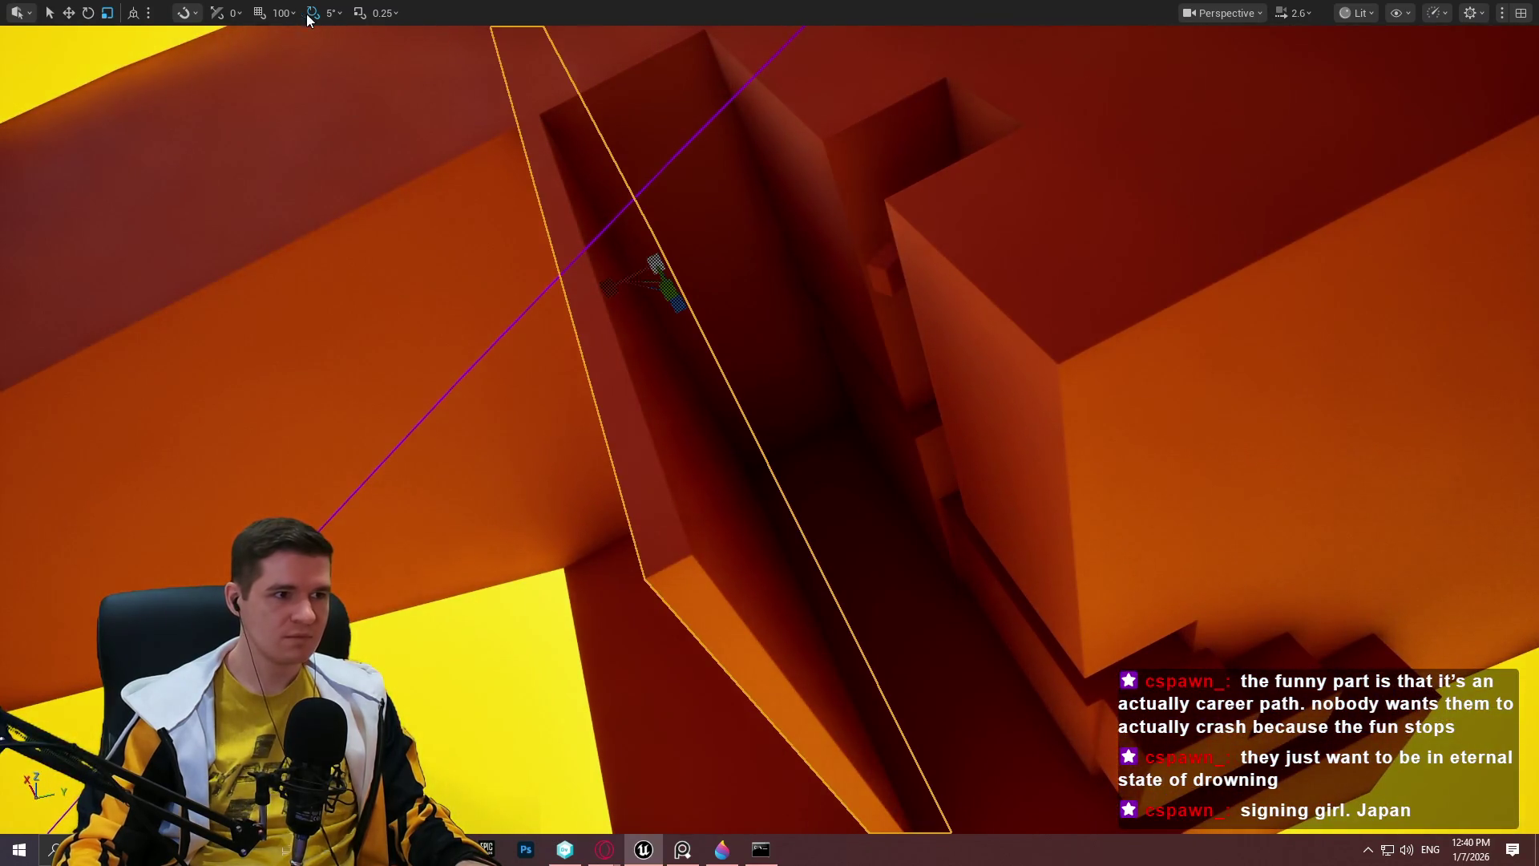
mouse_move(611, 289)
mouse_down()
mouse_move(666, 260)
mouse_move(854, 280)
mouse_up()
key(f)
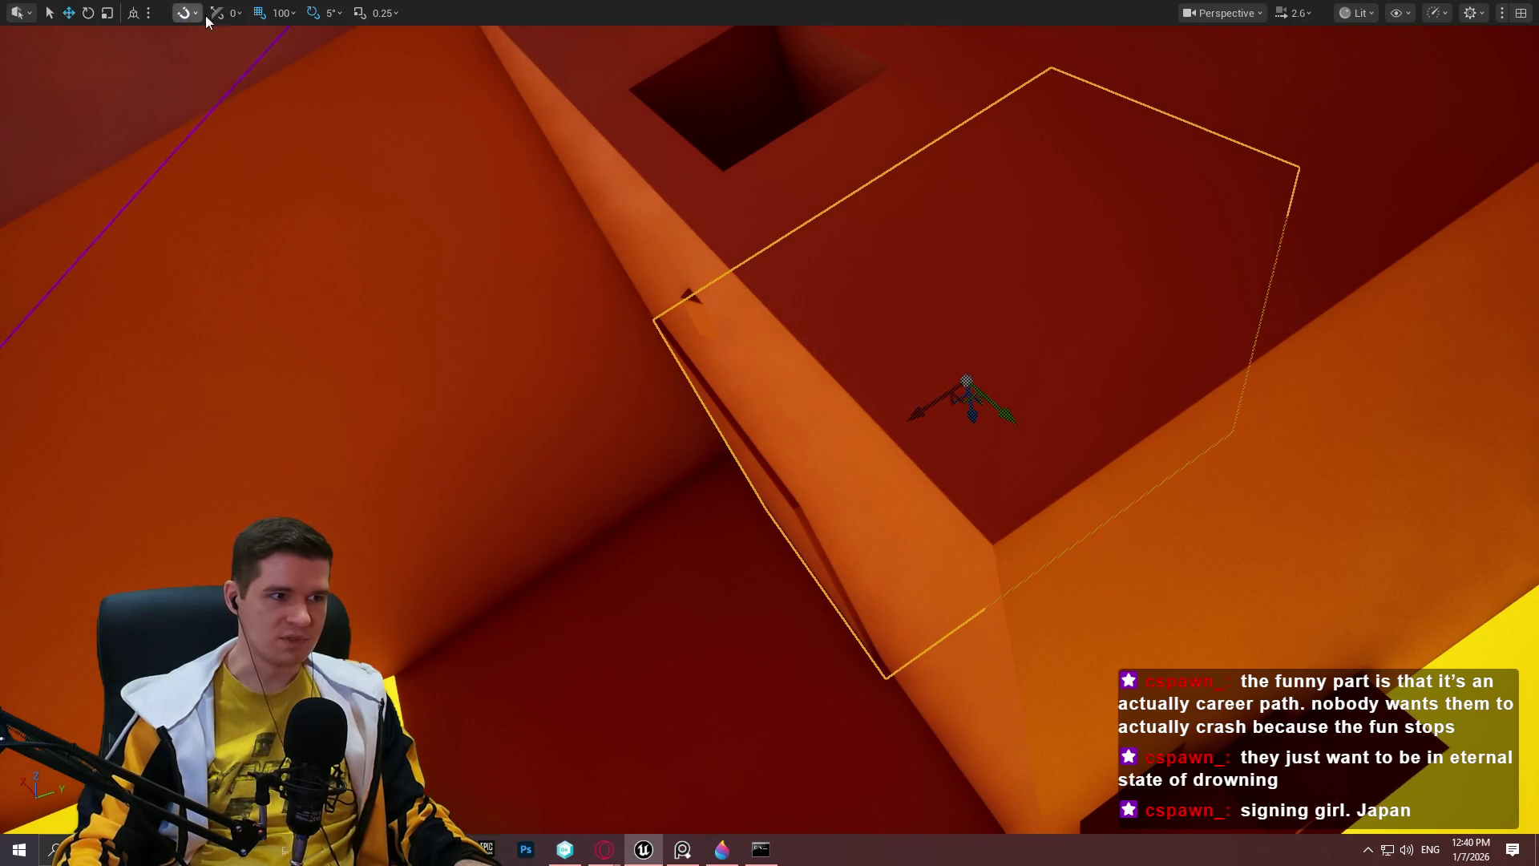
Turn off grid snapping and tilt the beam steeply to about -65 degrees.
click(264, 16)
drag(910, 409, 916, 409)
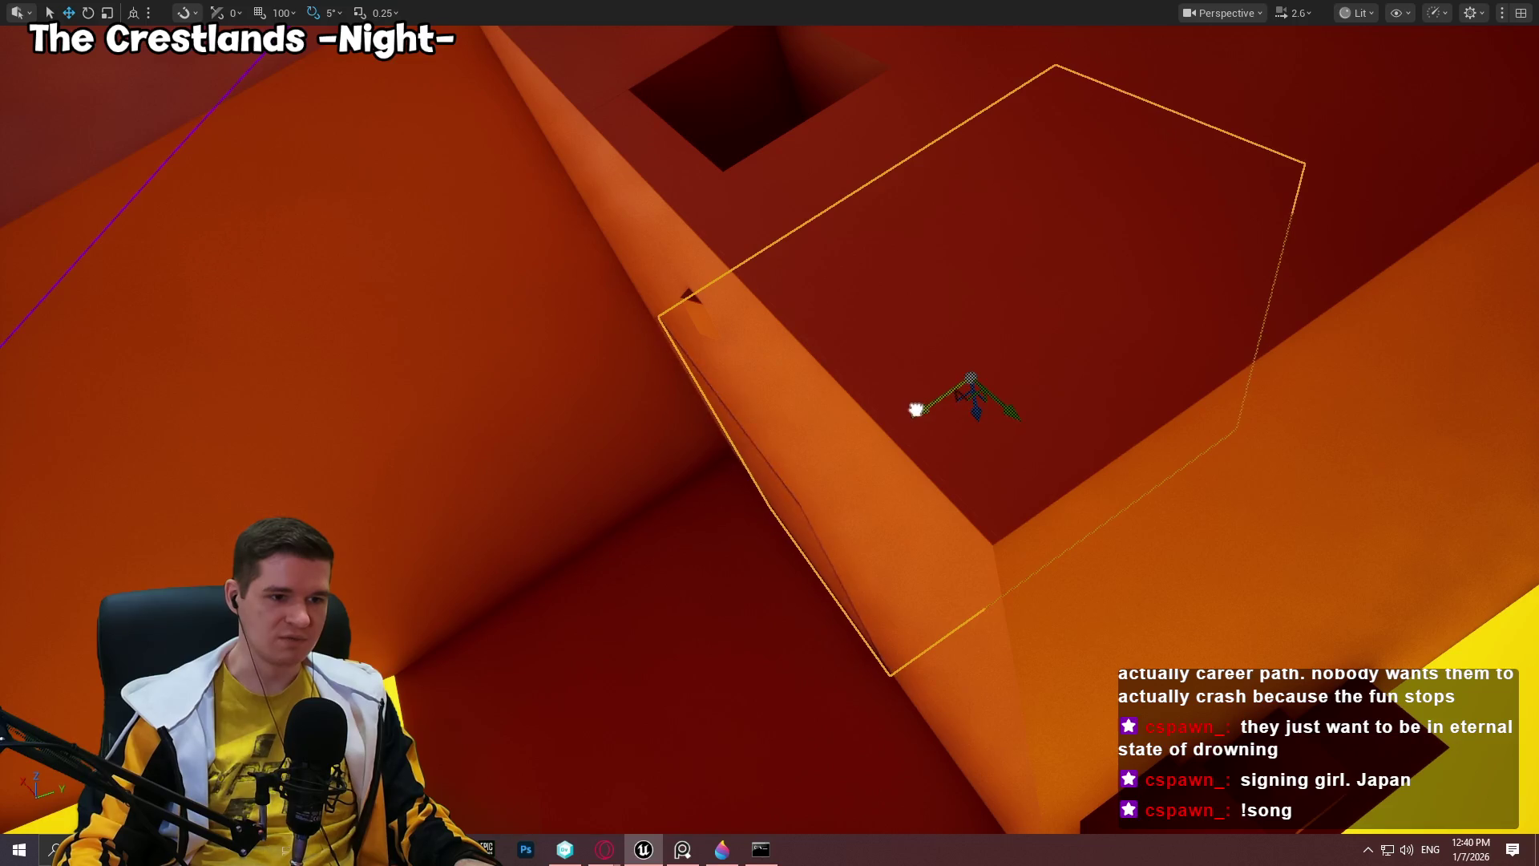
mouse_move(705, 316)
mouse_down()
mouse_move(697, 345)
mouse_move(758, 360)
mouse_up()
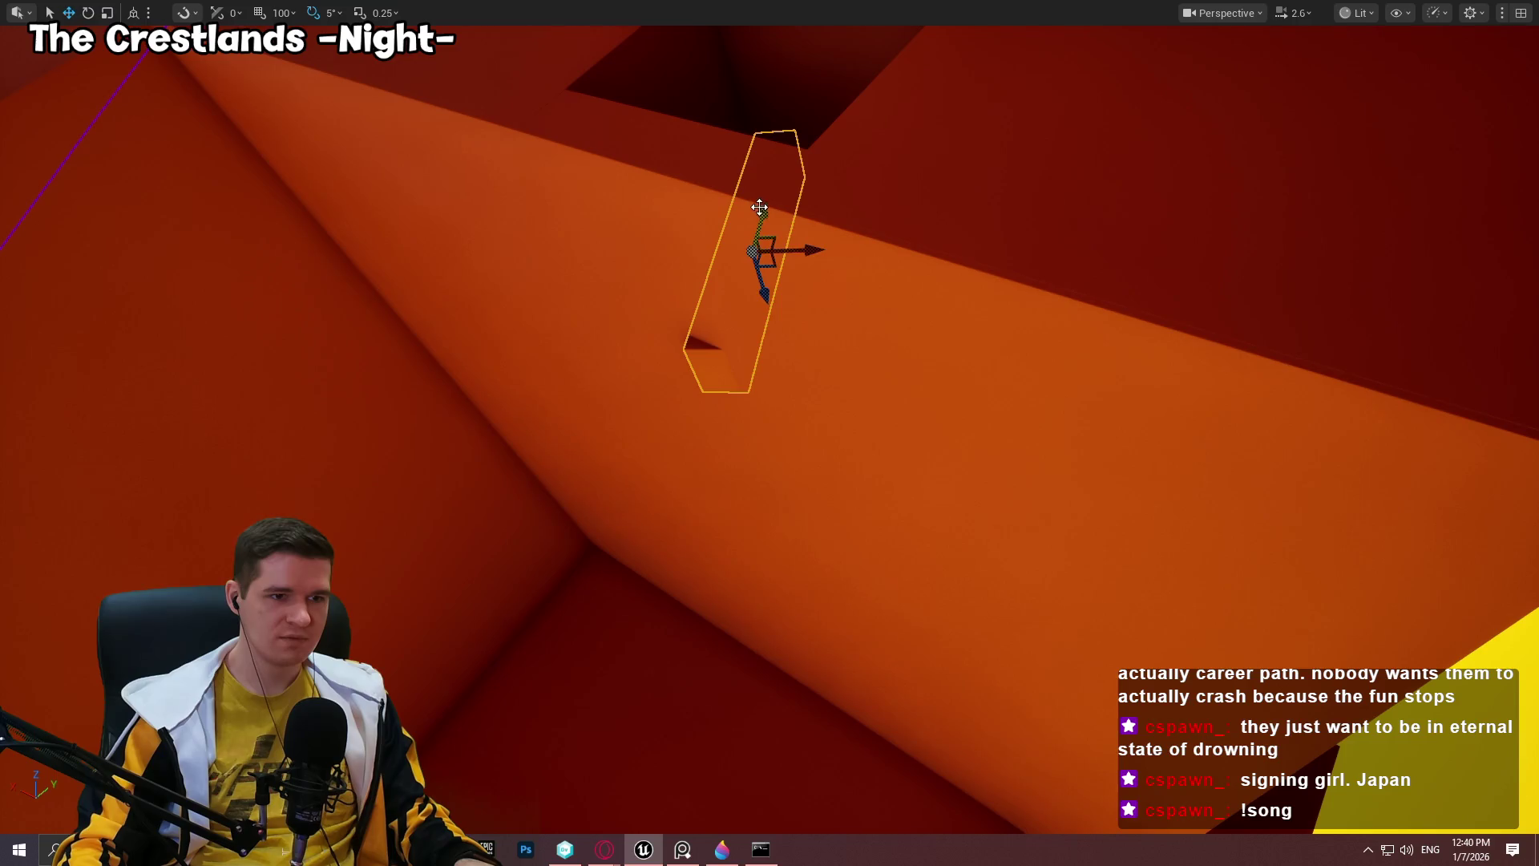
drag(772, 180, 772, 180)
mouse_move(633, 258)
mouse_down()
mouse_move(721, 250)
mouse_move(725, 329)
mouse_move(702, 356)
mouse_up()
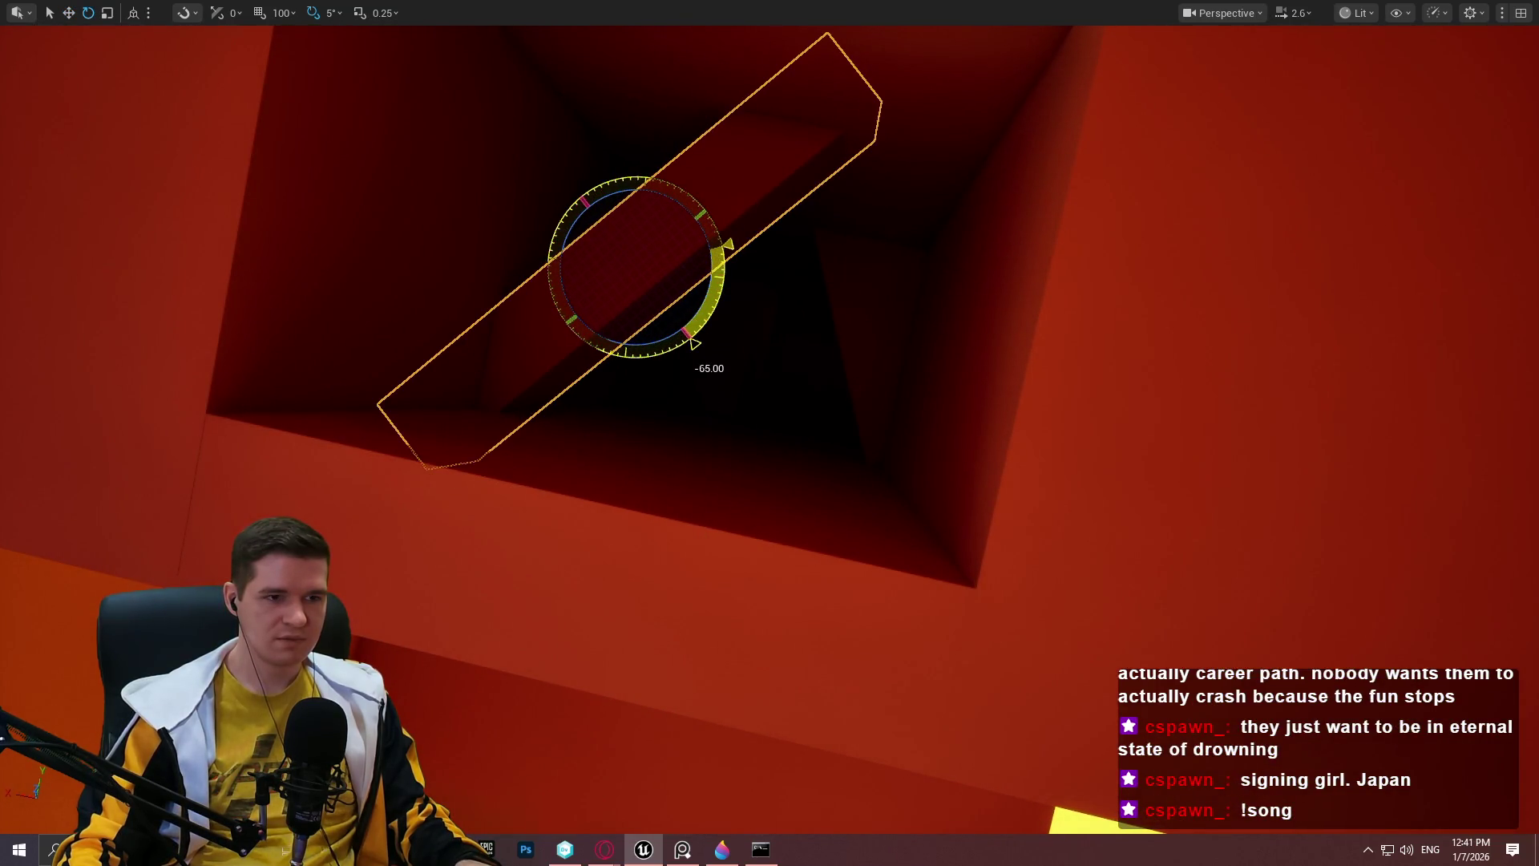
Start playing the level from the wall cube with Play From Here.
drag(833, 276, 833, 276)
drag(786, 436, 786, 437)
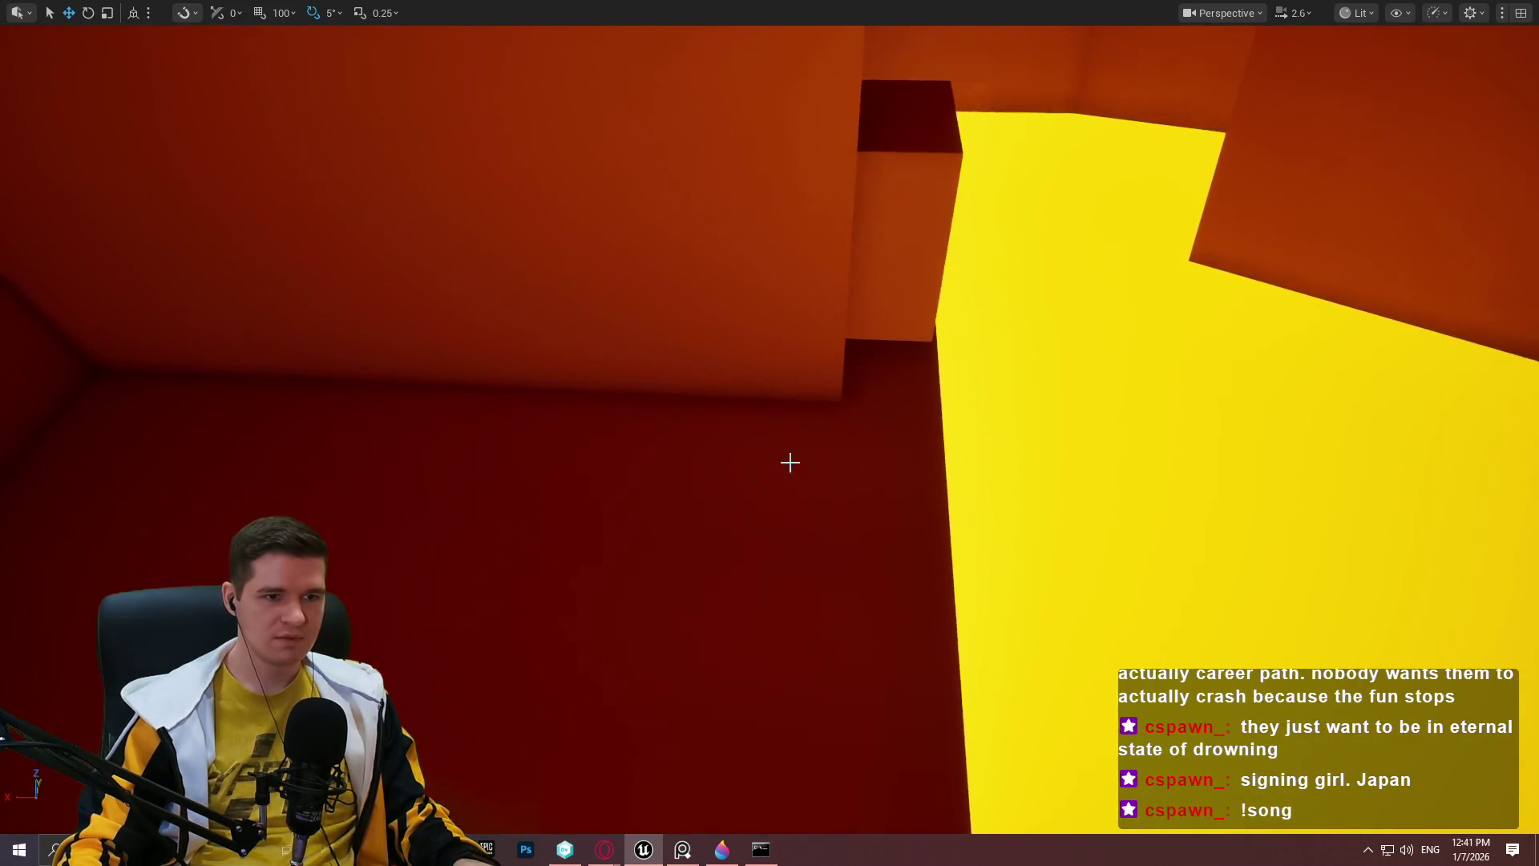
right_click(801, 436)
click(946, 817)
Run the character forward up the ramp, then end the play session.
key(w)
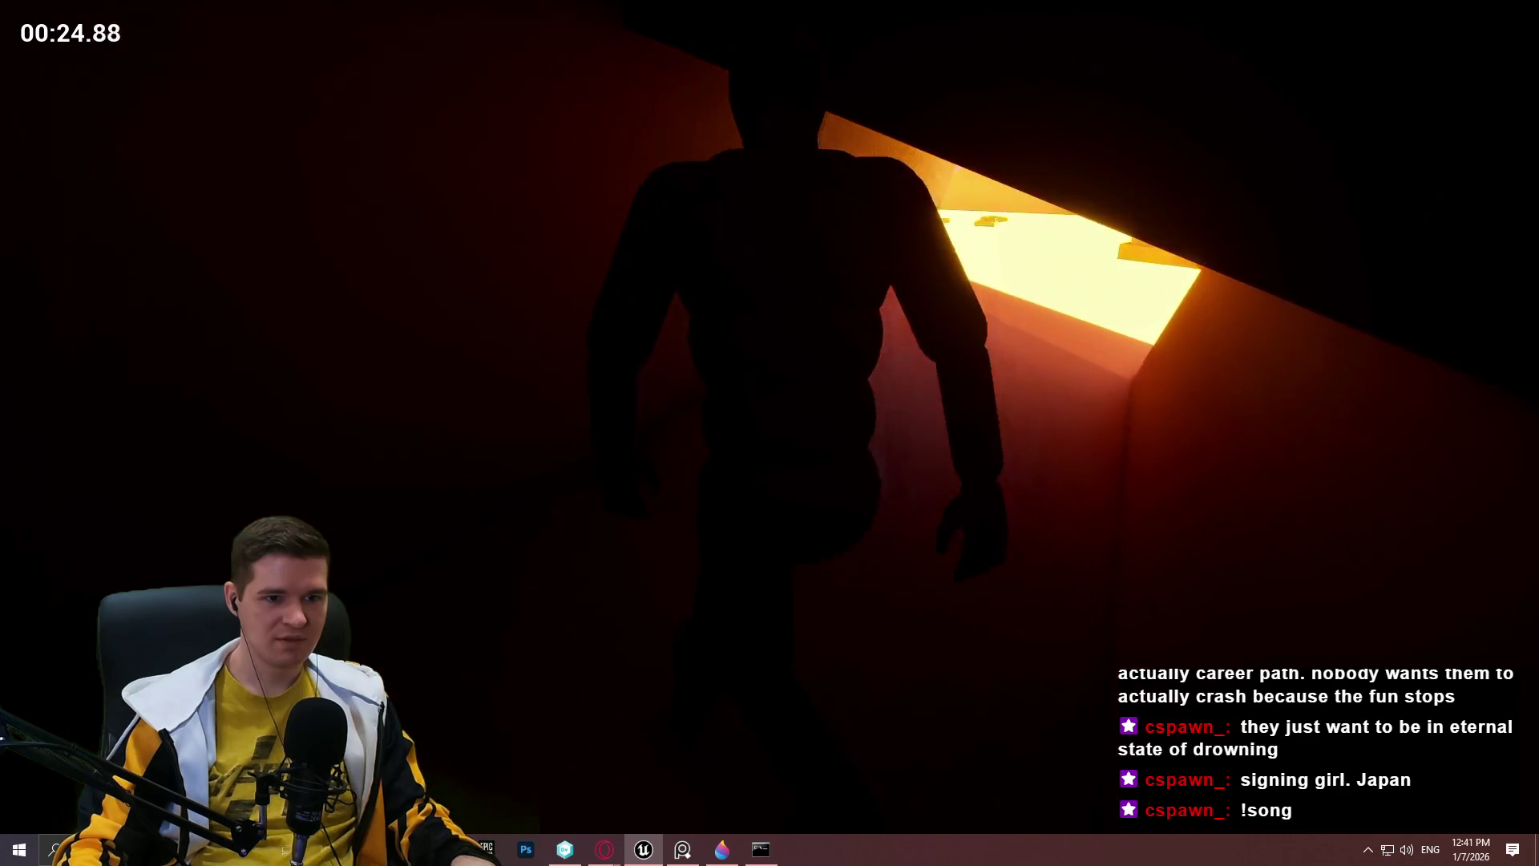
key(Escape)
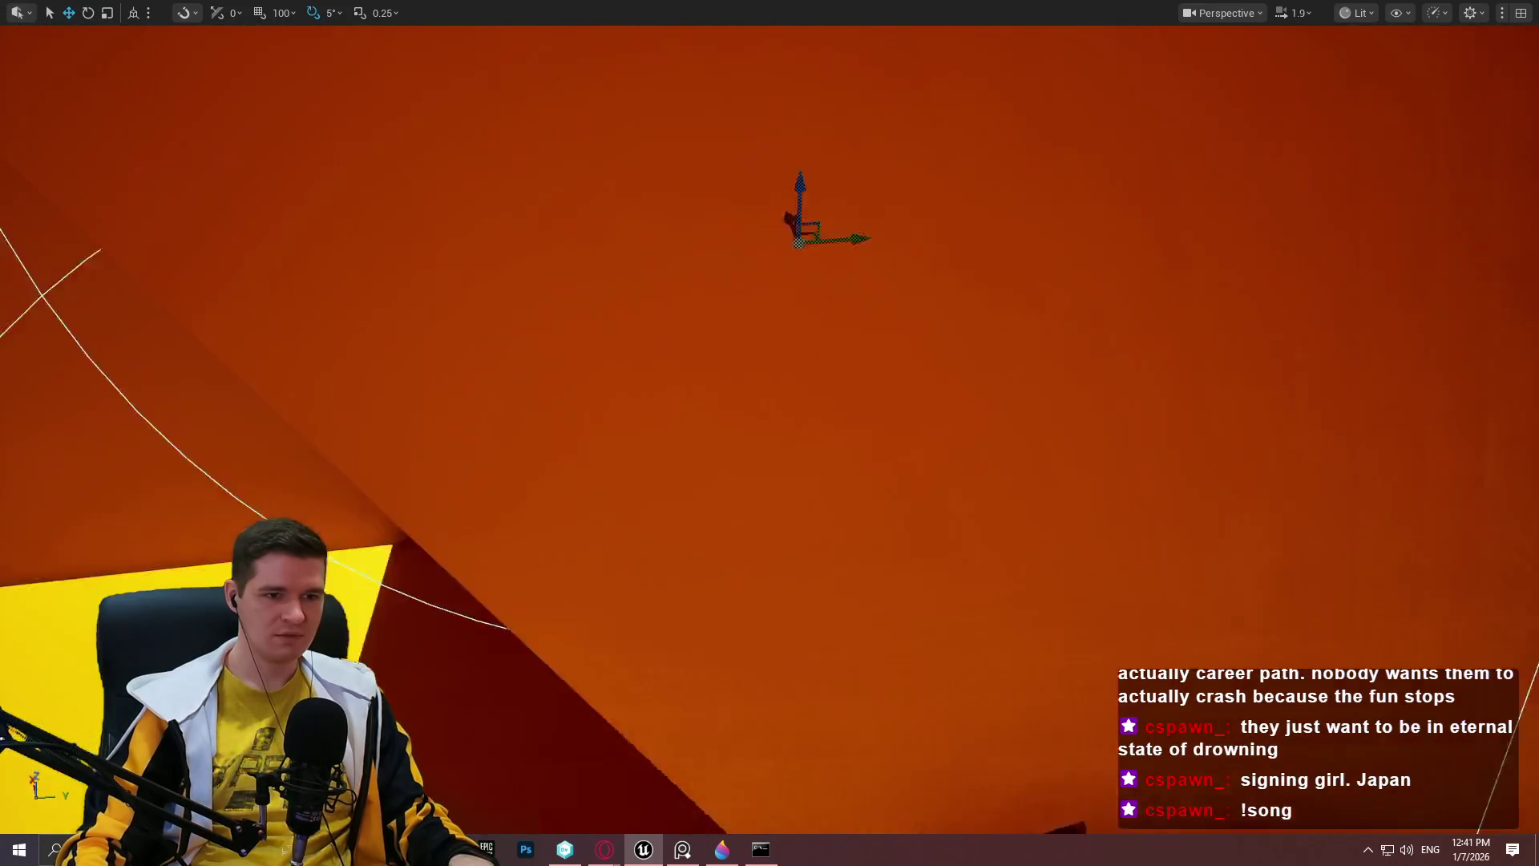
Place a Point Light in the orange room corner from the cube's context menu.
scroll(770, 433, down, 1)
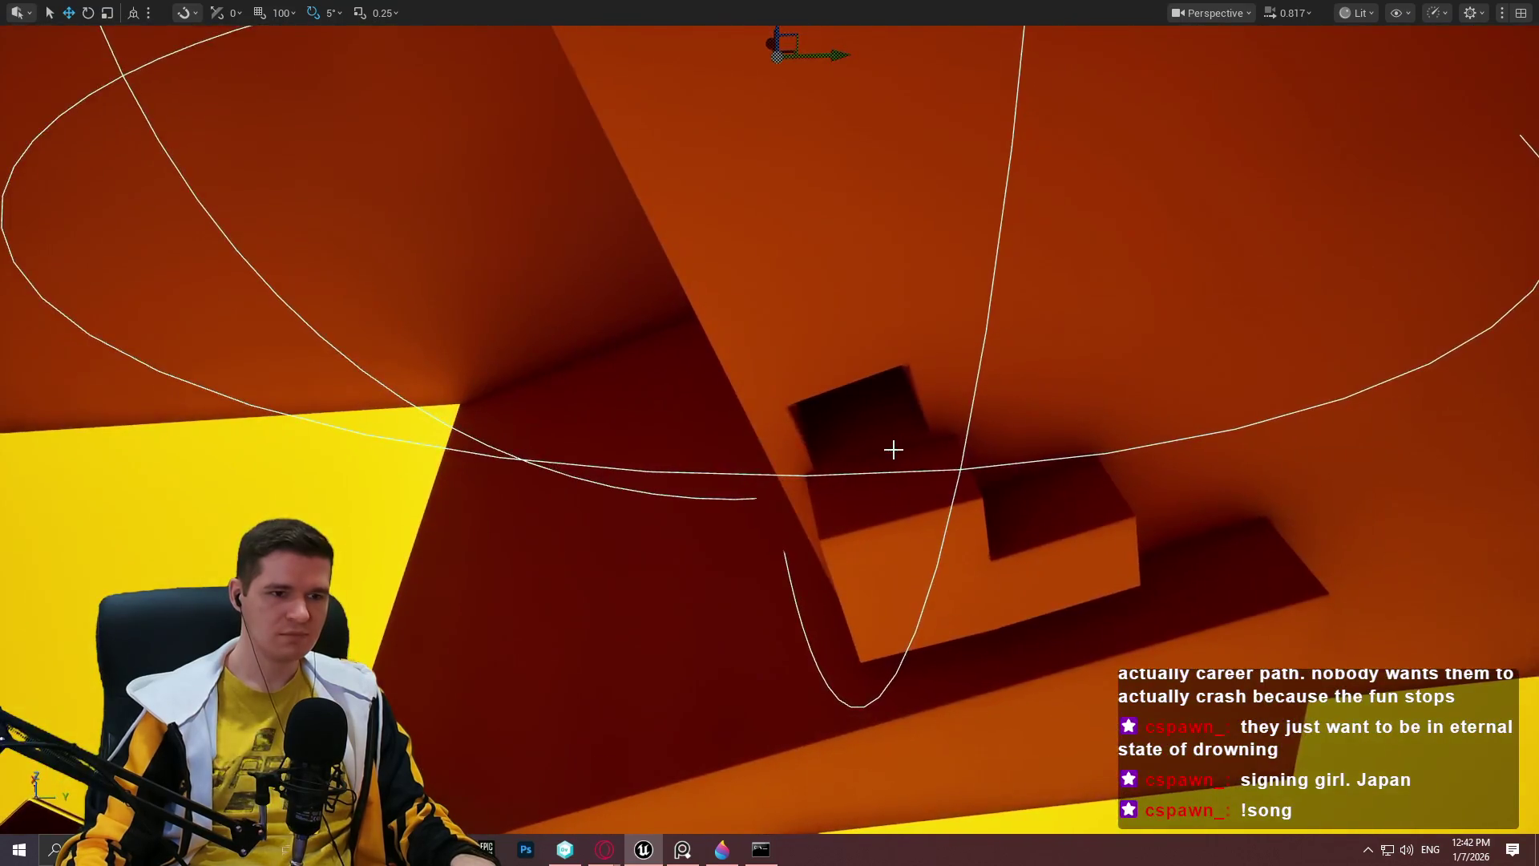
right_click(893, 448)
click(861, 497)
right_click(863, 497)
key(Escape)
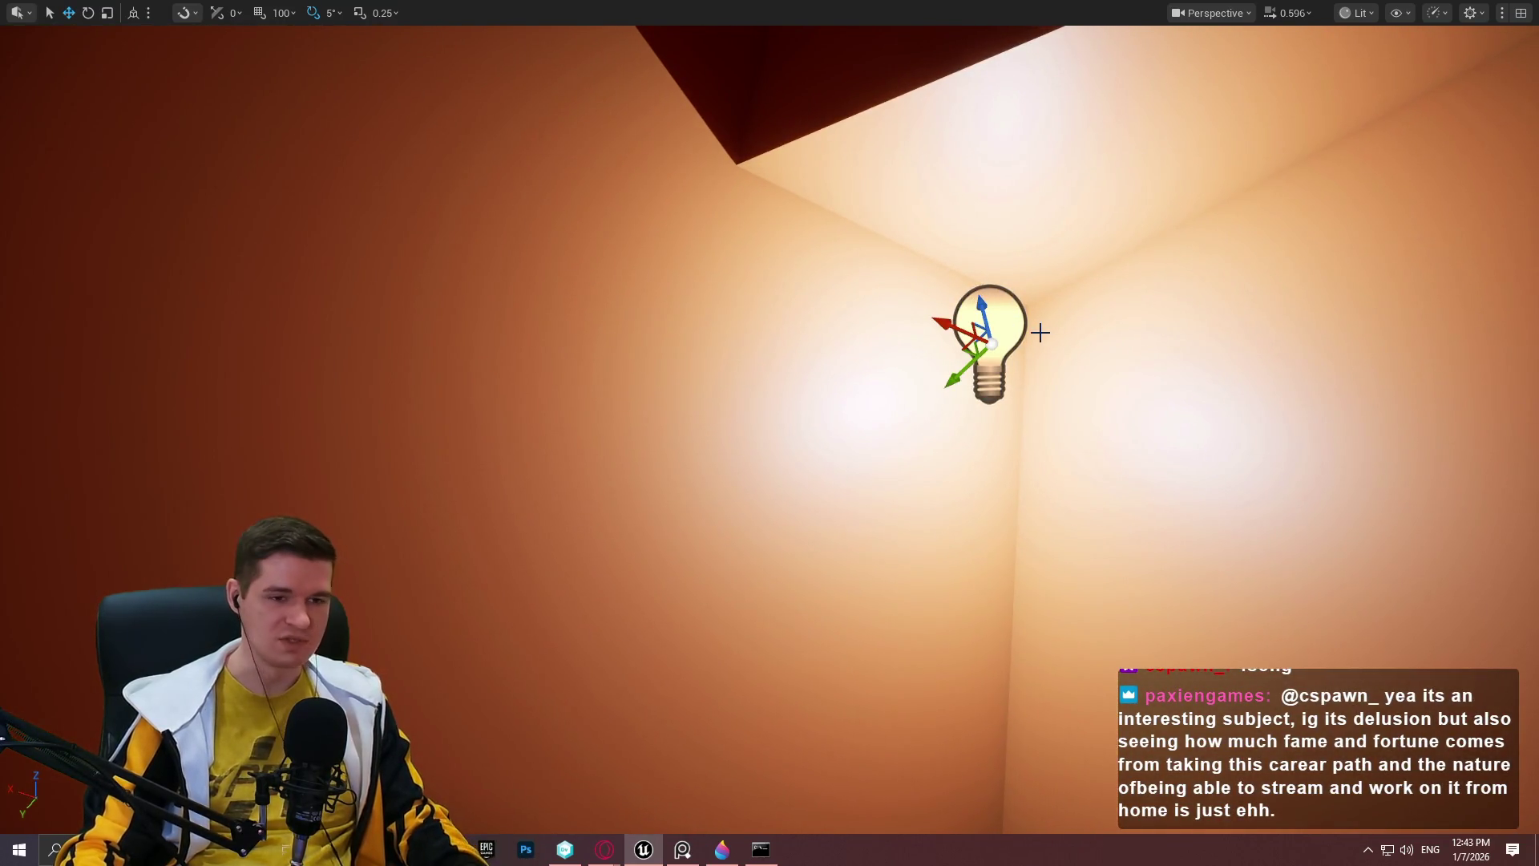
Lower the point light down the wall and set its Intensity to about 1613.
mouse_move(985, 302)
mouse_down()
mouse_move(1048, 546)
mouse_move(1079, 513)
mouse_move(1092, 533)
mouse_up()
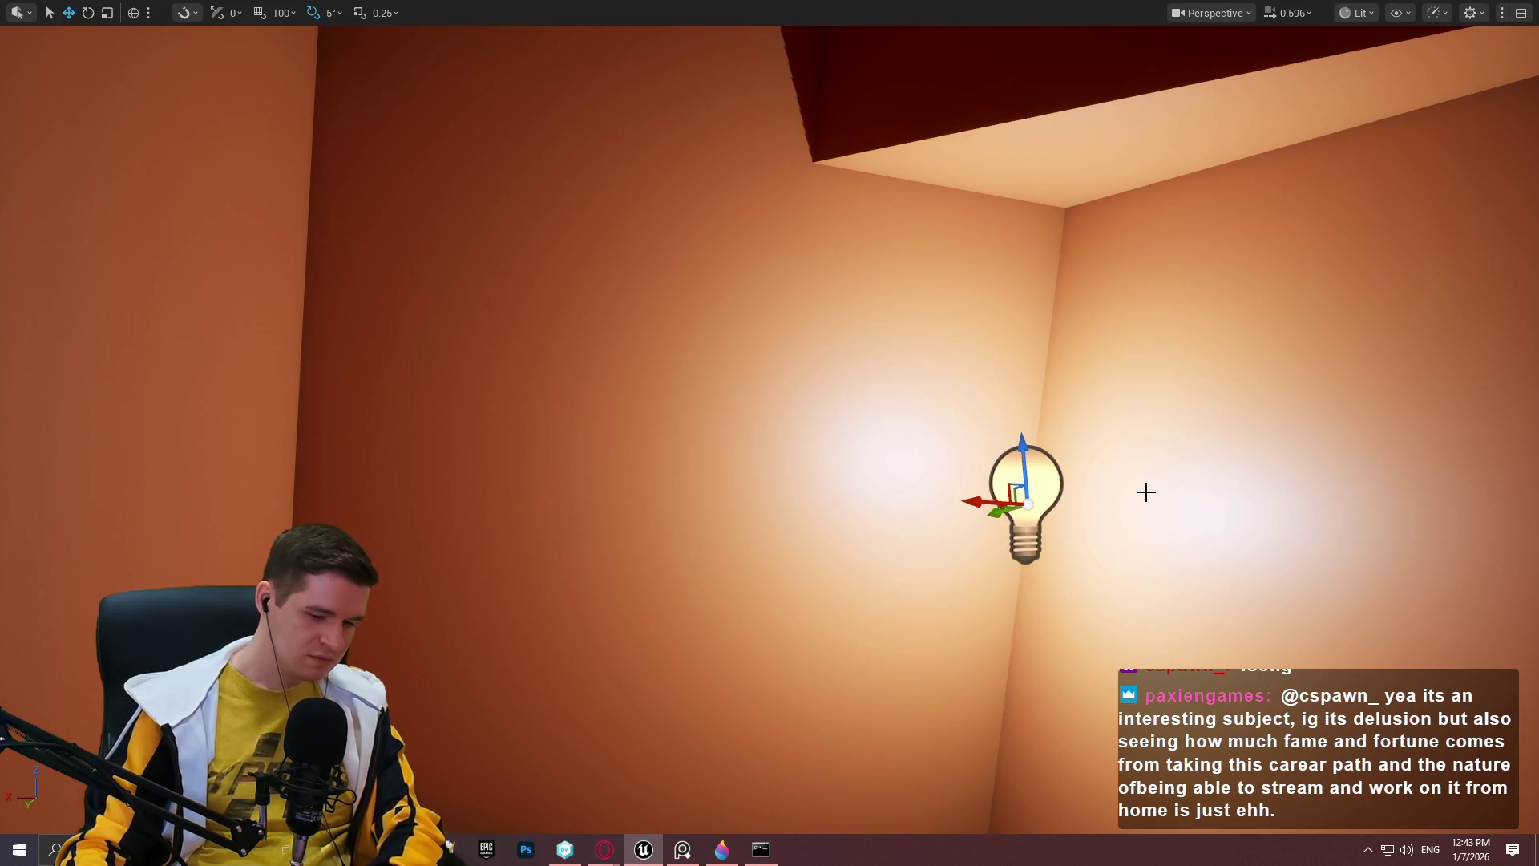
key(F11)
scroll(1363, 642, down, 3)
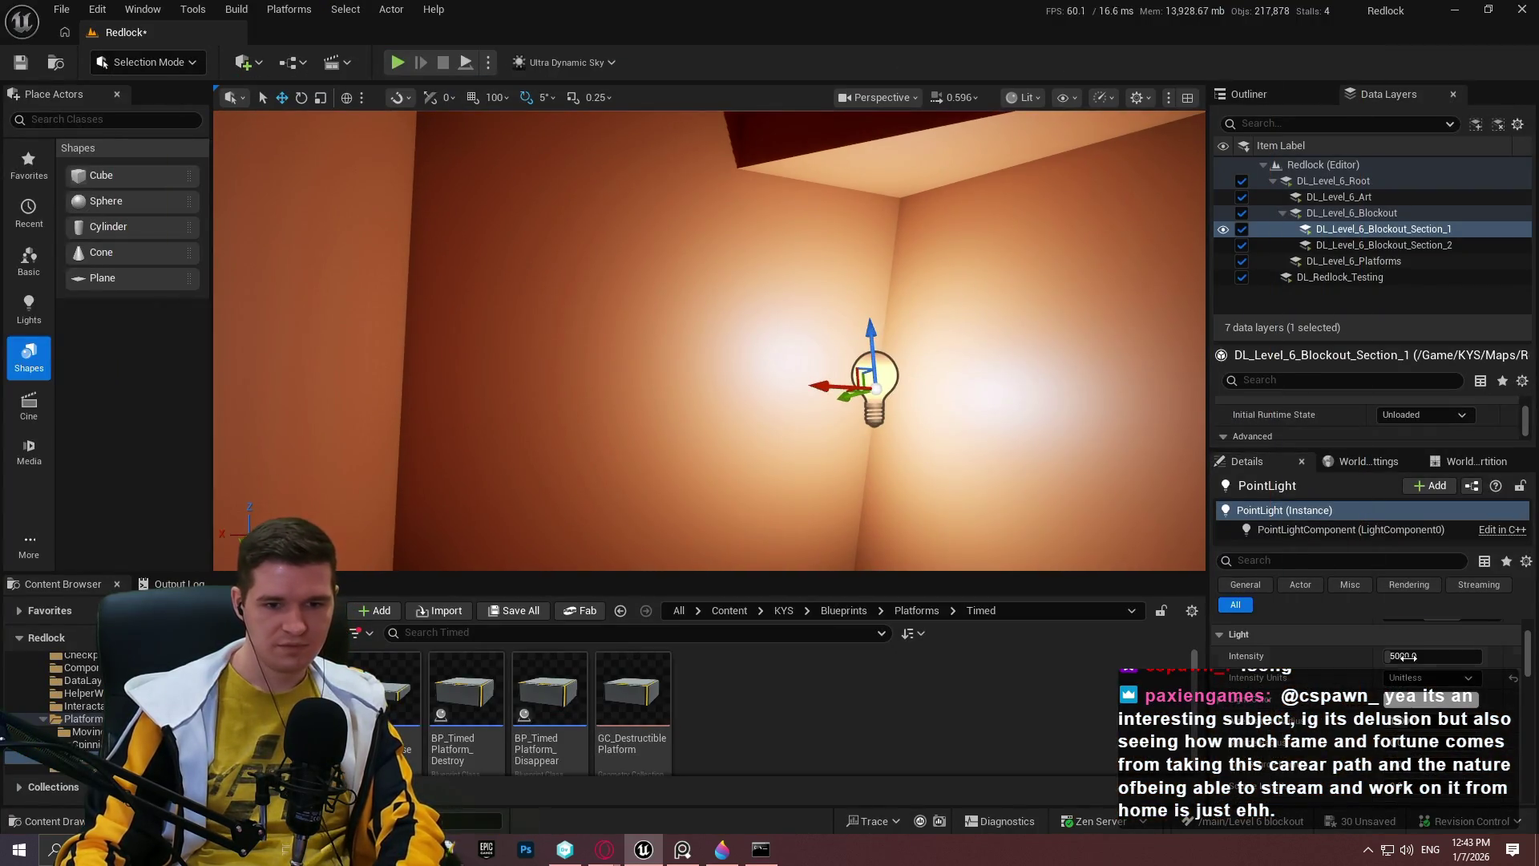
double_click(1433, 656)
text(0)
key(Return)
drag(1433, 656, 1462, 656)
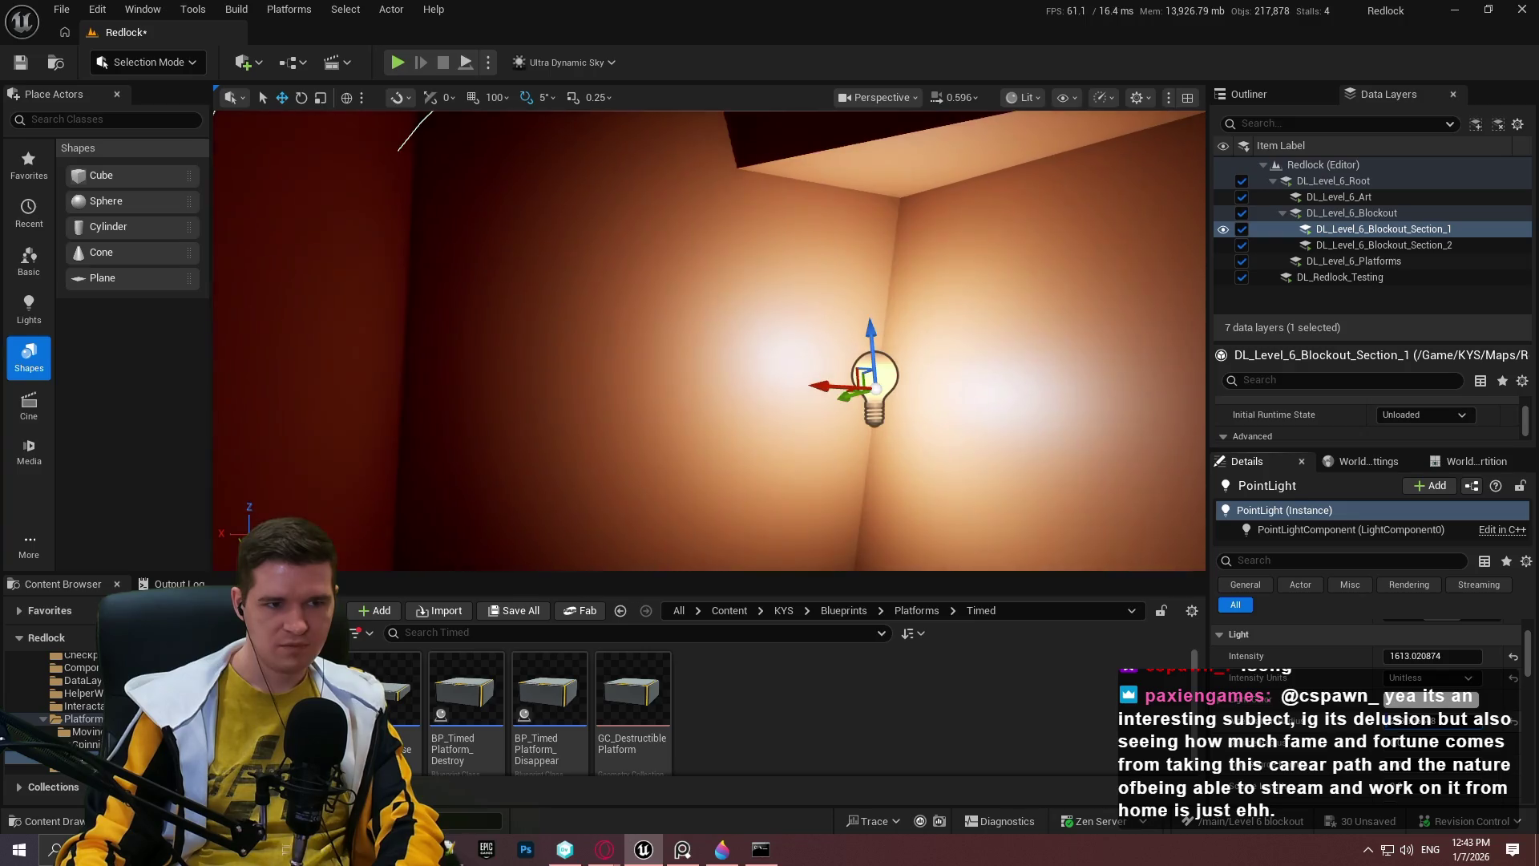
drag(1124, 491, 882, 385)
key(F11)
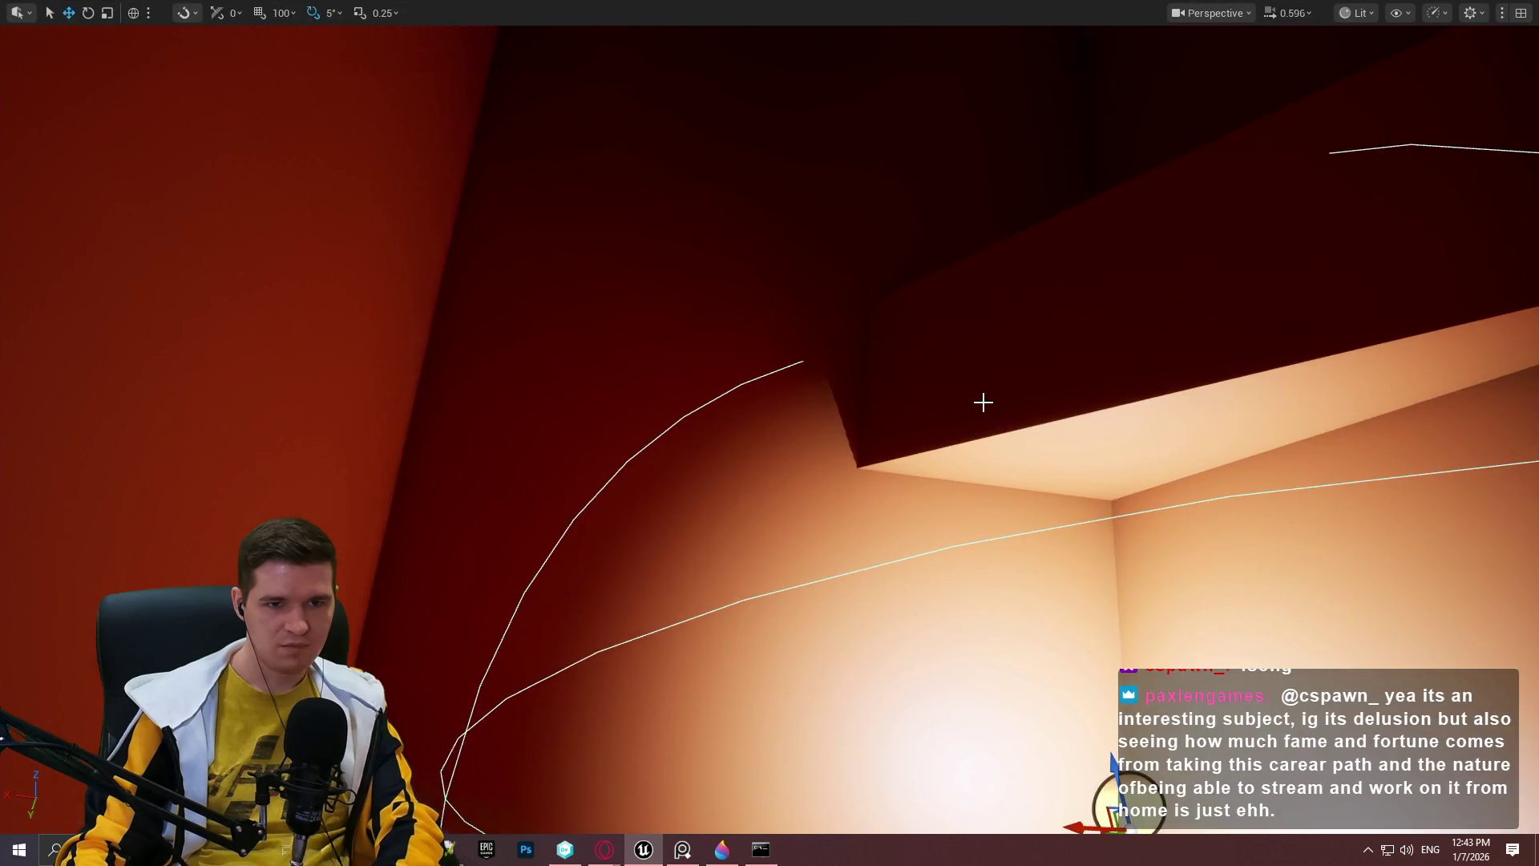
Orbit around the lit corner and nudge the selected block slightly down and right.
key(f)
mouse_move(761, 409)
mouse_down()
mouse_move(721, 385)
mouse_move(738, 417)
mouse_move(762, 401)
mouse_up()
mouse_move(882, 449)
mouse_down()
mouse_move(897, 460)
mouse_move(804, 627)
mouse_up()
drag(911, 649, 850, 609)
drag(898, 448, 919, 437)
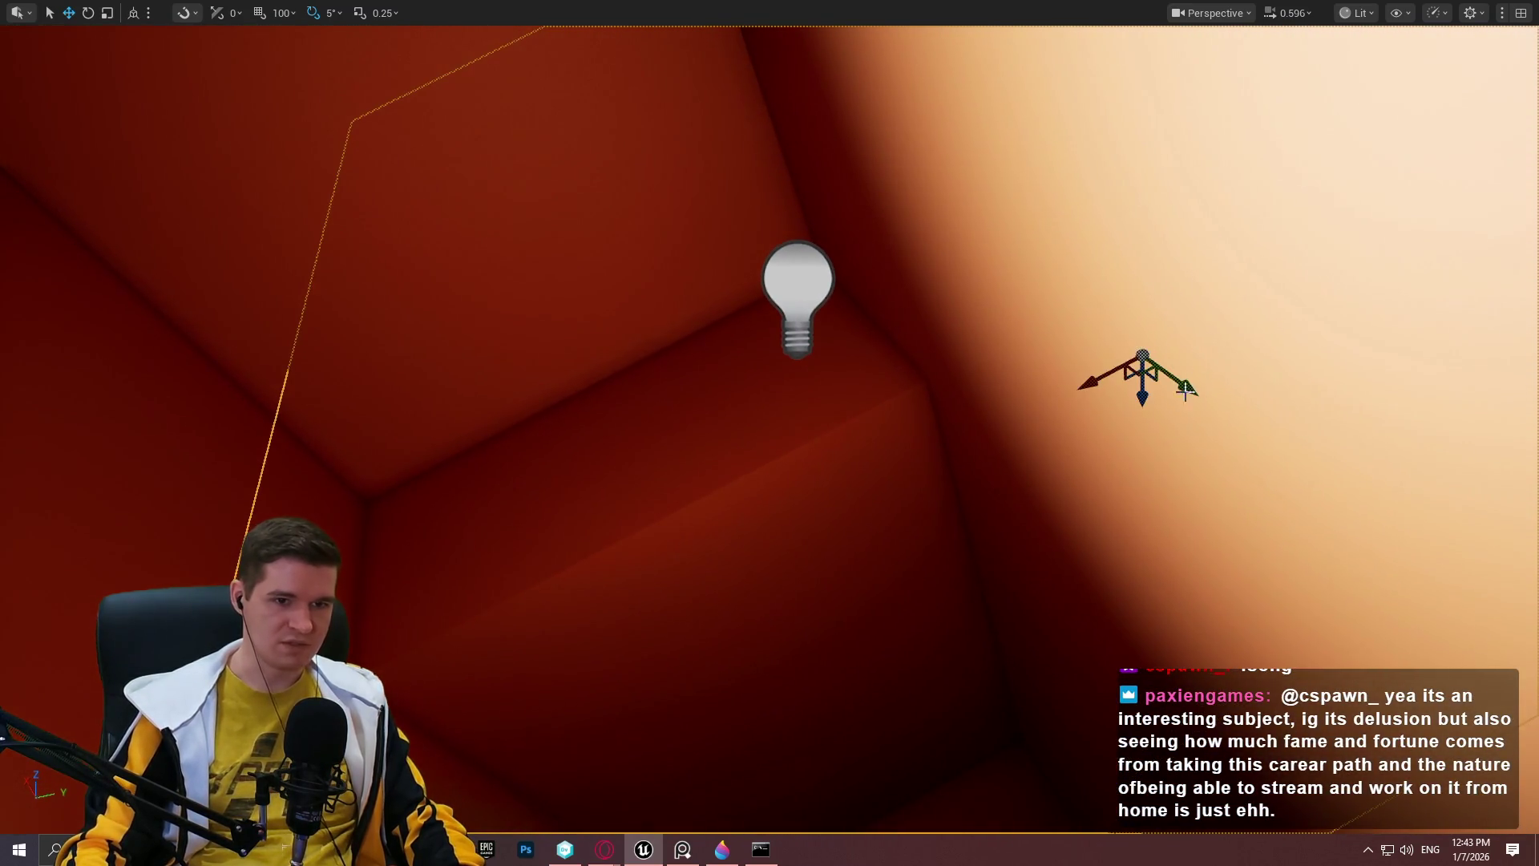
drag(1140, 394, 1144, 400)
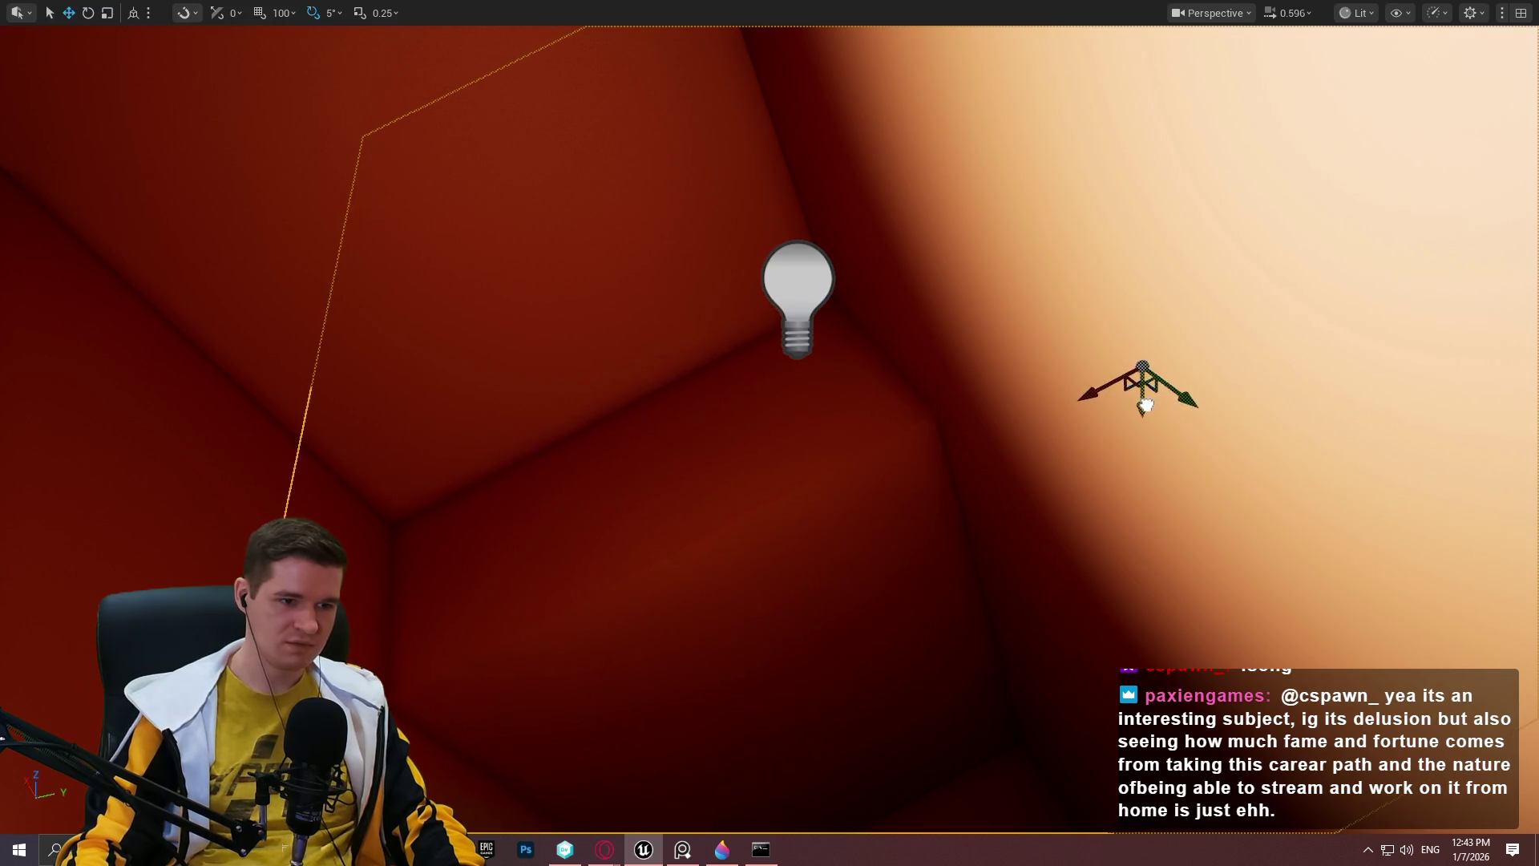
Select the neighbouring wall pieces and inspect them around the lit corner.
mouse_move(866, 457)
mouse_down()
mouse_move(834, 449)
mouse_move(1036, 425)
mouse_up()
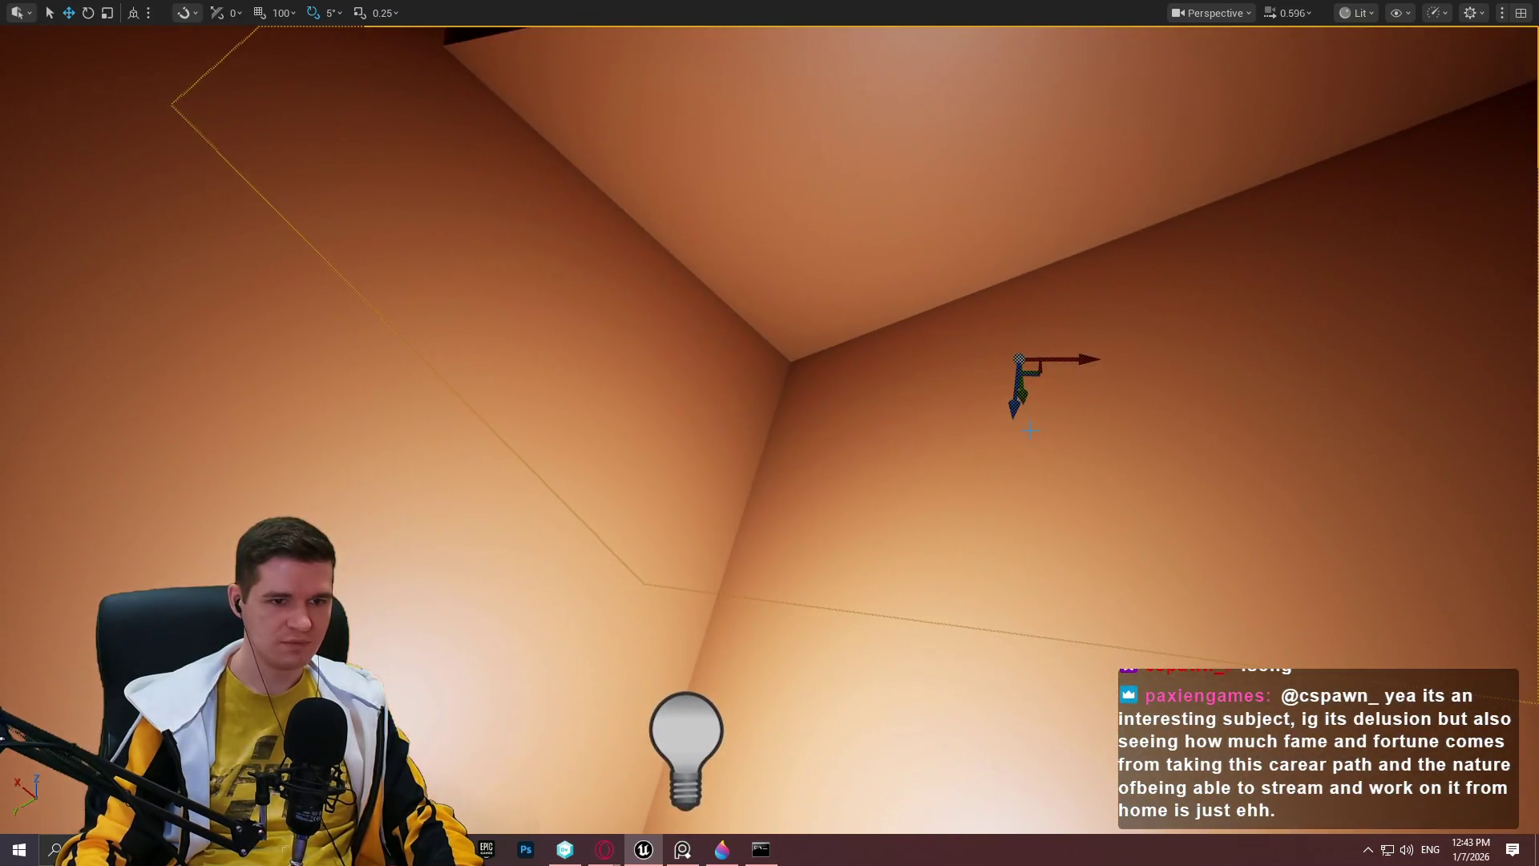
click(1011, 394)
click(1052, 417)
mouse_move(1051, 417)
mouse_down()
mouse_move(898, 626)
mouse_move(922, 601)
mouse_up()
mouse_move(1037, 481)
mouse_down()
mouse_move(994, 465)
mouse_move(1004, 452)
mouse_move(985, 435)
mouse_up()
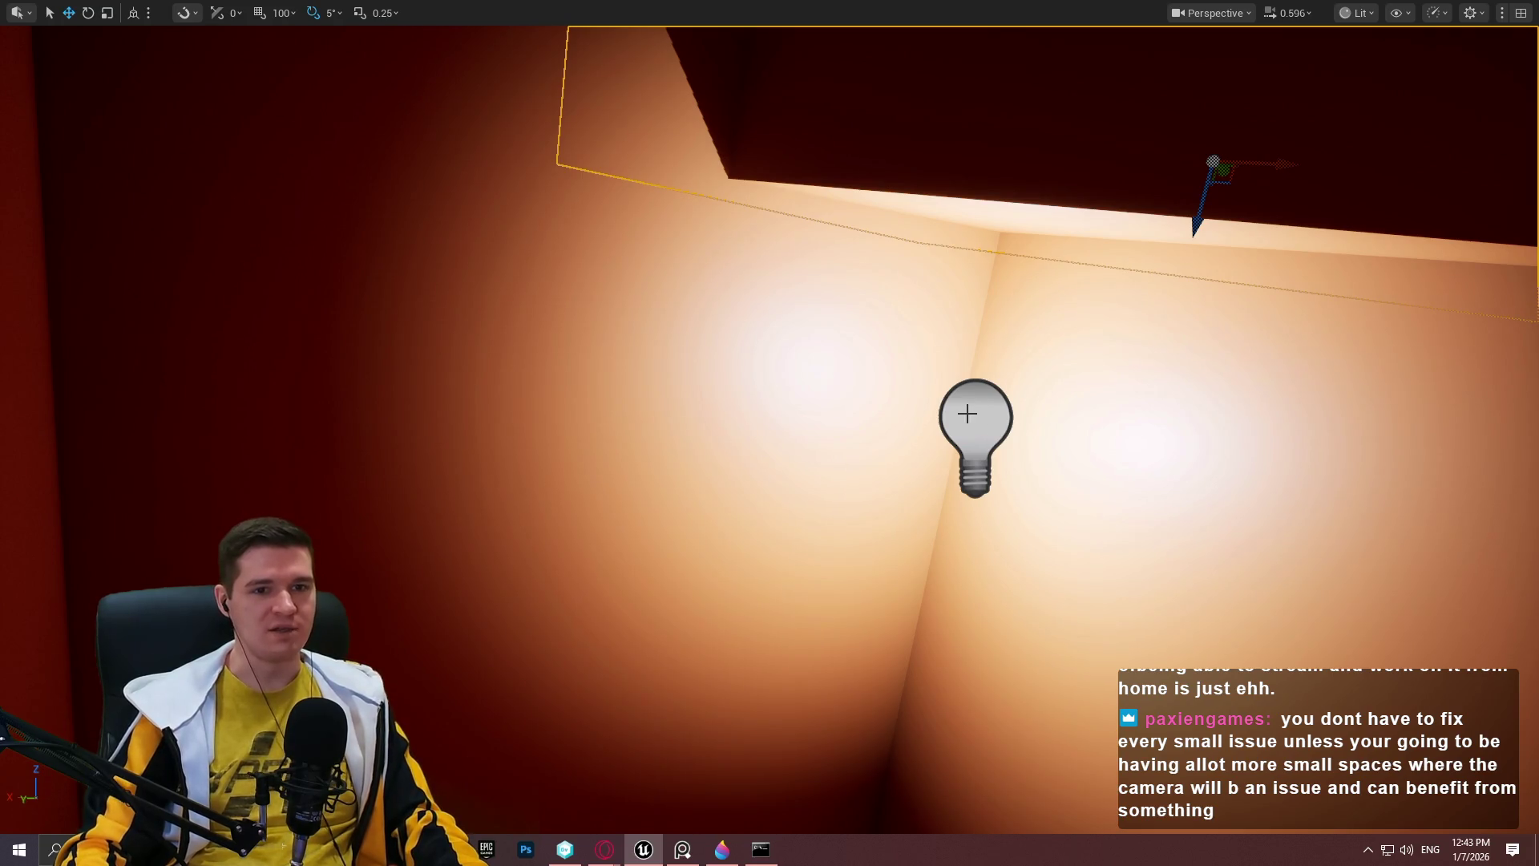
drag(928, 473, 890, 489)
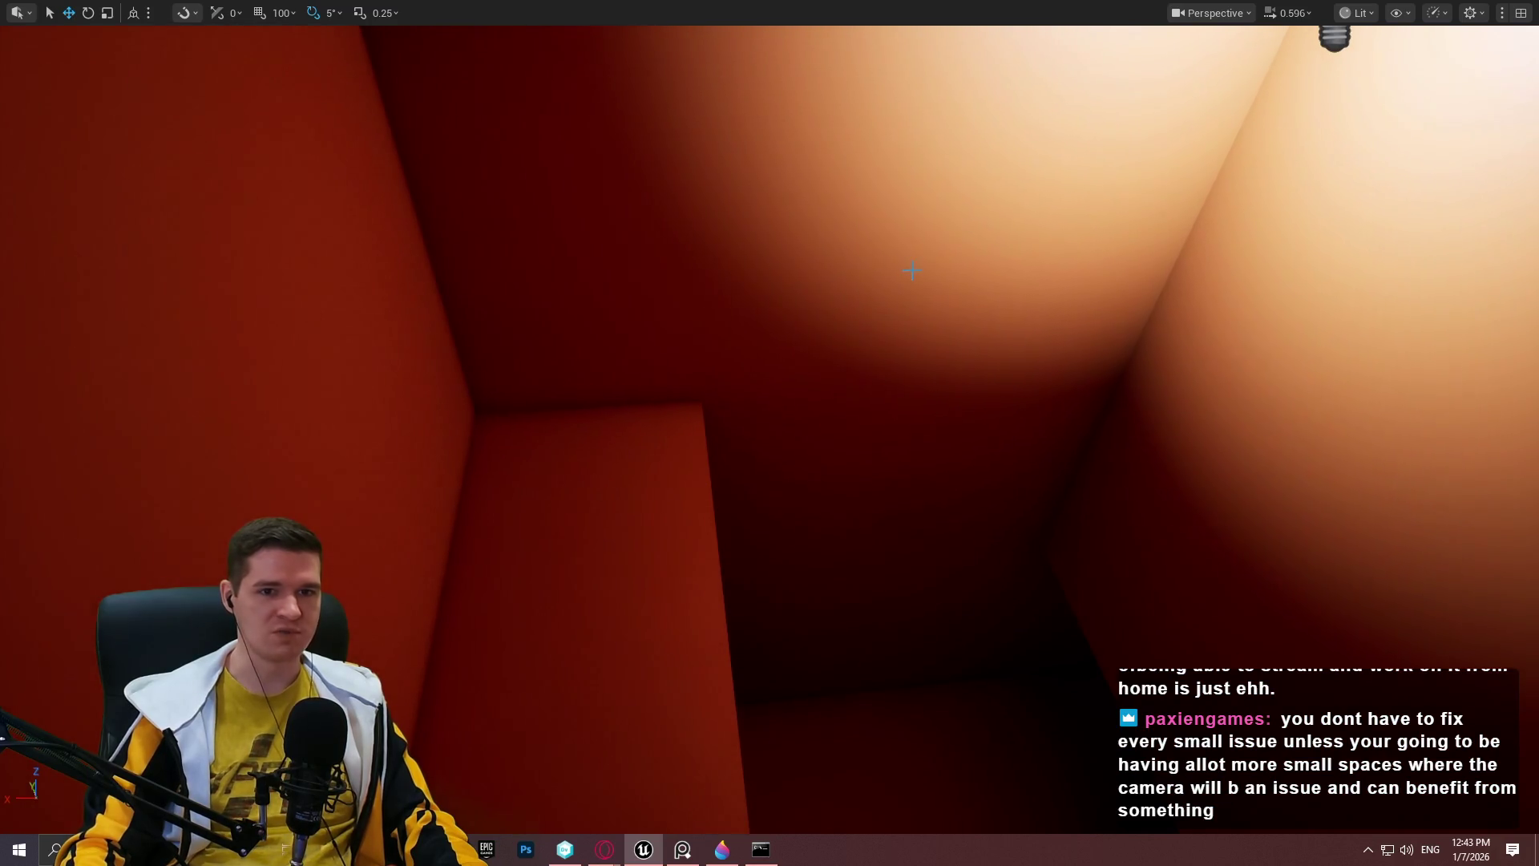
drag(1024, 293, 1081, 271)
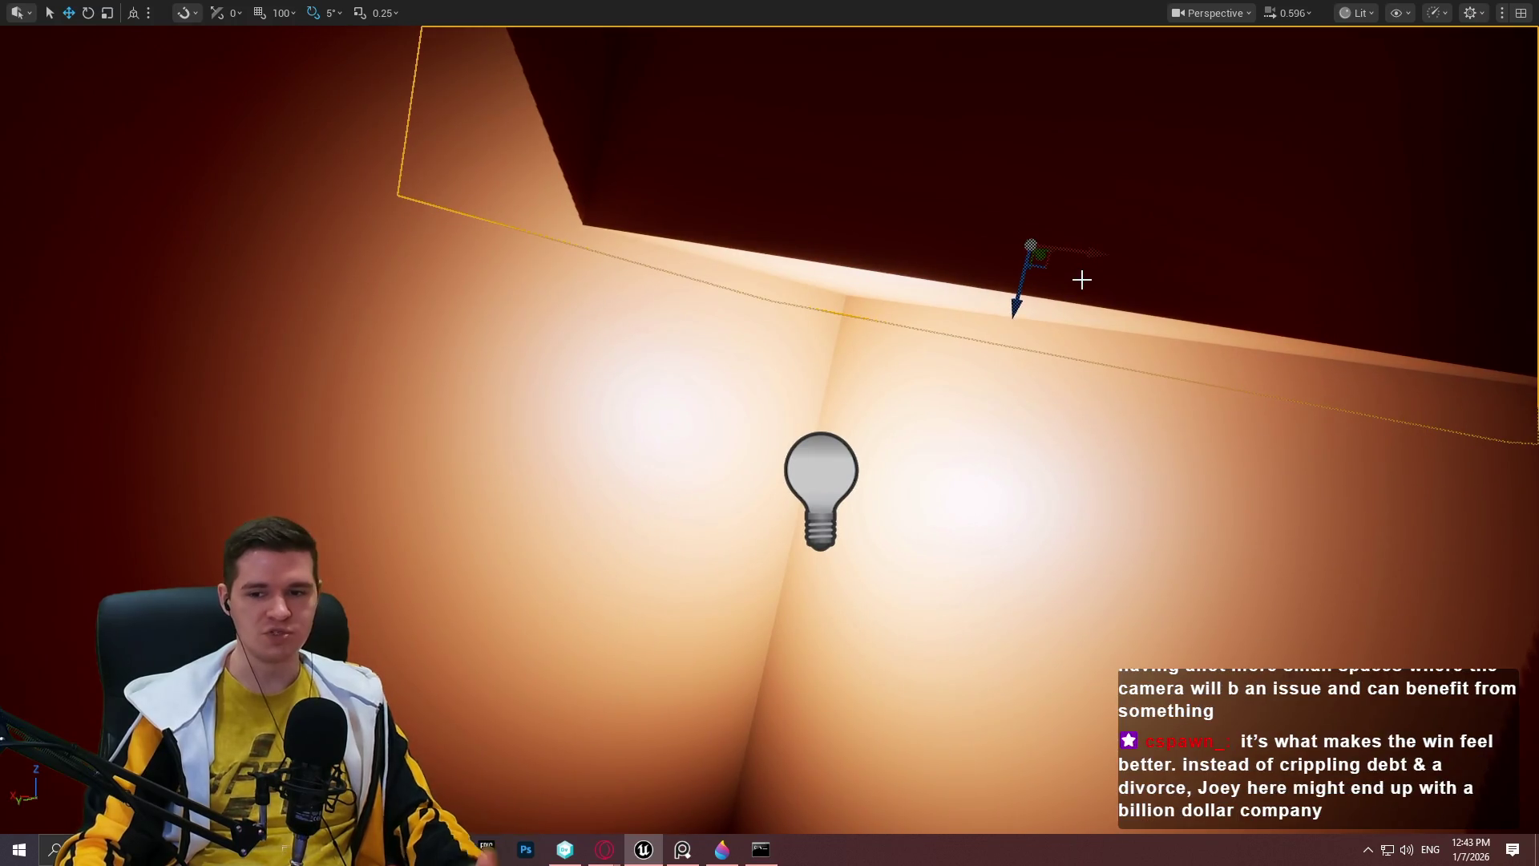
mouse_move(1032, 320)
mouse_down()
mouse_move(1137, 353)
mouse_move(1074, 368)
mouse_move(1066, 337)
mouse_move(1059, 377)
mouse_move(1078, 345)
mouse_move(1274, 334)
mouse_up()
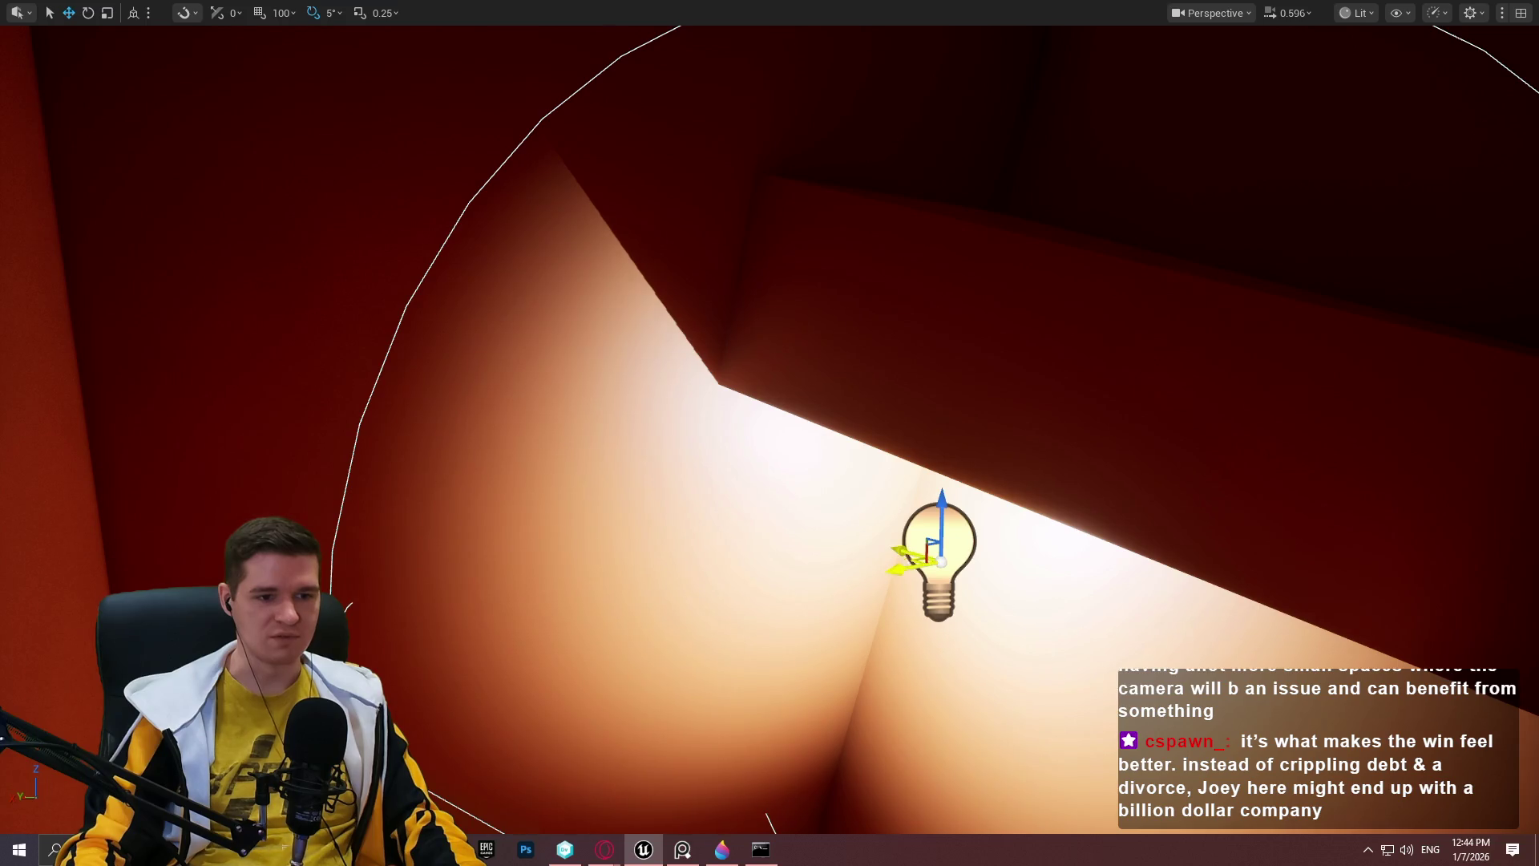
Start a new playtest of the level with Alt+P.
key(d)
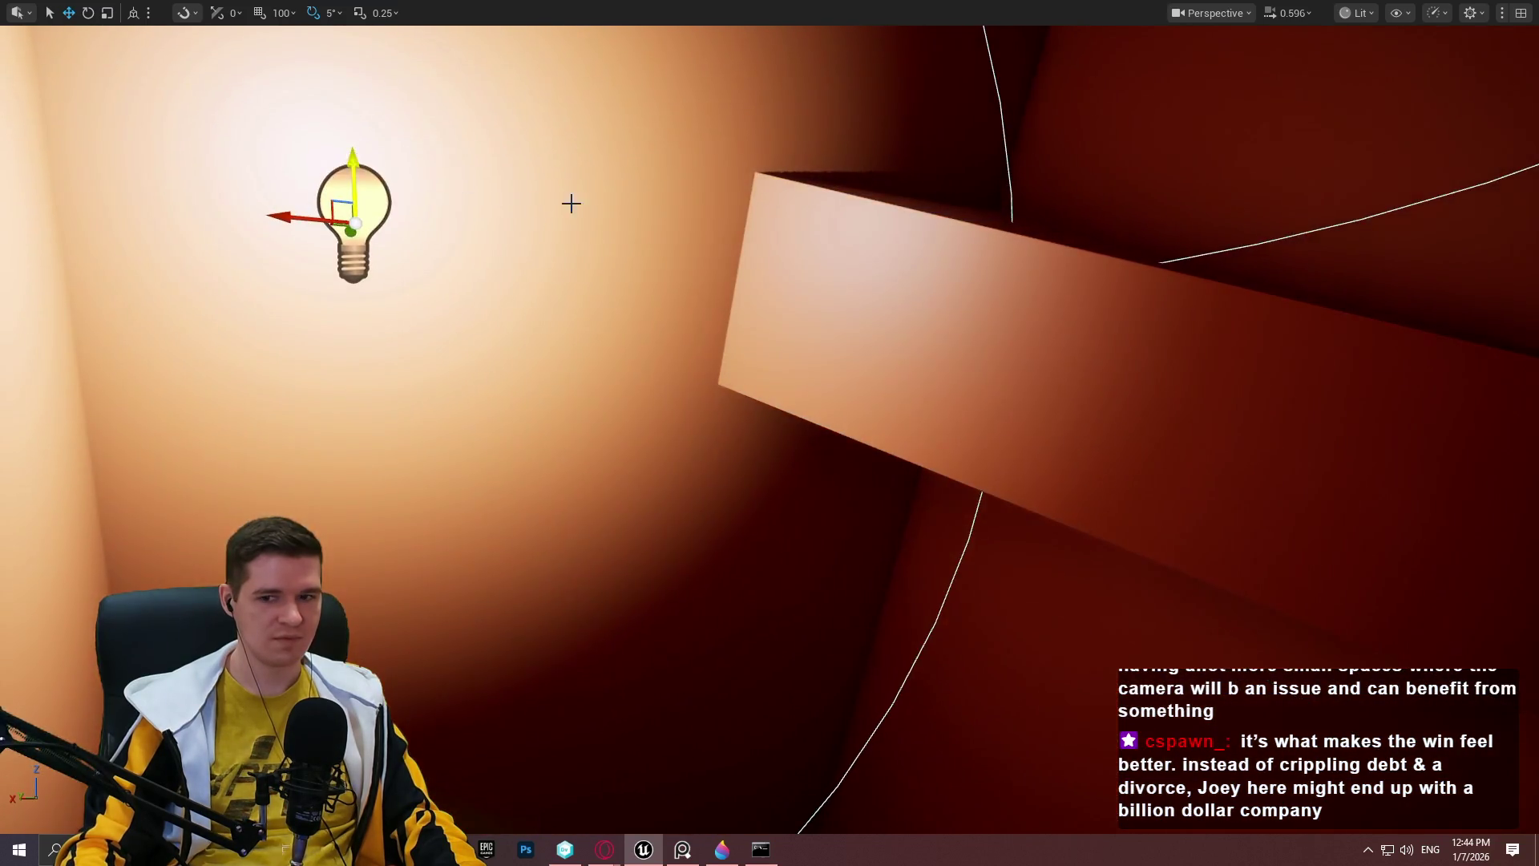
drag(570, 203, 449, 256)
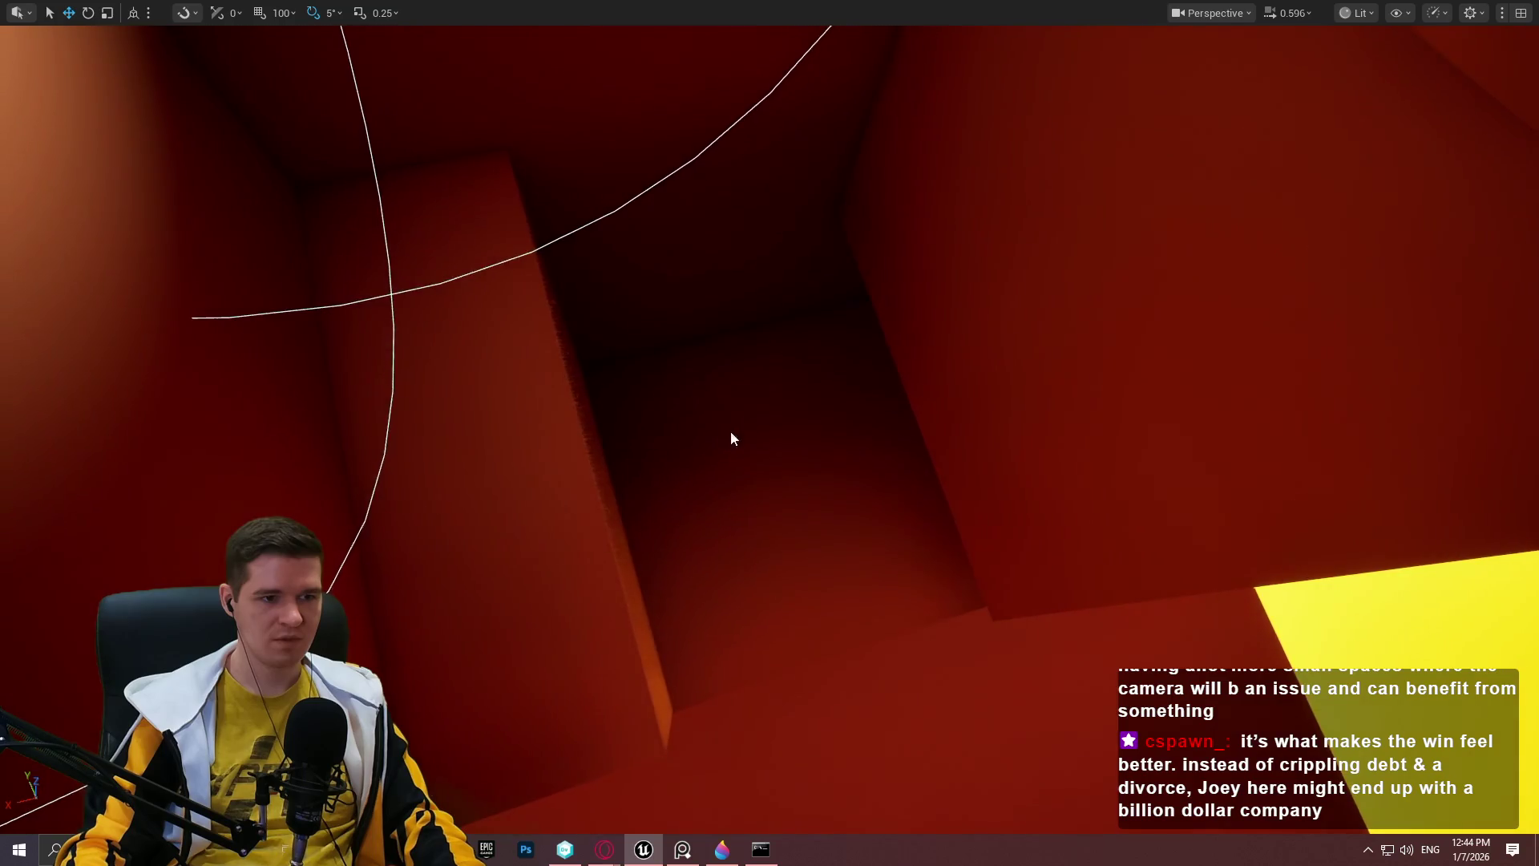
key(alt+p)
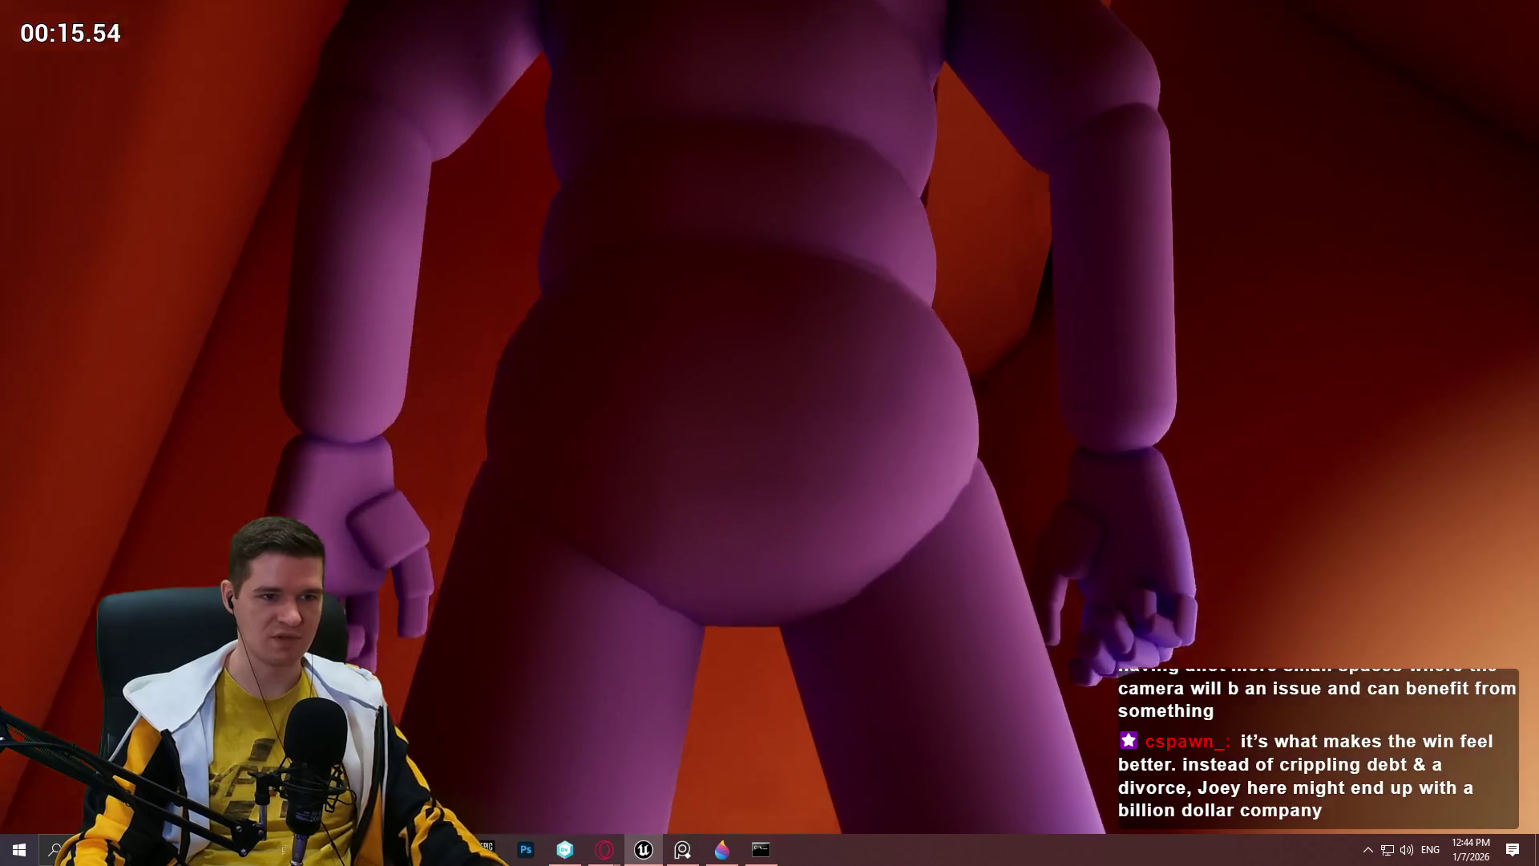
End the playtest and shift the slanted beam further down-right inside the shaft.
key(Escape)
drag(996, 200, 996, 199)
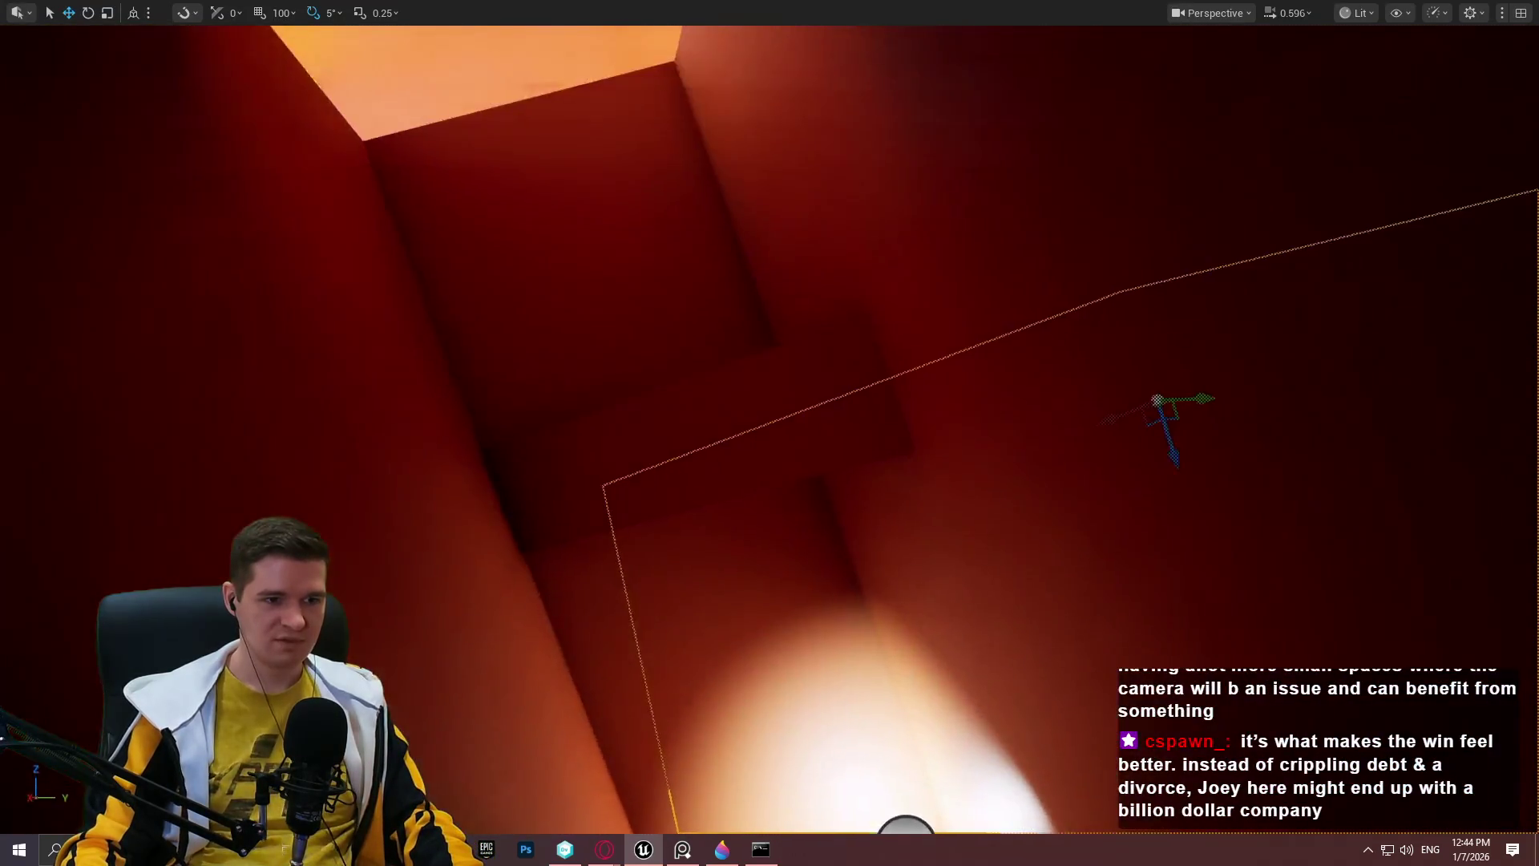
drag(864, 470, 864, 470)
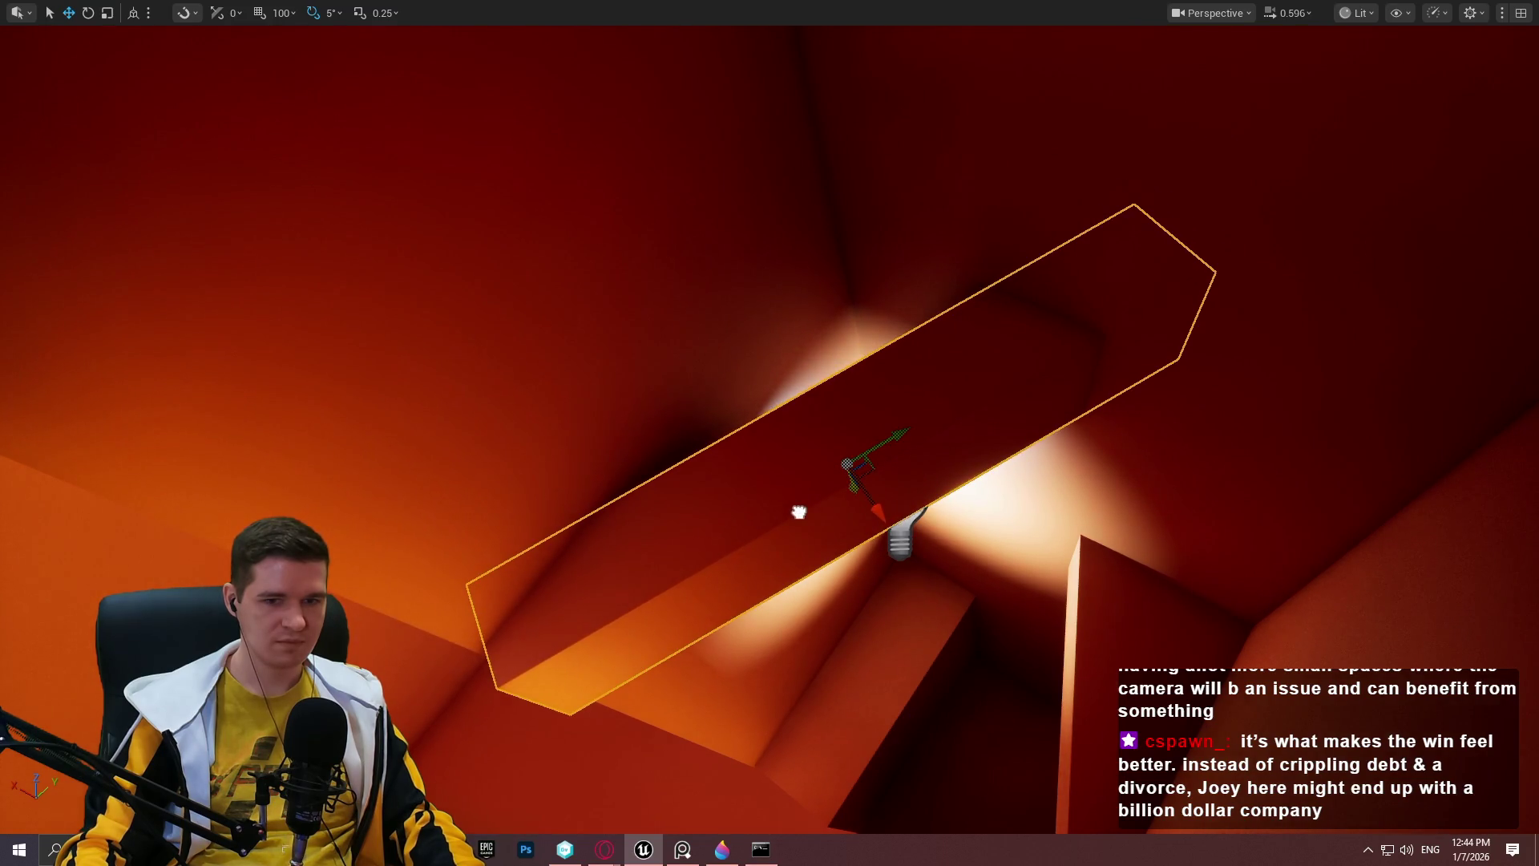
drag(799, 513, 800, 513)
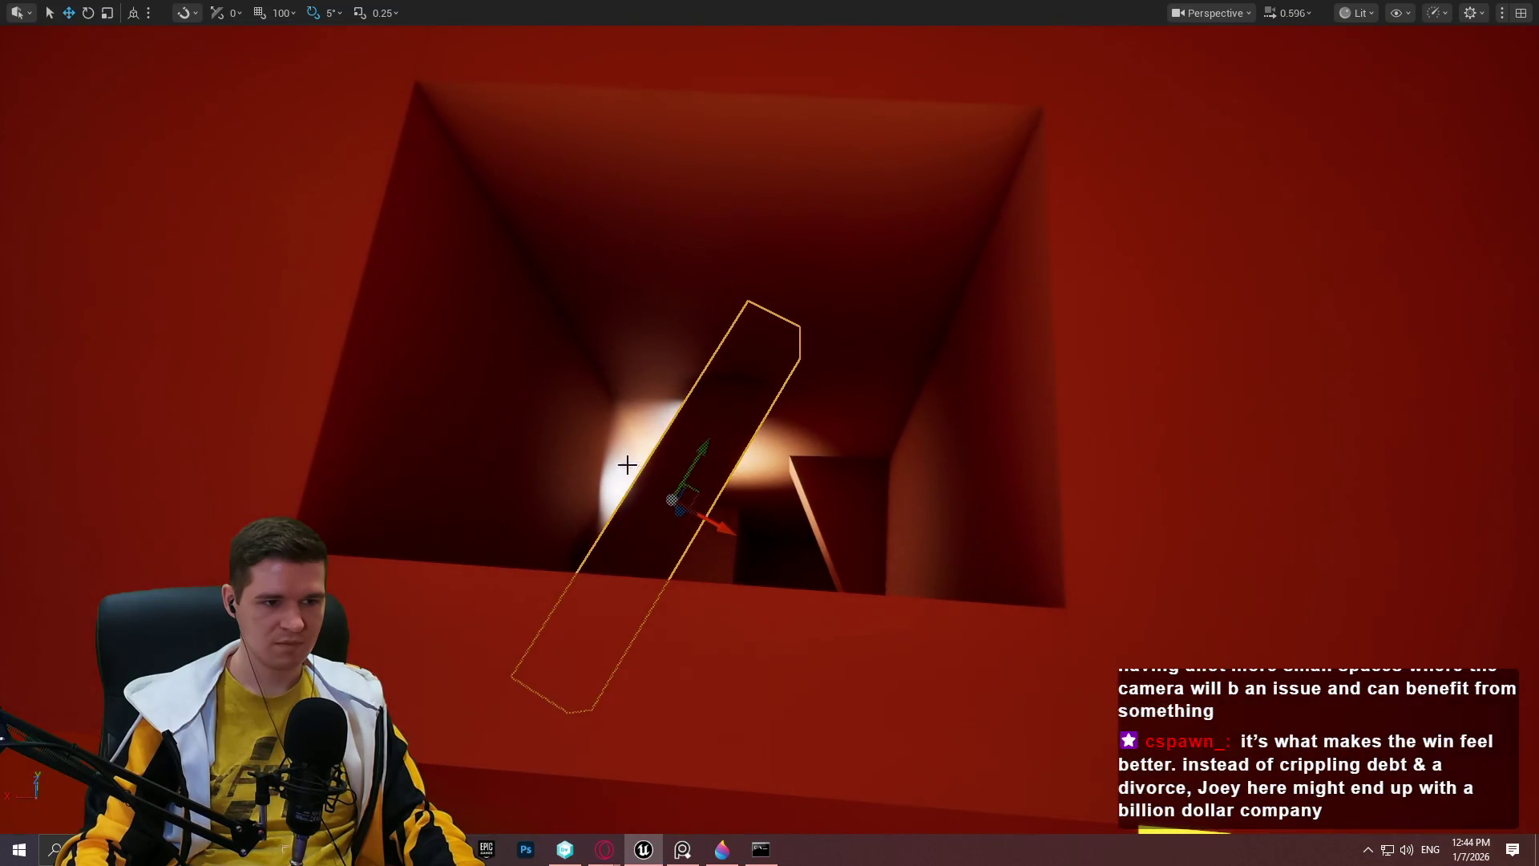
mouse_move(677, 516)
mouse_down()
mouse_move(553, 268)
mouse_move(644, 446)
mouse_move(571, 469)
mouse_move(503, 403)
mouse_up()
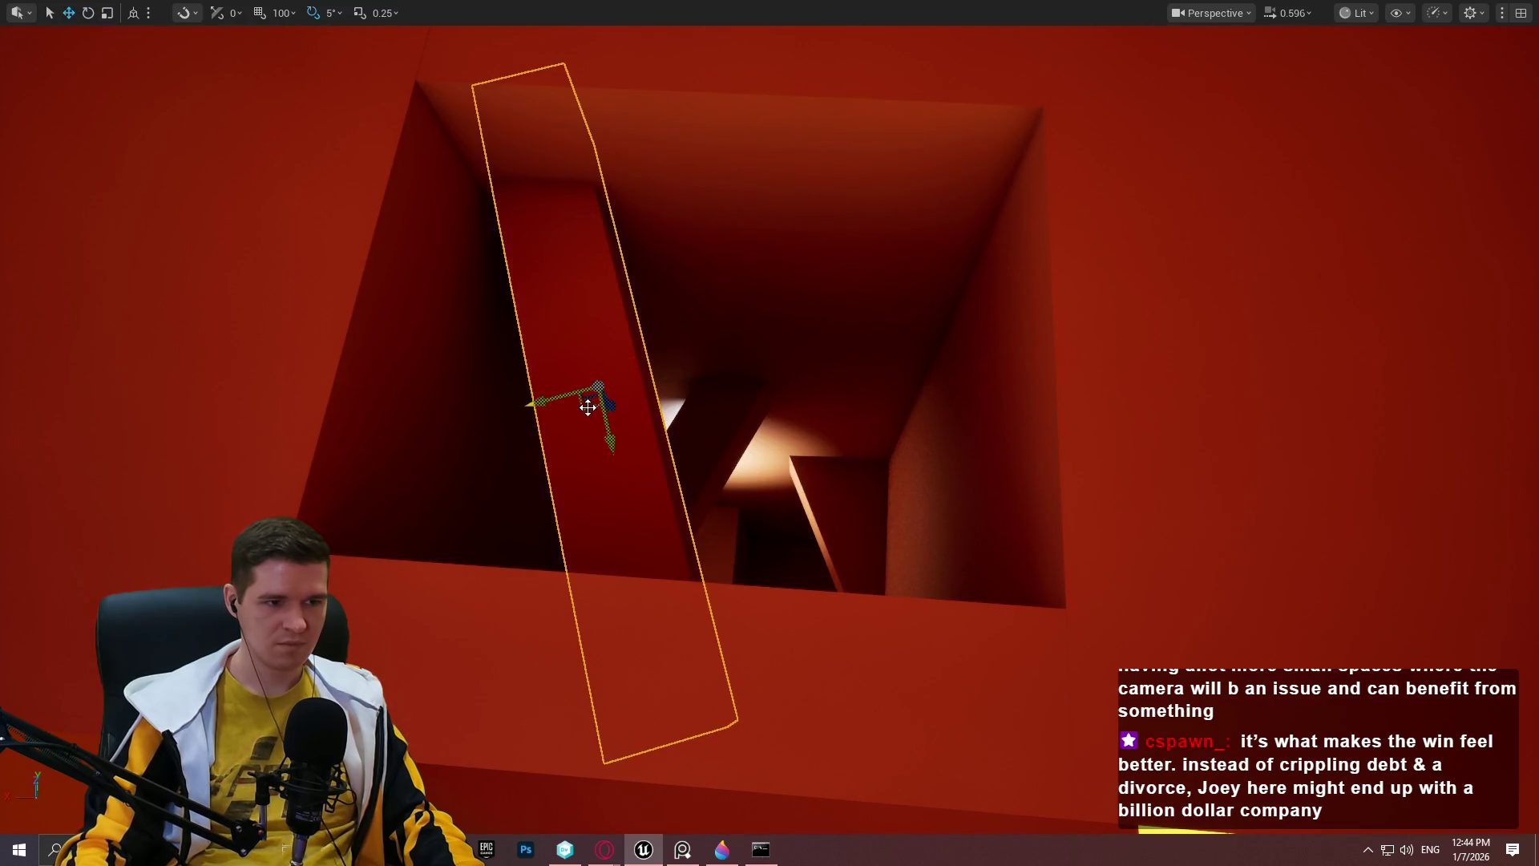
mouse_move(632, 481)
mouse_down()
mouse_move(773, 743)
mouse_move(826, 695)
mouse_move(874, 608)
mouse_up()
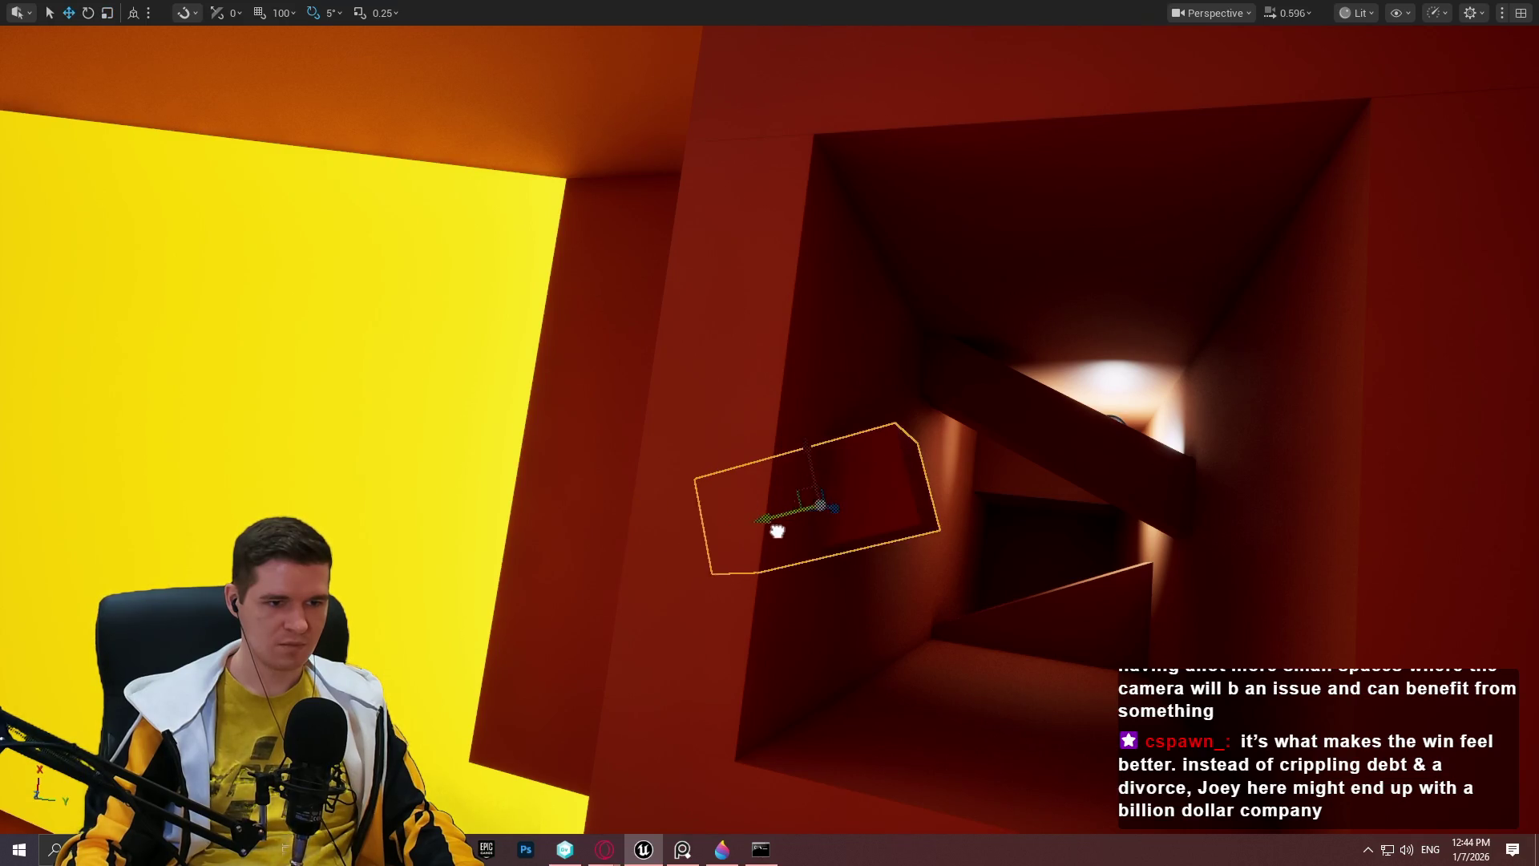
drag(1141, 313, 1173, 473)
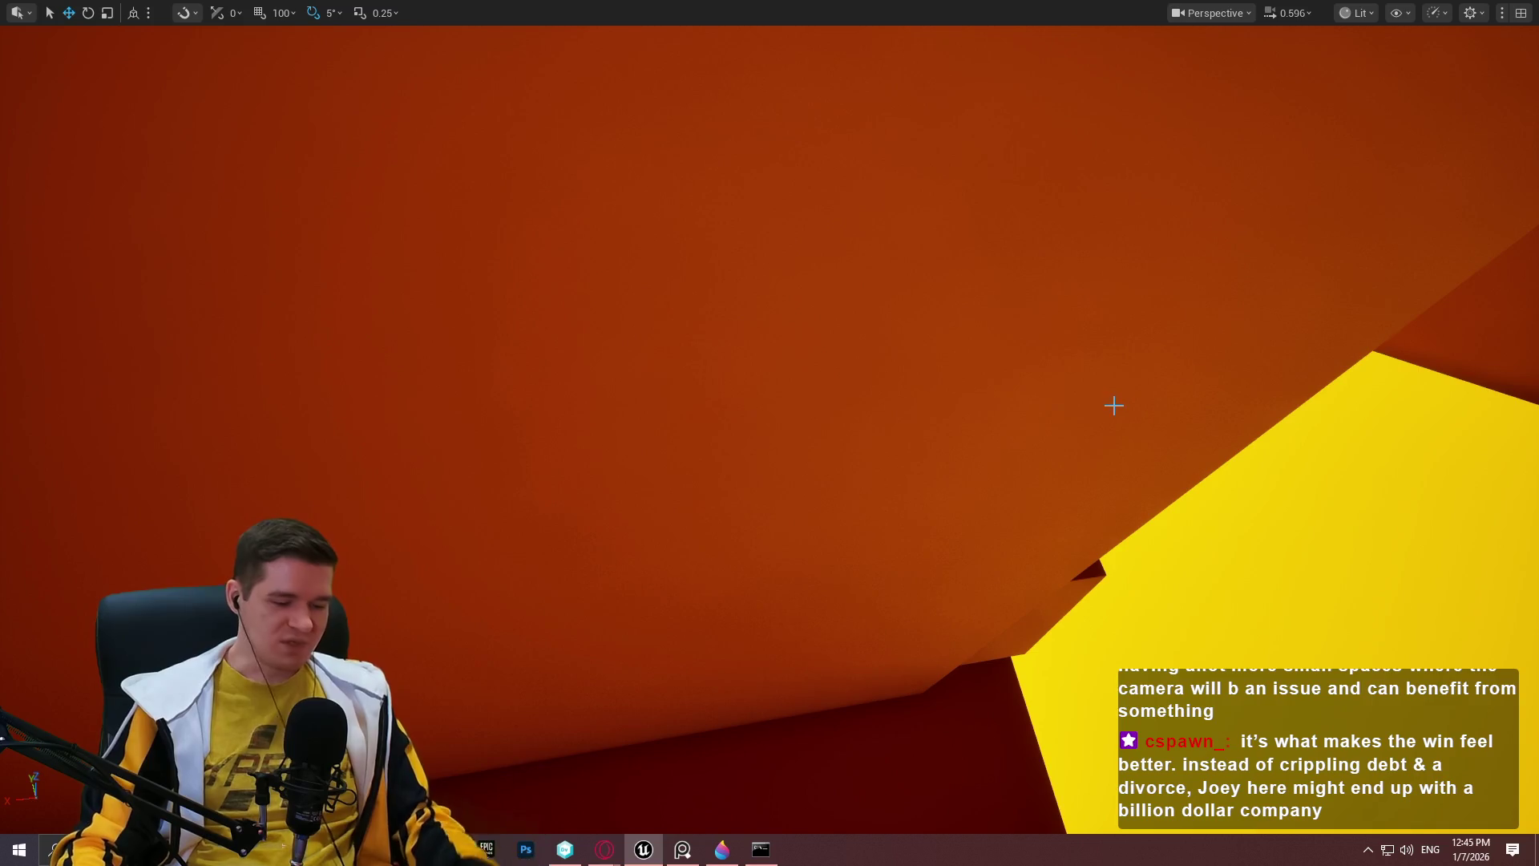
mouse_move(1242, 480)
mouse_down()
mouse_move(1242, 513)
mouse_move(1241, 480)
mouse_up()
Play from the orange block, jump onto its ledge and walk the narrow path.
right_click(1111, 484)
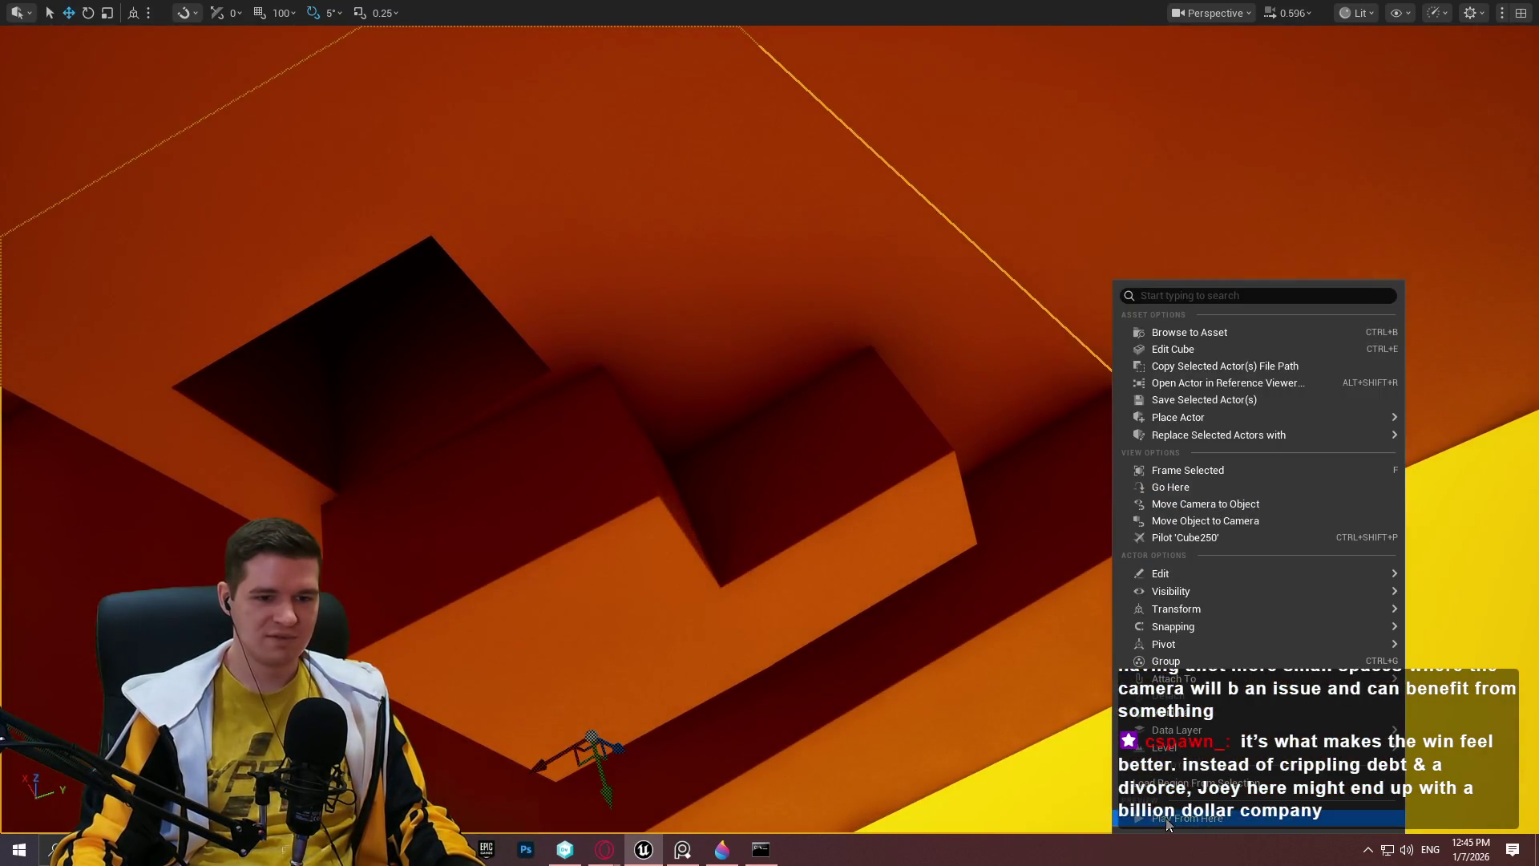
click(1168, 824)
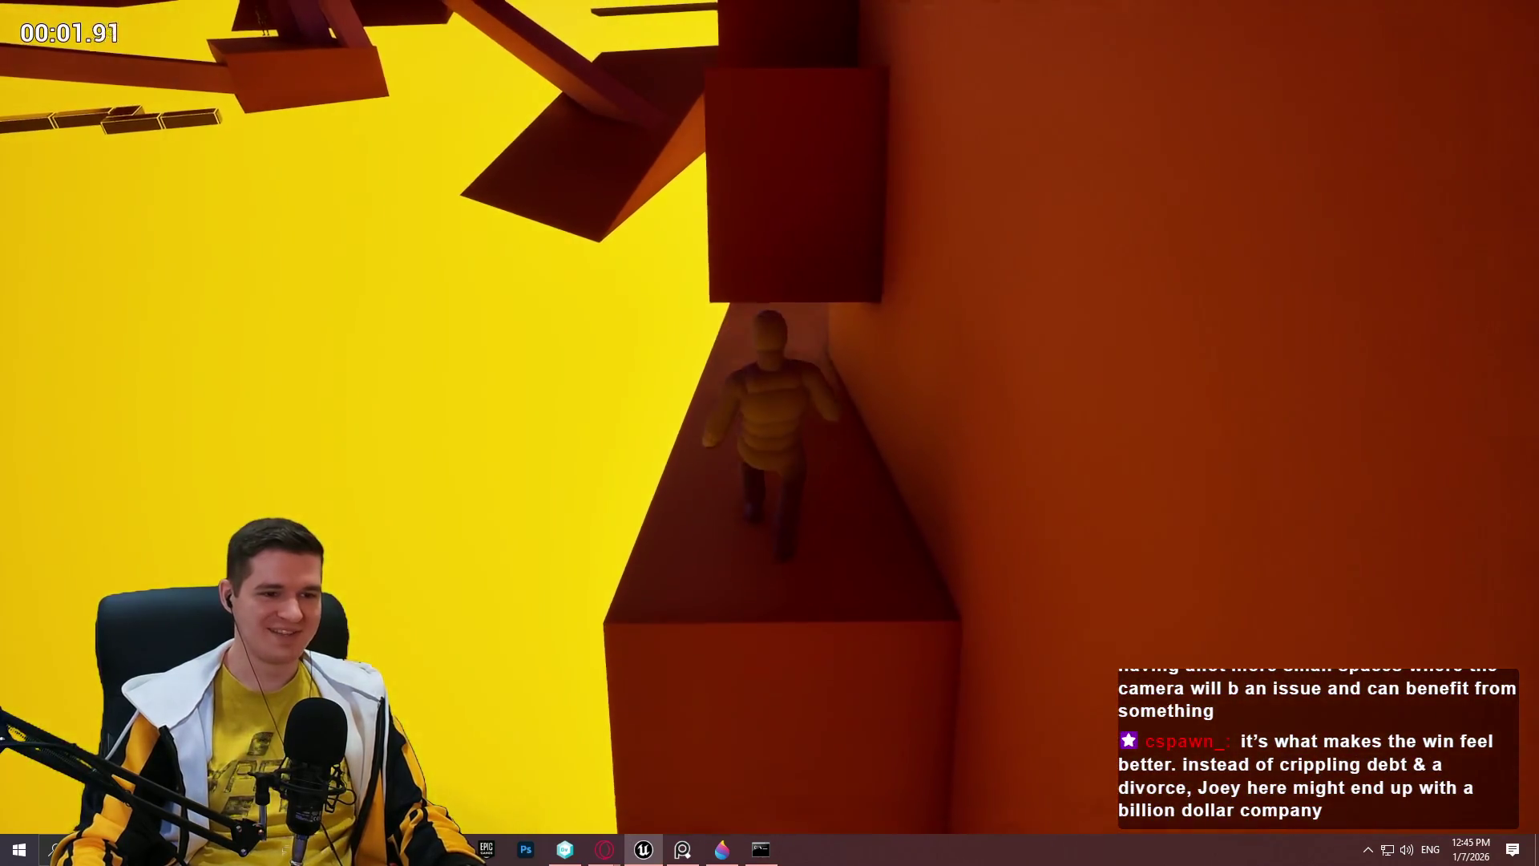
key(space)
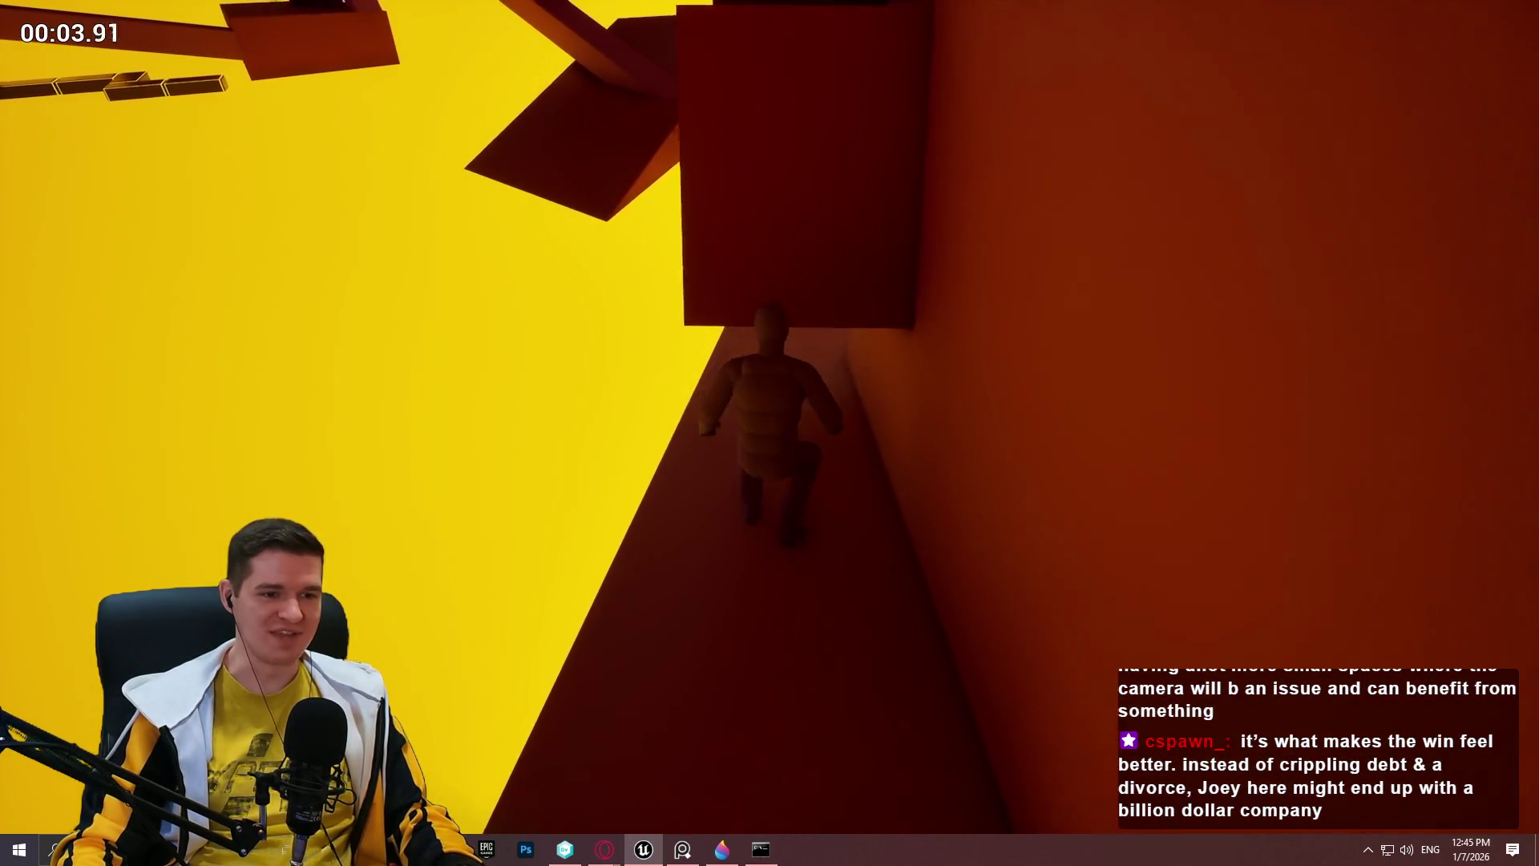
key(w)
key(space)
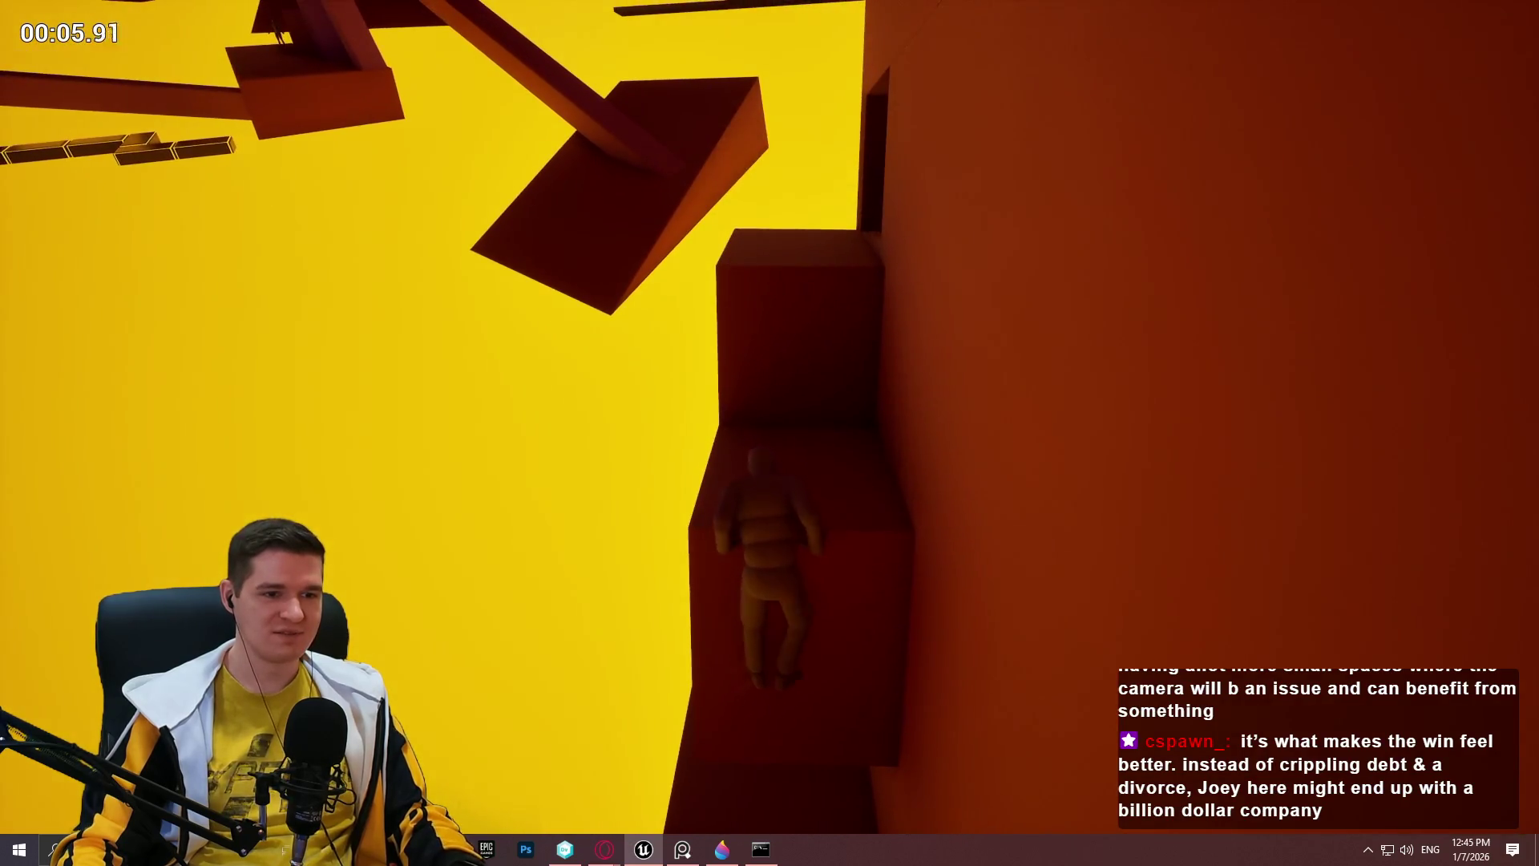
Climb the next block, pass through the dark tunnel onto the ledge, then stop playing.
key(space)
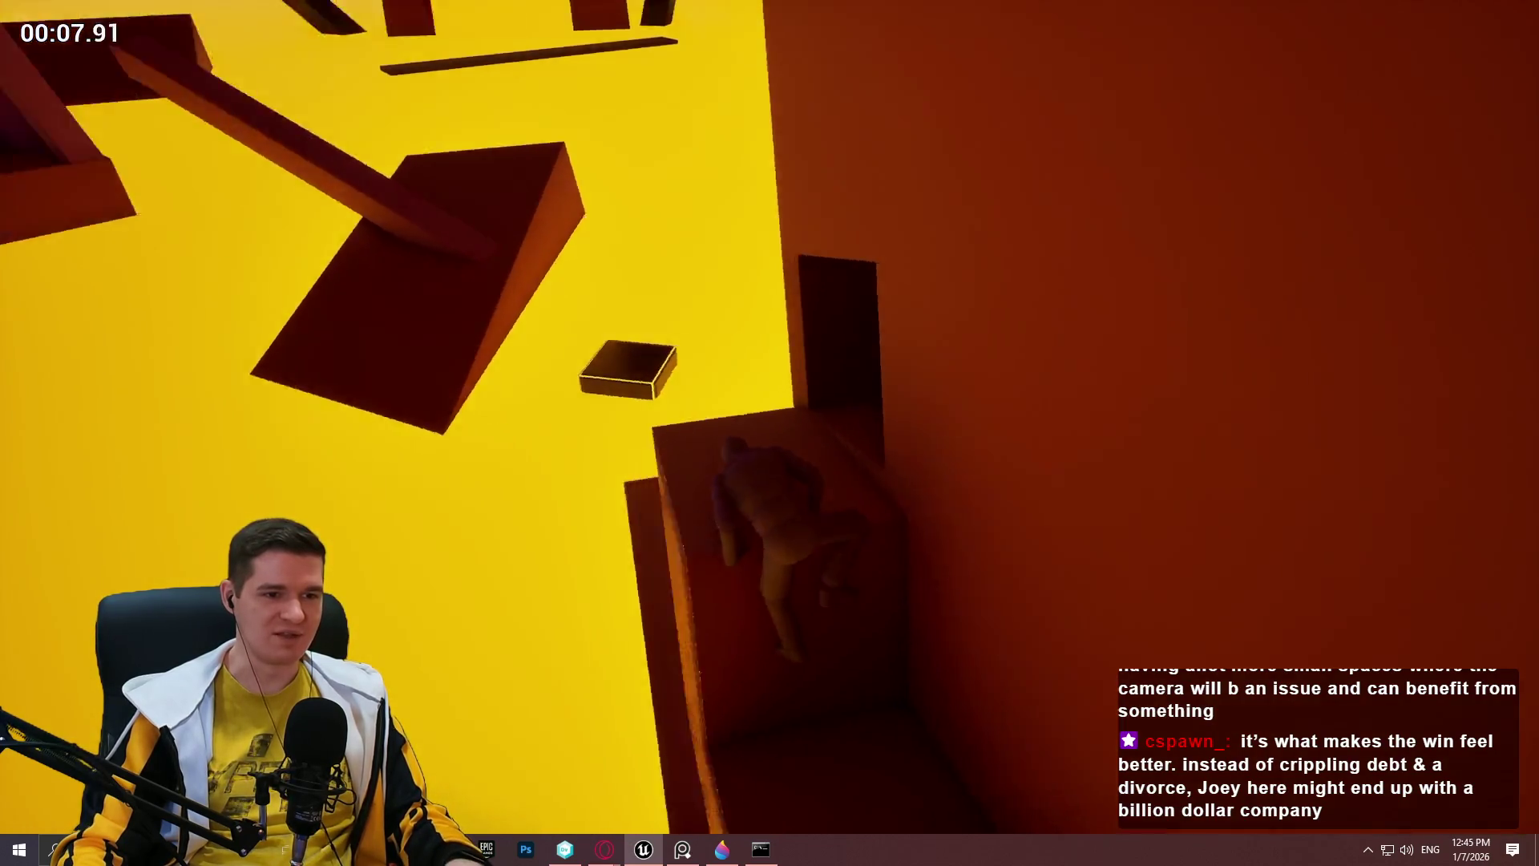
key(w)
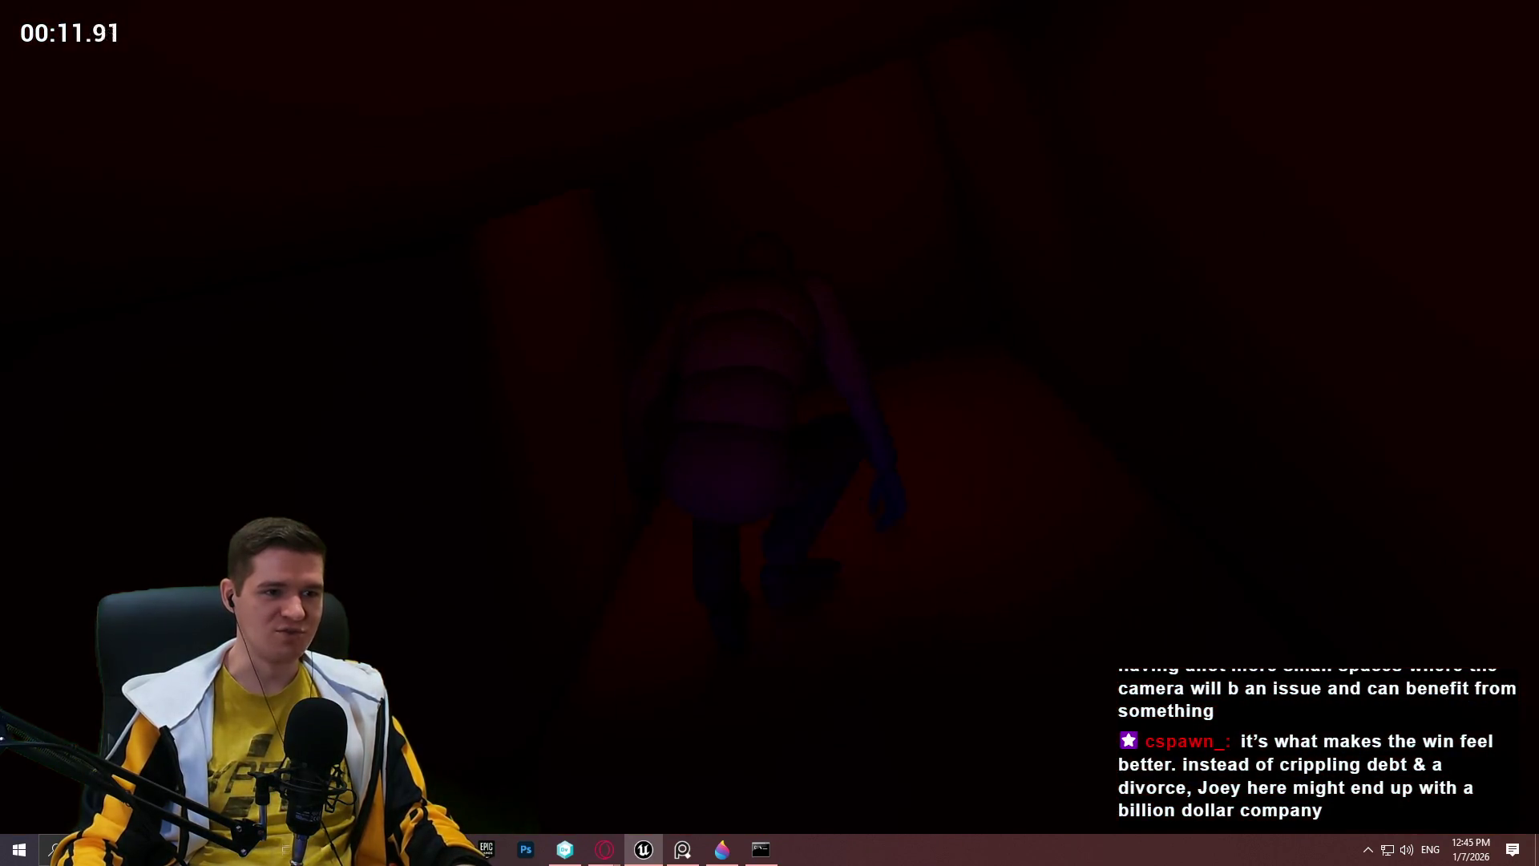
key(w)
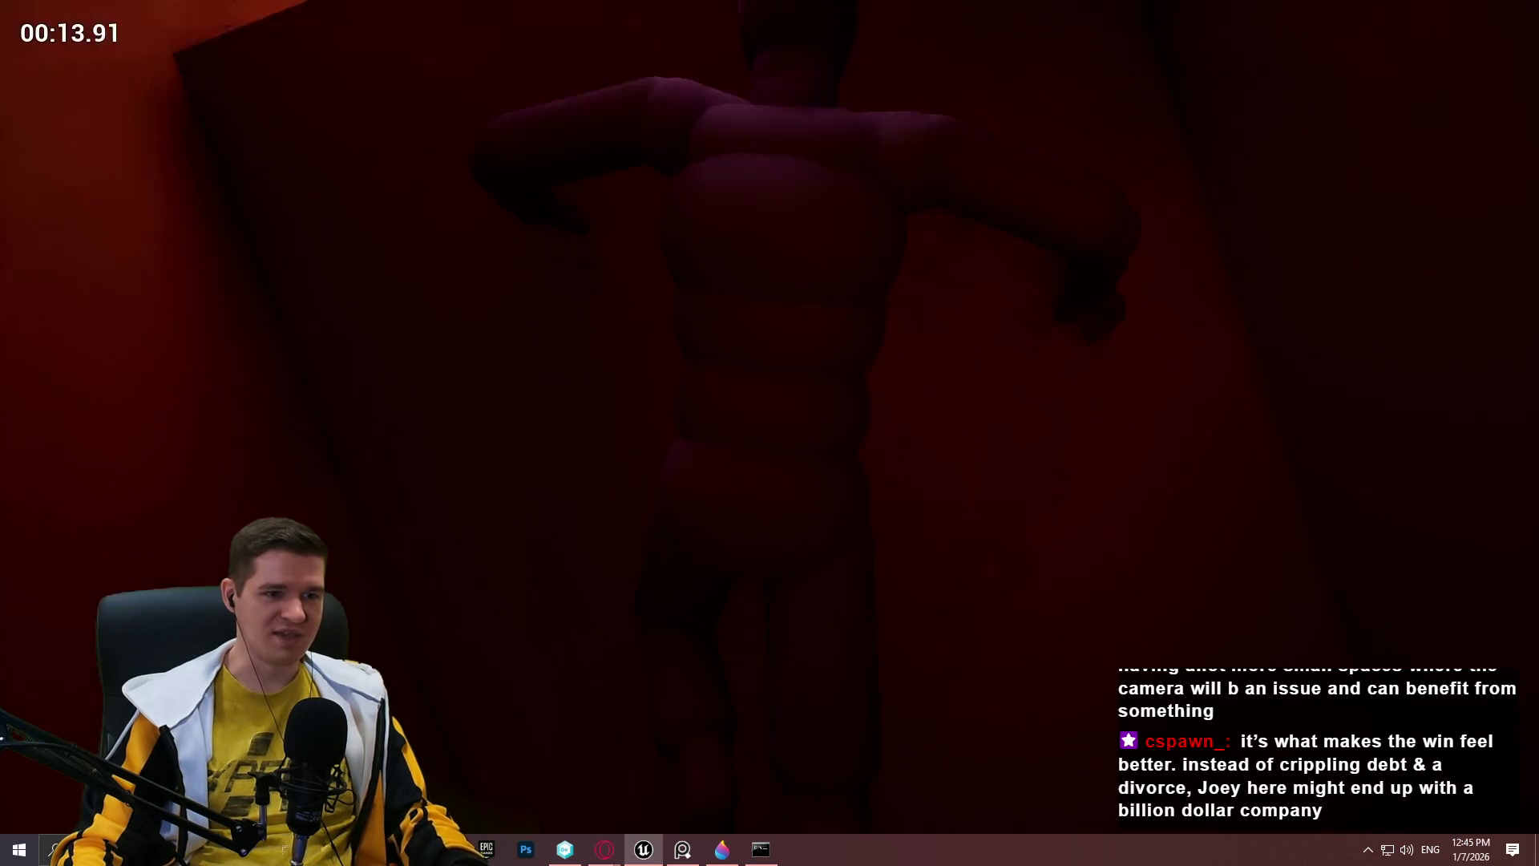
key(space)
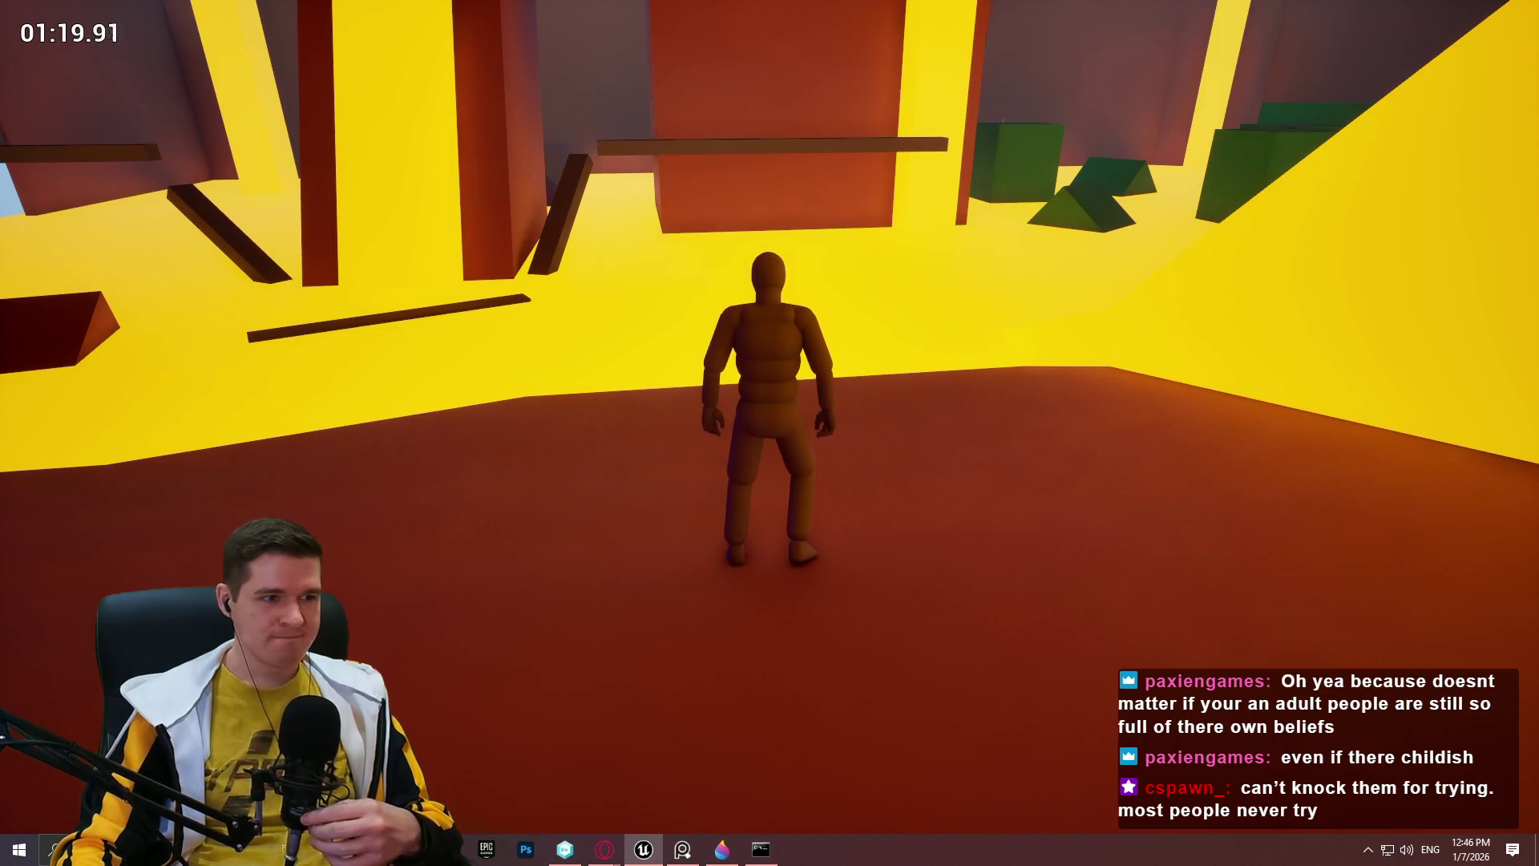
key(Escape)
Overlook the level, exit immersive mode, and hide DL_Level_6_Blockout_Section_2.
scroll(770, 433, up, 2)
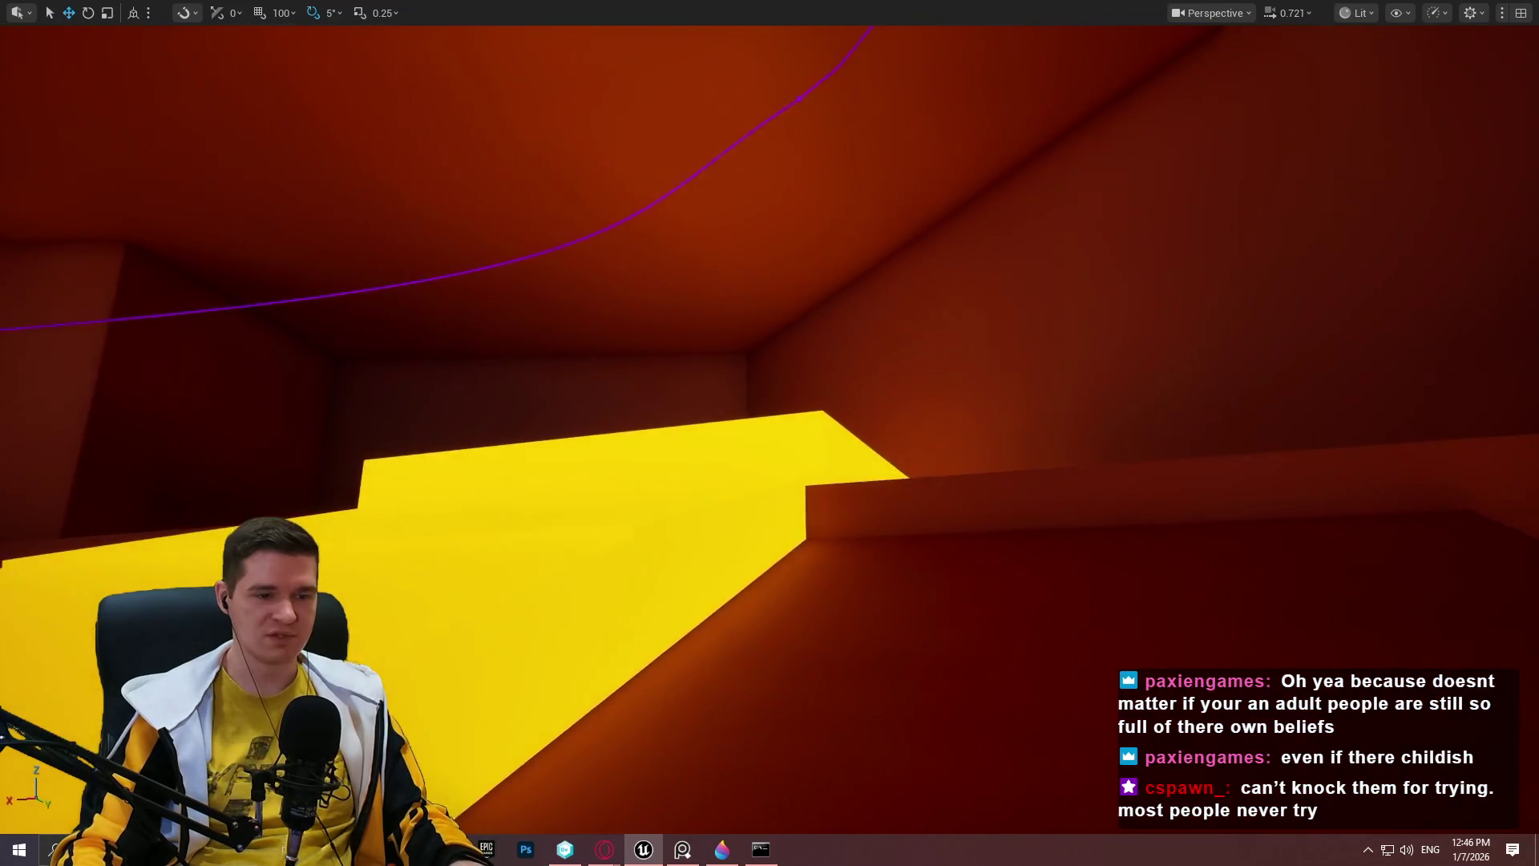
scroll(769, 432, up, 3)
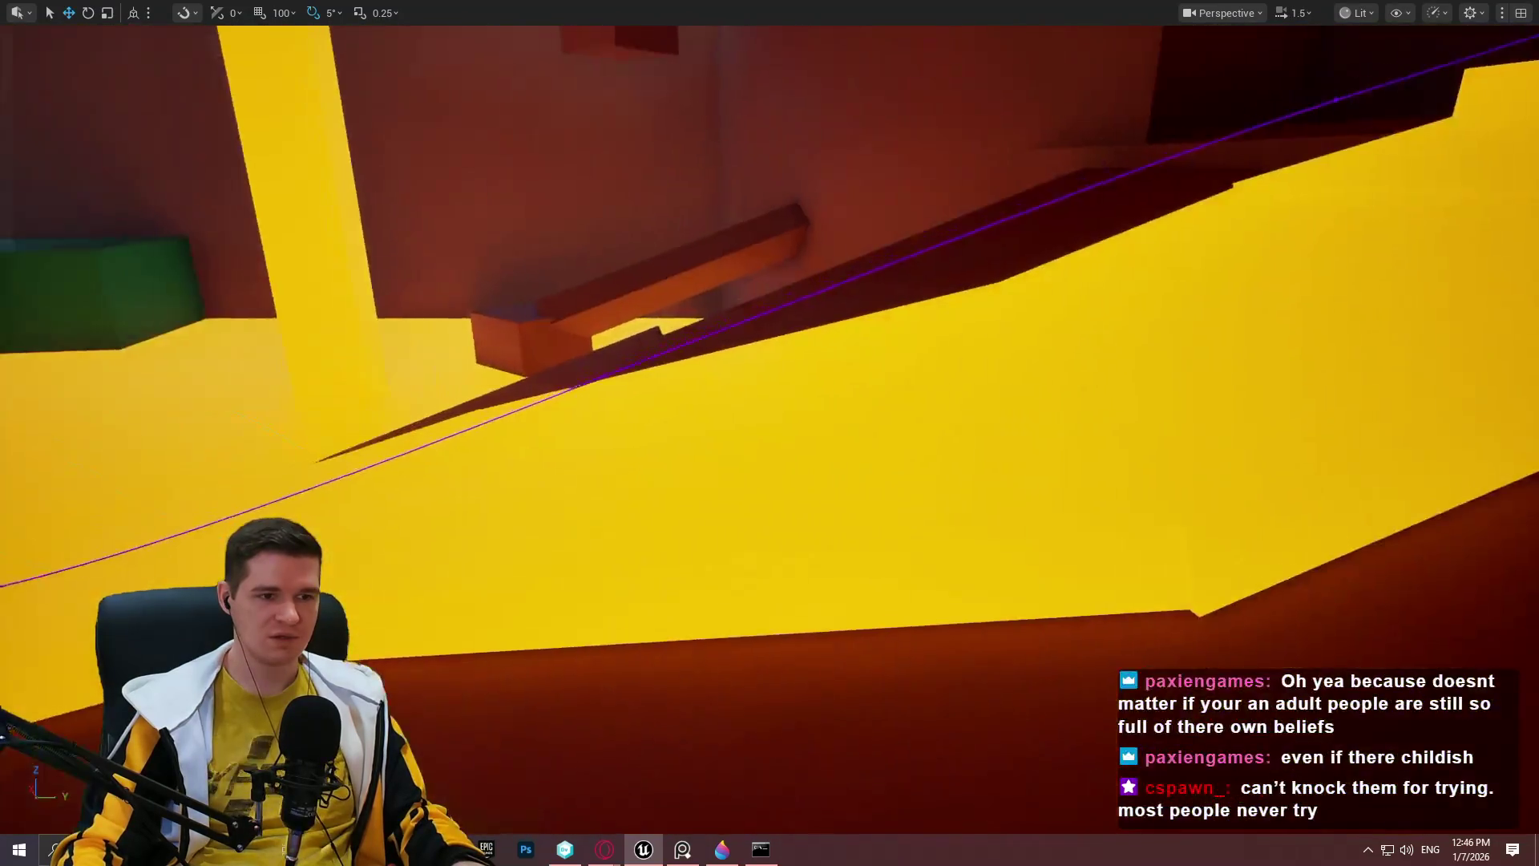
mouse_move(770, 433)
mouse_down()
mouse_move(690, 337)
mouse_move(657, 369)
mouse_move(665, 352)
mouse_up()
scroll(770, 433, up, 1)
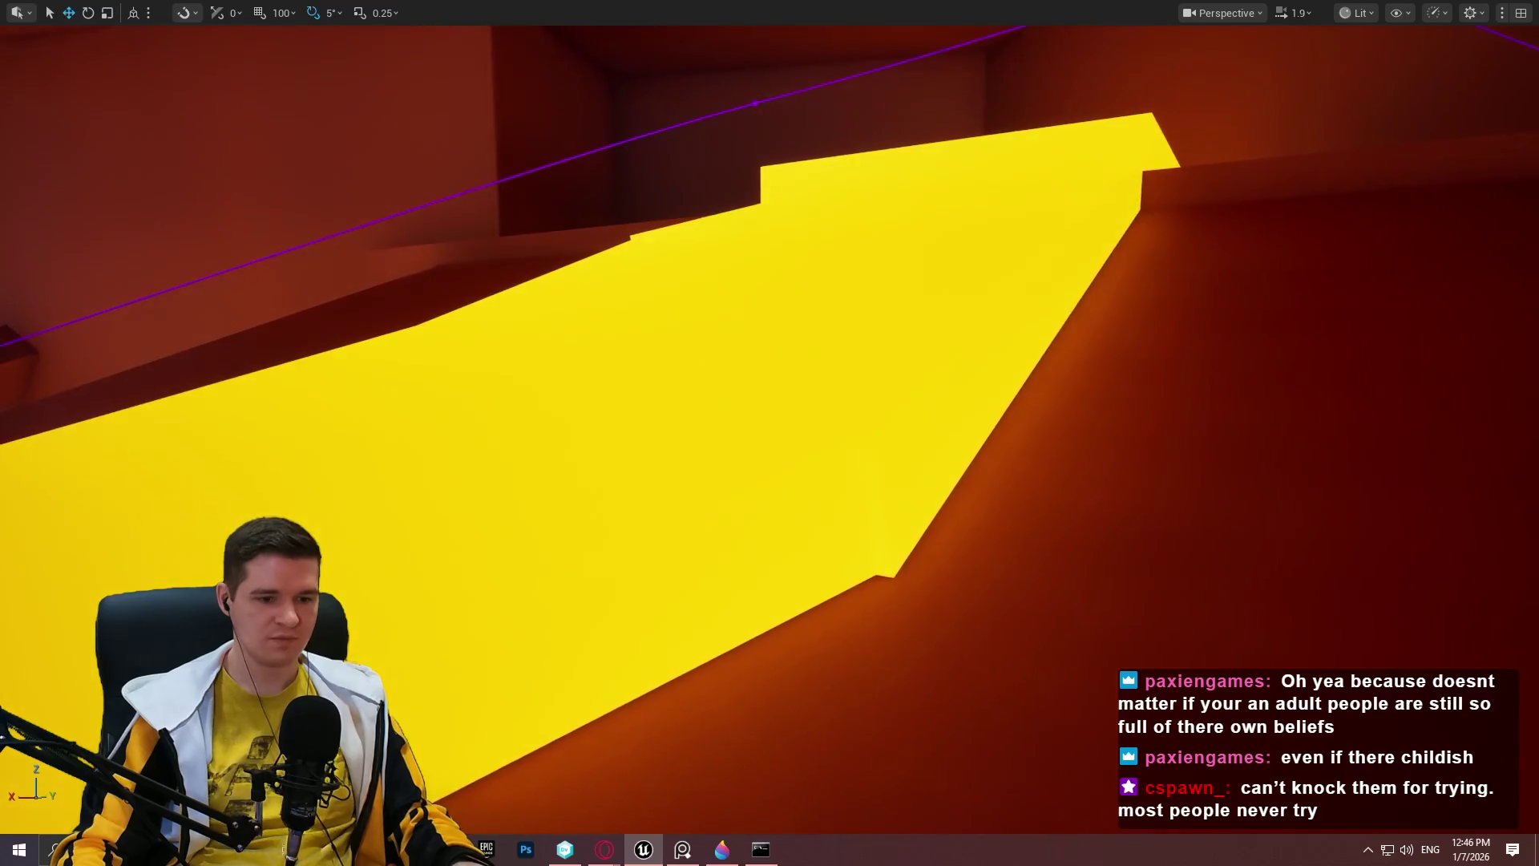
key(F11)
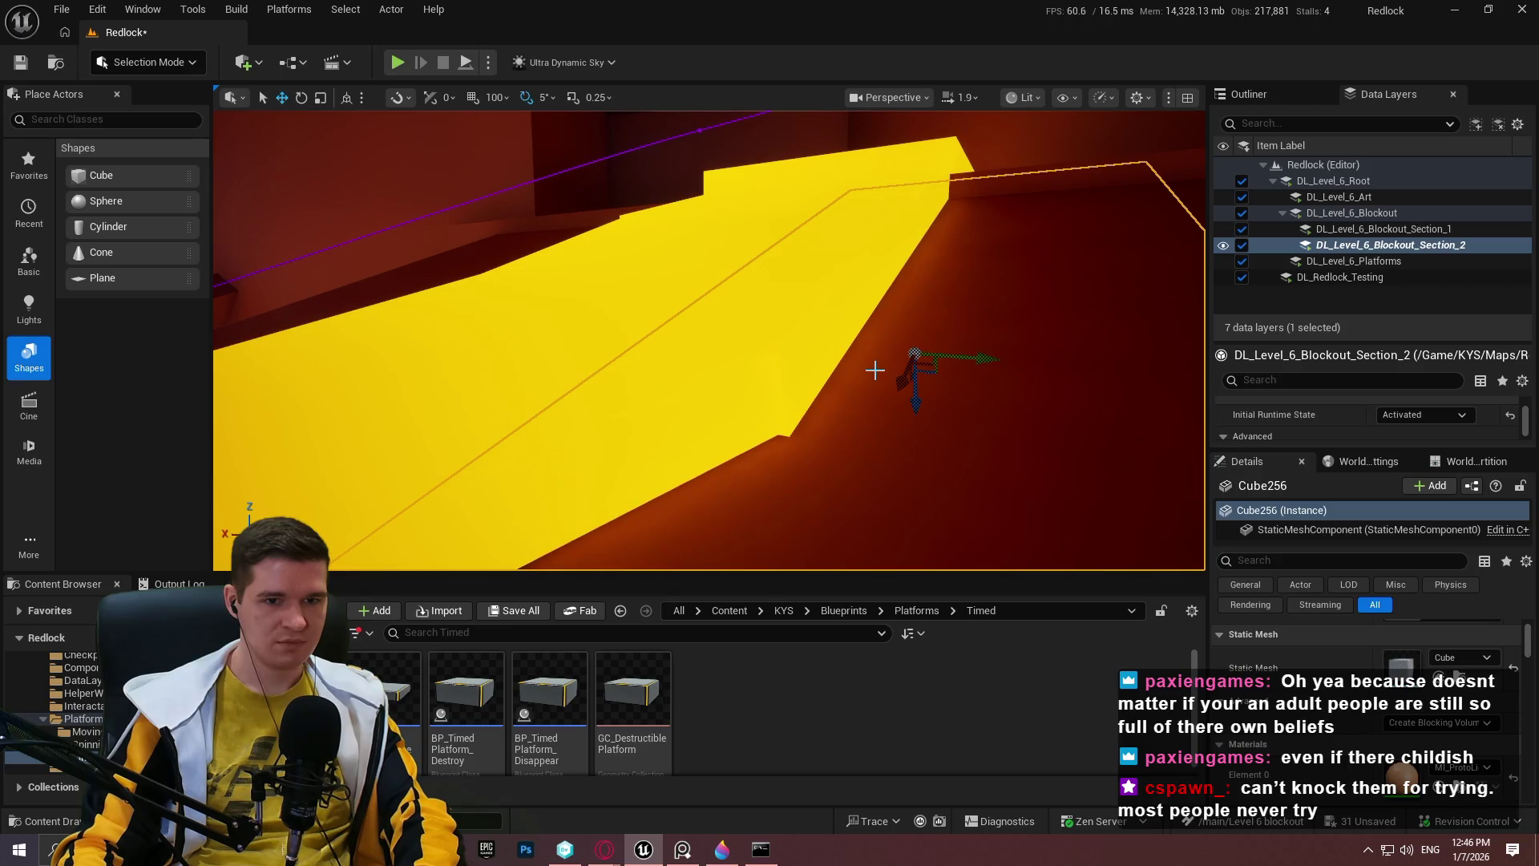
click(1242, 246)
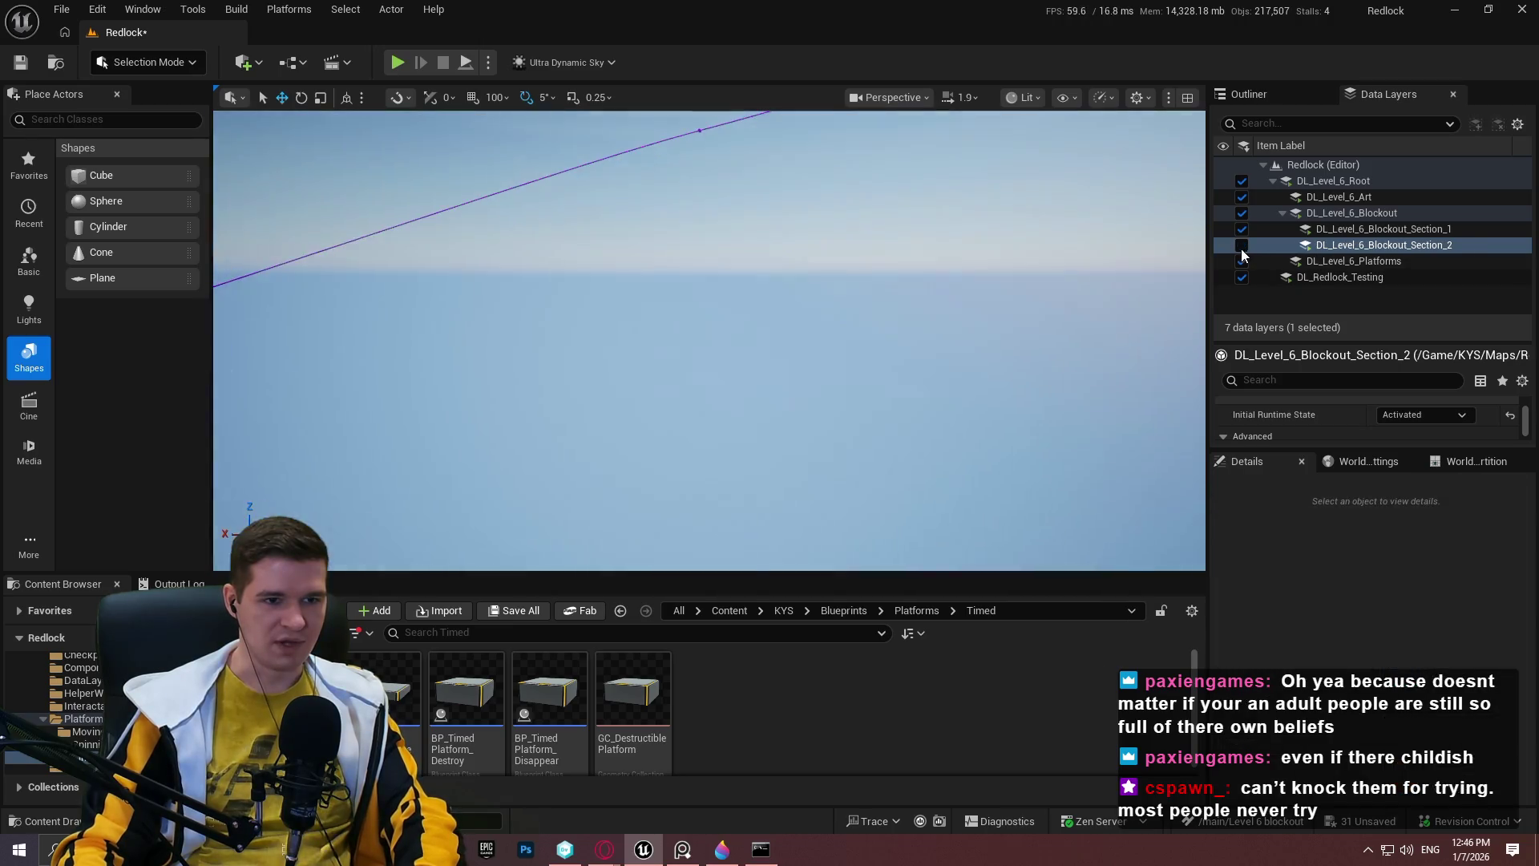
Toggle Section_1 and Section_2 visibility, ending with Section_2 hidden.
drag(1114, 272, 1119, 270)
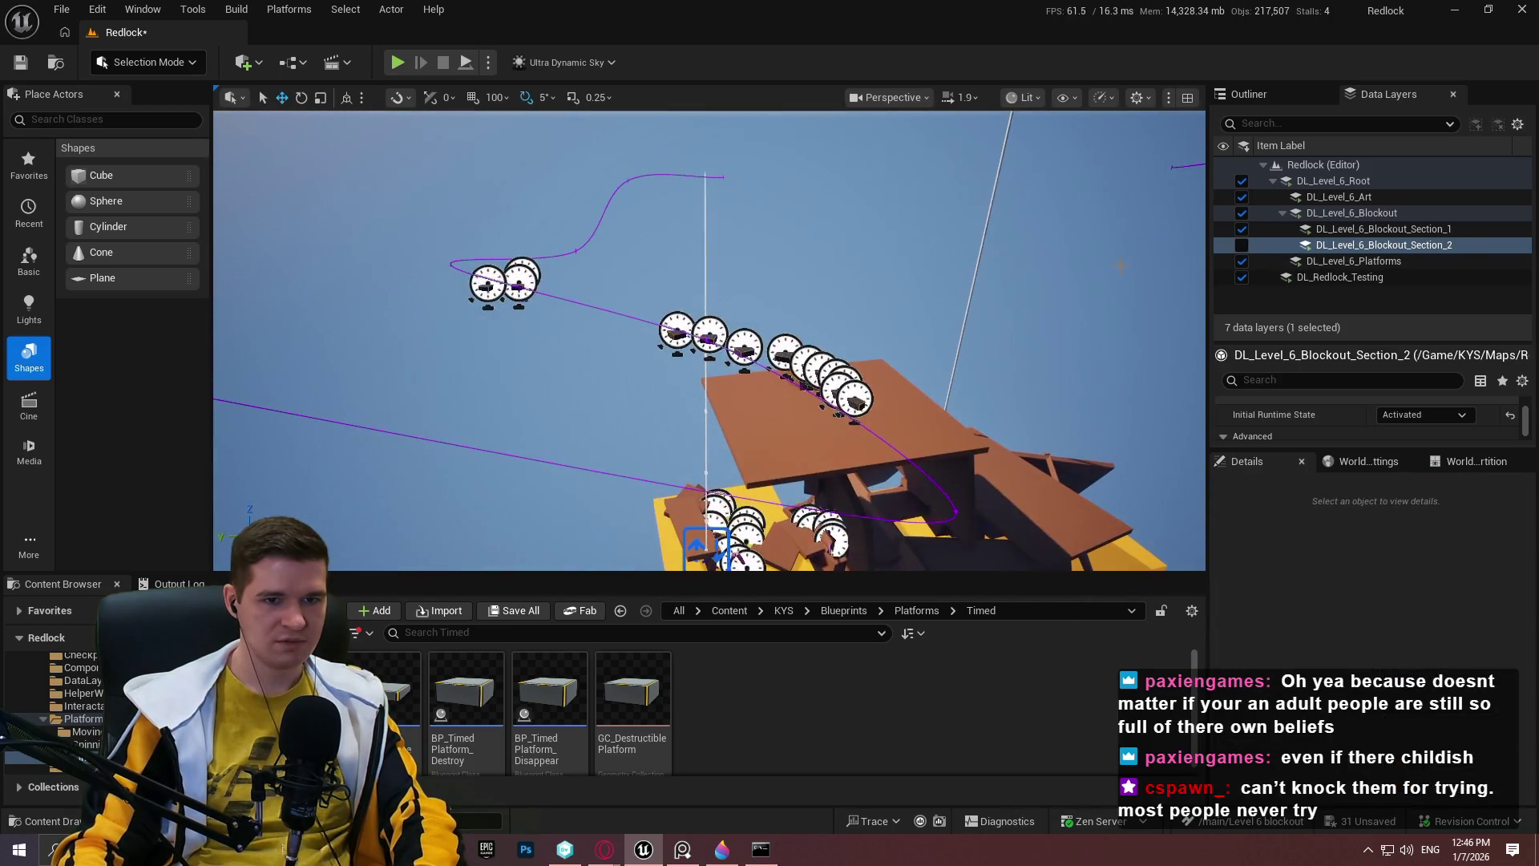
click(1242, 245)
click(1241, 229)
drag(722, 337, 689, 337)
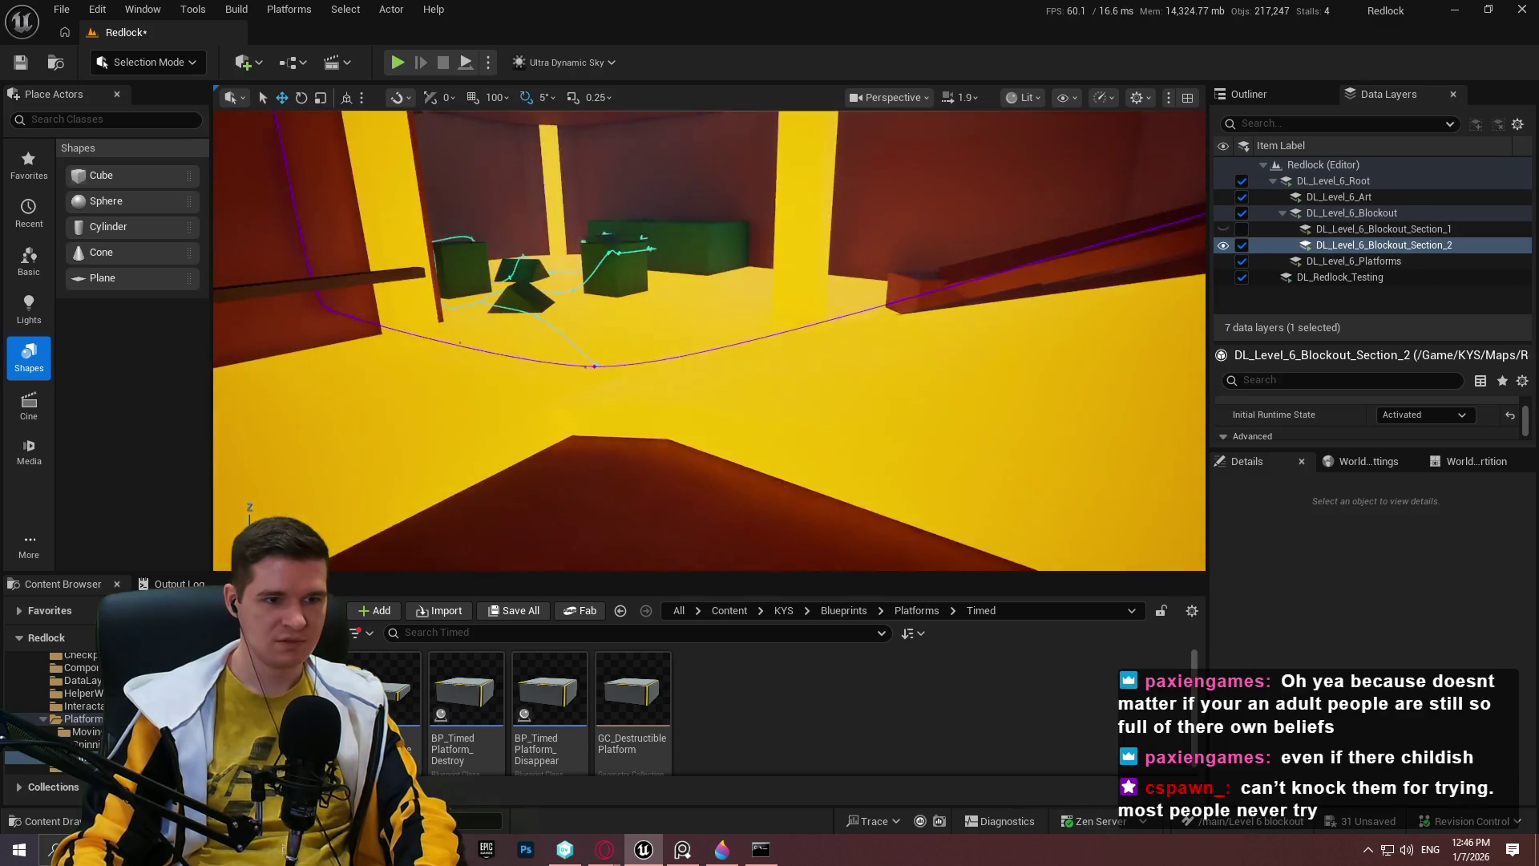
click(1242, 245)
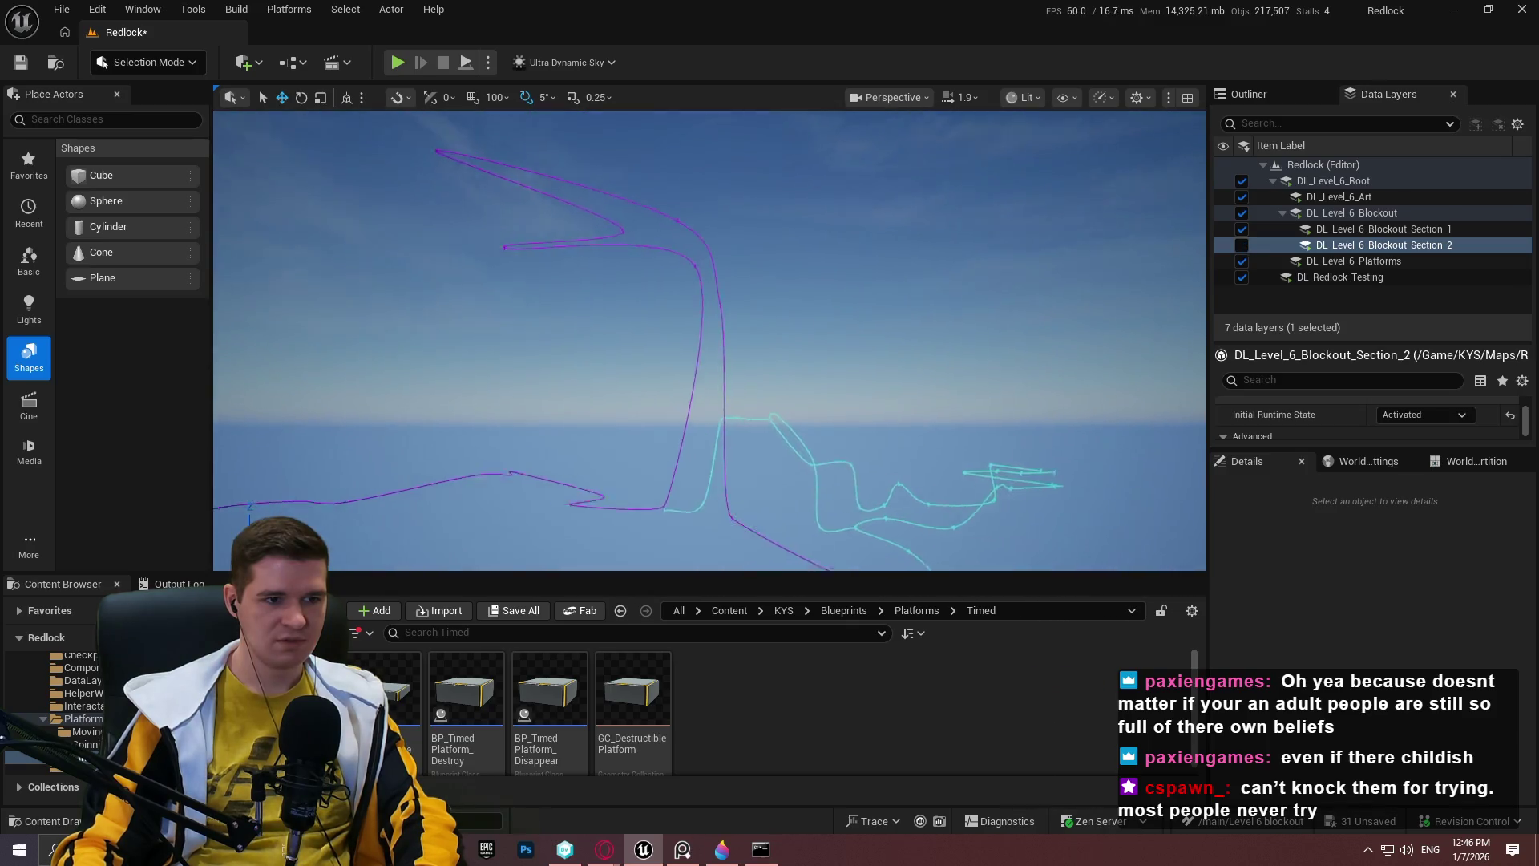
Drag the Content Browser and Outliner splitters to make the viewport taller and wider.
drag(705, 337, 626, 377)
mouse_move(705, 337)
mouse_down()
mouse_move(641, 337)
mouse_move(593, 313)
mouse_up()
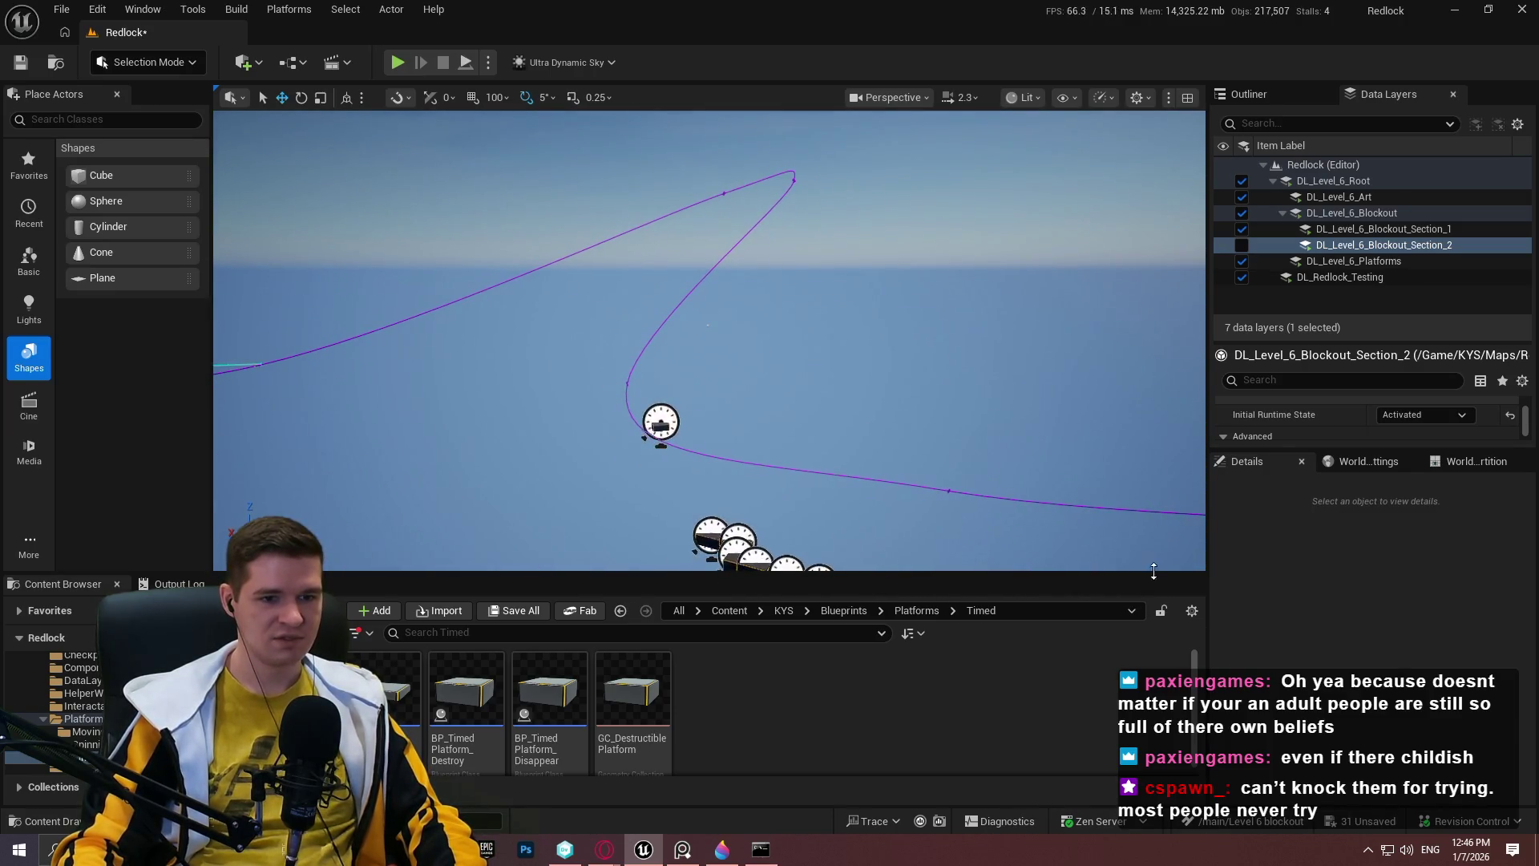
drag(1146, 574, 1133, 735)
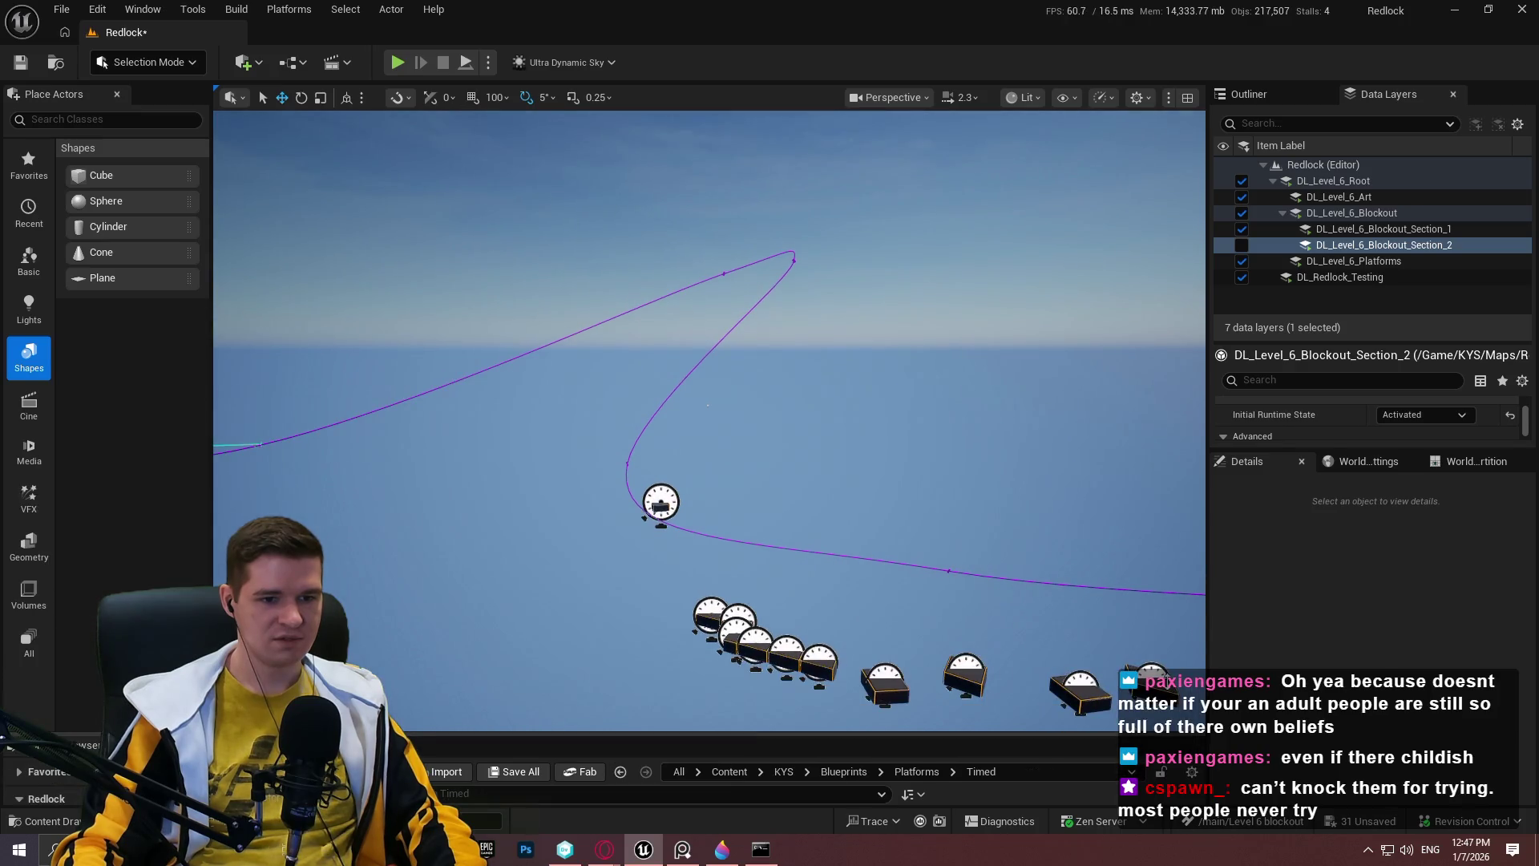
drag(1491, 521, 1469, 519)
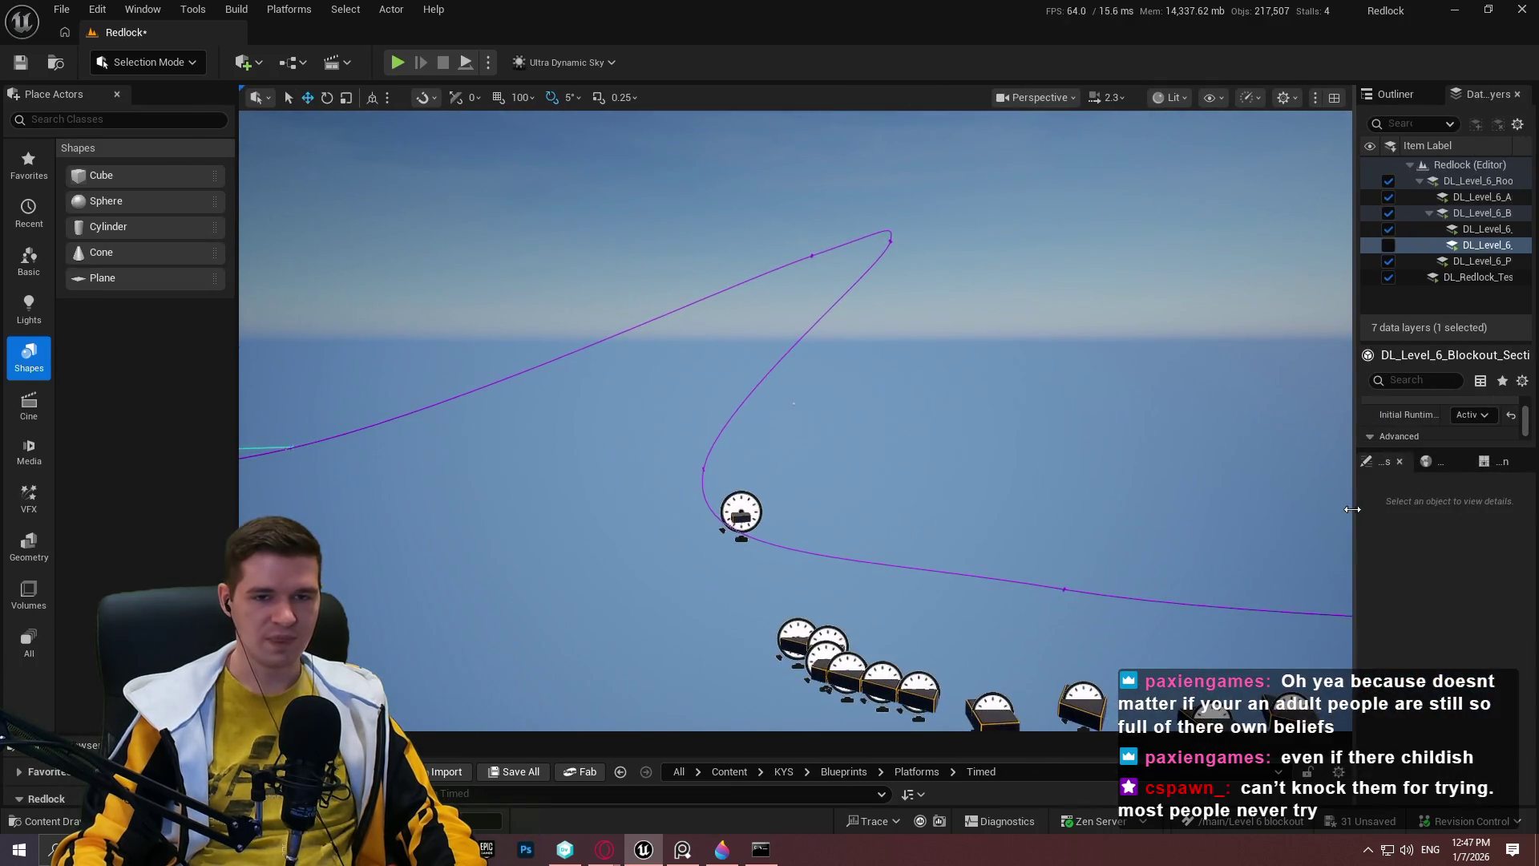
mouse_move(793, 416)
mouse_down()
mouse_move(761, 392)
mouse_move(762, 416)
mouse_up()
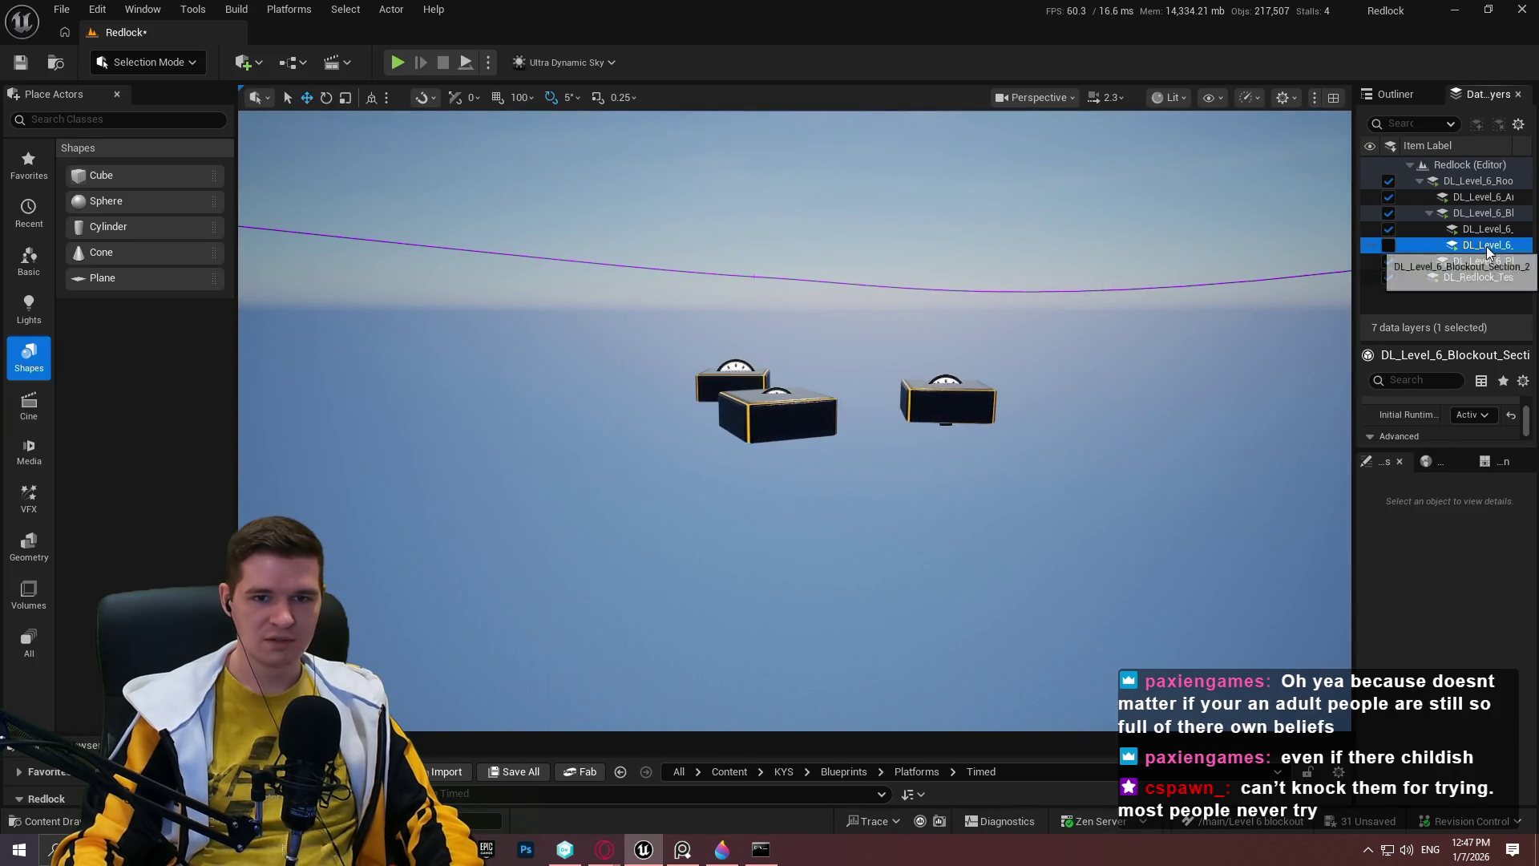
Make DL_Level_6_Blockout_Section_2 the current data layer.
right_click(1488, 251)
click(1343, 620)
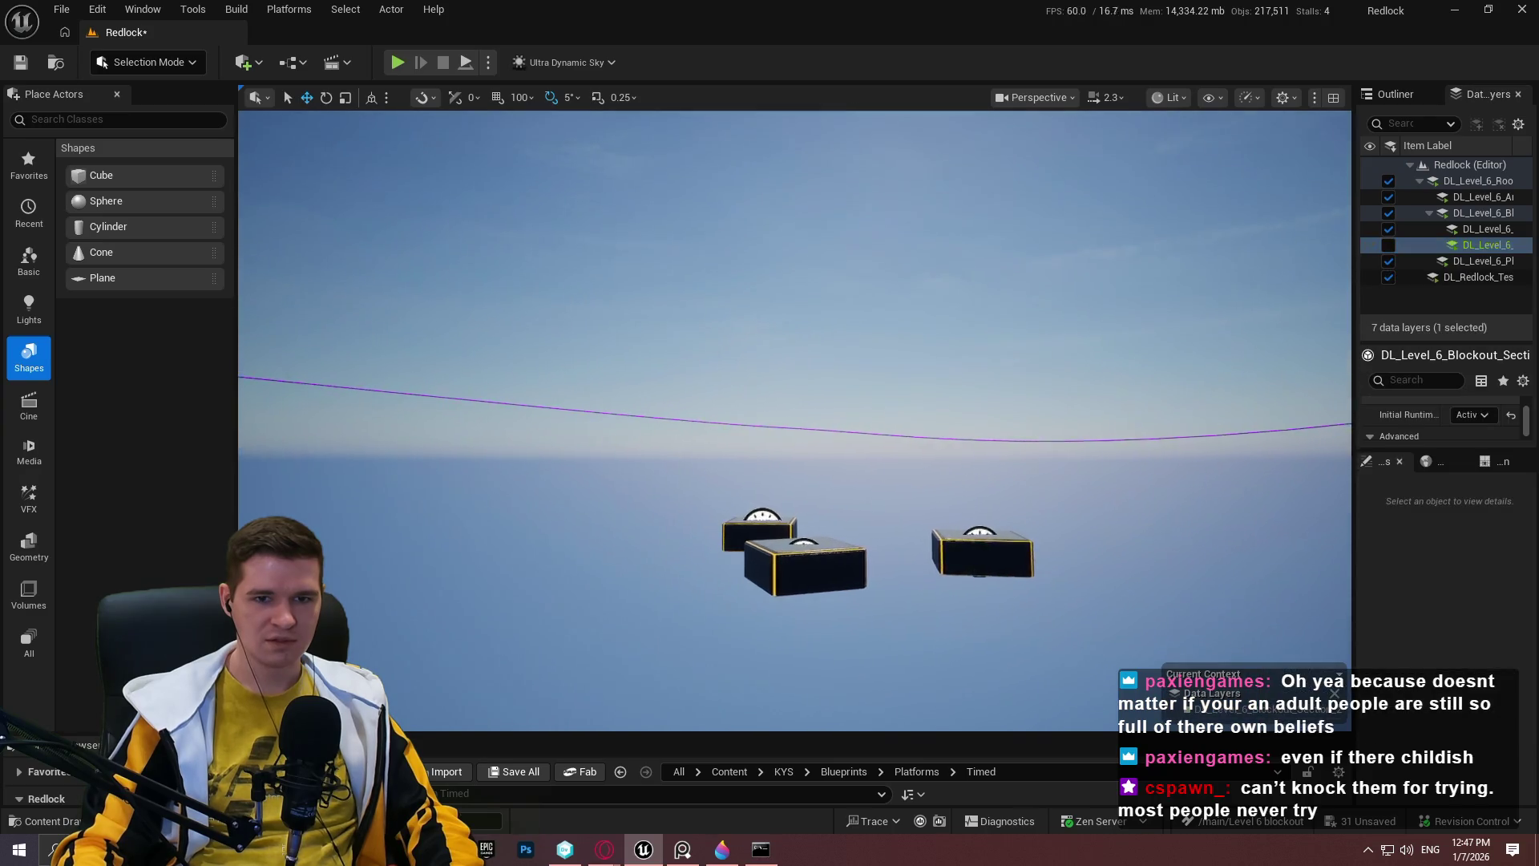
drag(793, 417, 794, 497)
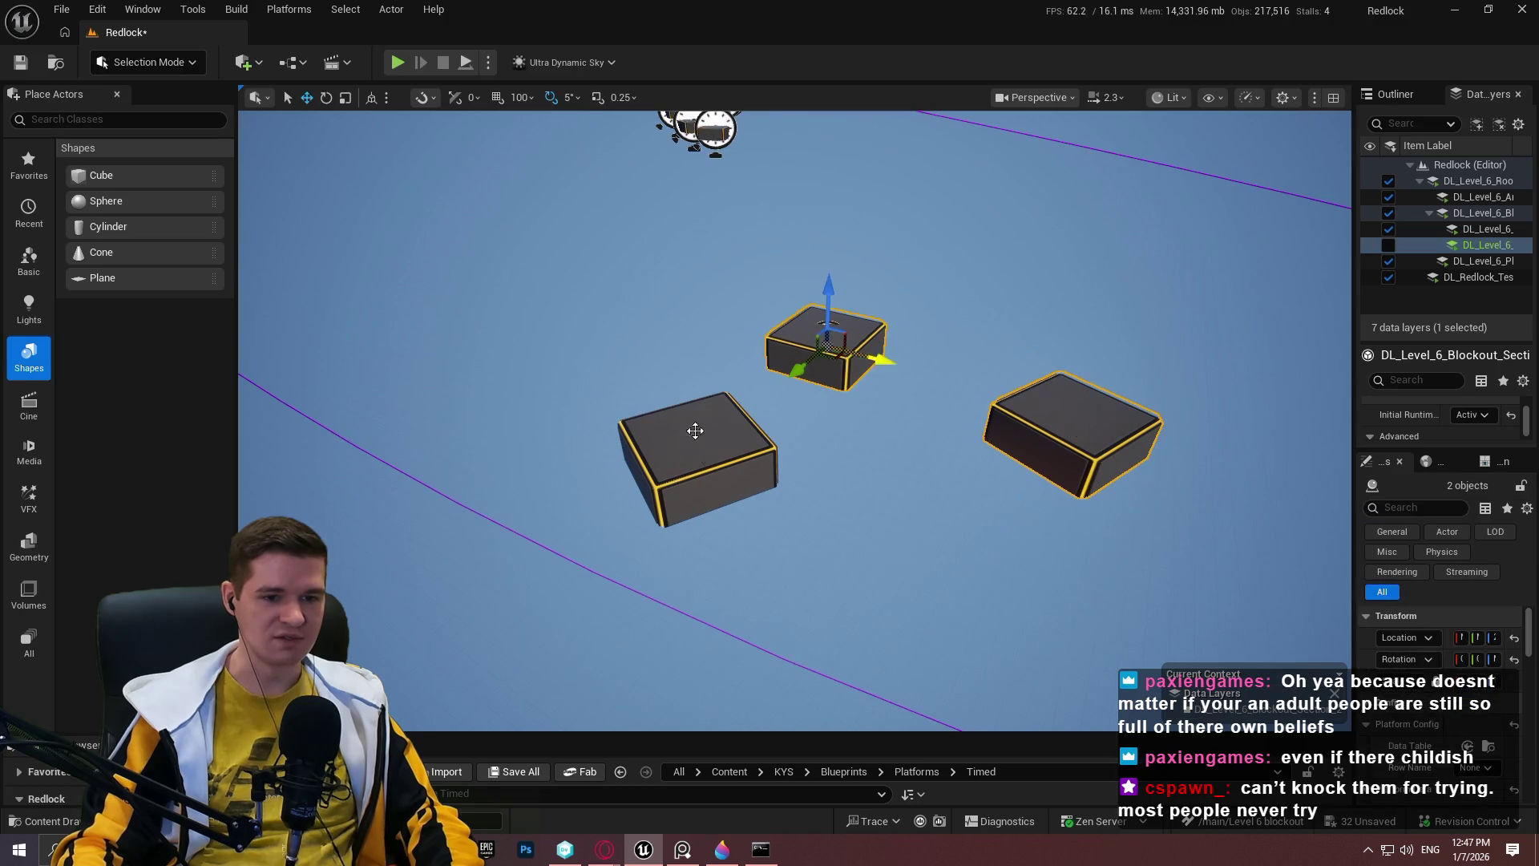
mouse_move(793, 417)
mouse_down()
mouse_move(786, 360)
mouse_move(793, 449)
mouse_up()
scroll(982, 365, down, 3)
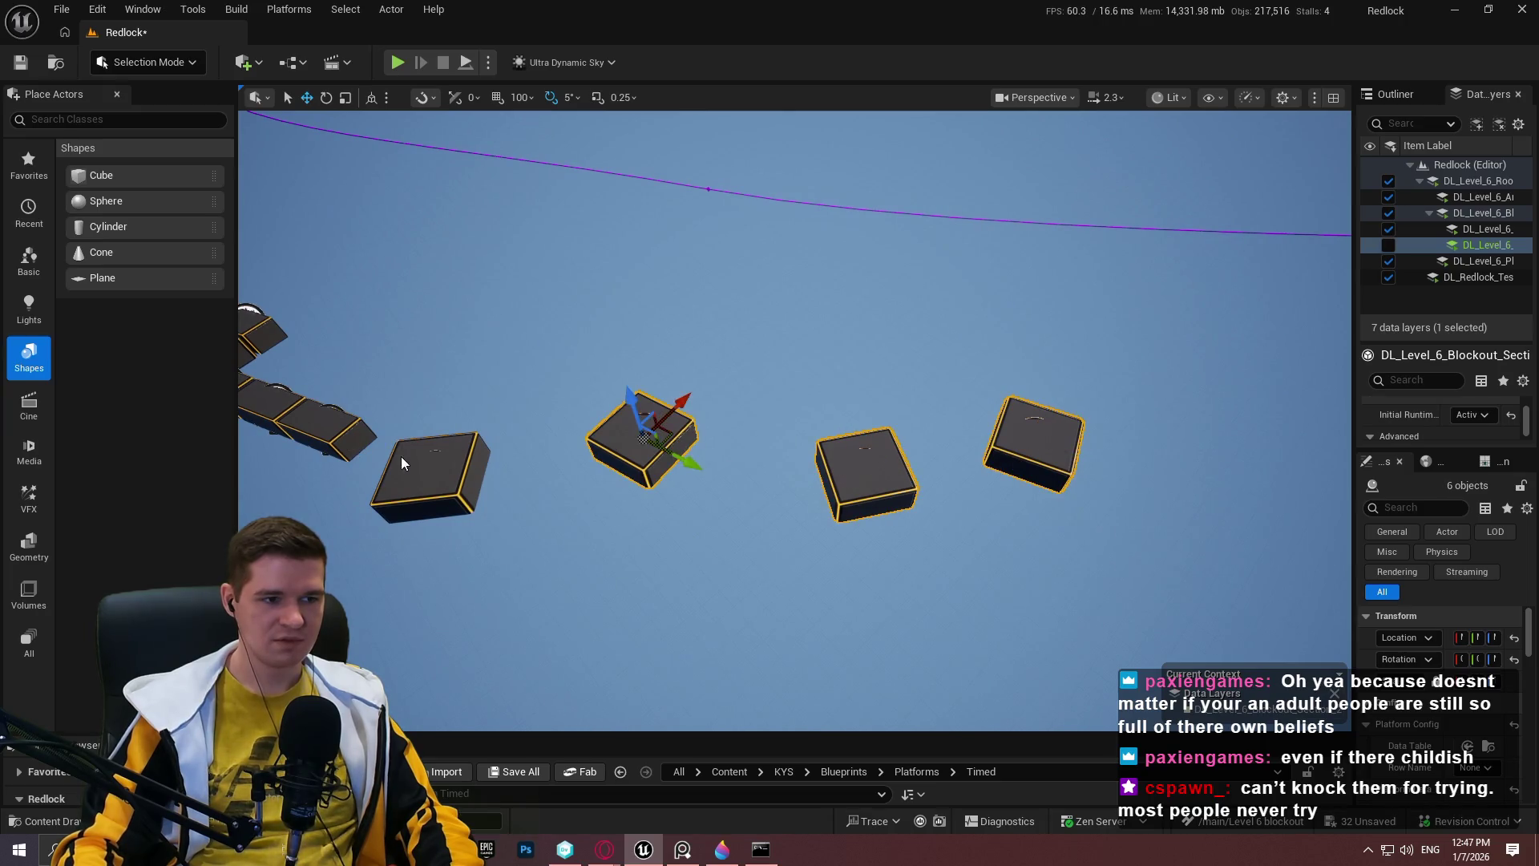
Ctrl-select the chain of floating platform cubes.
drag(442, 352, 554, 458)
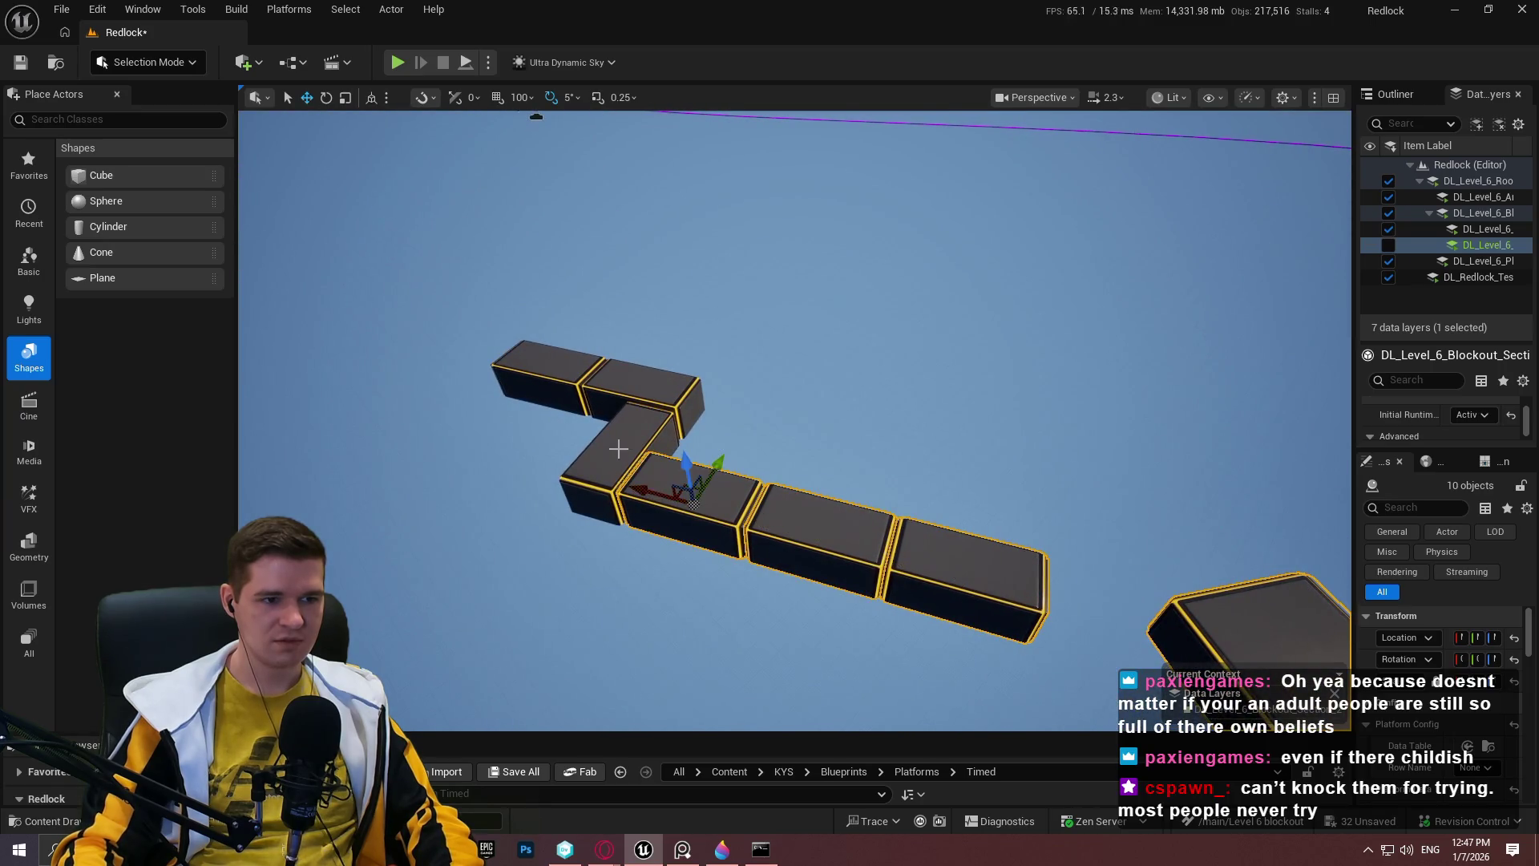
ctrl+click(549, 378)
key(f)
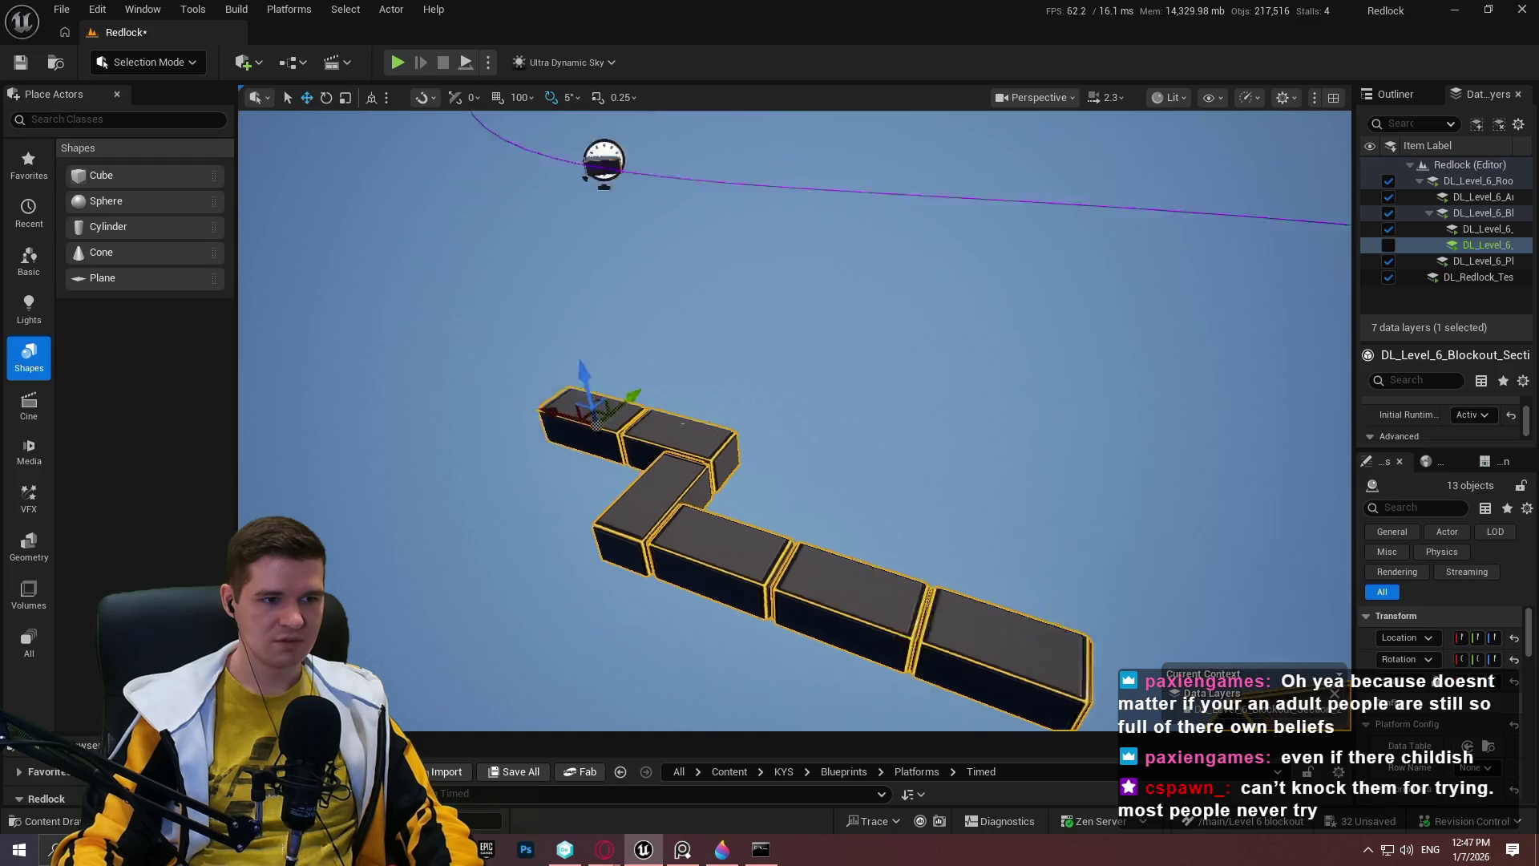
mouse_move(1000, 505)
mouse_down()
mouse_move(974, 545)
mouse_move(922, 573)
mouse_move(854, 515)
mouse_move(886, 527)
mouse_up()
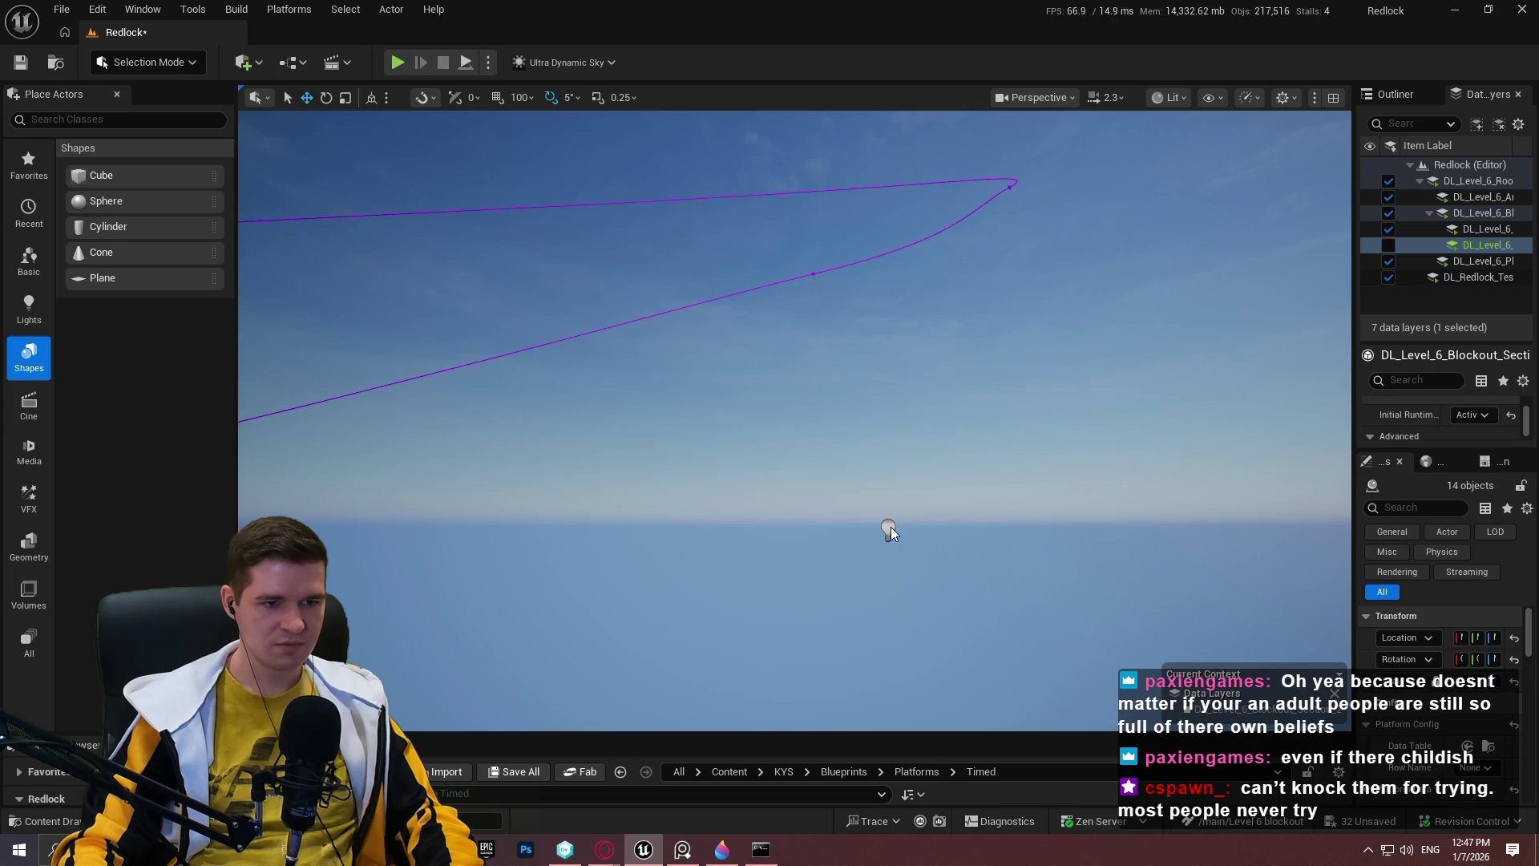
Add the first two selected spline actors to the DL_Level_6 data layer.
right_click(1479, 252)
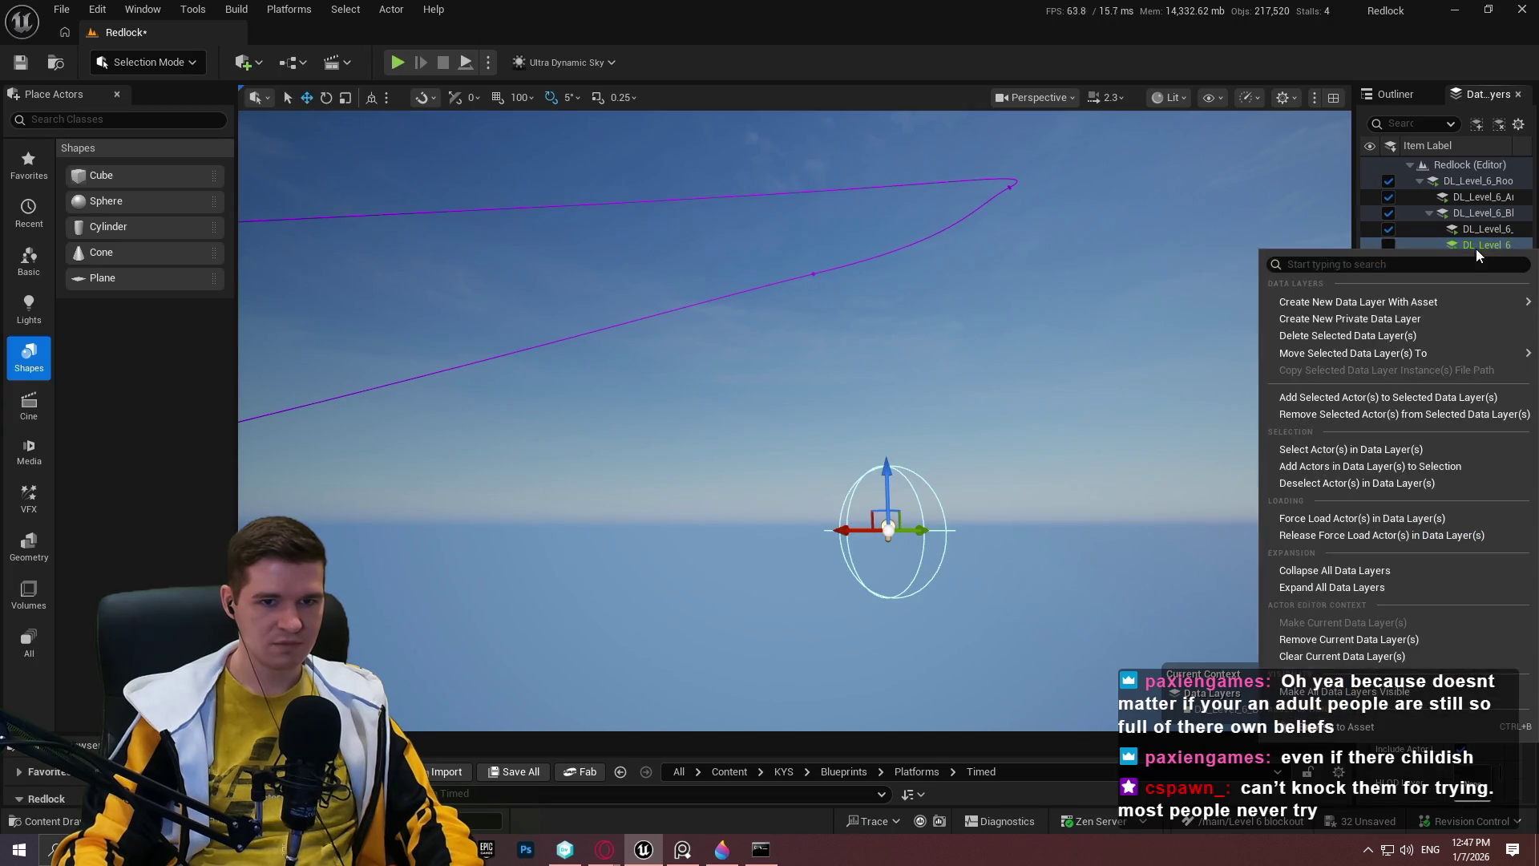
click(1353, 398)
mouse_move(1299, 385)
mouse_down()
mouse_move(1266, 393)
mouse_move(1270, 368)
mouse_up()
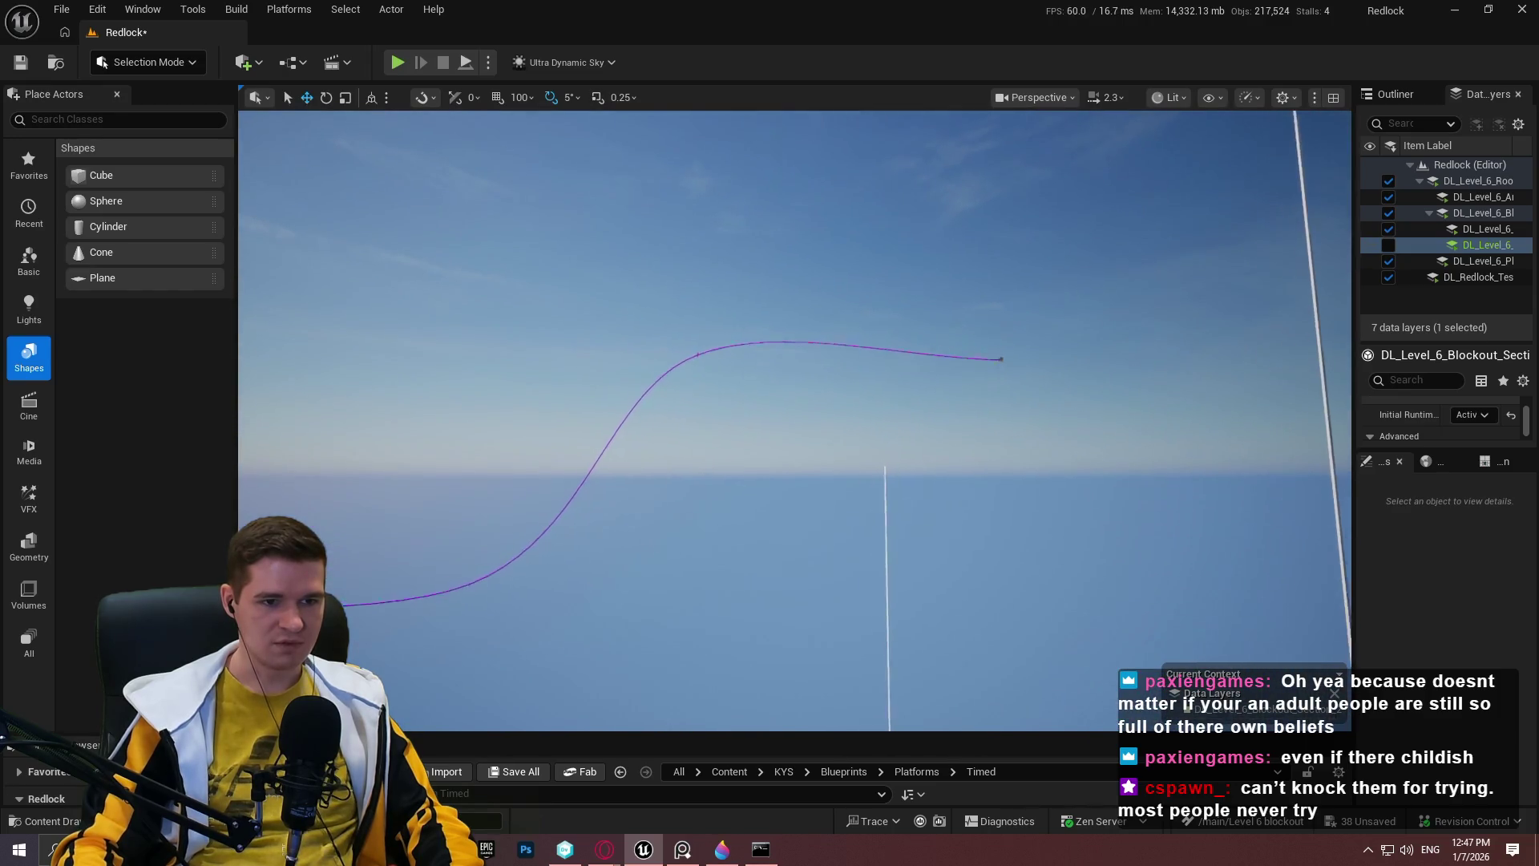
click(1062, 342)
mouse_move(1065, 333)
mouse_down()
mouse_move(1042, 313)
mouse_move(1363, 262)
mouse_up()
right_click(1510, 255)
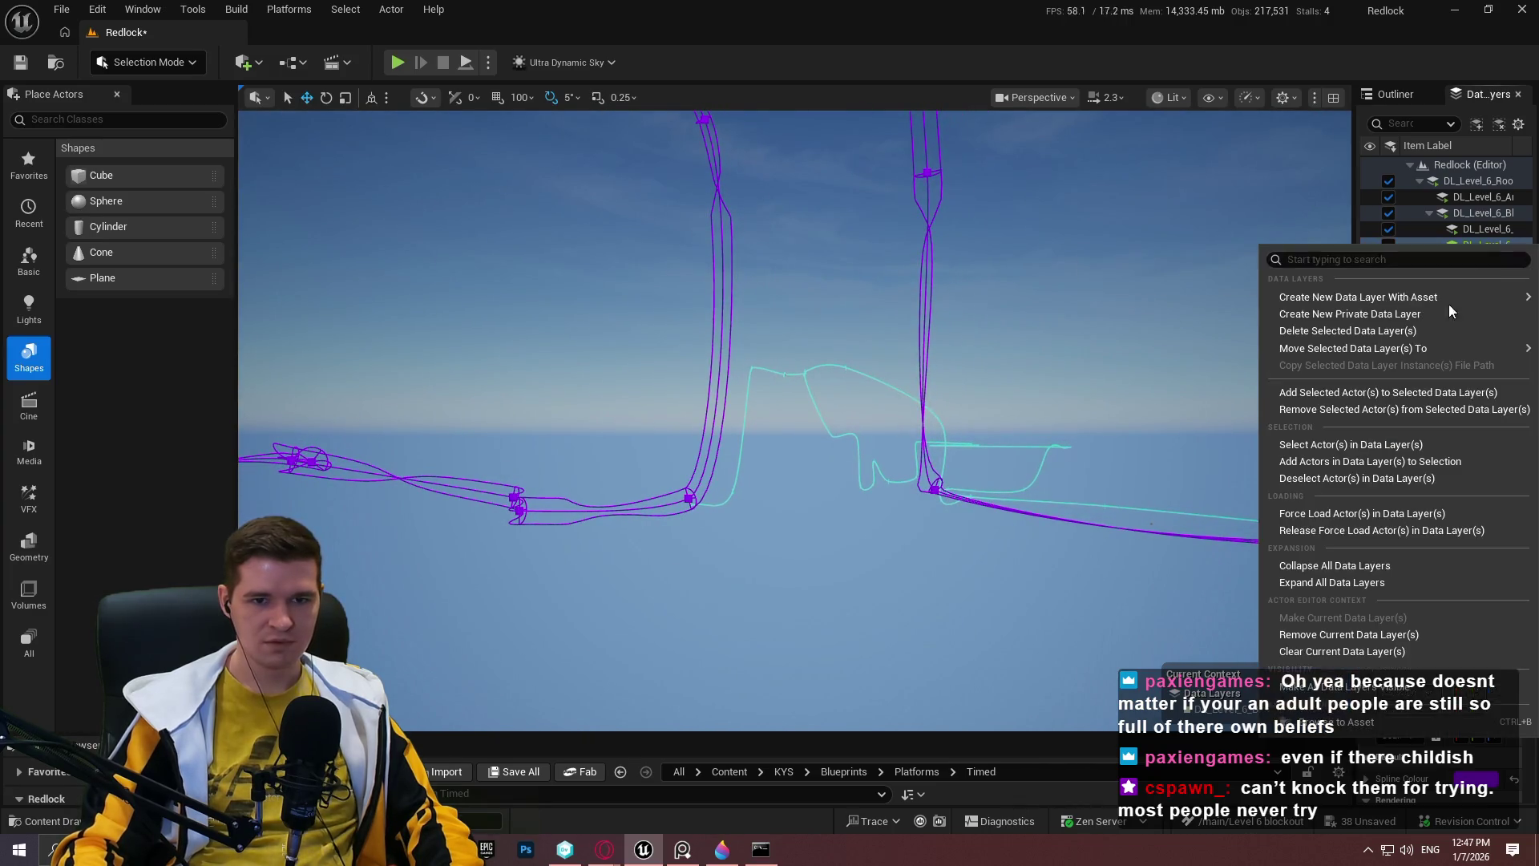
click(1323, 393)
Select and frame BP_SimpleSpline3, then assign it to DL_Level_6.
mouse_move(455, 484)
mouse_down()
mouse_move(842, 396)
mouse_move(835, 375)
mouse_up()
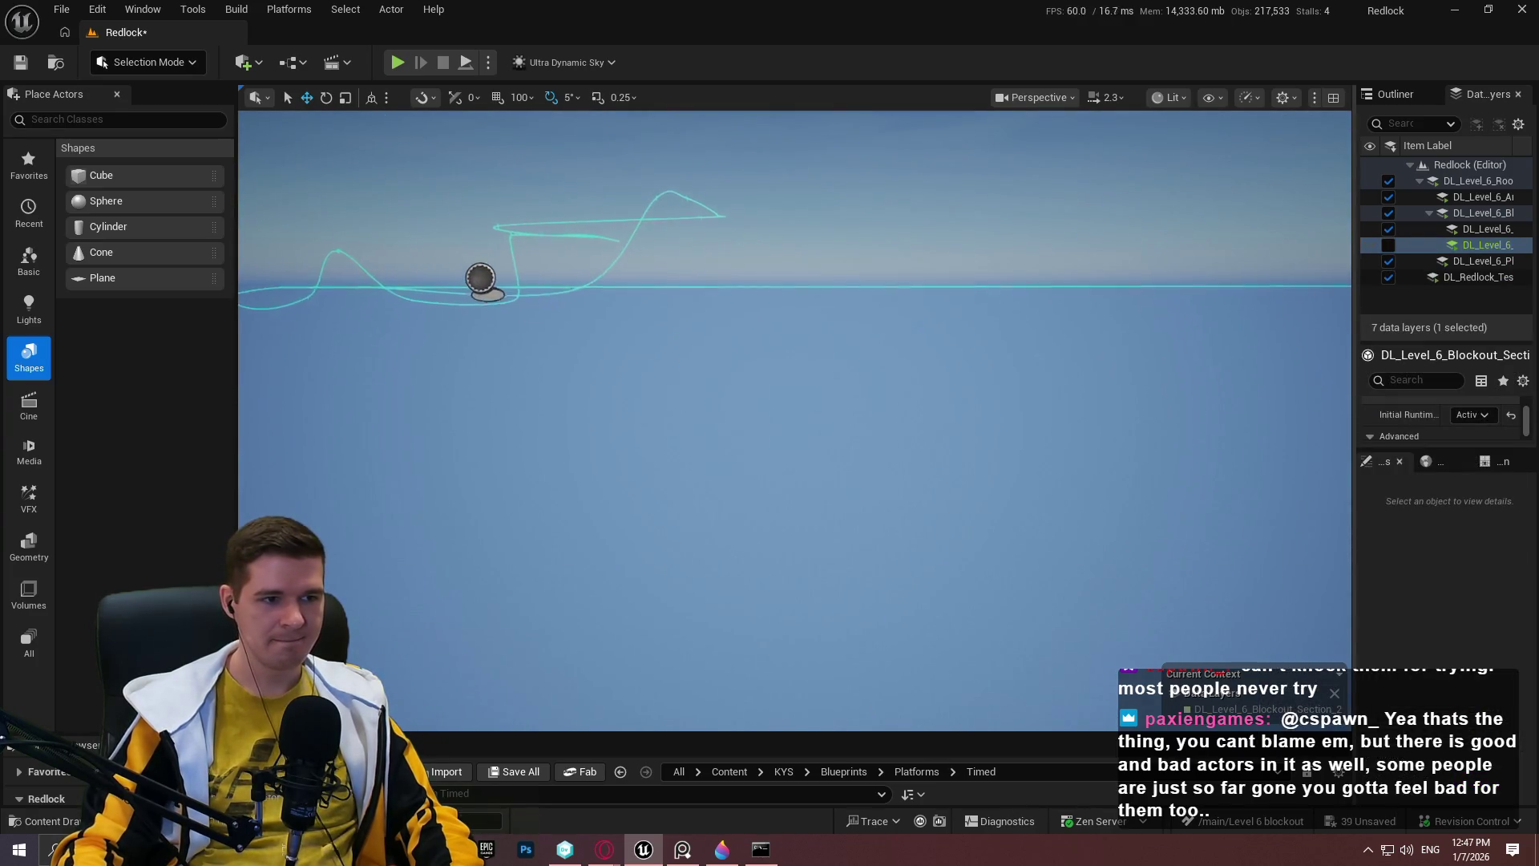
click(453, 267)
key(f)
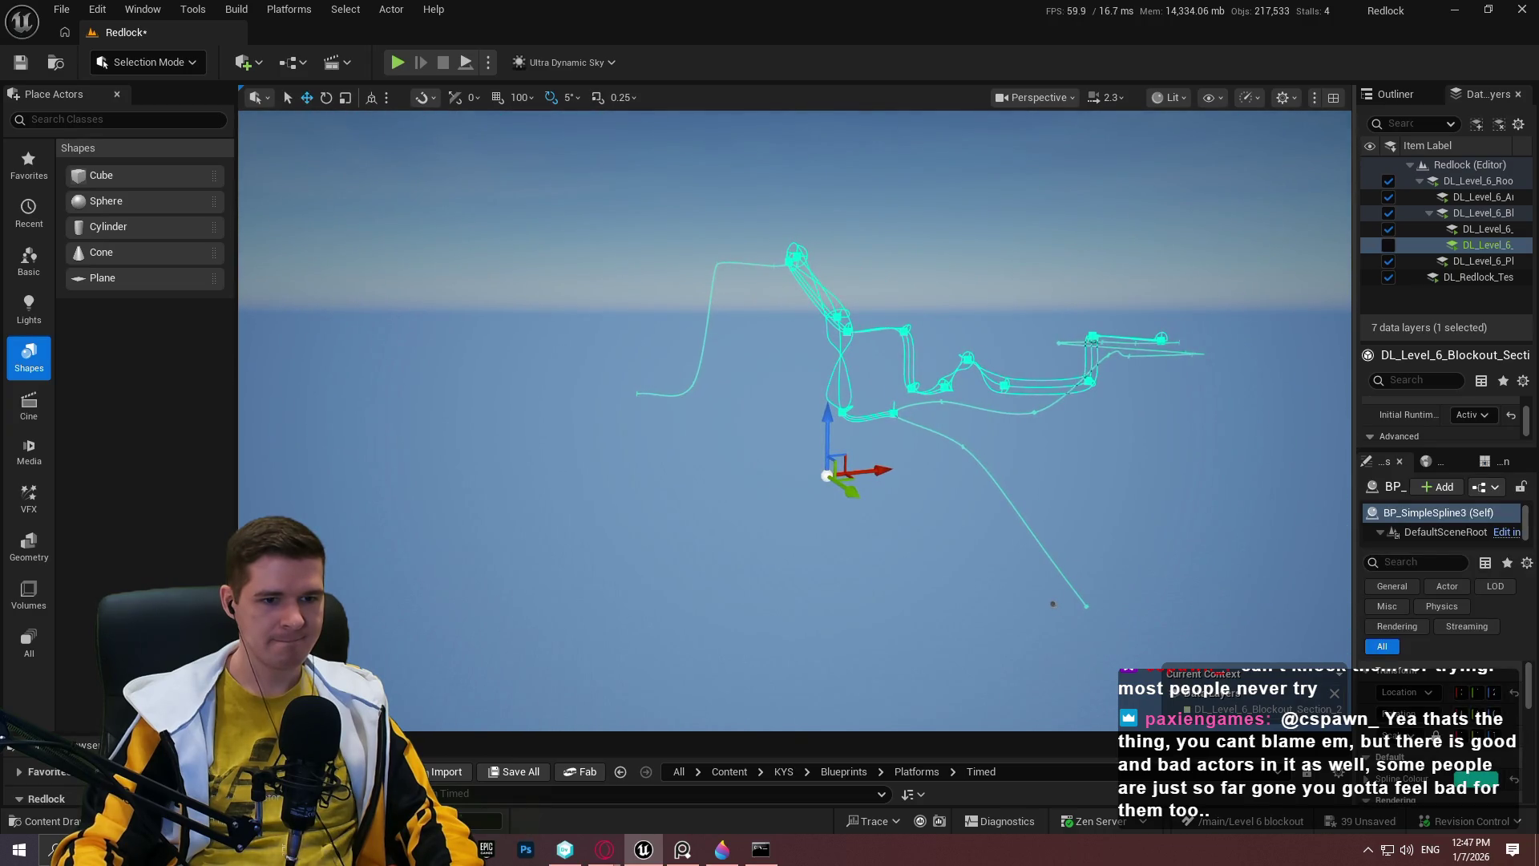
right_click(1495, 250)
click(1336, 404)
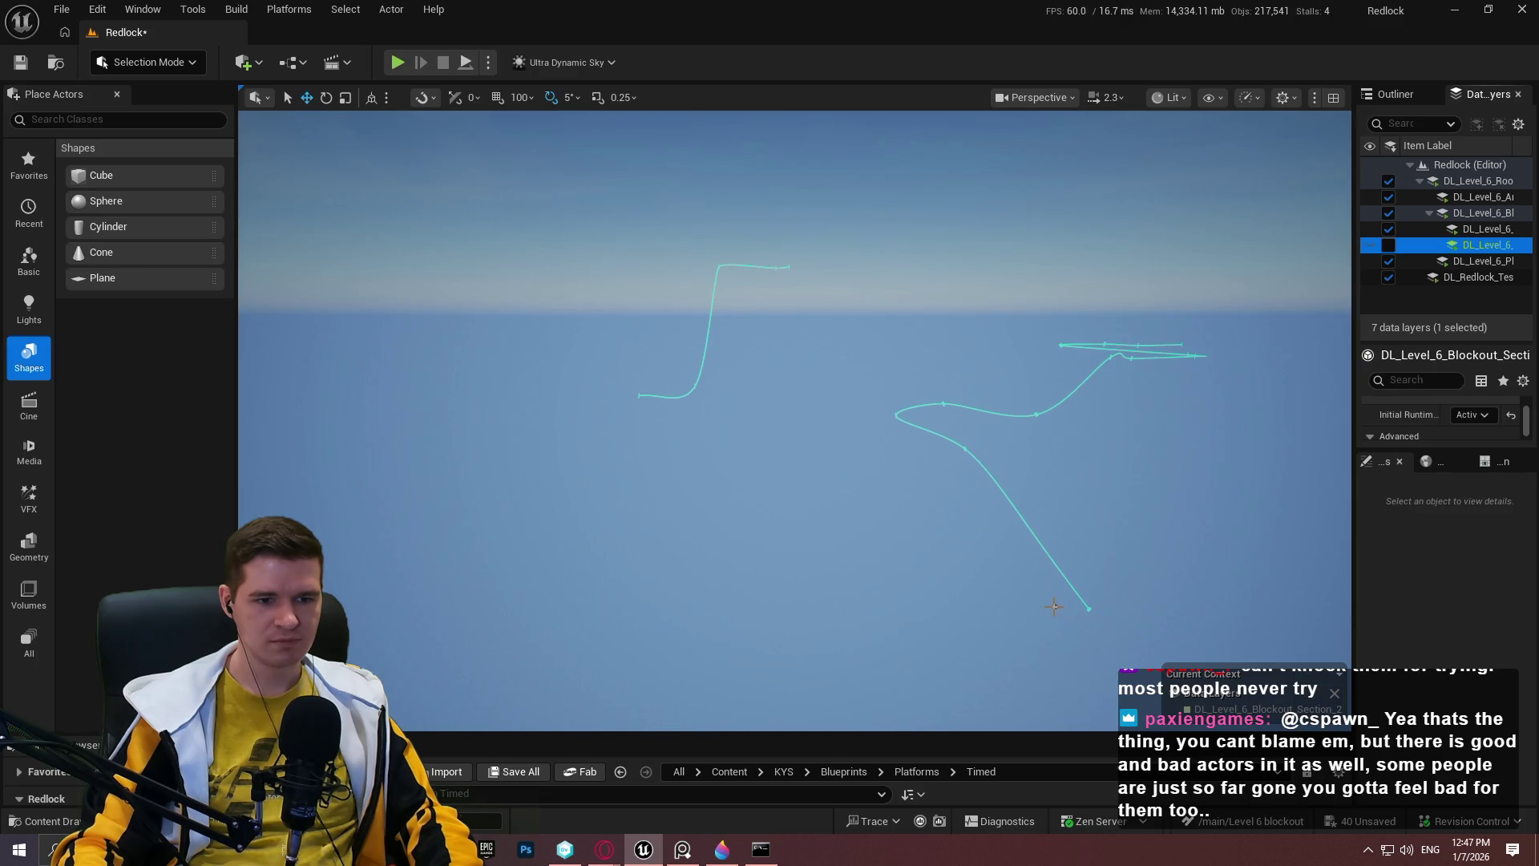
Assign BP_SimpleSpline2 and BP_SimpleSpline4 to the hidden DL_Level_6 data layer too.
click(1054, 607)
right_click(1482, 243)
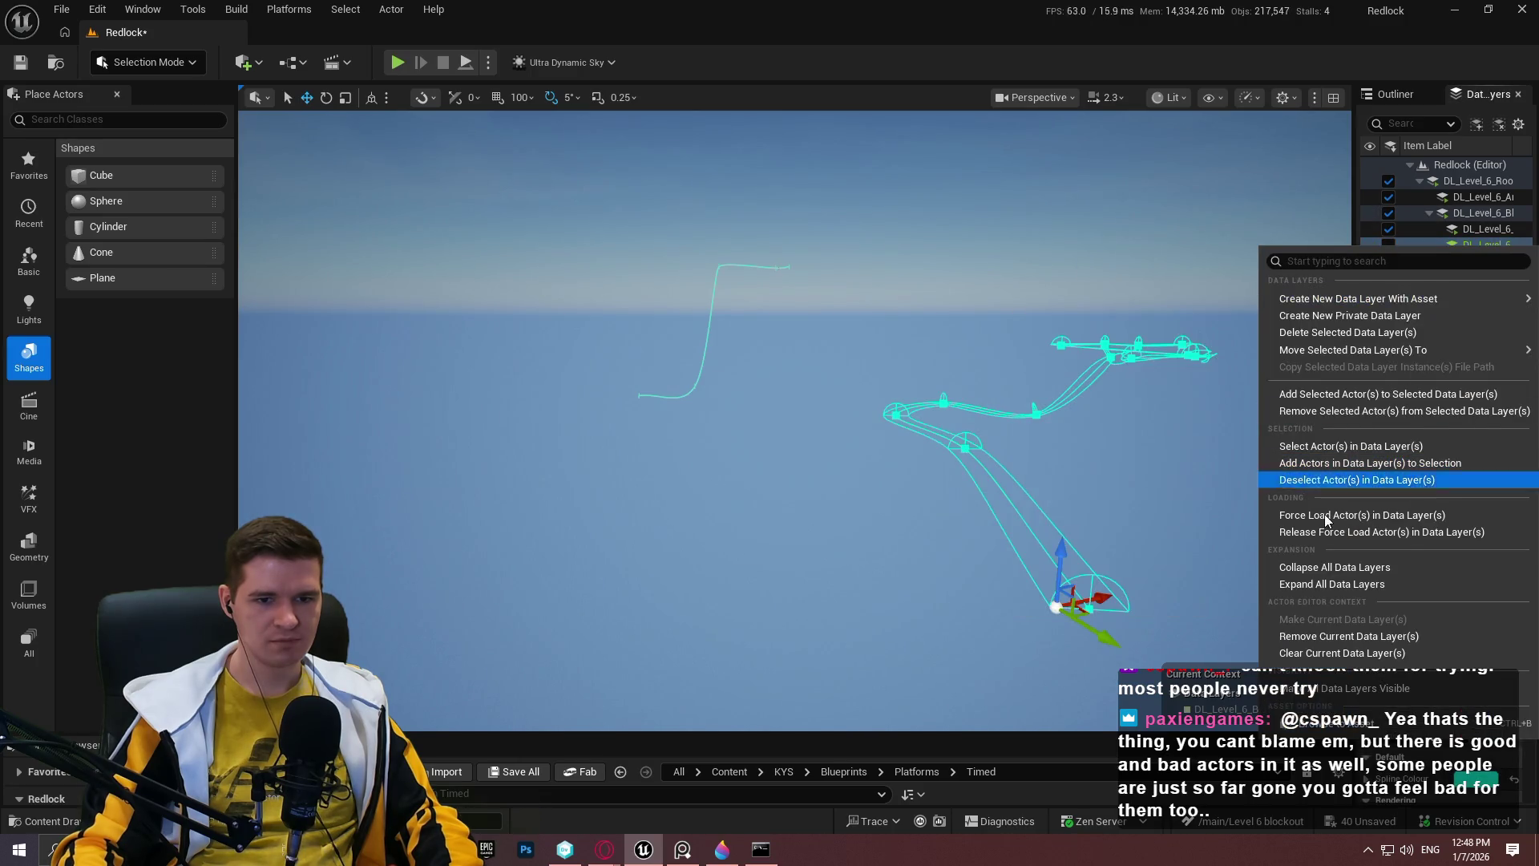
click(1329, 401)
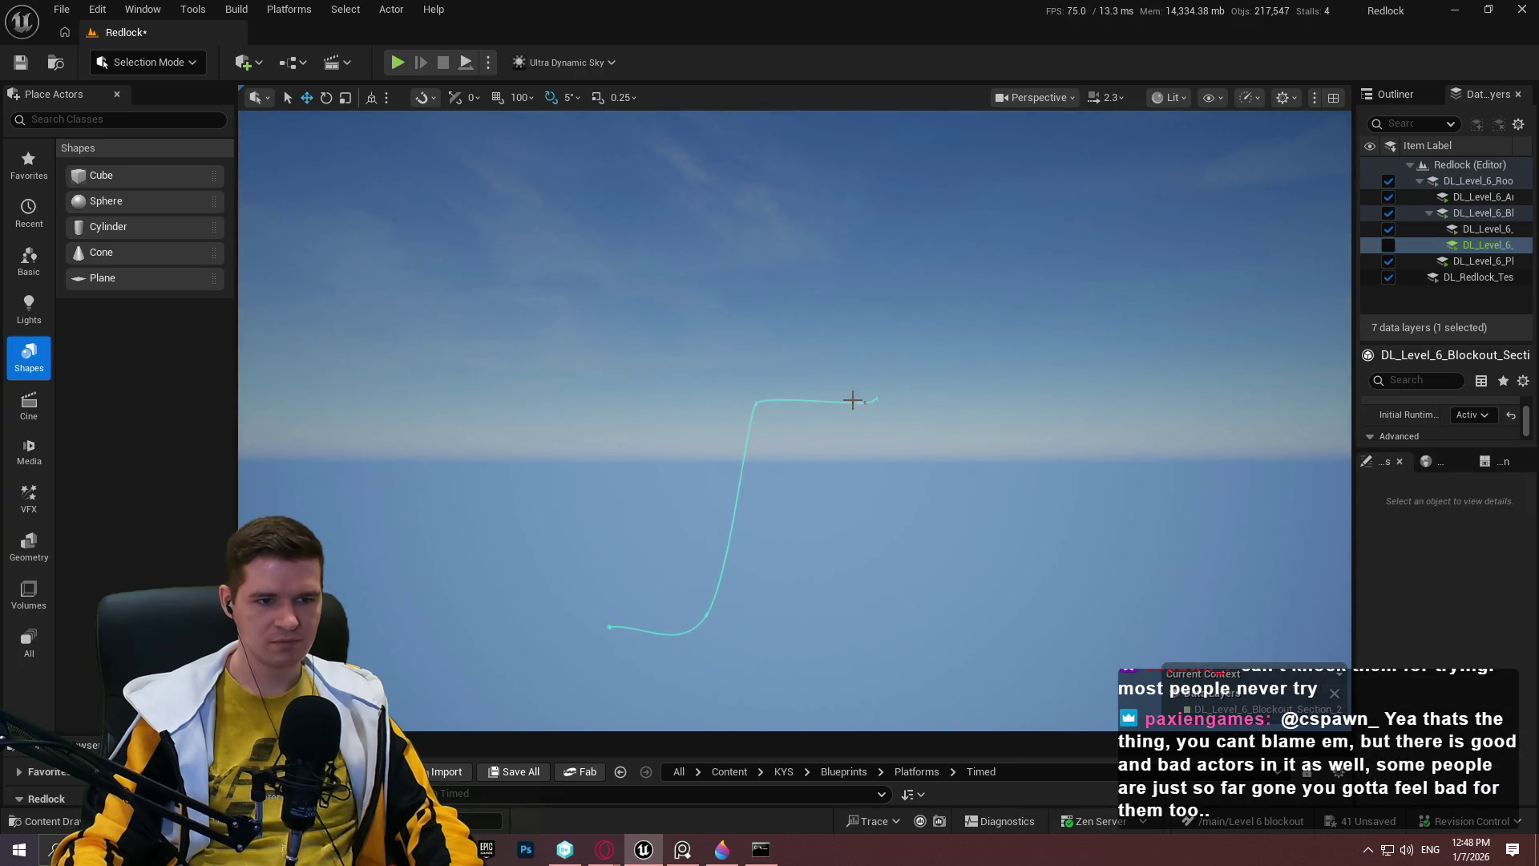
click(867, 401)
right_click(1480, 249)
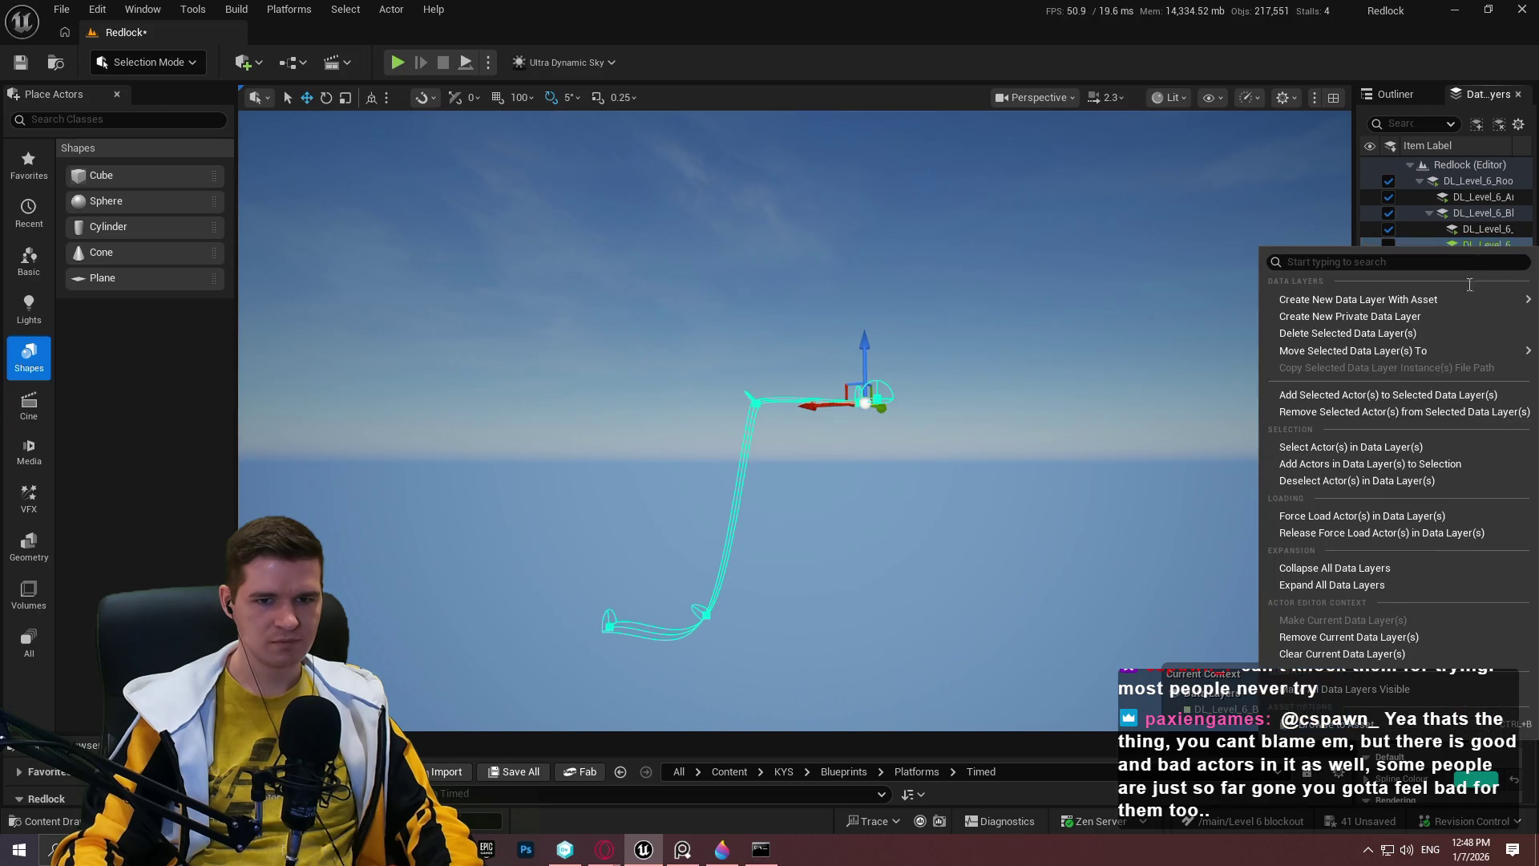
click(1362, 401)
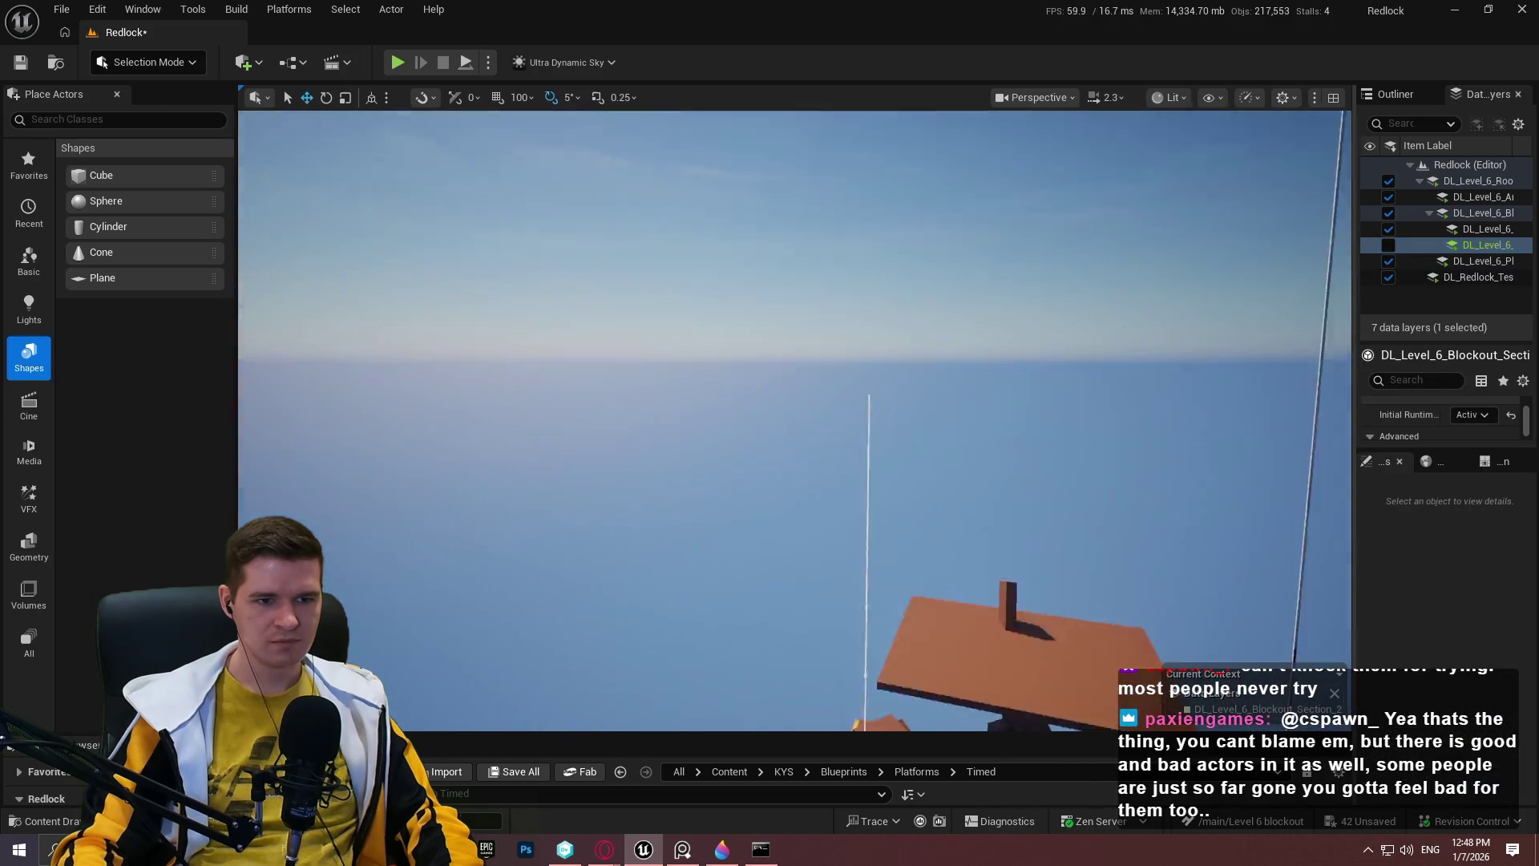
Turn DL_Level_6's visibility back on so the blockout reappears.
scroll(793, 421, up, 2)
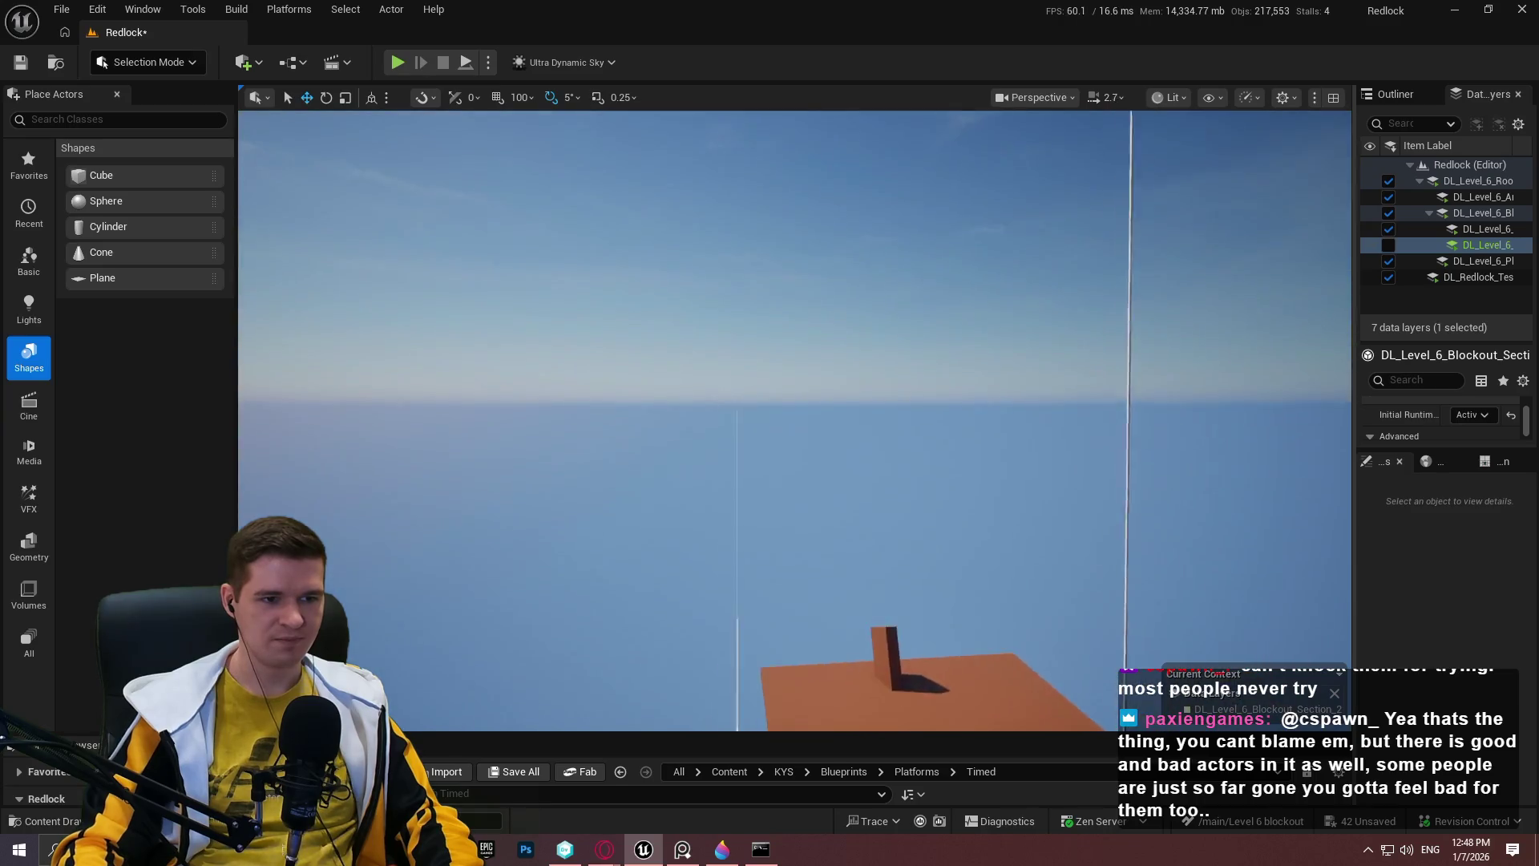
scroll(794, 421, up, 1)
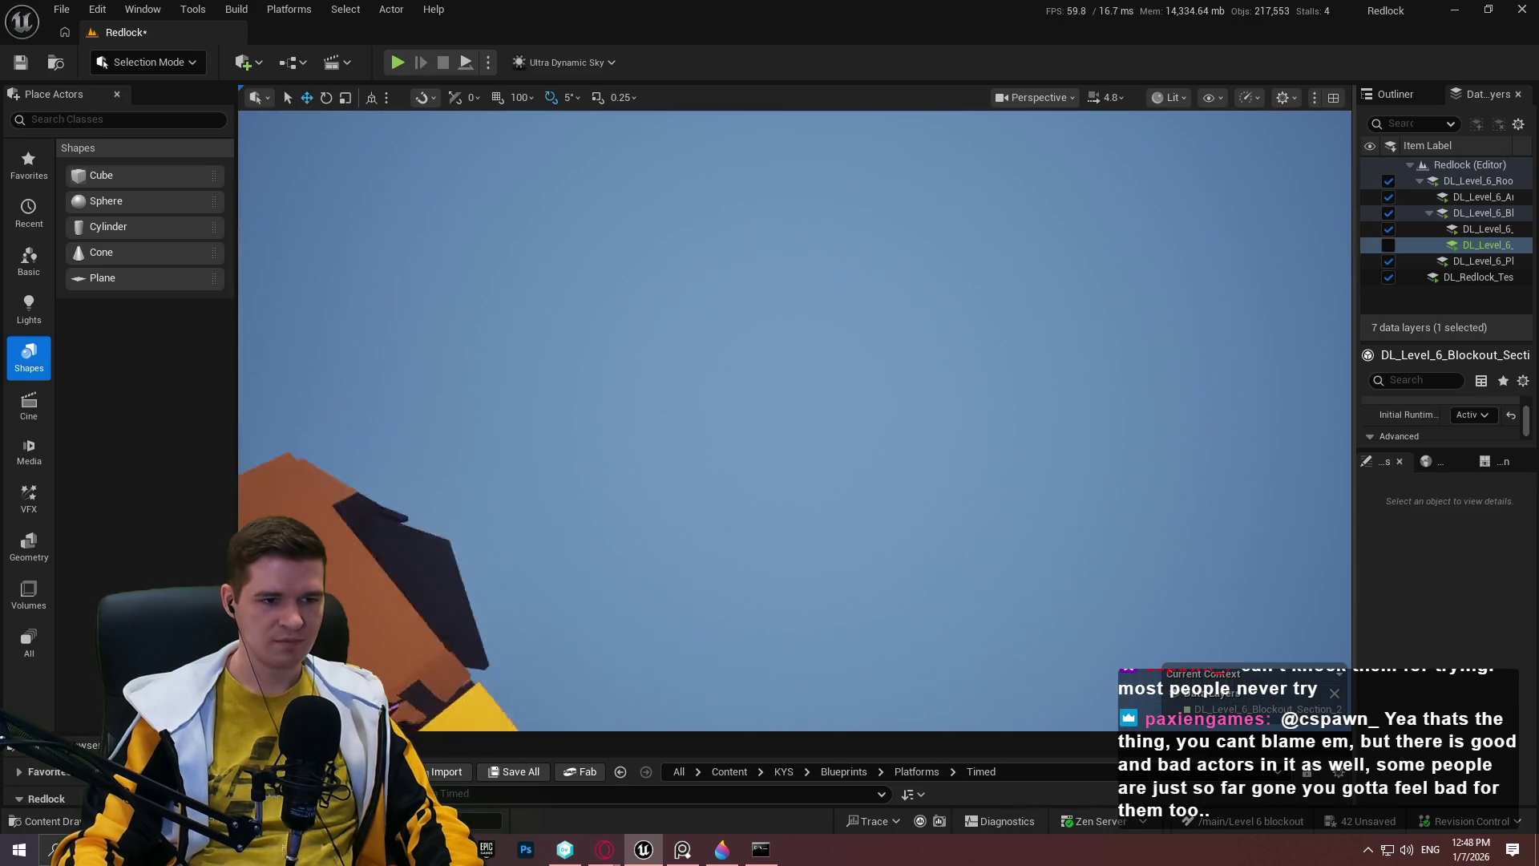
click(1380, 245)
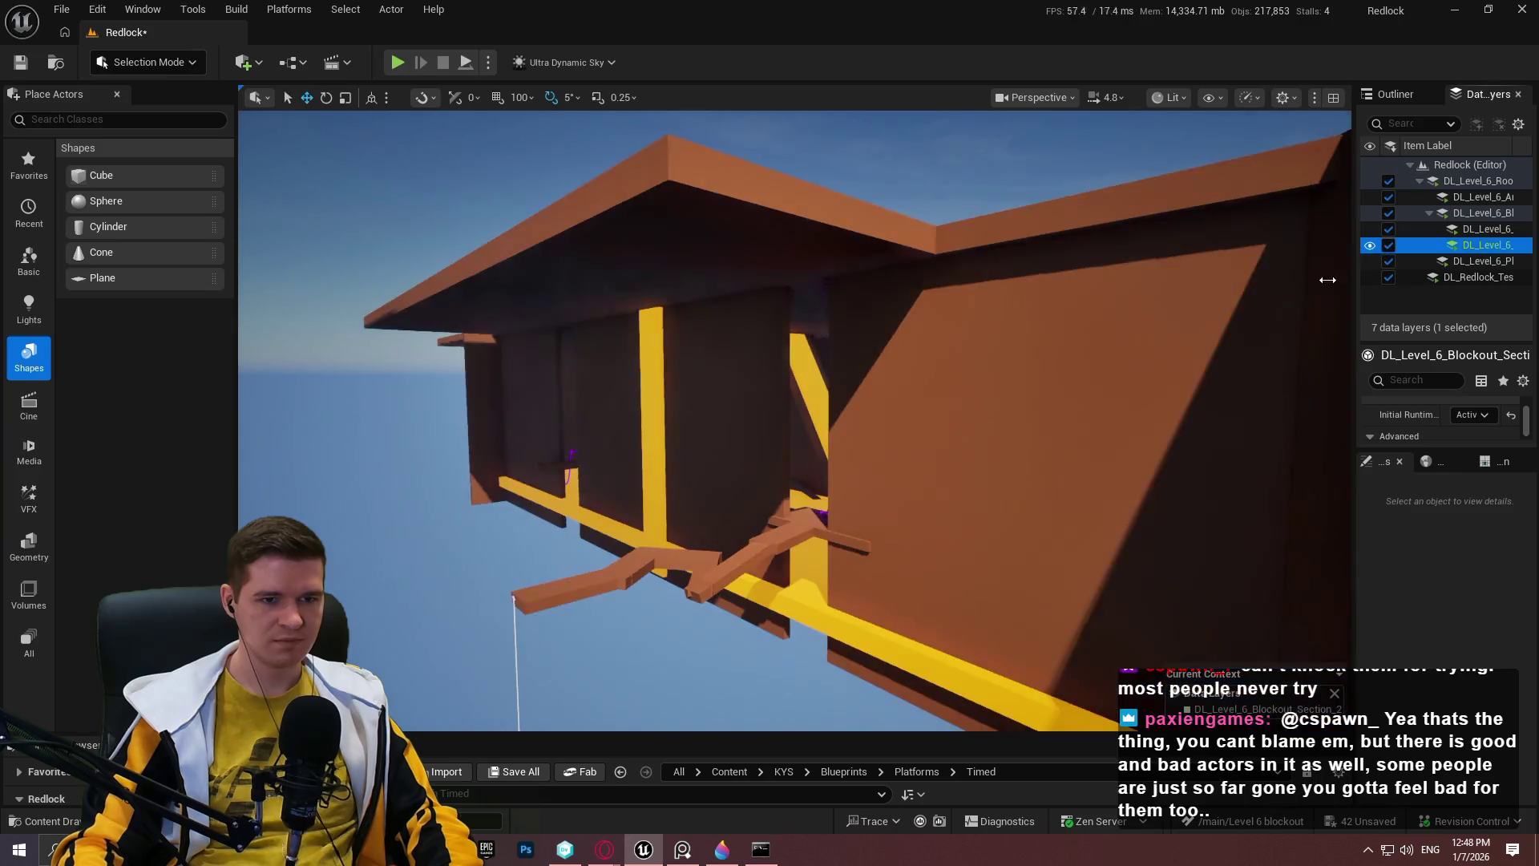
scroll(793, 421, up, 3)
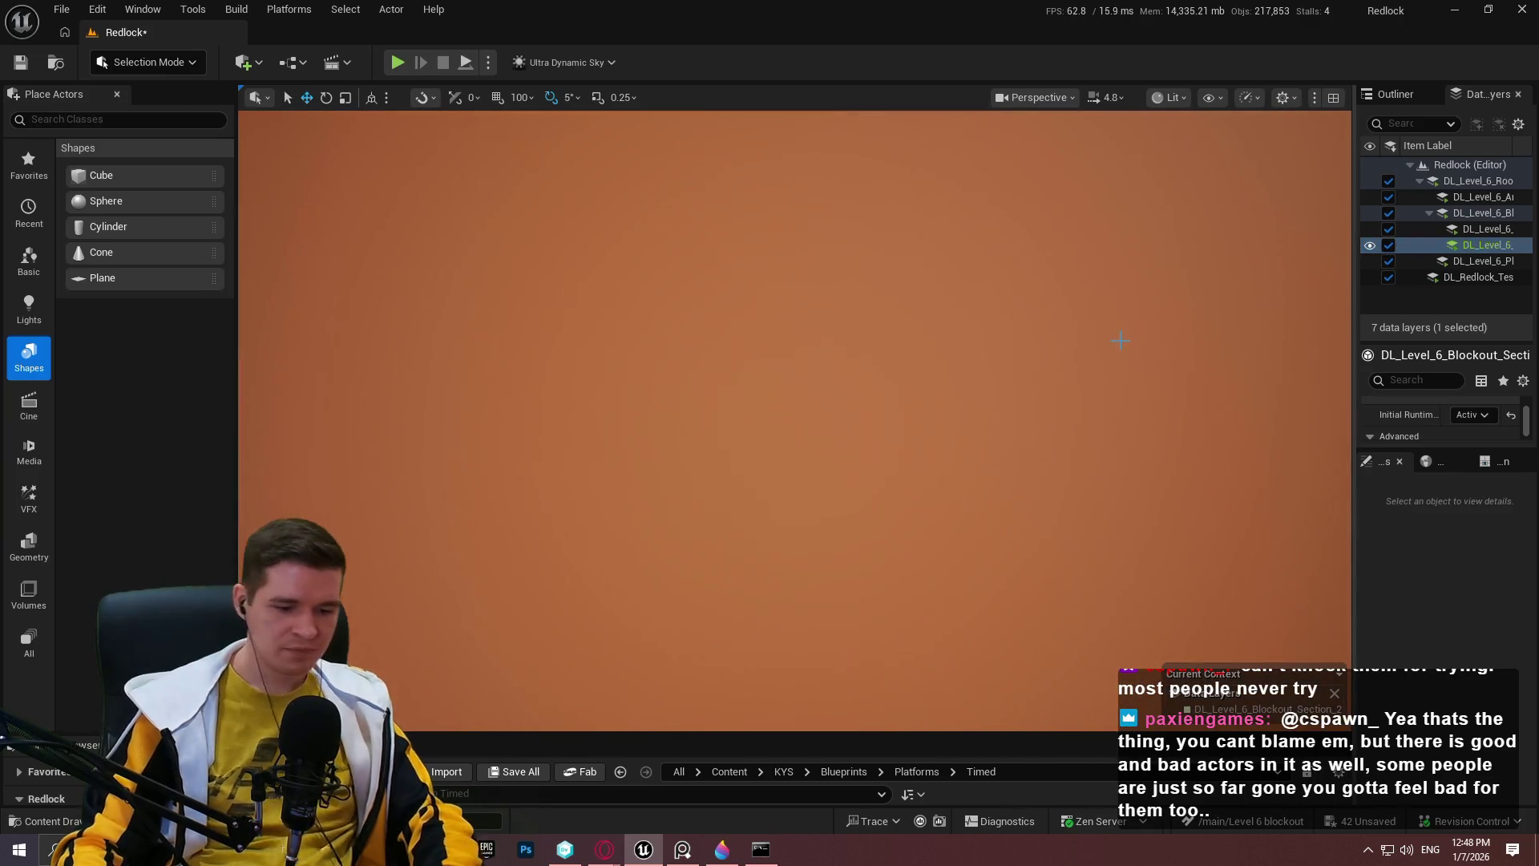
Switch to the fullscreen viewport and fly along the yellow walkway.
key(F11)
key(w)
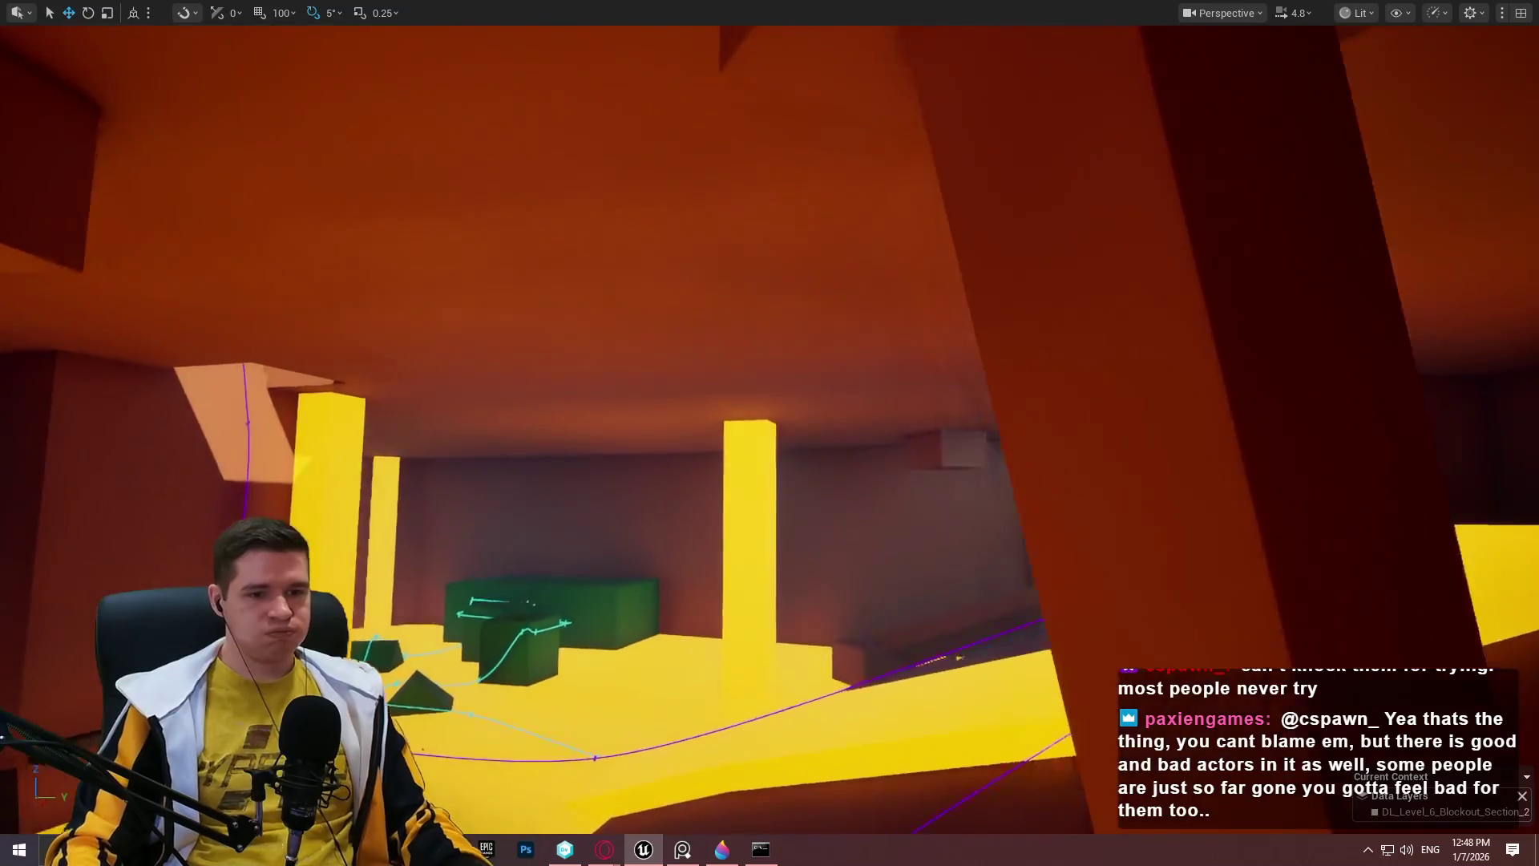
key(w)
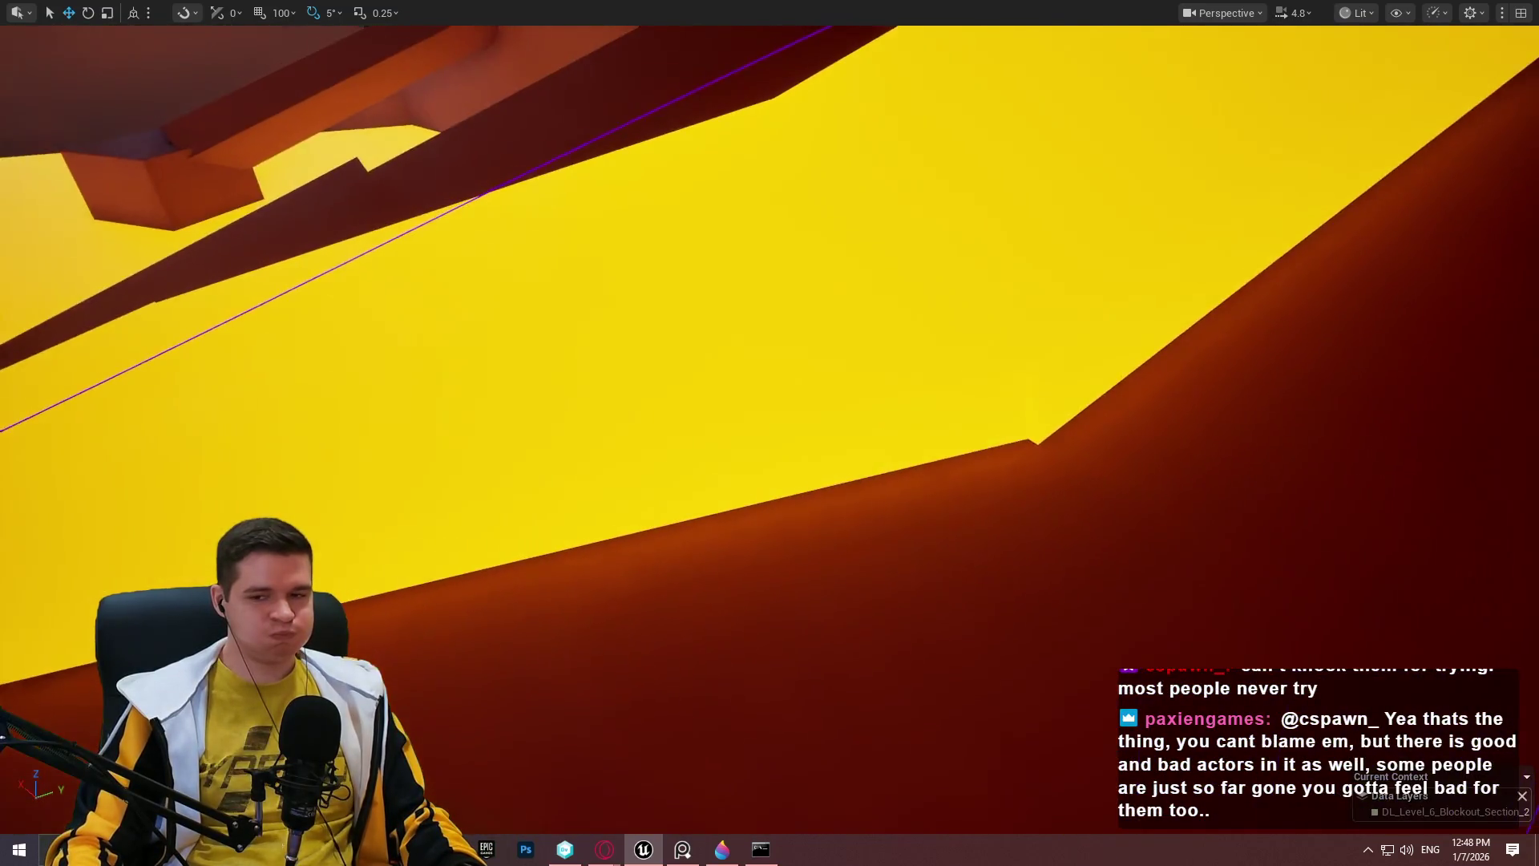
key(w)
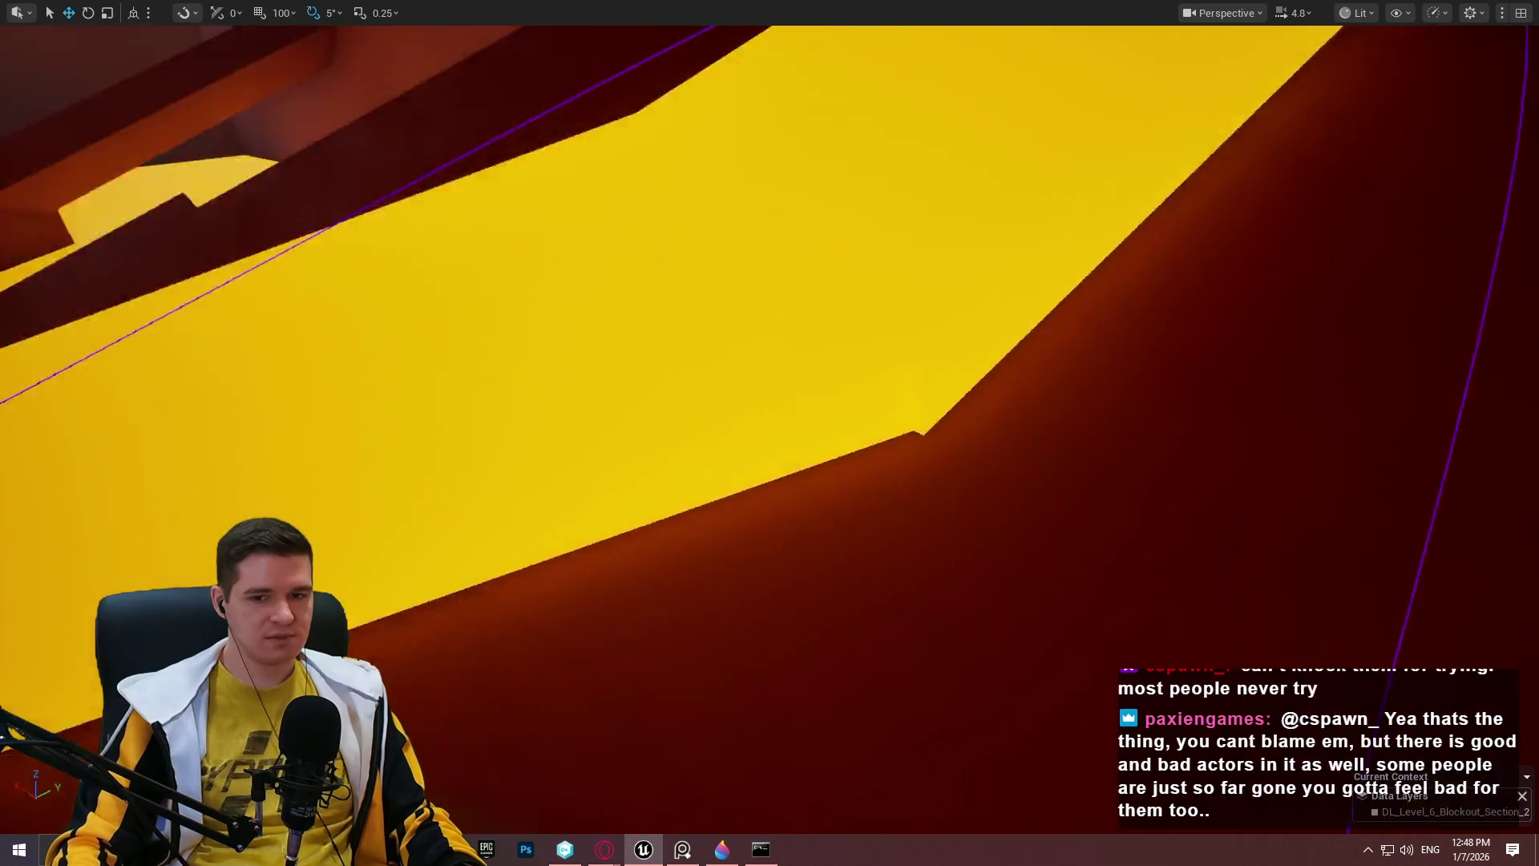
key(w)
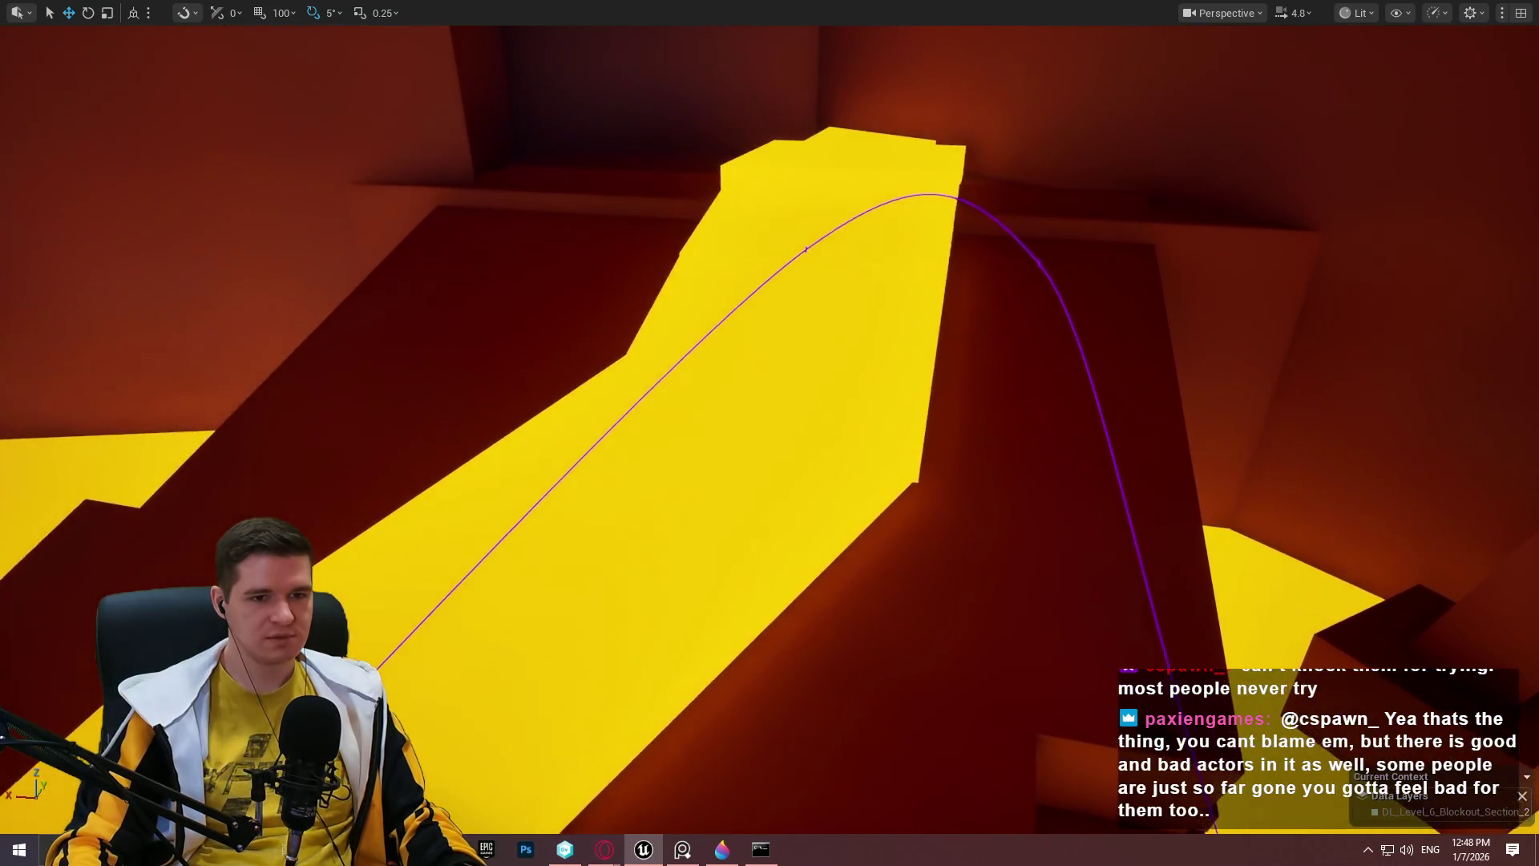
key(w)
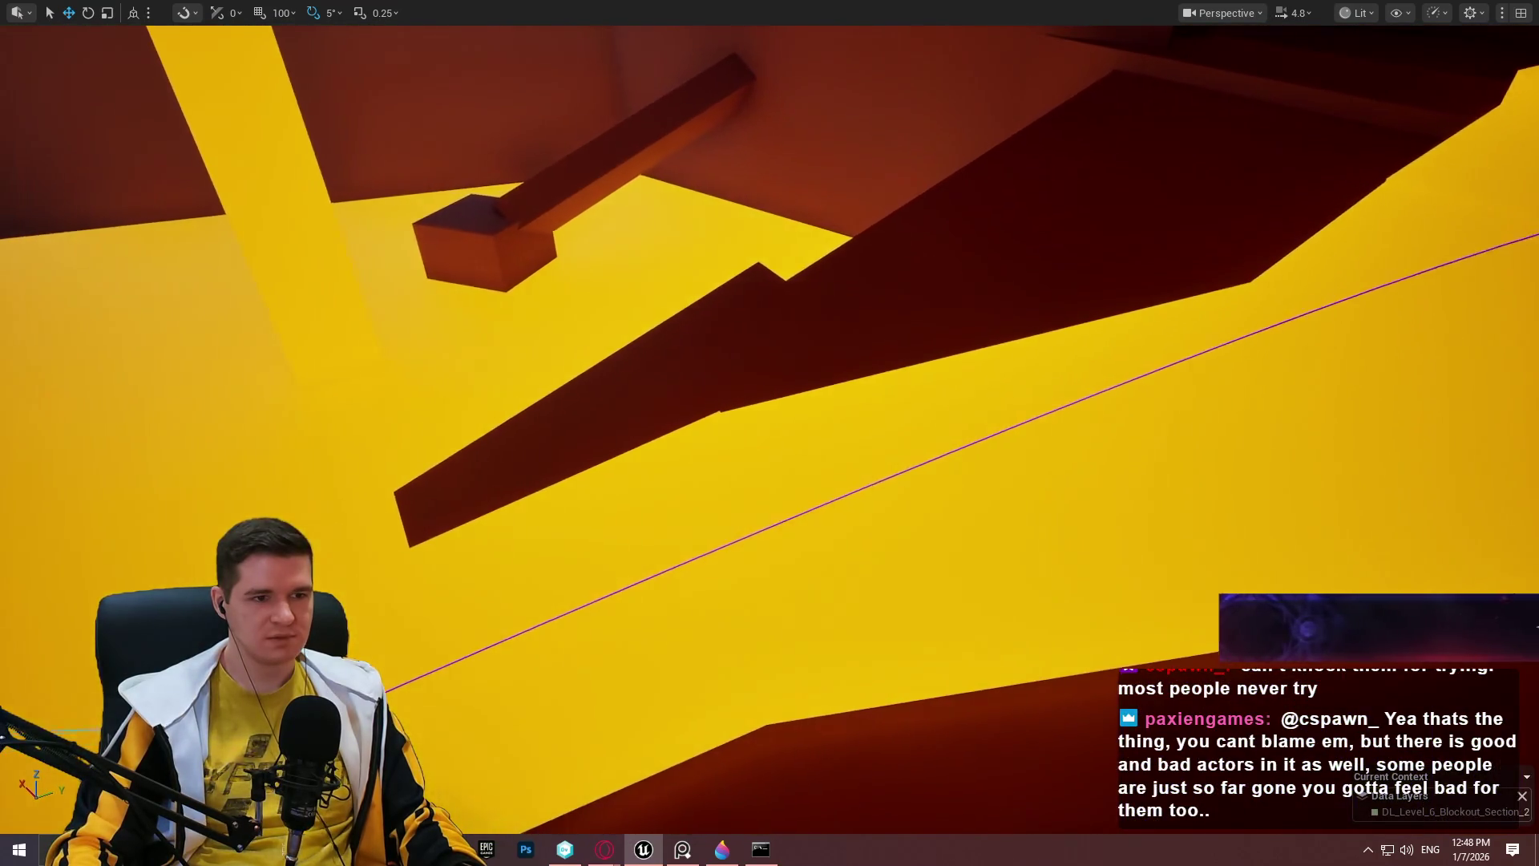
key(w)
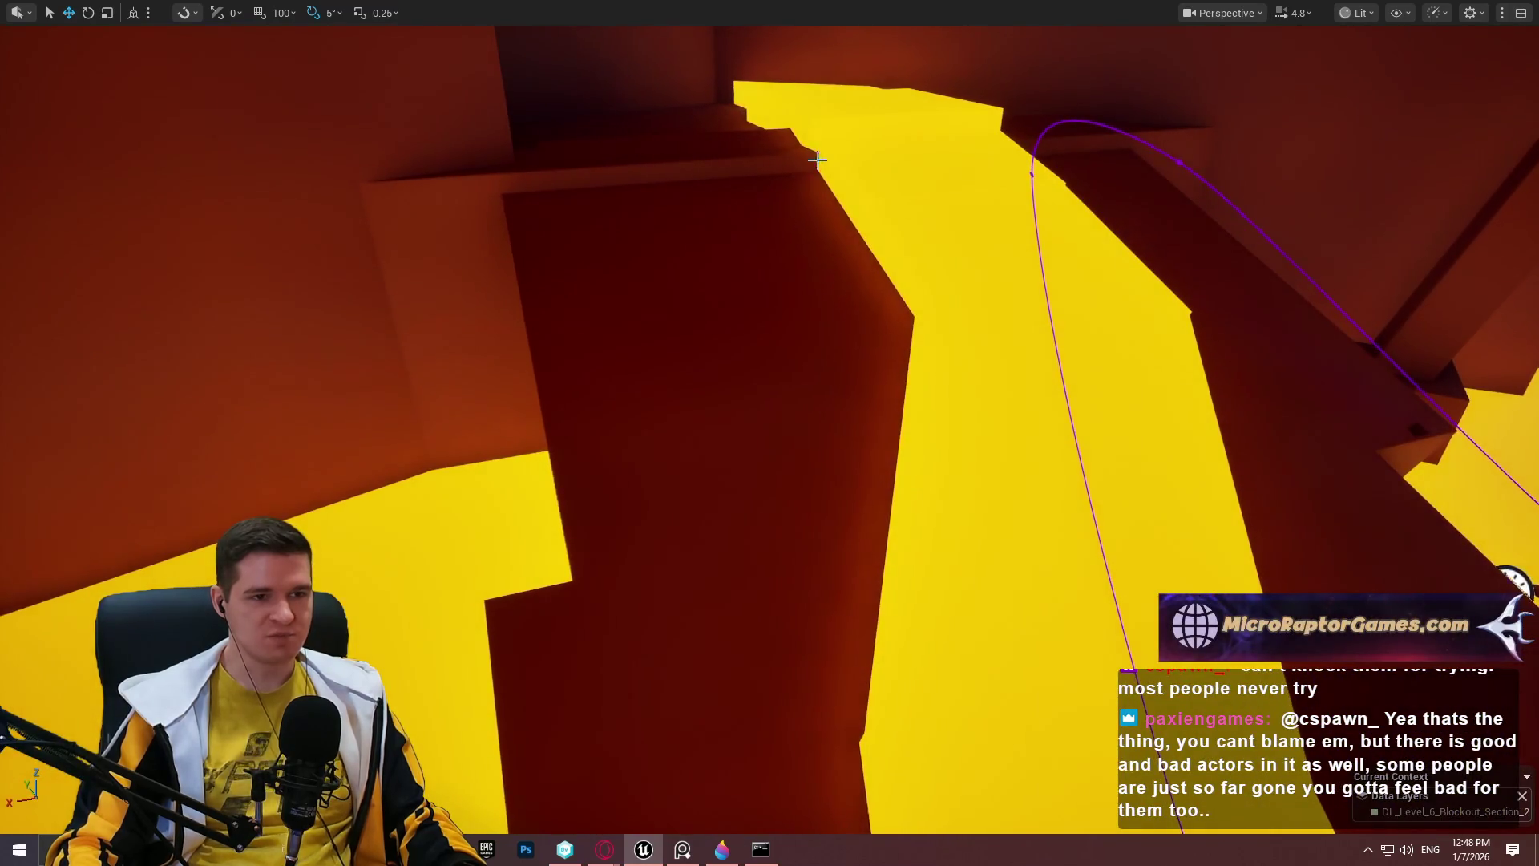
key(w)
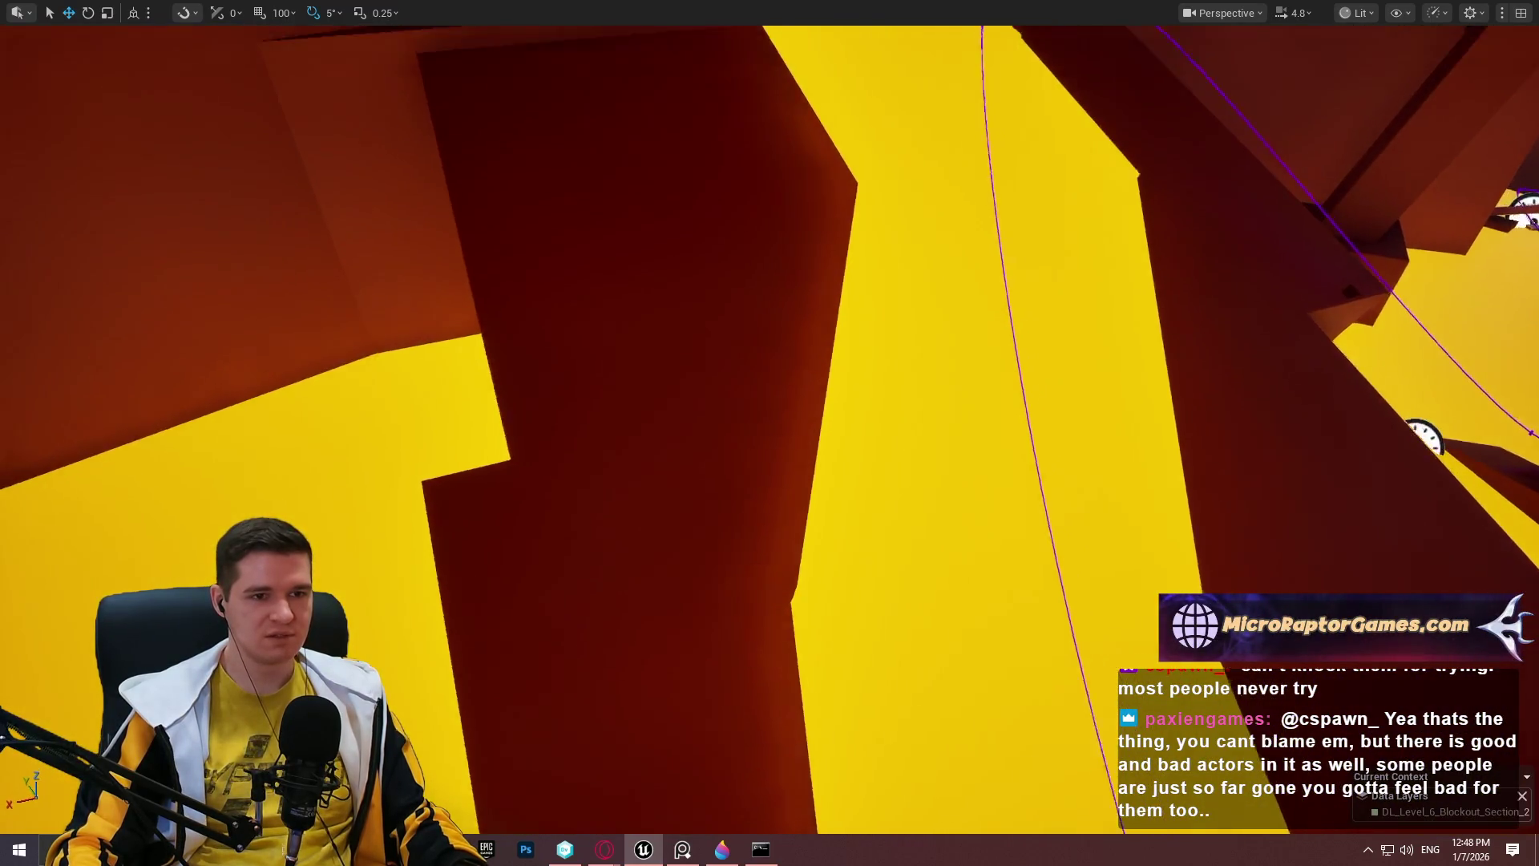
key(w)
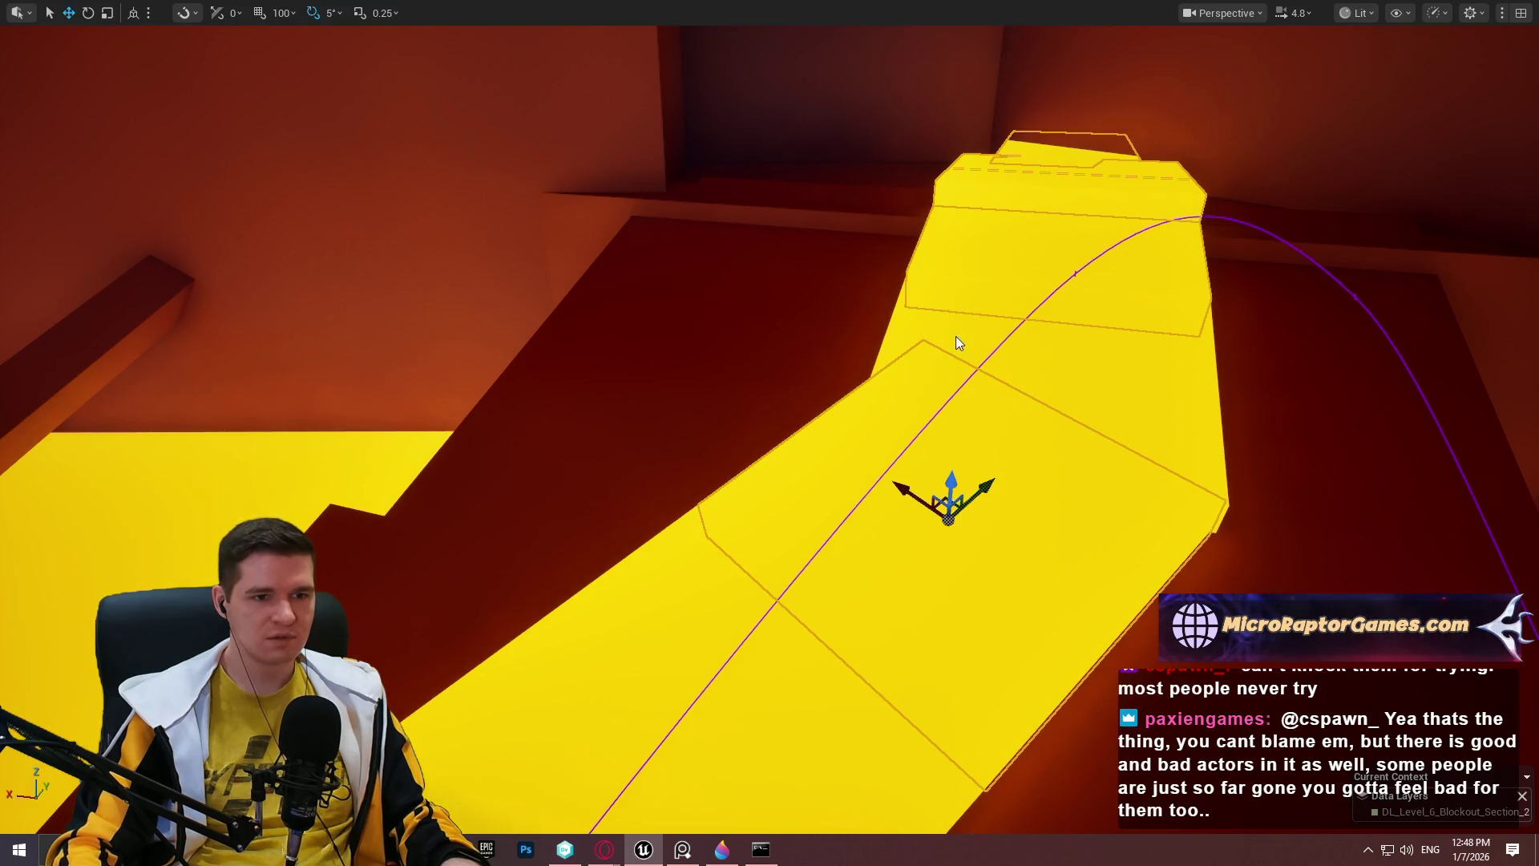
Lower the selected yellow block in steps until it merges with the walkway surface.
key(w)
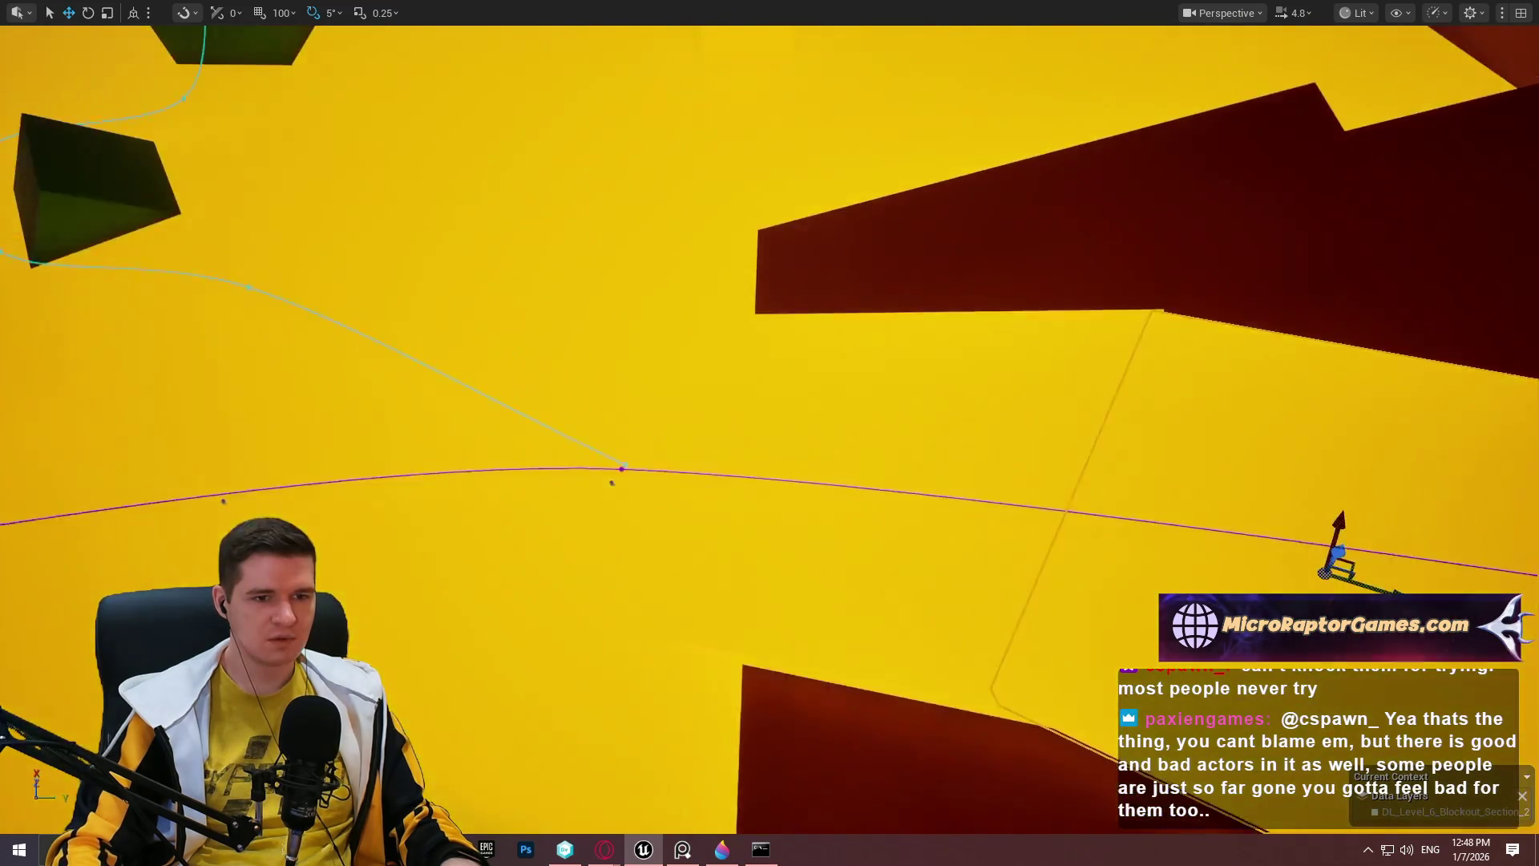
key(s)
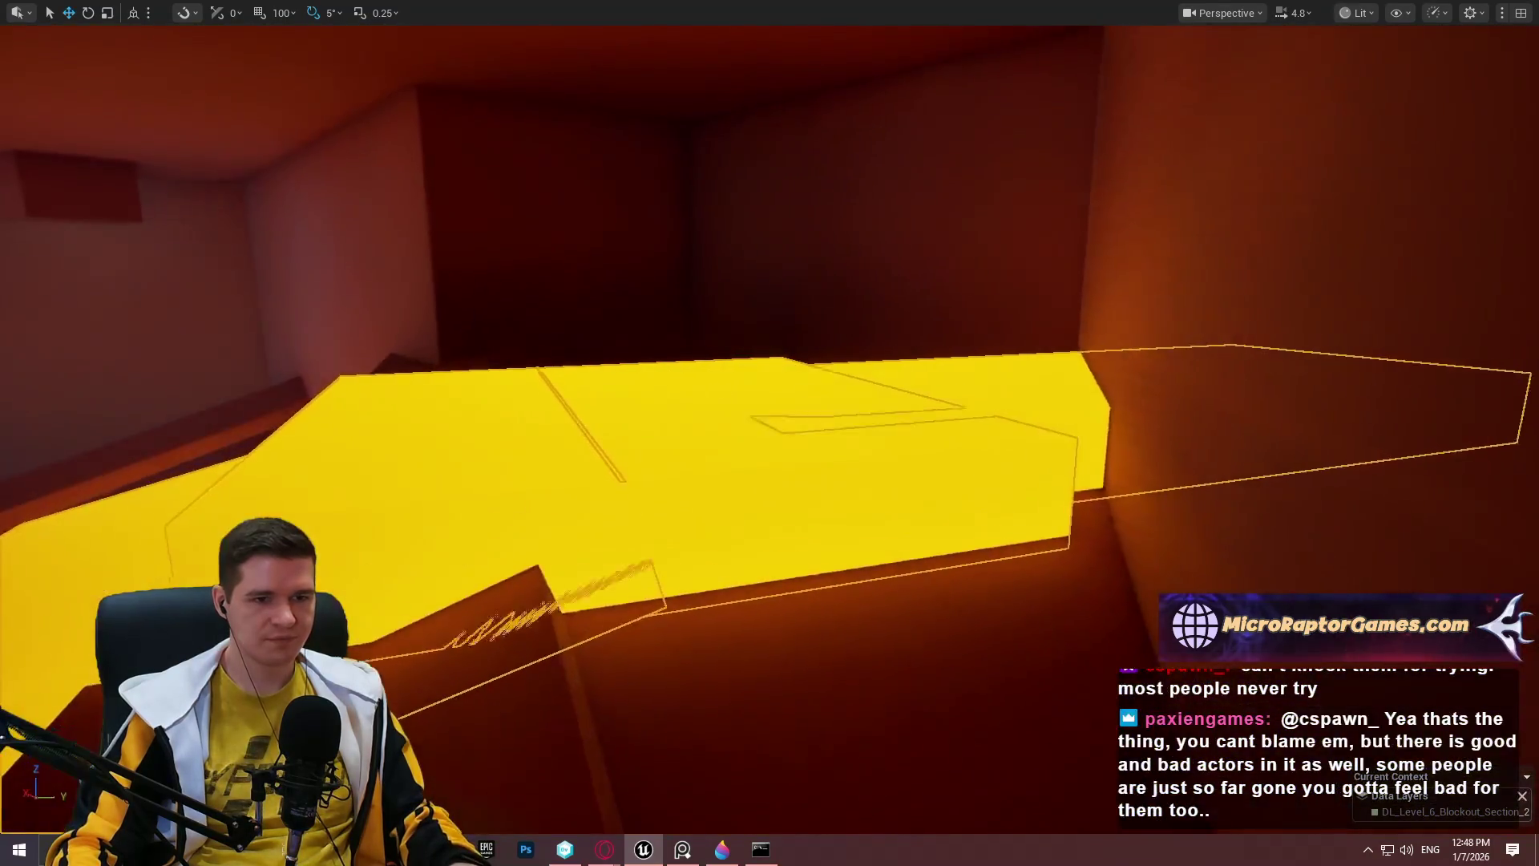
key(w)
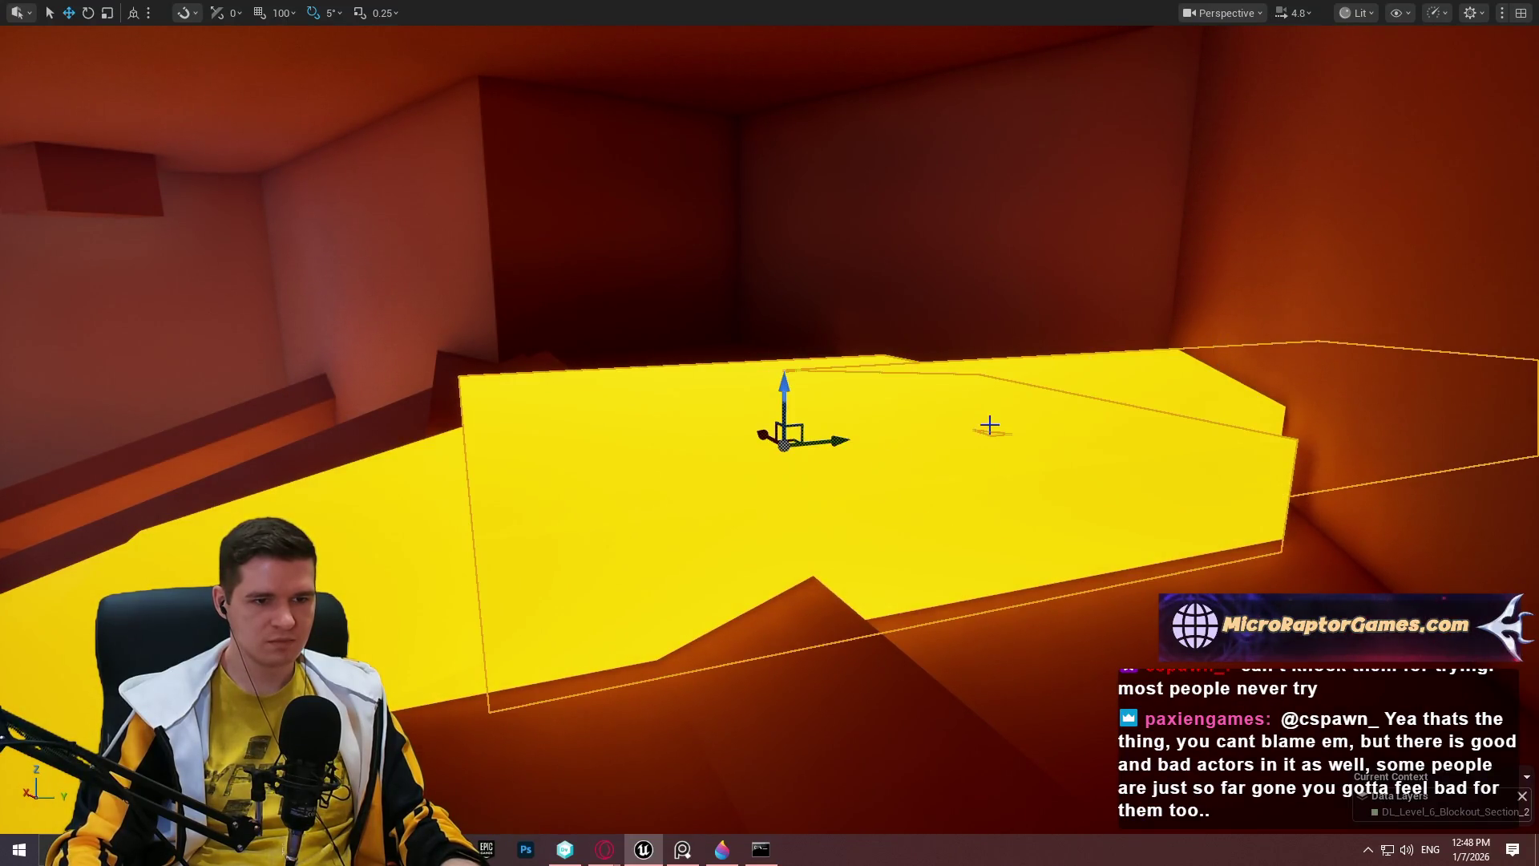
mouse_move(784, 395)
mouse_down()
mouse_move(766, 466)
mouse_move(937, 411)
mouse_up()
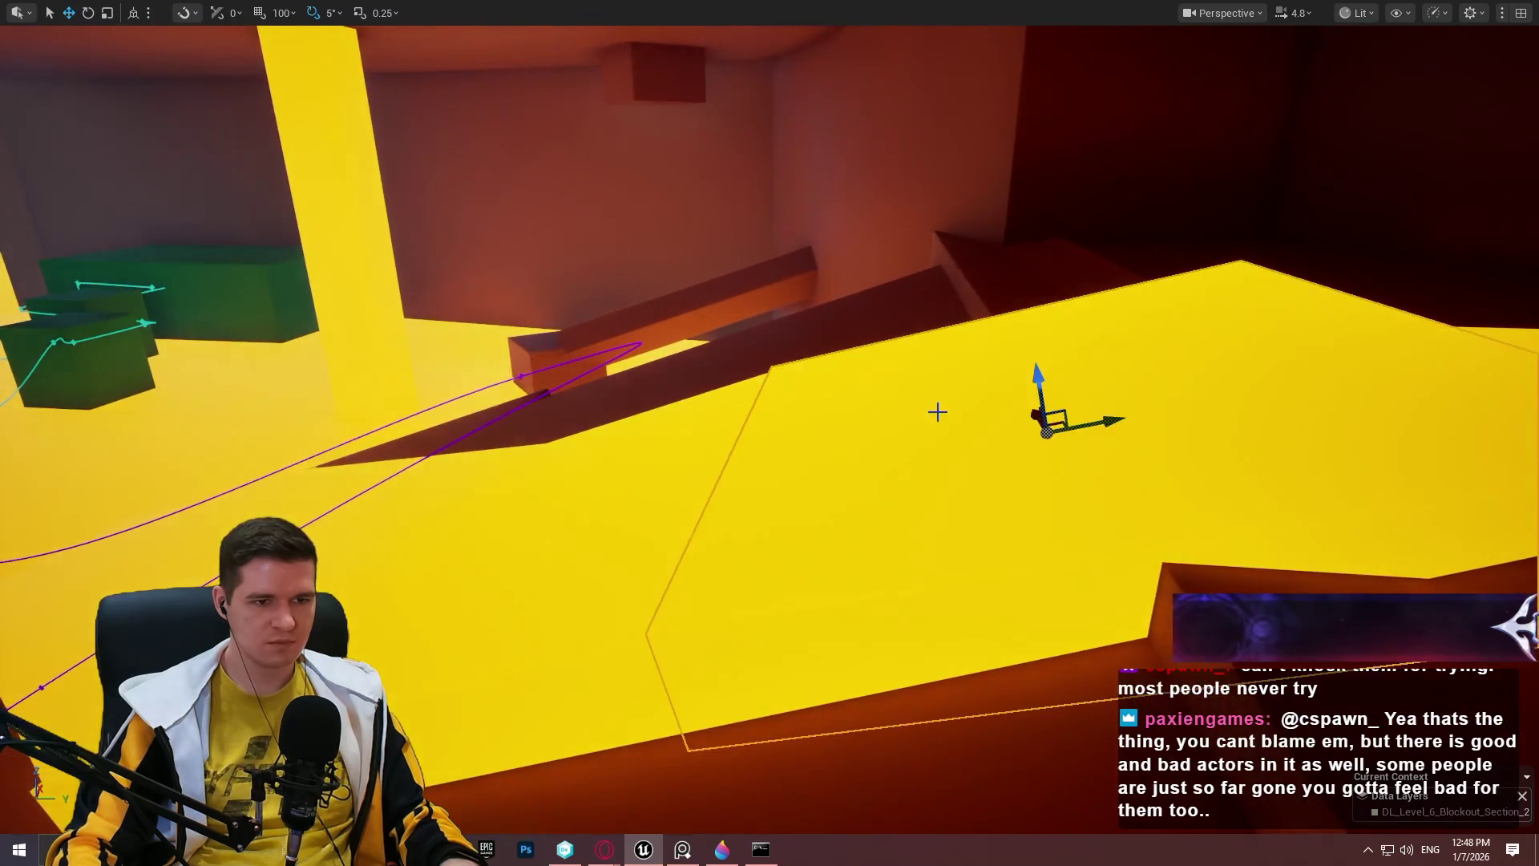
mouse_move(614, 518)
mouse_down()
mouse_move(658, 511)
mouse_move(611, 522)
mouse_move(613, 553)
mouse_move(608, 538)
mouse_up()
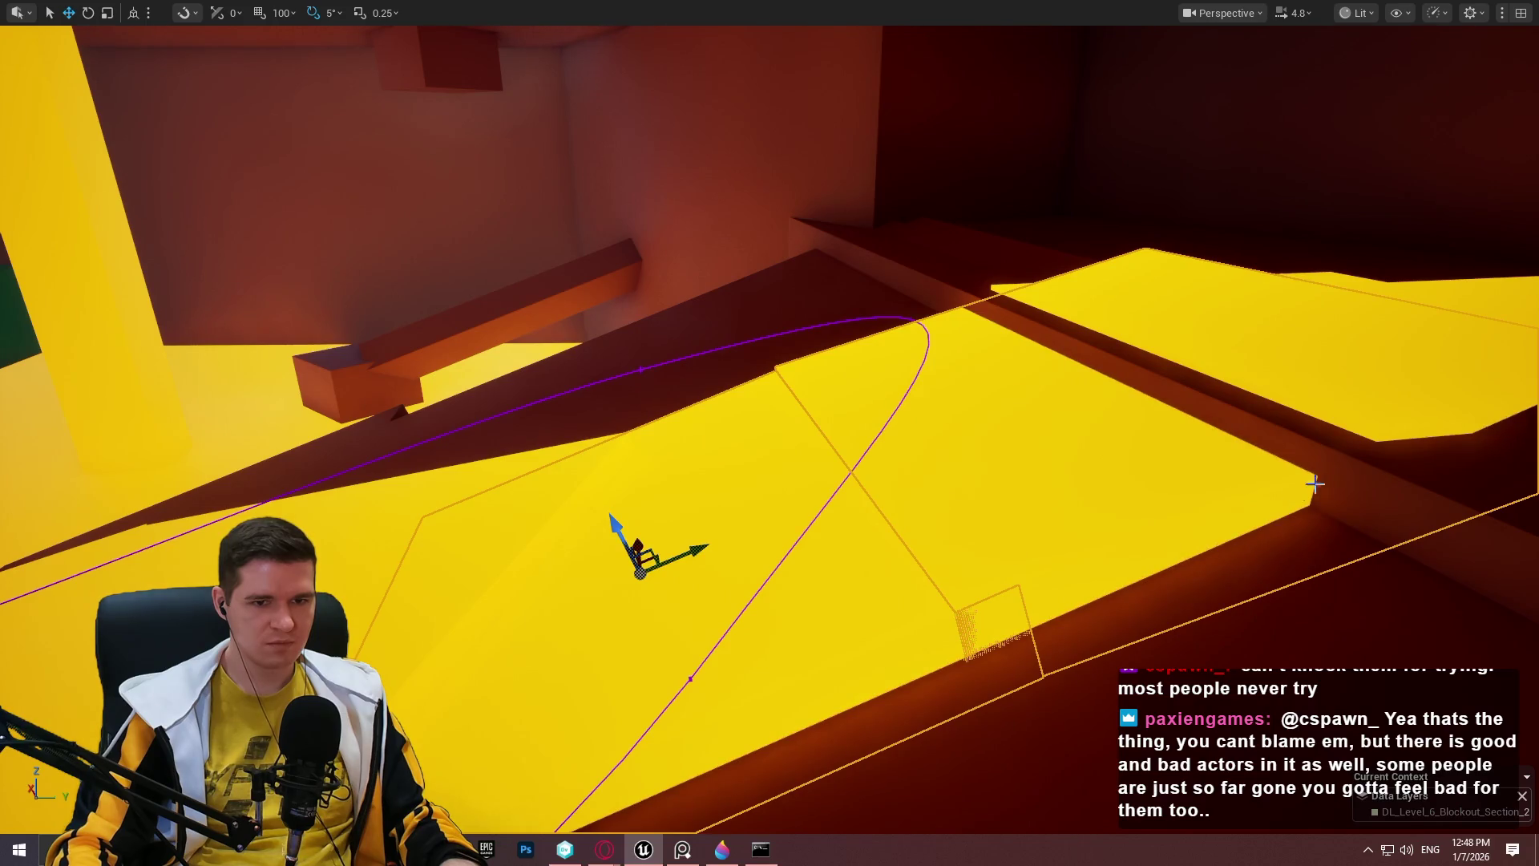
key(f)
mouse_move(976, 580)
mouse_down()
mouse_move(975, 598)
mouse_move(928, 345)
mouse_move(1140, 494)
mouse_up()
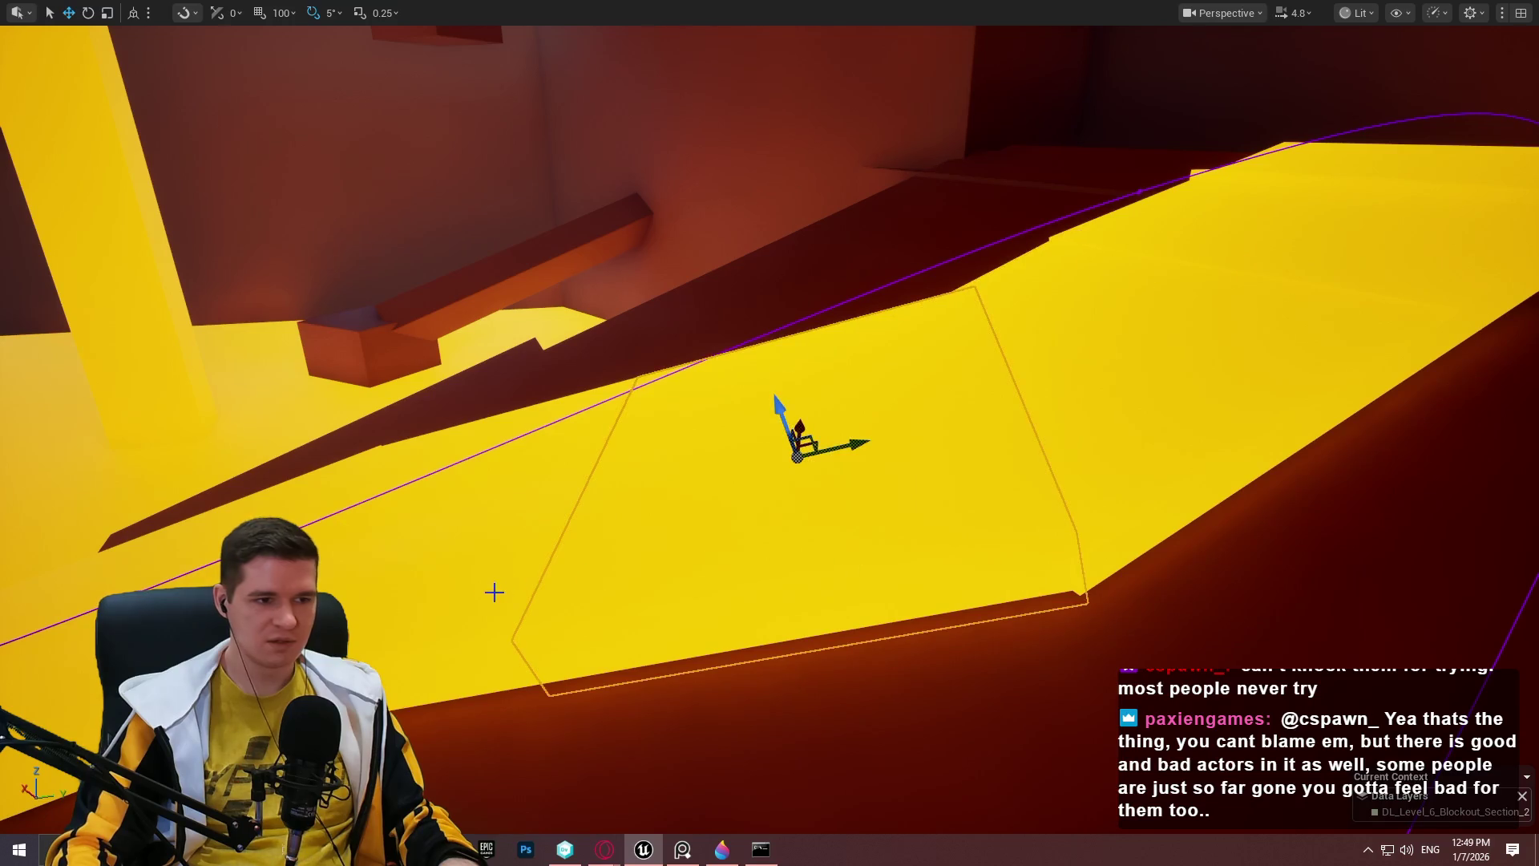
drag(426, 503, 437, 537)
mouse_move(1103, 430)
mouse_down()
mouse_move(1057, 271)
mouse_move(994, 338)
mouse_up()
drag(909, 299, 900, 328)
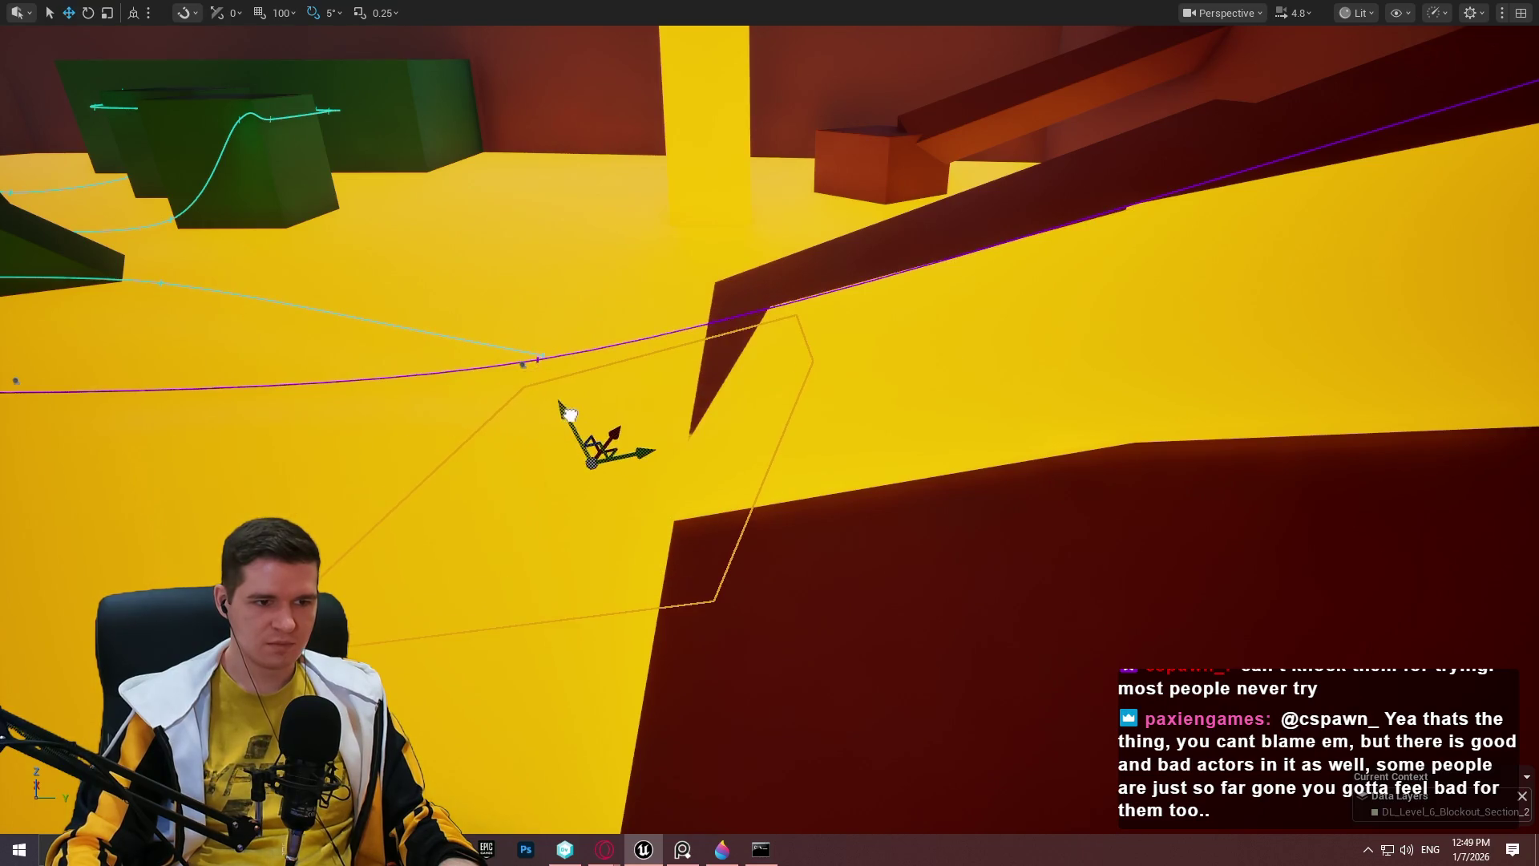
Frame the ramp and orbit around to check the yellow blocks' alignment.
drag(560, 399, 393, 509)
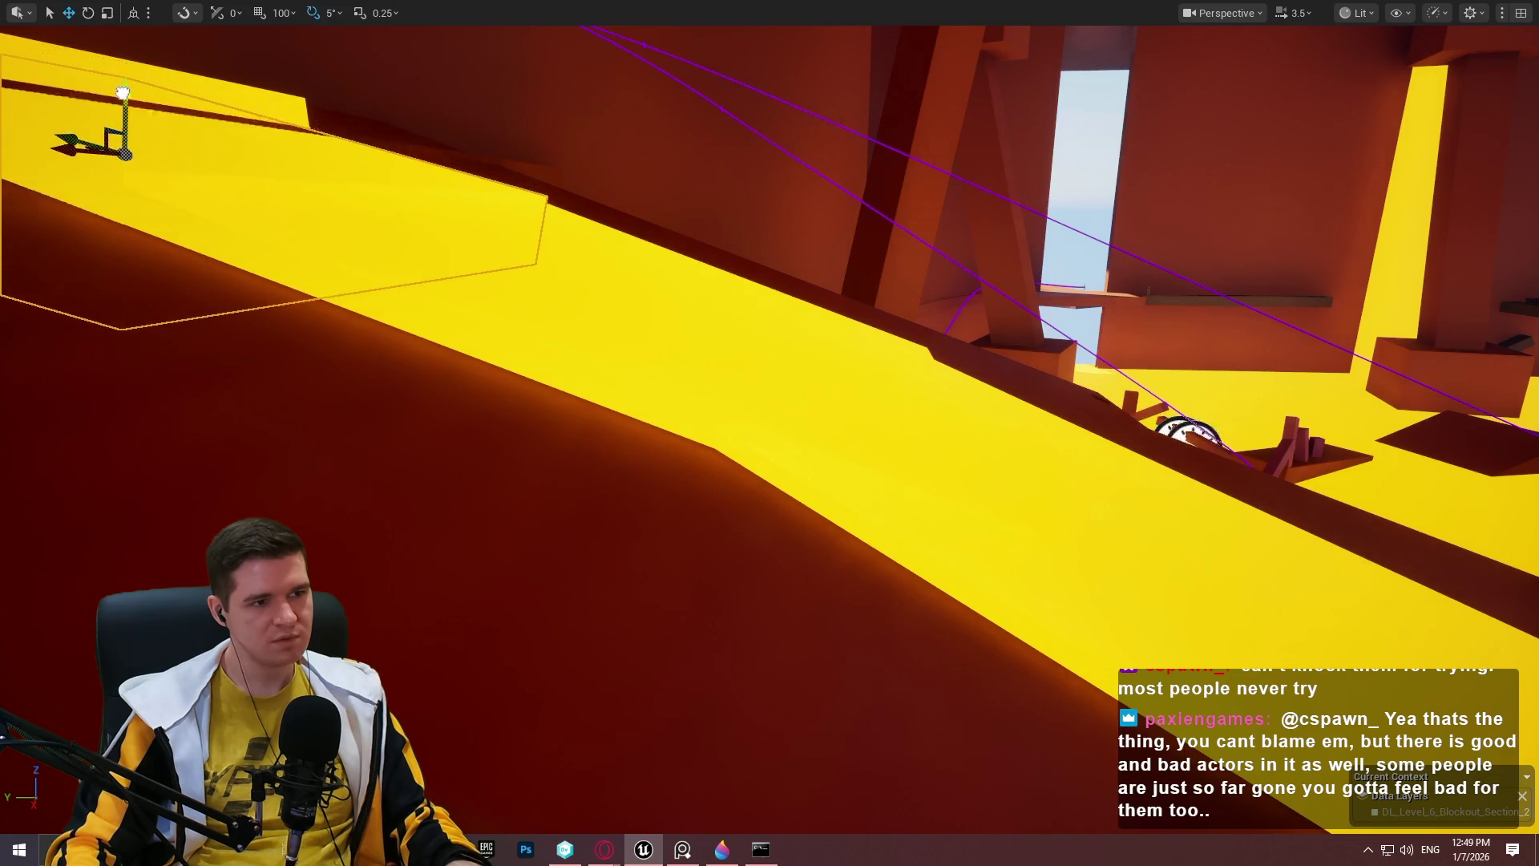
key(f)
scroll(948, 477, up, 5)
scroll(948, 477, down, 6)
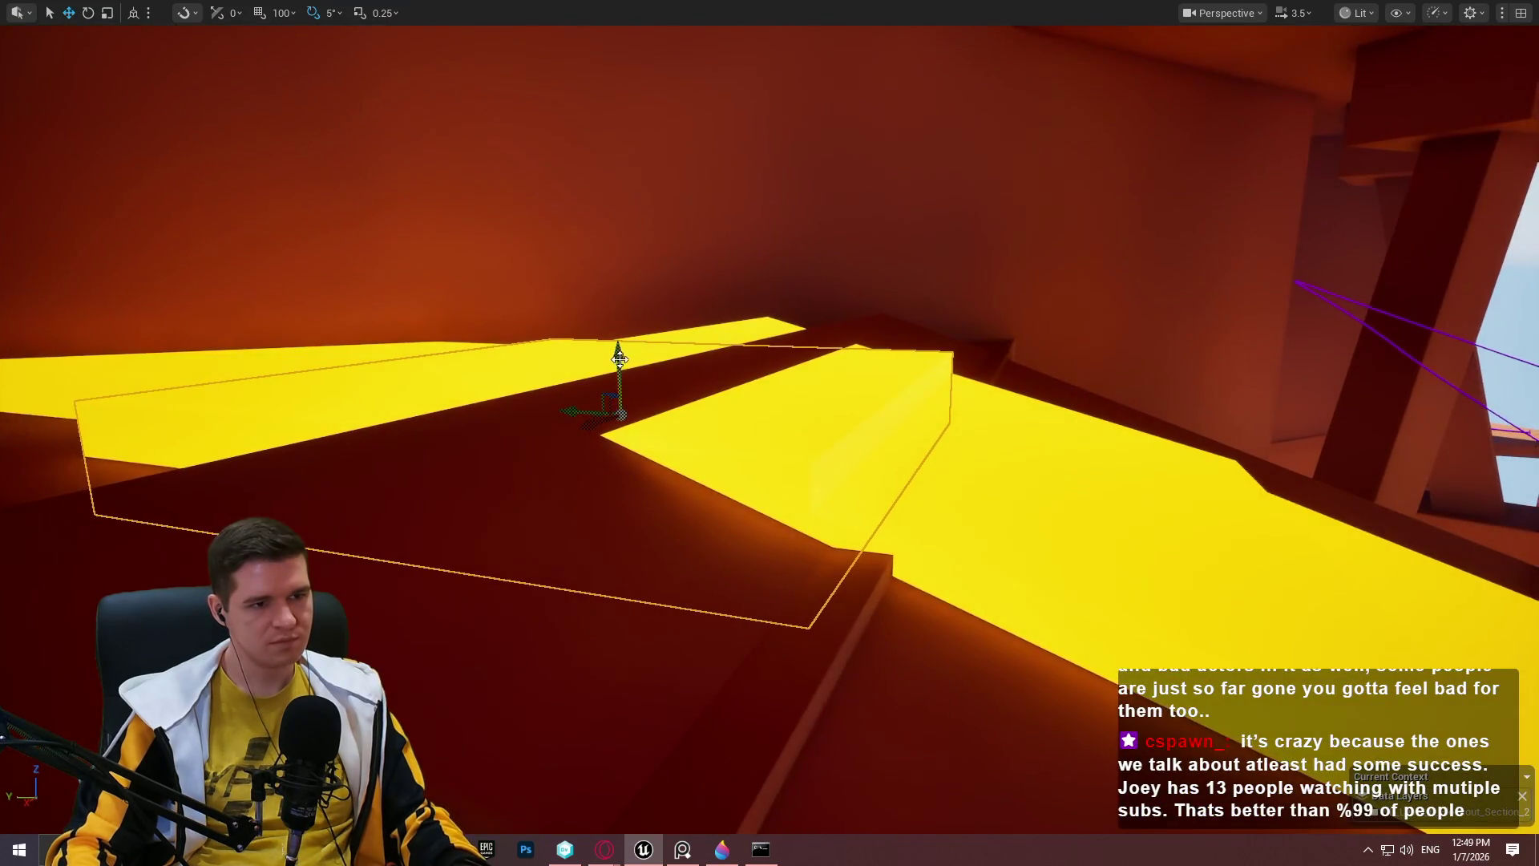
drag(639, 480, 352, 395)
mouse_move(638, 422)
mouse_down()
mouse_move(802, 464)
mouse_move(604, 435)
mouse_up()
mouse_move(845, 401)
mouse_down()
mouse_move(848, 371)
mouse_move(750, 416)
mouse_move(942, 314)
mouse_move(986, 265)
mouse_up()
key(w)
drag(1125, 191, 1125, 264)
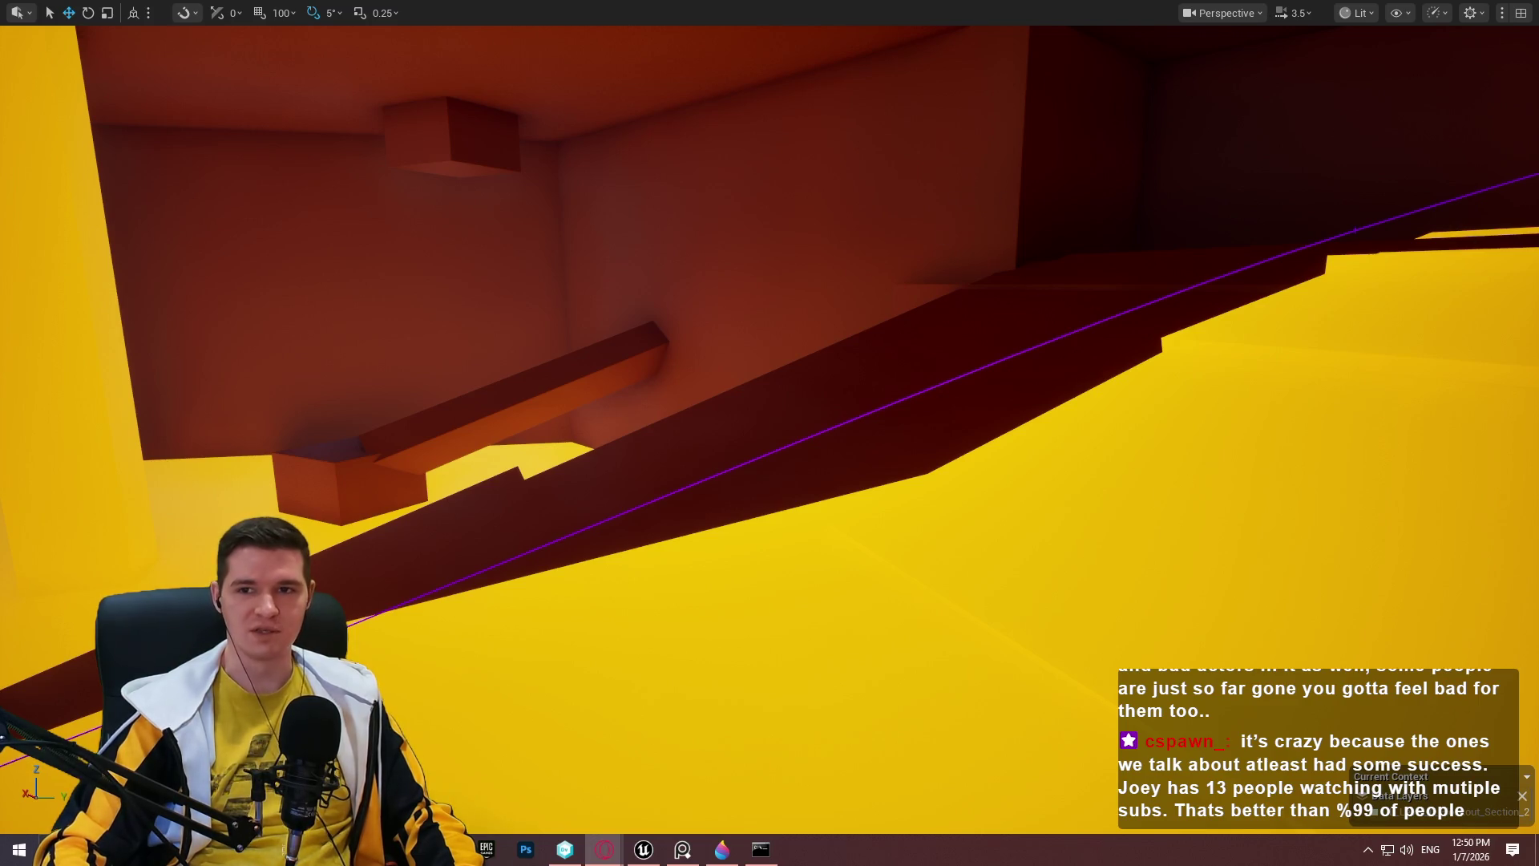
click(605, 849)
text(m)
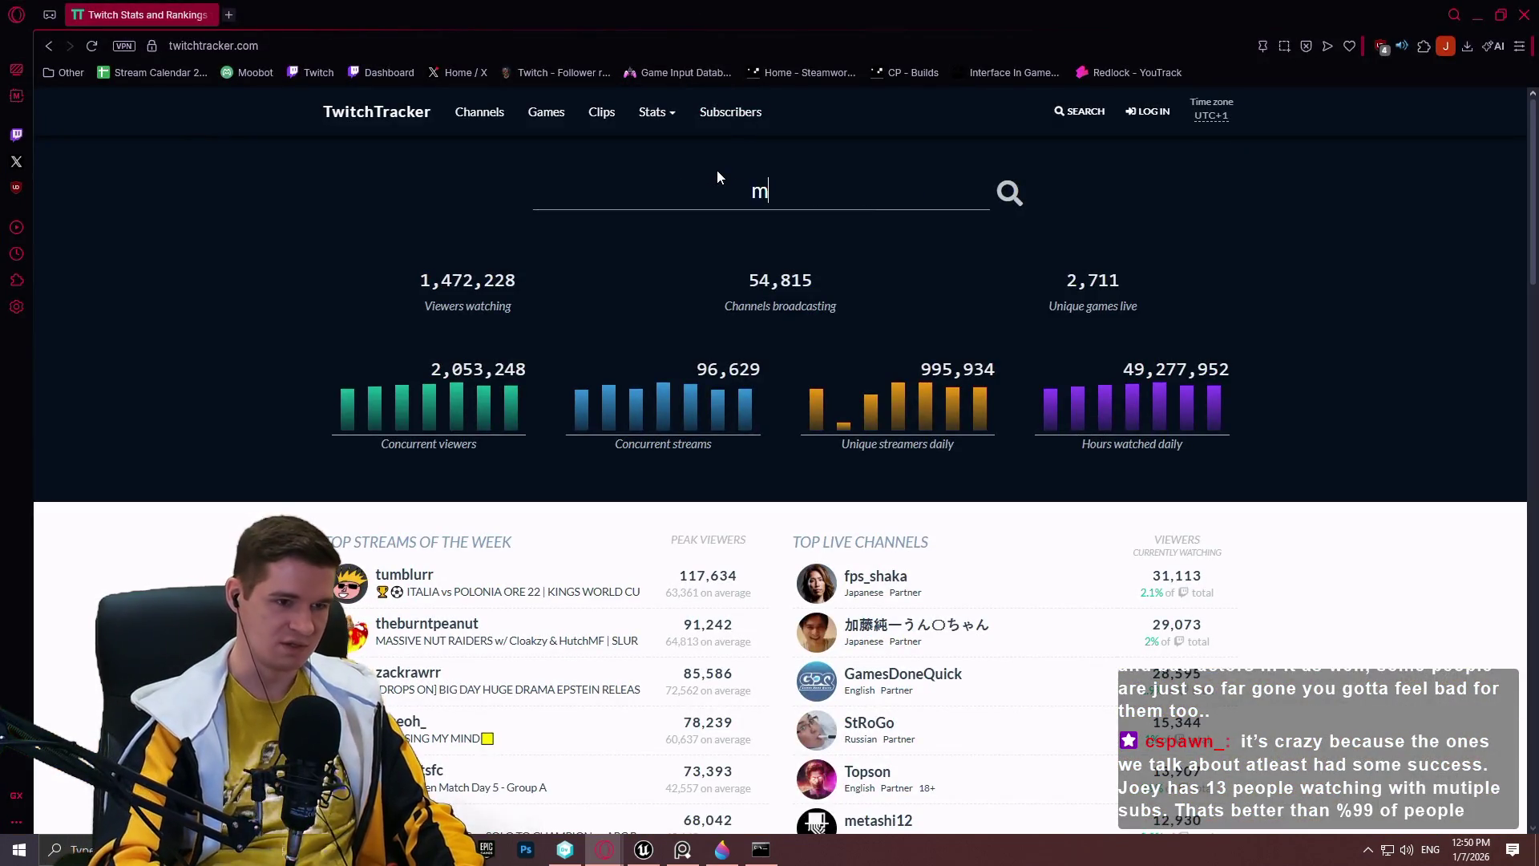
text(icroraptorgames)
key(Return)
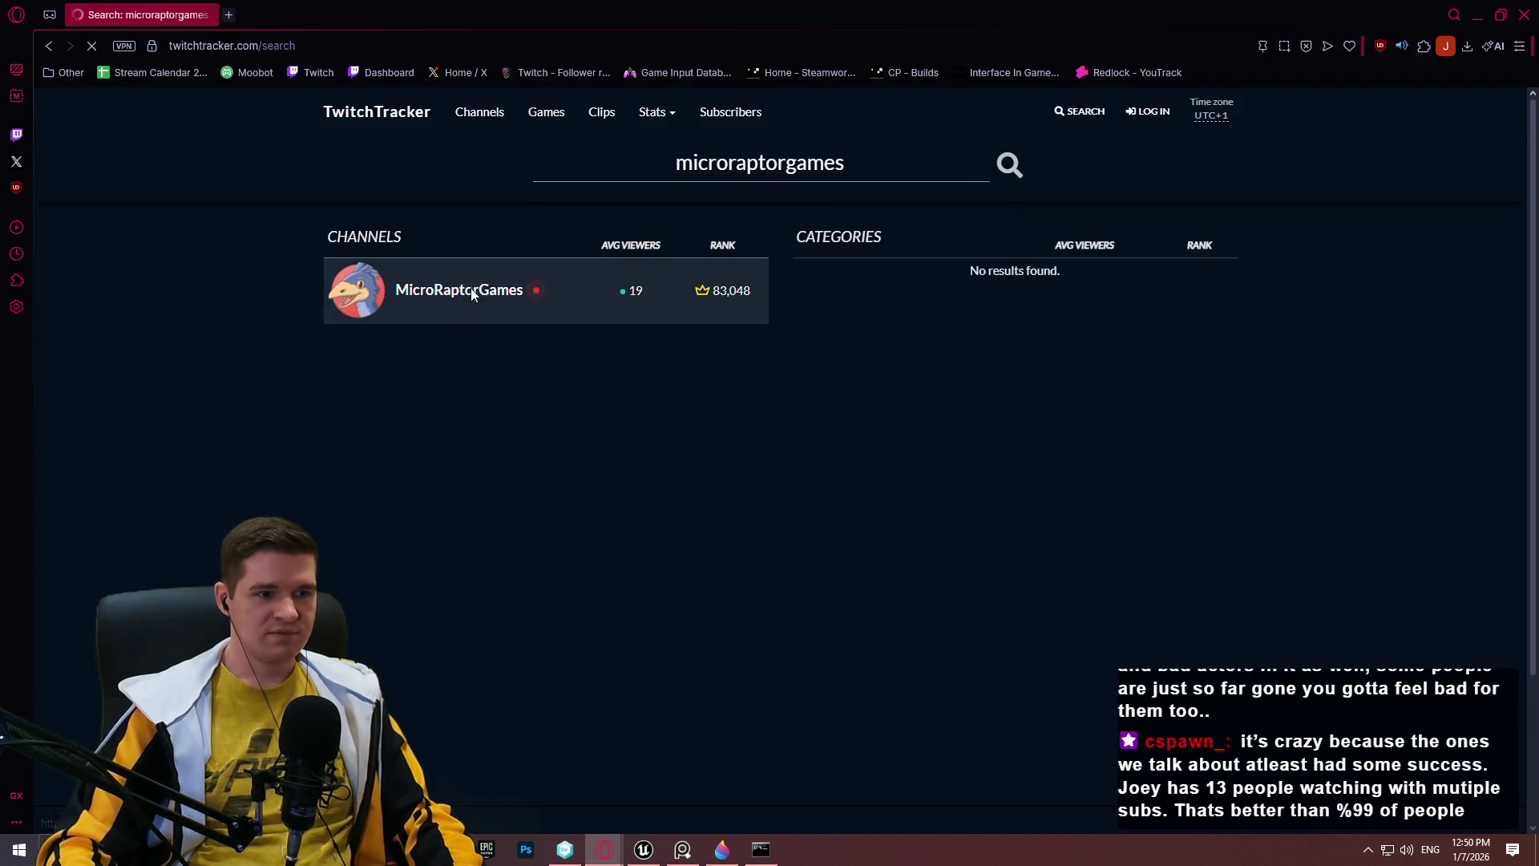
click(470, 290)
scroll(785, 380, down, 10)
scroll(763, 374, down, 6)
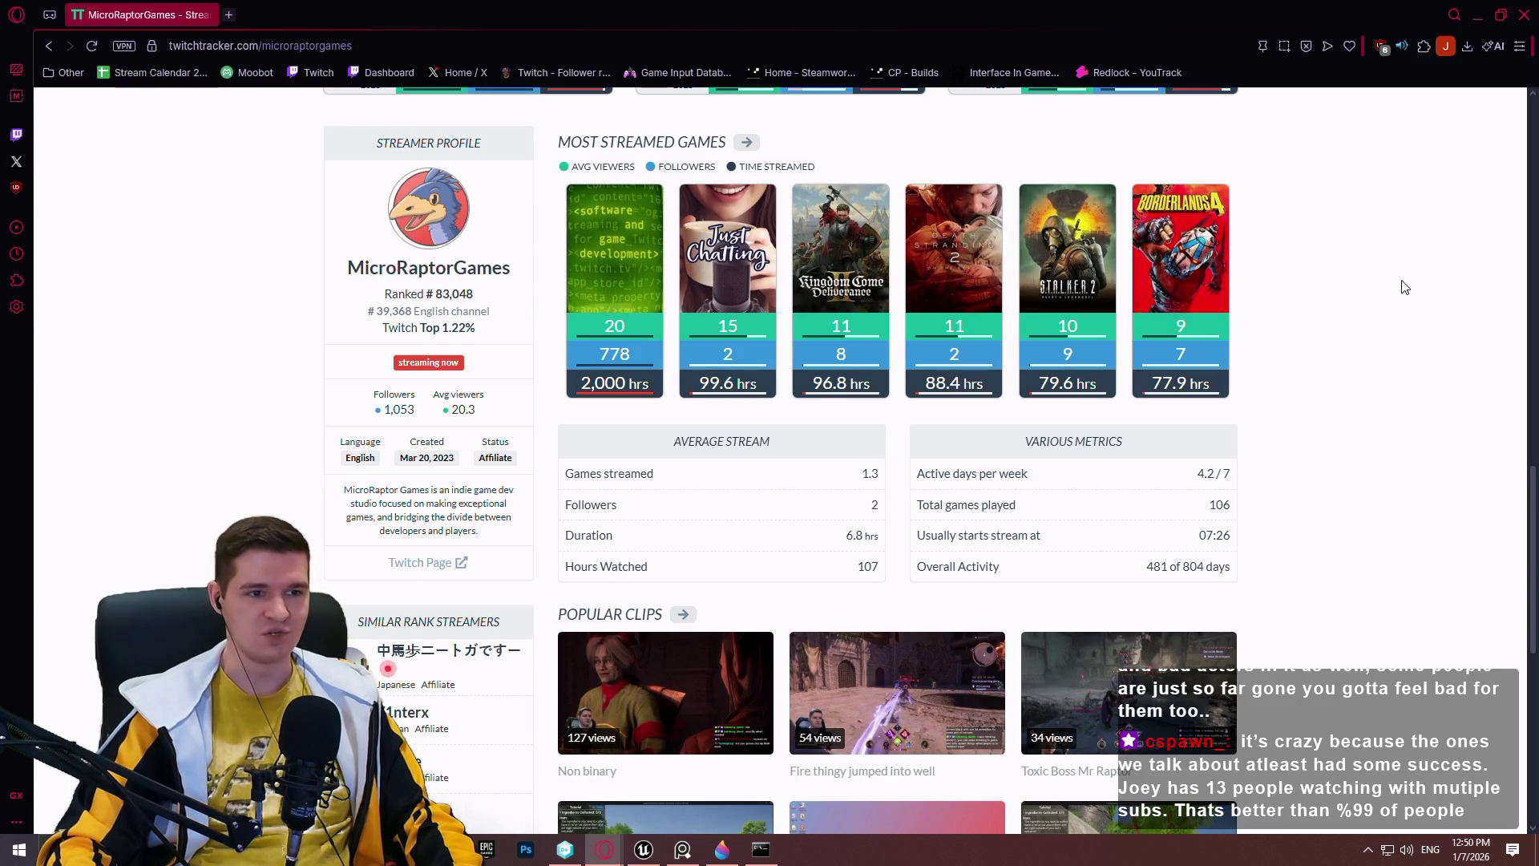
scroll(1395, 275, down, 3)
scroll(1362, 270, up, 6)
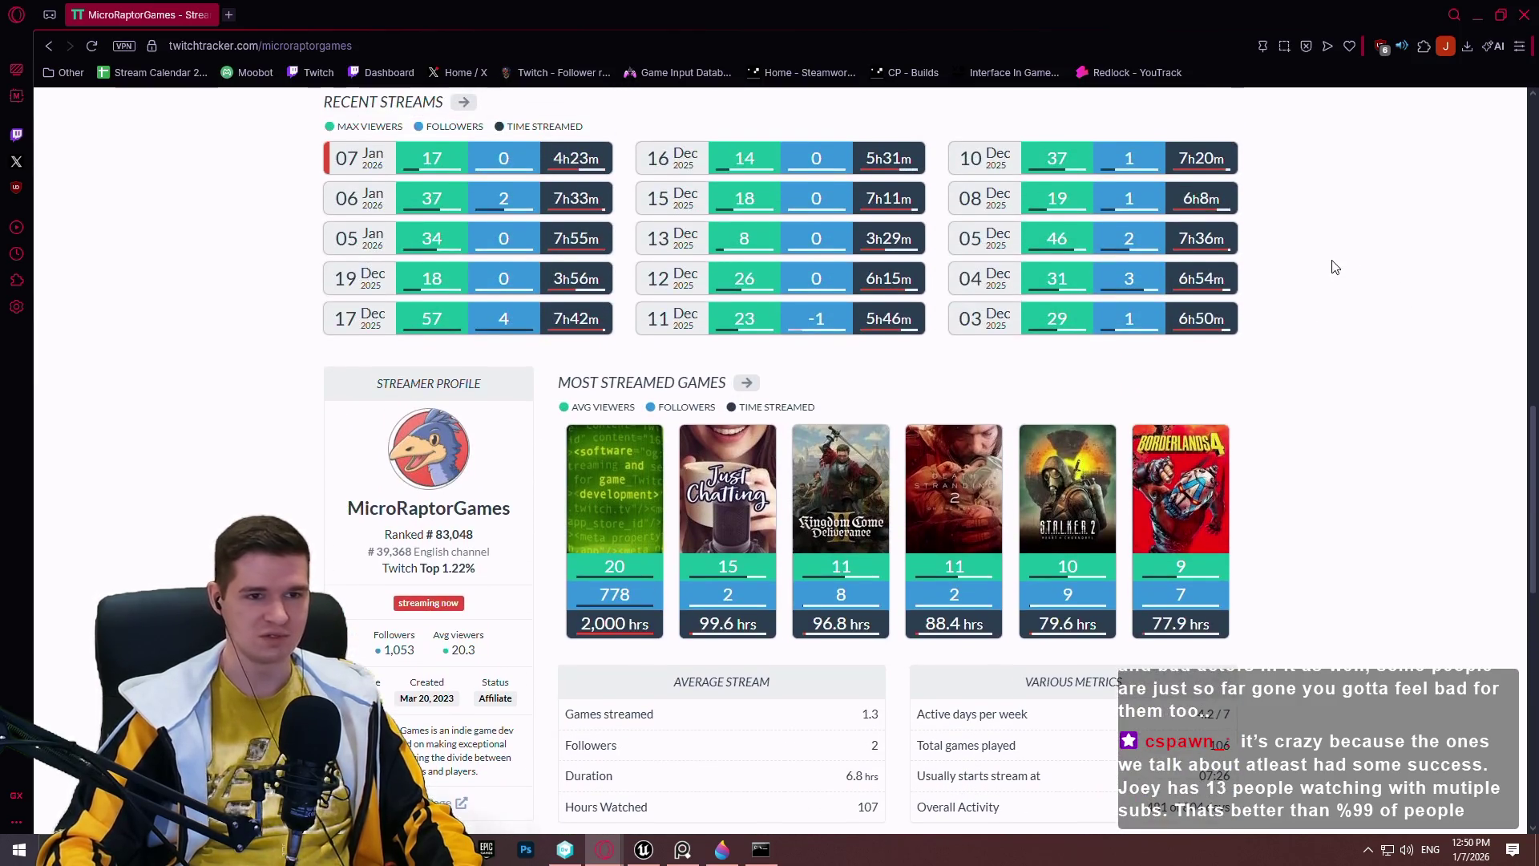
click(1522, 15)
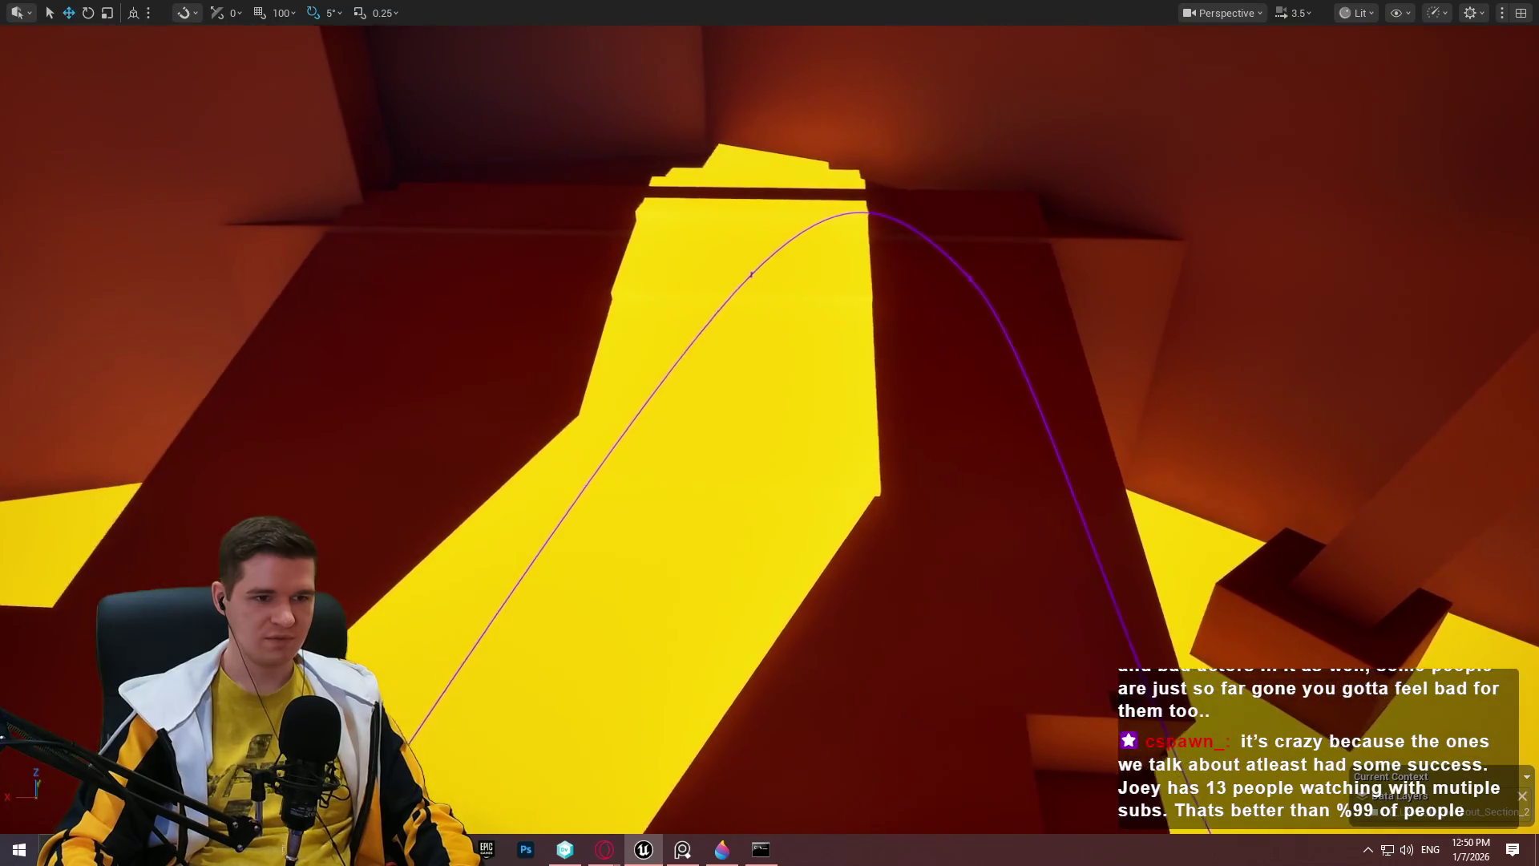
Select the outlined volume over the ramp and shift it left and slightly up.
scroll(504, 316, down, 5)
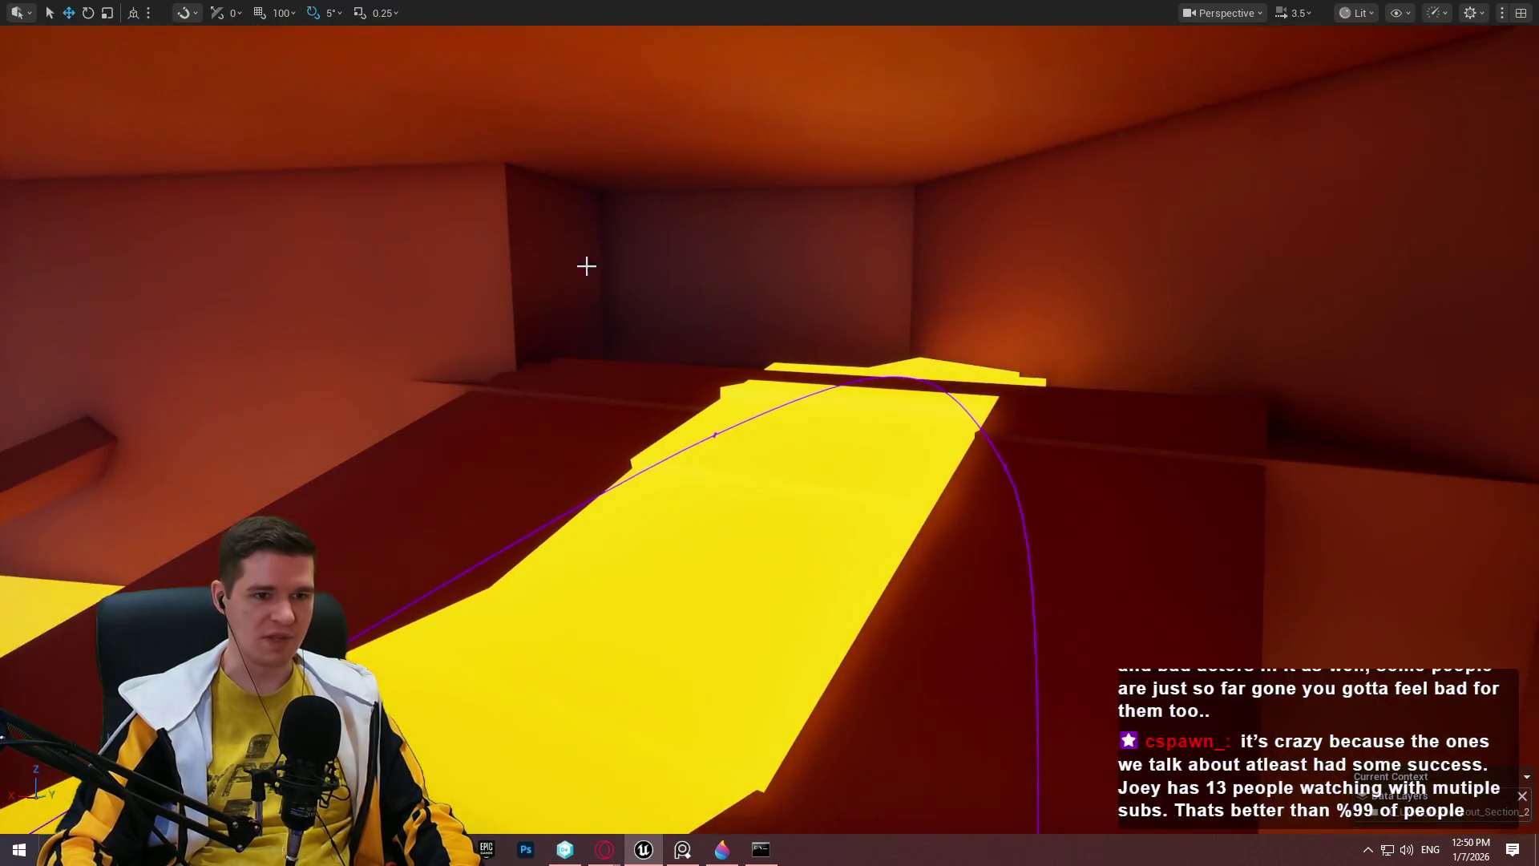
mouse_move(1140, 345)
mouse_down()
mouse_move(1178, 529)
mouse_move(307, 242)
mouse_up()
click(1253, 633)
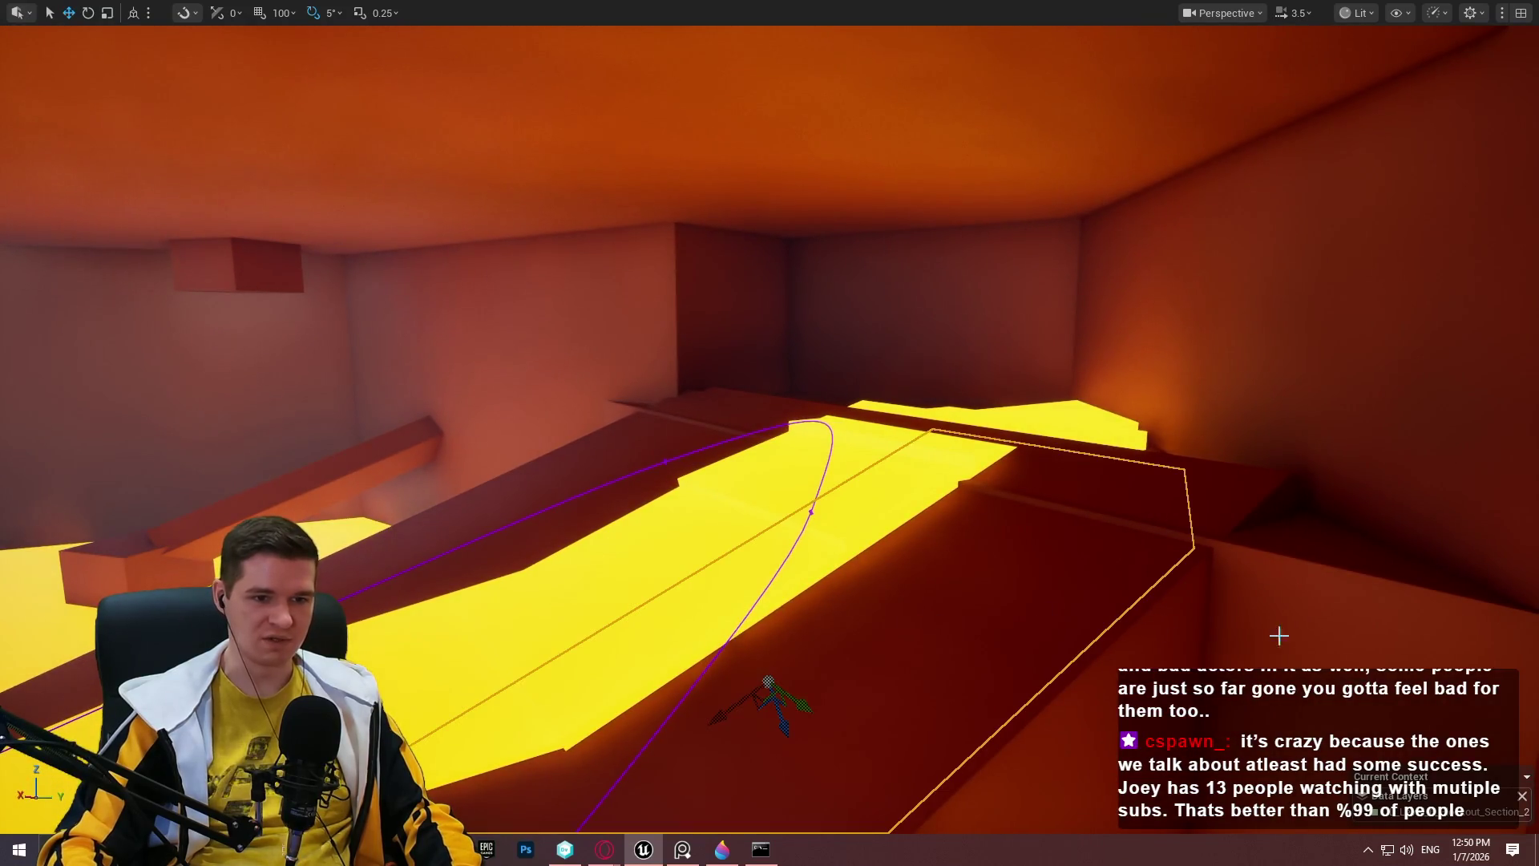
key(f)
drag(1314, 481, 1334, 479)
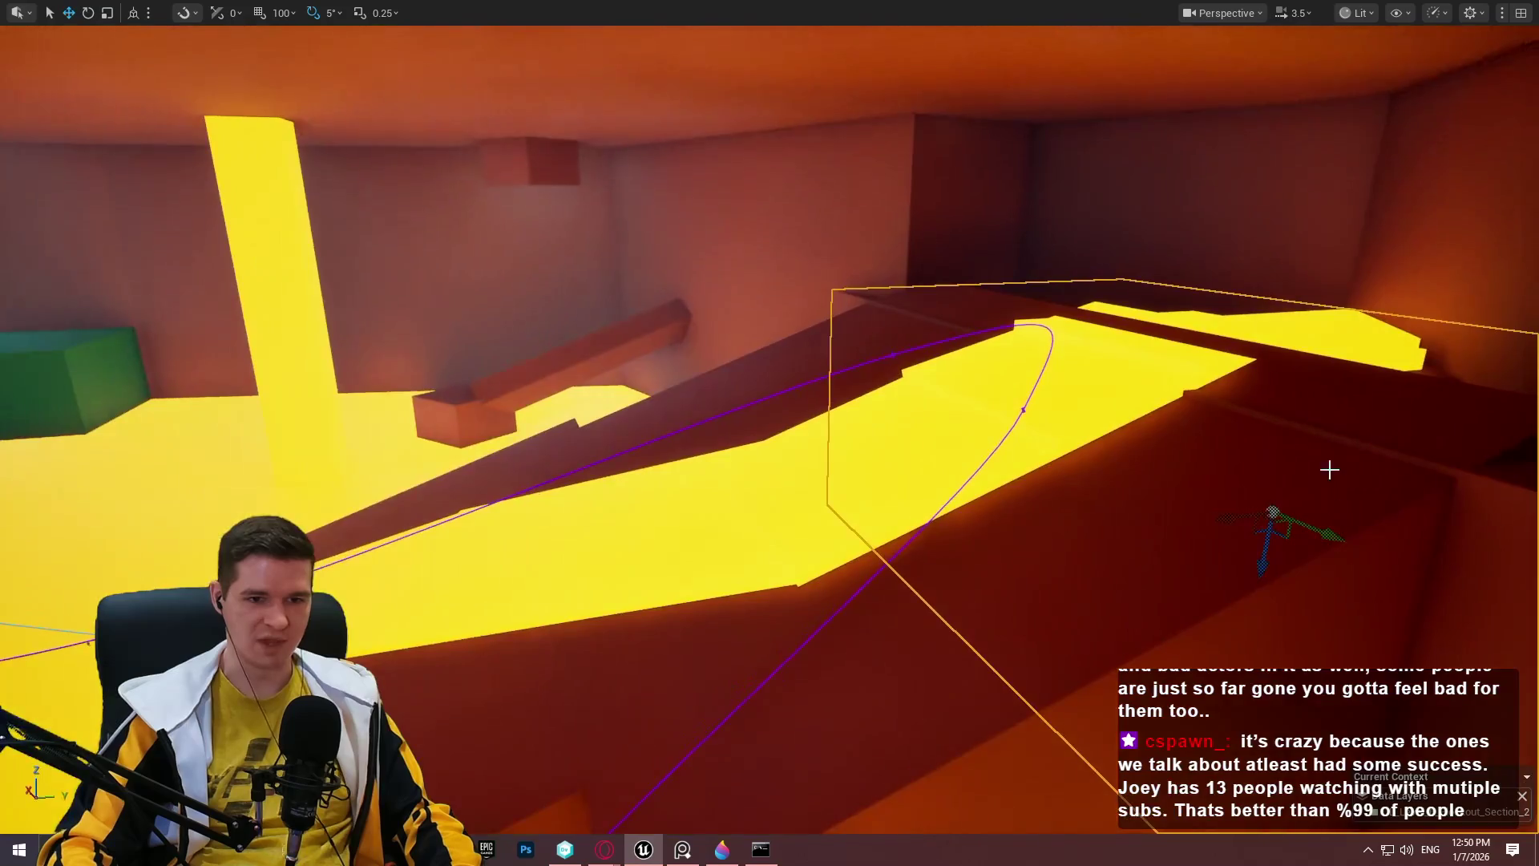
mouse_move(1240, 519)
mouse_down()
mouse_move(989, 577)
mouse_move(1065, 547)
mouse_move(1078, 550)
mouse_move(895, 601)
mouse_move(994, 561)
mouse_move(978, 572)
mouse_move(1057, 568)
mouse_move(1069, 508)
mouse_move(1097, 515)
mouse_up()
key(r)
key(w)
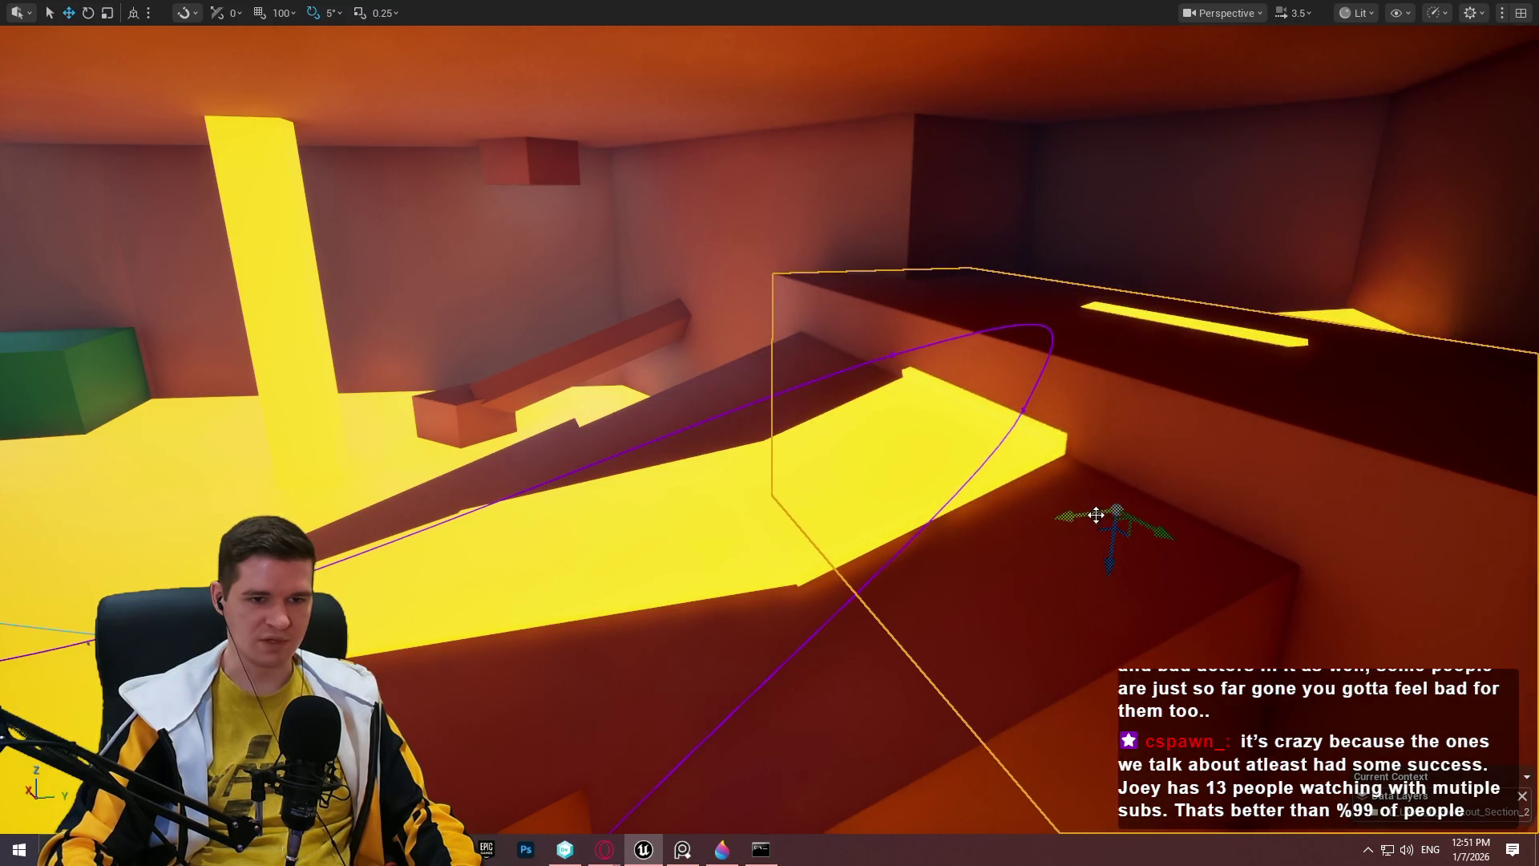
mouse_move(1110, 567)
mouse_down()
mouse_move(1120, 525)
mouse_move(1114, 539)
mouse_up()
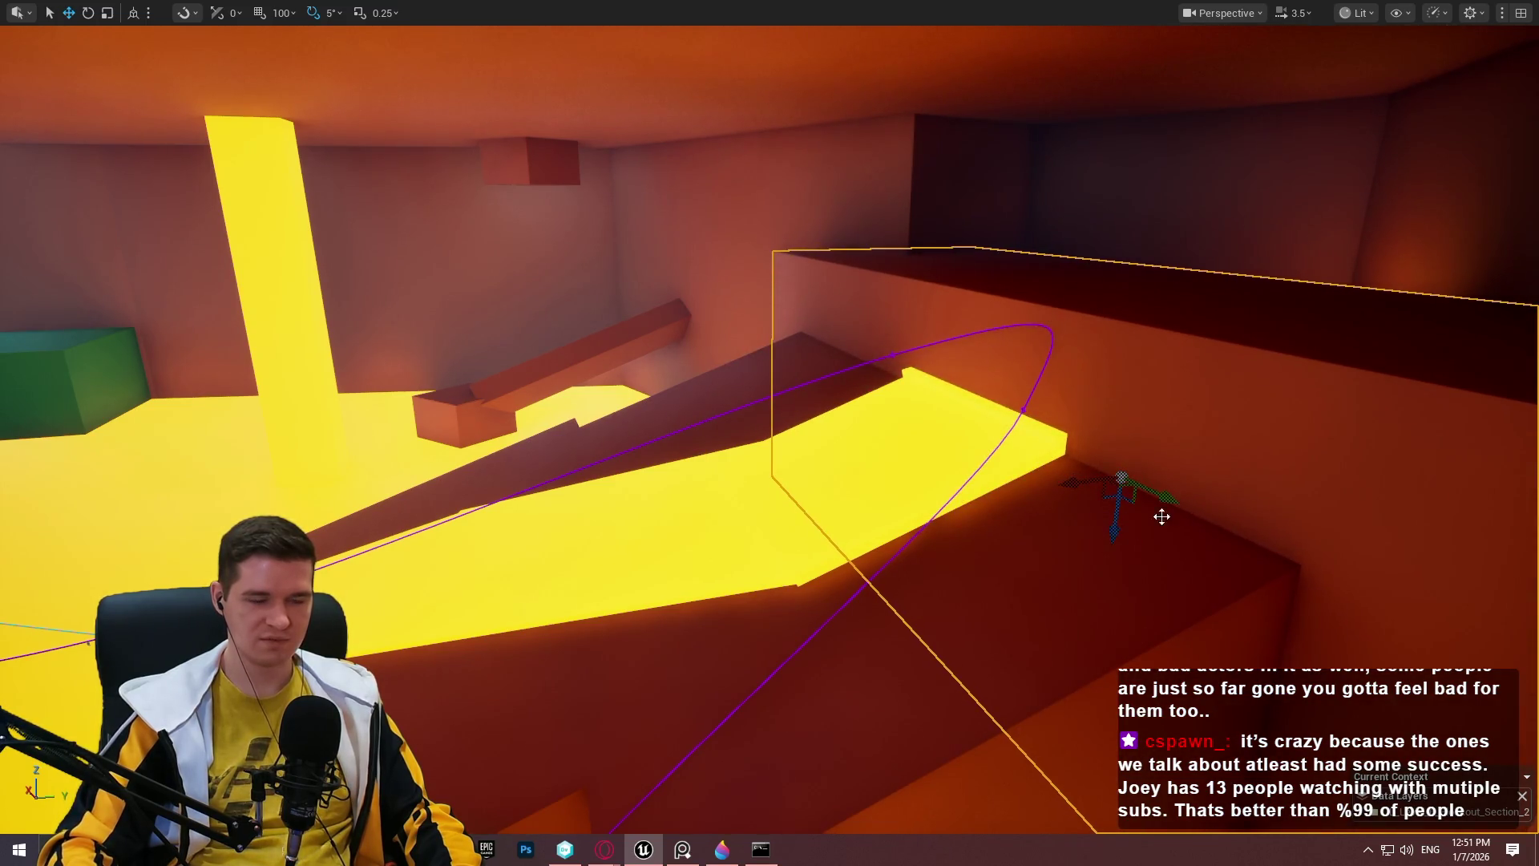
Scale the volume narrower along its length and sides, then survey the level.
scroll(1124, 521, up, 2)
key(r)
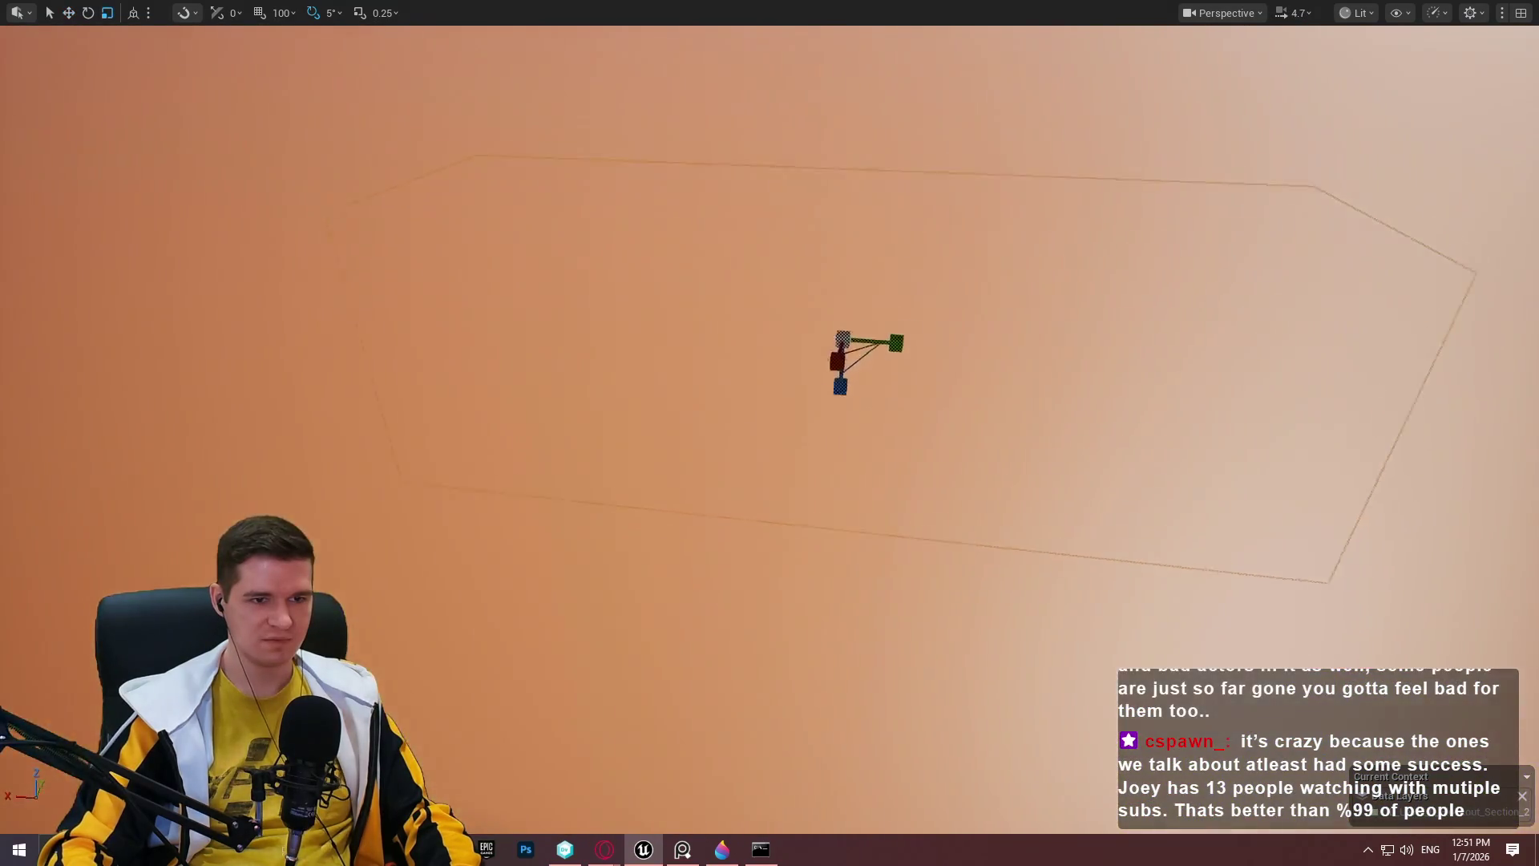
key(f)
mouse_move(779, 385)
mouse_down()
mouse_move(738, 385)
mouse_move(1084, 342)
mouse_move(1048, 333)
mouse_up()
mouse_move(1040, 388)
mouse_down()
mouse_move(906, 388)
mouse_move(973, 372)
mouse_move(739, 385)
mouse_move(529, 361)
mouse_move(505, 382)
mouse_move(556, 388)
mouse_up()
key(w)
key(w)
key(f)
key(r)
mouse_move(728, 402)
mouse_down()
mouse_move(716, 407)
mouse_move(762, 382)
mouse_up()
drag(901, 409, 900, 409)
drag(929, 510, 929, 510)
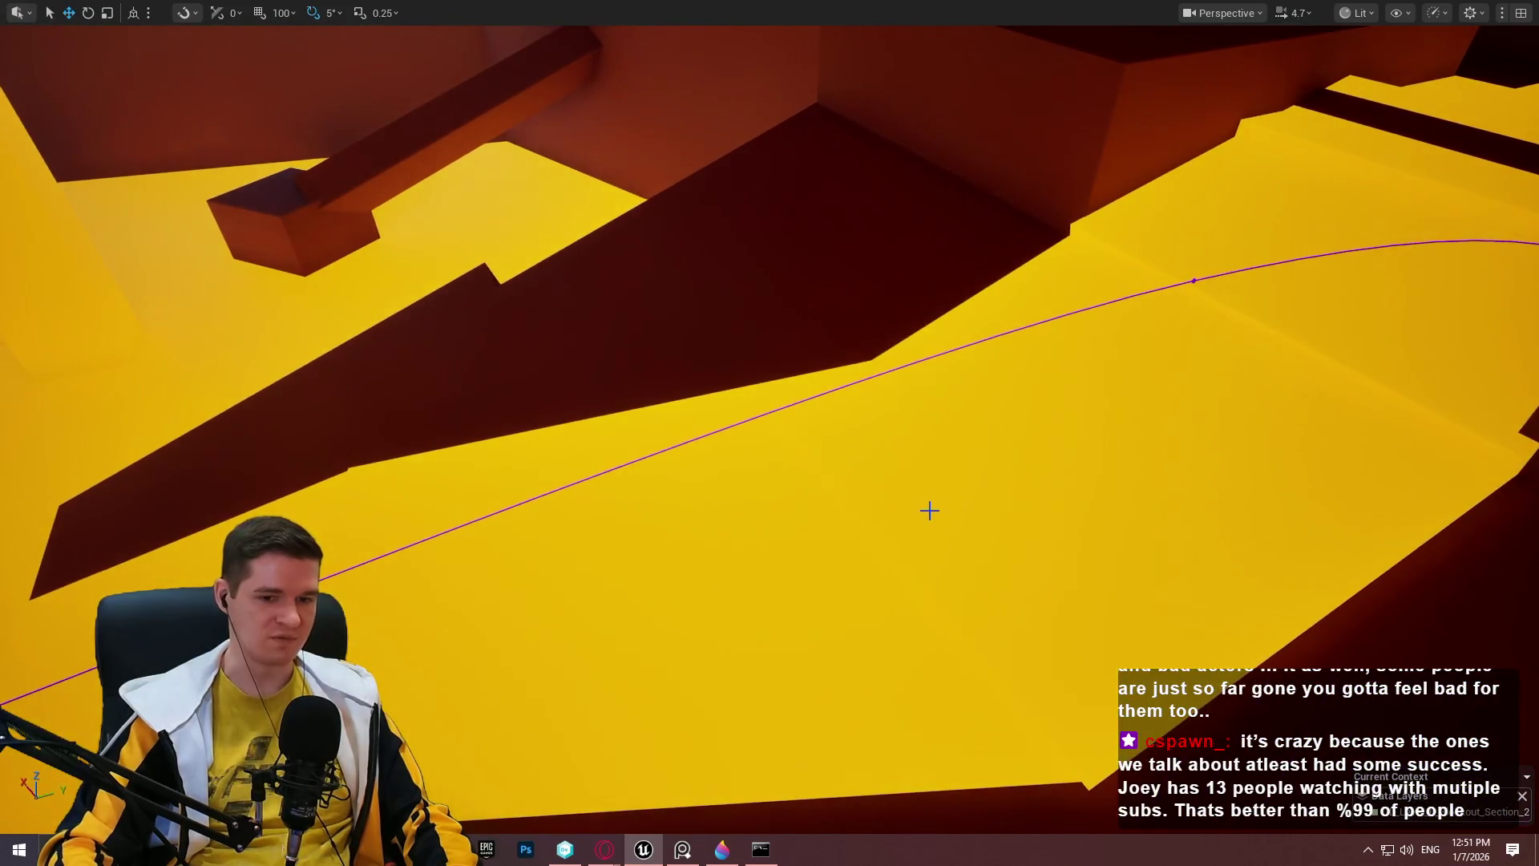
Save all changes to the Redlock map with File > Save All.
key(F11)
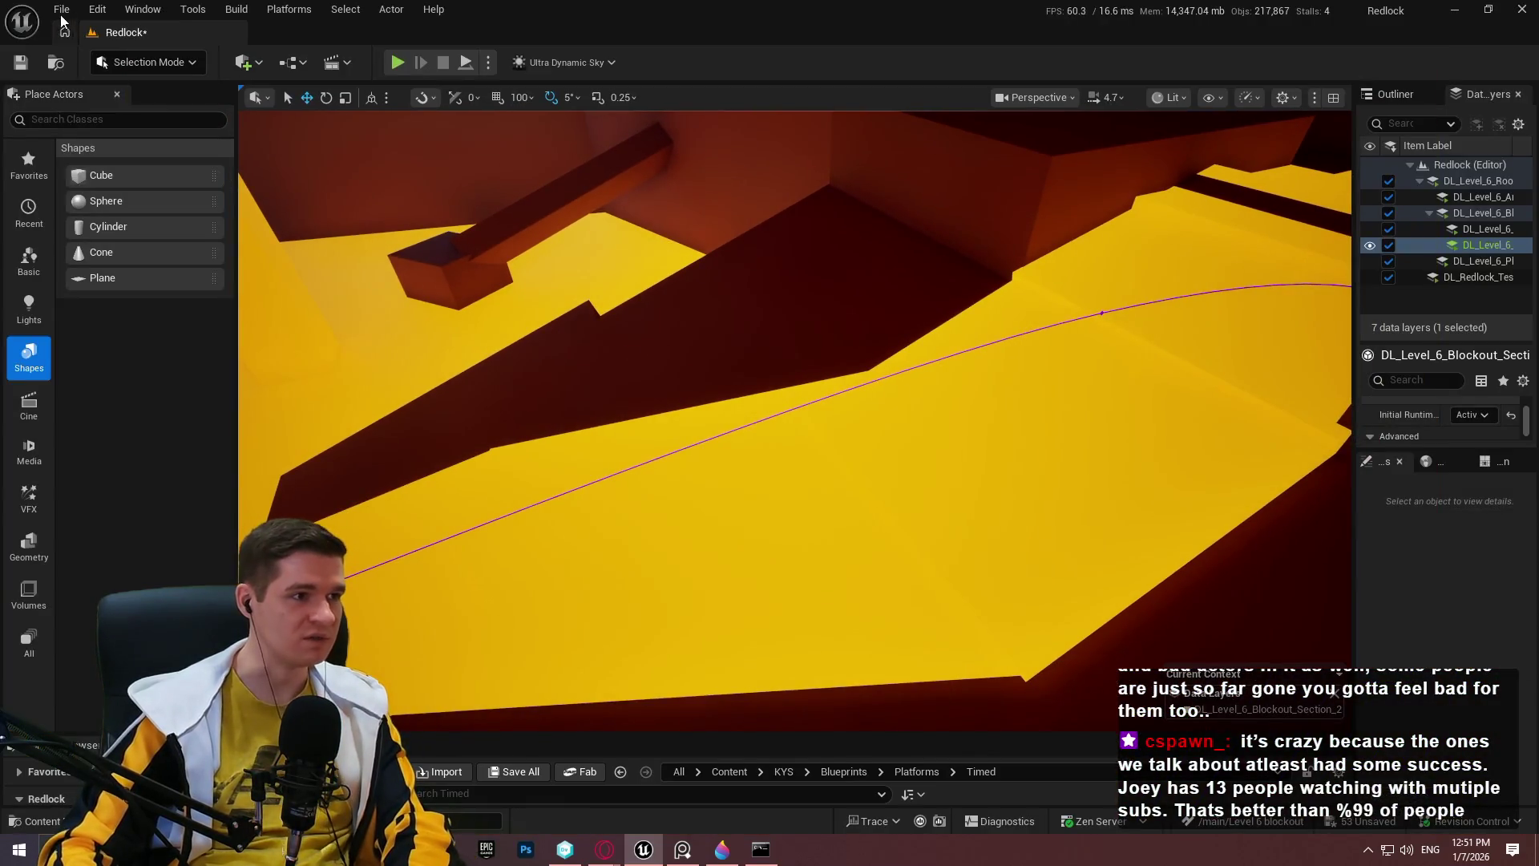
click(62, 9)
click(140, 239)
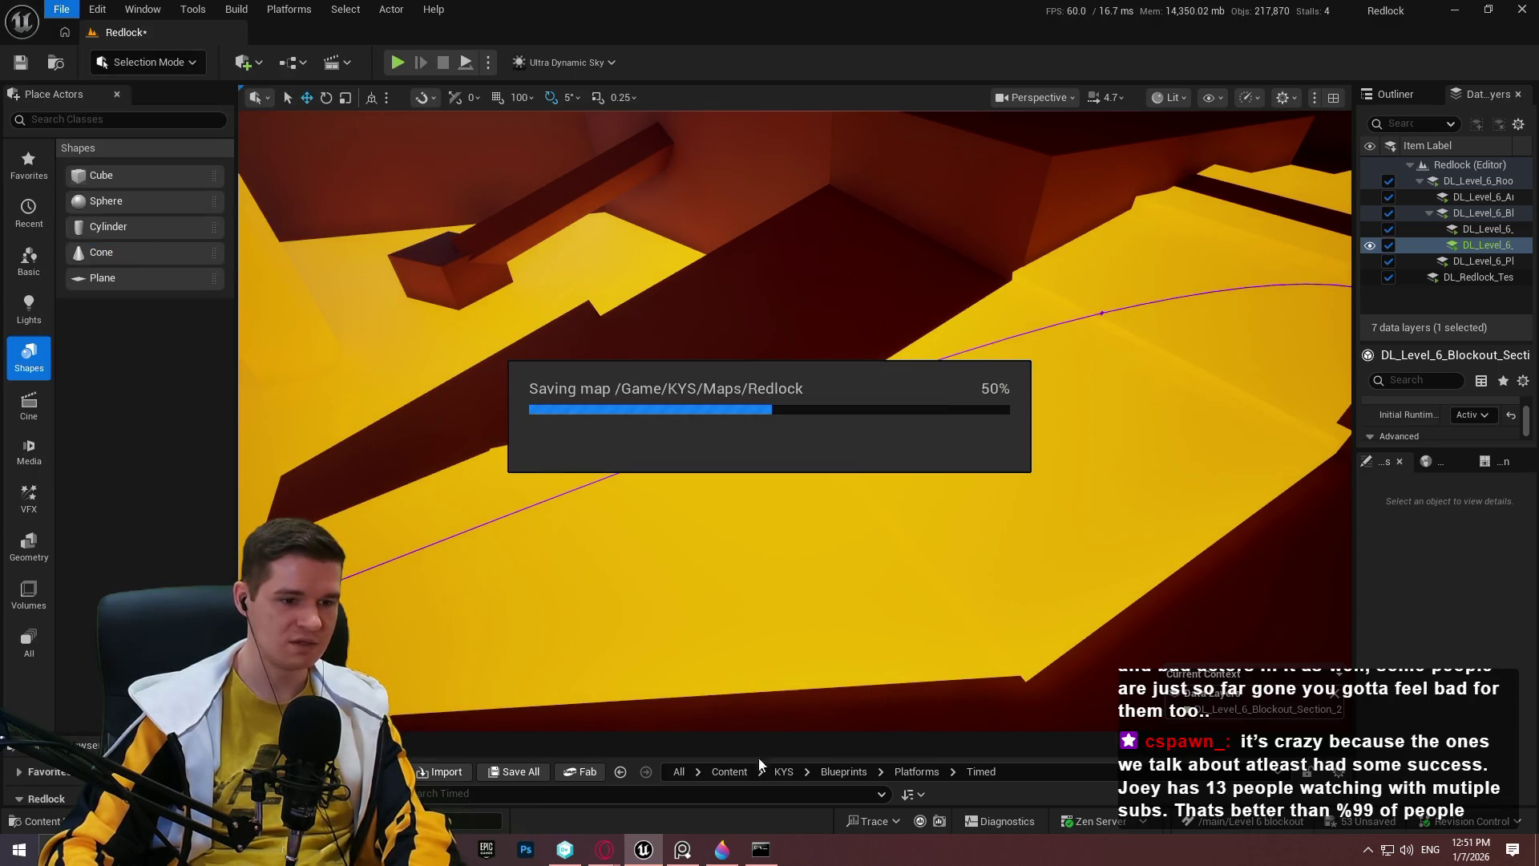
Drag BP_Moving_Platform_Spline from Blueprints/Platforms/Moving onto the yellow floor.
click(914, 771)
drag(909, 733, 866, 516)
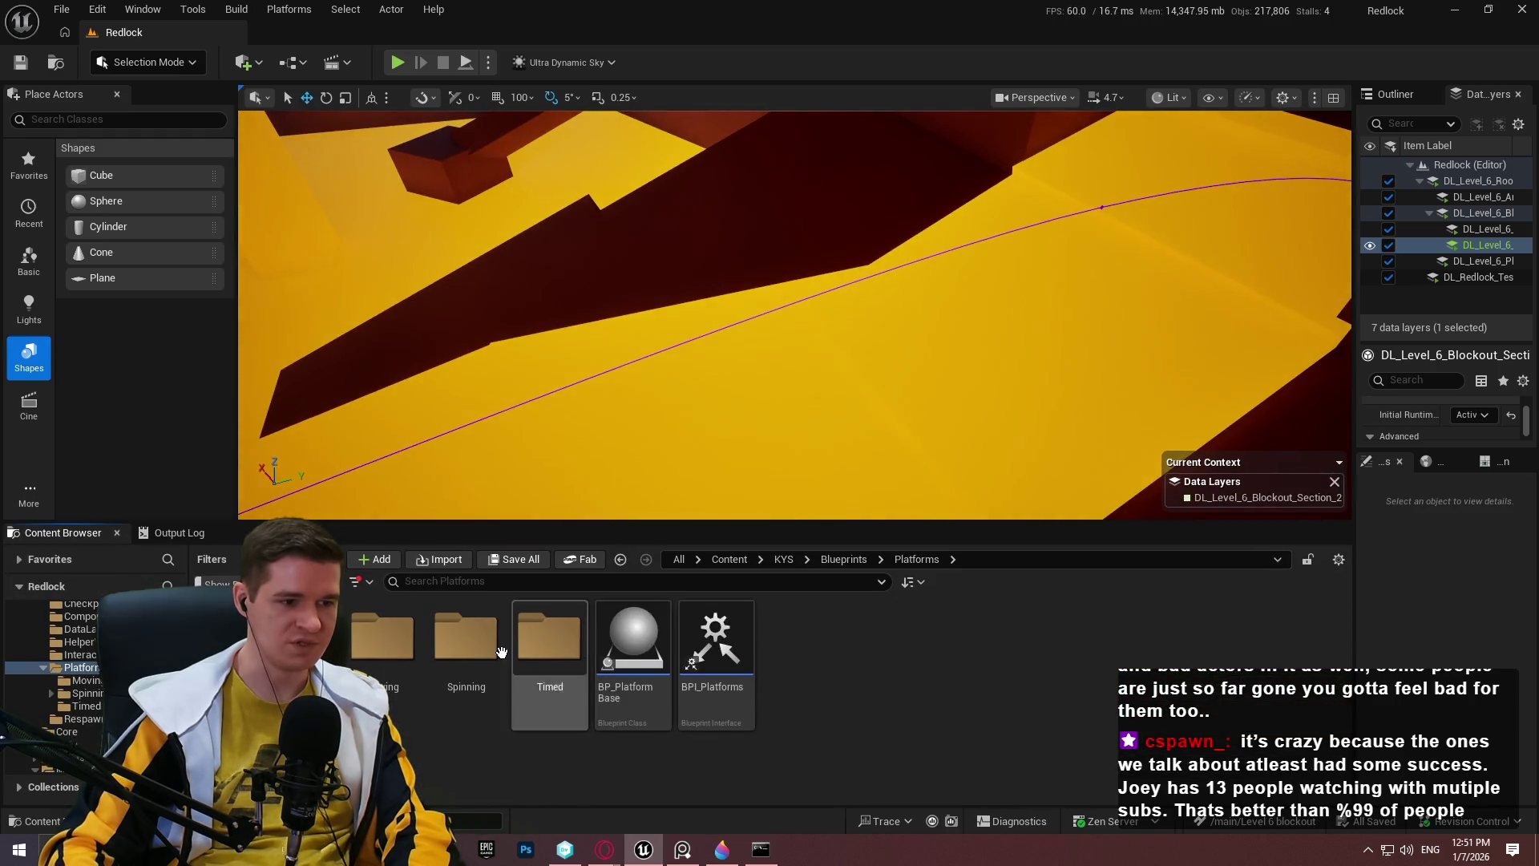
double_click(398, 645)
mouse_move(633, 641)
mouse_down()
mouse_move(1018, 369)
mouse_move(1012, 408)
mouse_up()
drag(914, 515, 892, 697)
key(F11)
drag(992, 514, 912, 532)
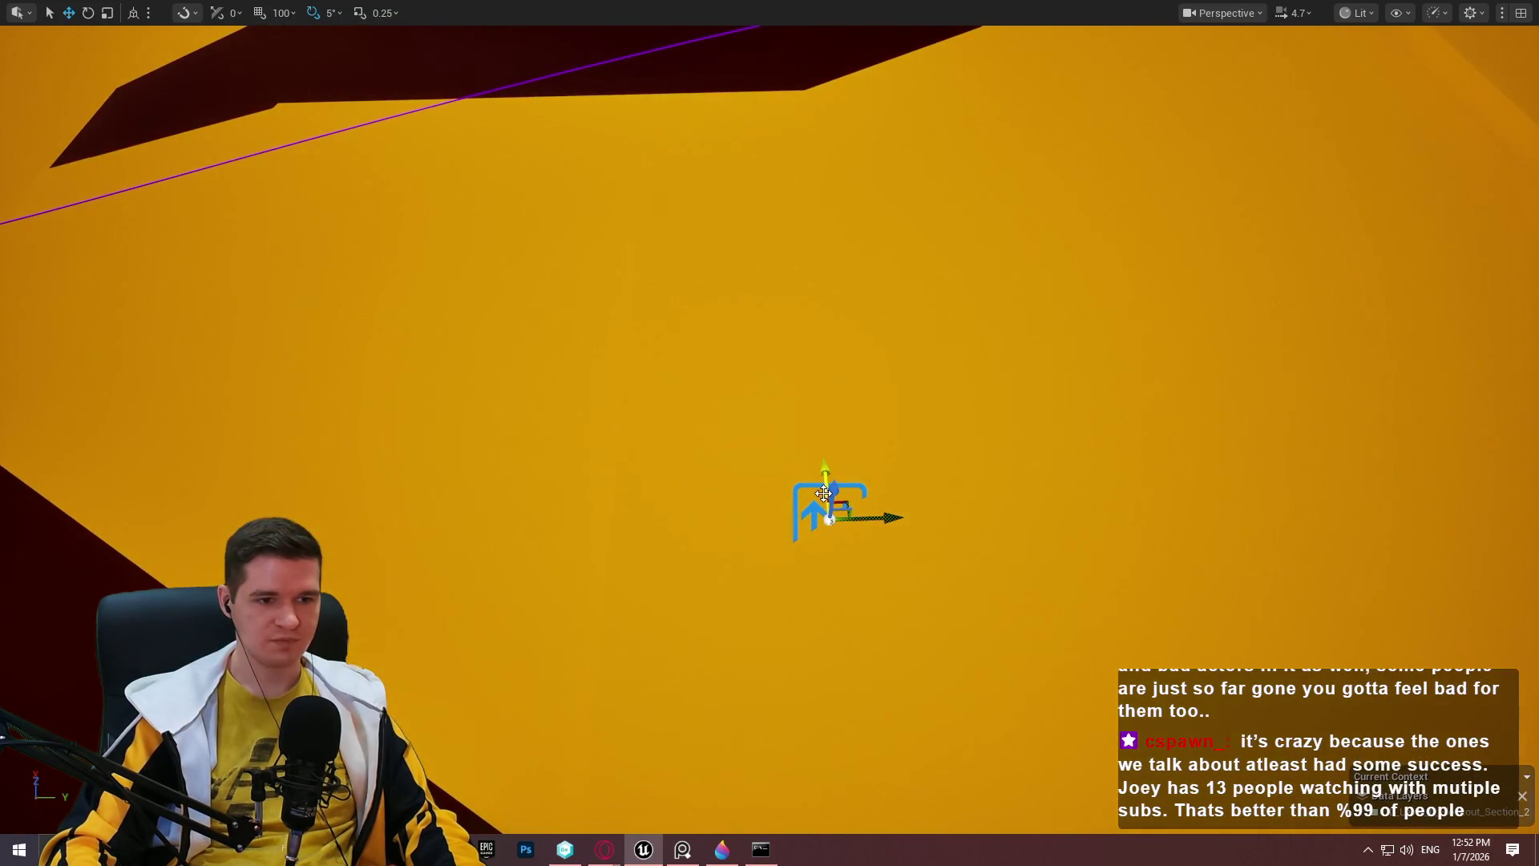
Rotate the new platform to -90° and raise it slightly.
key(e)
drag(862, 543, 802, 561)
key(w)
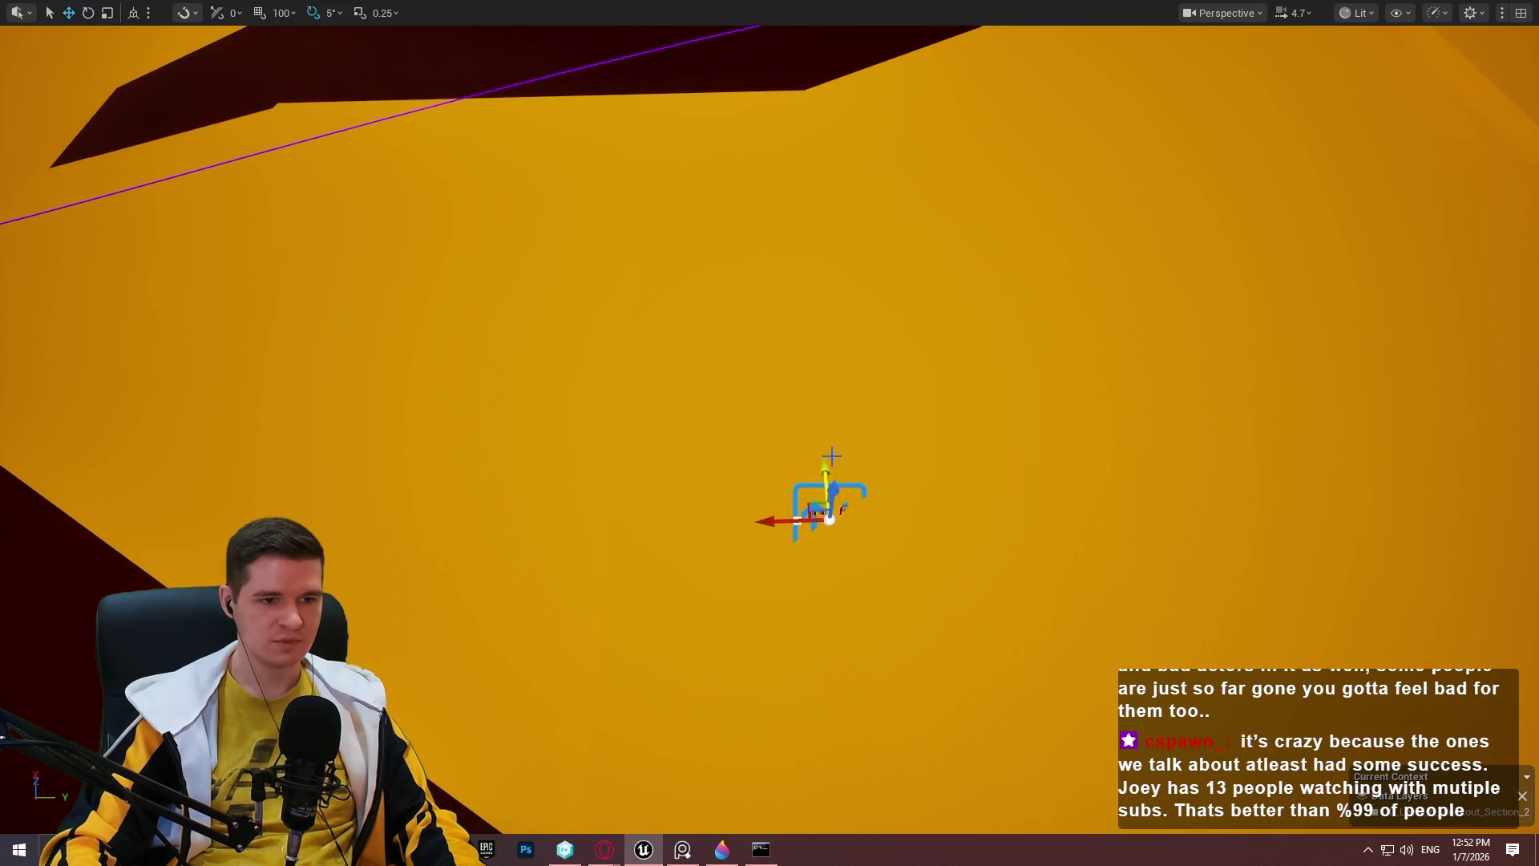
drag(833, 489, 852, 324)
Set the platform's MovingActorRotationType to FollowSplineDirectly in Details.
key(F11)
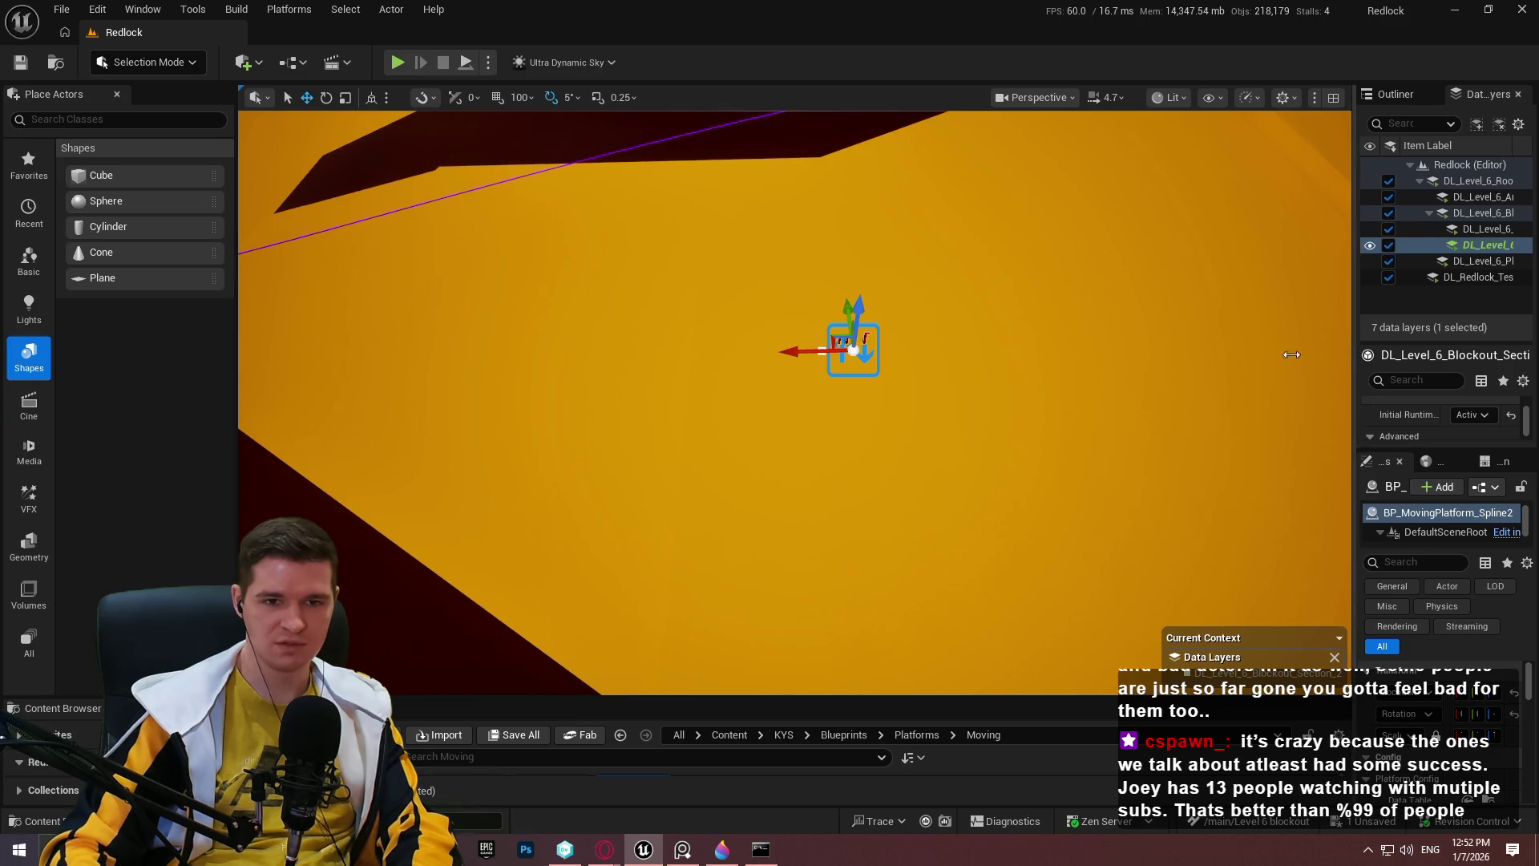
drag(1321, 353, 1022, 354)
scroll(1256, 702, down, 2)
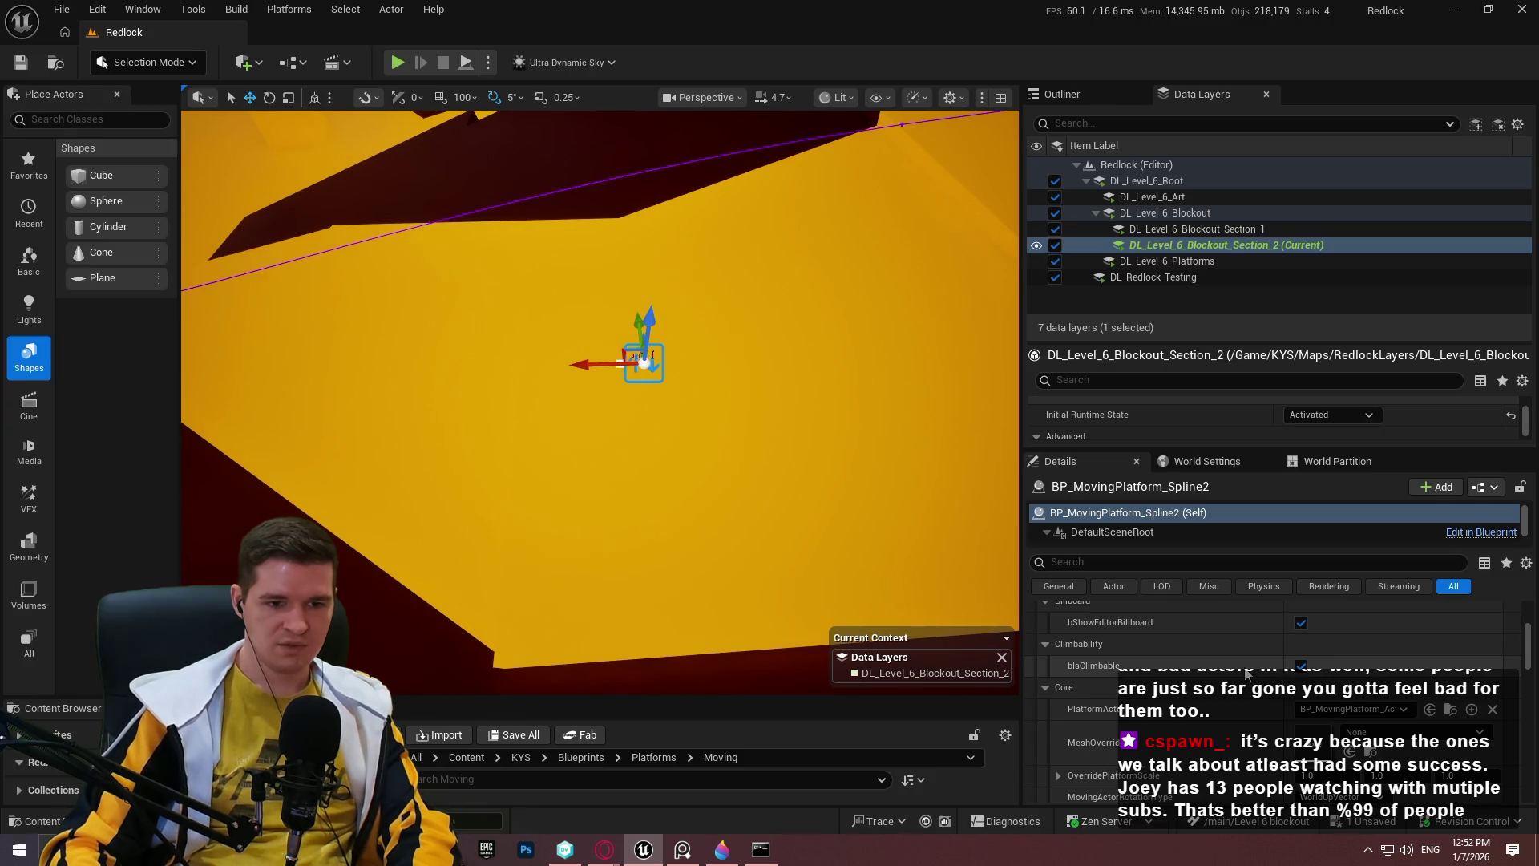
scroll(1250, 672, down, 1)
scroll(1295, 637, down, 1)
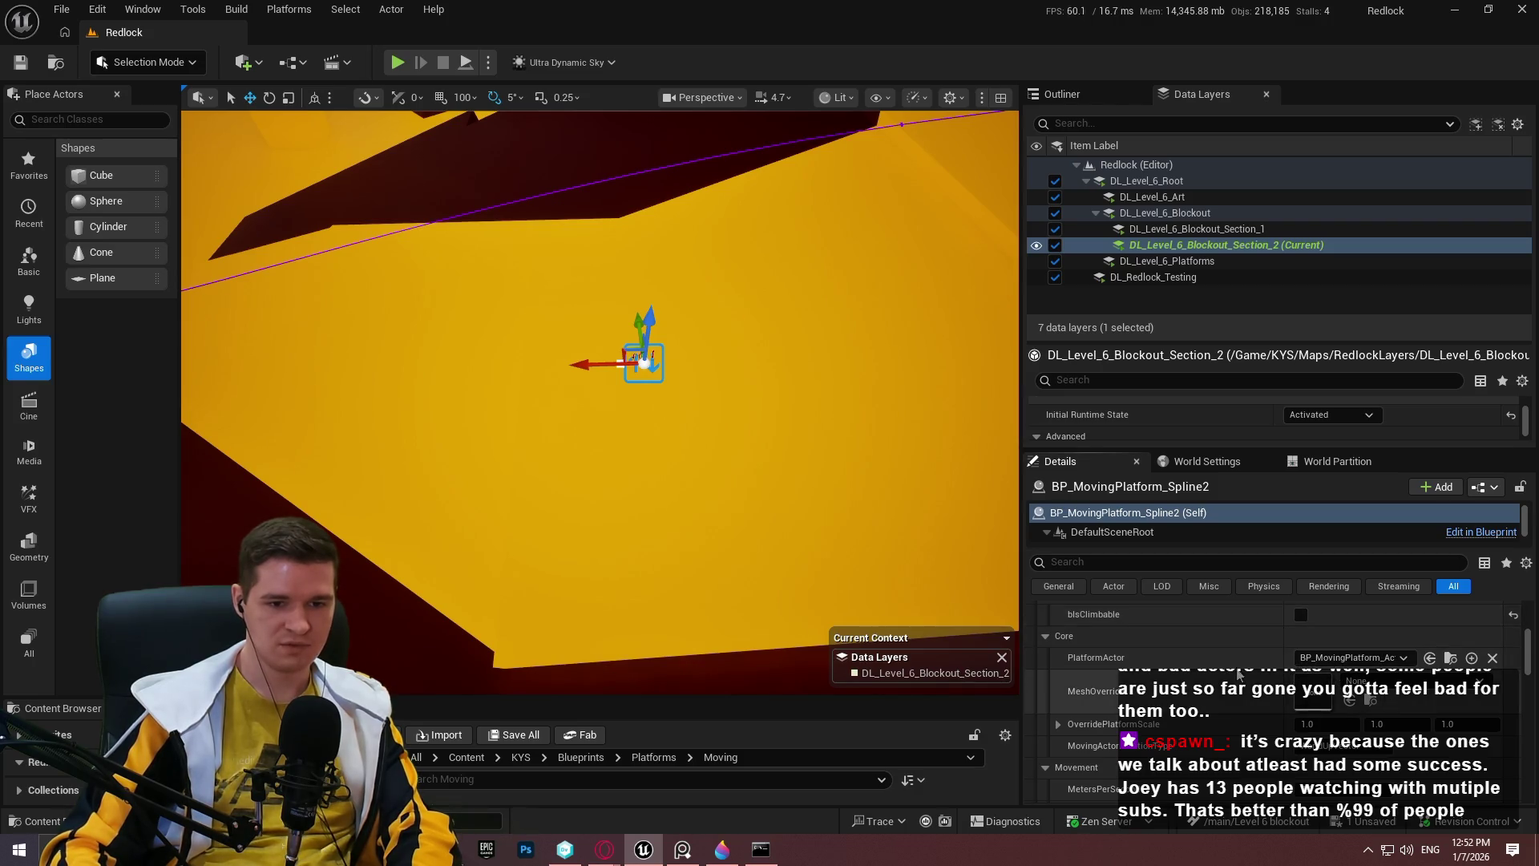
scroll(1238, 673, down, 1)
scroll(1278, 680, down, 2)
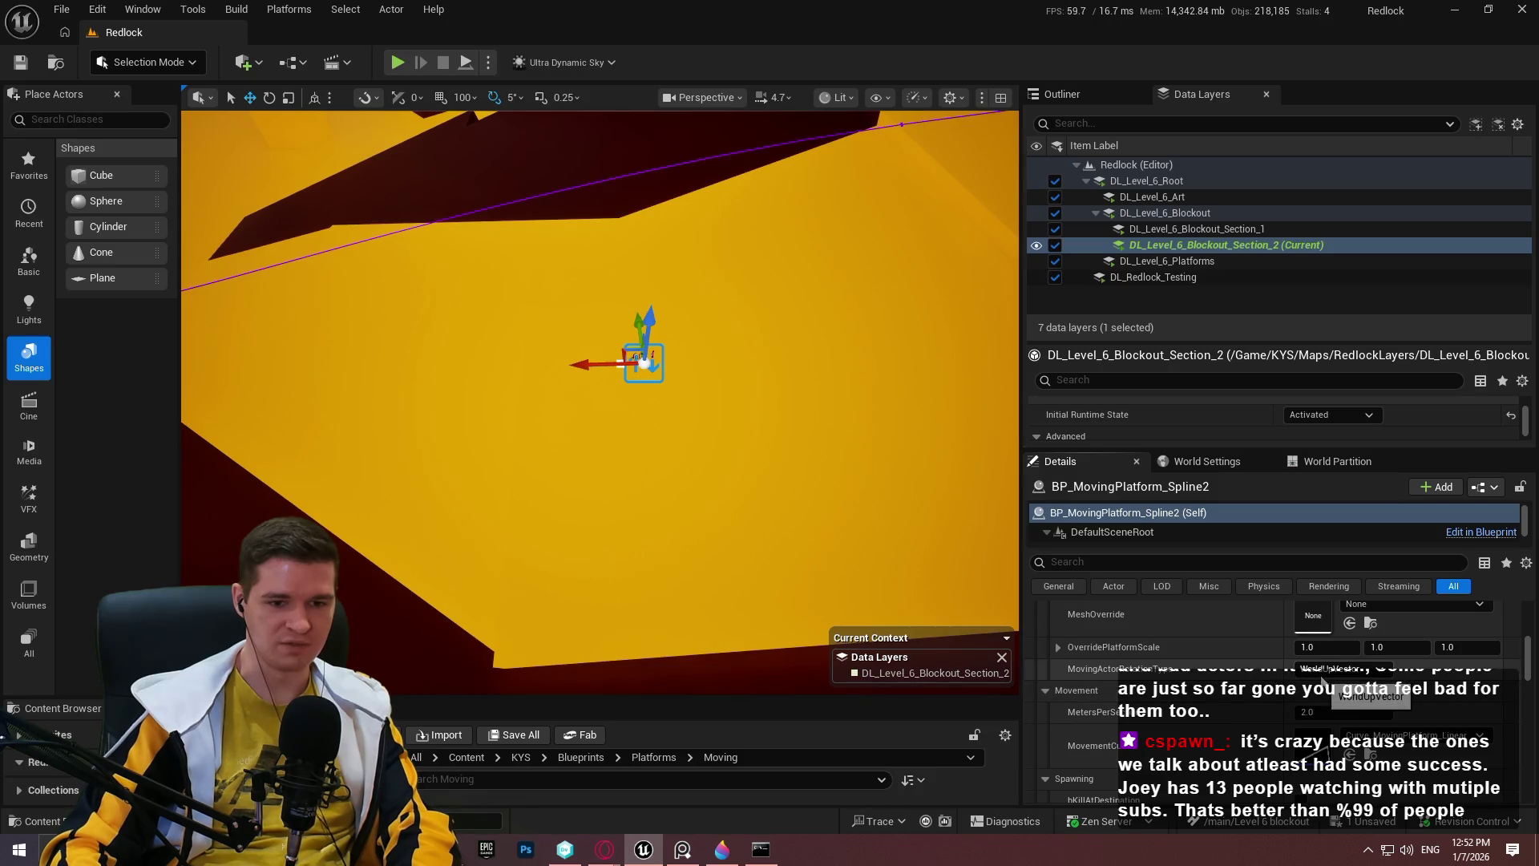
click(1319, 672)
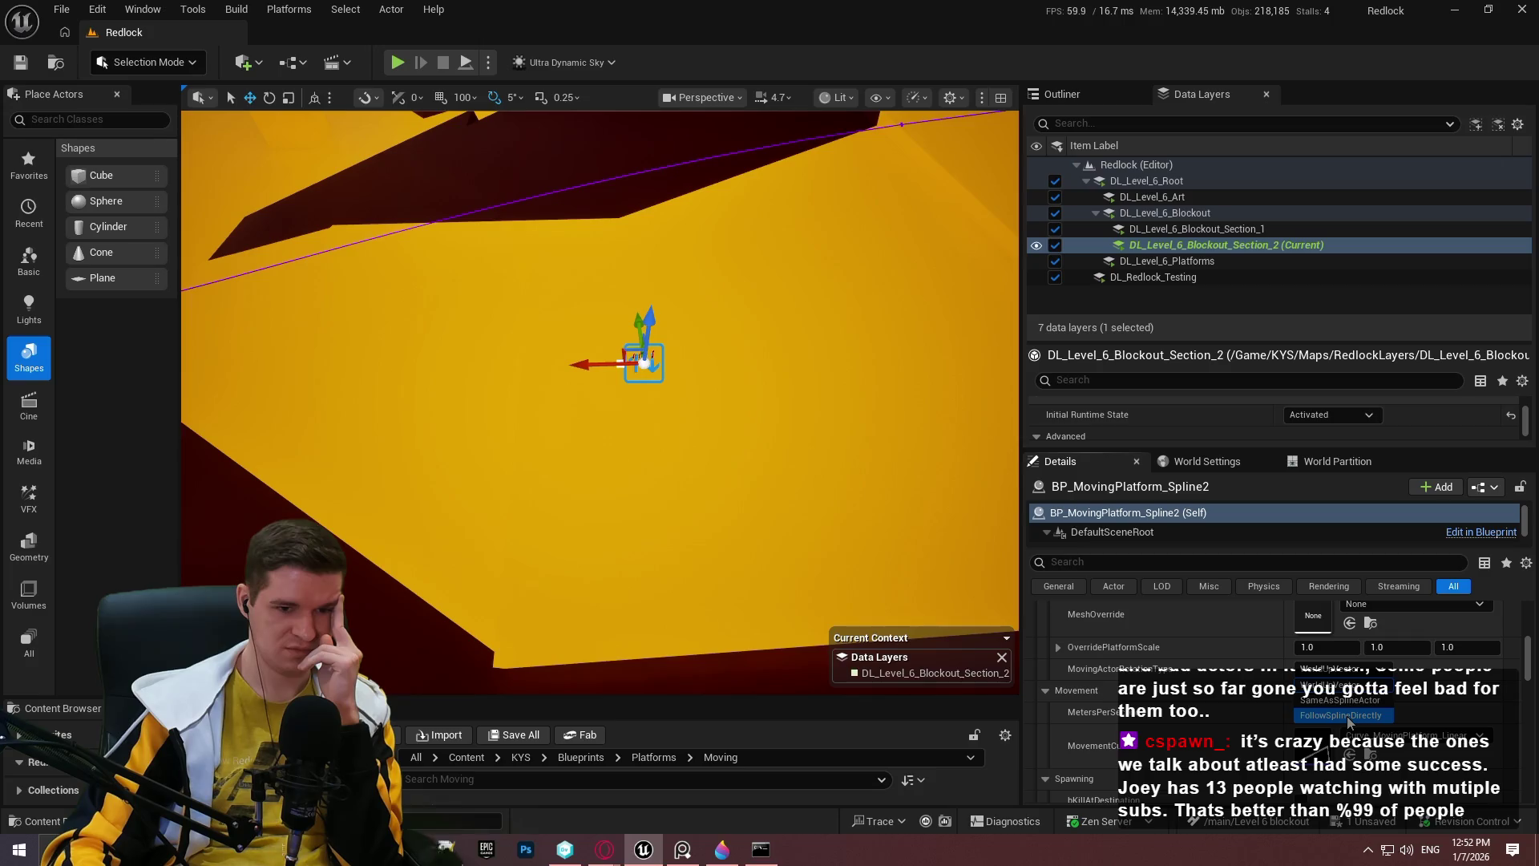
click(1347, 715)
Review the remaining platform properties, including bKillAtDestination and RespawnDelay 3.0.
scroll(1403, 706, down, 1)
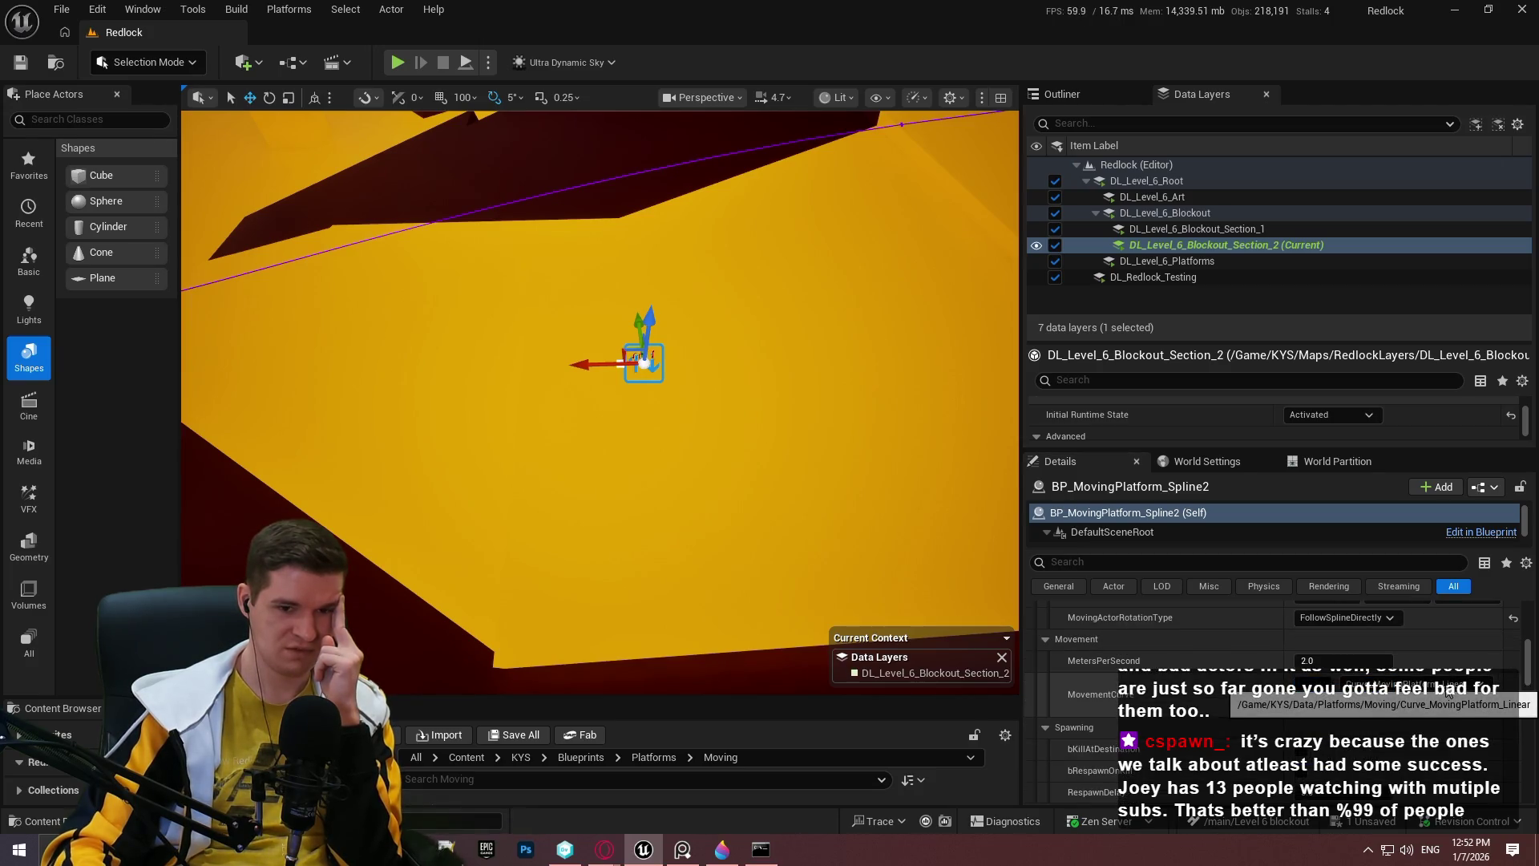
scroll(1241, 676, down, 2)
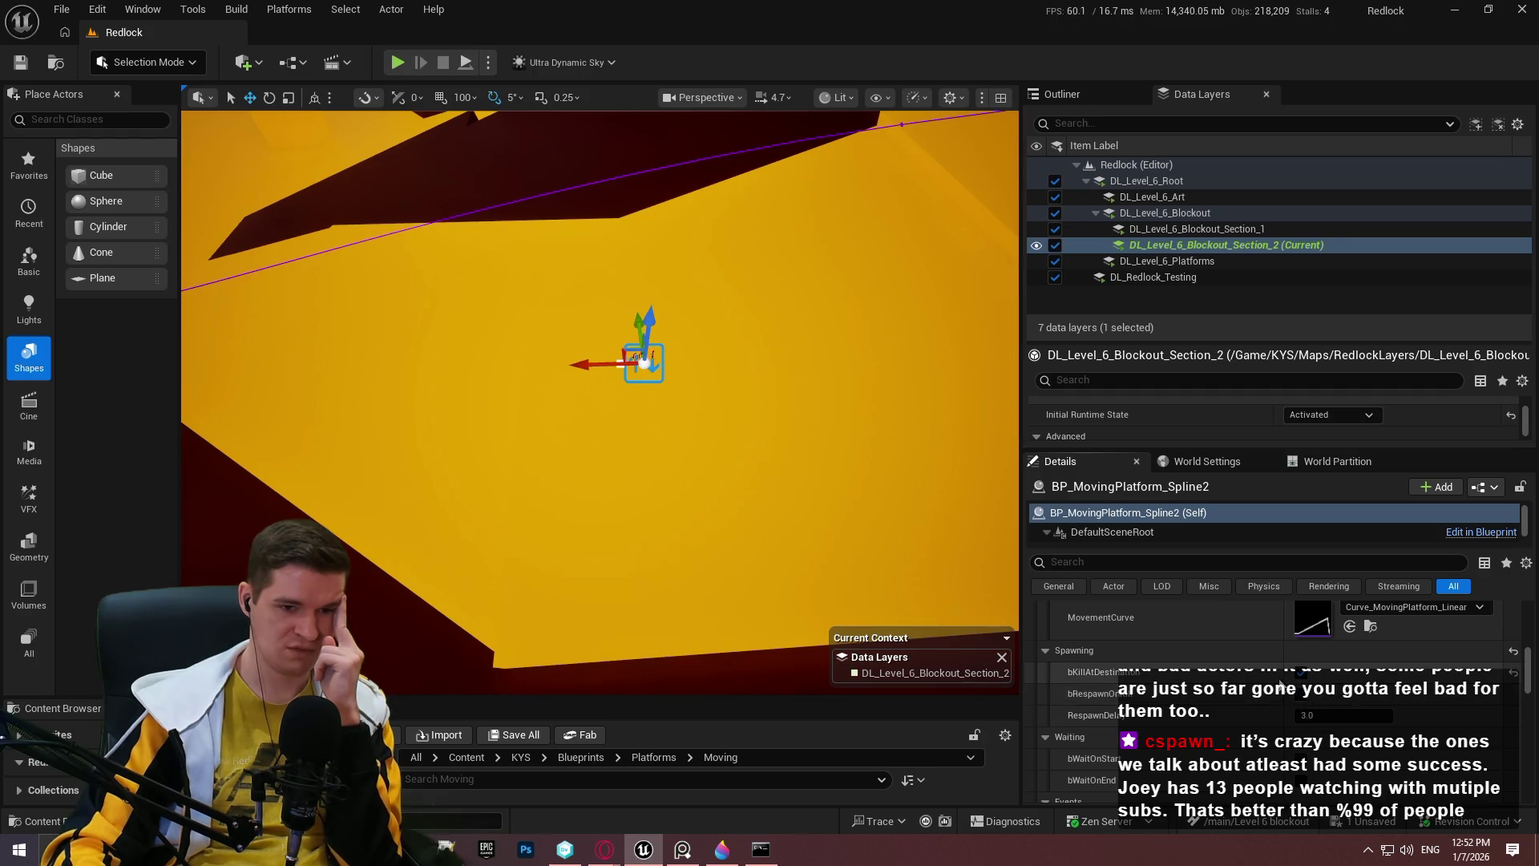
scroll(1347, 678, down, 1)
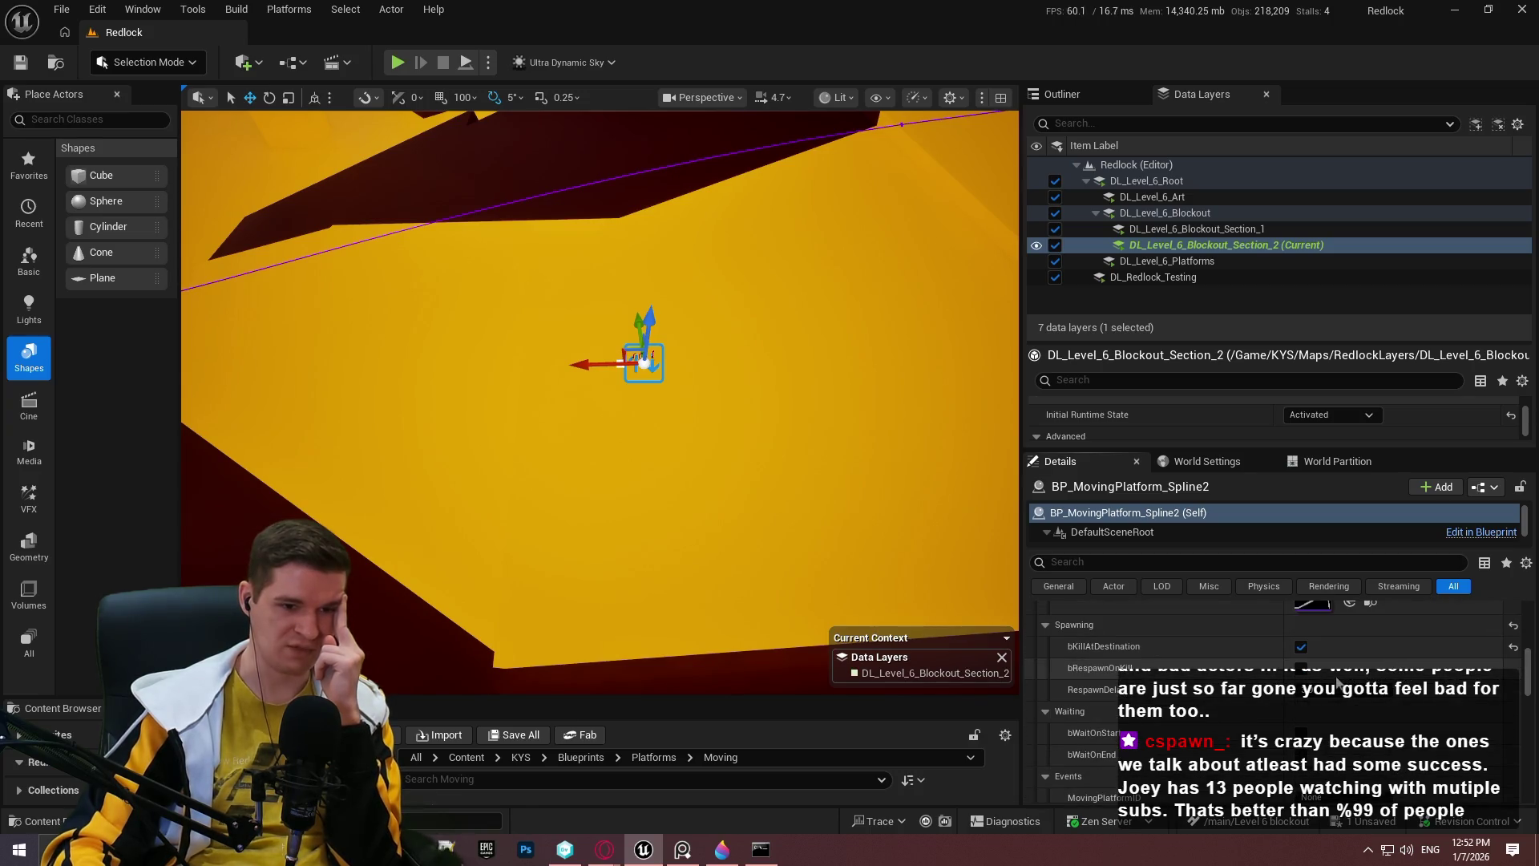
scroll(1299, 681, down, 2)
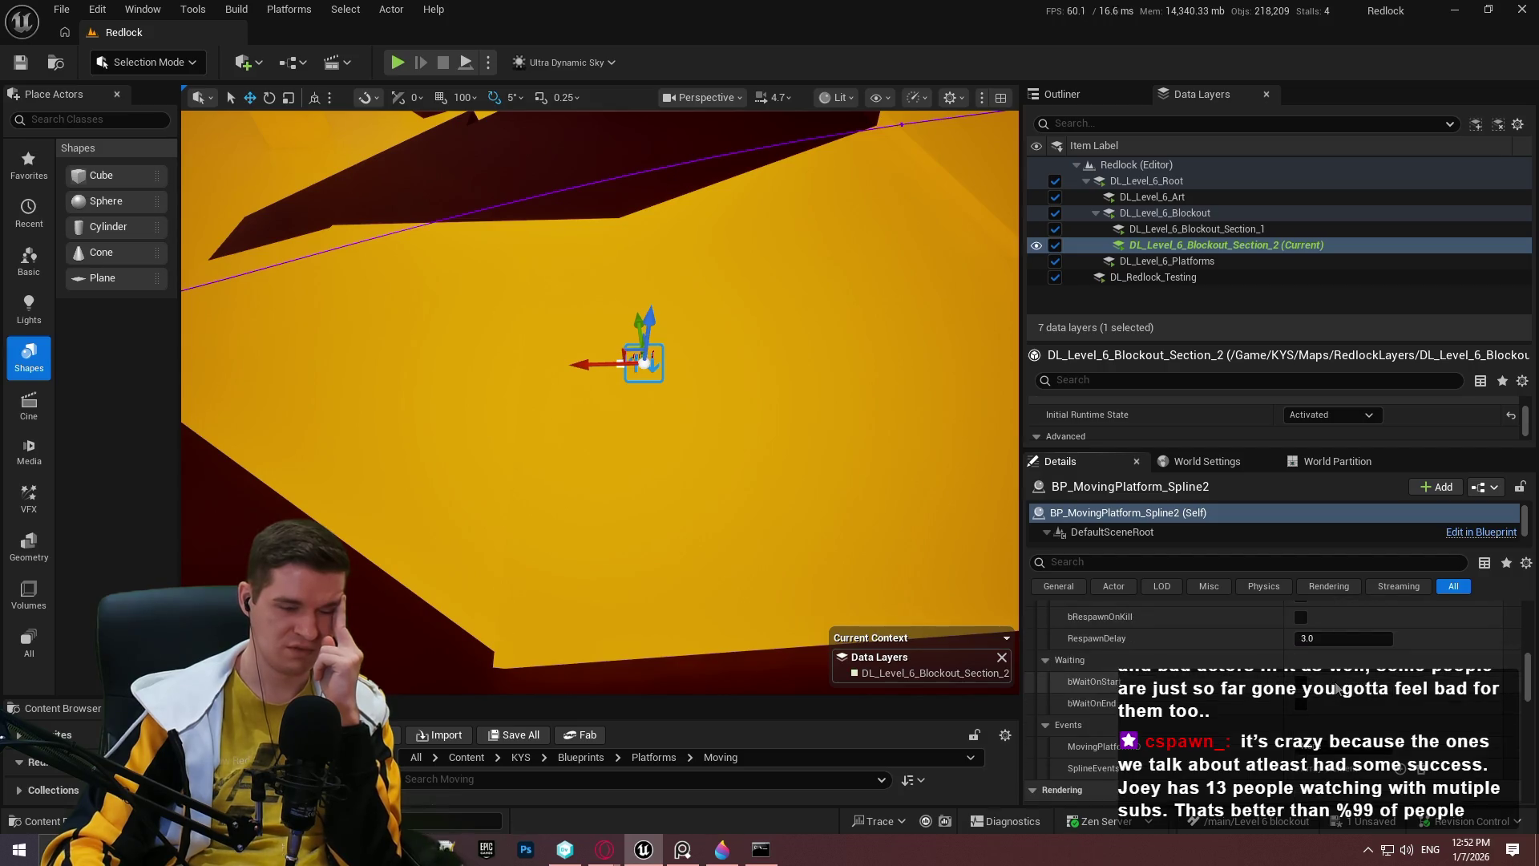
scroll(1325, 696, down, 2)
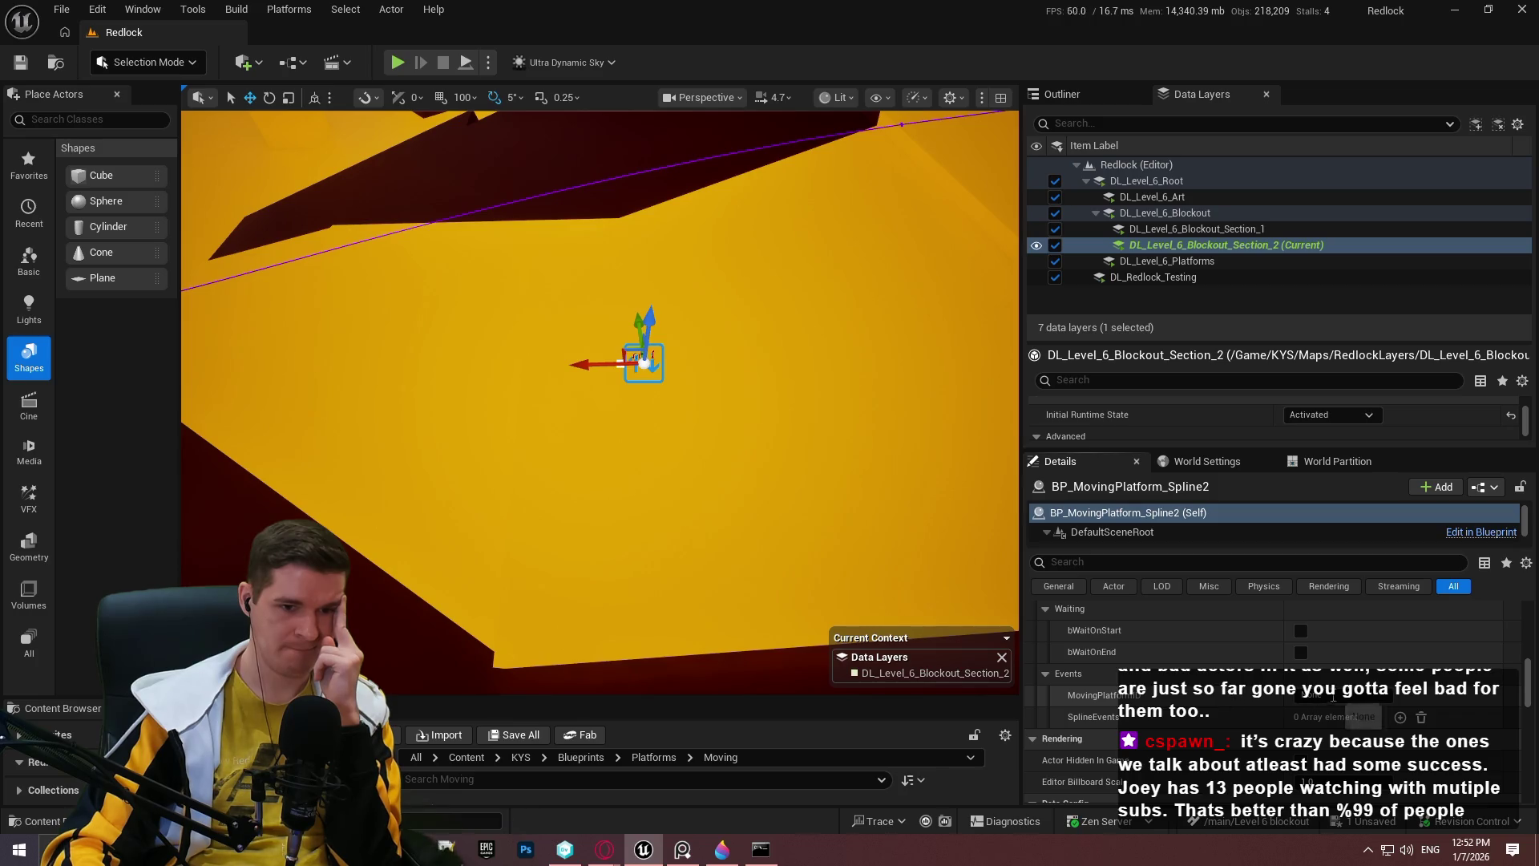
scroll(1288, 651, up, 5)
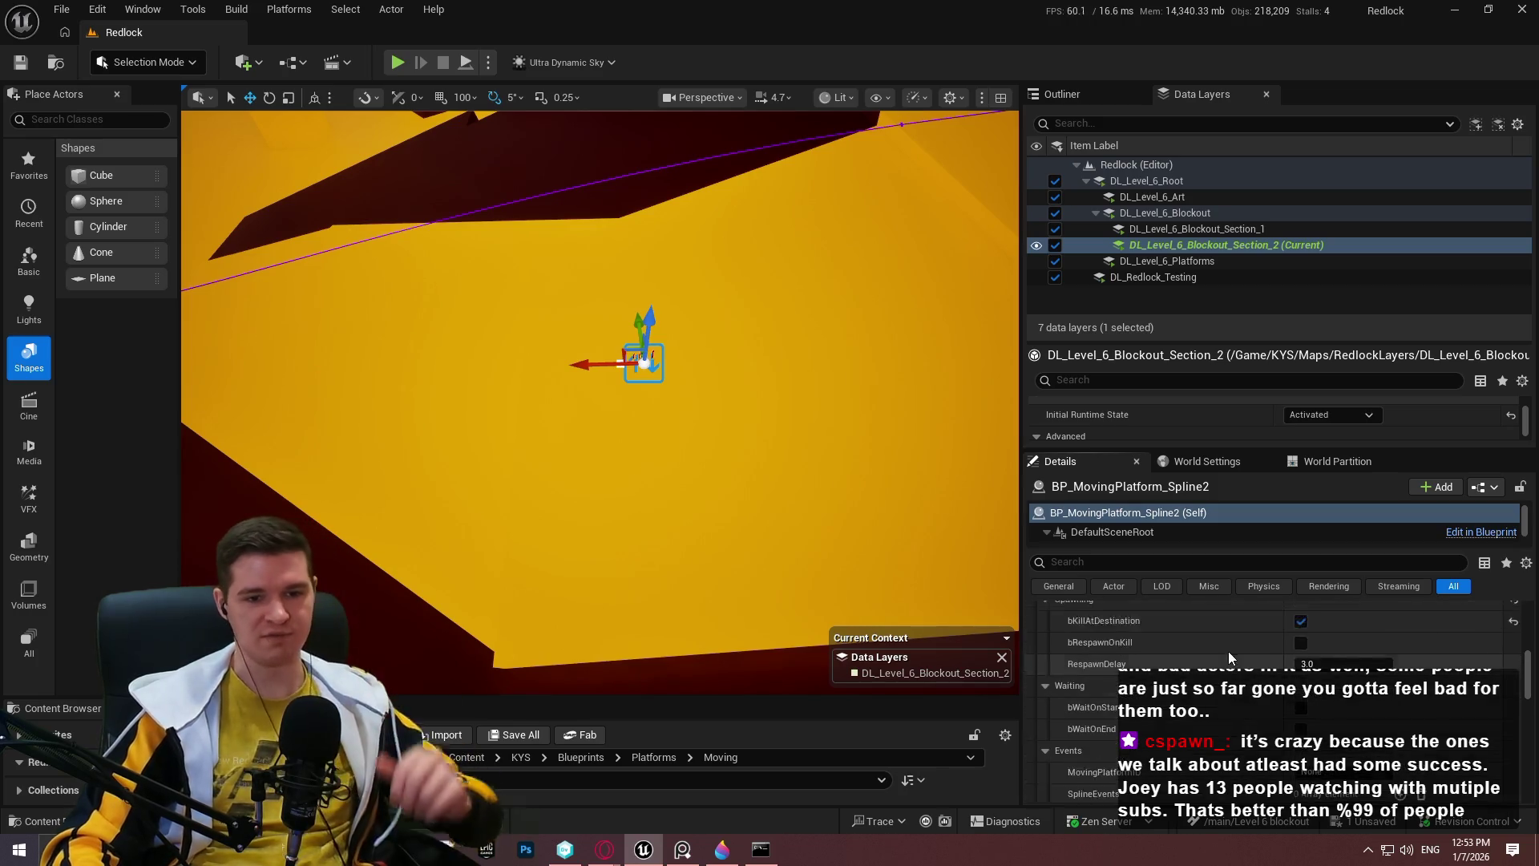
scroll(1210, 631, up, 7)
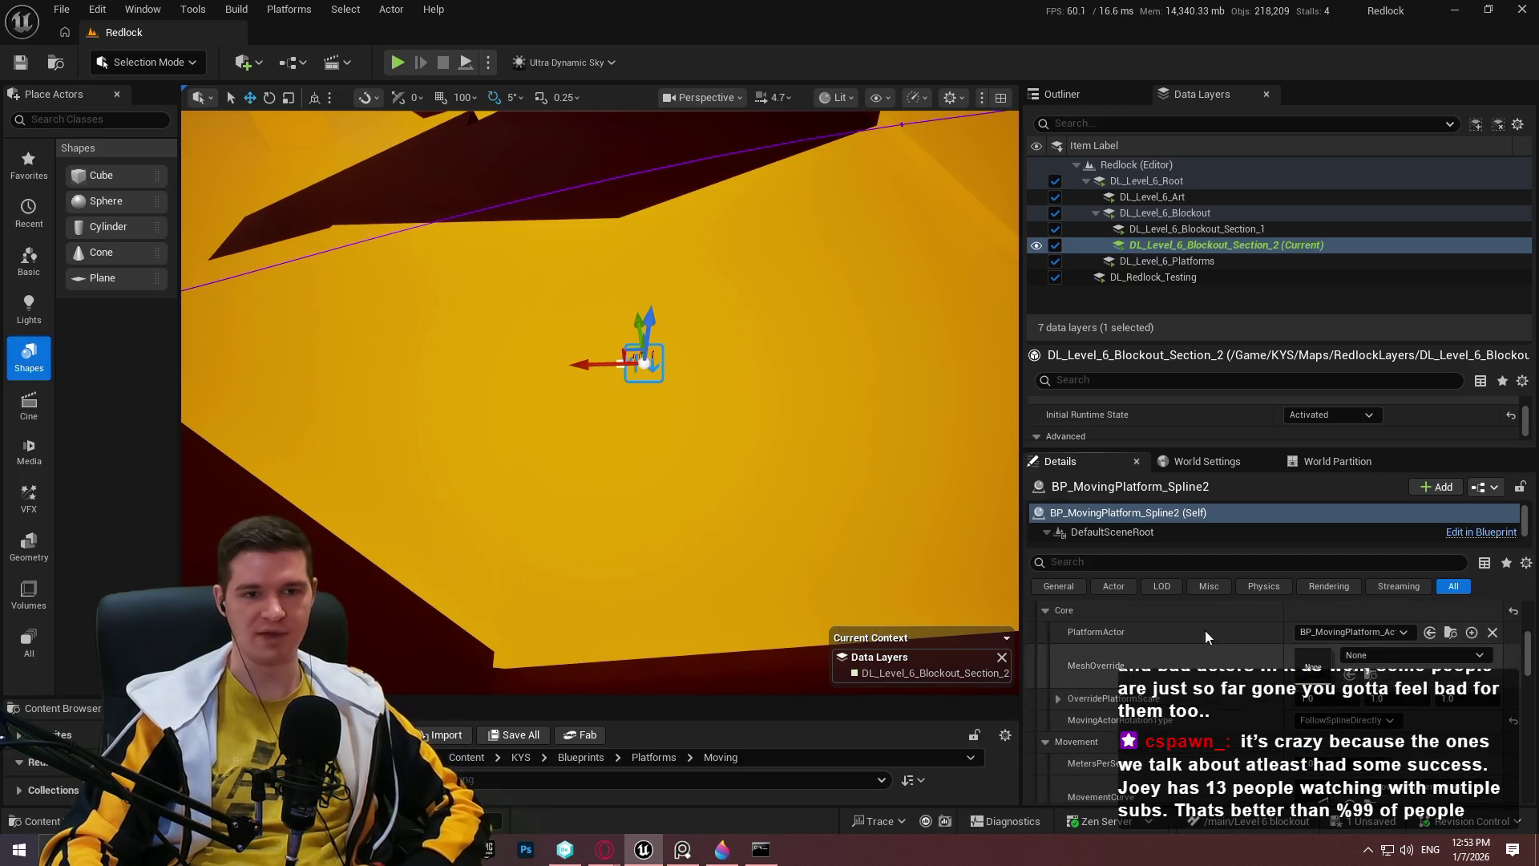
drag(807, 371, 794, 377)
Select the moving platform and try dragging a spline point, undoing the attempt.
key(F11)
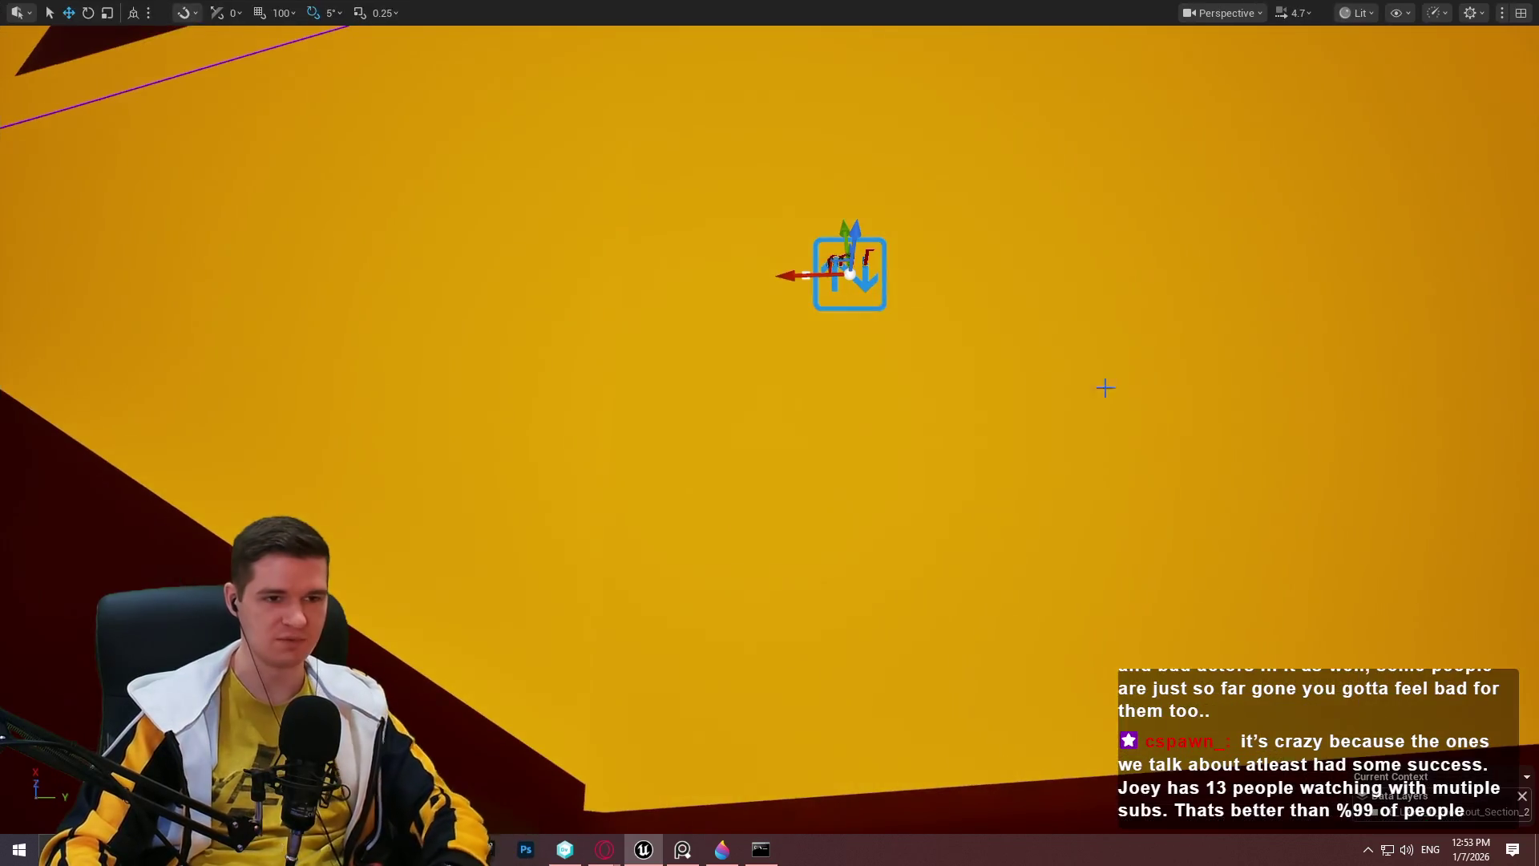
drag(1079, 385, 1042, 400)
mouse_move(851, 470)
mouse_down()
mouse_move(834, 457)
mouse_move(850, 470)
mouse_up()
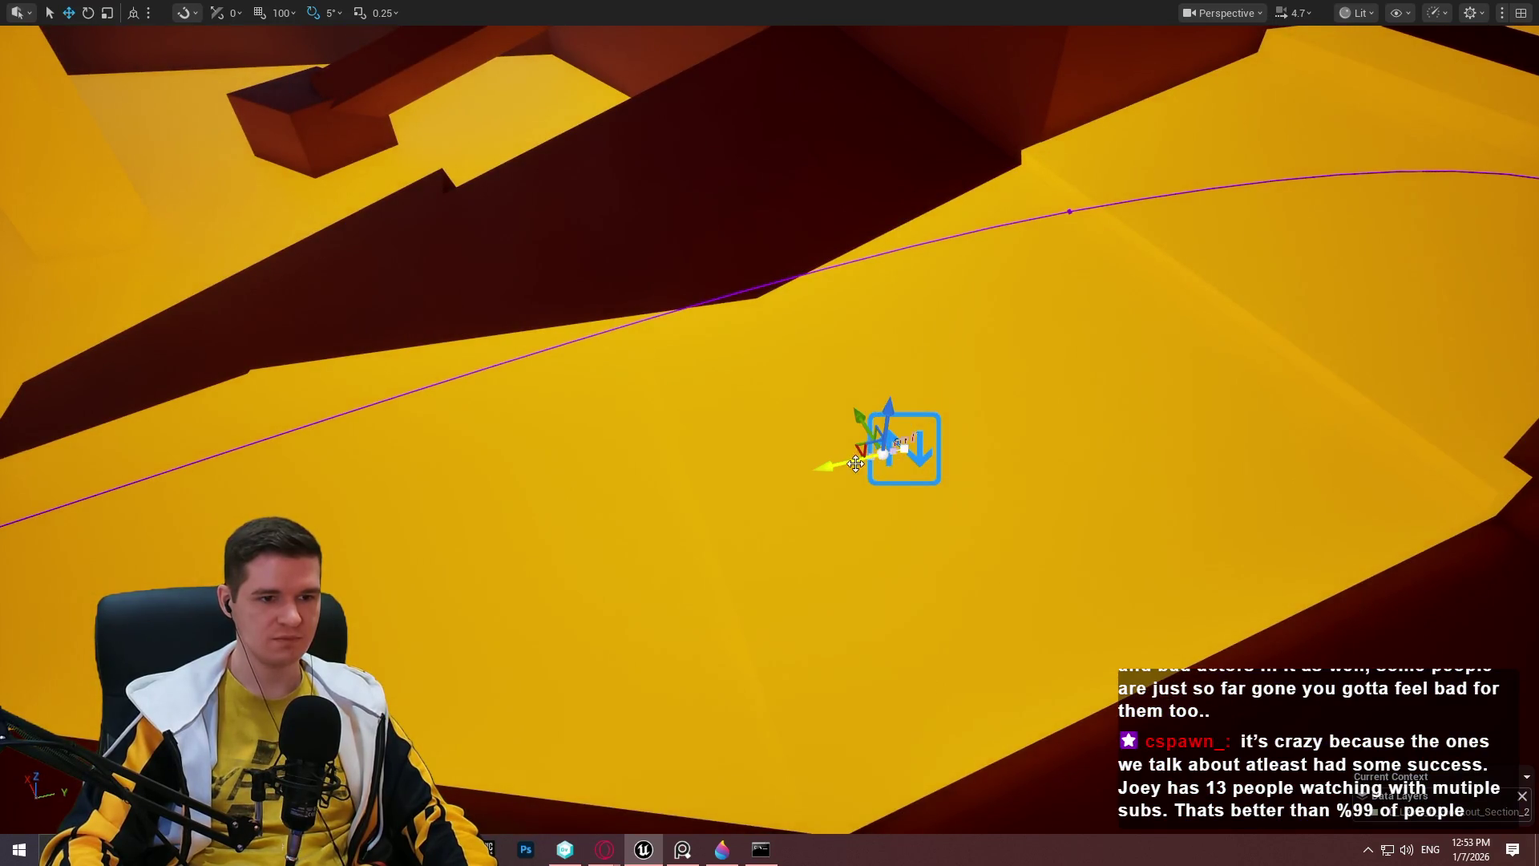
drag(673, 484, 401, 499)
click(905, 450)
drag(1075, 522, 954, 501)
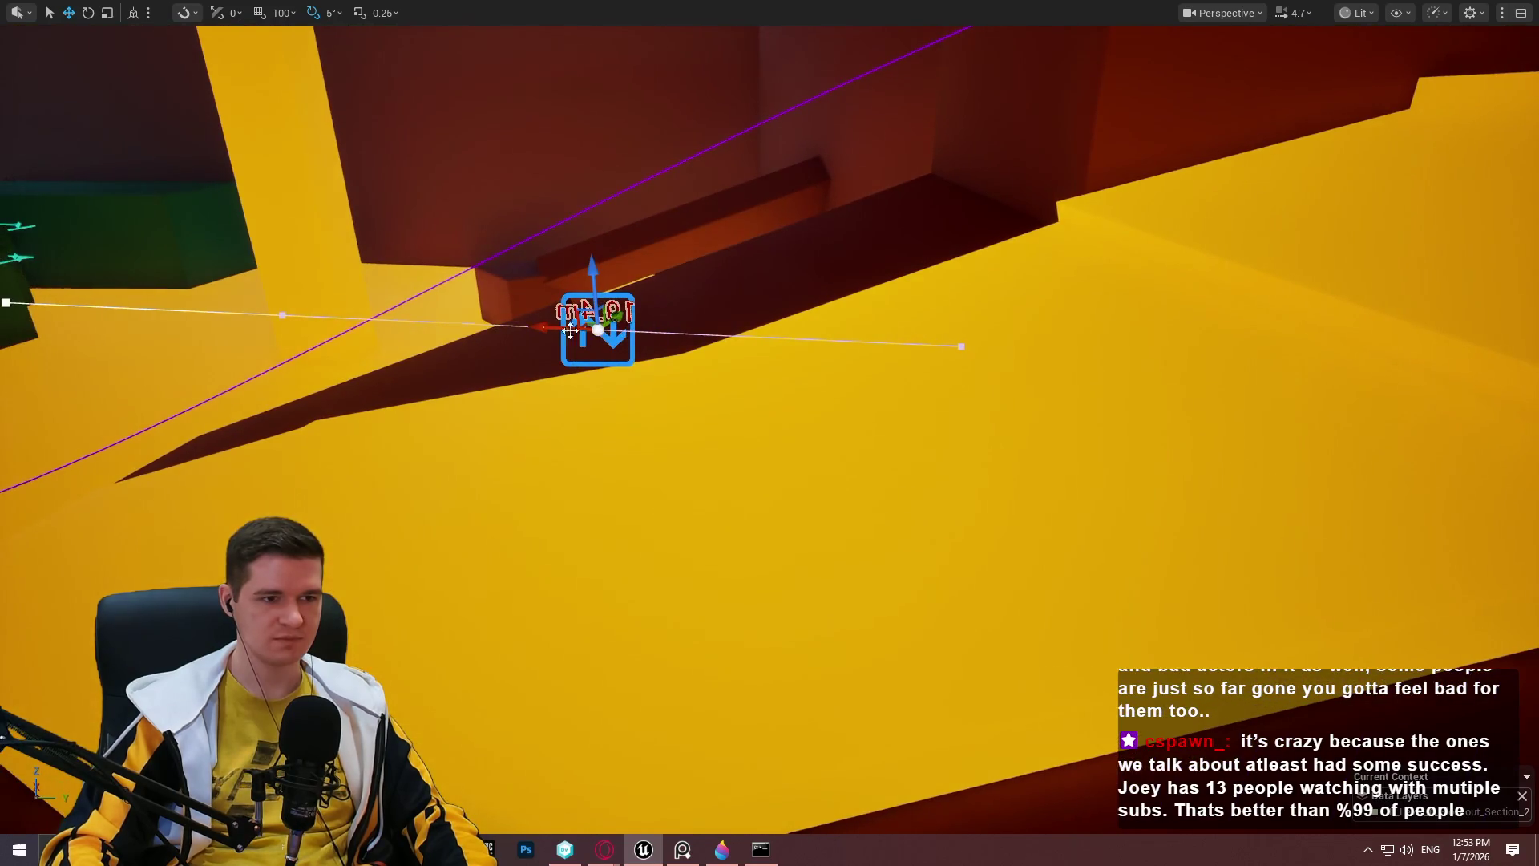
mouse_move(591, 322)
mouse_down()
mouse_move(1093, 340)
mouse_move(1066, 343)
mouse_up()
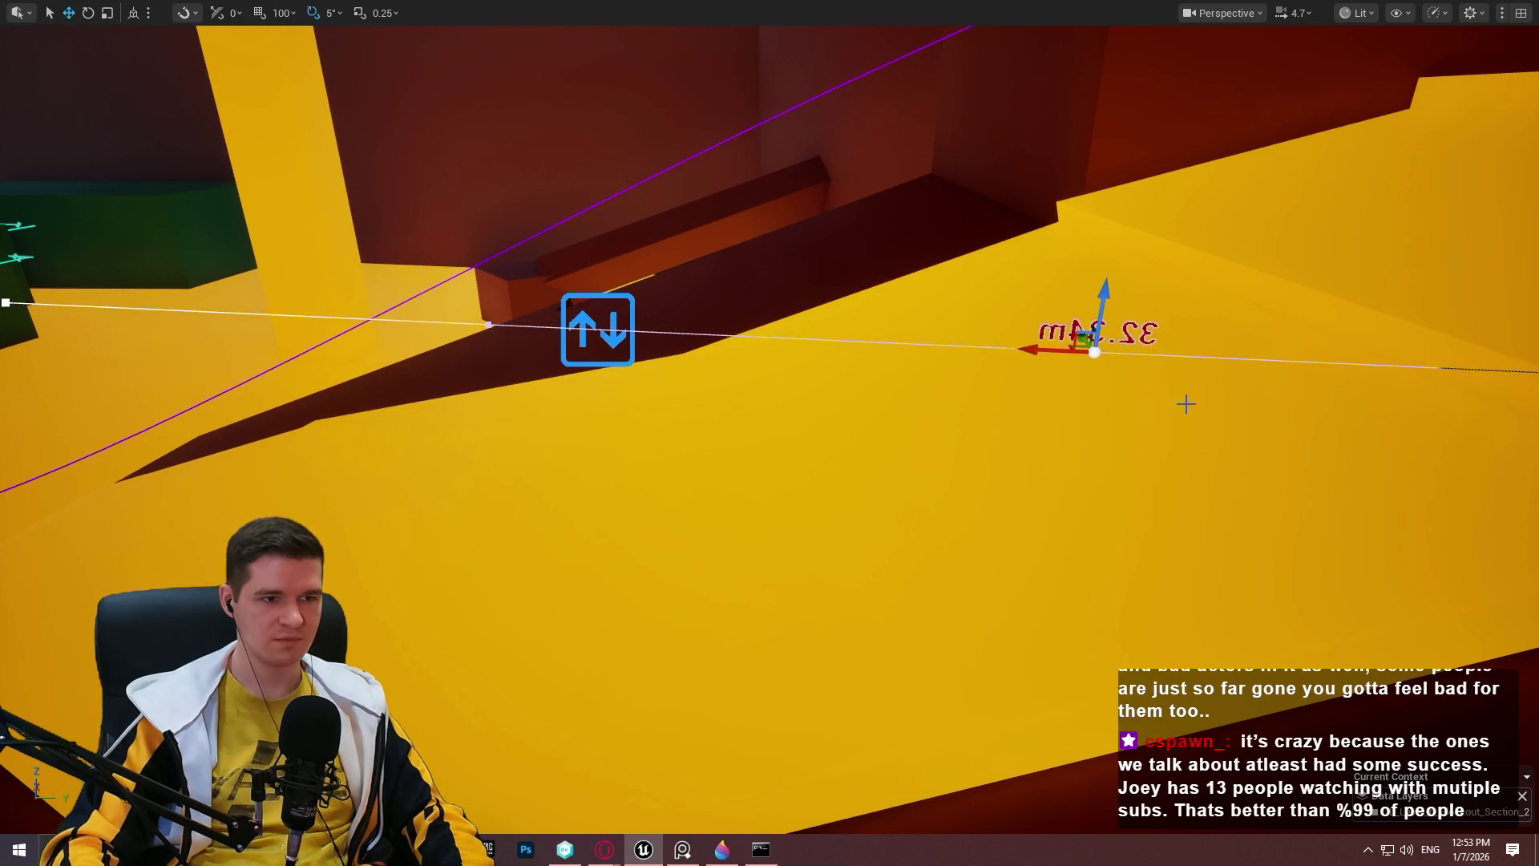
key(ctrl+z)
Move the spline point at the platform out to about 29.53 m.
click(598, 329)
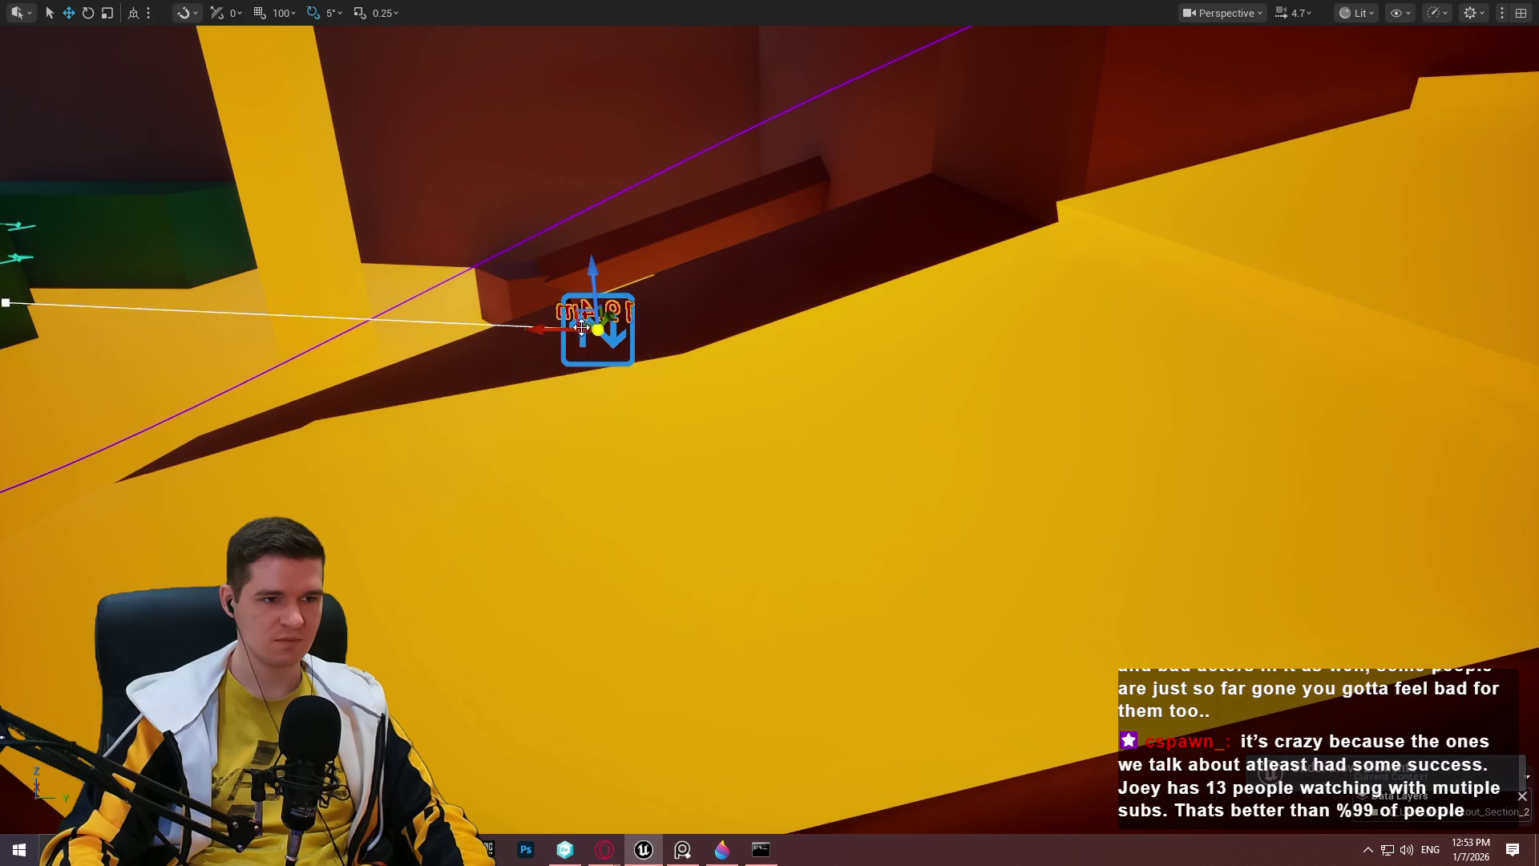
scroll(587, 329, down, 3)
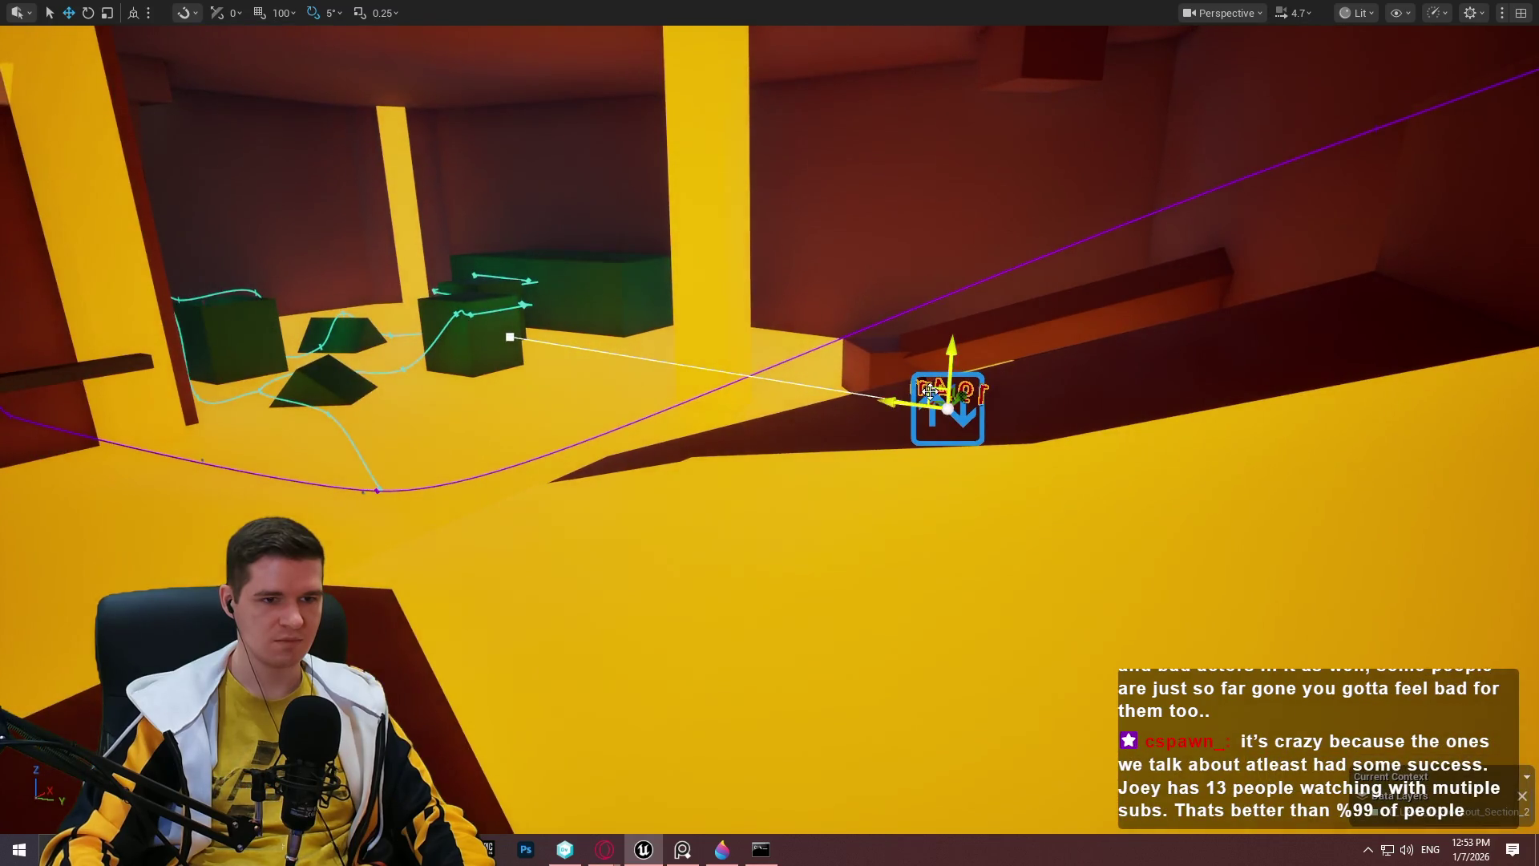
mouse_move(914, 402)
mouse_down()
mouse_move(1298, 446)
mouse_move(1424, 481)
mouse_move(1058, 419)
mouse_move(1379, 443)
mouse_move(1354, 391)
mouse_up()
drag(1274, 343, 1190, 589)
key(ctrl+z)
key(ctrl+z)
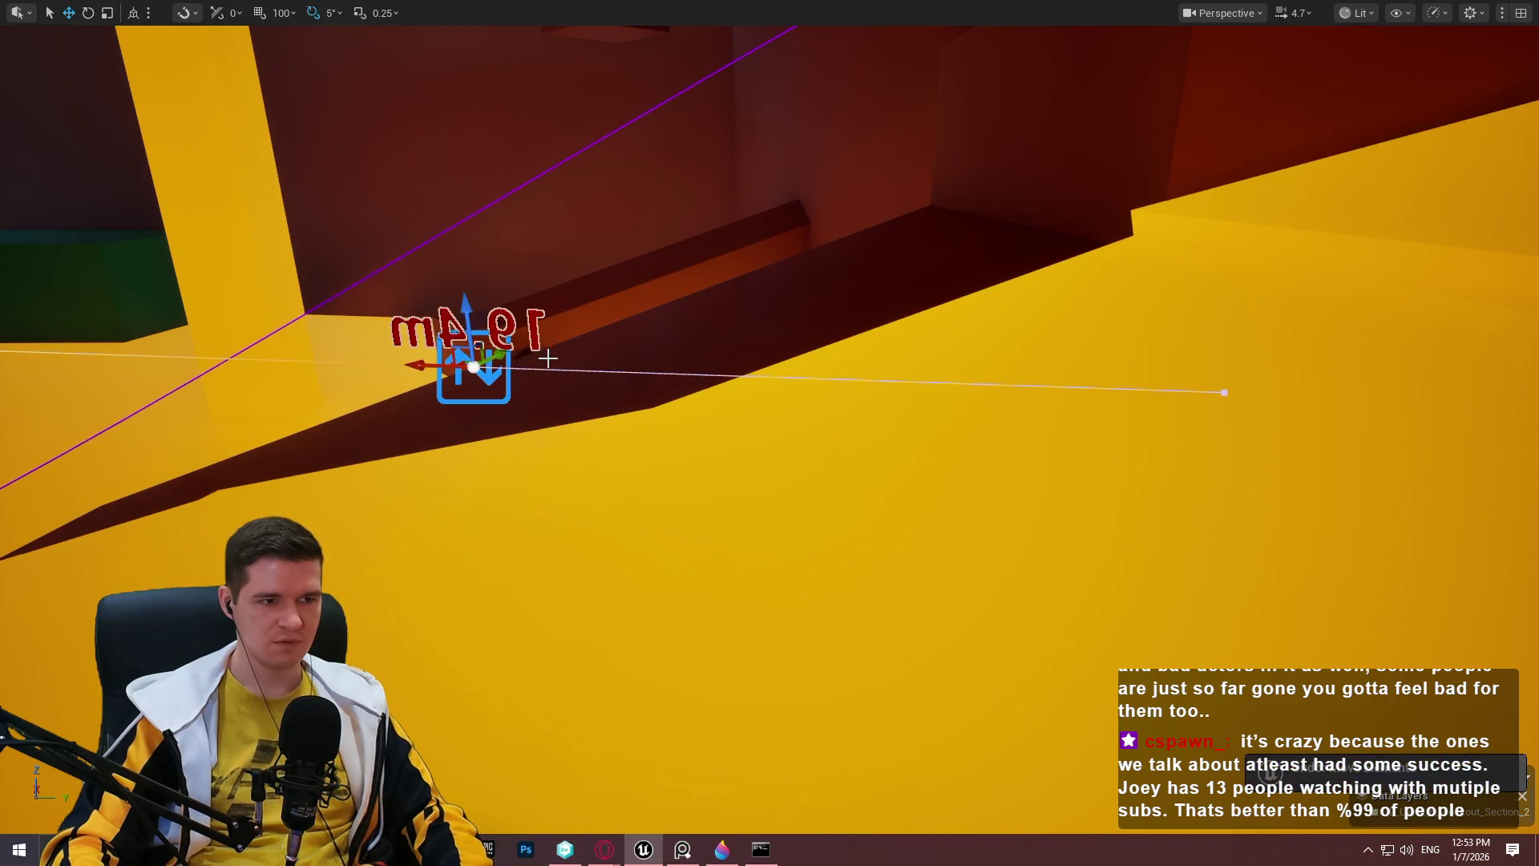
Extend the spline along the ramp with a new point lowered toward the floor.
mouse_move(542, 354)
mouse_down()
mouse_move(762, 343)
mouse_move(1288, 402)
mouse_move(946, 360)
mouse_up()
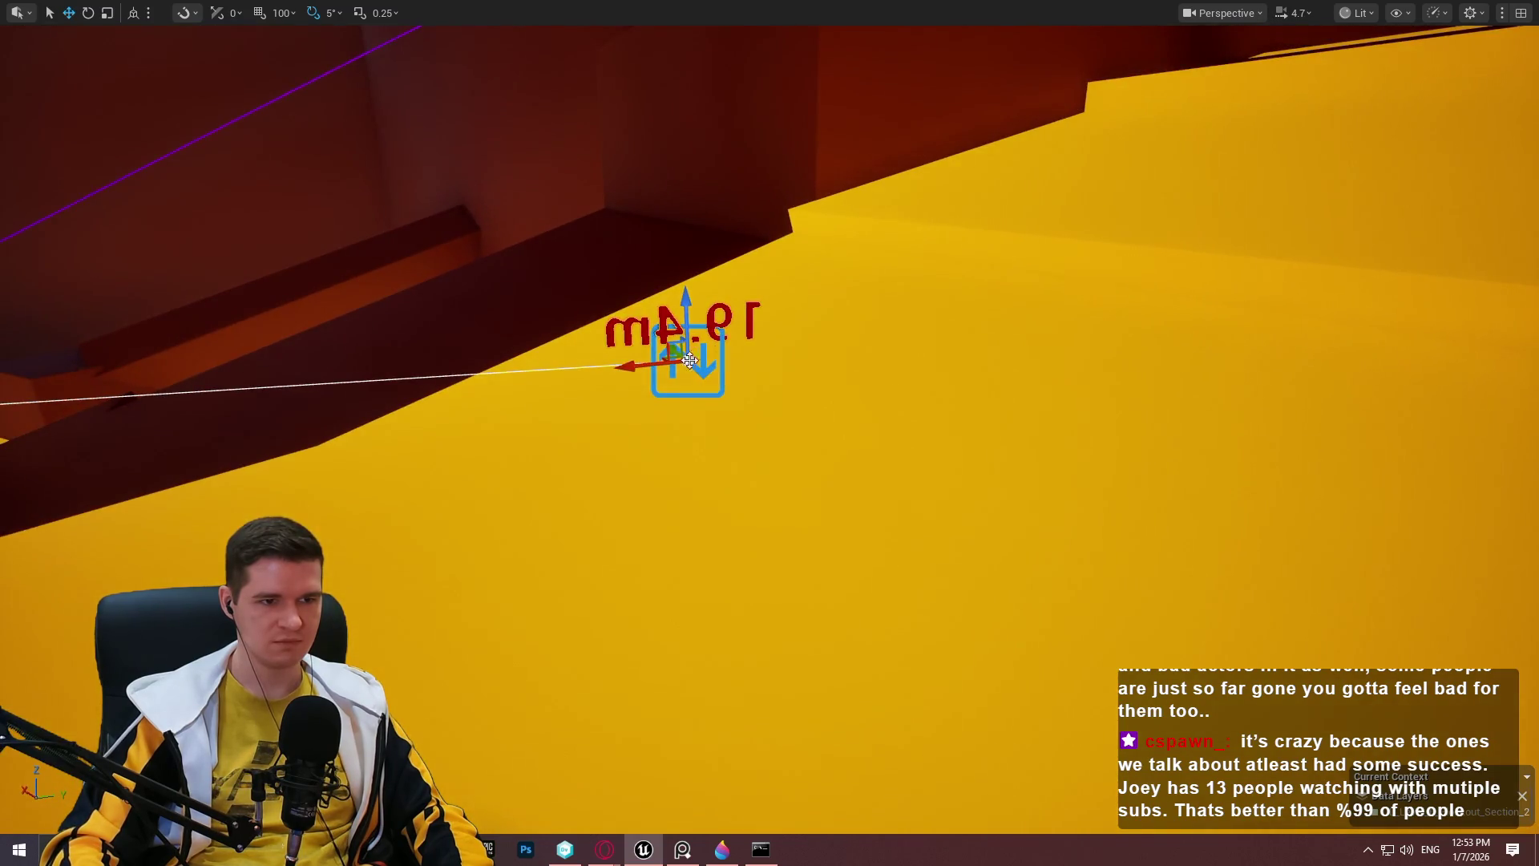
mouse_move(665, 358)
mouse_down()
mouse_move(1291, 417)
mouse_move(1451, 481)
mouse_move(701, 349)
mouse_move(1436, 127)
mouse_move(869, 467)
mouse_move(962, 401)
mouse_move(772, 463)
mouse_move(502, 412)
mouse_move(907, 358)
mouse_move(739, 363)
mouse_move(723, 284)
mouse_move(1165, 364)
mouse_move(561, 264)
mouse_move(321, 249)
mouse_move(344, 240)
mouse_move(385, 286)
mouse_move(357, 274)
mouse_up()
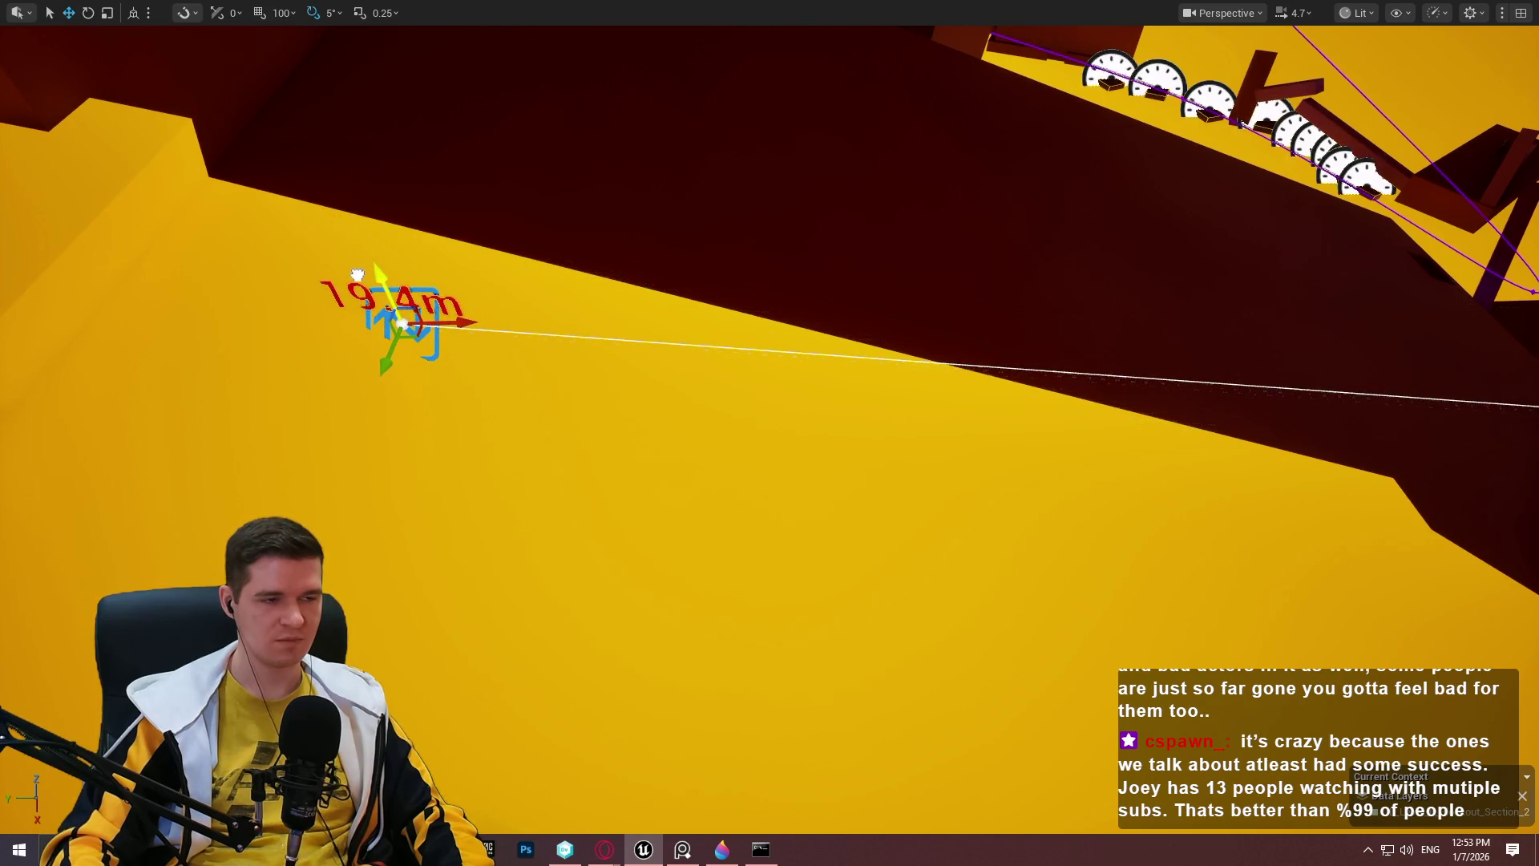
mouse_move(412, 335)
mouse_down()
mouse_move(311, 293)
mouse_move(880, 432)
mouse_move(1085, 433)
mouse_move(607, 441)
mouse_up()
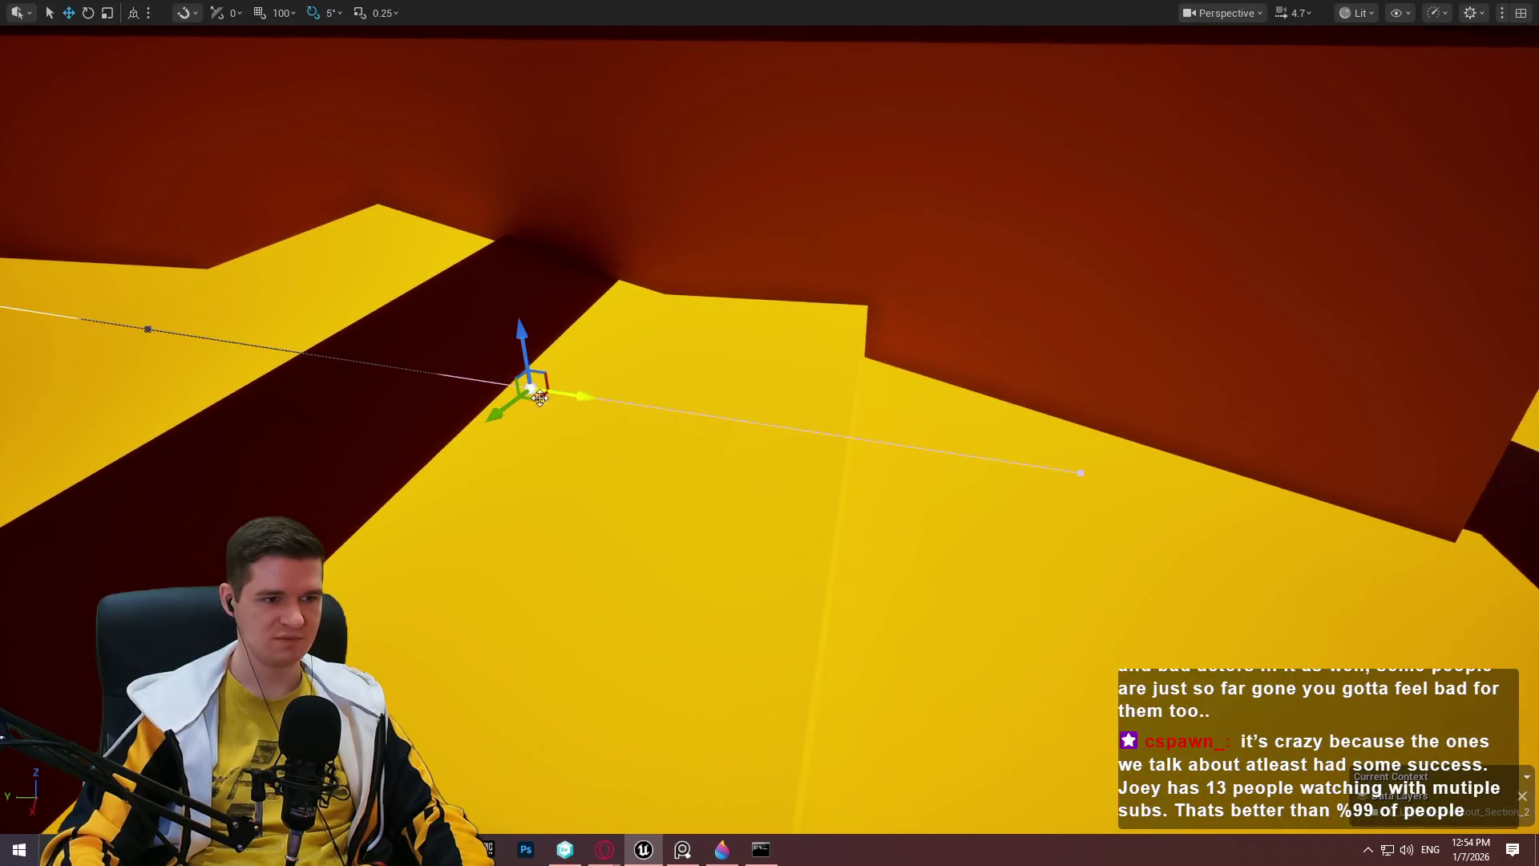
mouse_move(533, 399)
mouse_down()
mouse_move(1299, 412)
mouse_move(1340, 440)
mouse_move(1316, 336)
mouse_move(892, 282)
mouse_move(585, 366)
mouse_up()
drag(697, 388, 346, 339)
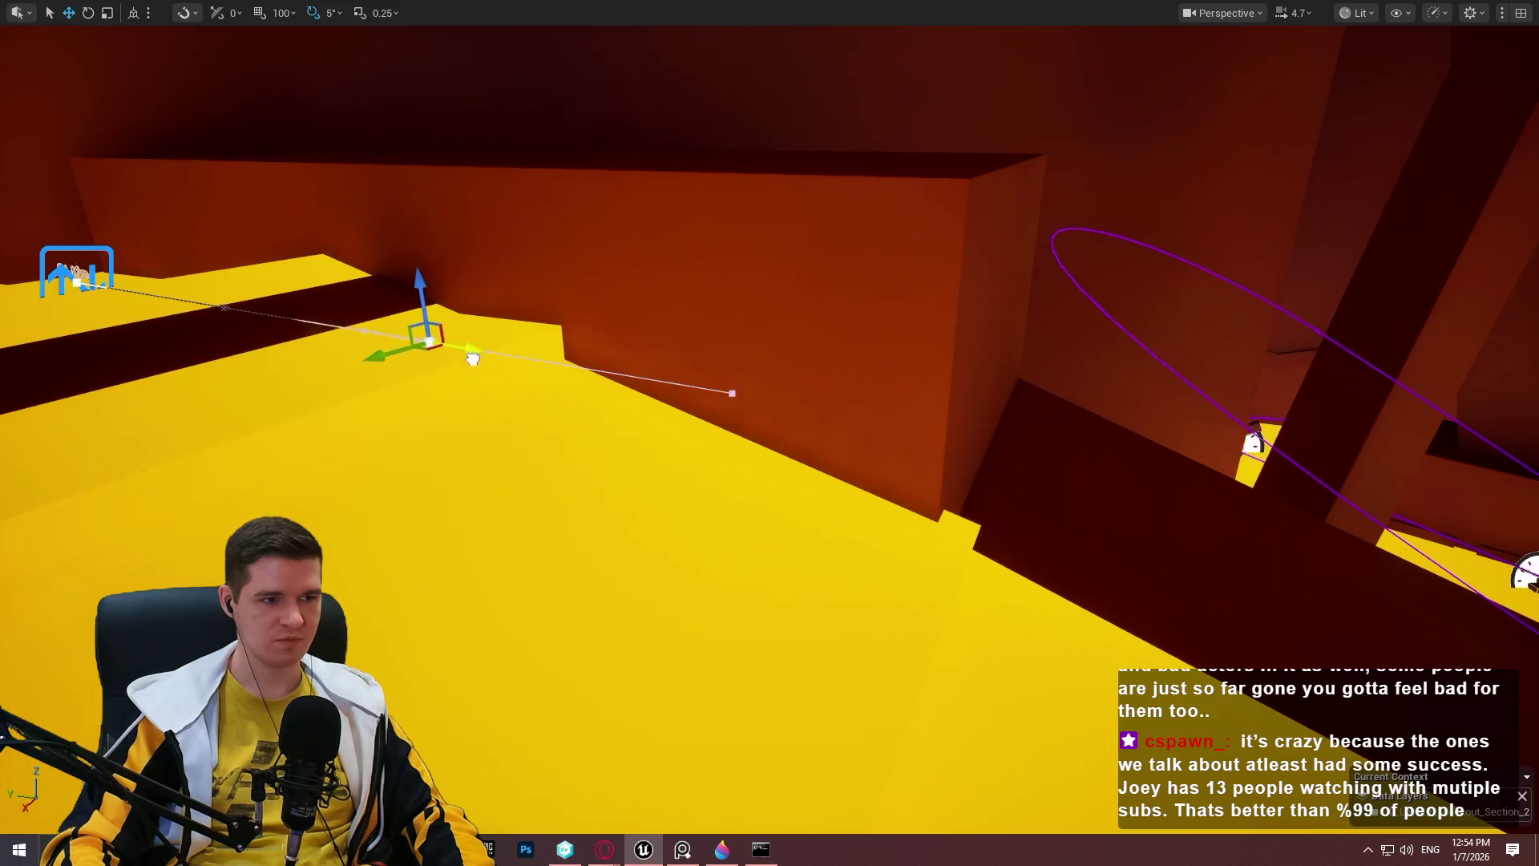
drag(488, 355, 1029, 400)
mouse_move(961, 439)
mouse_down()
mouse_move(933, 520)
mouse_move(984, 440)
mouse_move(988, 457)
mouse_up()
key(ctrl+z)
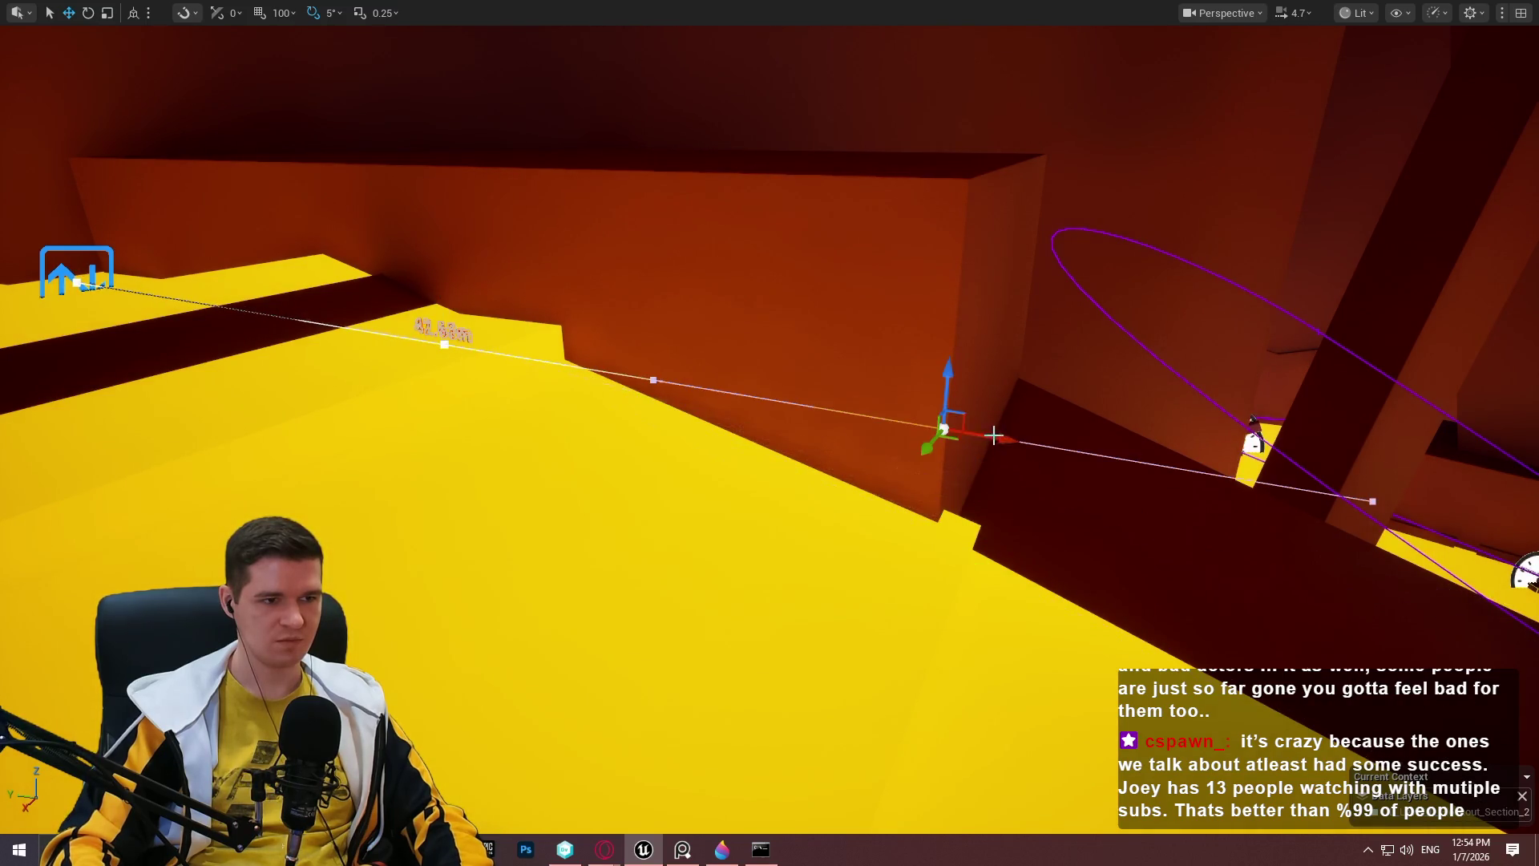
drag(952, 407, 949, 542)
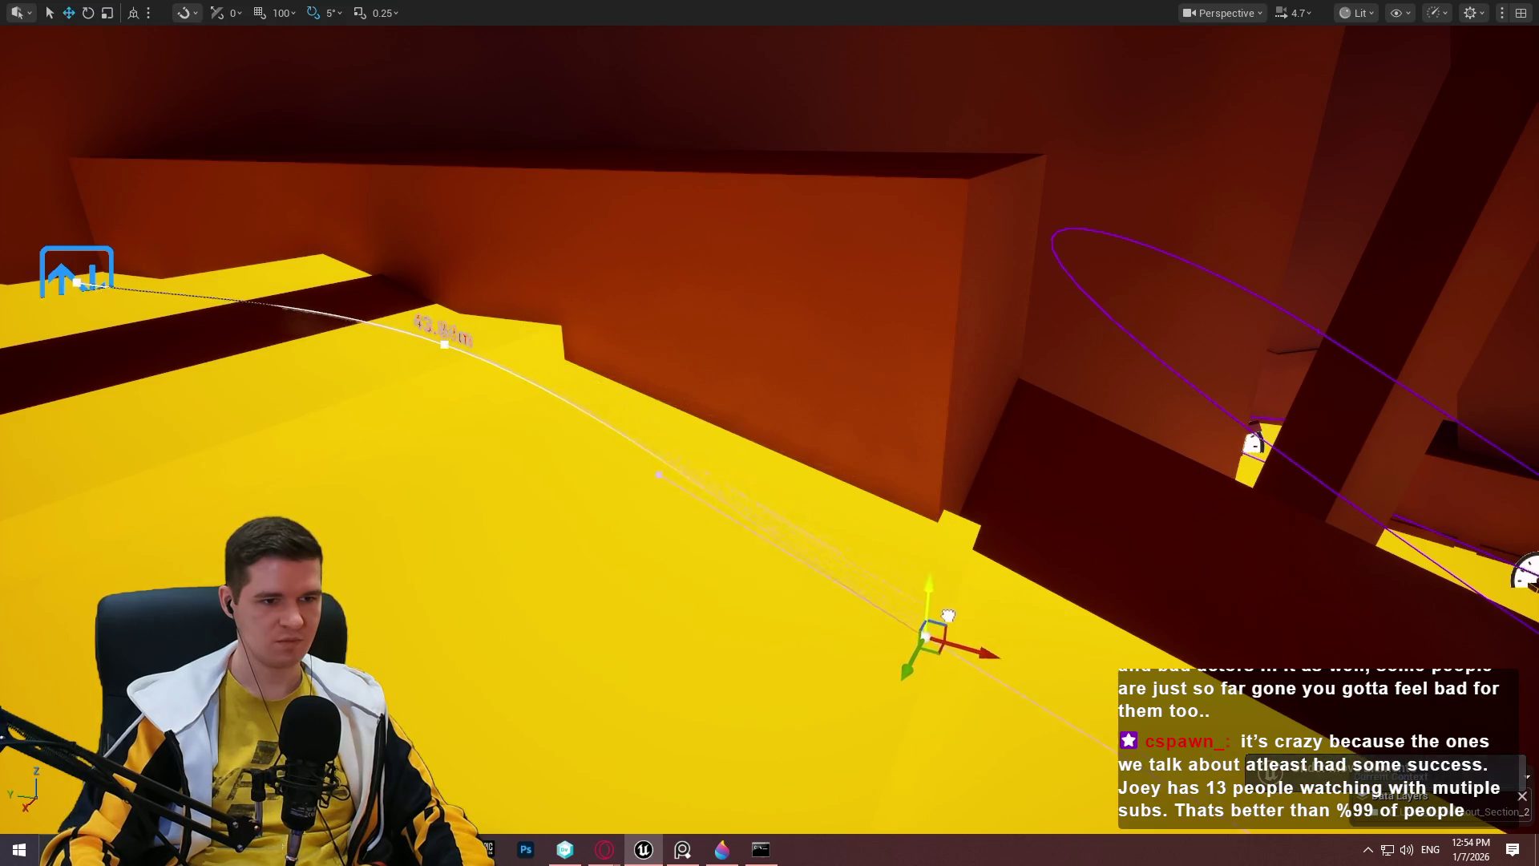
key(f)
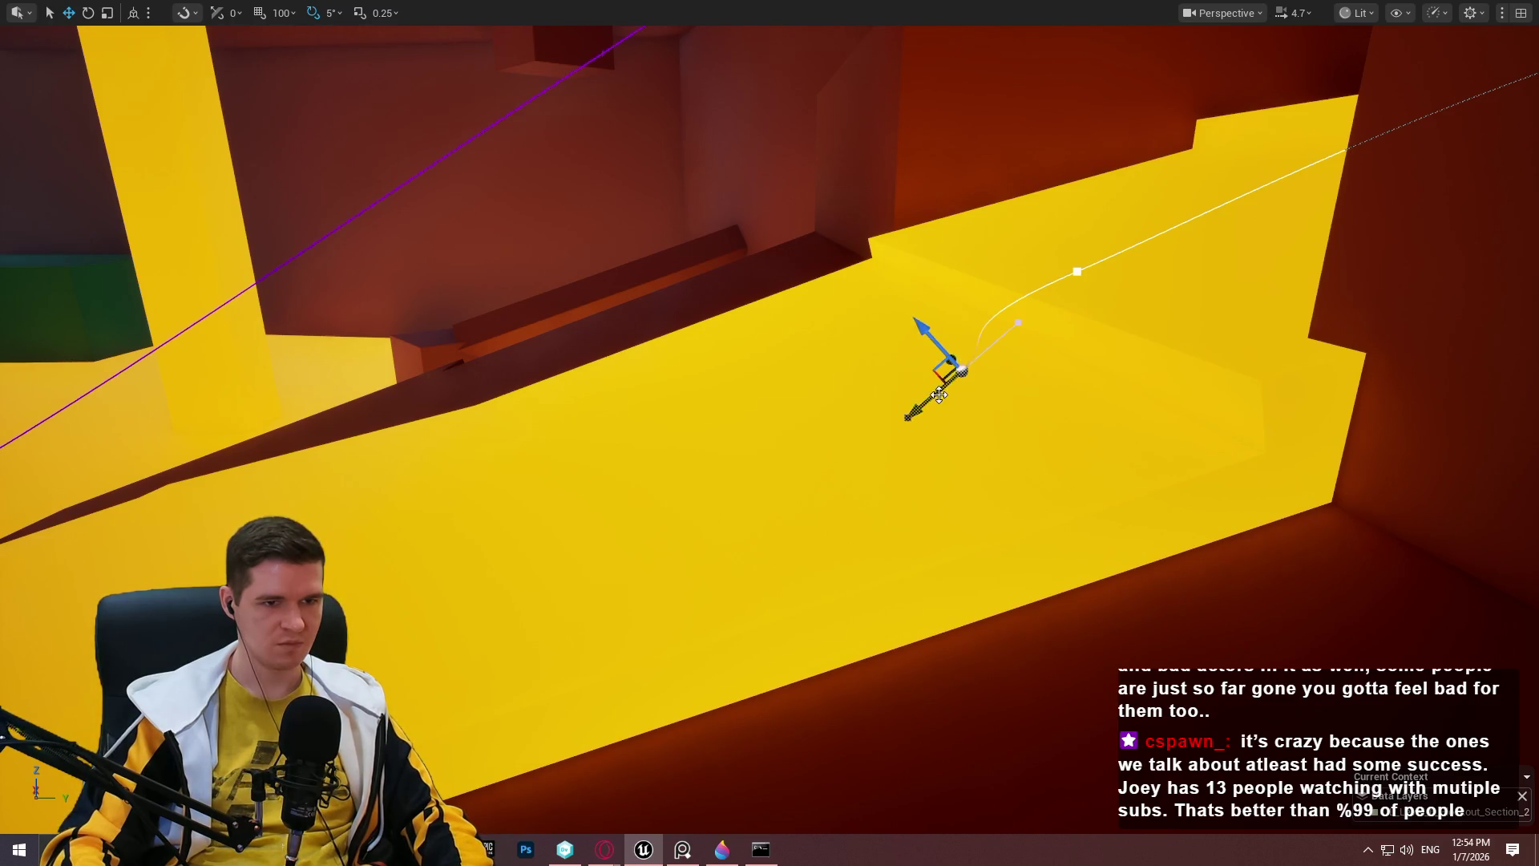
Move the new point further down the ramp and out along the wall.
drag(693, 432, 321, 525)
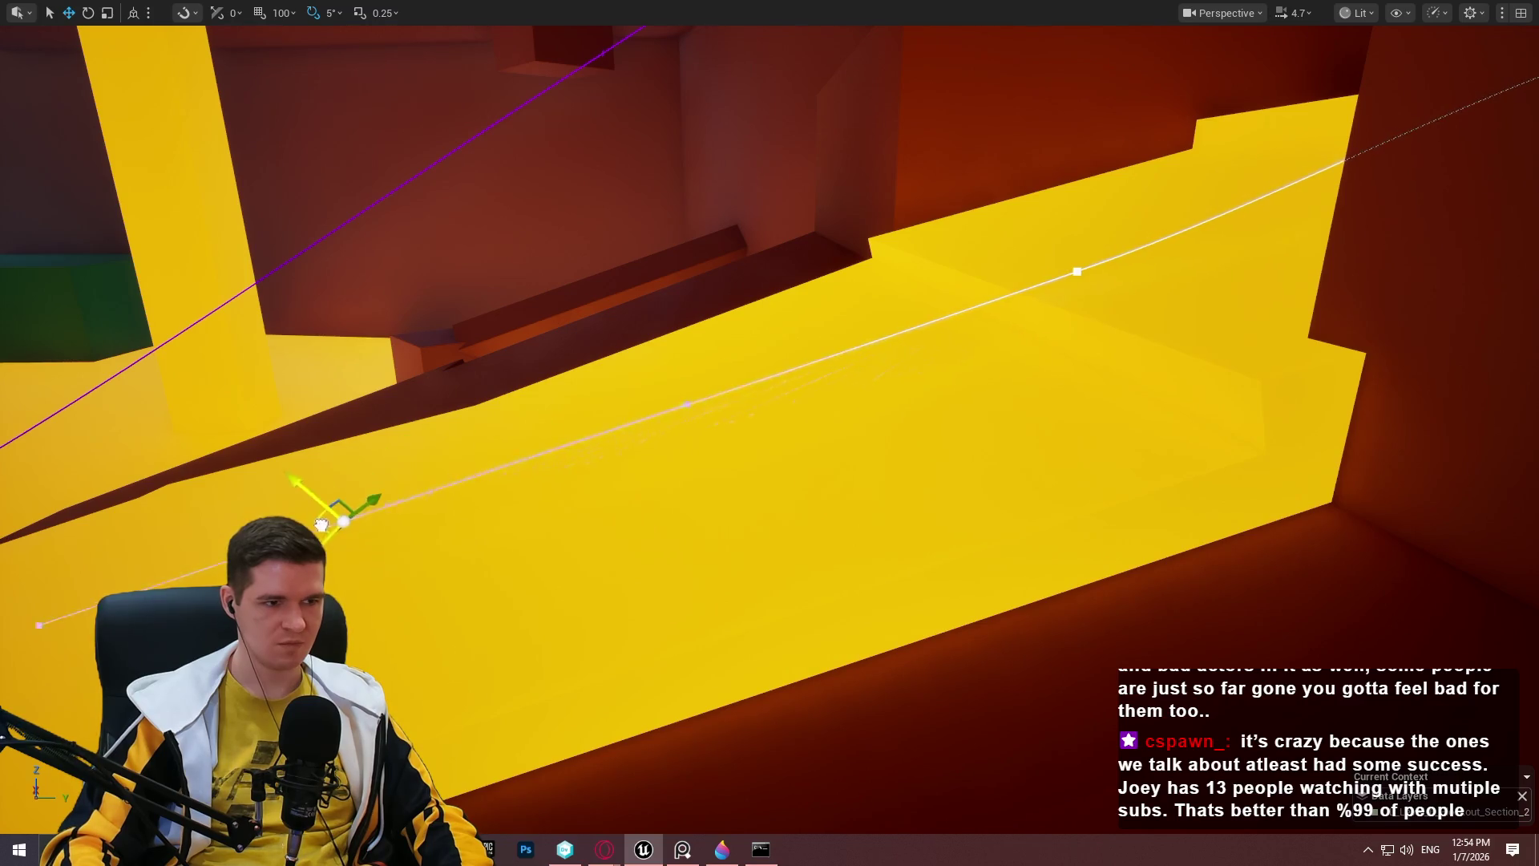
drag(236, 579, 159, 582)
key(f)
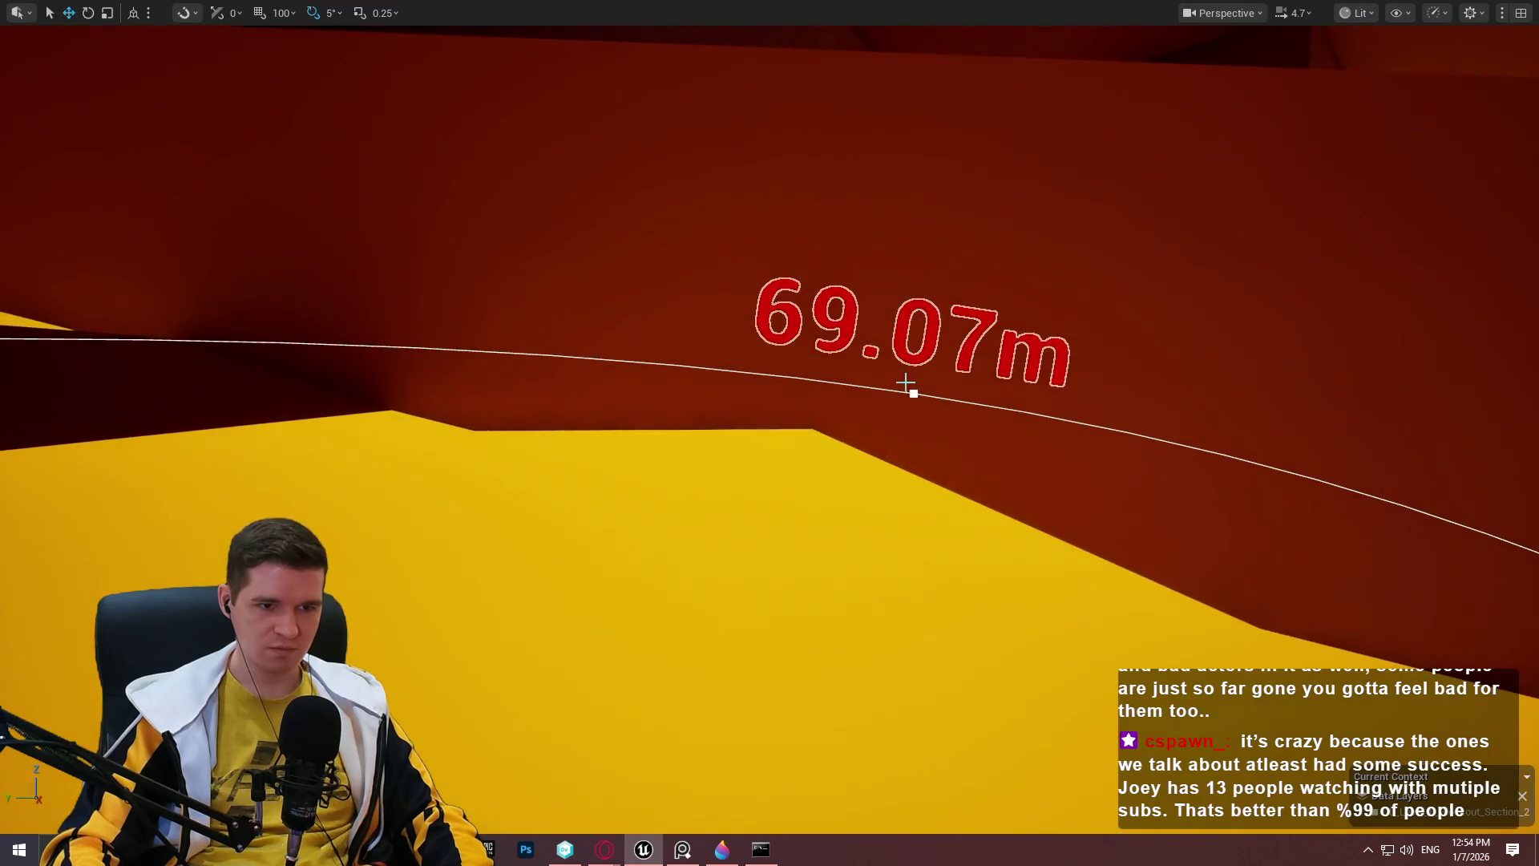
mouse_move(924, 347)
mouse_down()
mouse_move(898, 463)
mouse_move(874, 410)
mouse_up()
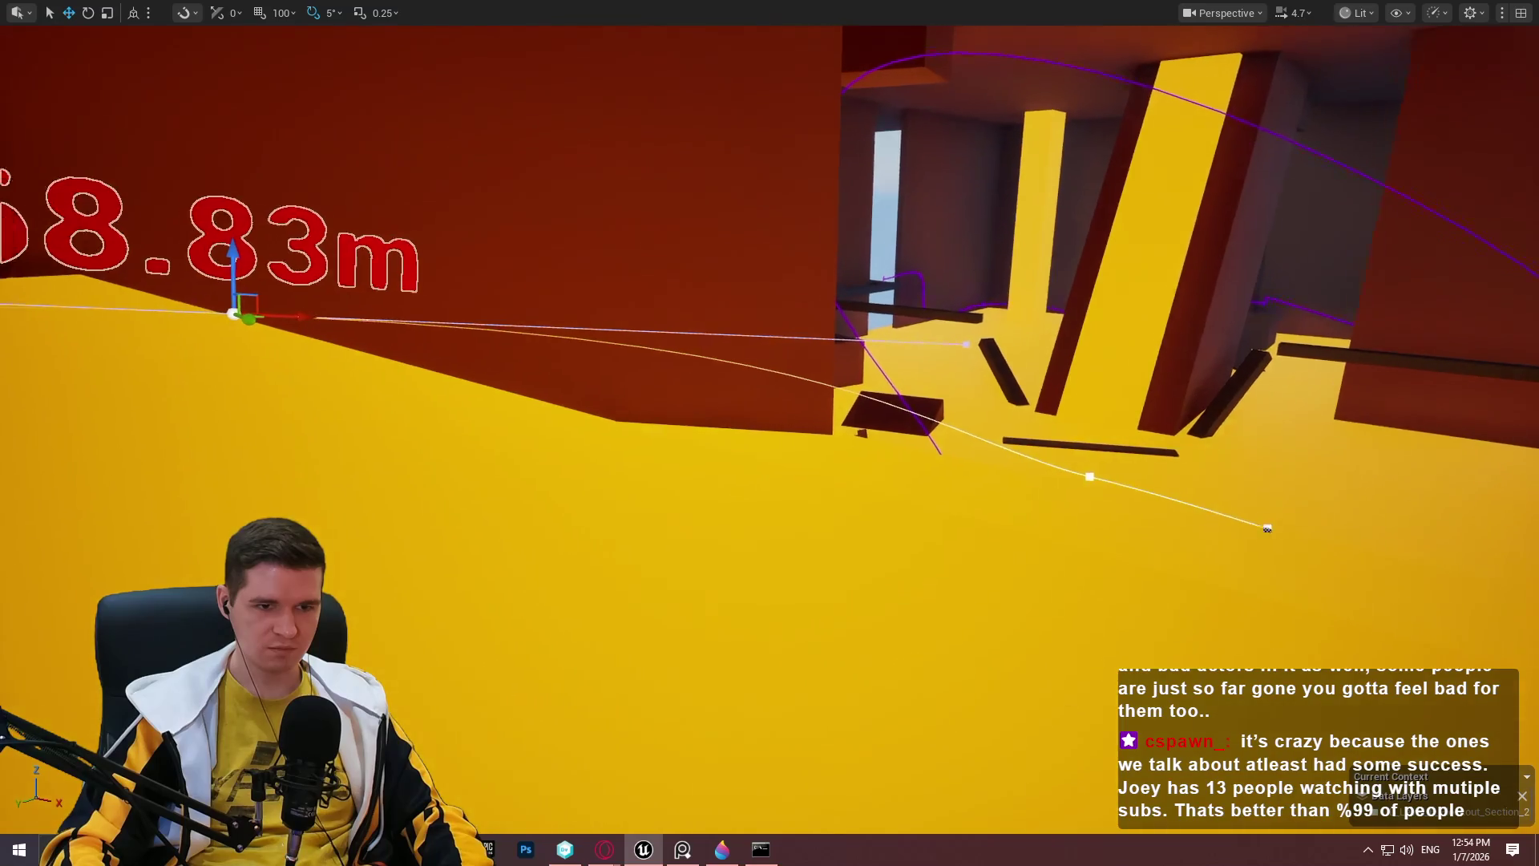
mouse_move(838, 262)
mouse_down()
mouse_move(1175, 278)
mouse_move(1119, 309)
mouse_move(1098, 365)
mouse_move(853, 343)
mouse_up()
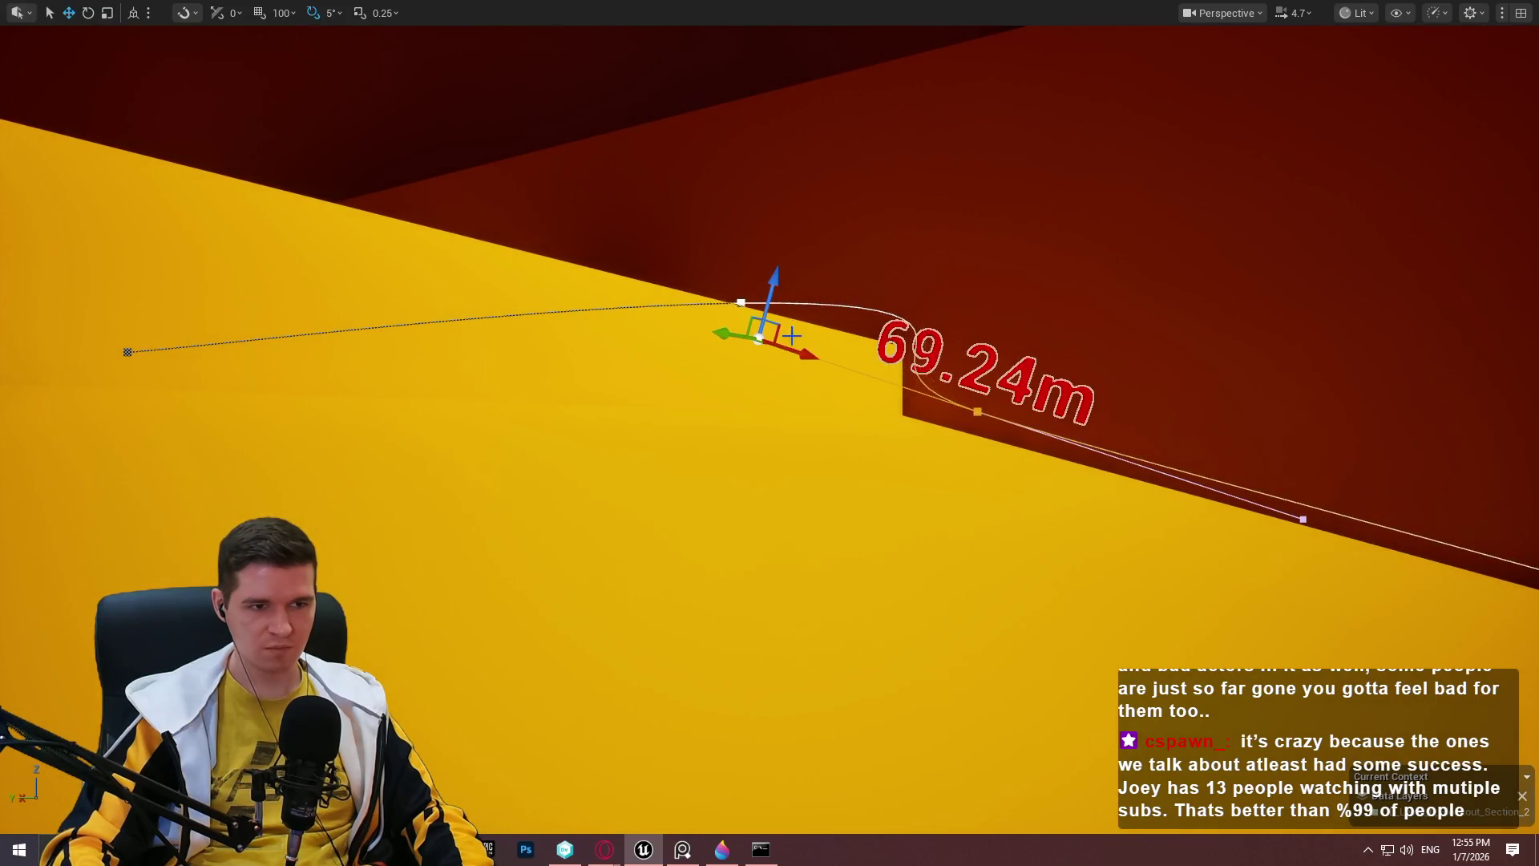
Rotate the spline point -10° and shorten its tangent to soften the curve.
click(740, 303)
key(e)
drag(794, 291, 818, 319)
click(1321, 428)
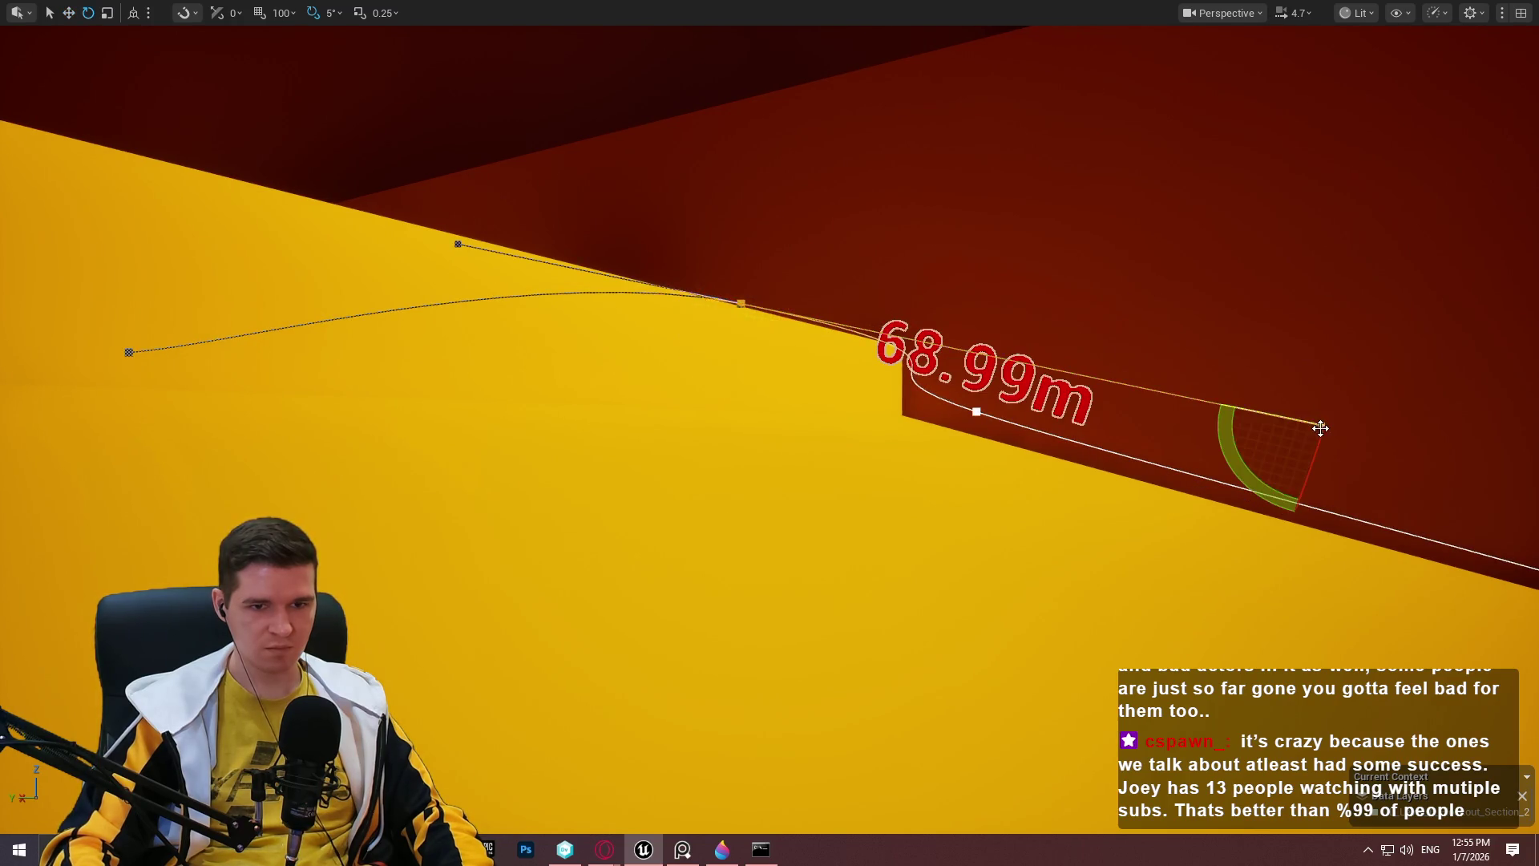
drag(1363, 433, 950, 362)
Fly over the yellow corridor and select the spline's end point.
drag(918, 275, 919, 275)
drag(857, 366, 857, 366)
click(760, 373)
scroll(813, 377, down, 3)
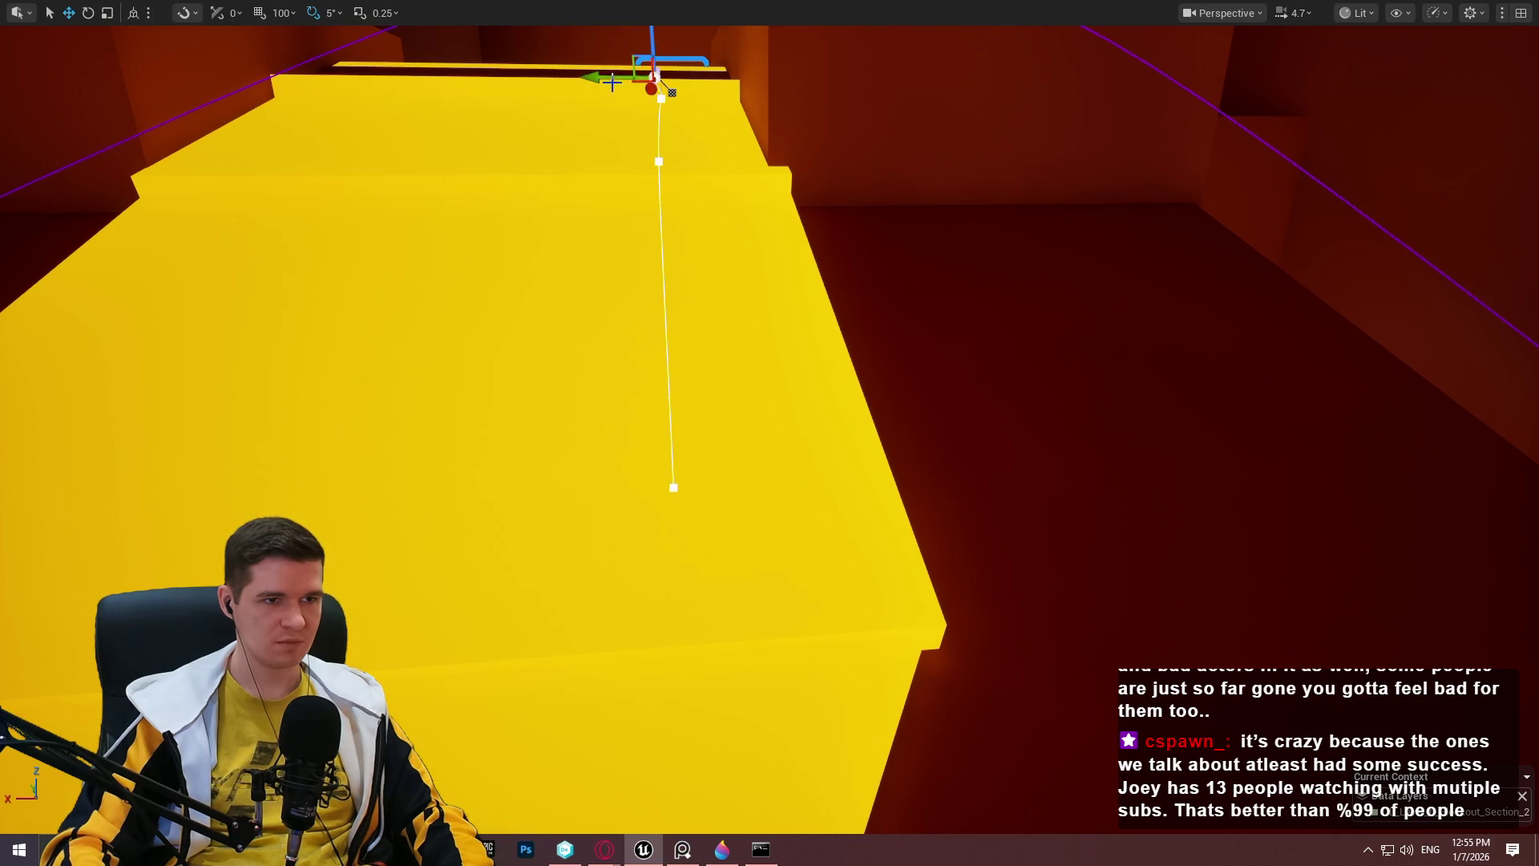
key(Left)
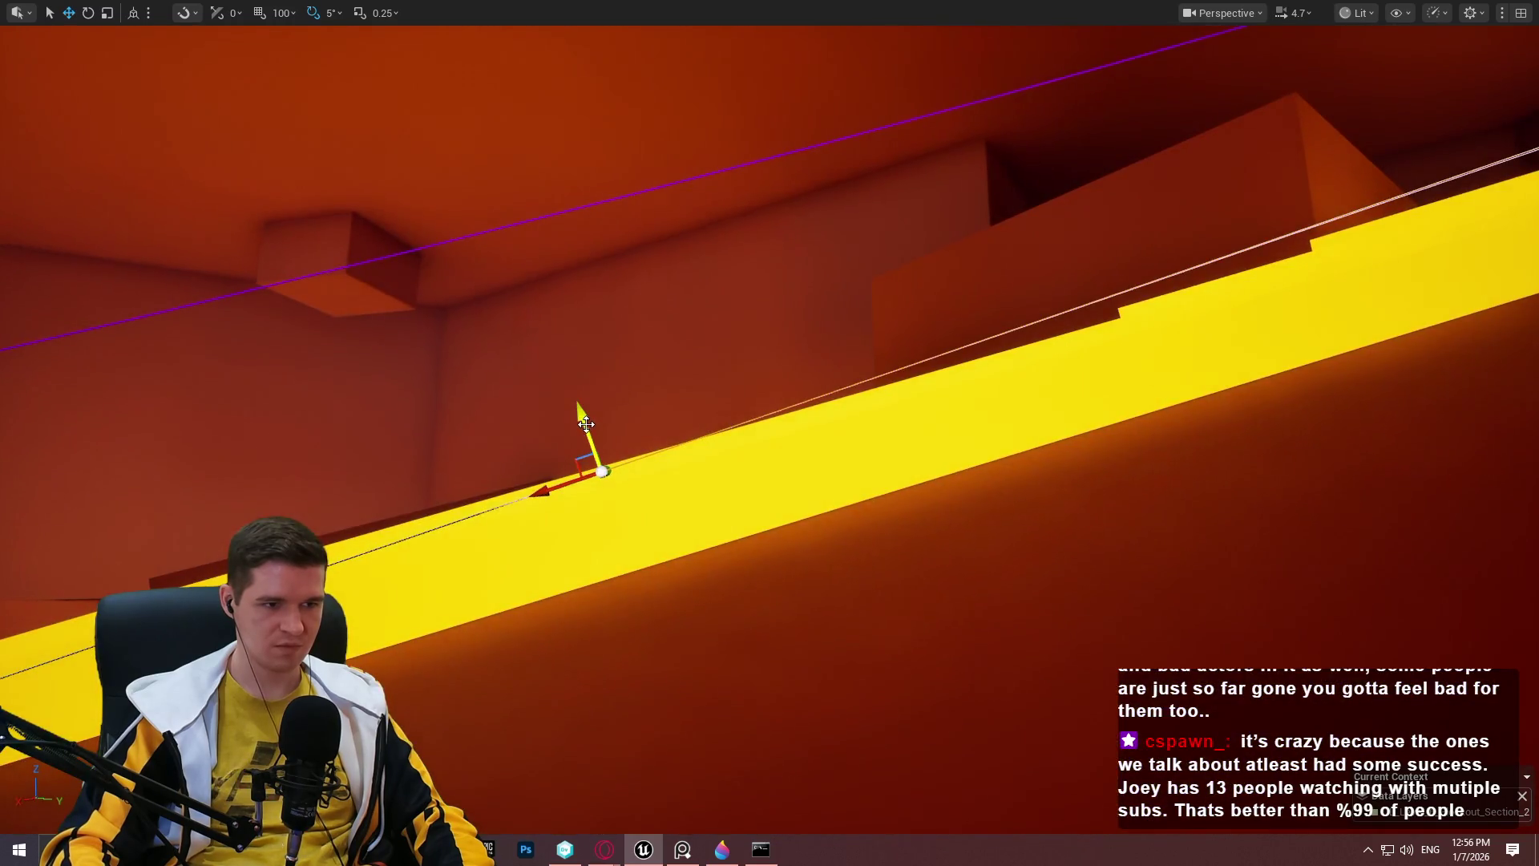
Lower the first moving-platform spline points onto the slanted yellow track.
mouse_move(586, 423)
mouse_down()
mouse_move(622, 559)
mouse_move(577, 483)
mouse_up()
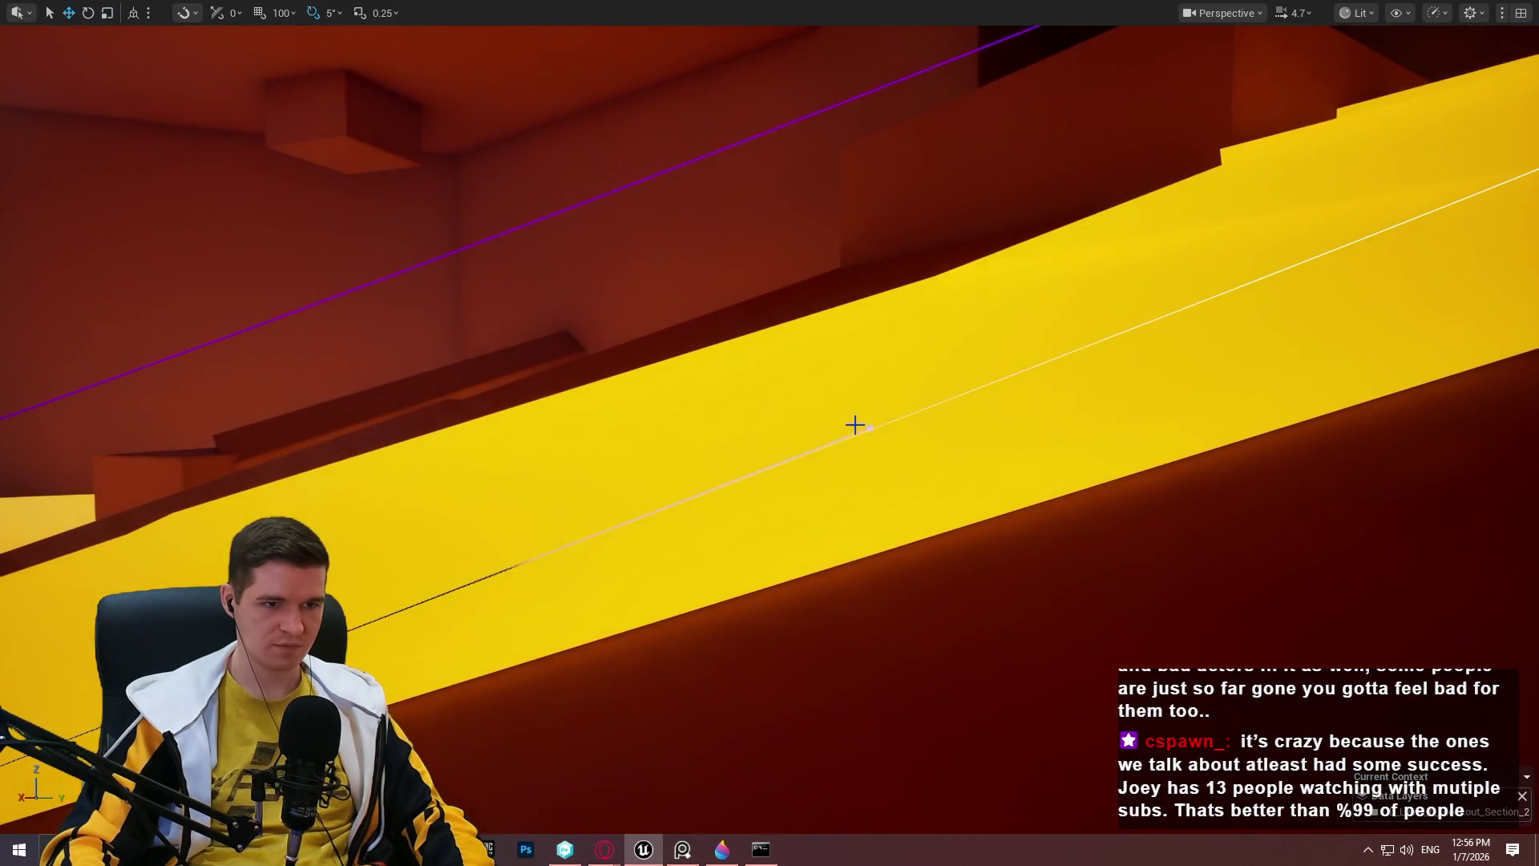
click(855, 423)
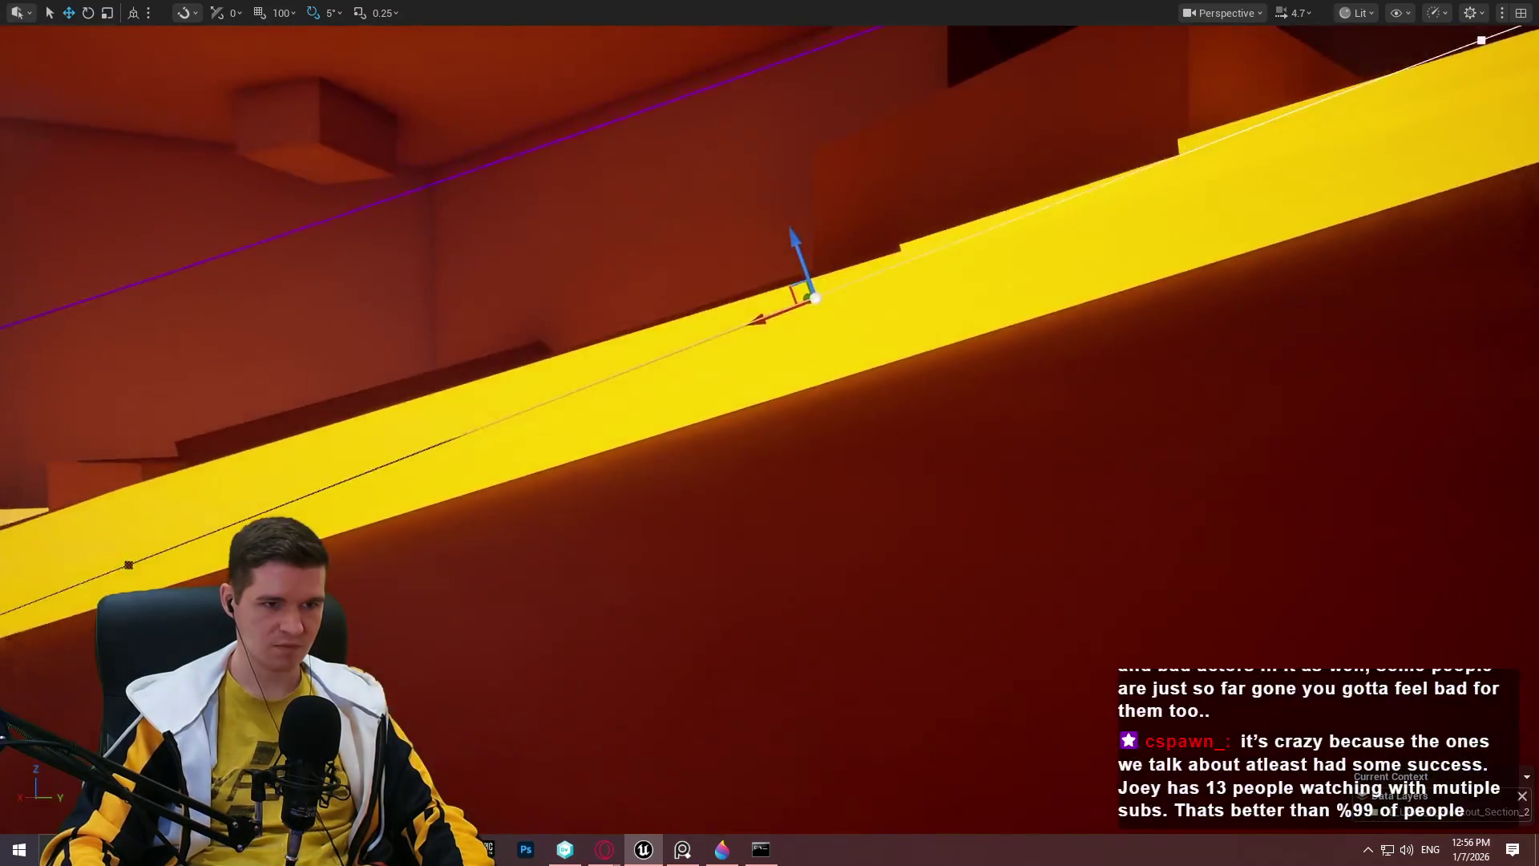
click(1031, 334)
scroll(1260, 153, down, 3)
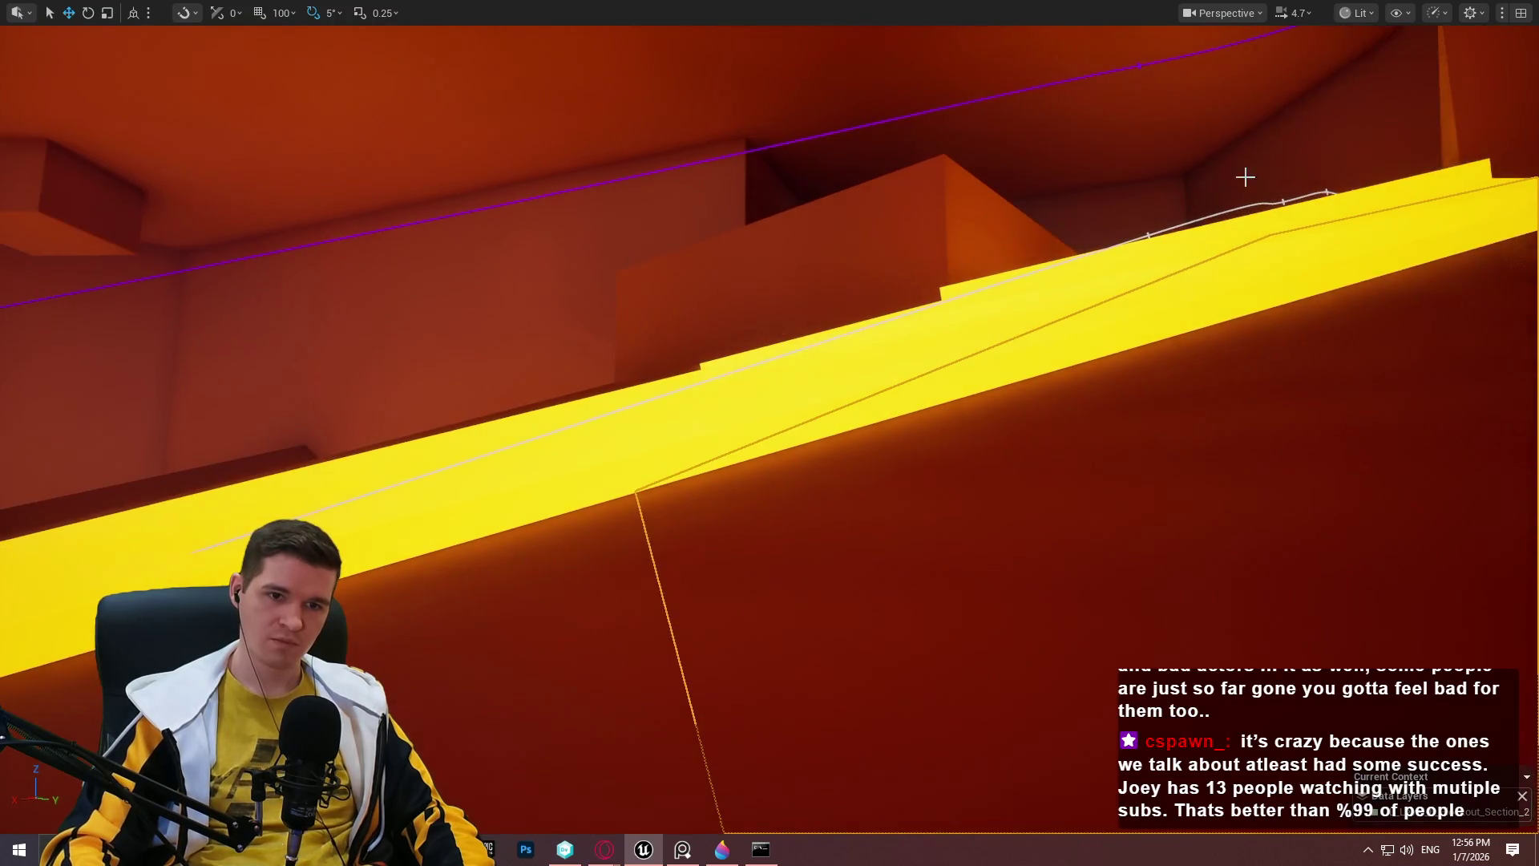
click(1151, 234)
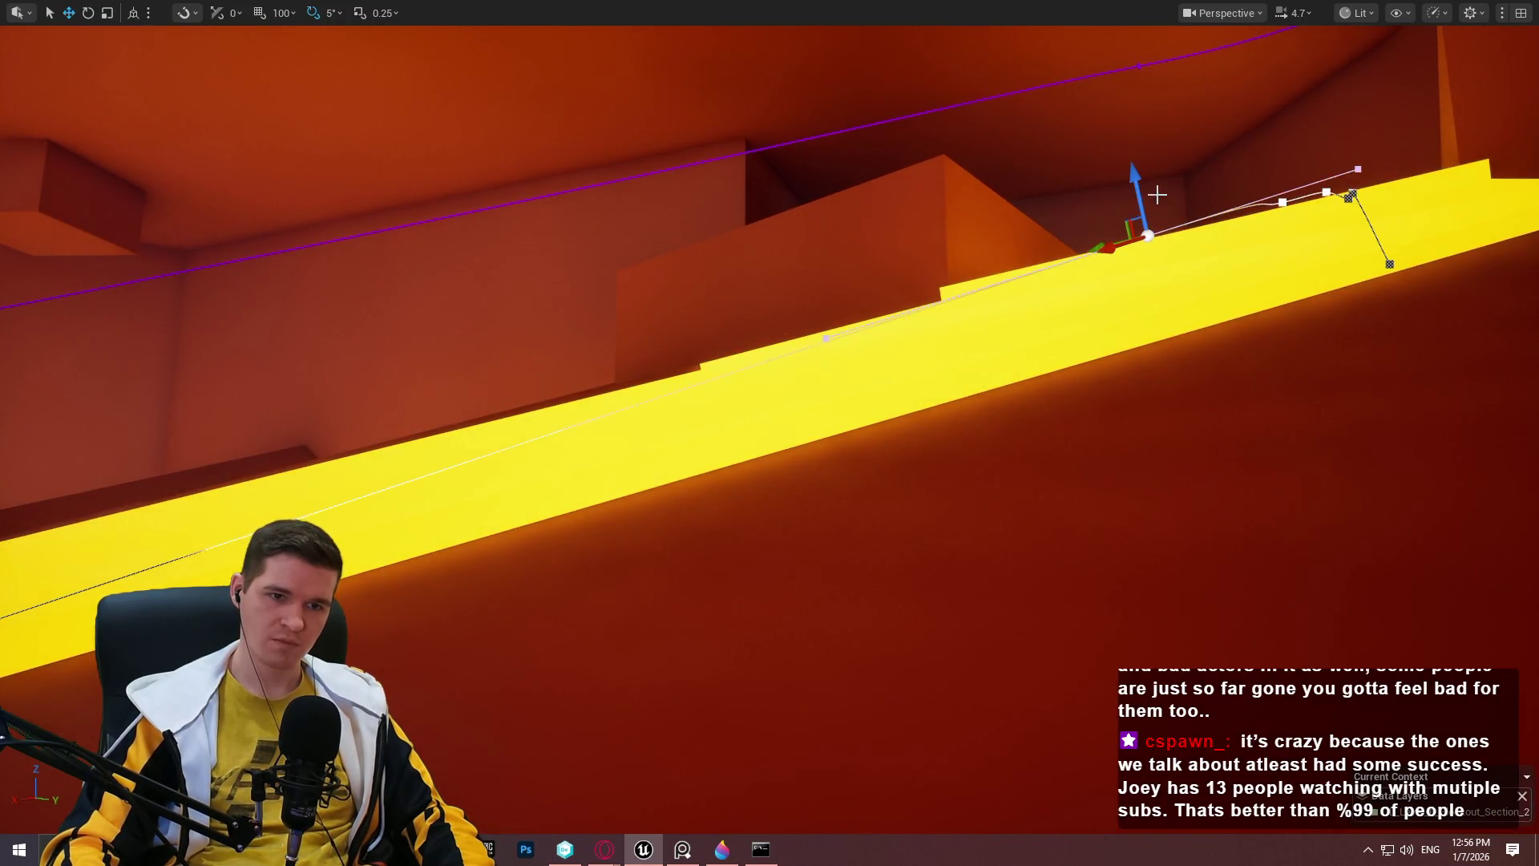
drag(1137, 215, 1136, 215)
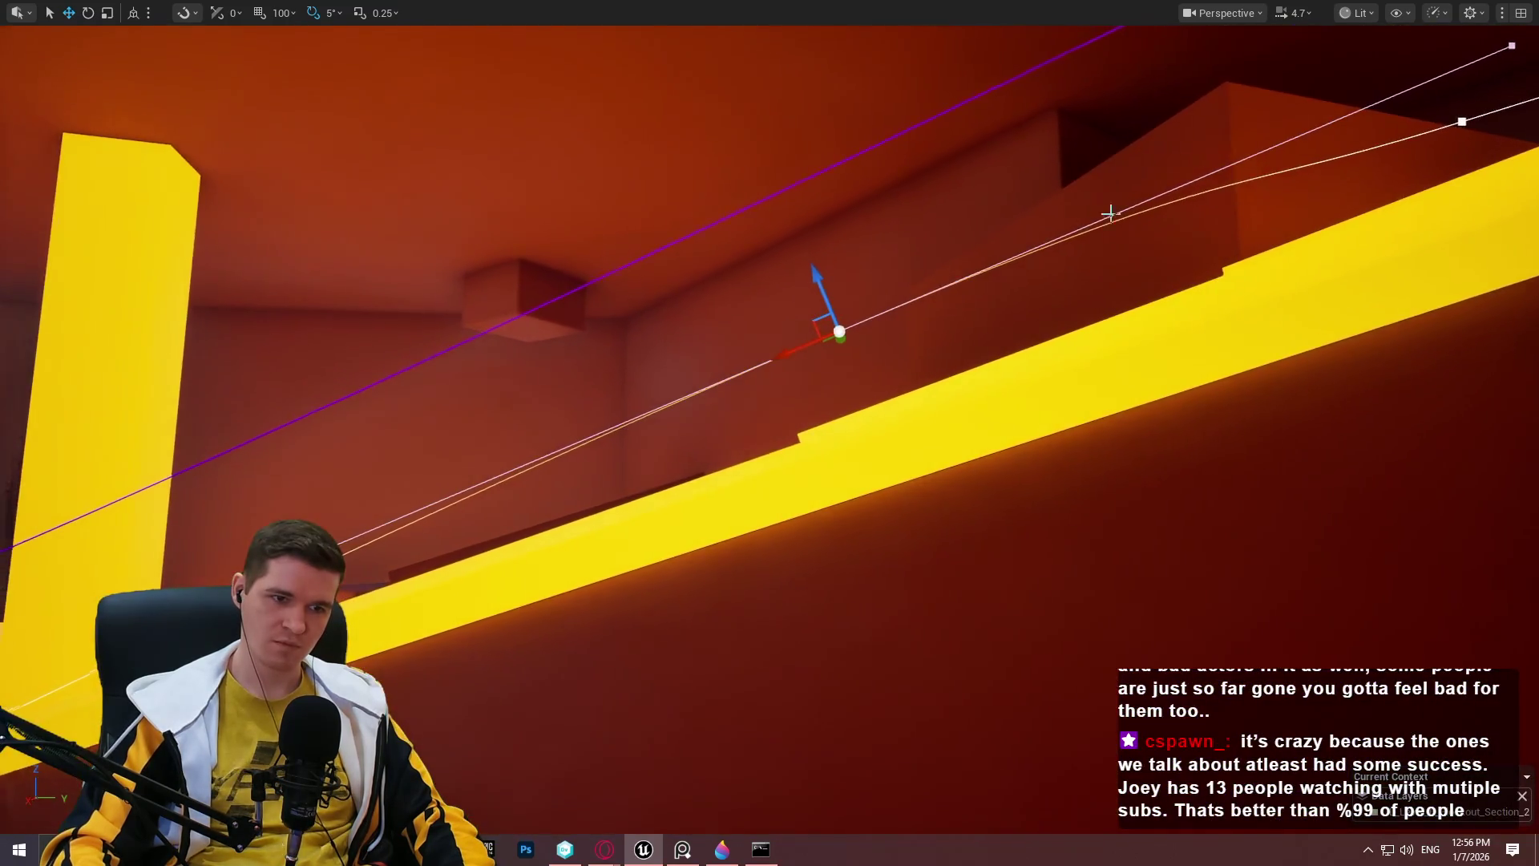
mouse_move(817, 271)
mouse_down()
mouse_move(849, 367)
mouse_move(1252, 306)
mouse_move(782, 323)
mouse_move(860, 405)
mouse_move(793, 481)
mouse_move(866, 279)
mouse_up()
Settle the next spline point just above the track, then exit immersive mode with F11.
click(818, 331)
mouse_move(805, 343)
mouse_down()
mouse_move(755, 345)
mouse_move(721, 521)
mouse_move(705, 481)
mouse_move(745, 441)
mouse_up()
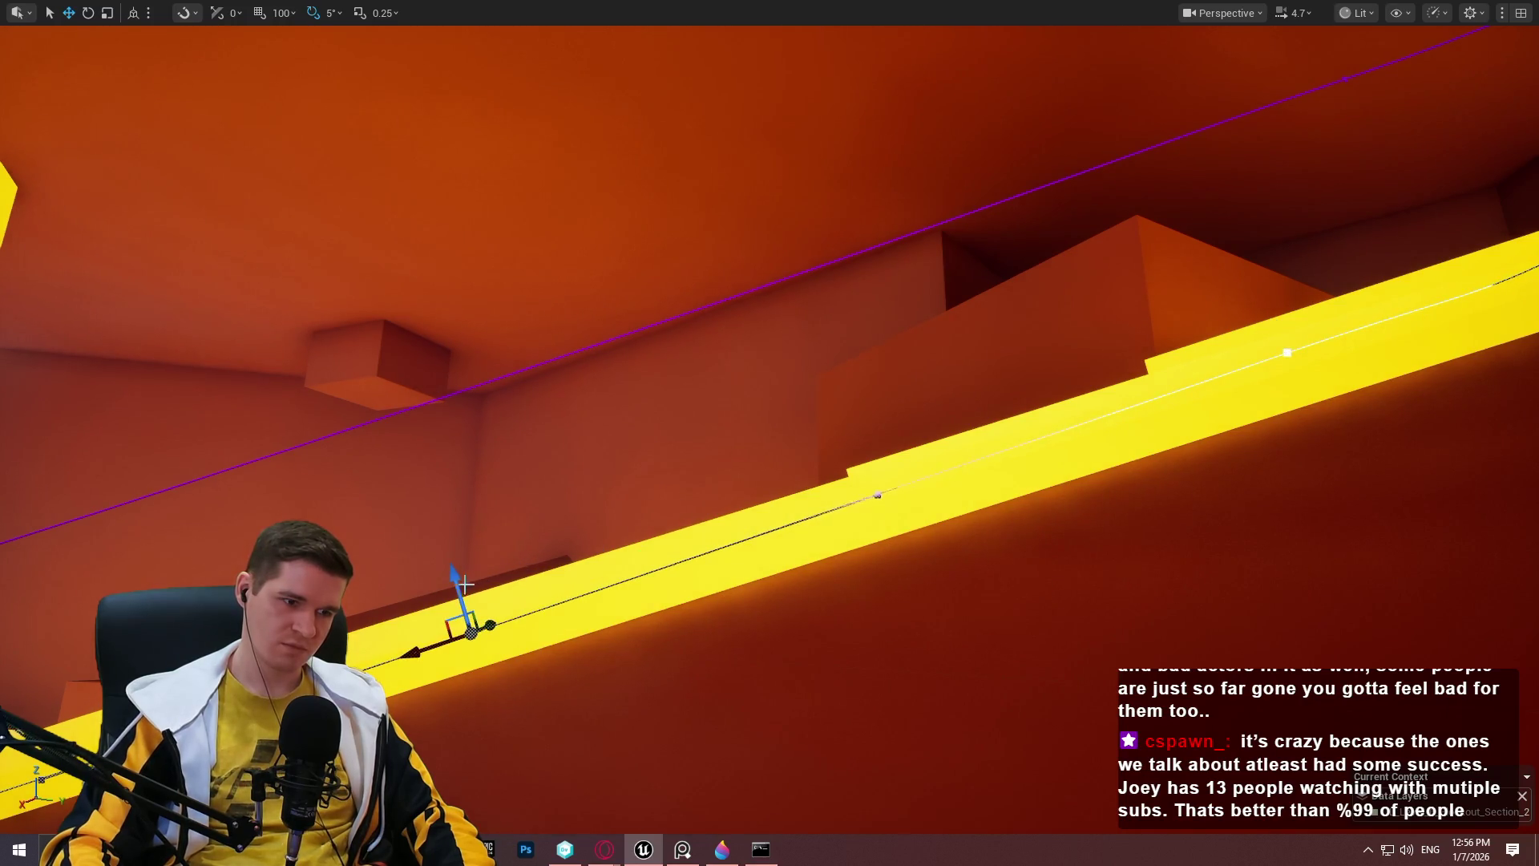
drag(446, 563, 440, 544)
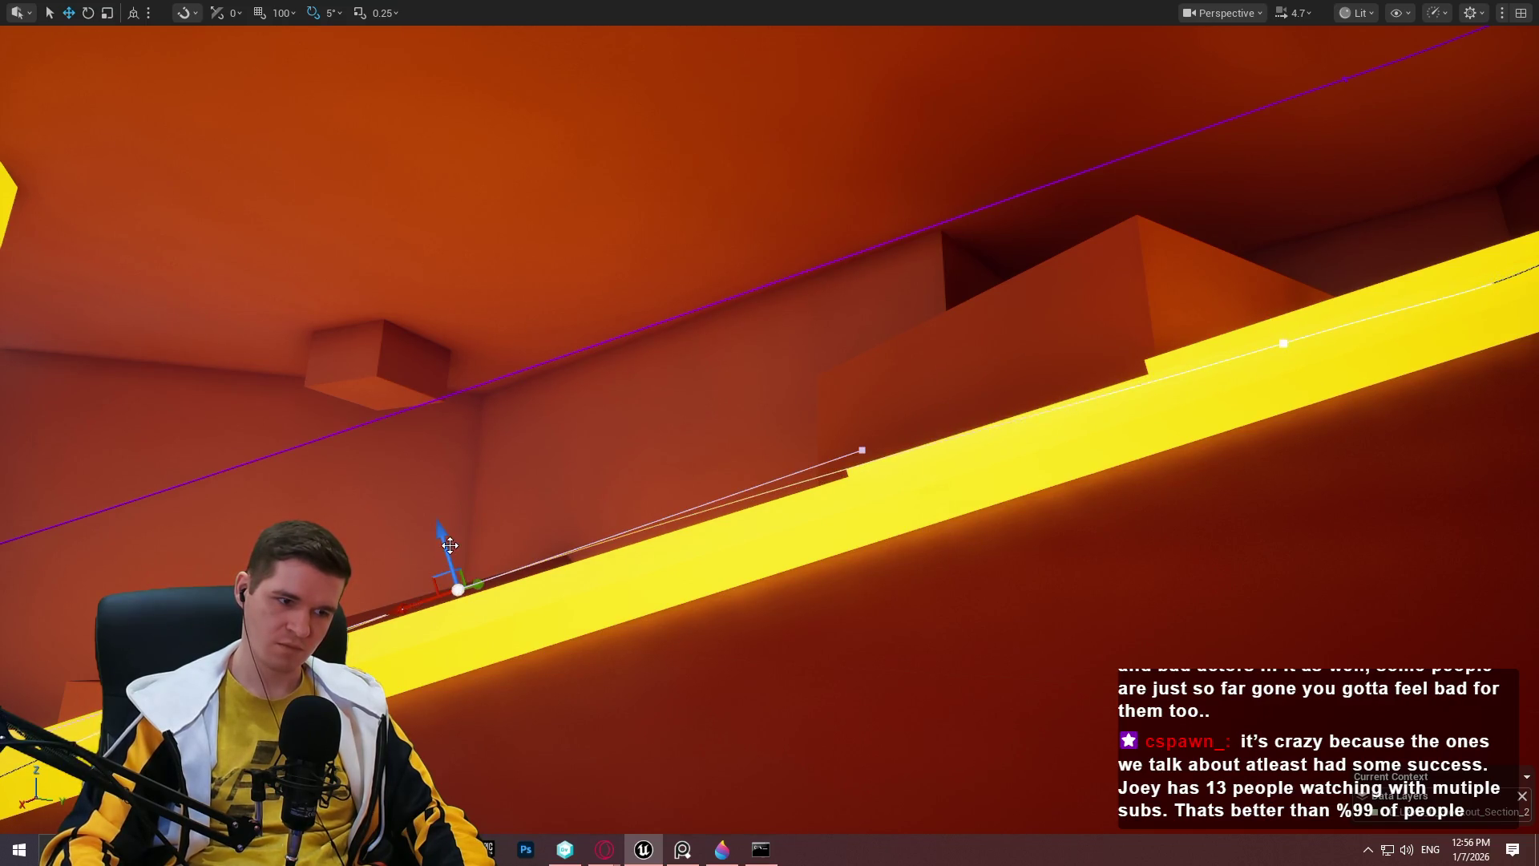
mouse_move(455, 559)
mouse_down()
mouse_move(428, 649)
mouse_move(392, 244)
mouse_up()
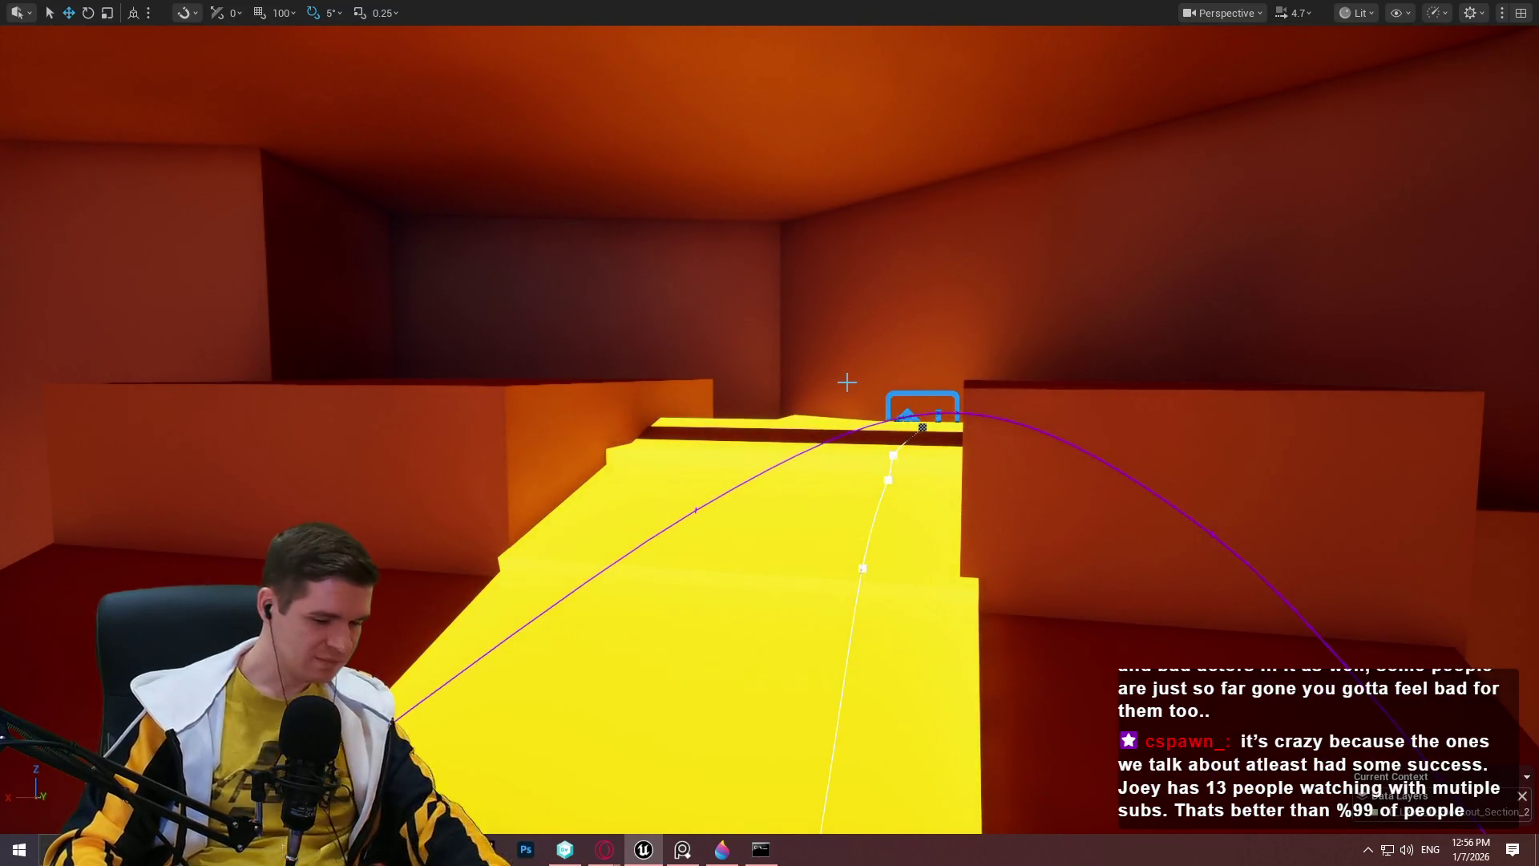
key(F11)
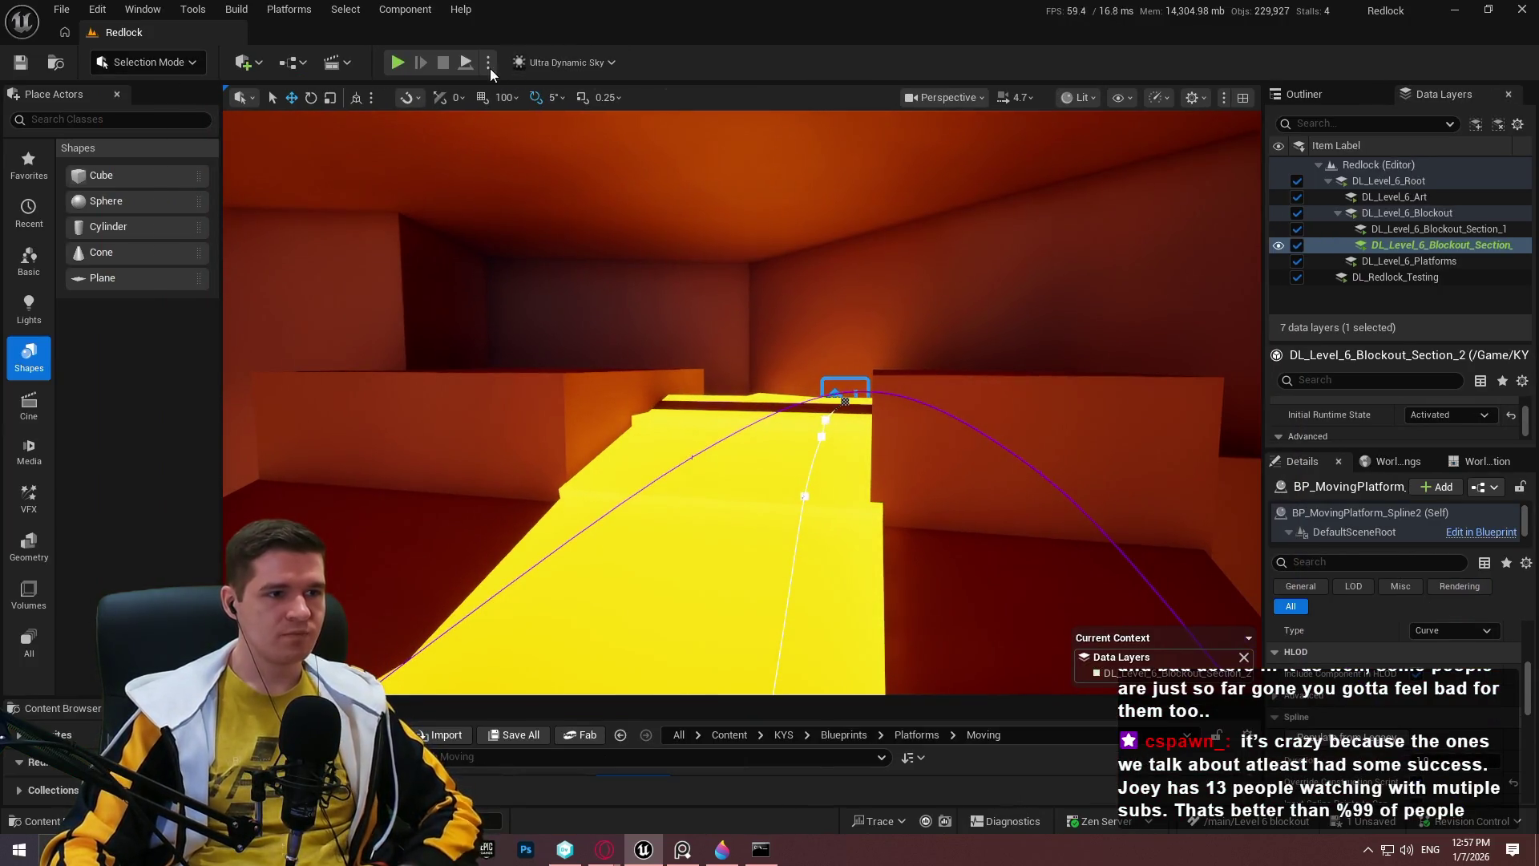
Run two quick simulations to preview the platform at its 2.0 m/s speed.
click(488, 62)
click(594, 223)
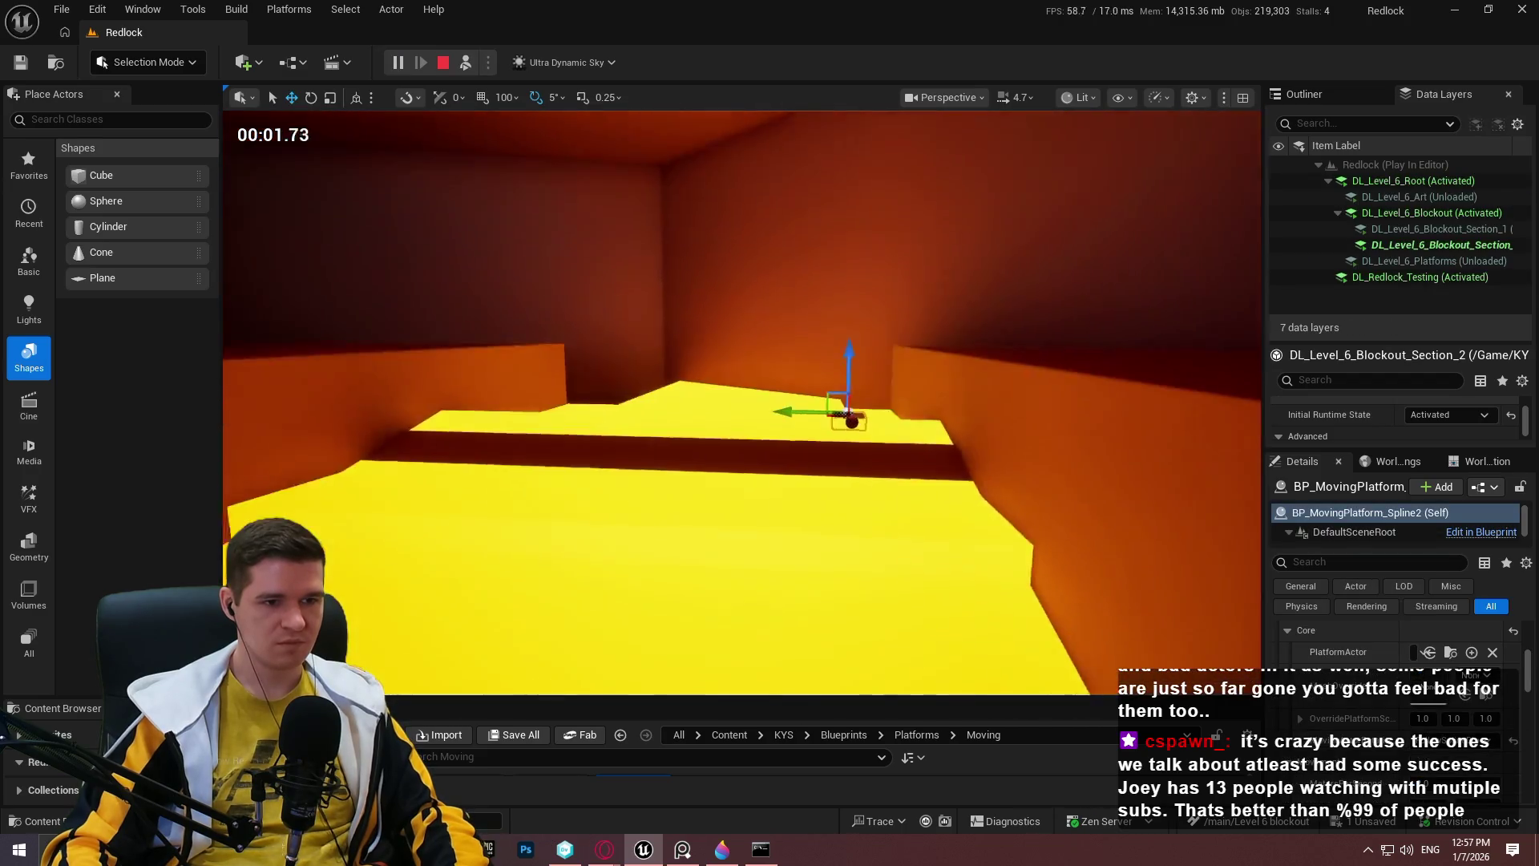
key(Escape)
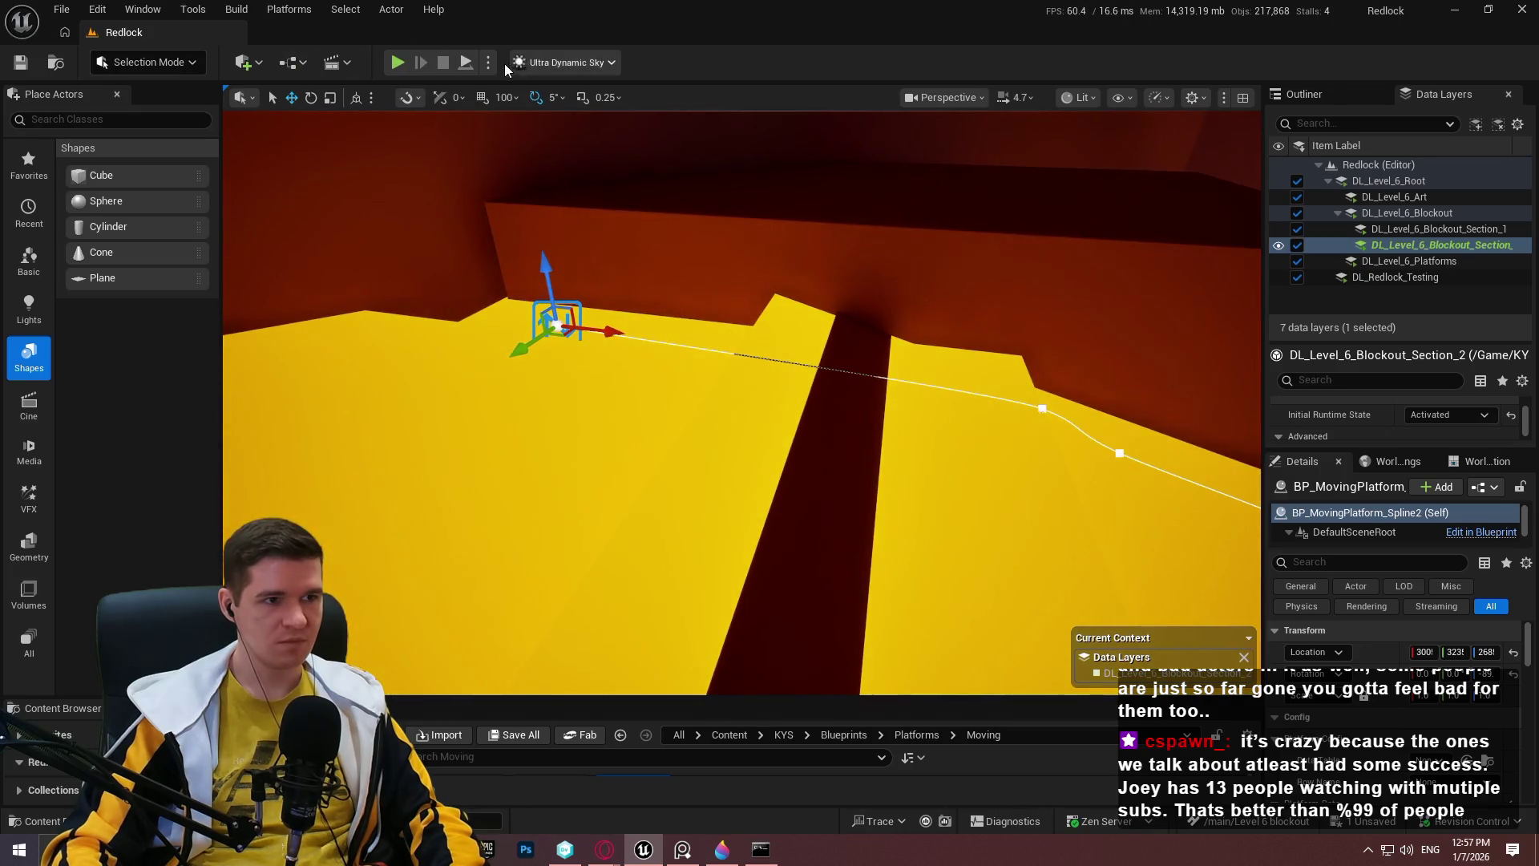
click(488, 63)
click(594, 223)
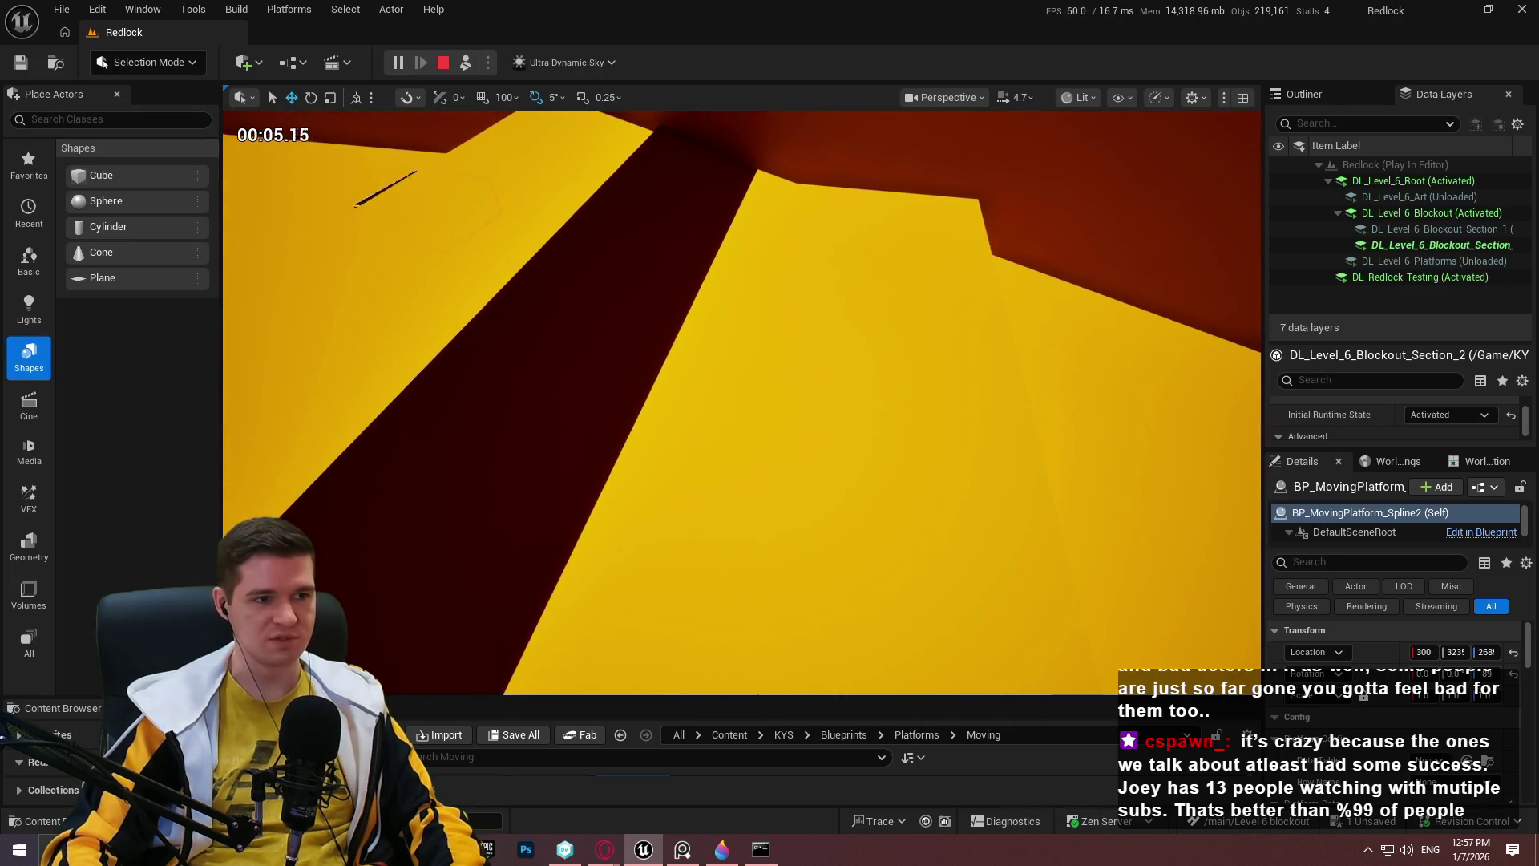
key(Escape)
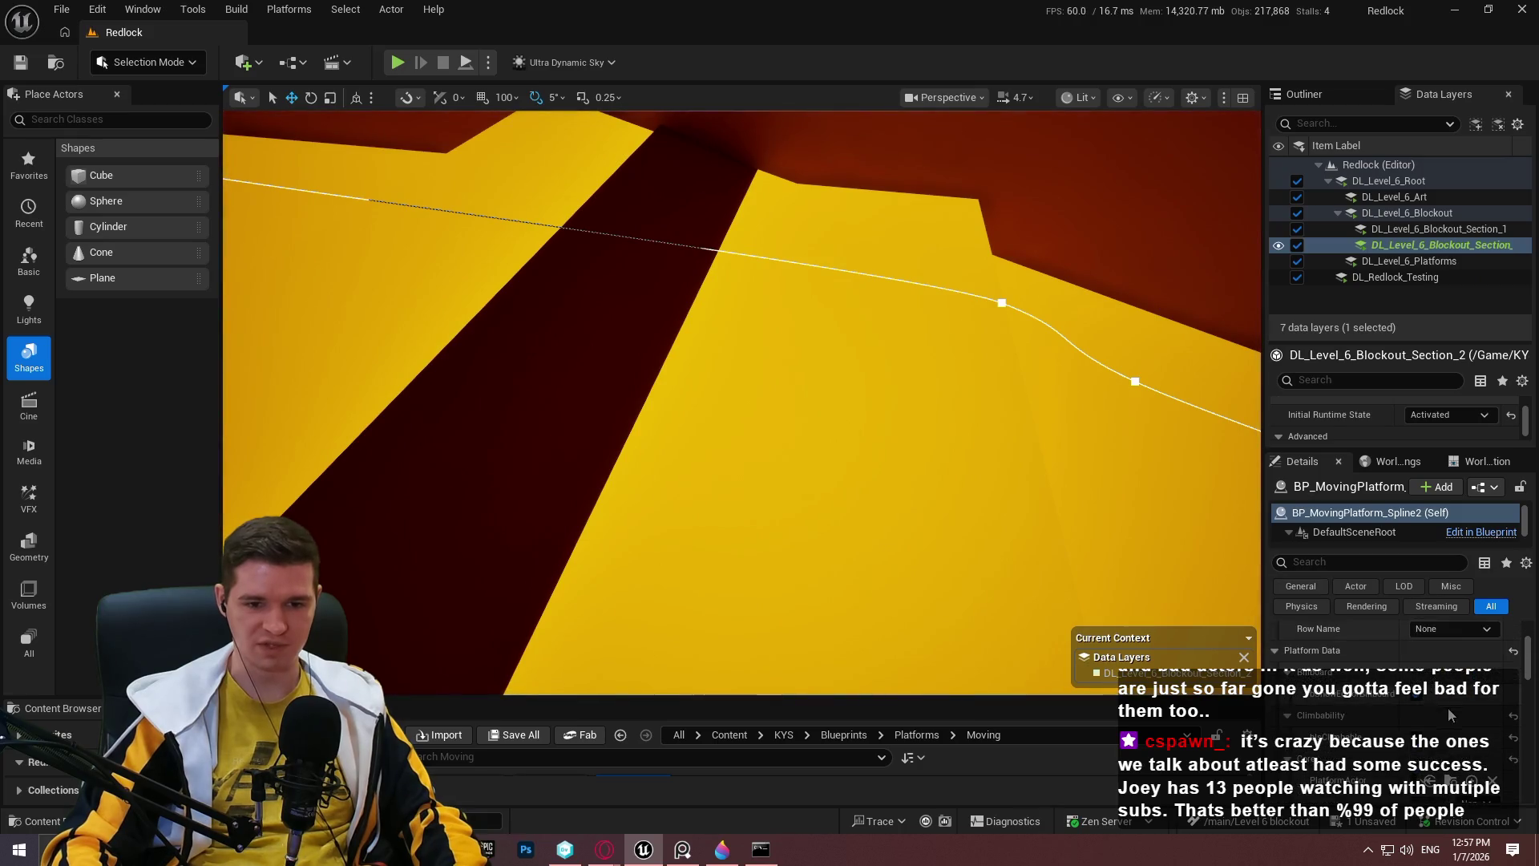
Set the platform's Movement MetersPerSecond to 4.0.
scroll(1402, 716, down, 3)
text(4)
key(Return)
Simulate the level and watch the faster platform climb the yellow ramp.
click(488, 63)
click(613, 230)
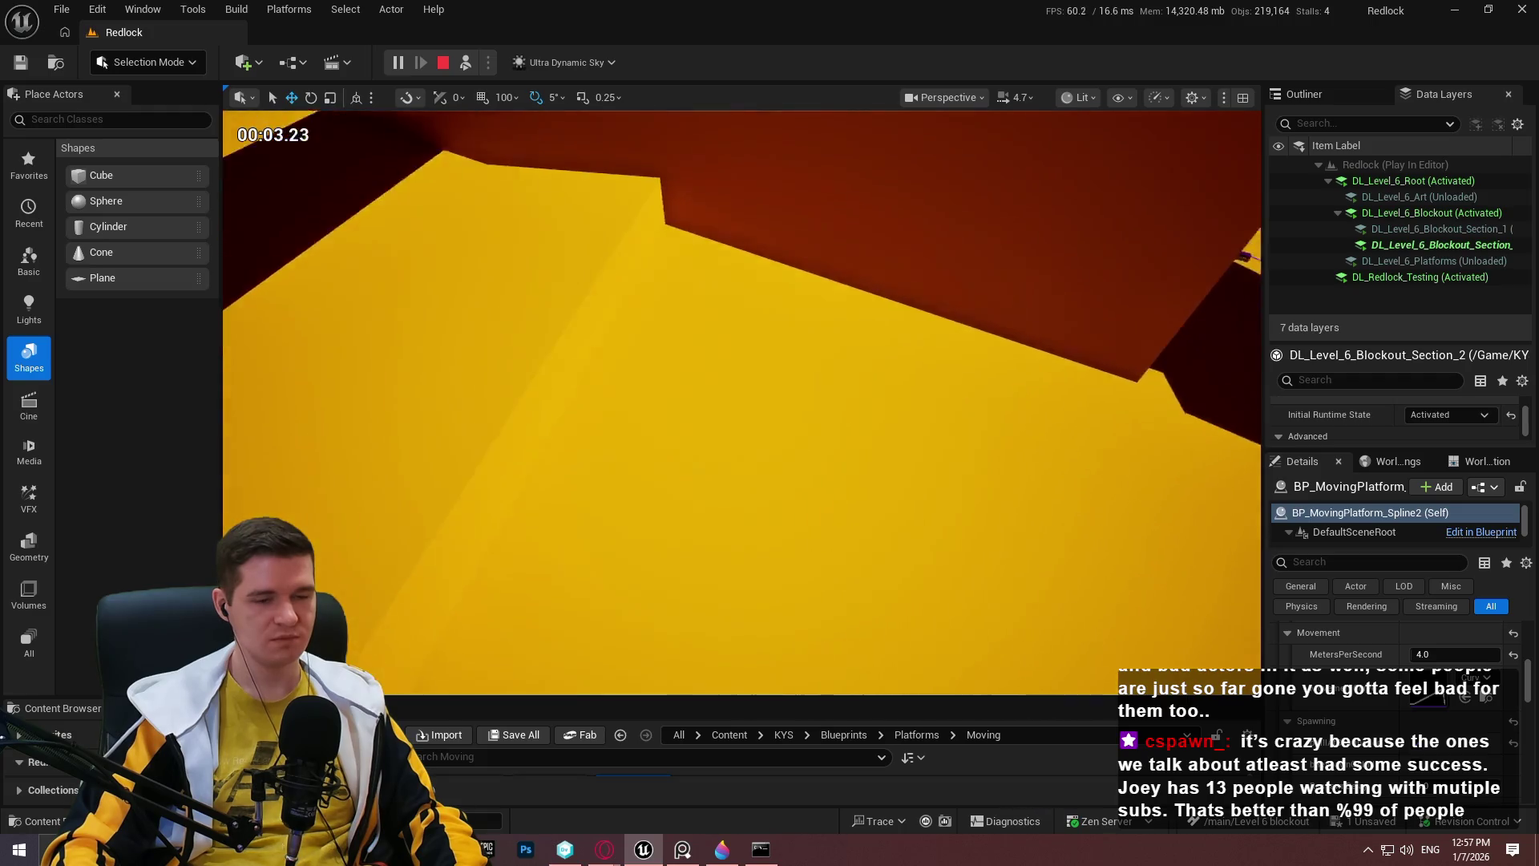
scroll(742, 401, down, 3)
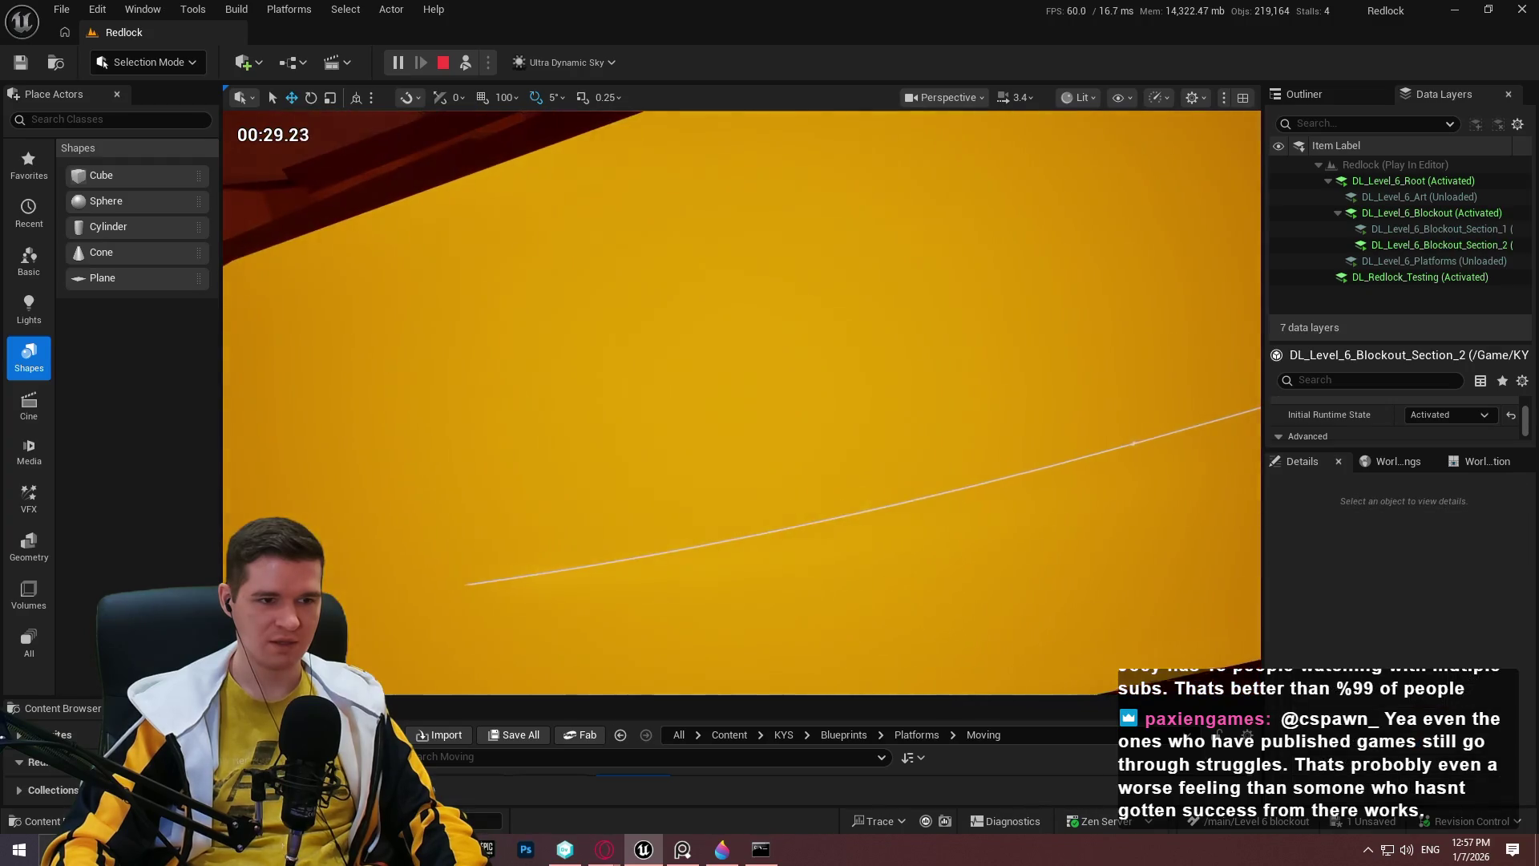
click(443, 59)
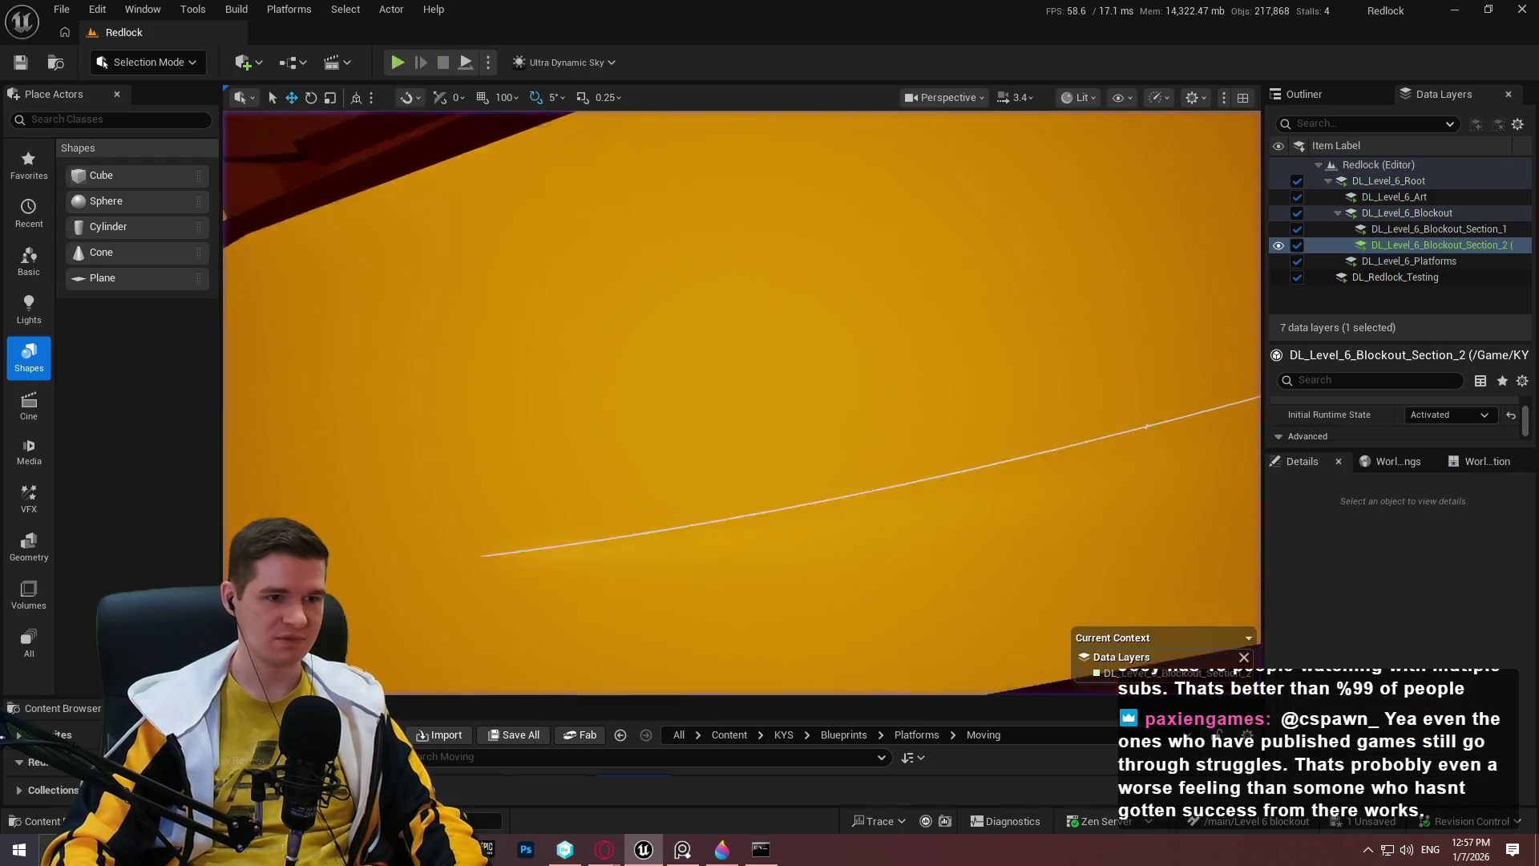
Select the BP_MovingPlatform path and lower its first points down the yellow slab.
drag(816, 298, 815, 298)
drag(1171, 300, 1171, 299)
click(1018, 337)
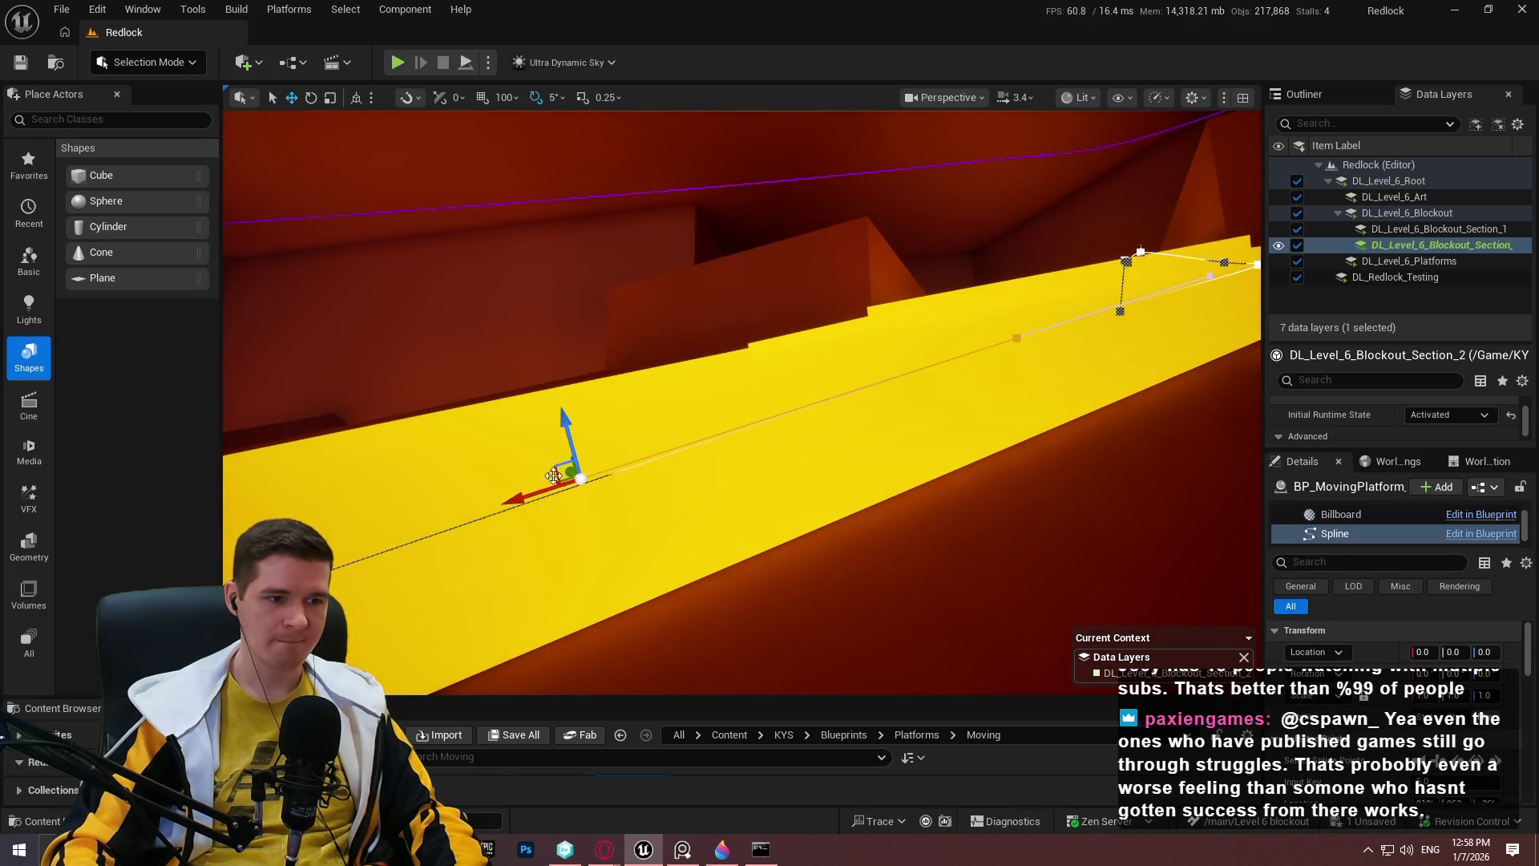
mouse_move(560, 423)
mouse_down()
mouse_move(591, 485)
mouse_move(564, 441)
mouse_up()
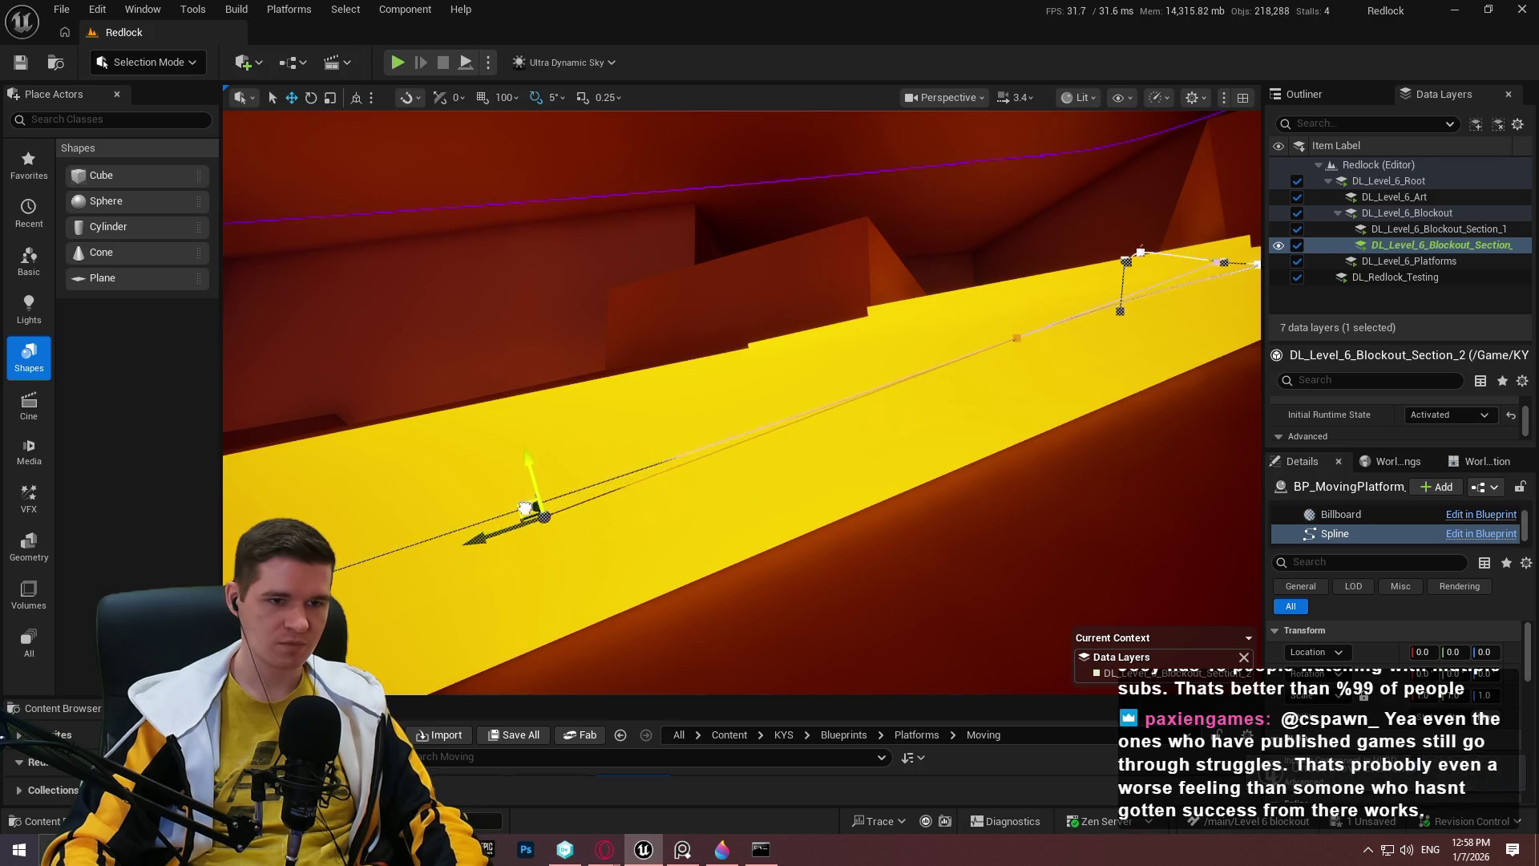
drag(500, 531, 486, 546)
Reposition the remaining path points along the yellow strip, then select the small block Cube264.
mouse_move(633, 510)
mouse_down()
mouse_move(597, 417)
mouse_move(798, 478)
mouse_move(845, 425)
mouse_move(910, 396)
mouse_move(935, 345)
mouse_up()
scroll(605, 425, down, 3)
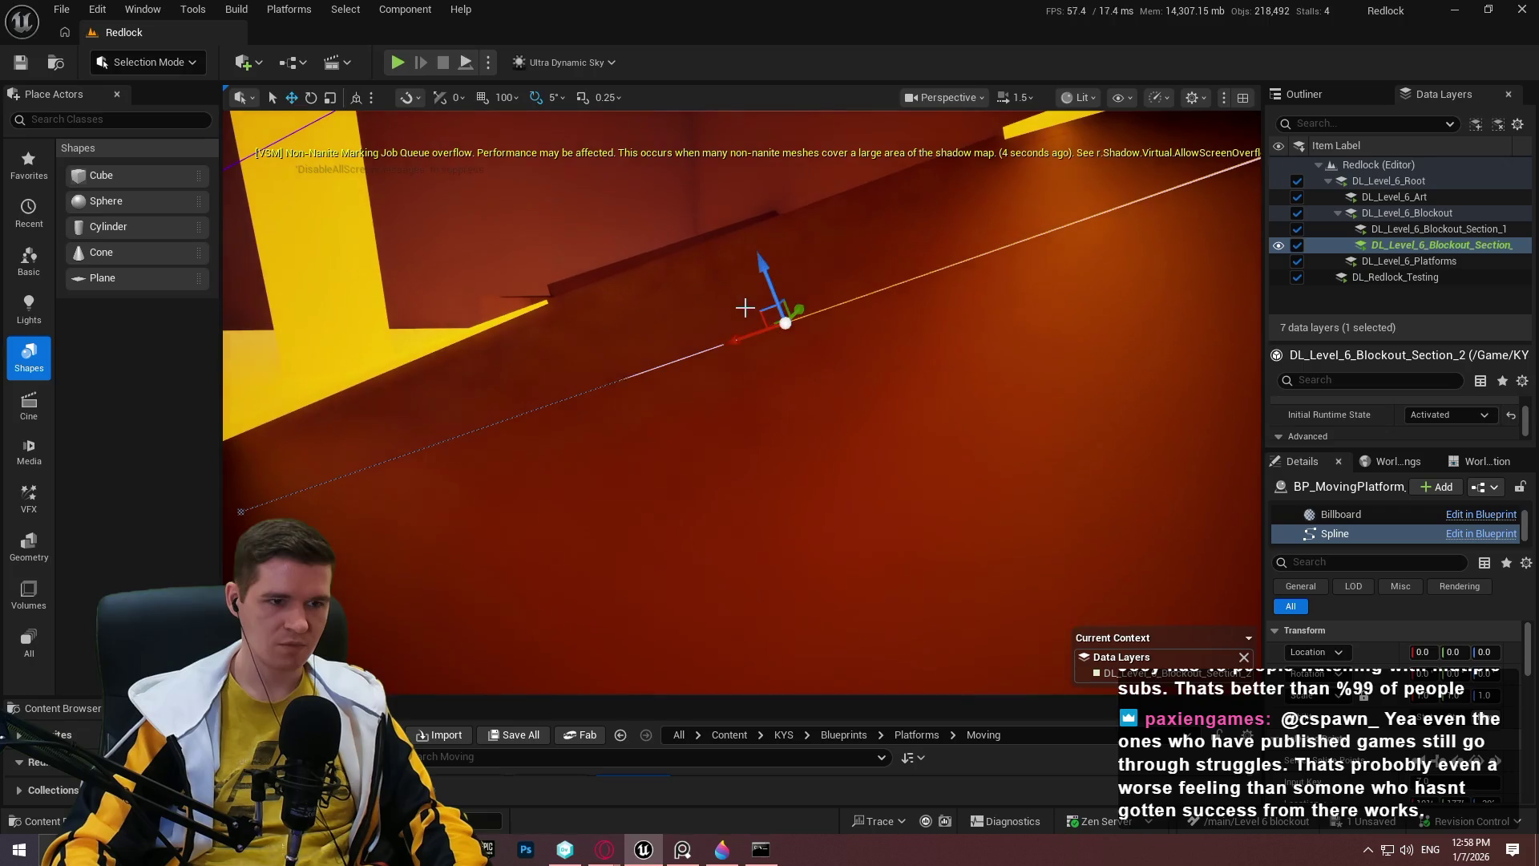
drag(760, 315, 762, 320)
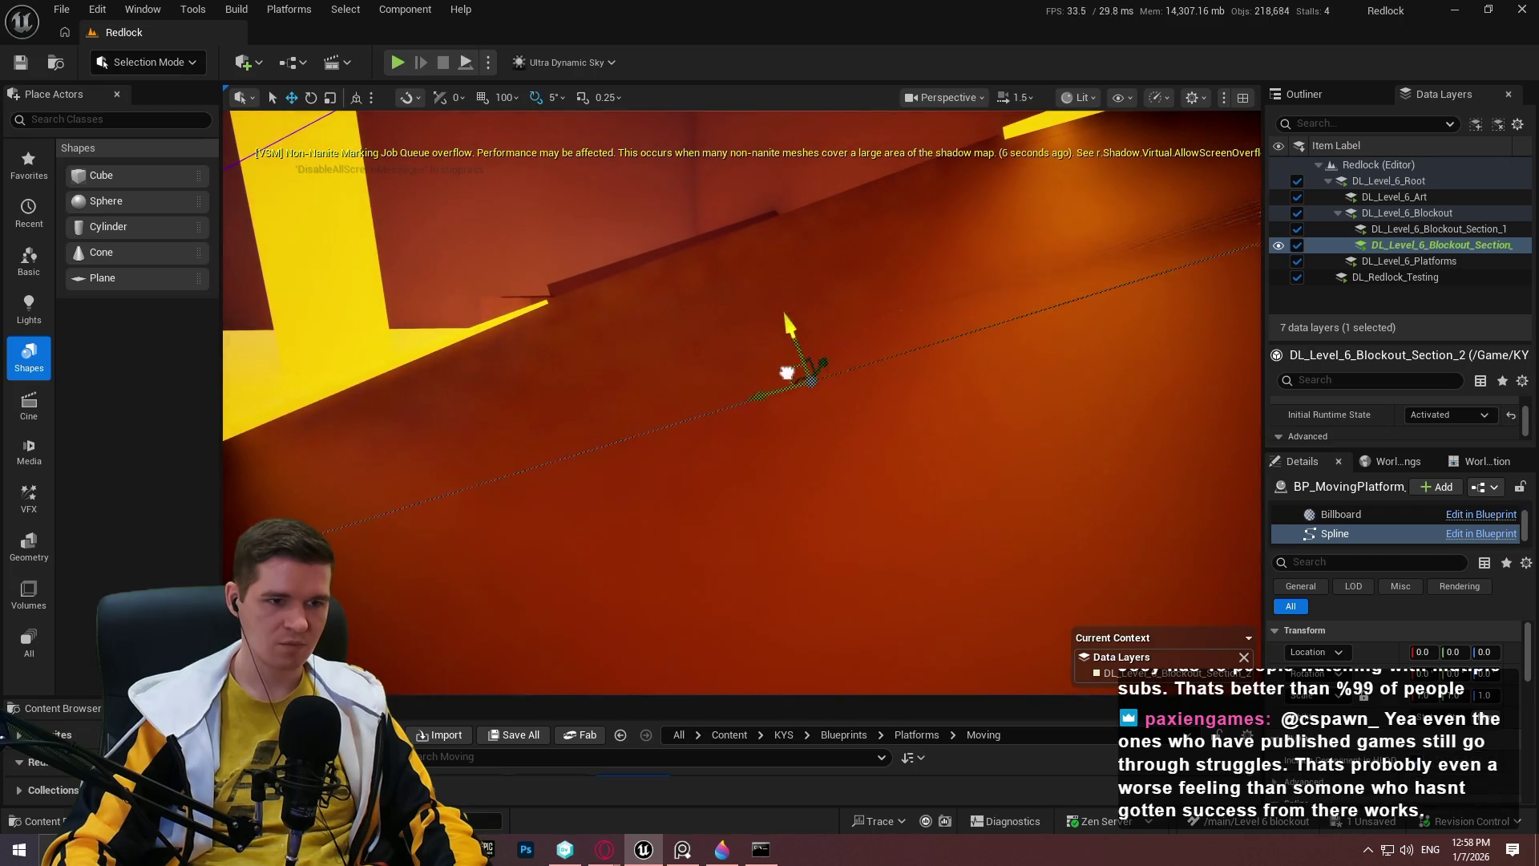
drag(786, 372, 825, 370)
mouse_move(499, 574)
mouse_down()
mouse_move(445, 481)
mouse_move(407, 567)
mouse_move(414, 599)
mouse_up()
key(f)
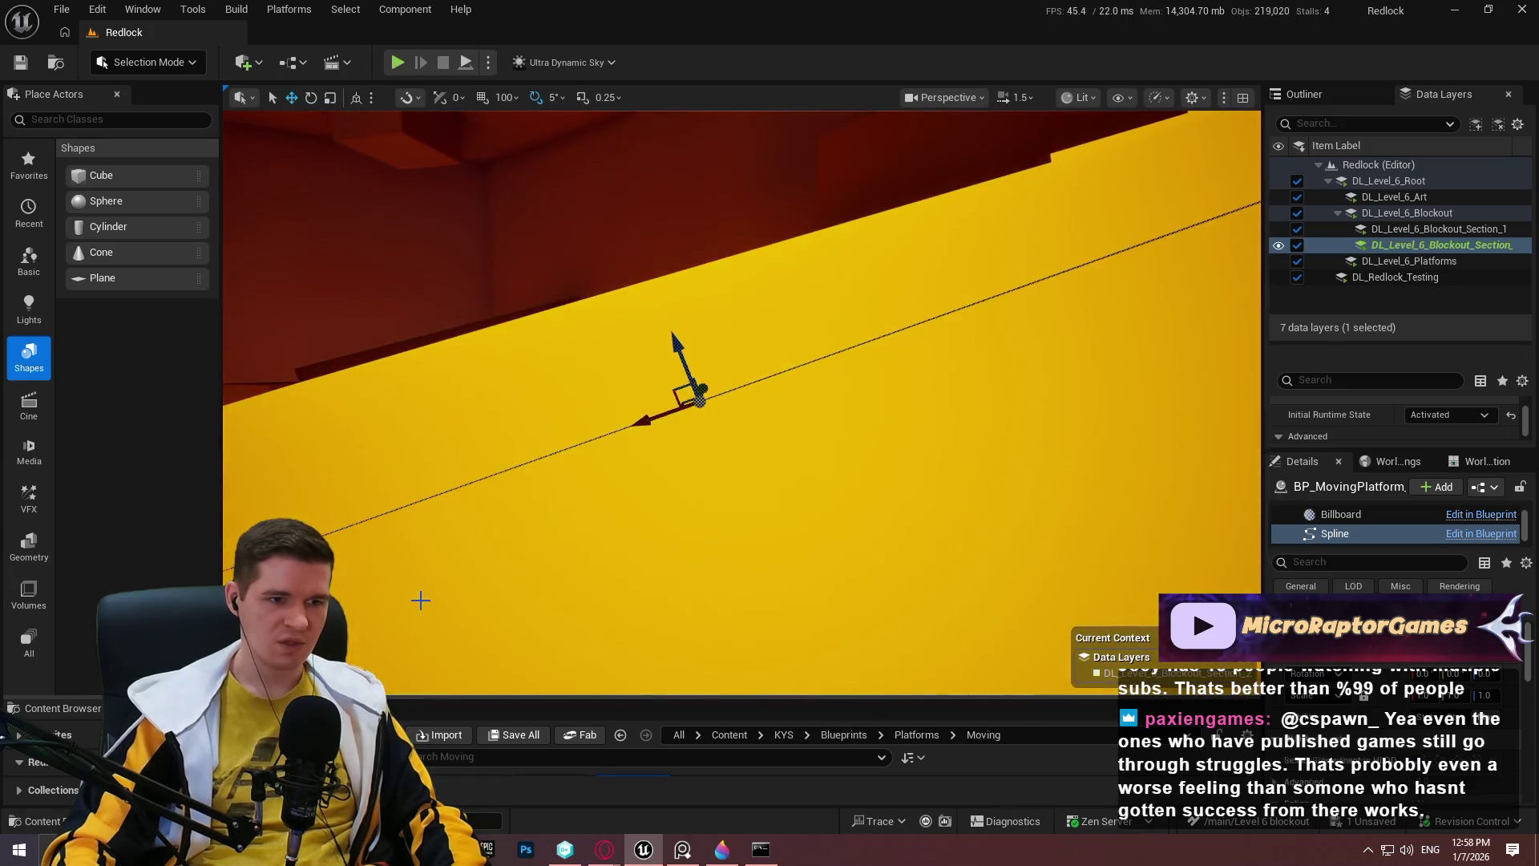
key(f)
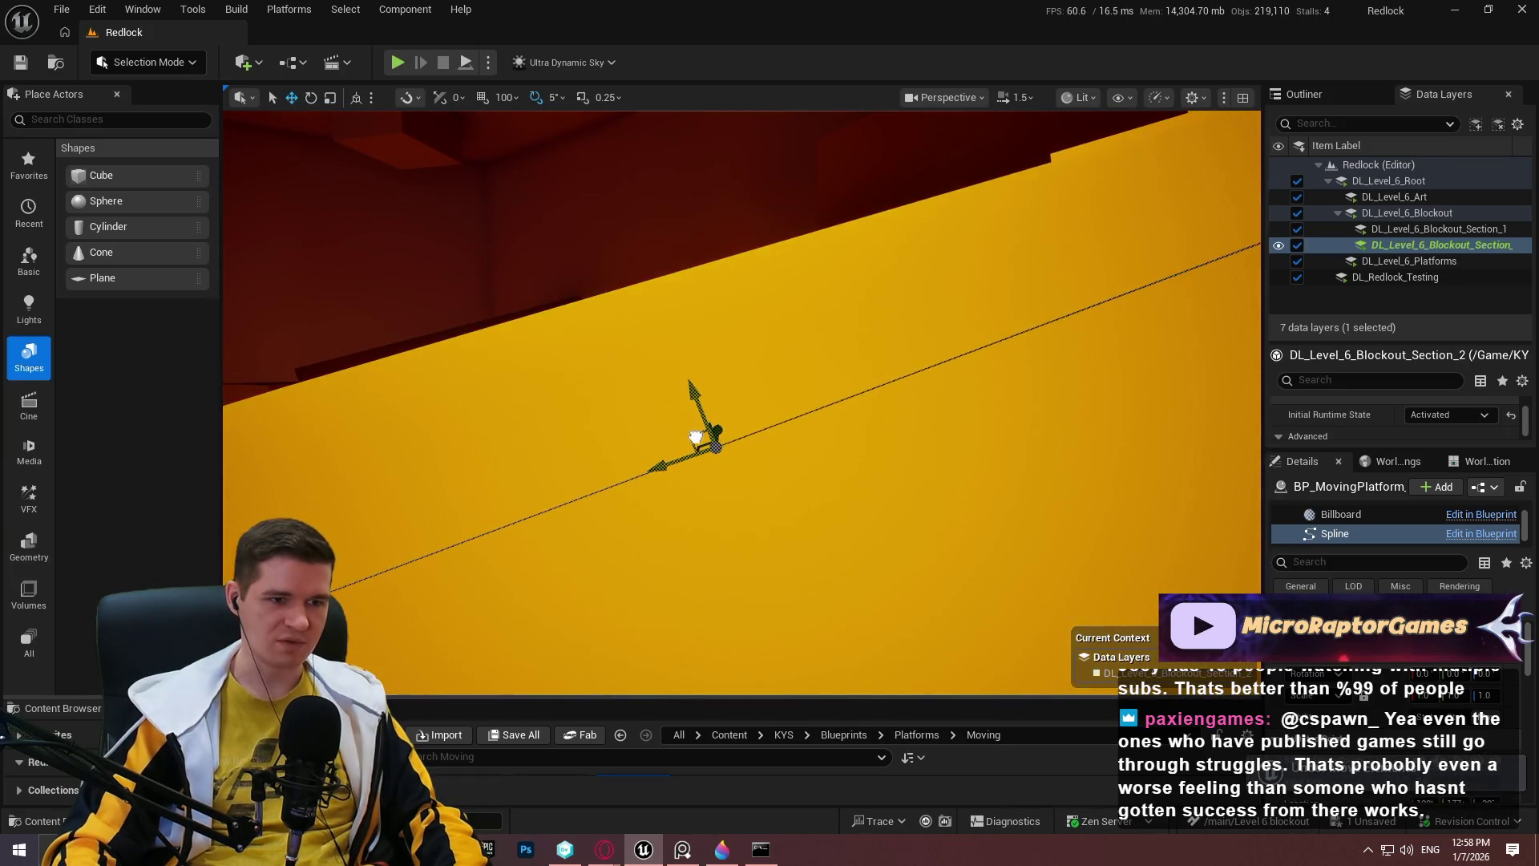
mouse_move(695, 441)
mouse_down()
mouse_move(813, 504)
mouse_move(554, 443)
mouse_move(890, 617)
mouse_move(934, 529)
mouse_move(962, 562)
mouse_up()
click(813, 504)
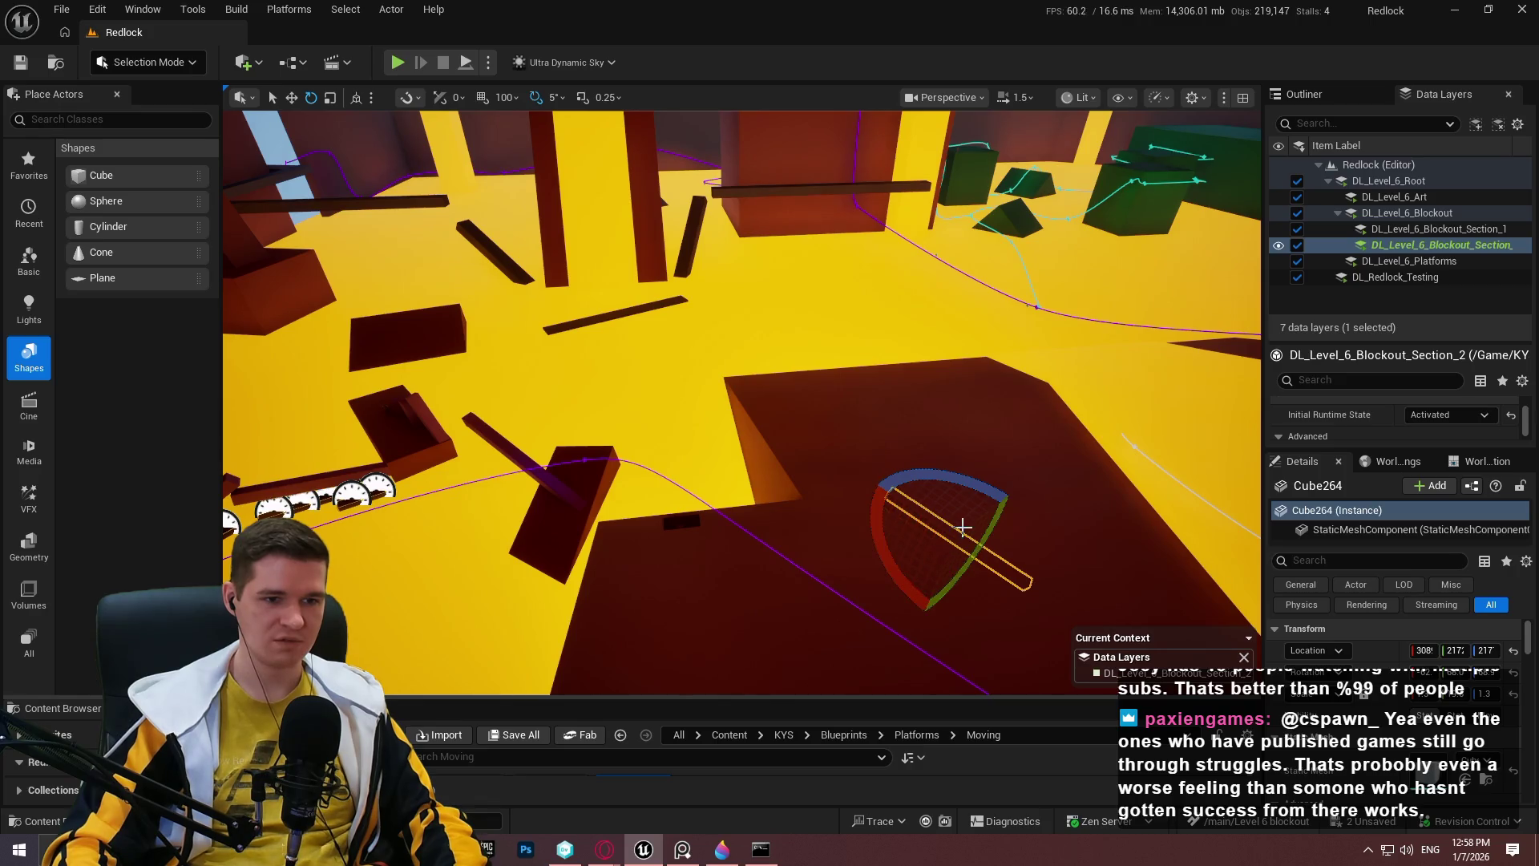
Move Cube264 over the dark floor and stretch it into a long beam.
mouse_move(988, 510)
mouse_down()
mouse_move(1066, 353)
mouse_move(1090, 345)
mouse_move(876, 337)
mouse_move(687, 611)
mouse_move(481, 635)
mouse_move(687, 515)
mouse_up()
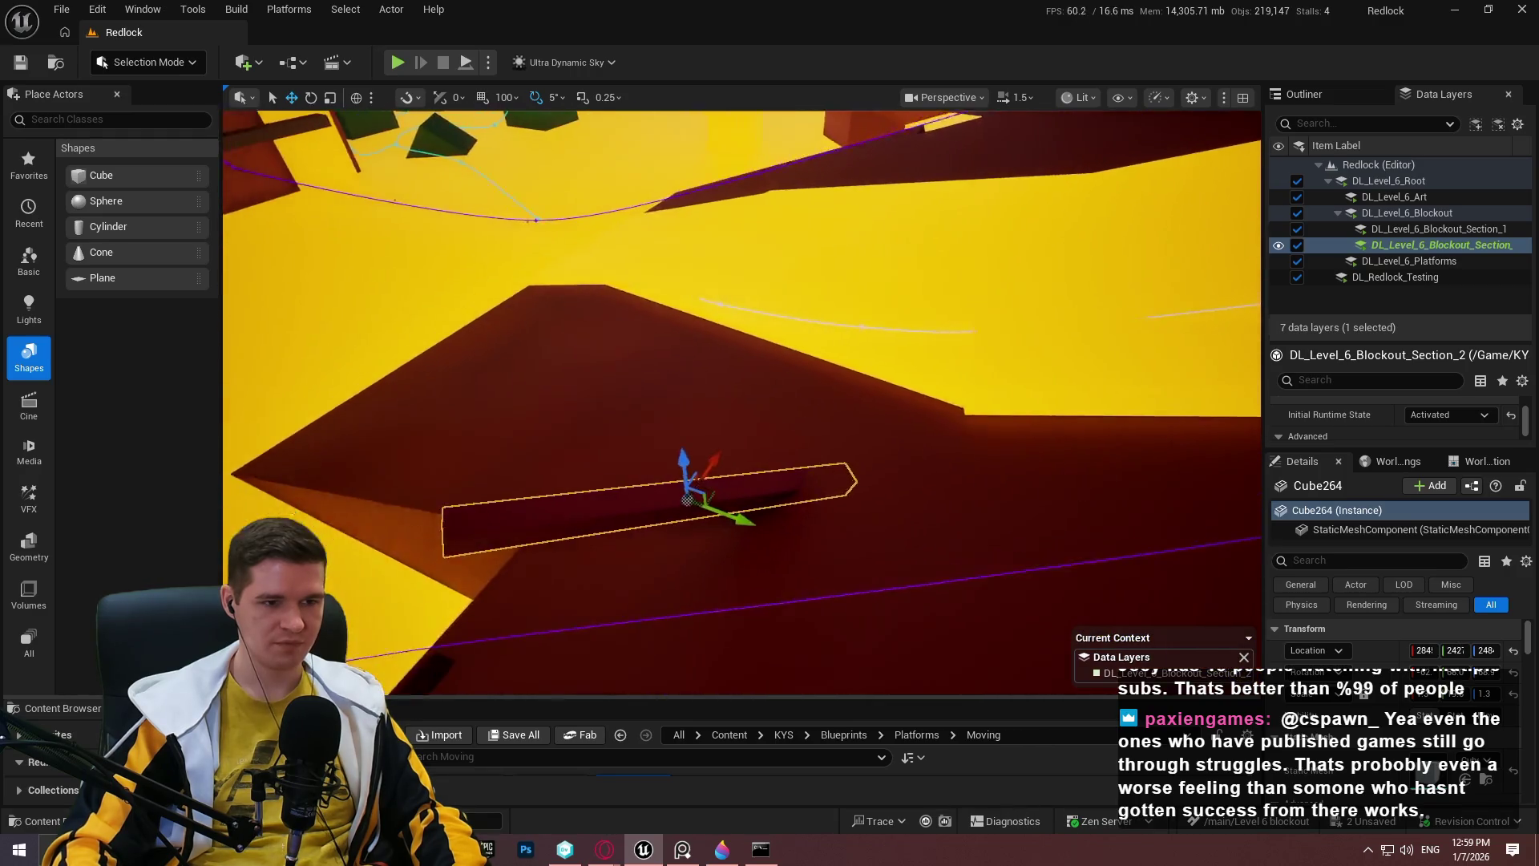
key(e)
drag(840, 515, 817, 505)
key(r)
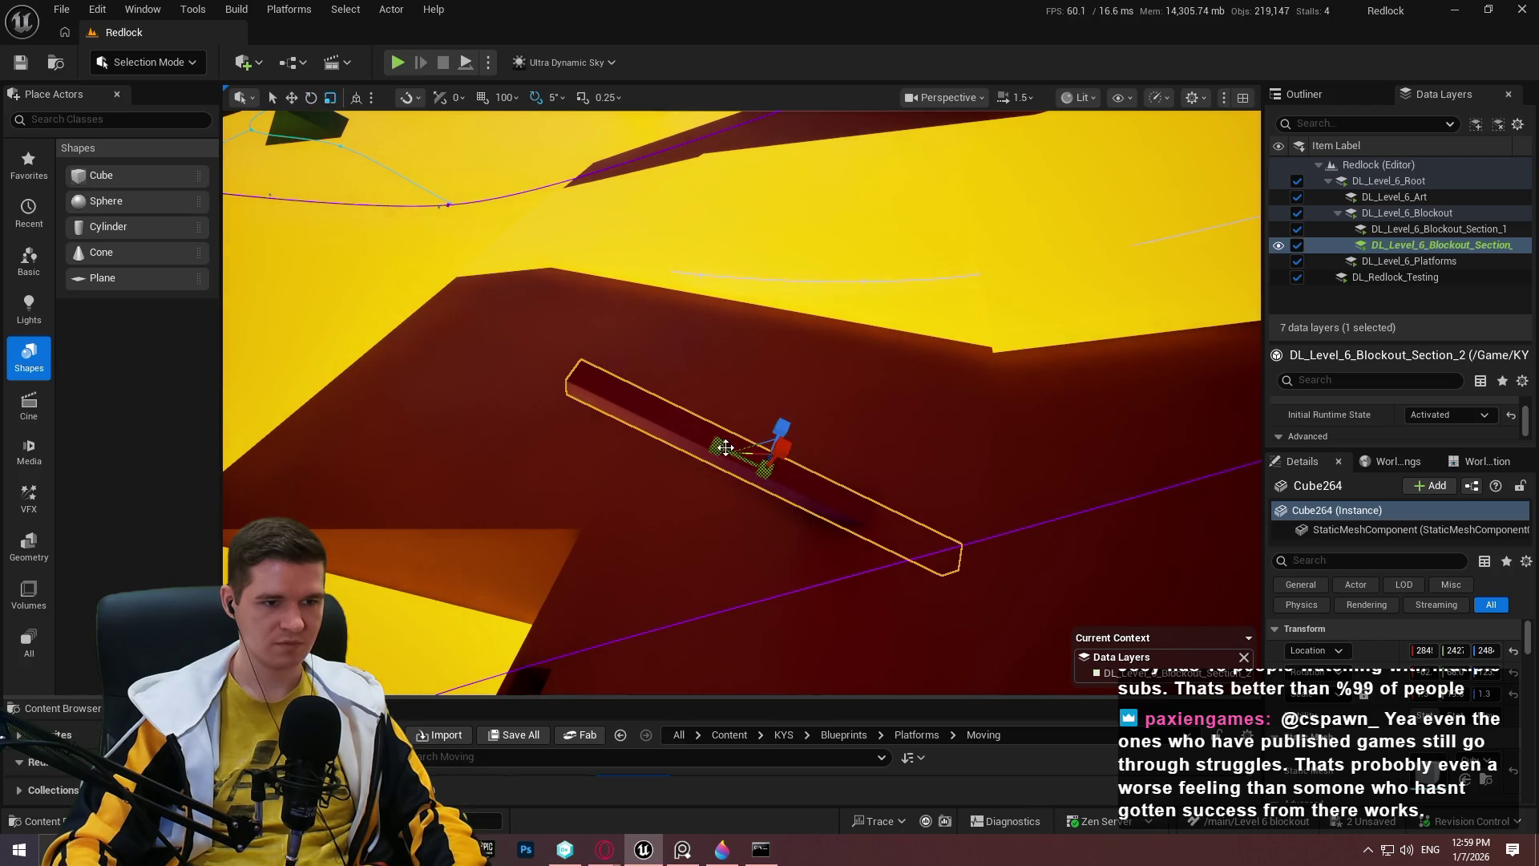
drag(718, 446, 681, 429)
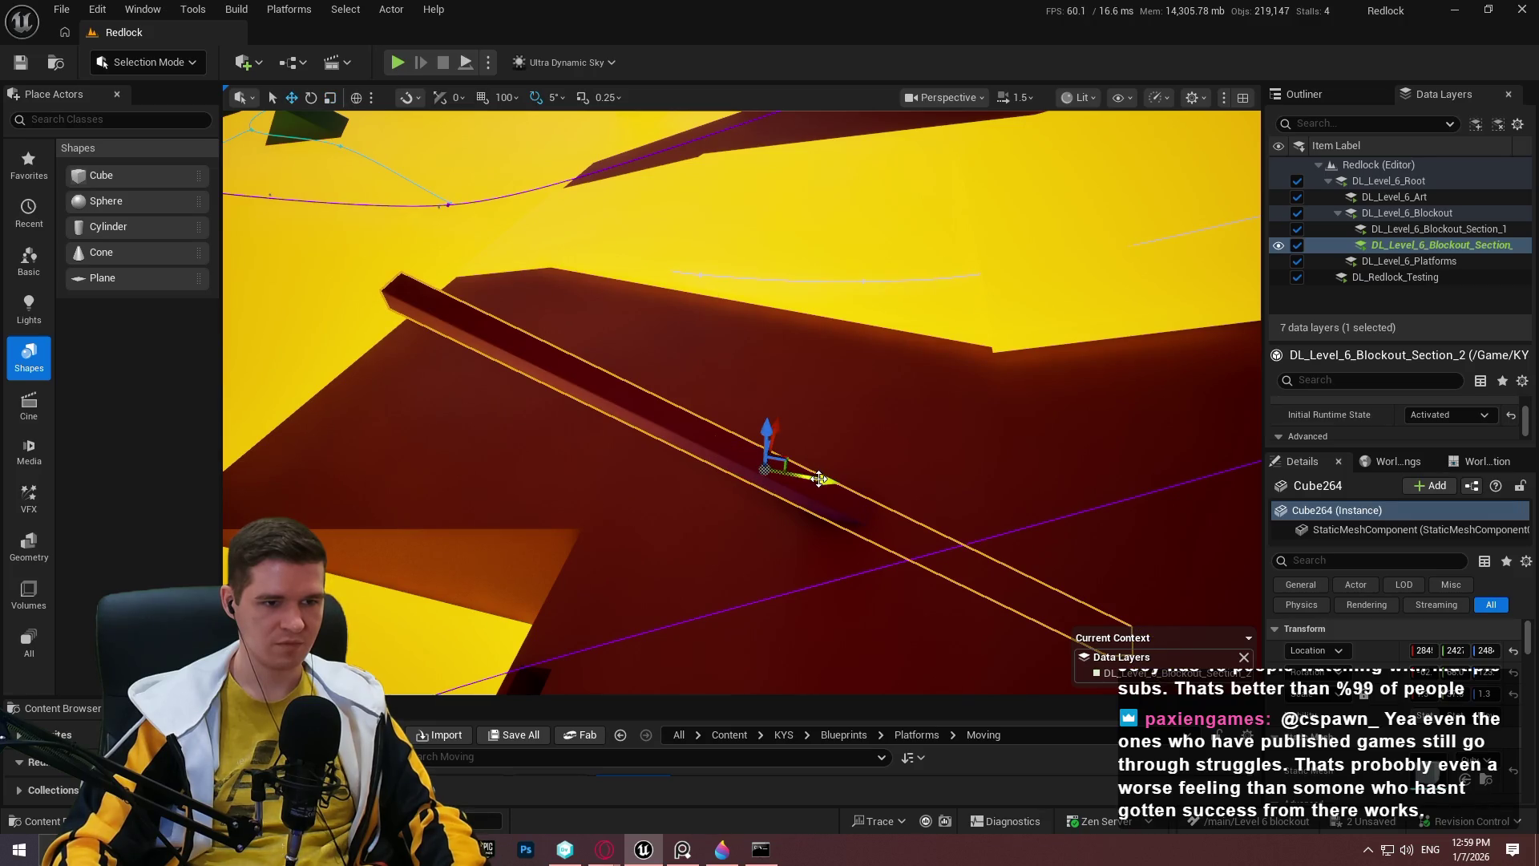
drag(723, 452, 401, 329)
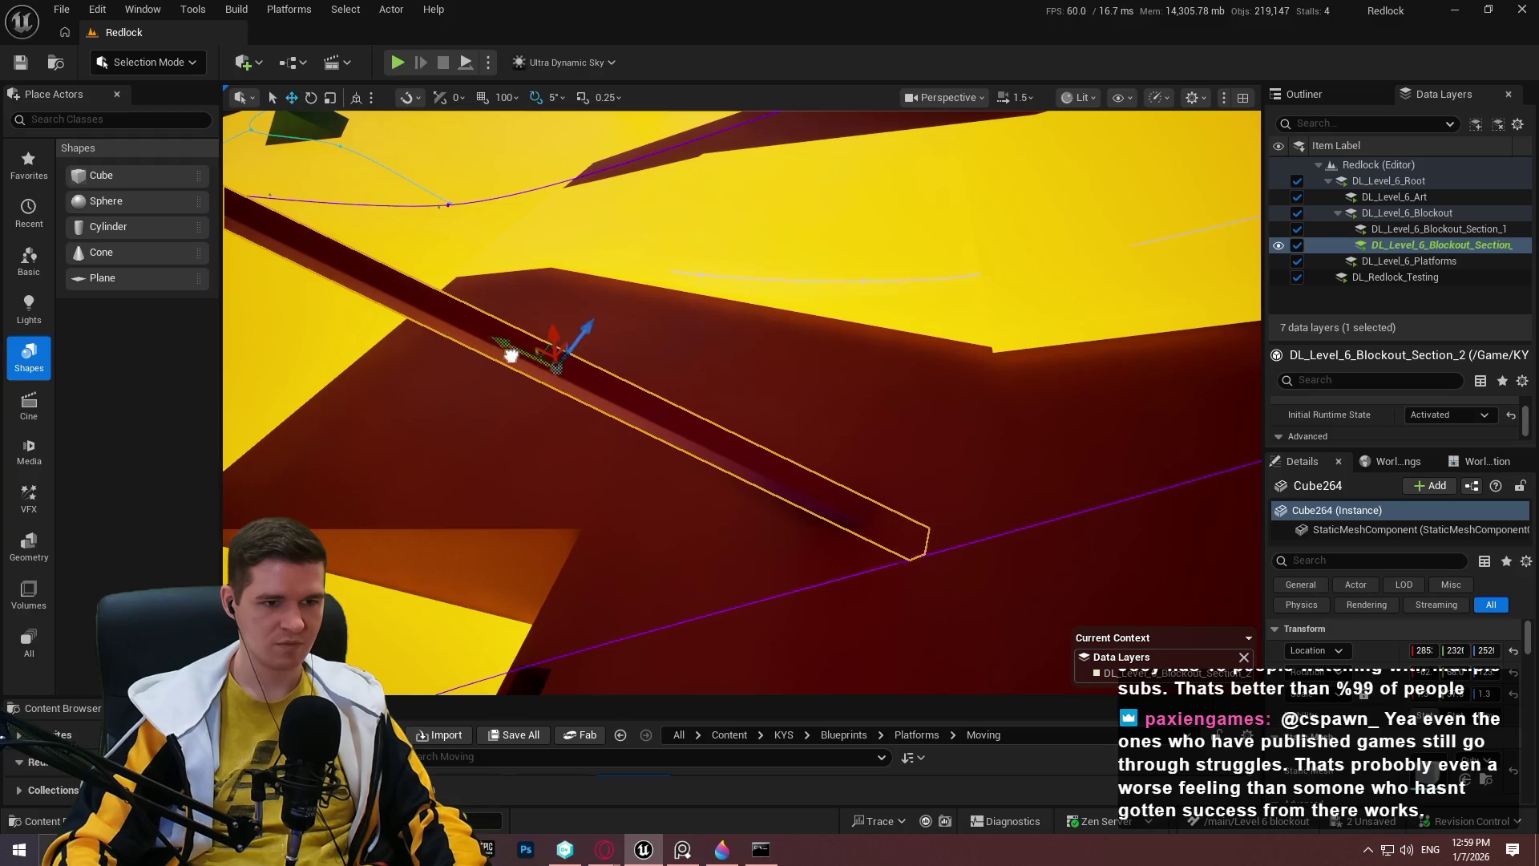
drag(510, 354, 513, 357)
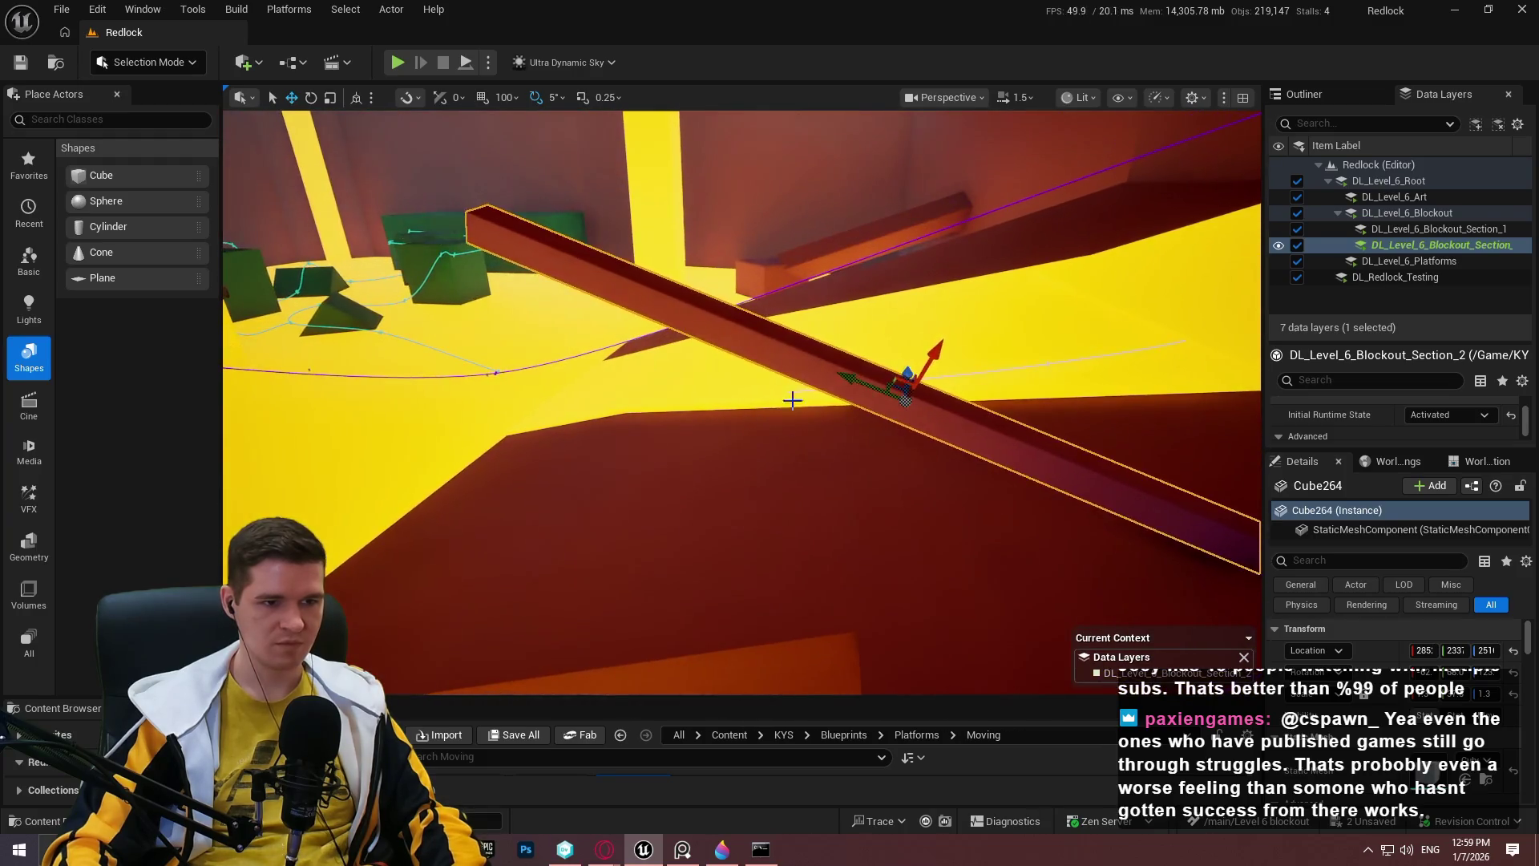
Reset the beam's rotation, then angle it 20° and 15° across the gap.
key(e)
mouse_move(885, 381)
mouse_down()
mouse_move(755, 365)
mouse_move(828, 371)
mouse_move(841, 255)
mouse_move(861, 303)
mouse_move(841, 320)
mouse_move(900, 268)
mouse_move(1013, 230)
mouse_up()
key(w)
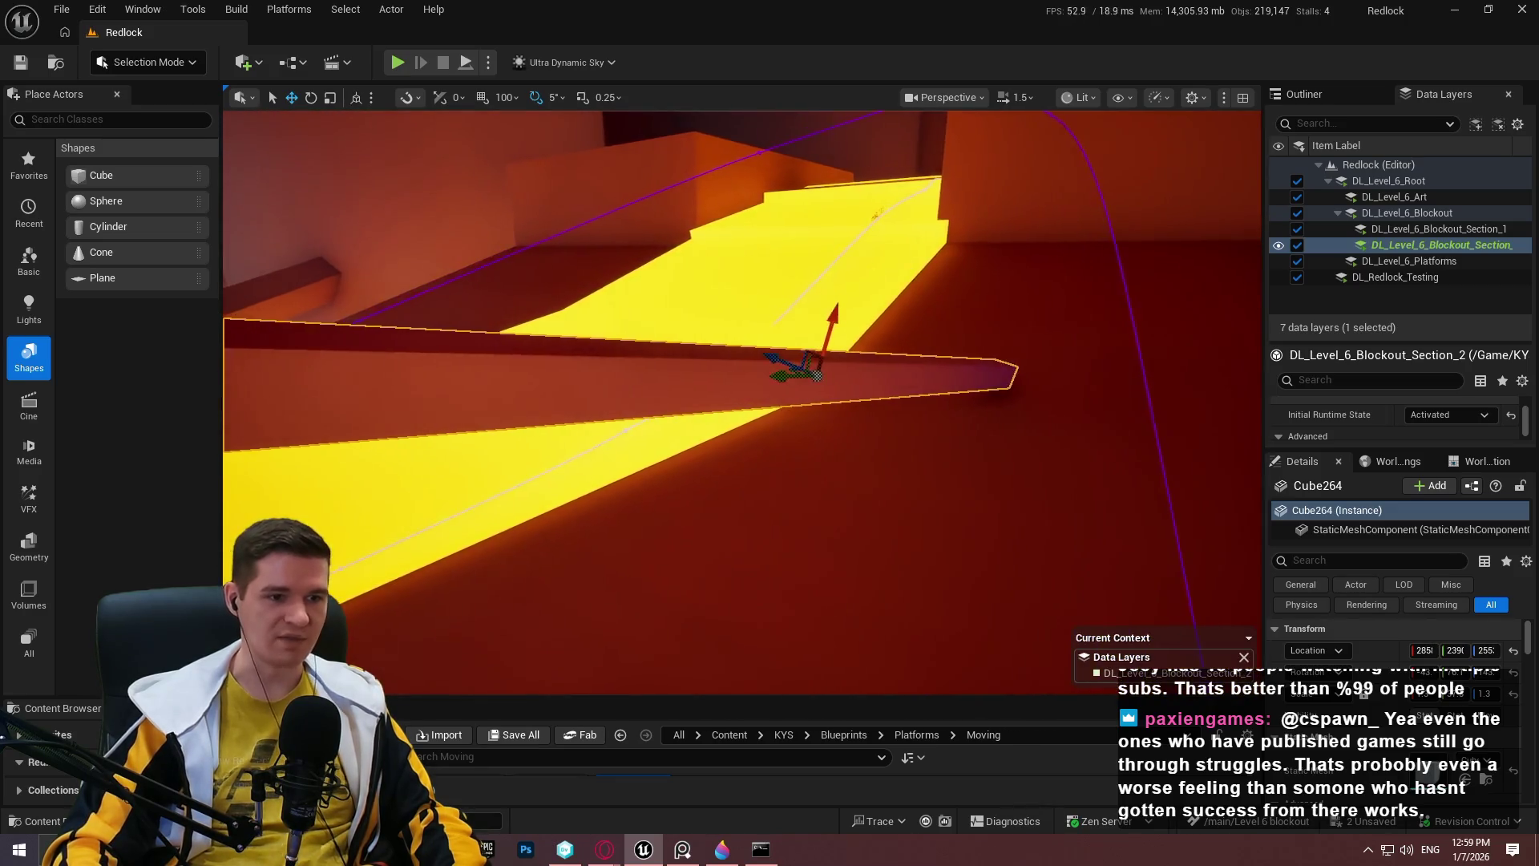
click(1508, 681)
key(e)
drag(793, 309, 842, 303)
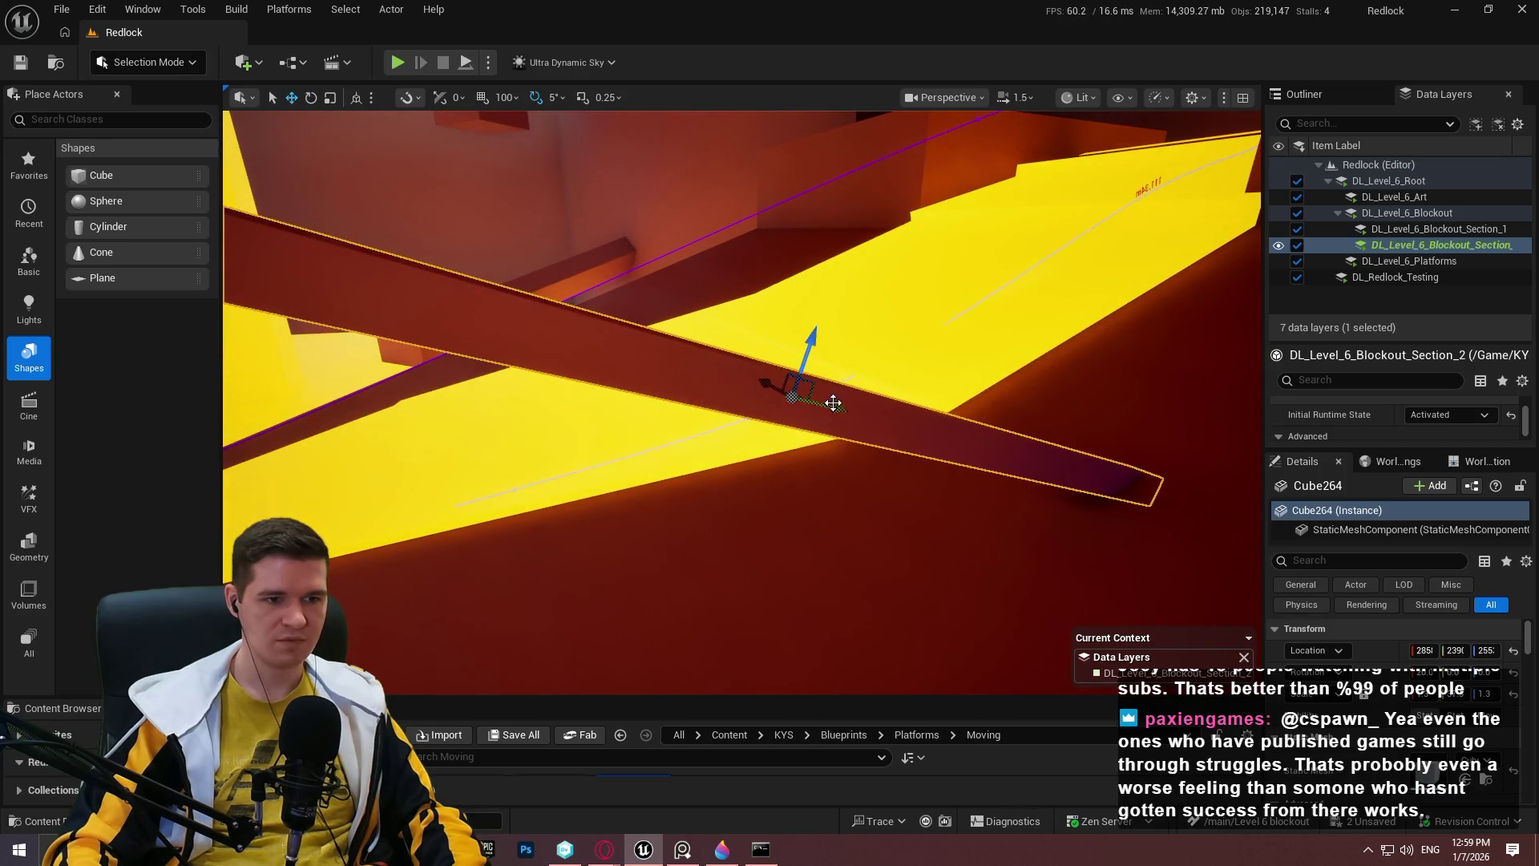
mouse_move(794, 380)
mouse_down()
mouse_move(1251, 344)
mouse_move(1093, 321)
mouse_move(1026, 361)
mouse_up()
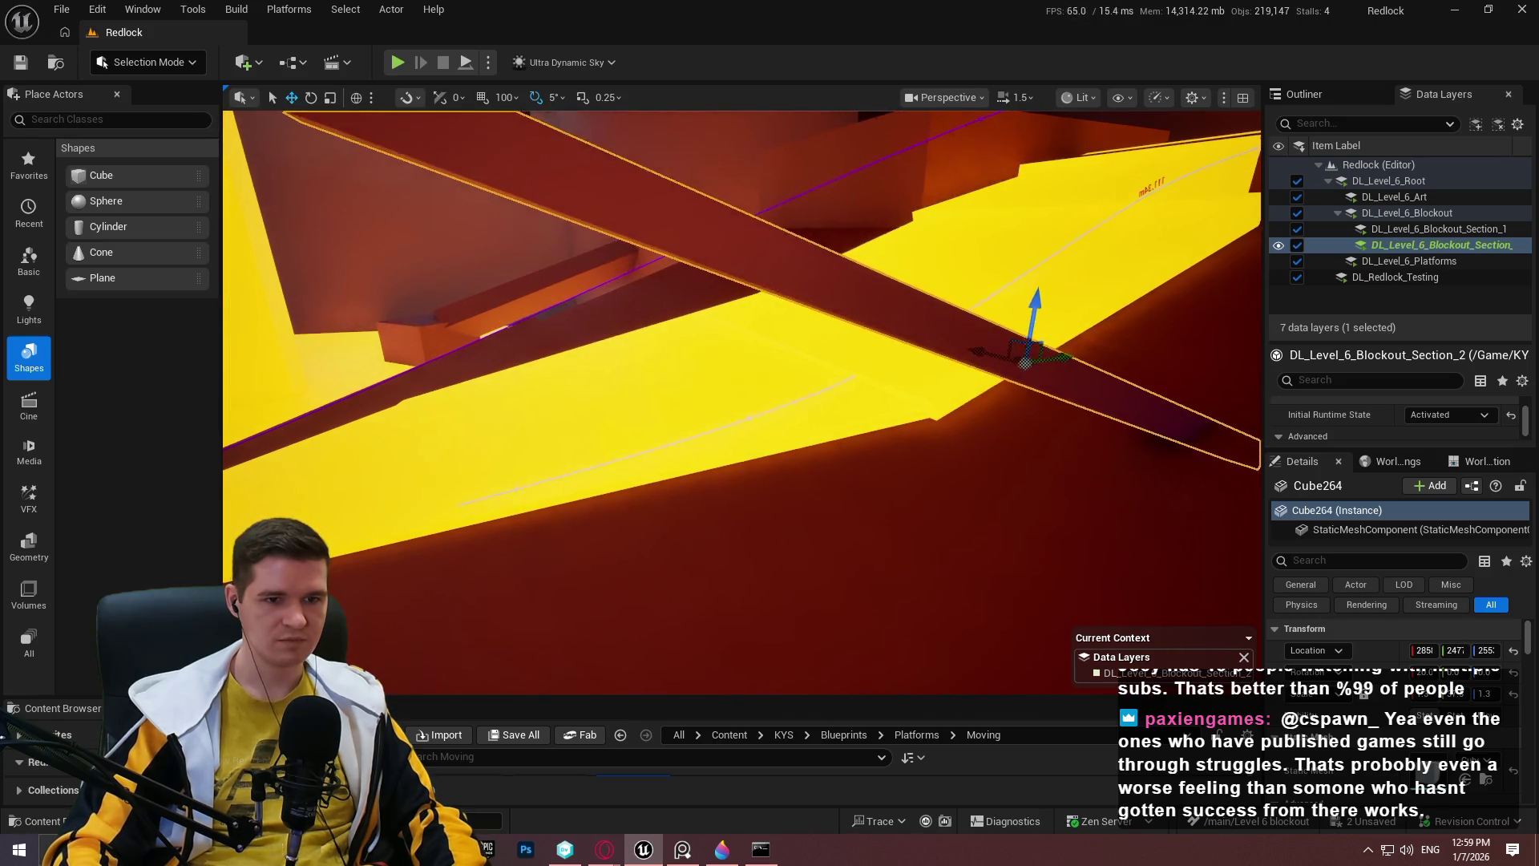
key(w)
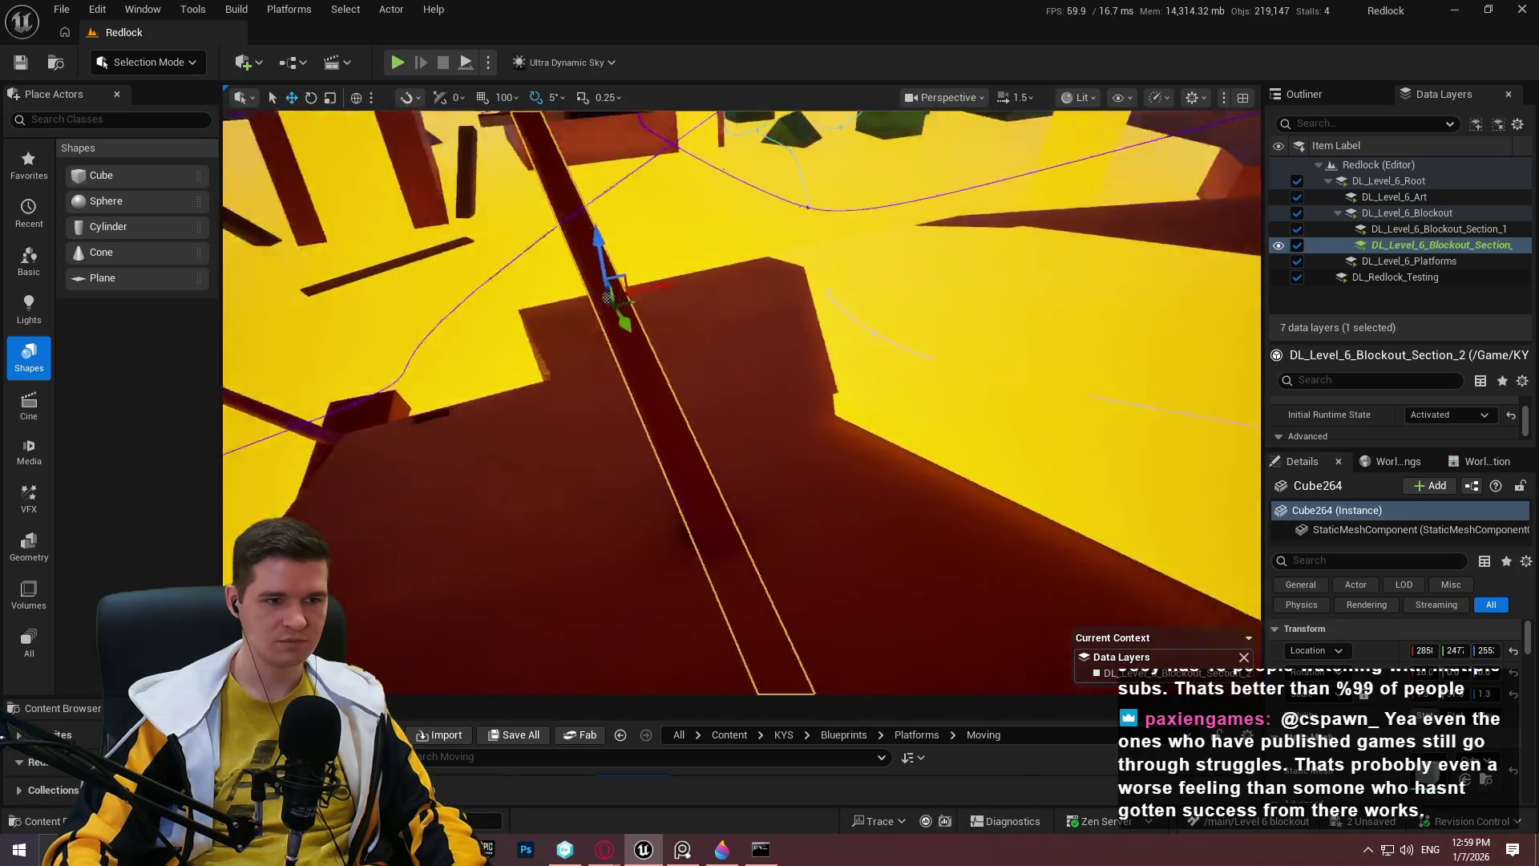
key(e)
drag(722, 364, 805, 299)
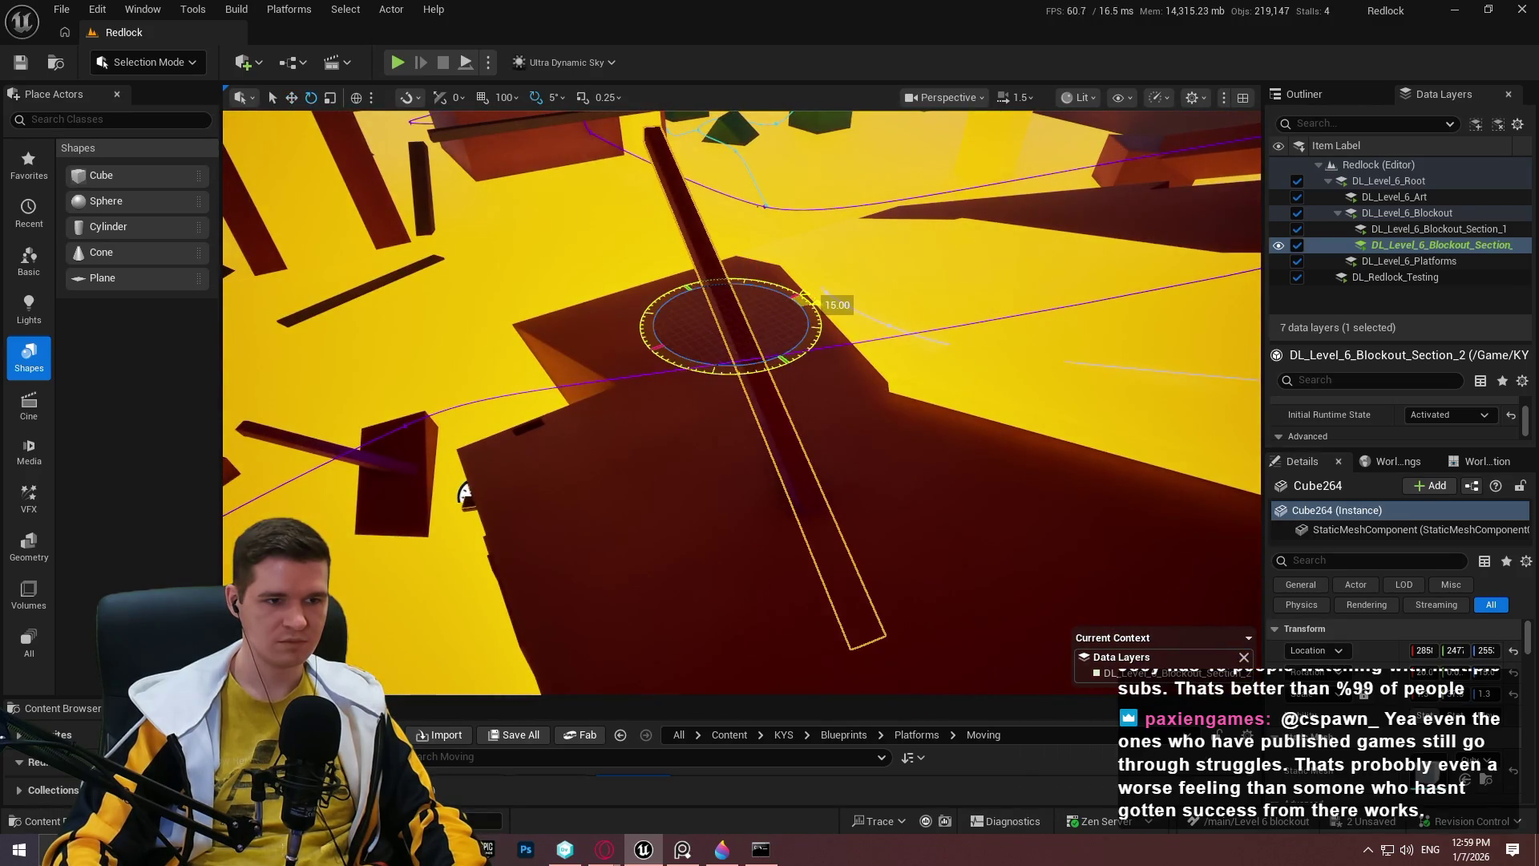
right_click(954, 612)
click(991, 614)
key(w)
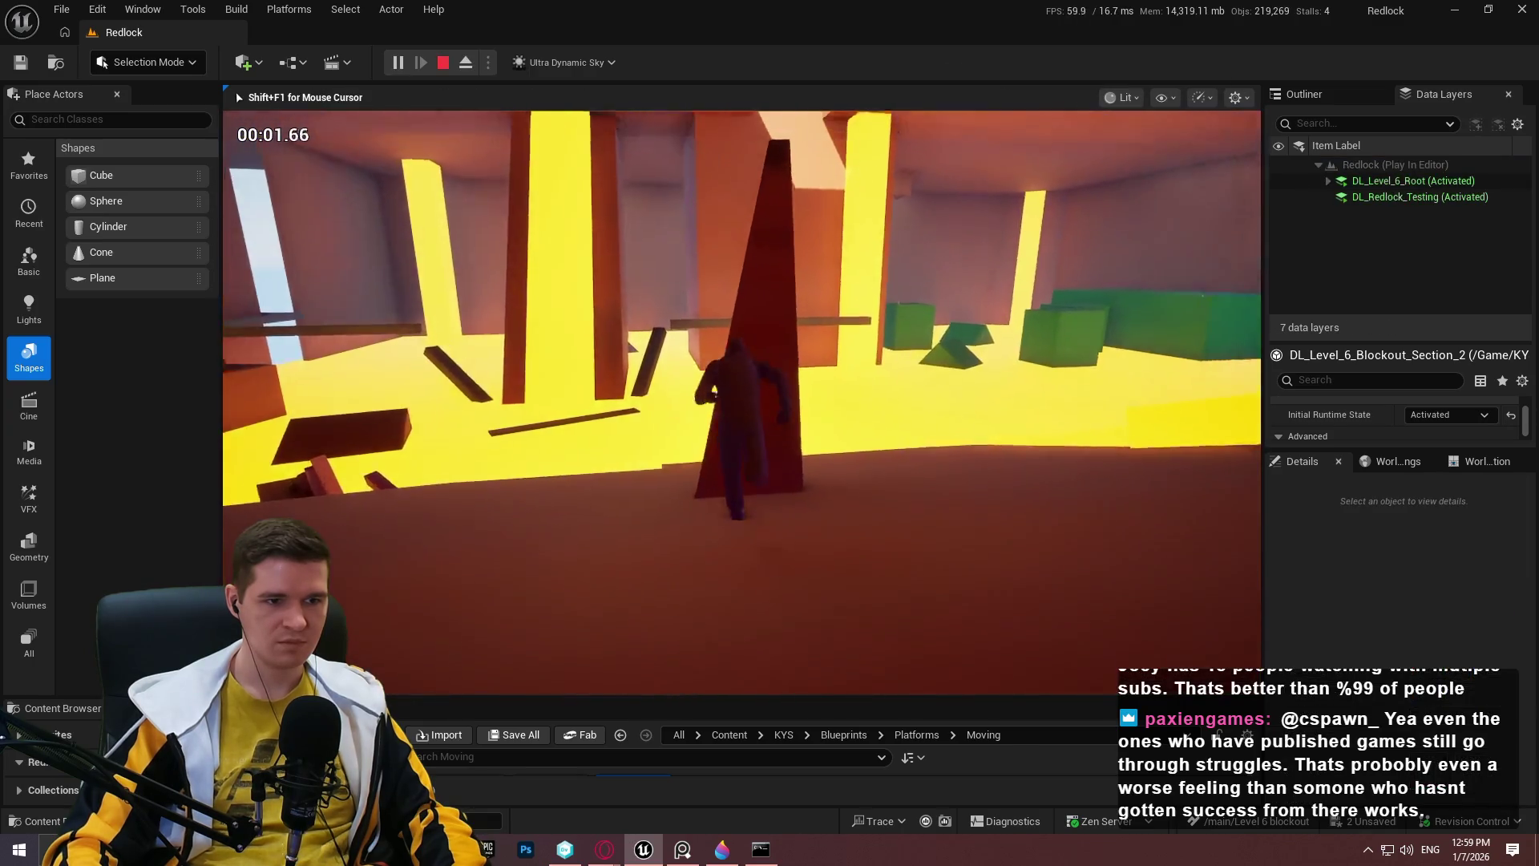
key(w)
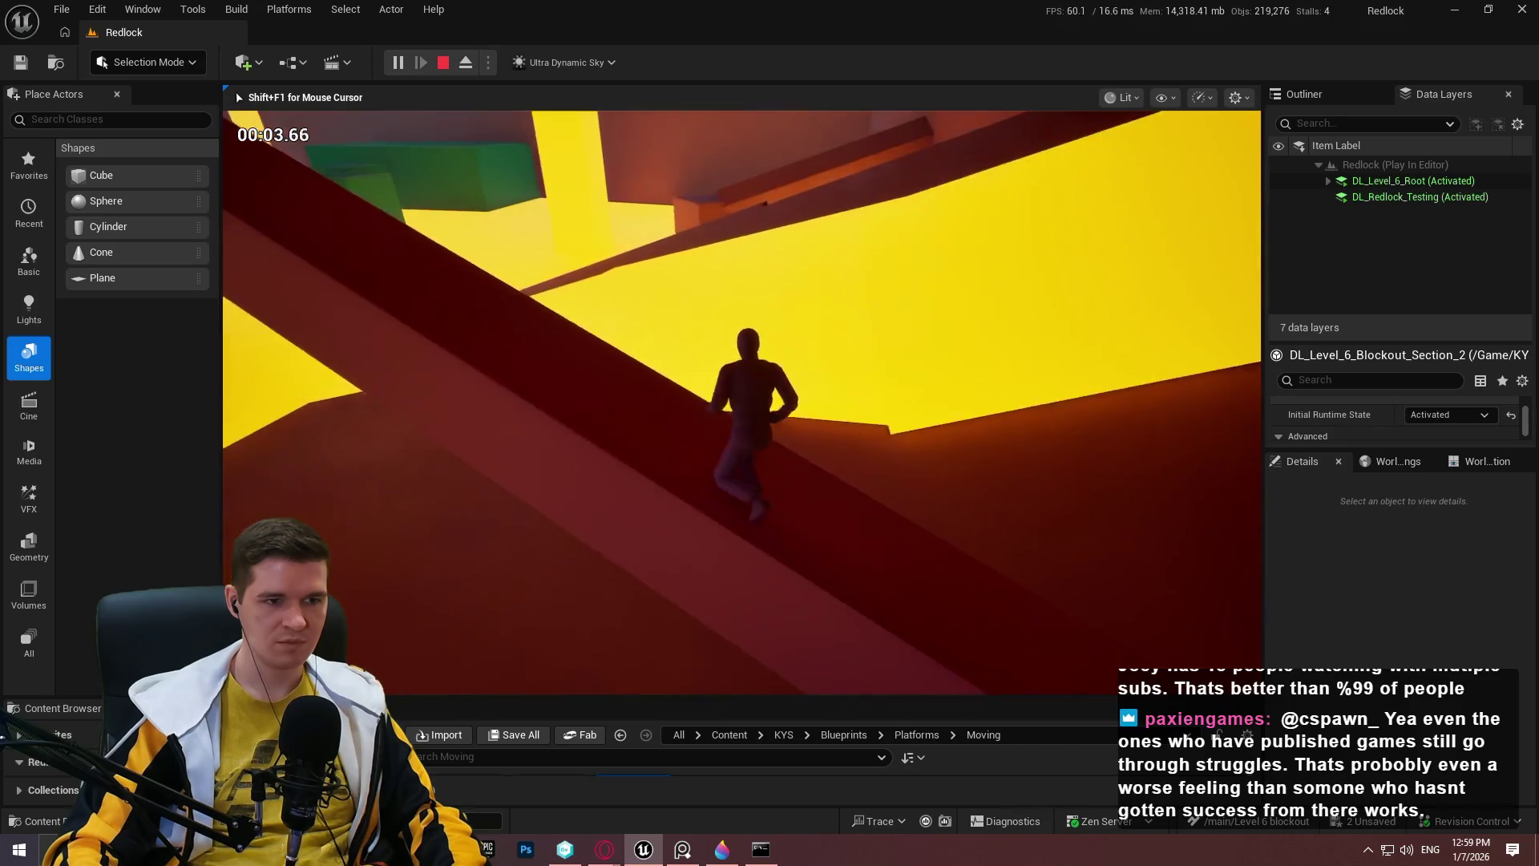
key(w)
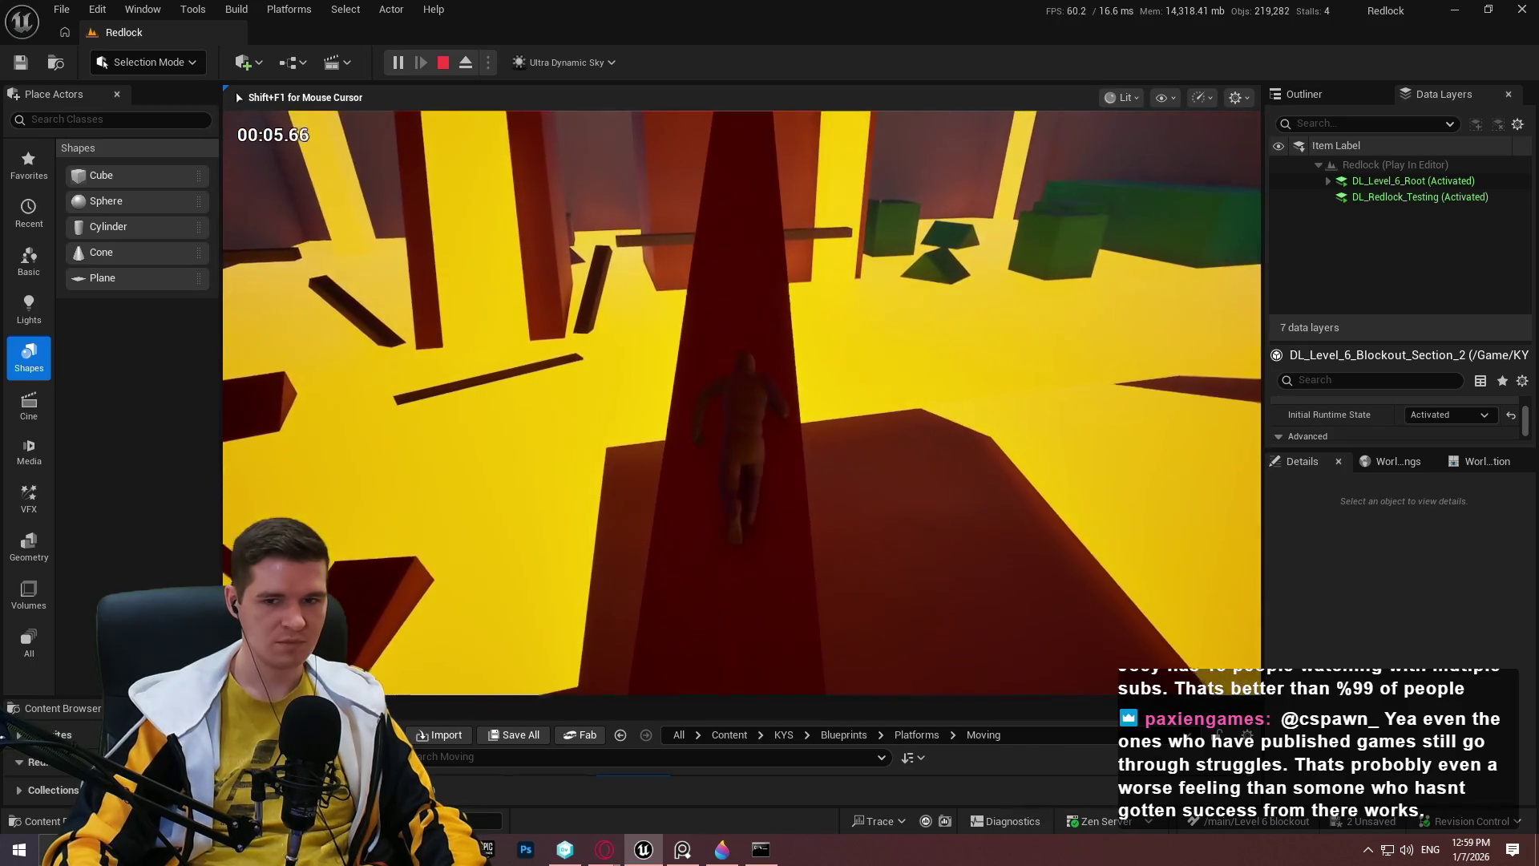
key(w)
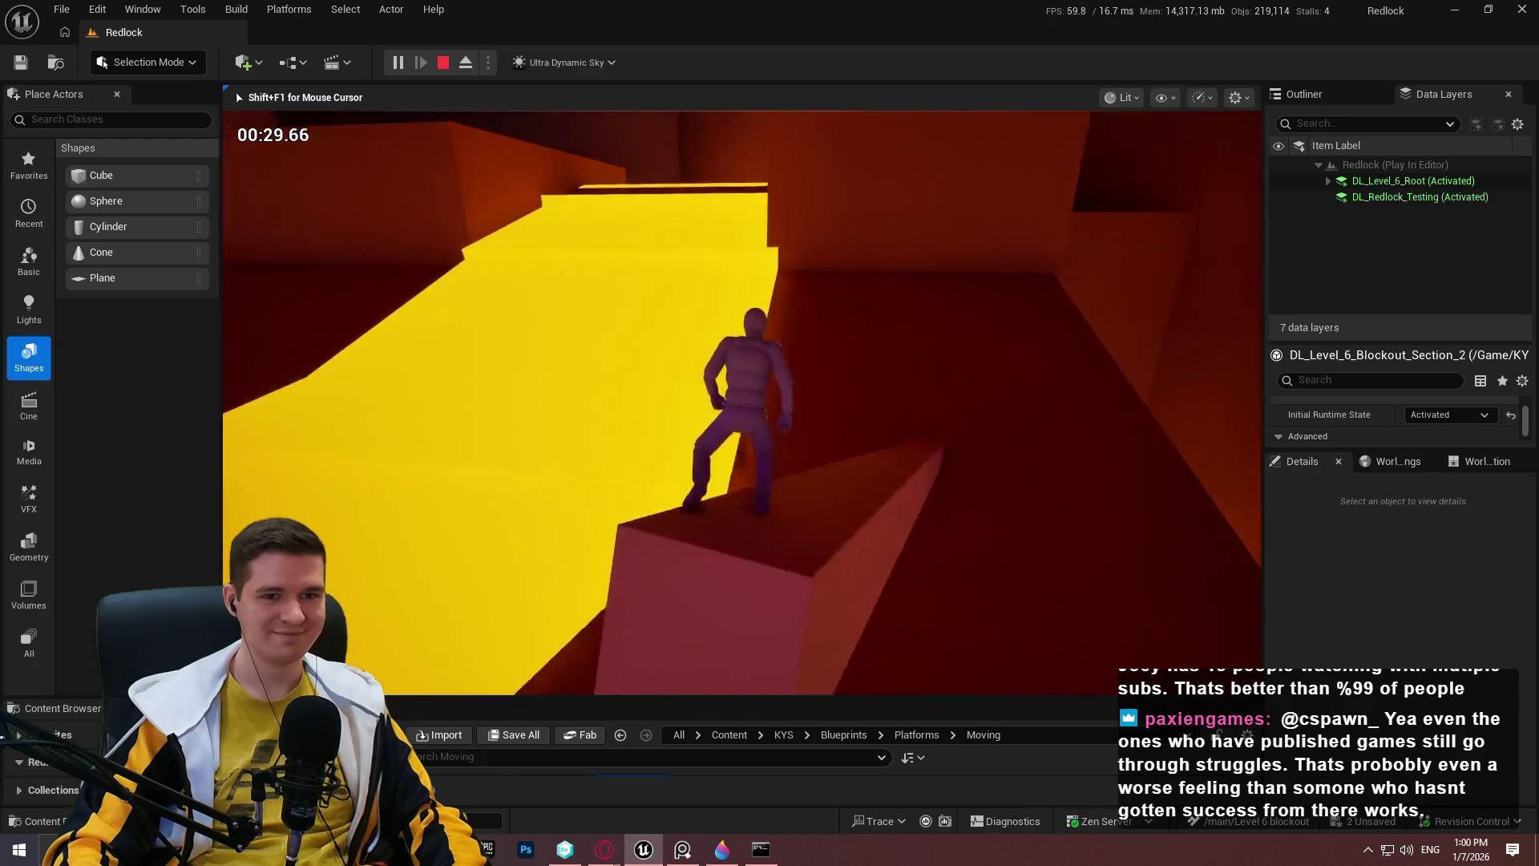
key(Escape)
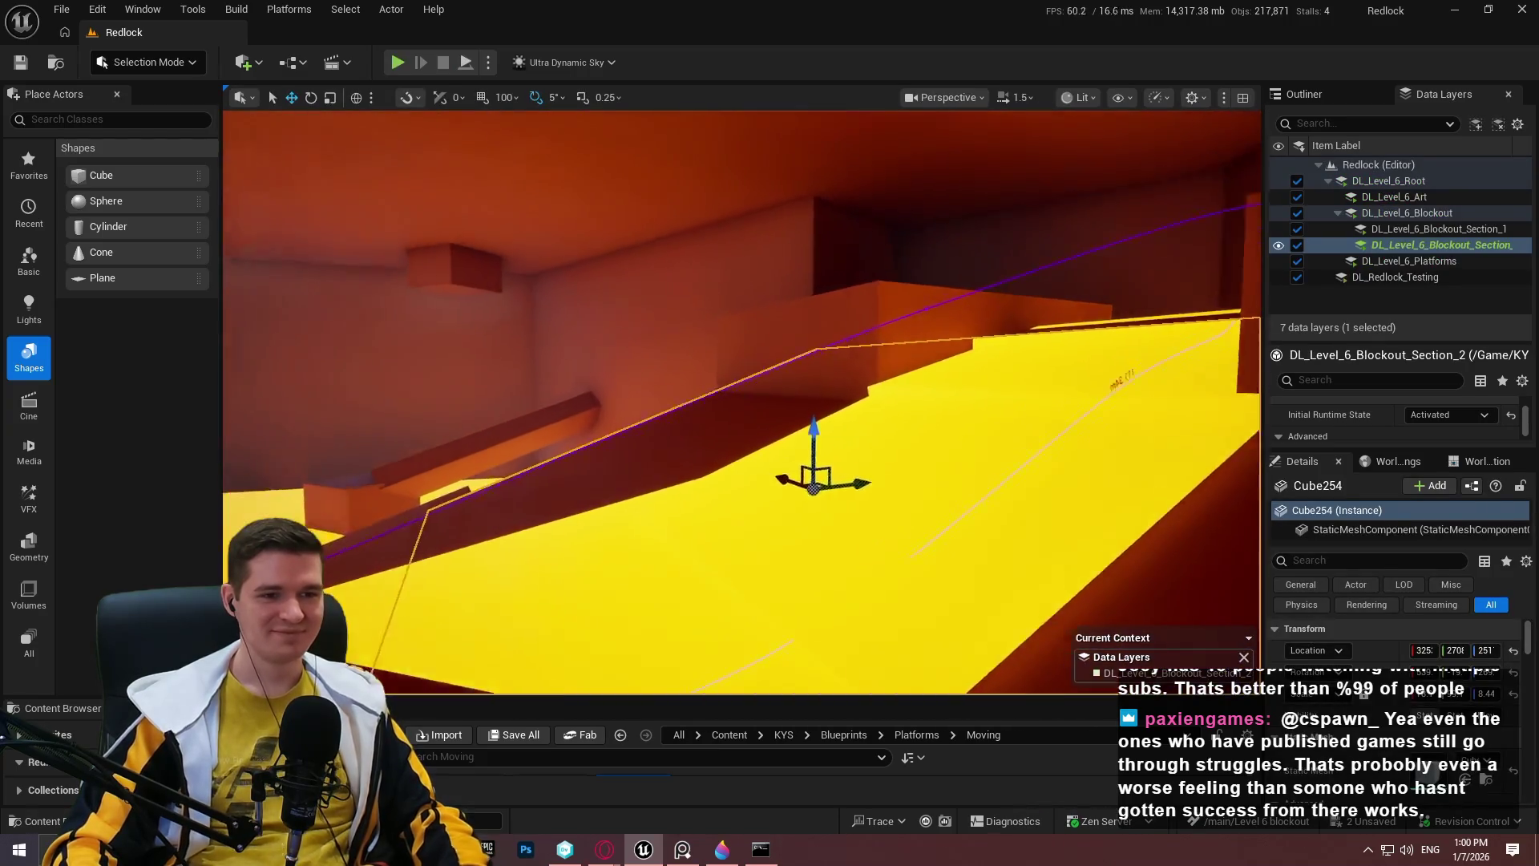
scroll(1026, 373, up, 3)
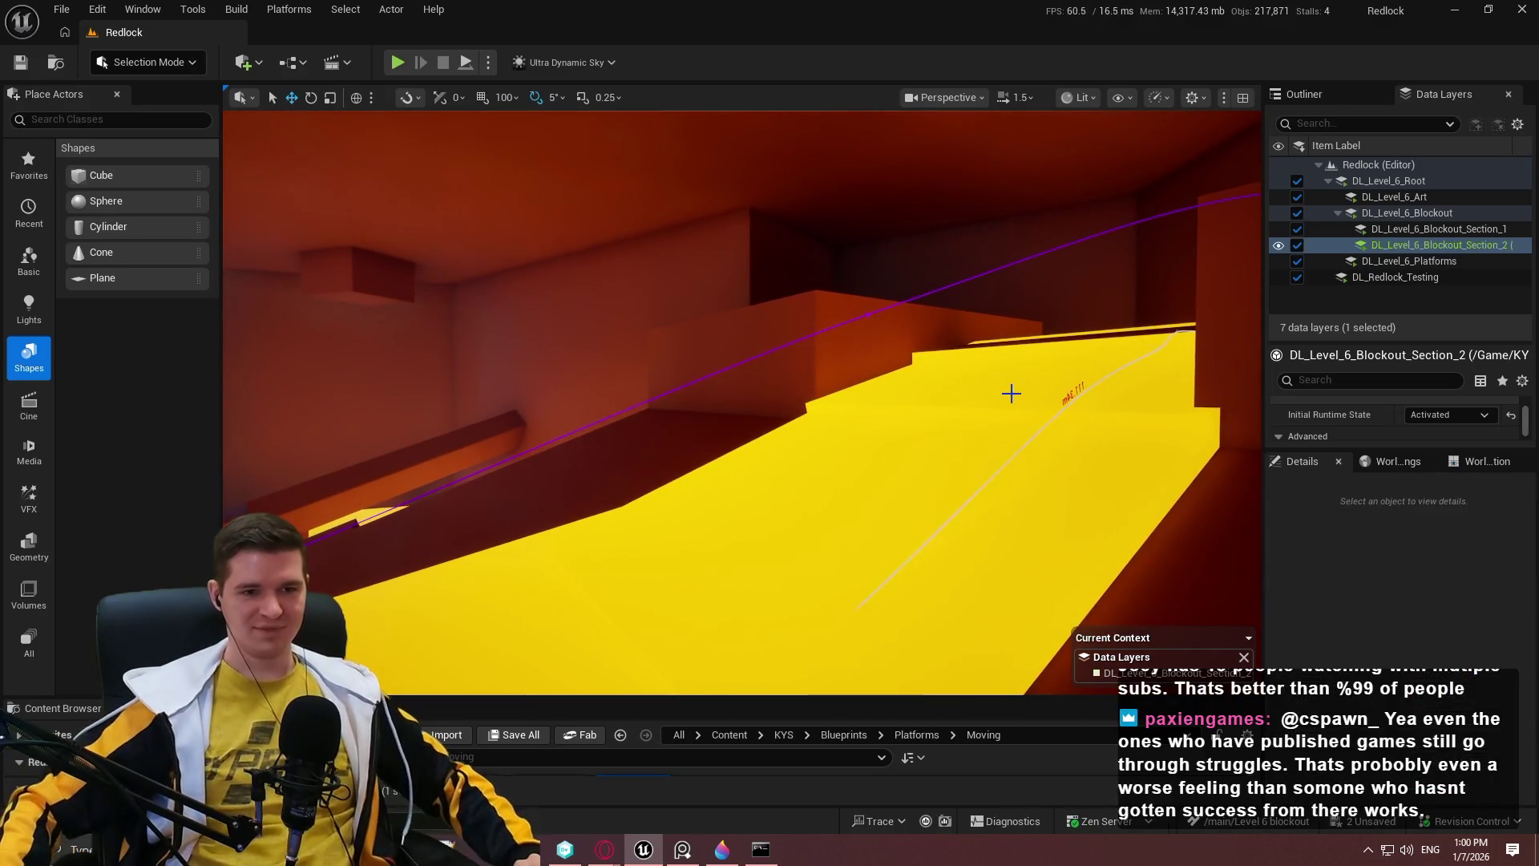
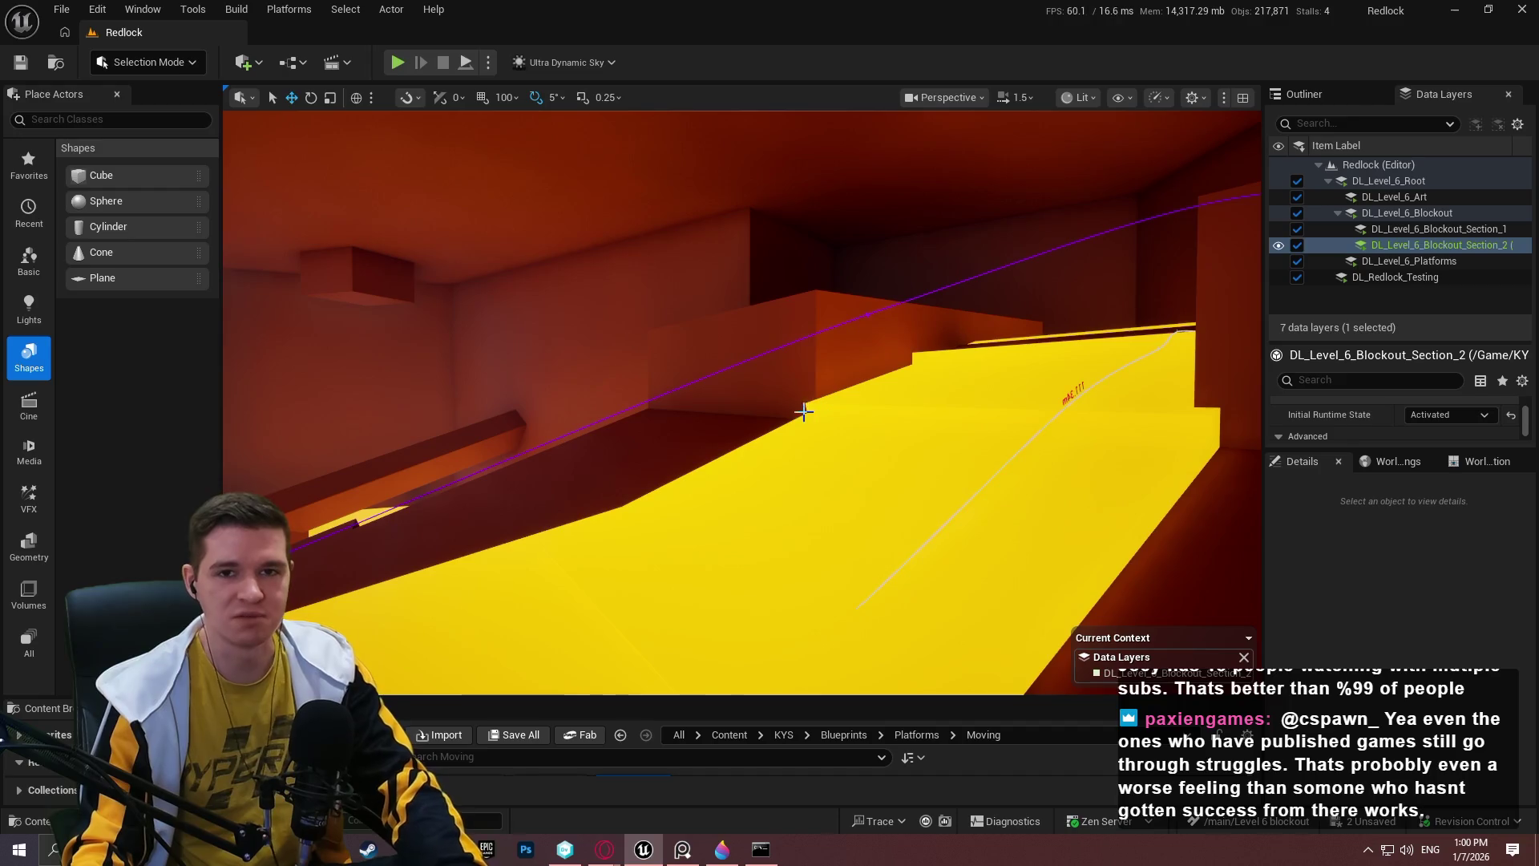
In full-screen view, fly across the level to the yellow ramp and its 111.34m label.
drag(769, 409, 769, 409)
key(F11)
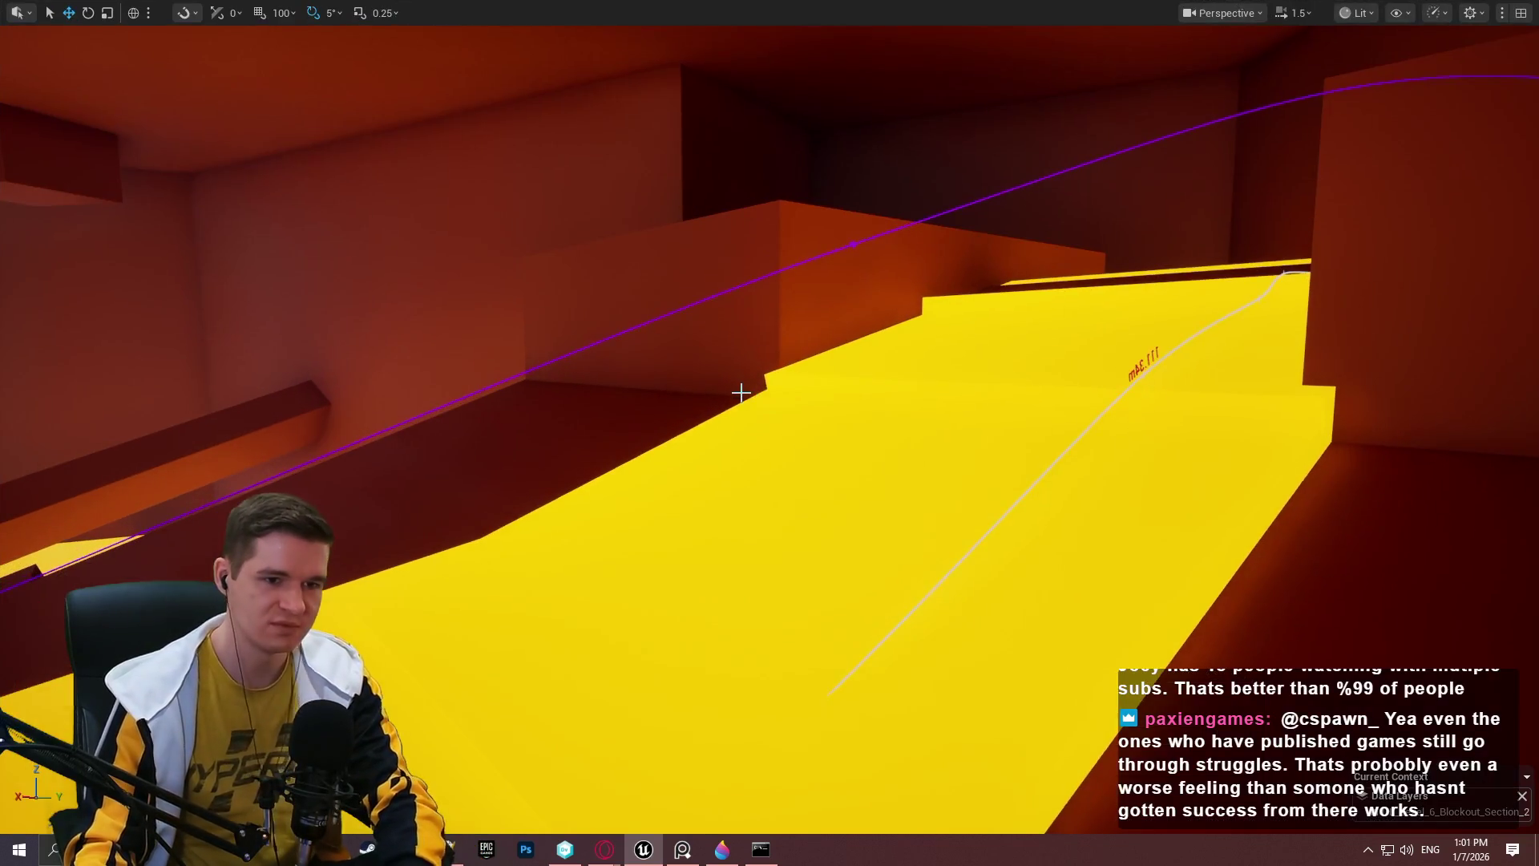
key(s)
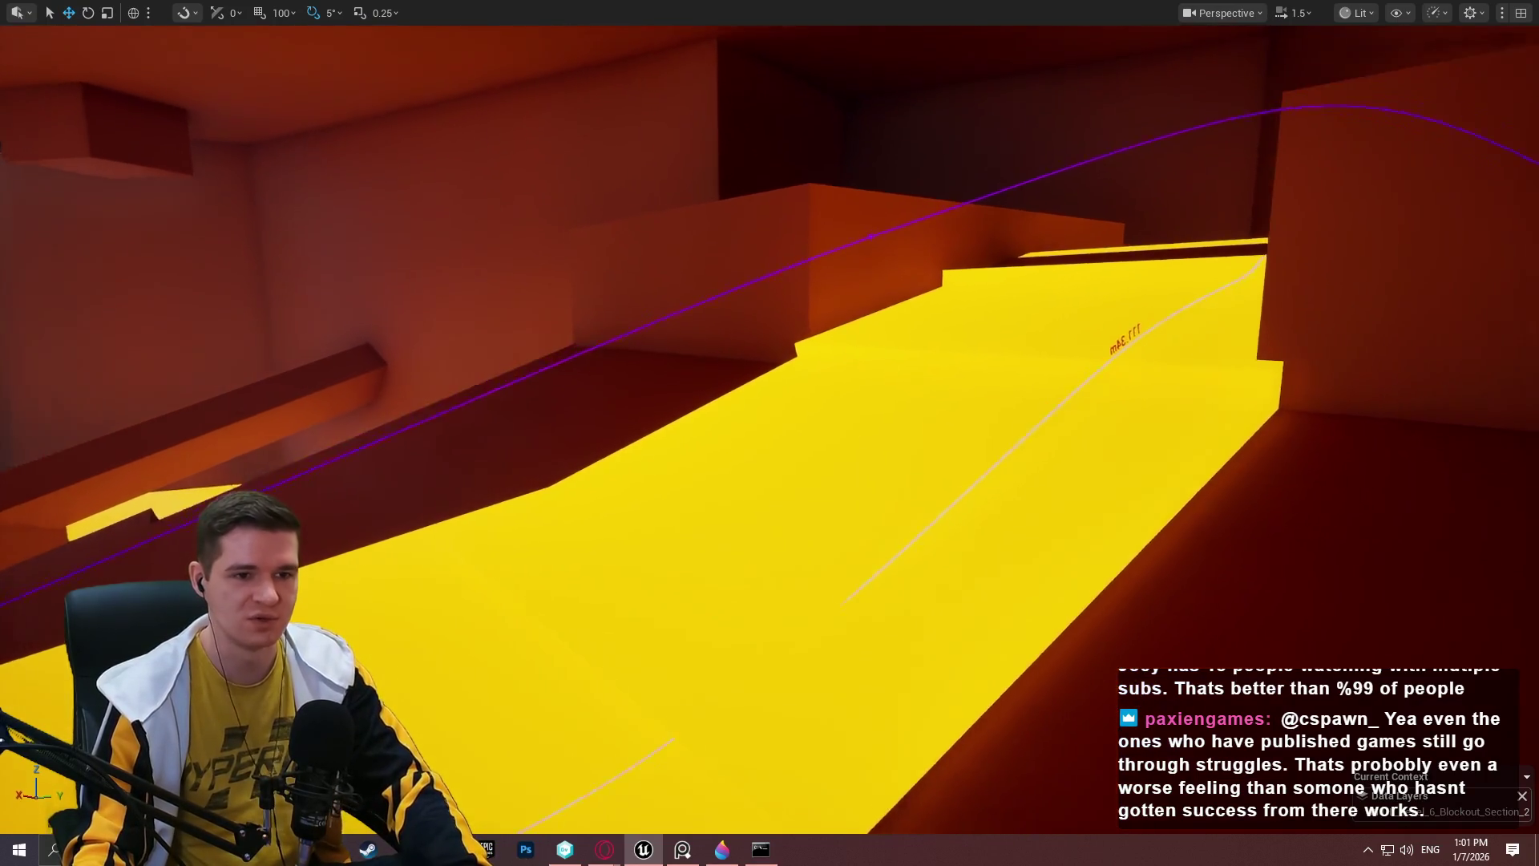
key(s)
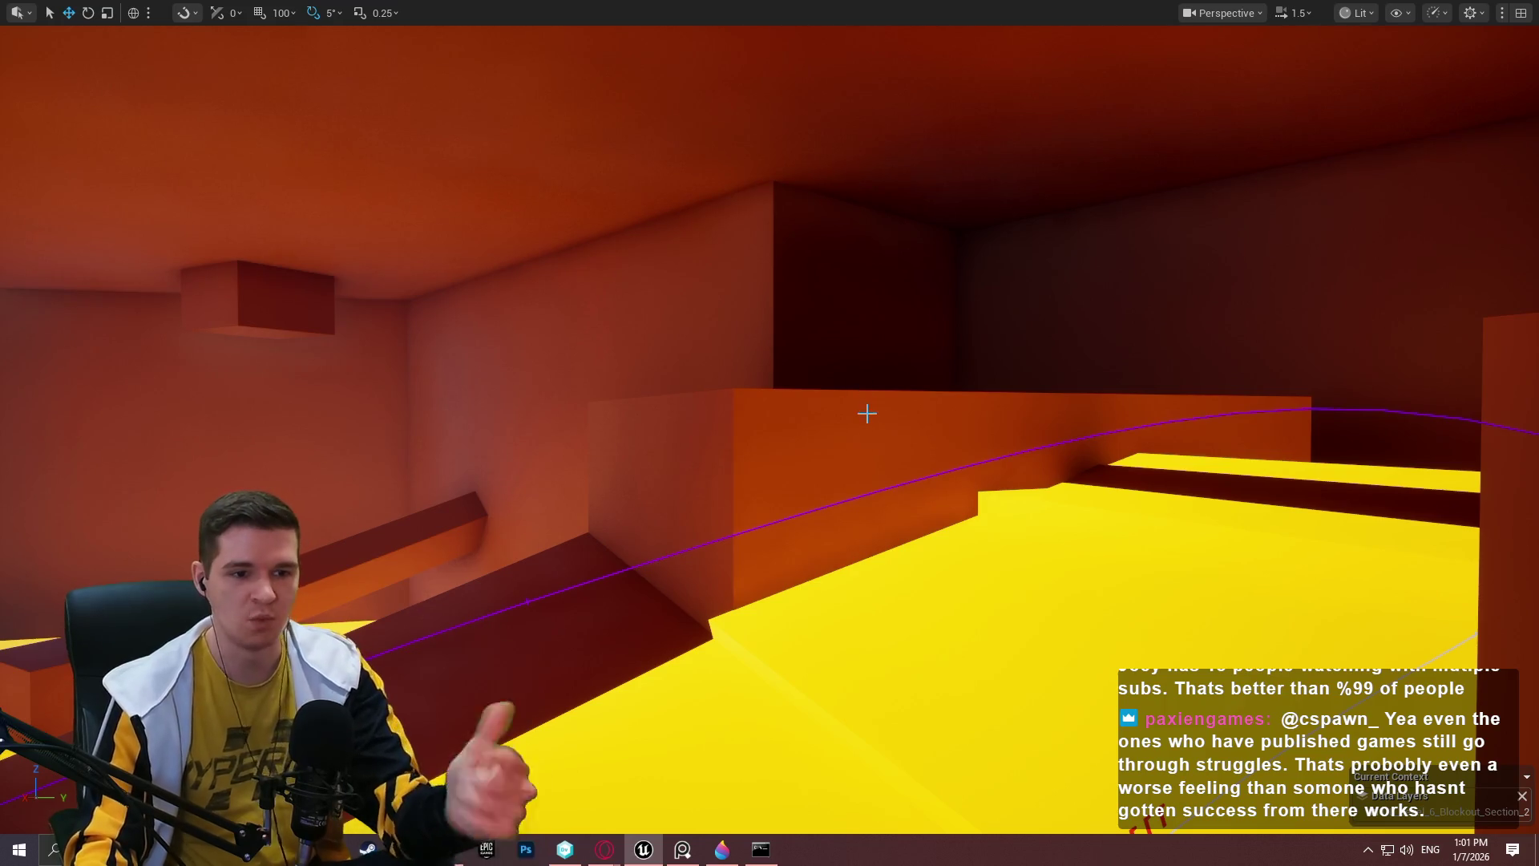
scroll(897, 455, up, 2)
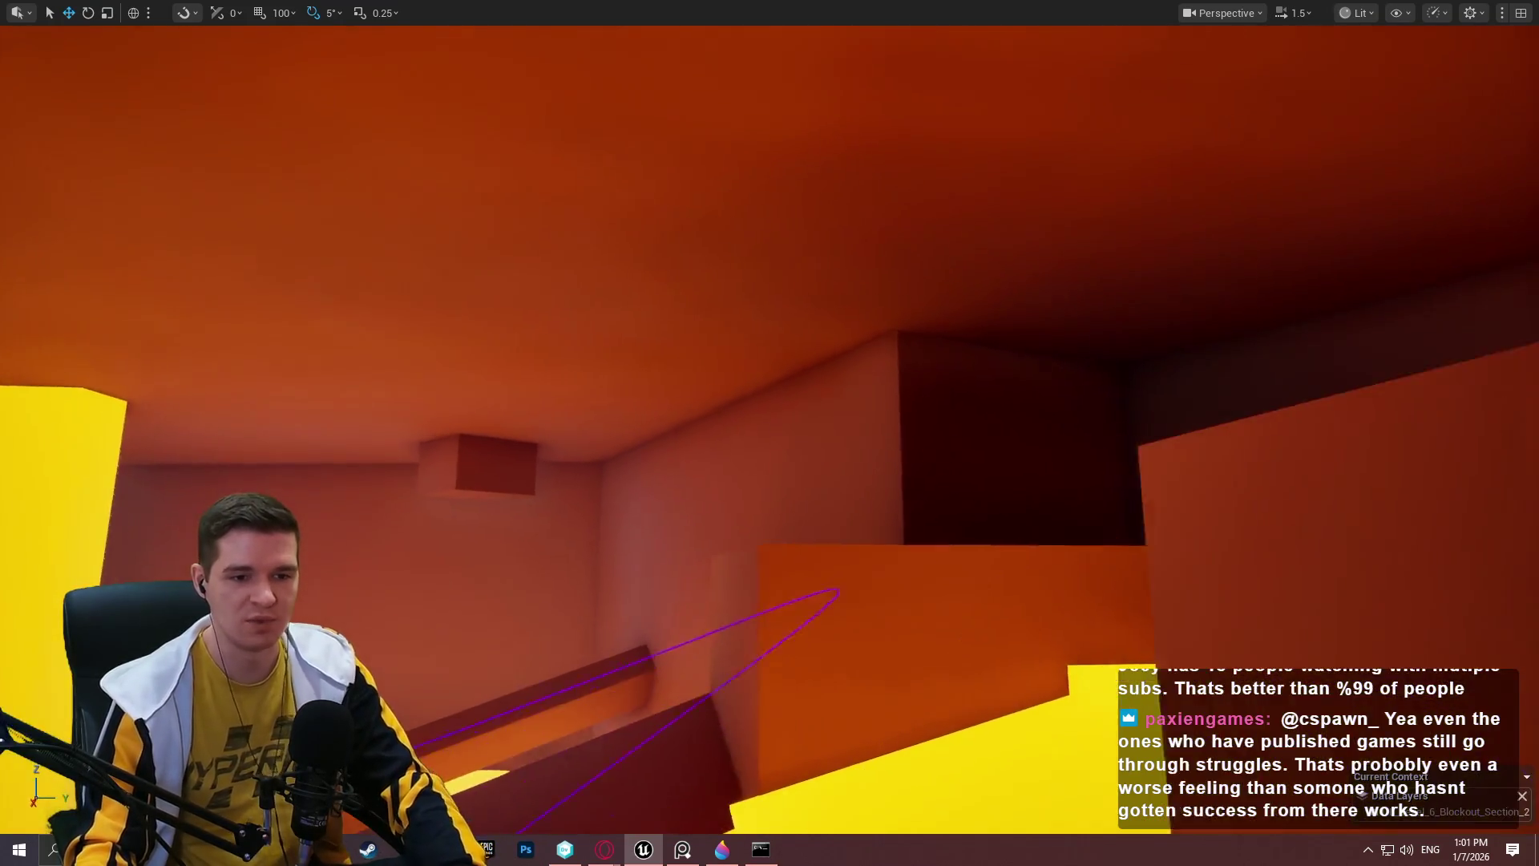
key(s)
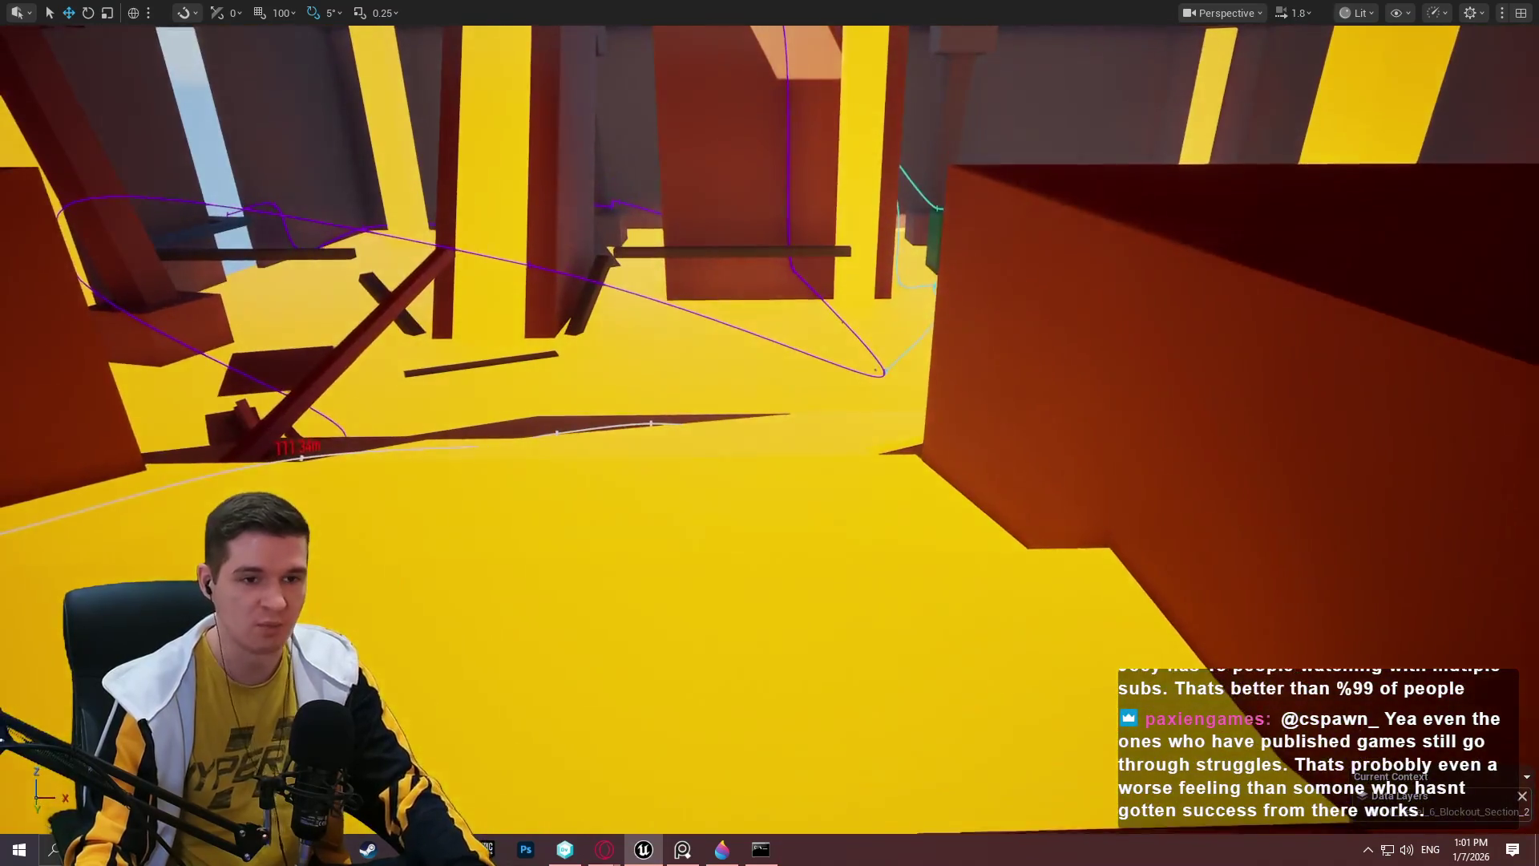
key(w)
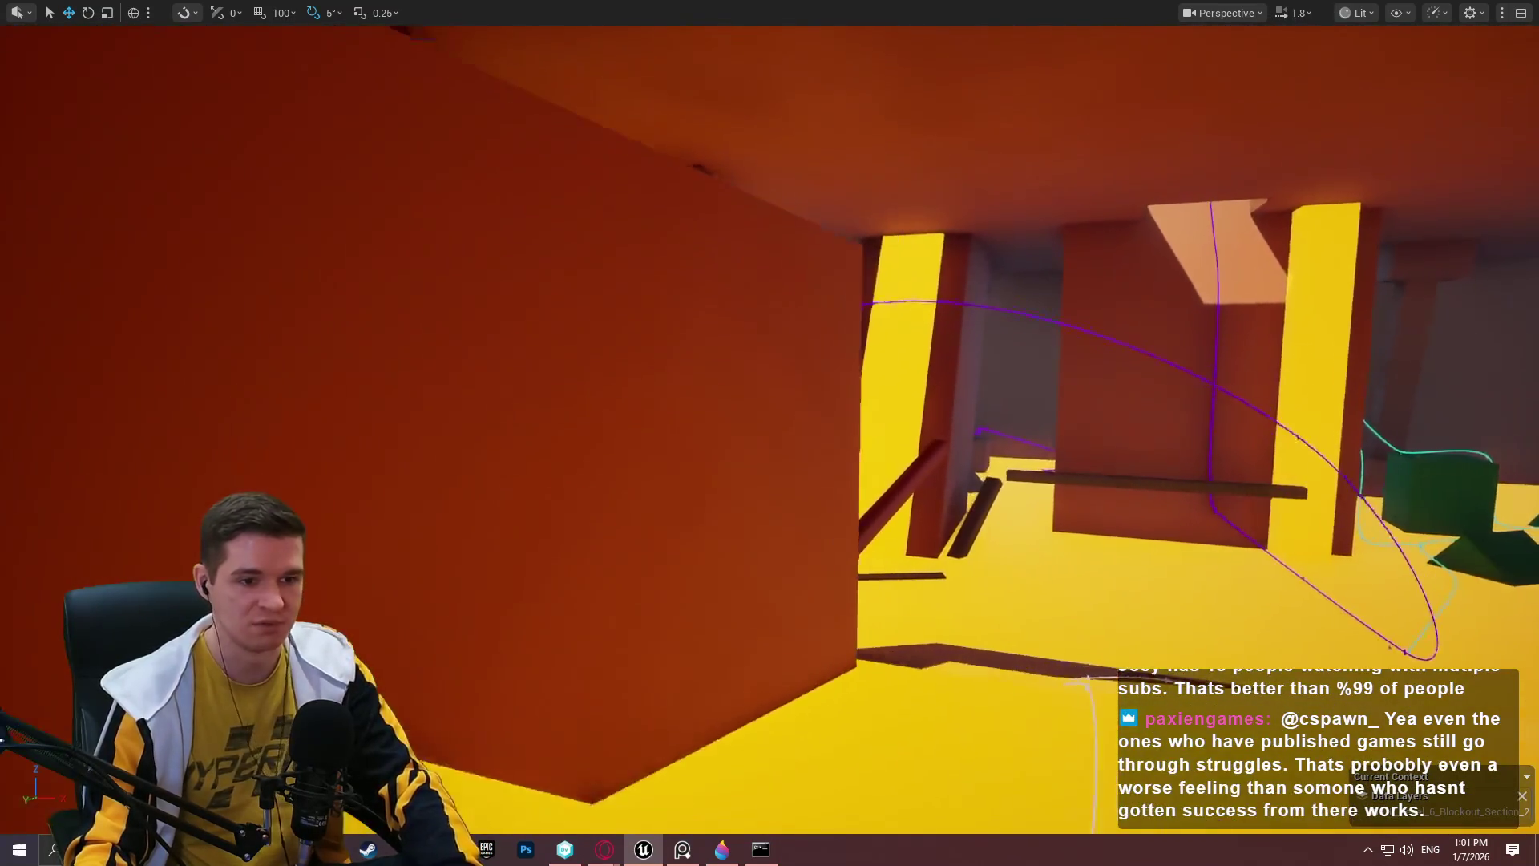
key(w)
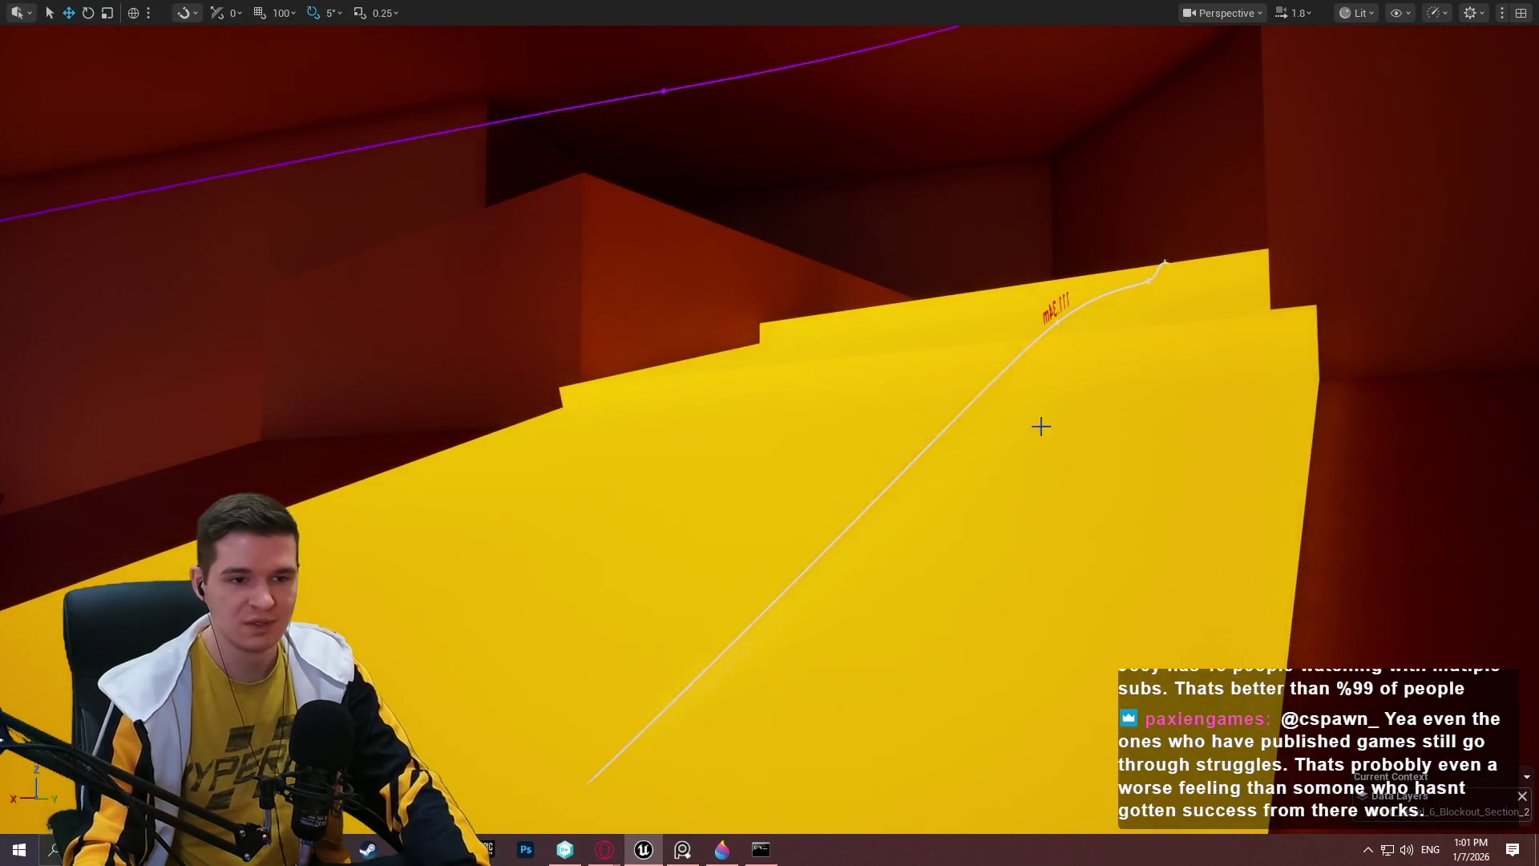
key(w)
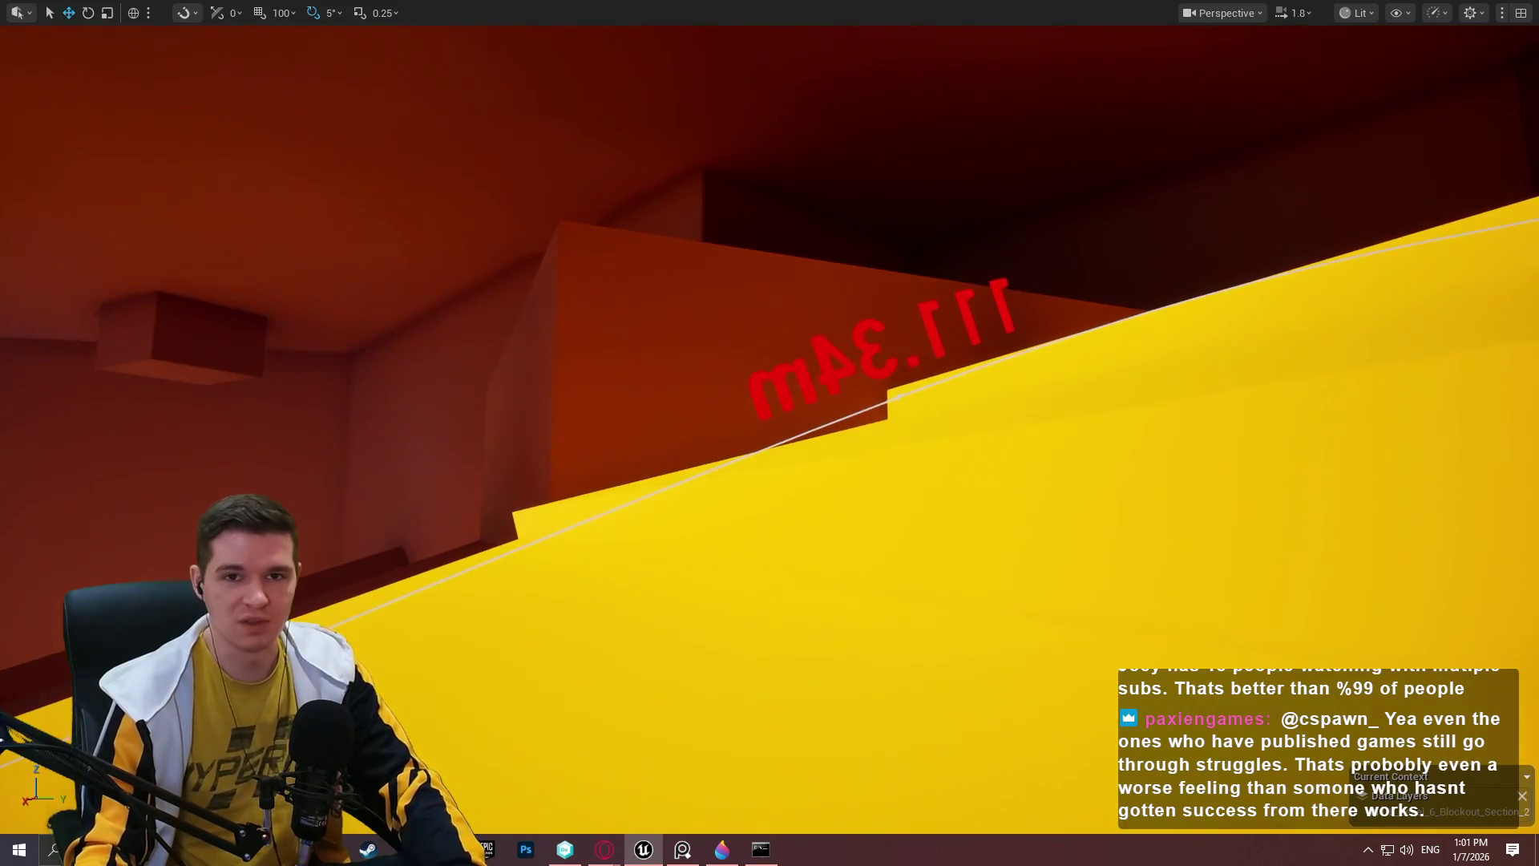
key(w)
key(w)
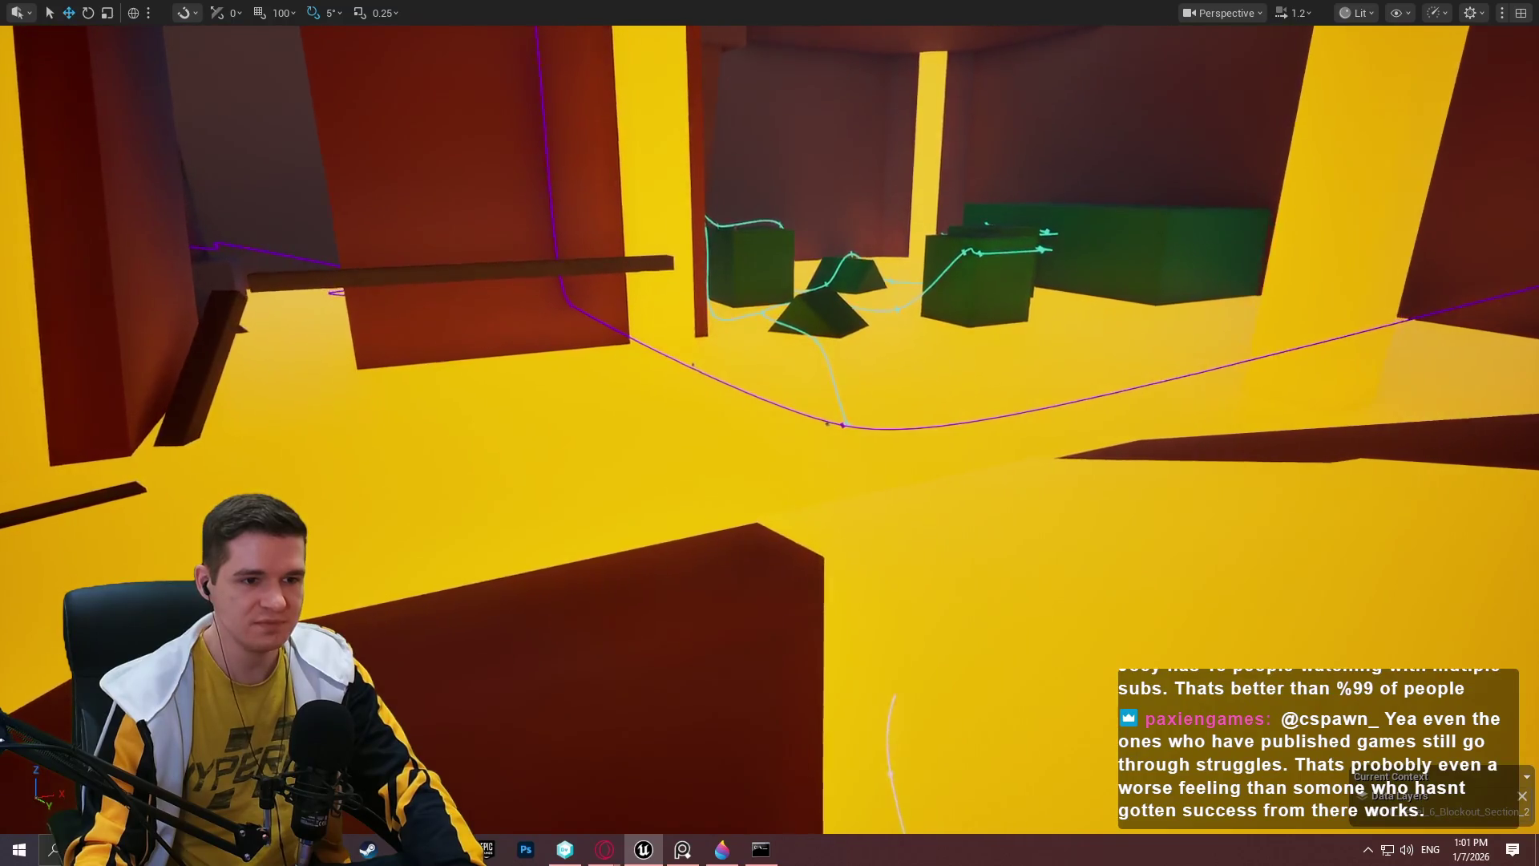
Fly over the yellow block to inspect the ledge, trench and gauge structure, ending above the platform ledge.
key(w)
scroll(769, 433, up, 1)
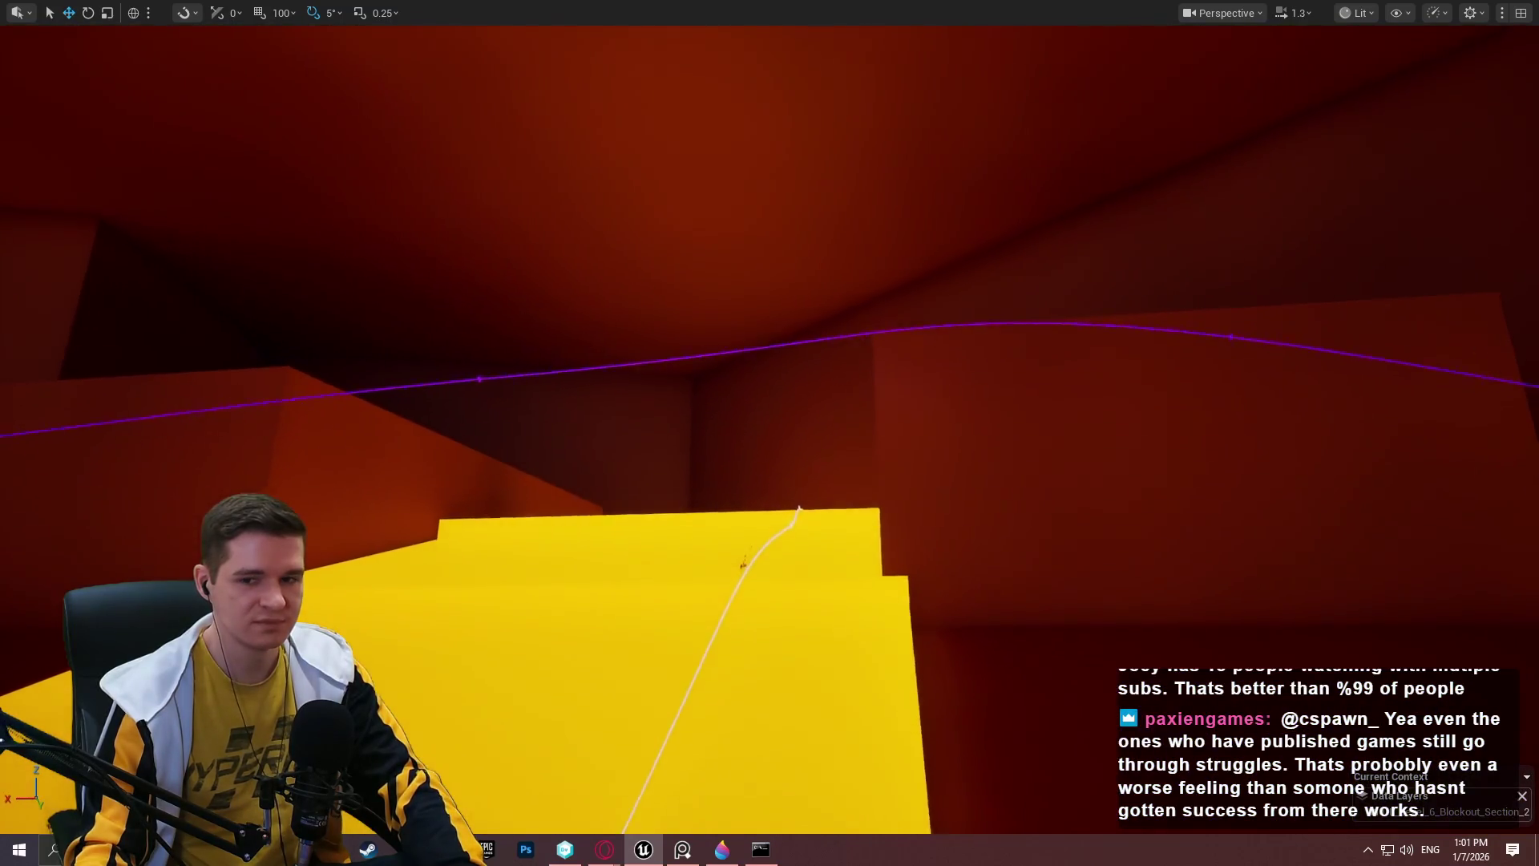
key(w)
scroll(769, 433, up, 5)
key(s)
key(w)
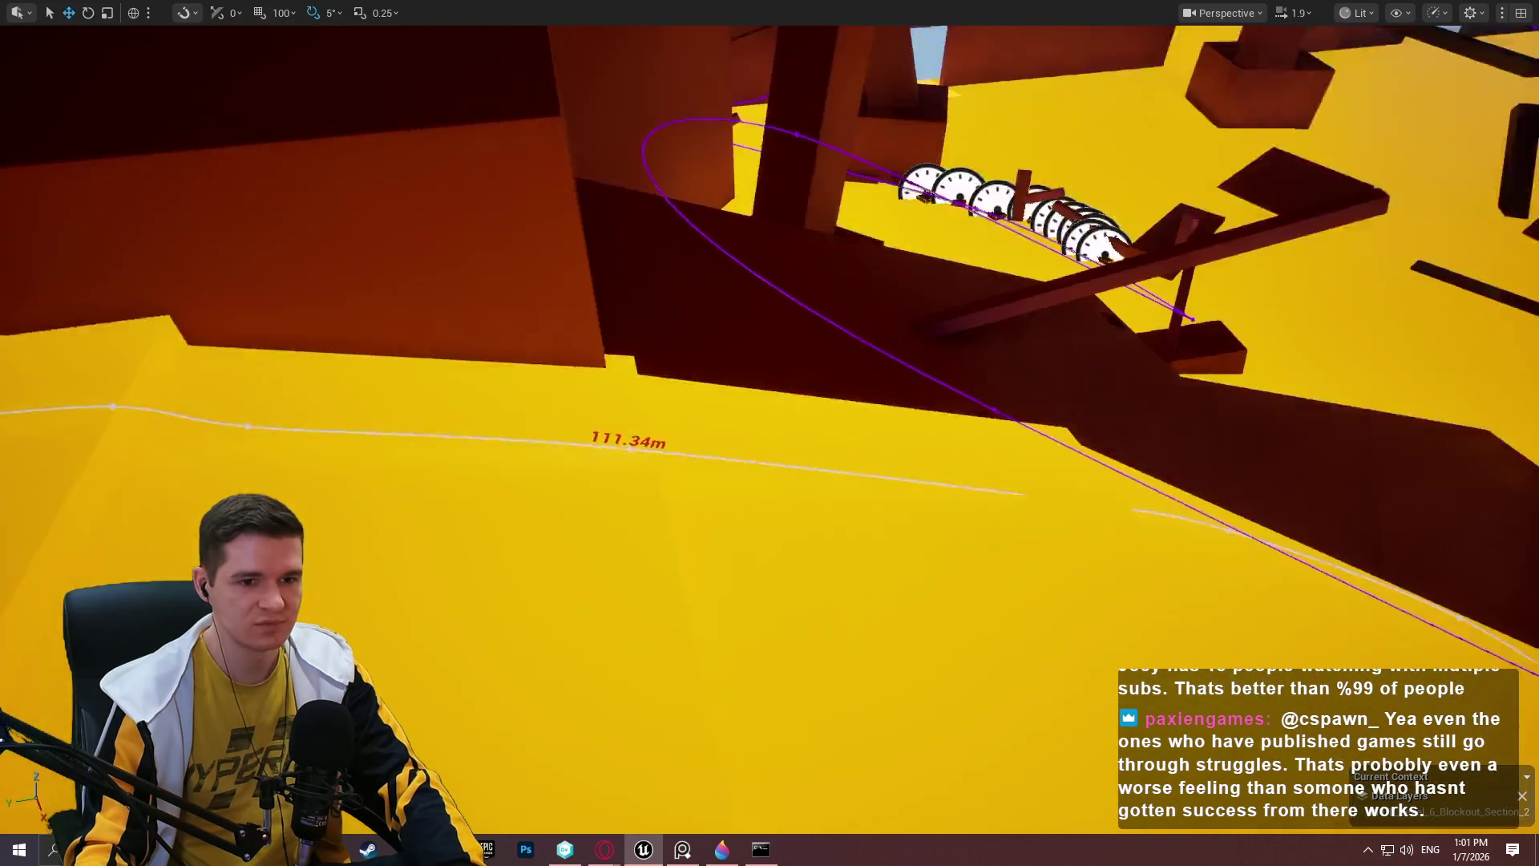
key(w)
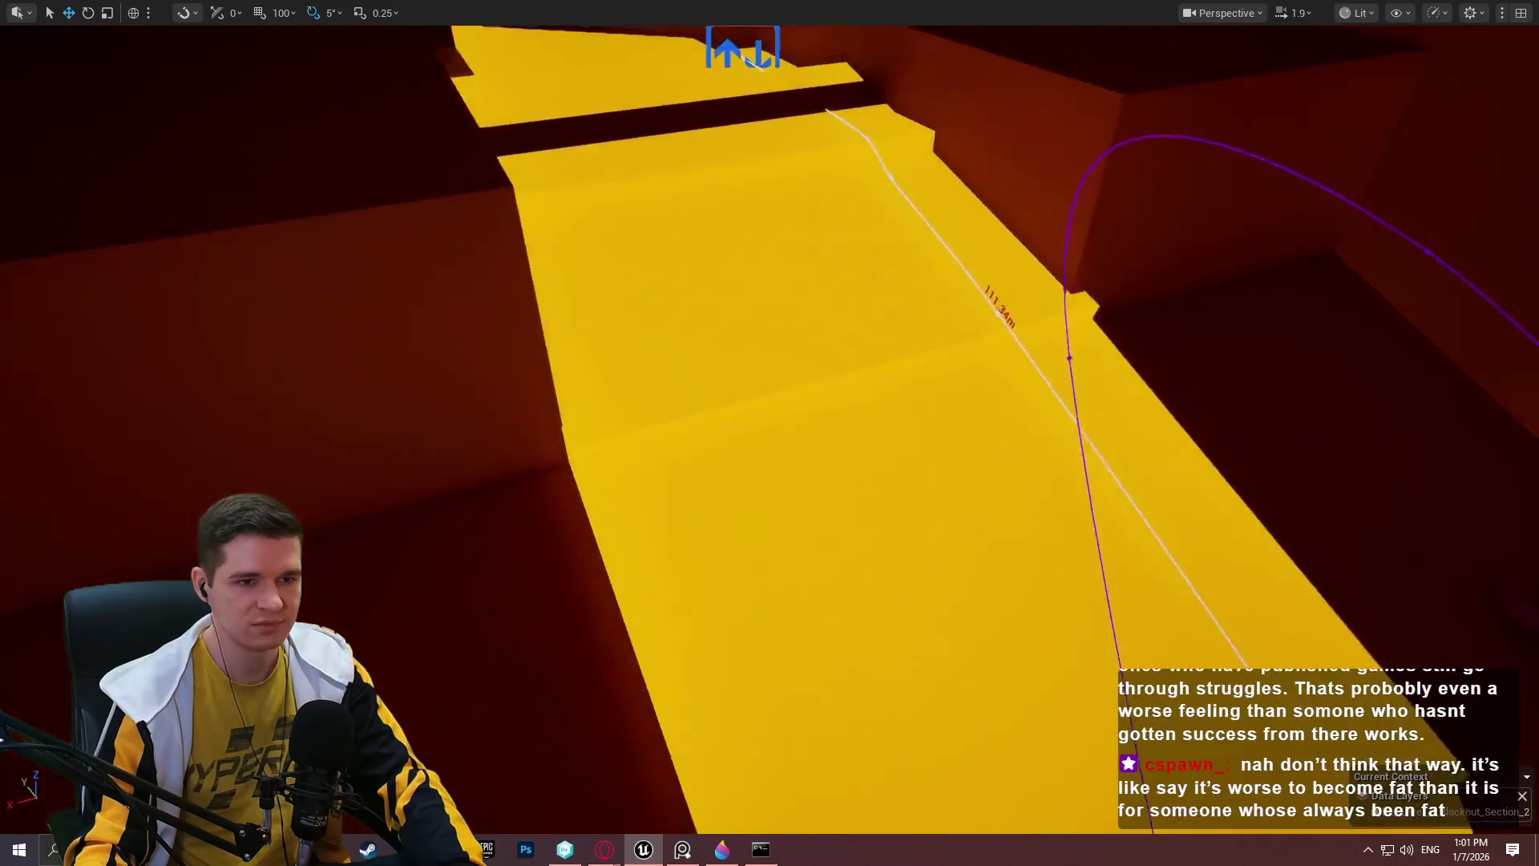
key(s)
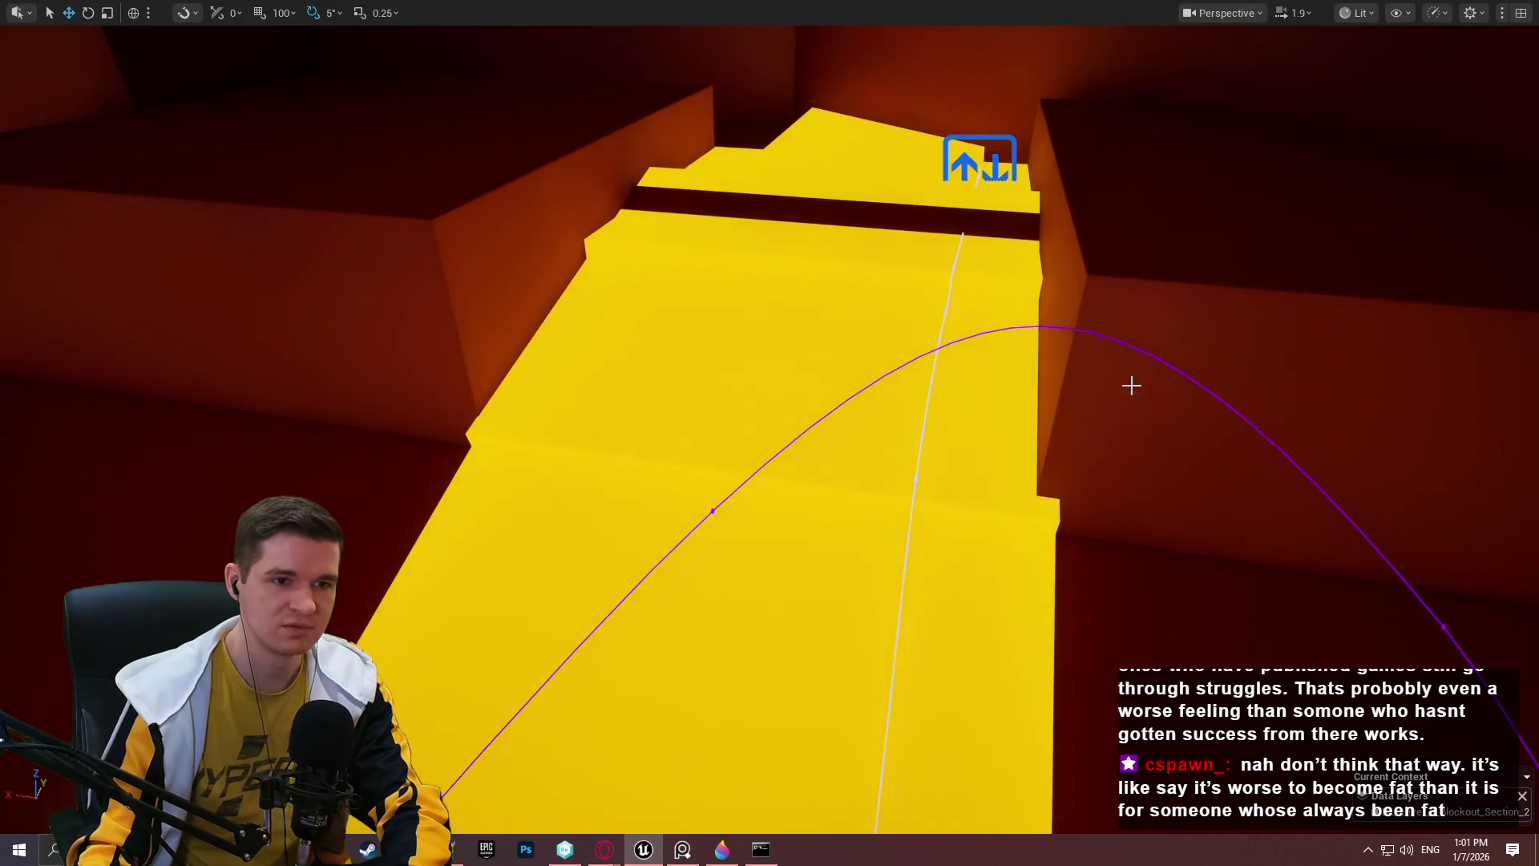
key(F11)
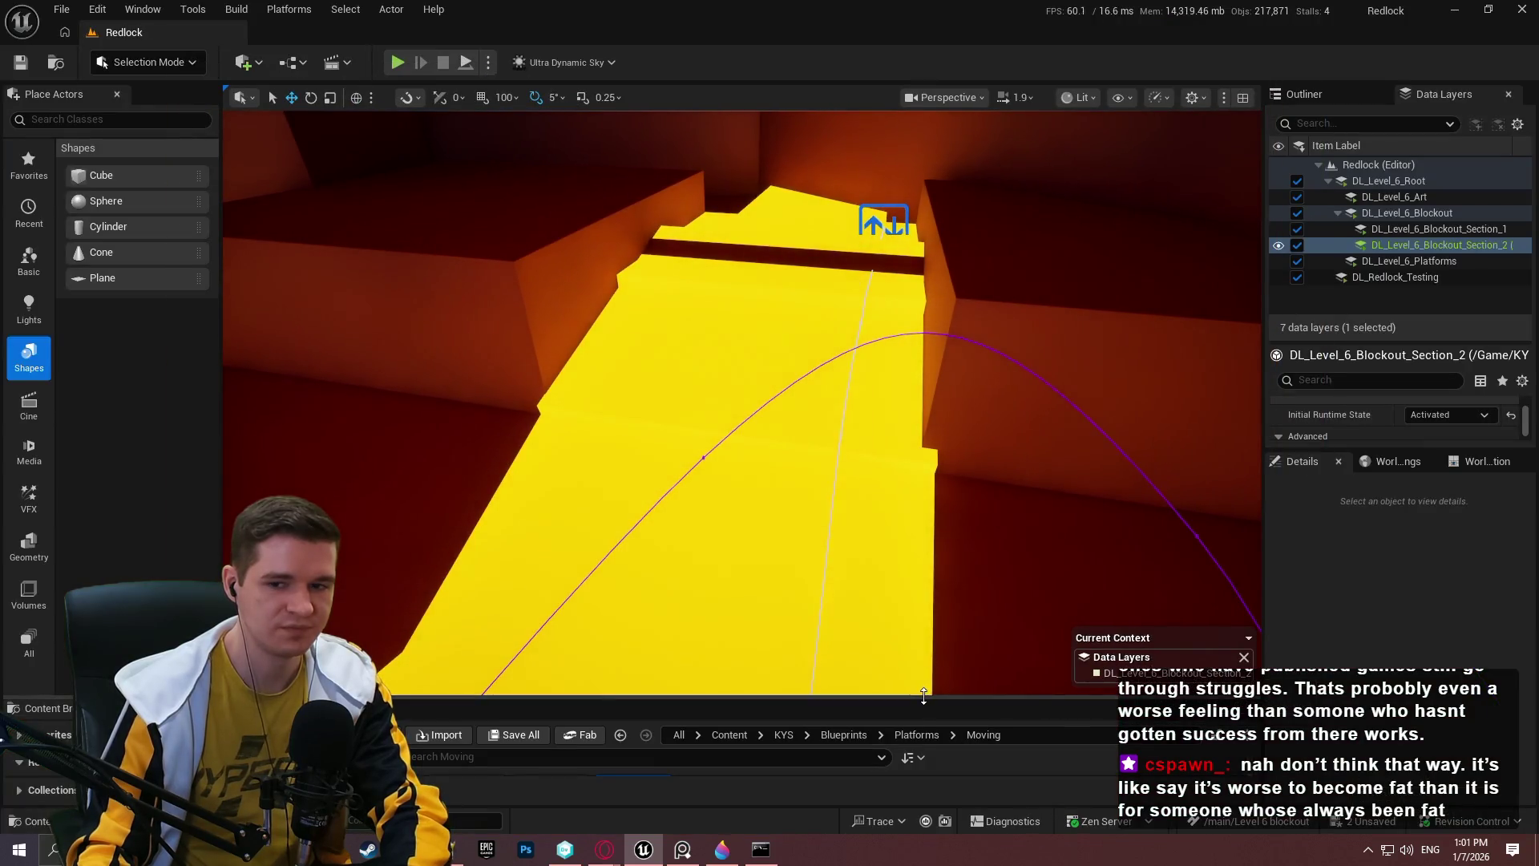
key(F11)
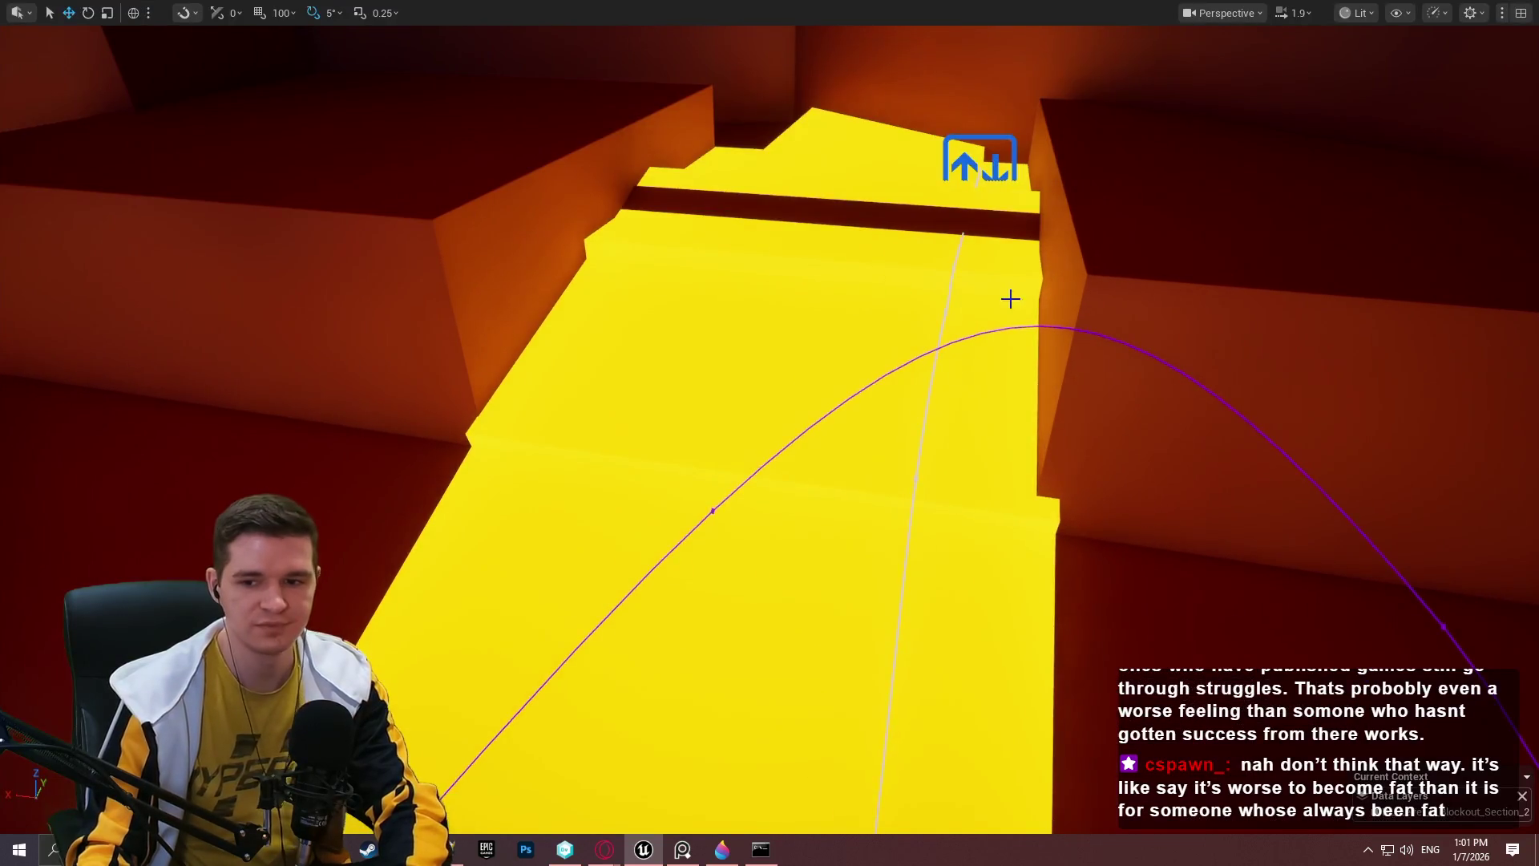
scroll(930, 276, down, 10)
scroll(635, 494, up, 5)
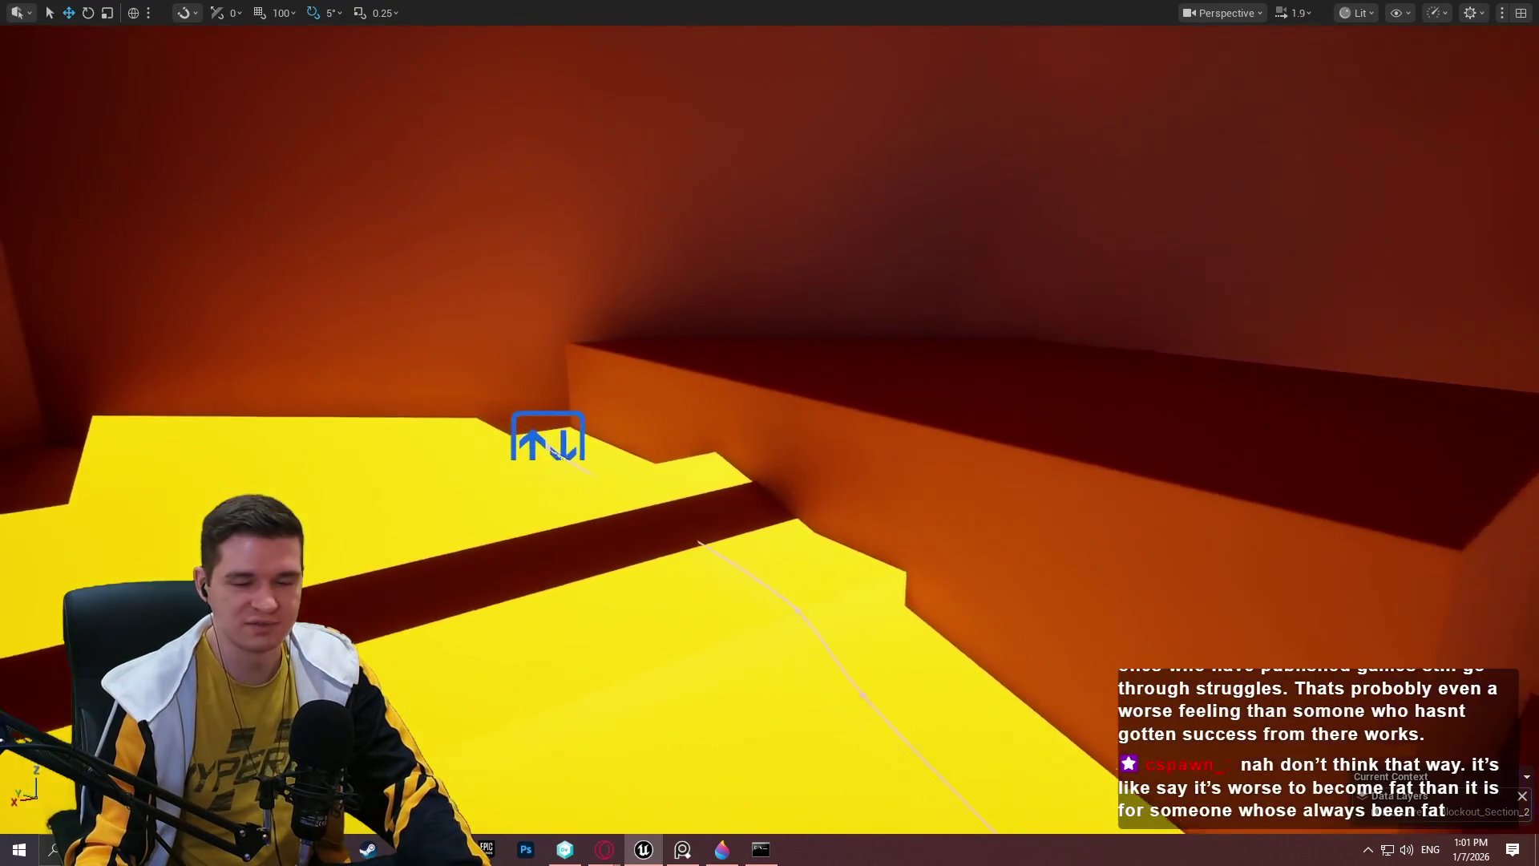
Duplicate the moving platform from the ledge down onto the lower floor.
click(572, 447)
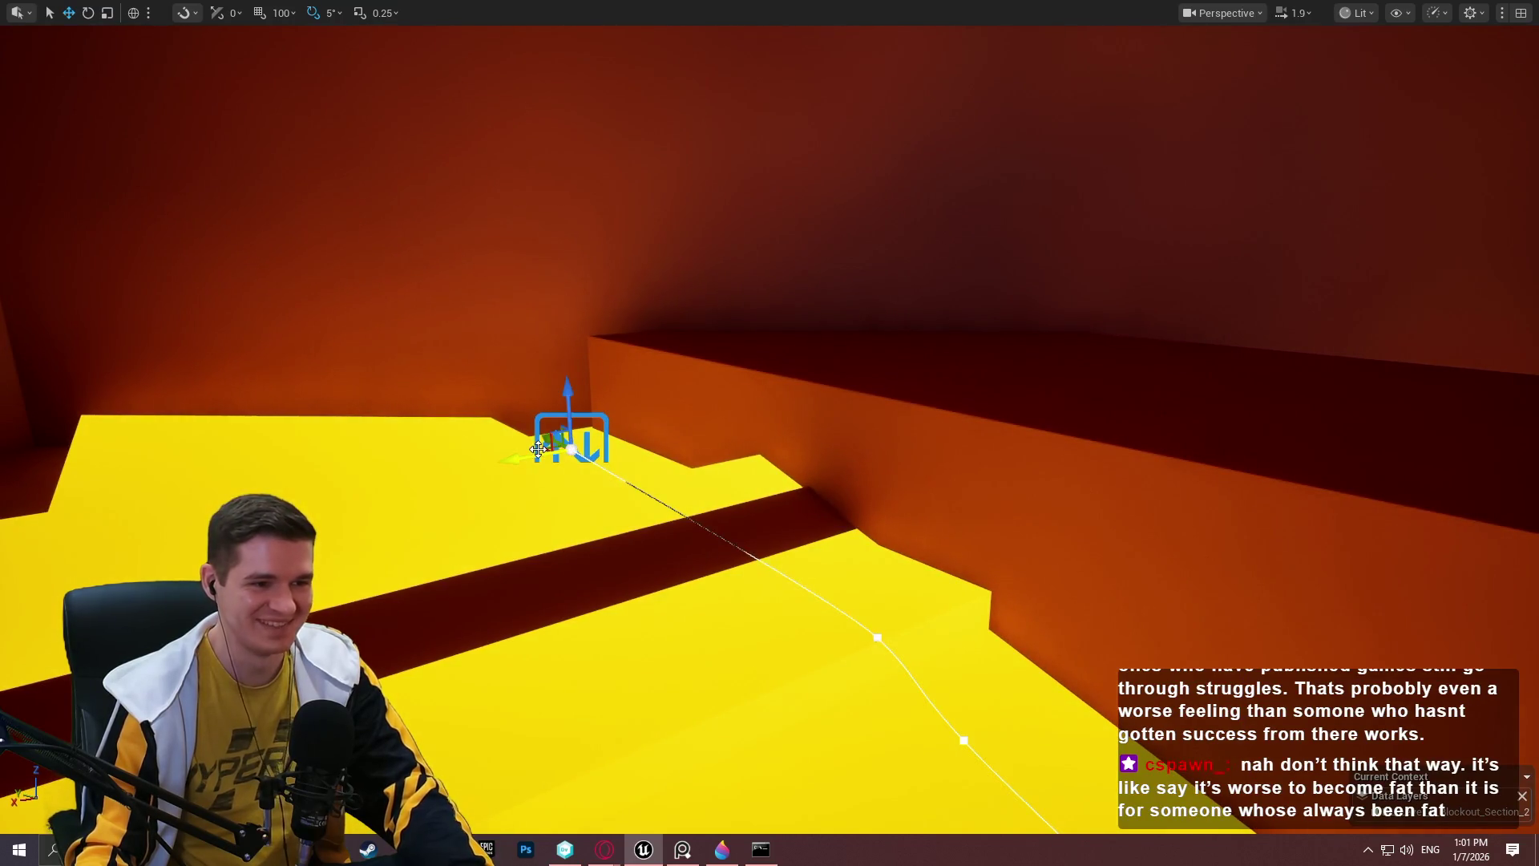
mouse_move(561, 446)
mouse_down()
mouse_move(430, 590)
mouse_move(434, 723)
mouse_up()
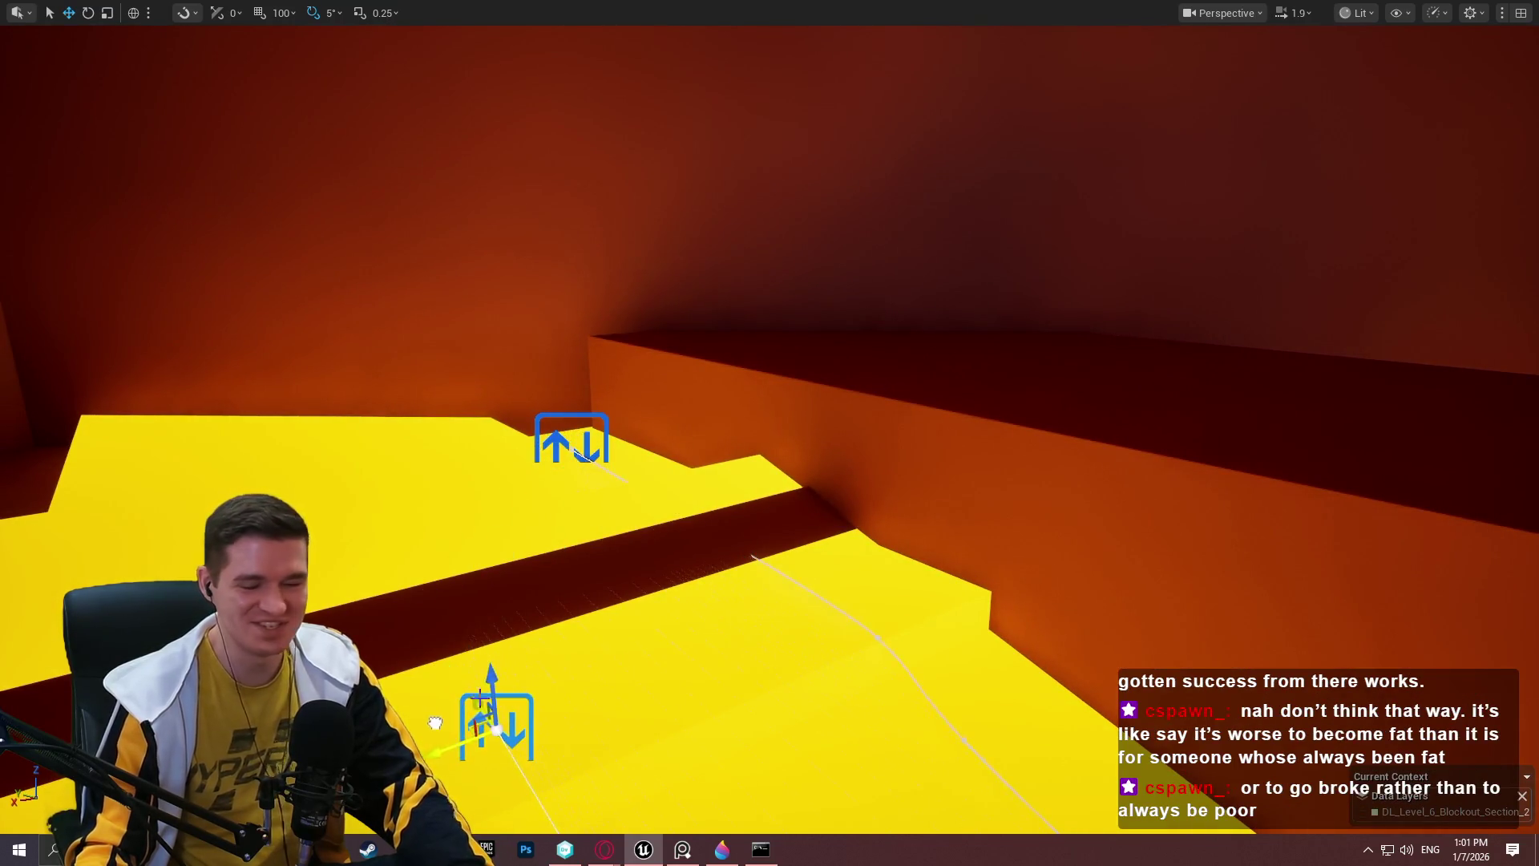
drag(729, 463, 1209, 371)
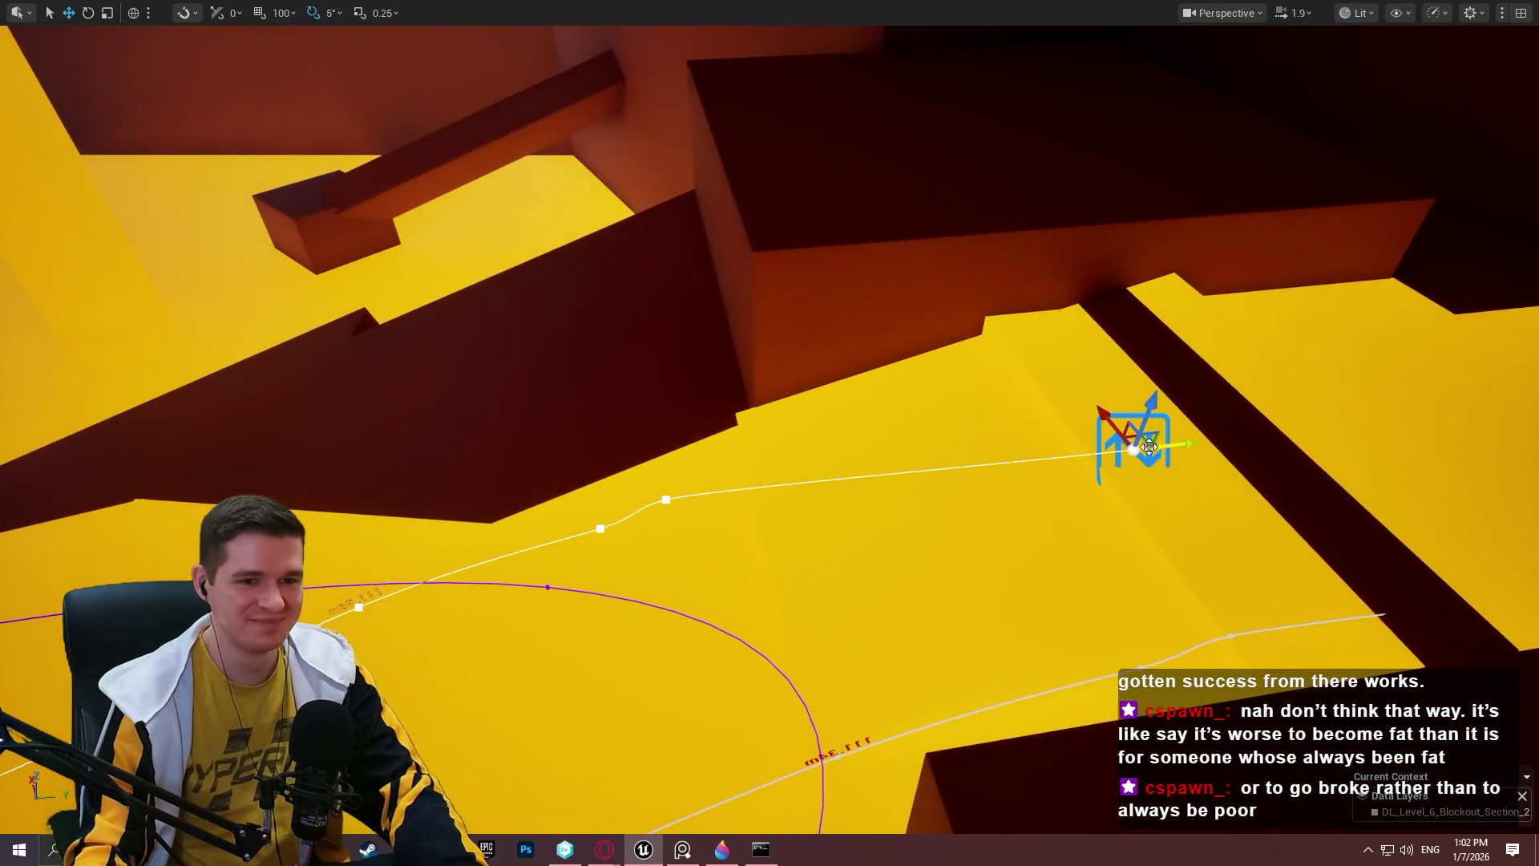
Trim the copied spline by deleting its leftmost points after undoing a stray reshape.
mouse_move(1145, 444)
mouse_down()
mouse_move(762, 406)
mouse_move(897, 449)
mouse_move(1079, 357)
mouse_up()
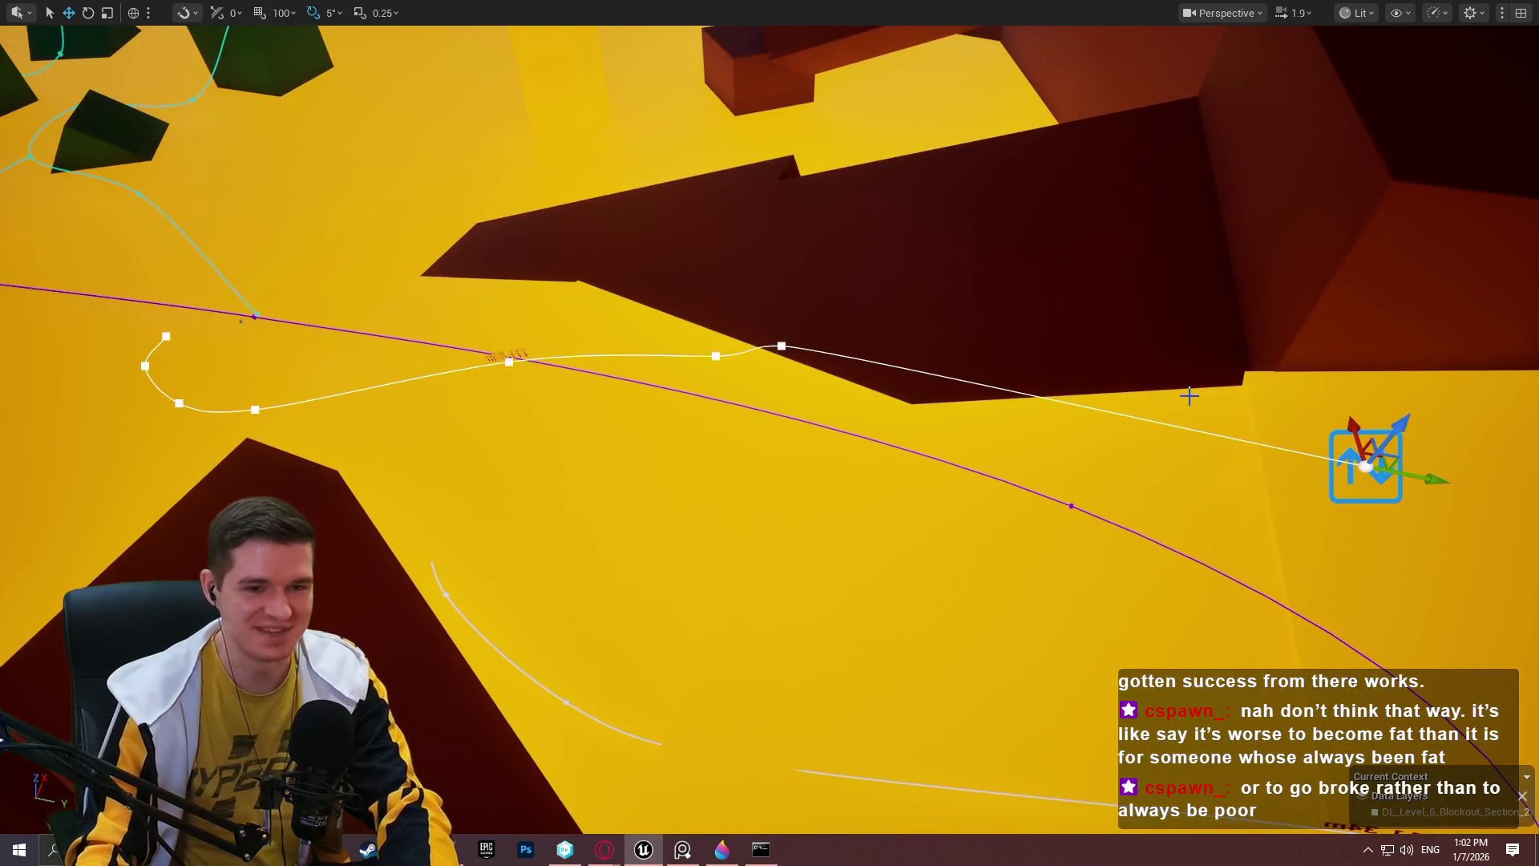
click(166, 336)
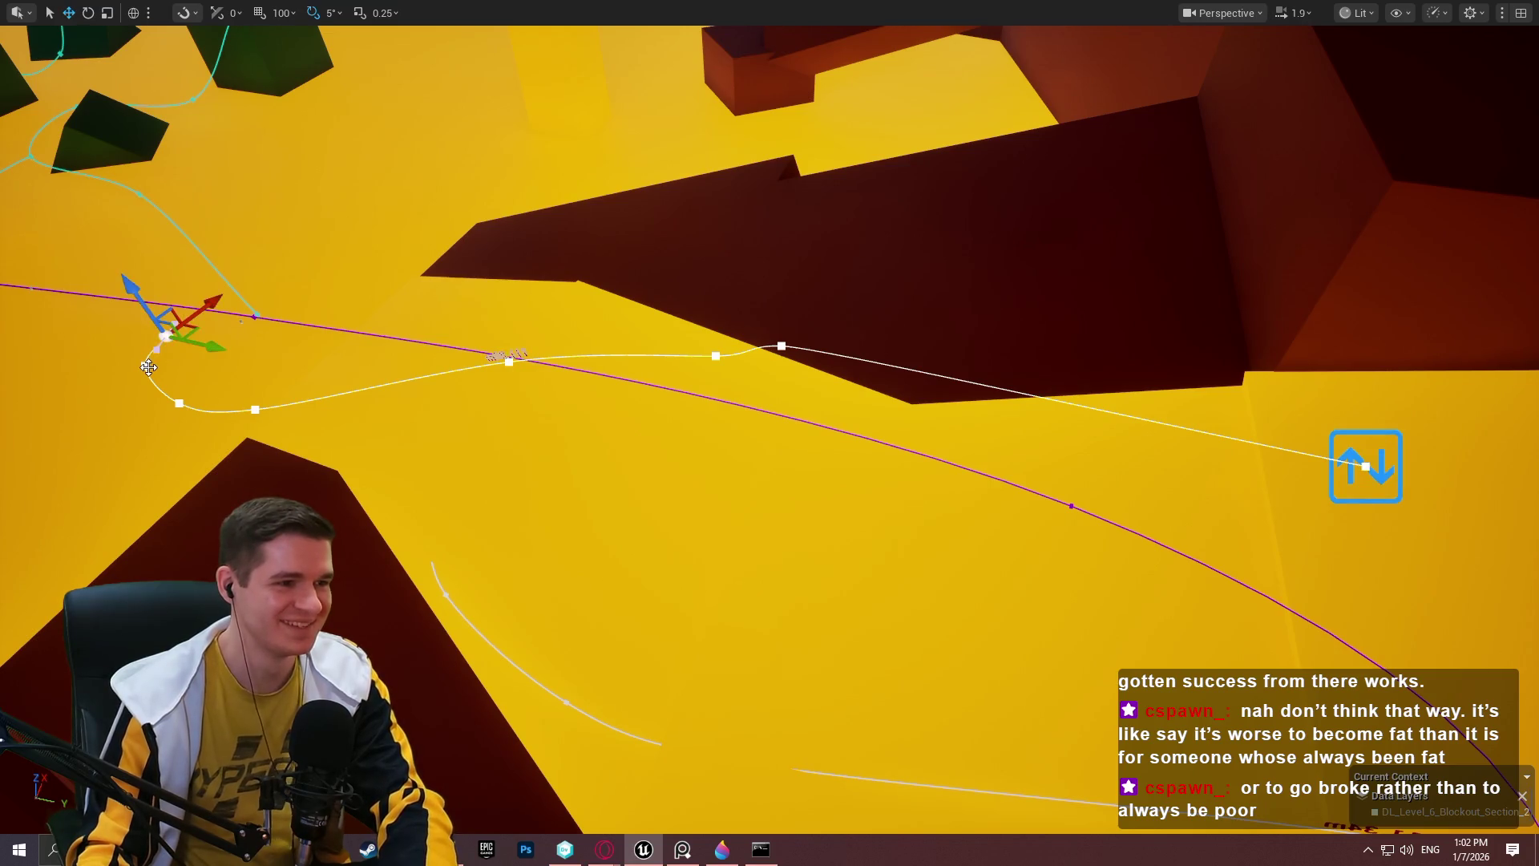
key(ctrl+z)
key(ctrl+z)
click(149, 368)
key(Delete)
click(255, 410)
key(Delete)
click(509, 361)
key(Delete)
Check the spline's end points and nudge the platform actor back into place.
click(779, 349)
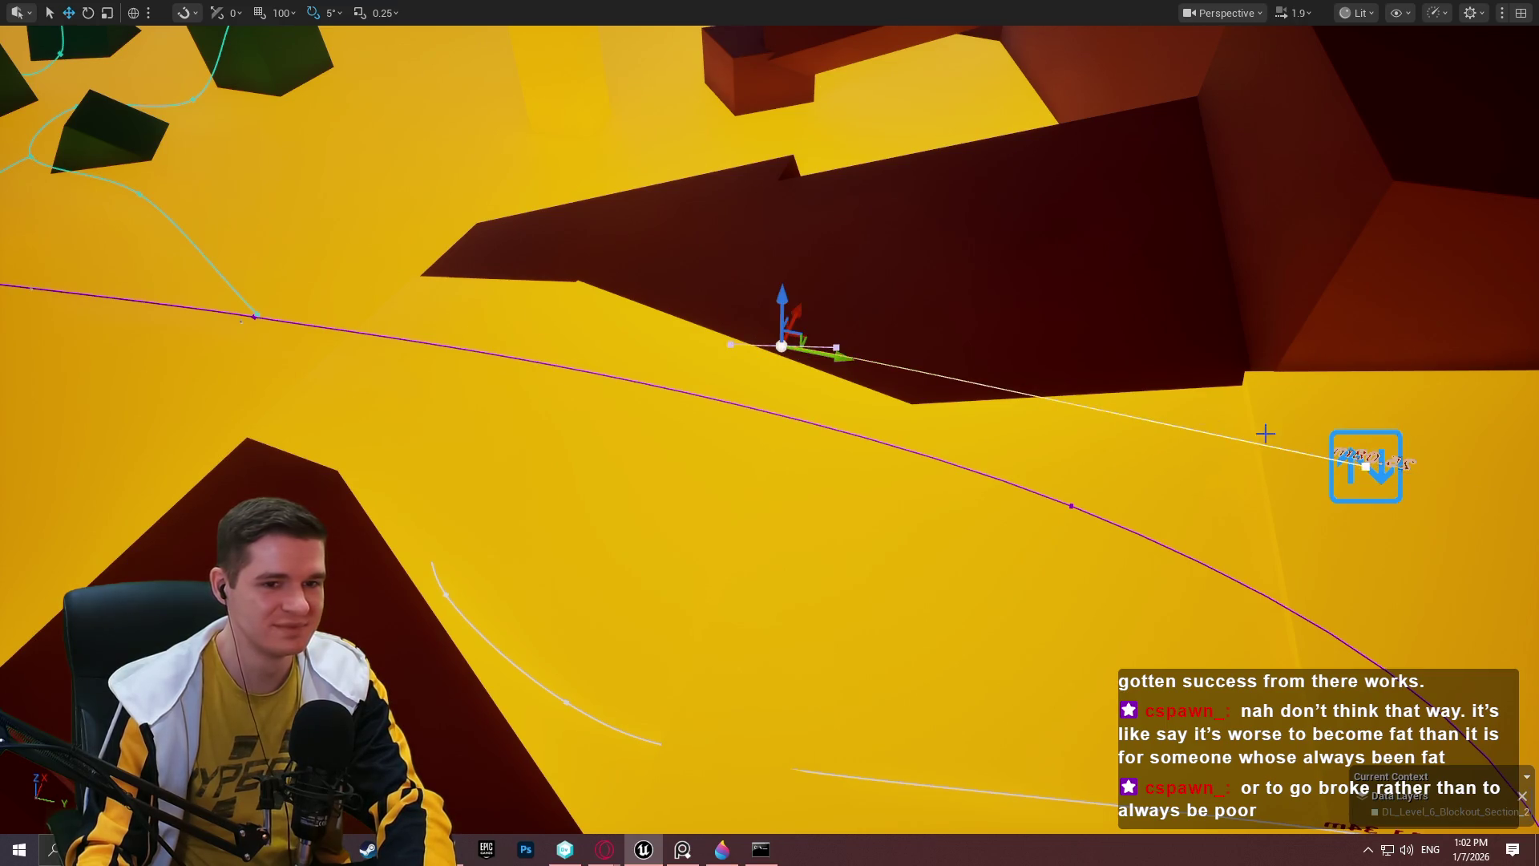
drag(1067, 398, 1067, 398)
click(971, 356)
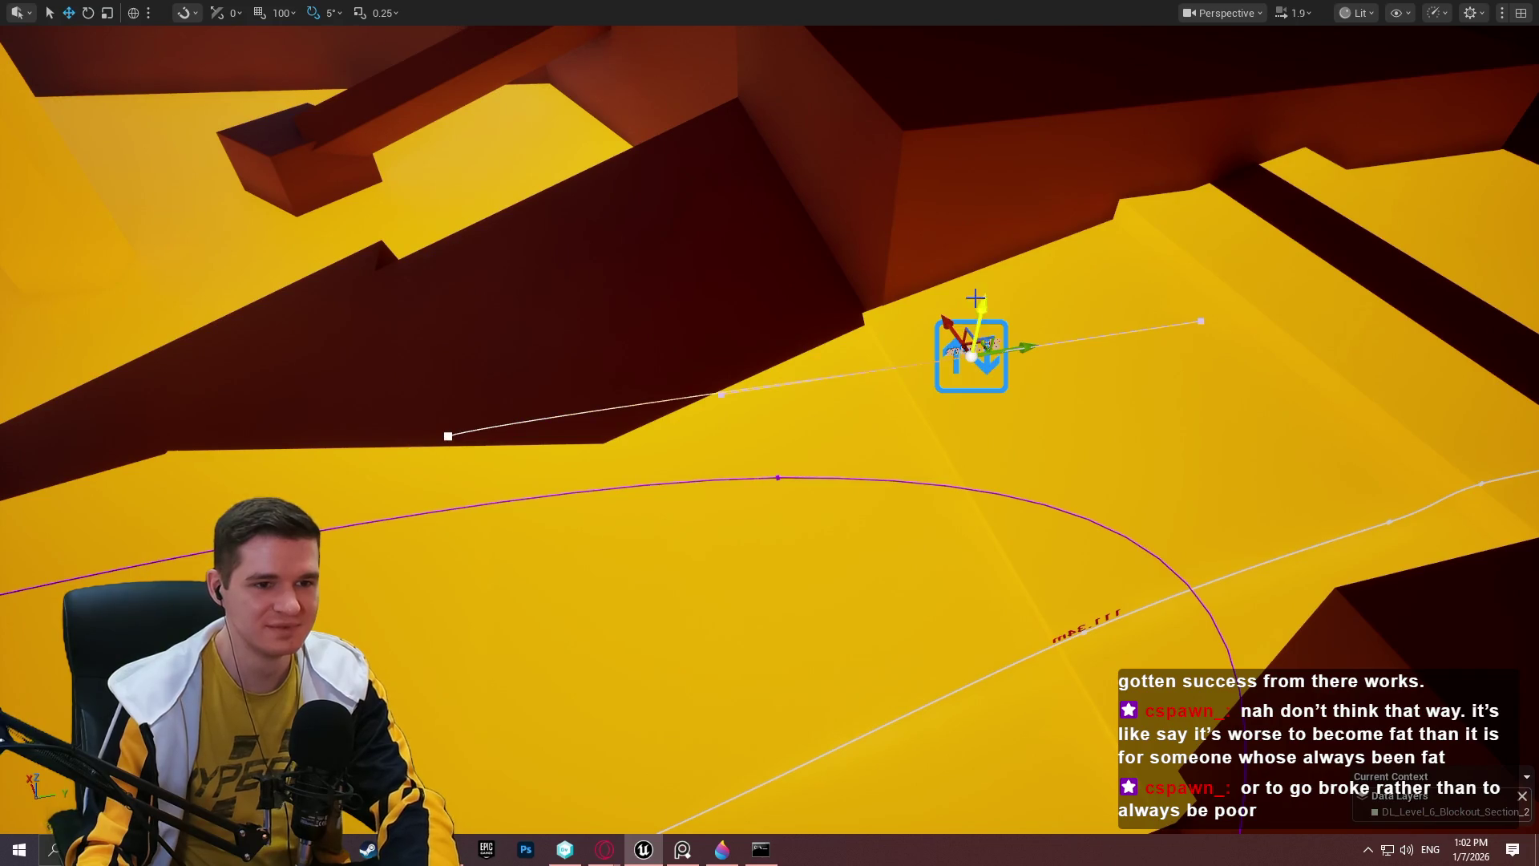
click(1187, 396)
click(973, 354)
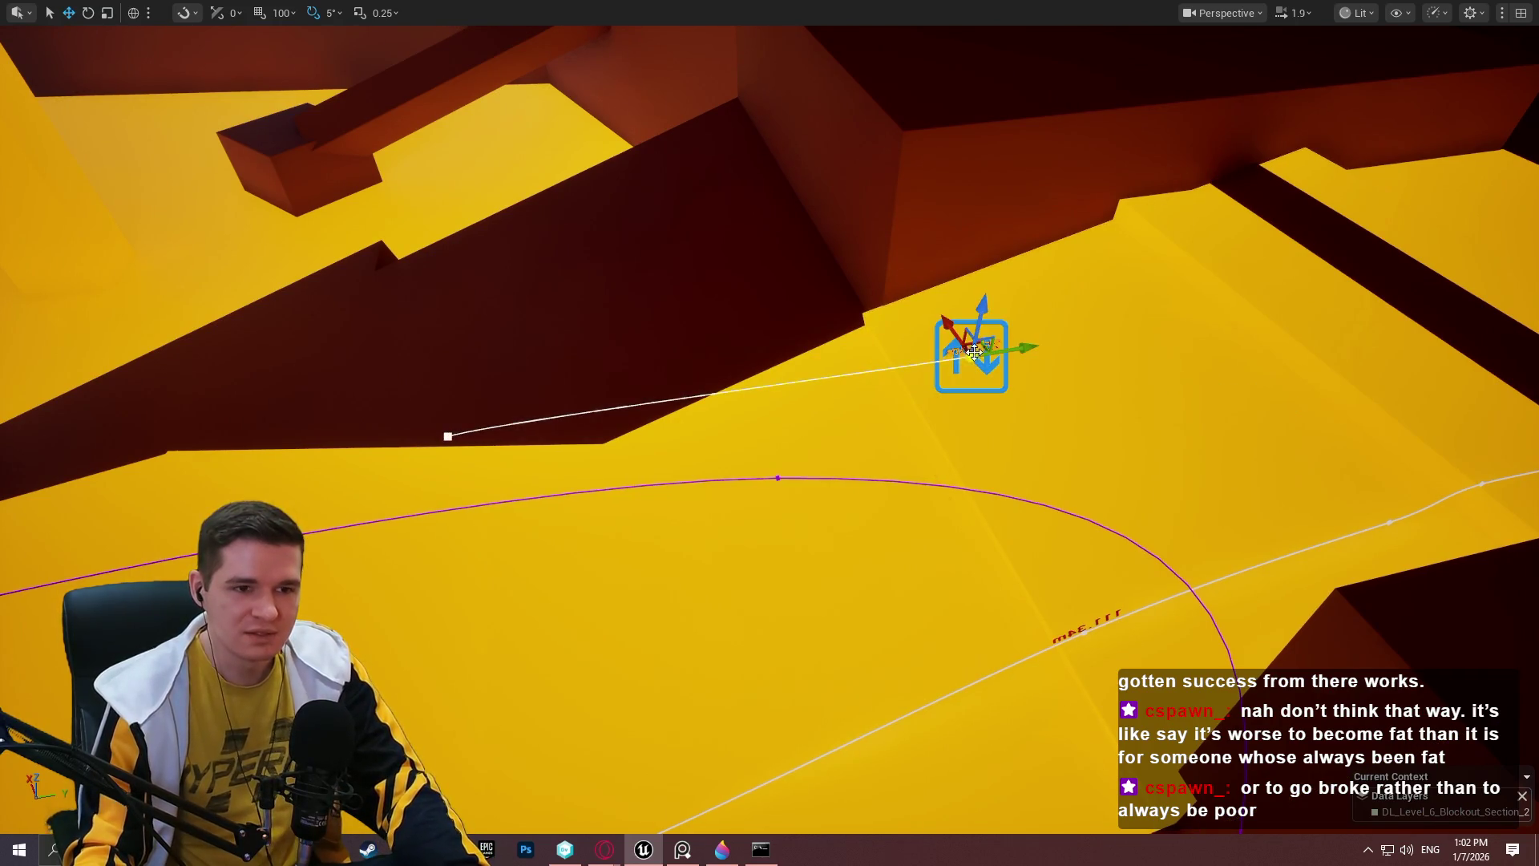
mouse_move(972, 356)
mouse_down()
mouse_move(966, 425)
mouse_move(1000, 372)
mouse_up()
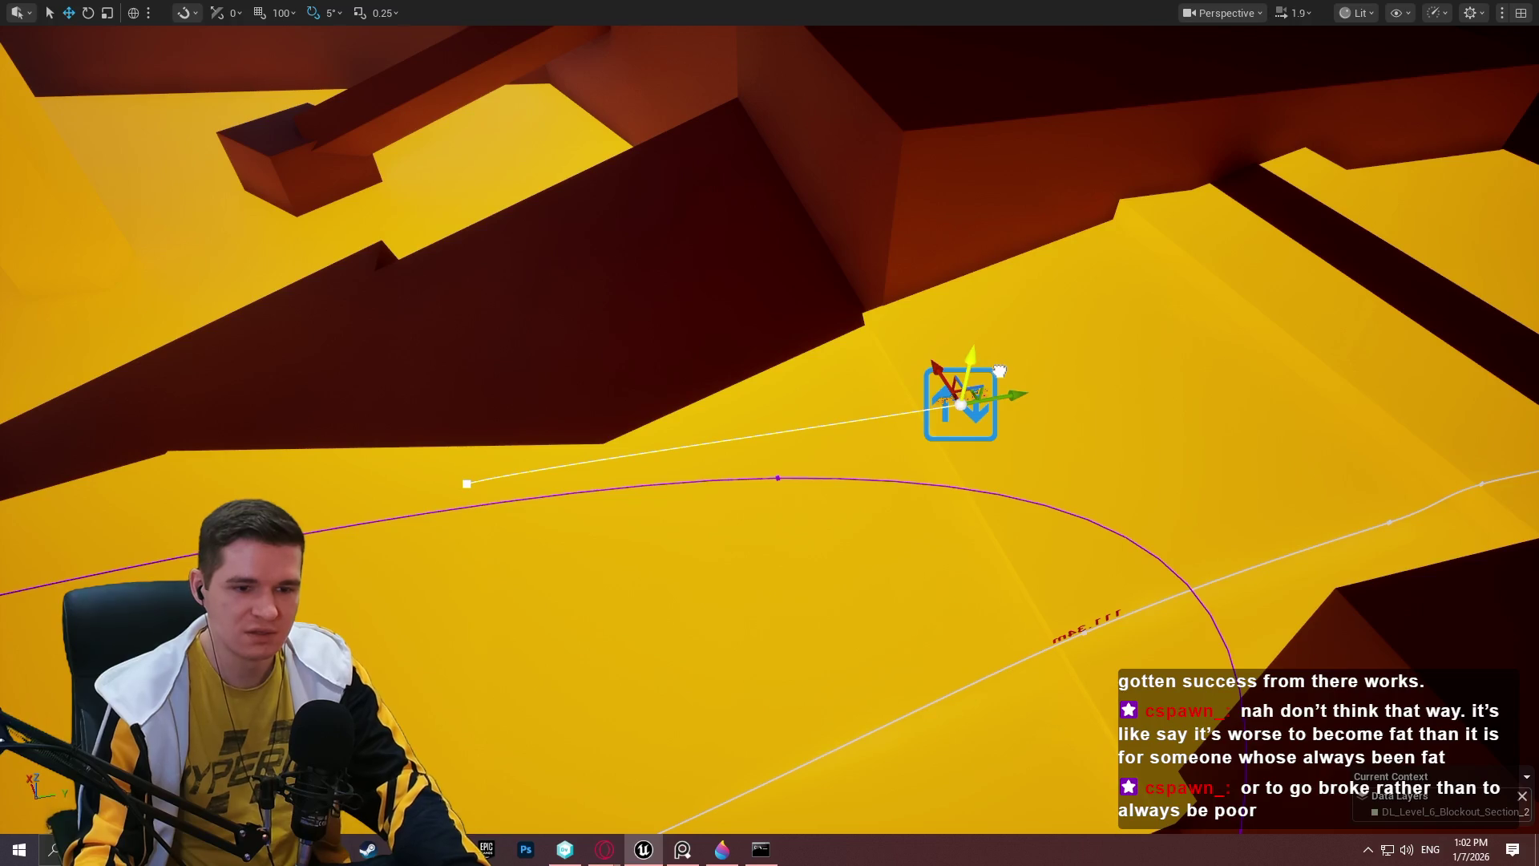
Duplicate the spline platform sideways along the top of the yellow ramp and check it.
key(Escape)
scroll(1021, 329, down, 5)
click(906, 251)
mouse_move(870, 250)
mouse_down()
mouse_move(742, 249)
mouse_move(769, 248)
mouse_move(760, 231)
mouse_move(664, 217)
mouse_up()
mouse_move(701, 265)
mouse_down()
mouse_move(705, 336)
mouse_move(801, 329)
mouse_move(738, 181)
mouse_up()
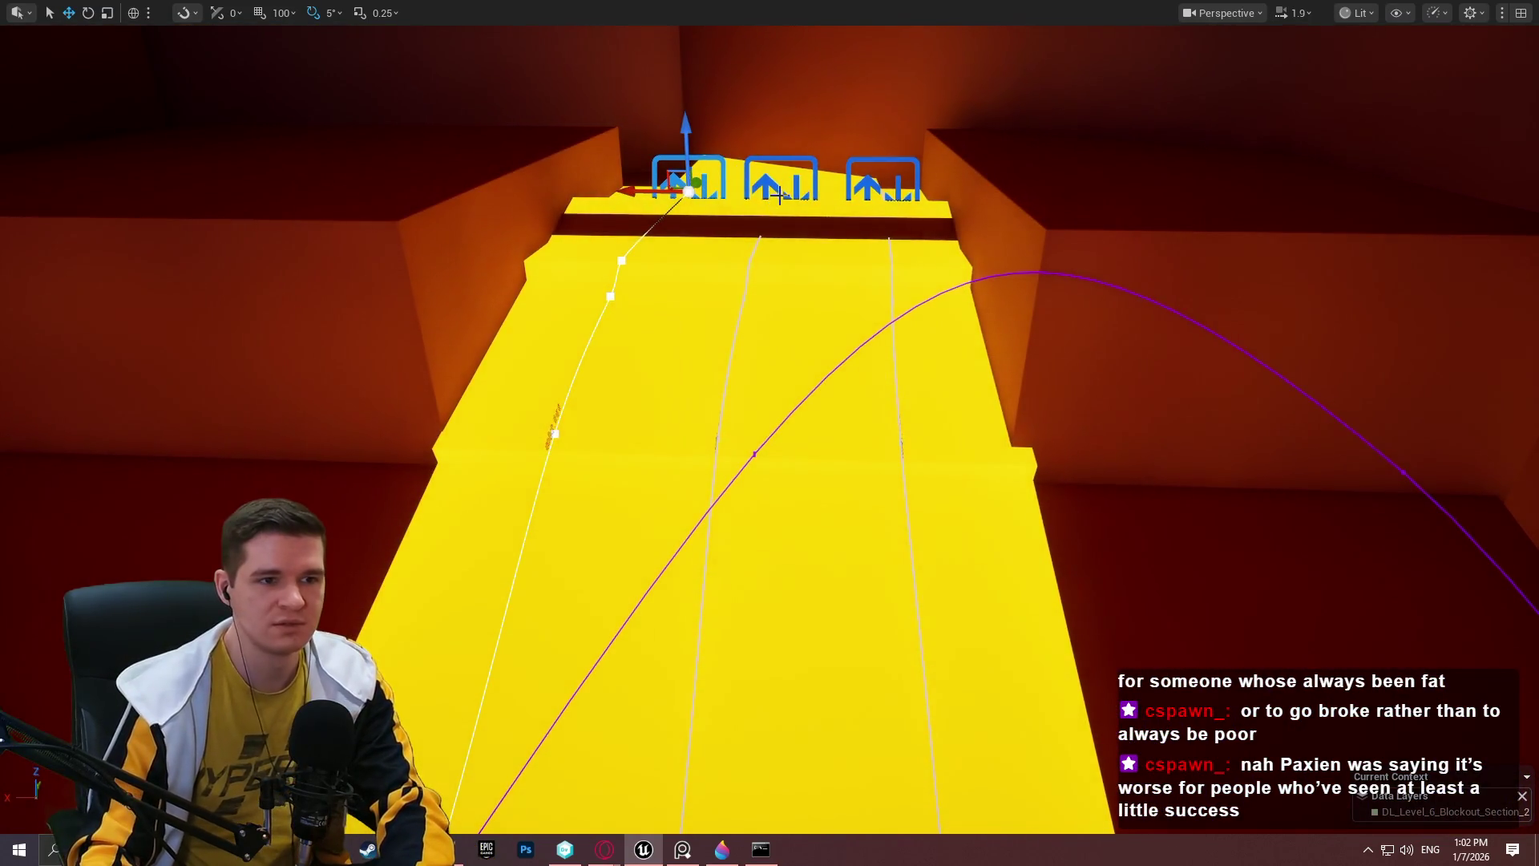
Select the middle spline platform, nudge its end point slightly, and frame the track.
click(767, 203)
click(773, 199)
drag(743, 191, 744, 193)
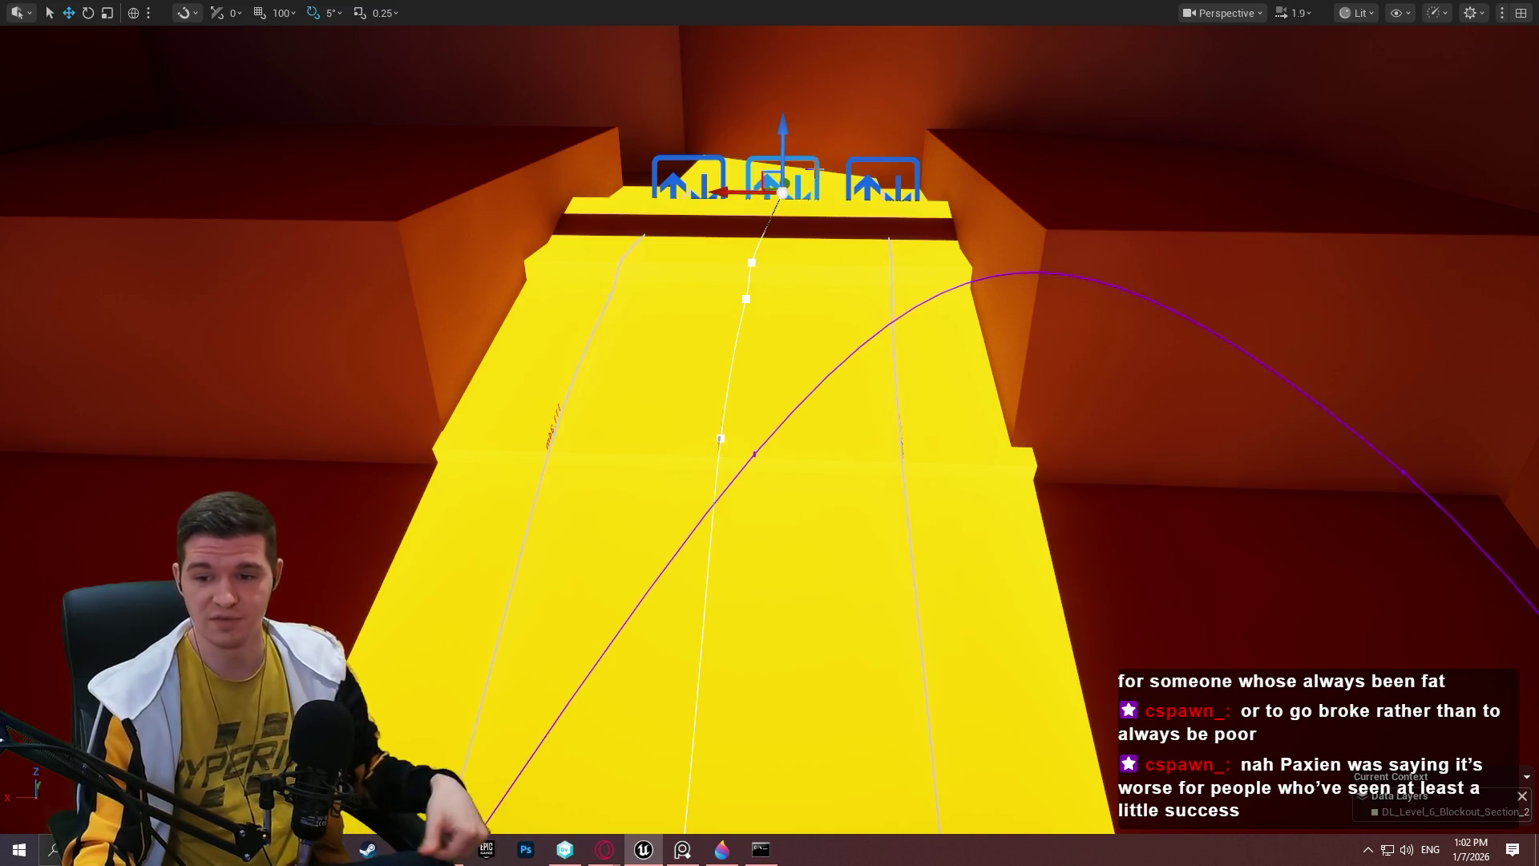
mouse_move(888, 204)
mouse_down()
mouse_move(898, 88)
mouse_move(1002, 80)
mouse_move(994, 56)
mouse_move(865, 36)
mouse_move(681, 97)
mouse_move(661, 241)
mouse_move(602, 266)
mouse_move(665, 277)
mouse_move(675, 309)
mouse_up()
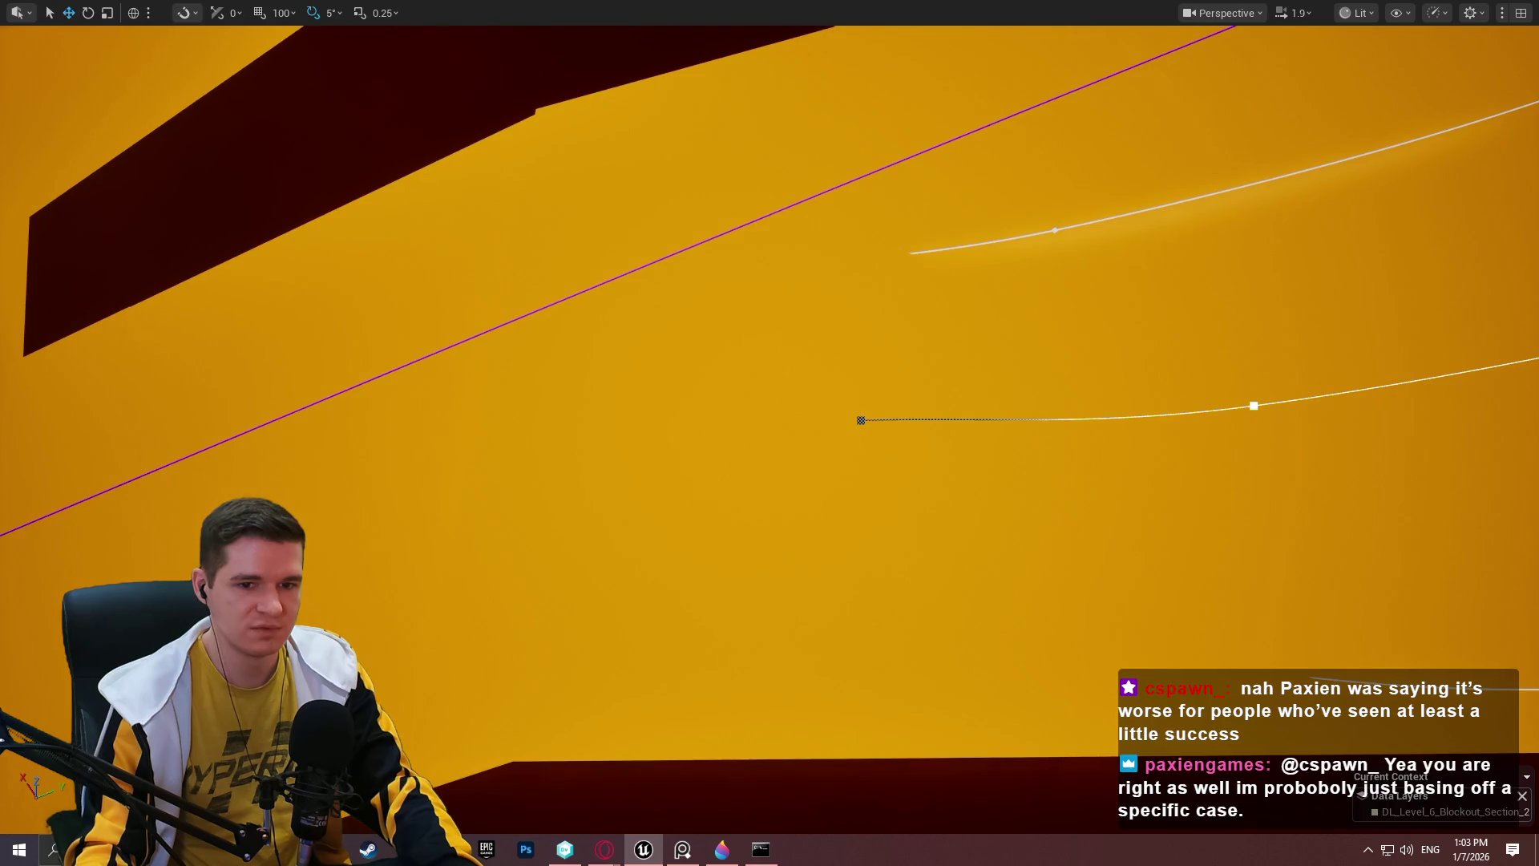
key(f)
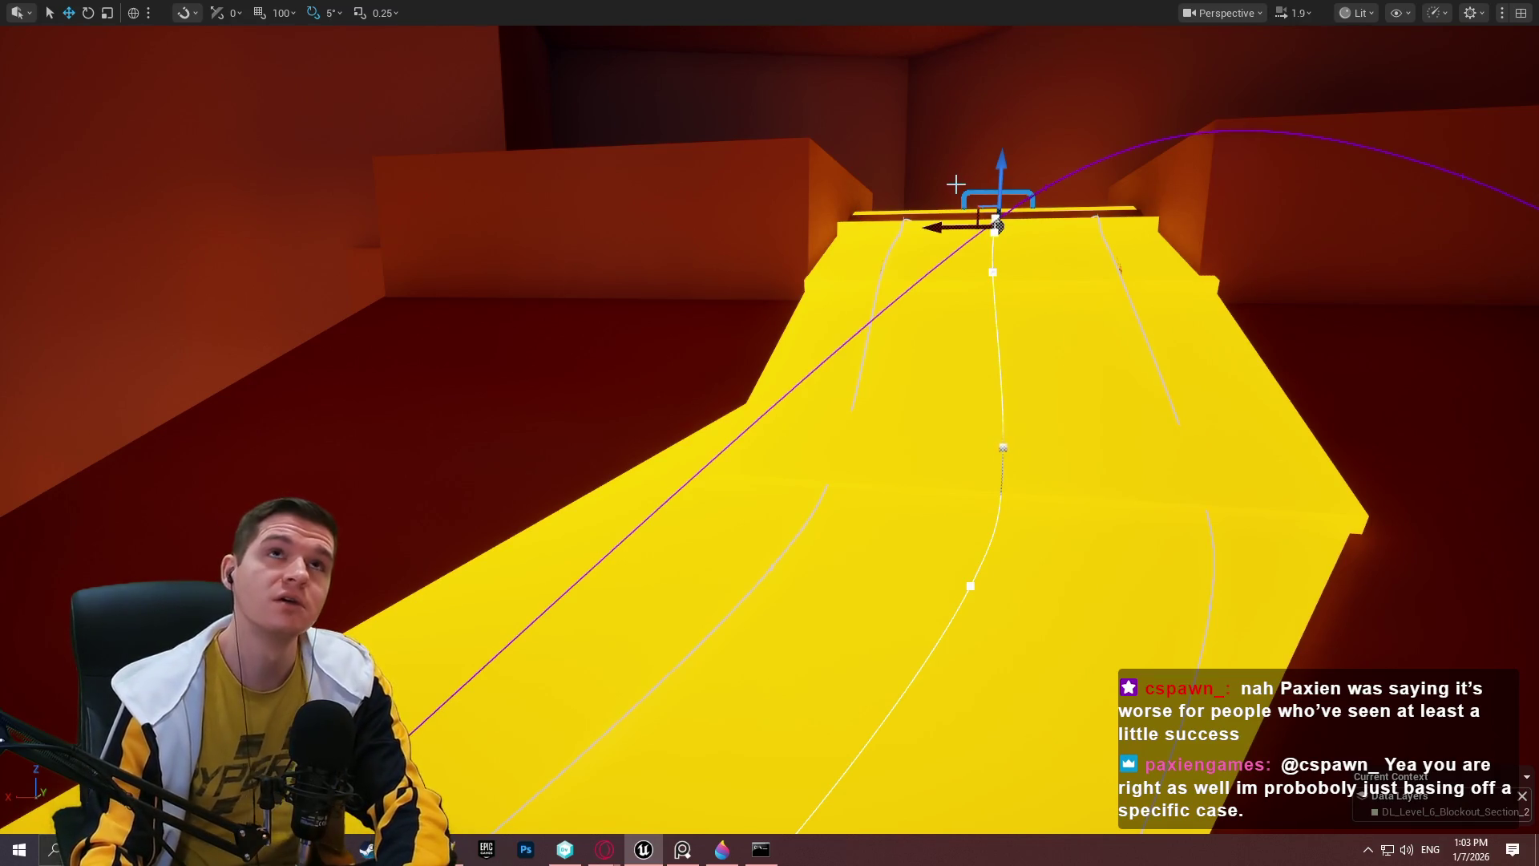
Delete the middle spline platform at the ramp top and one more spline platform.
click(1060, 185)
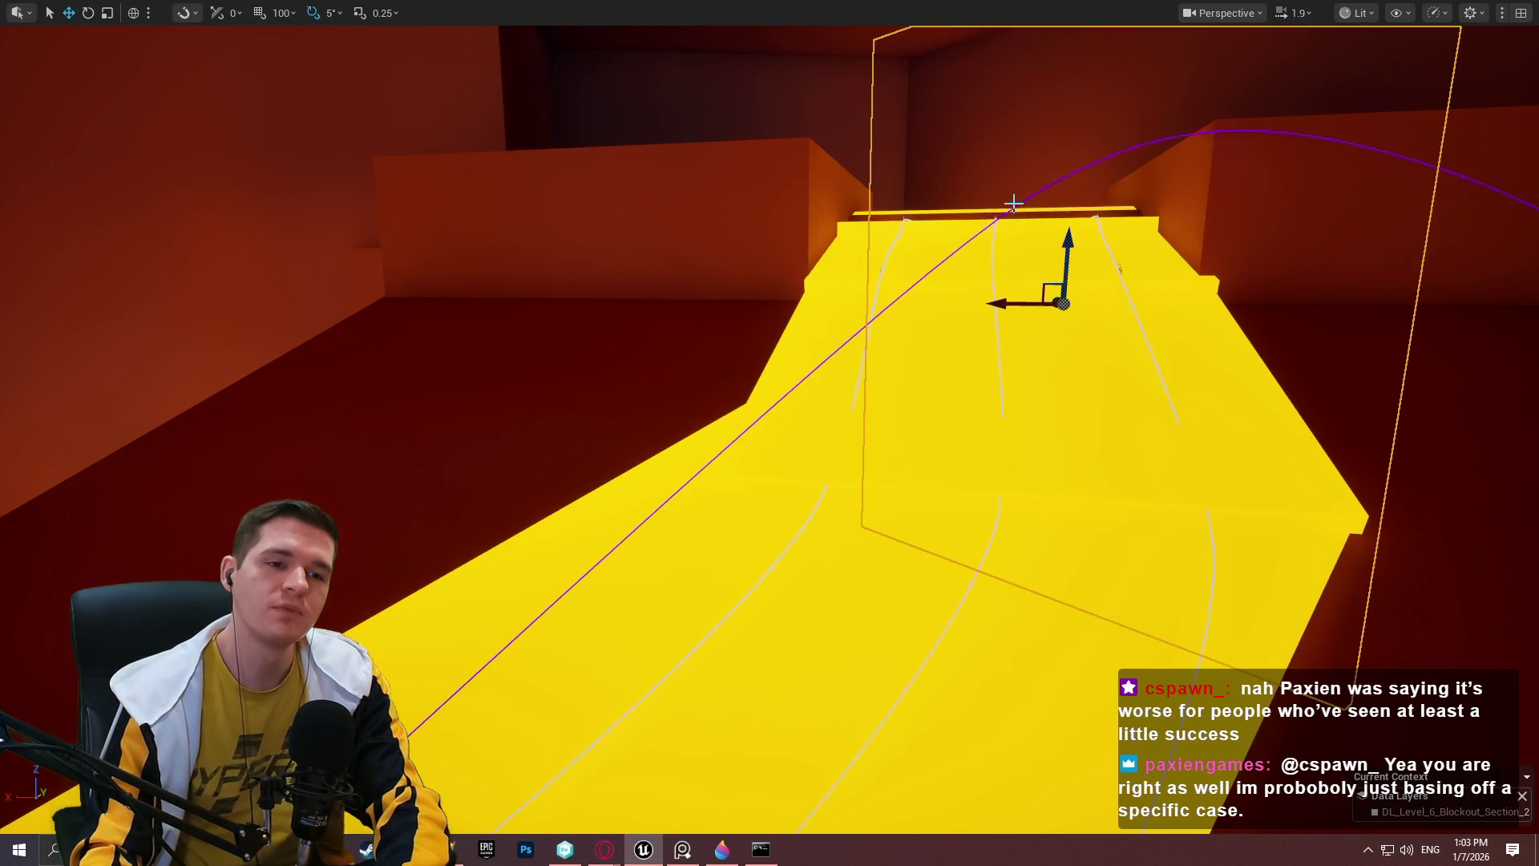
scroll(1014, 202, down, 5)
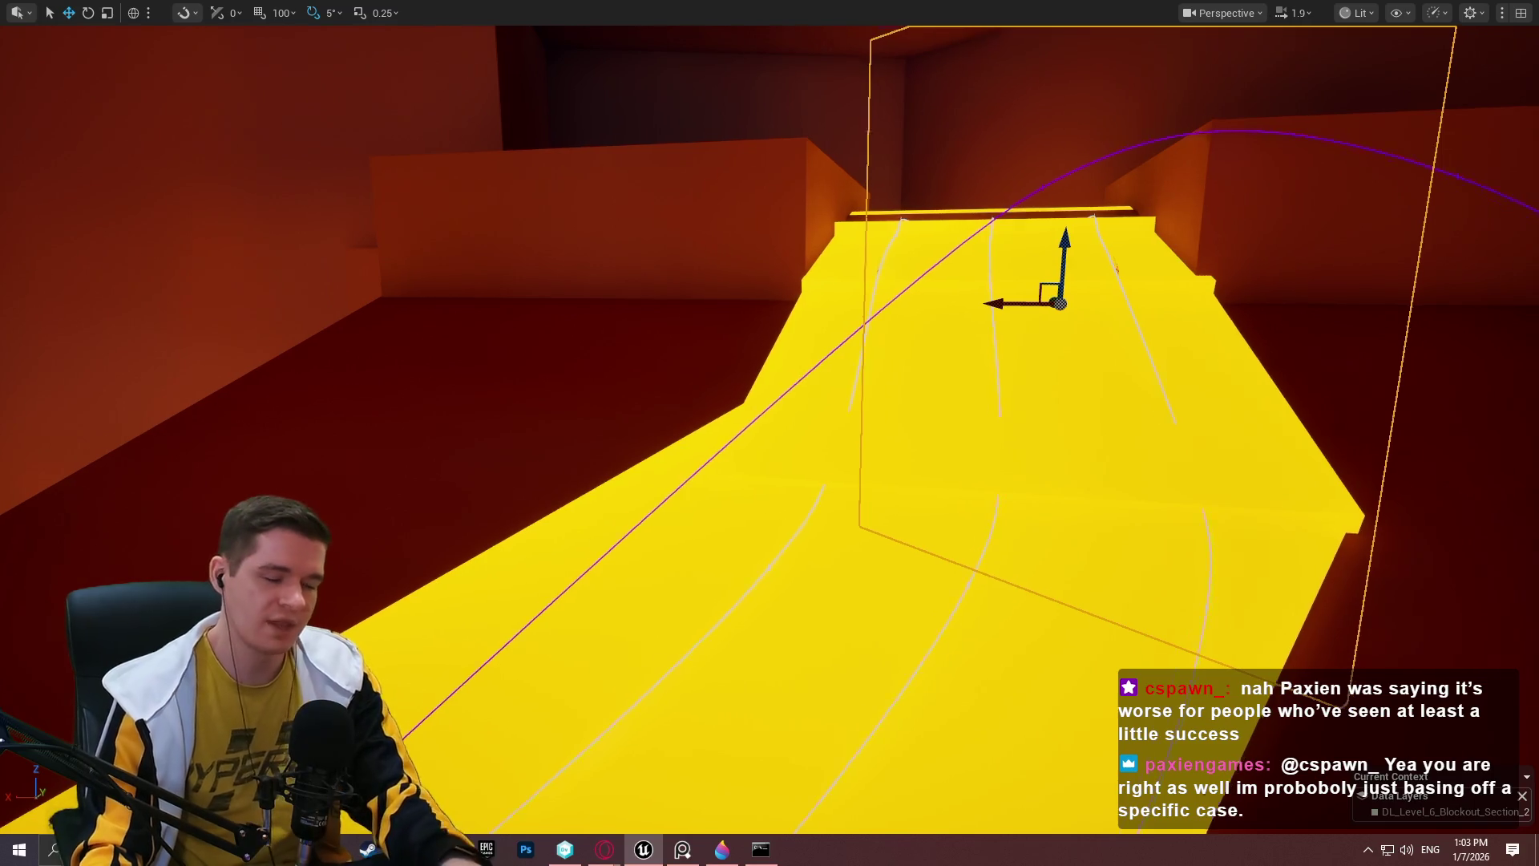
scroll(862, 497, up, 2)
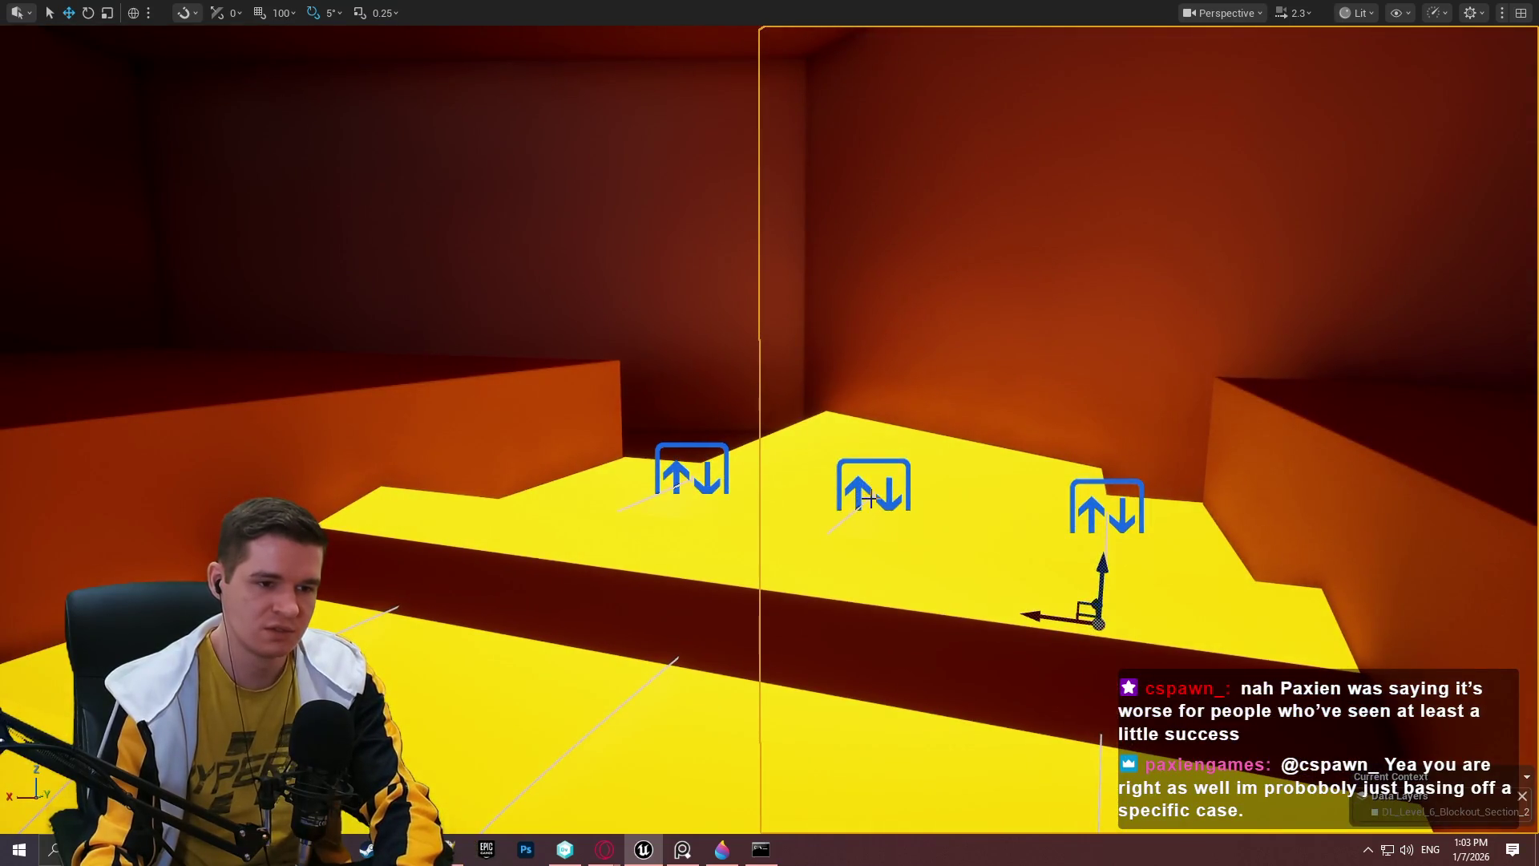
click(870, 499)
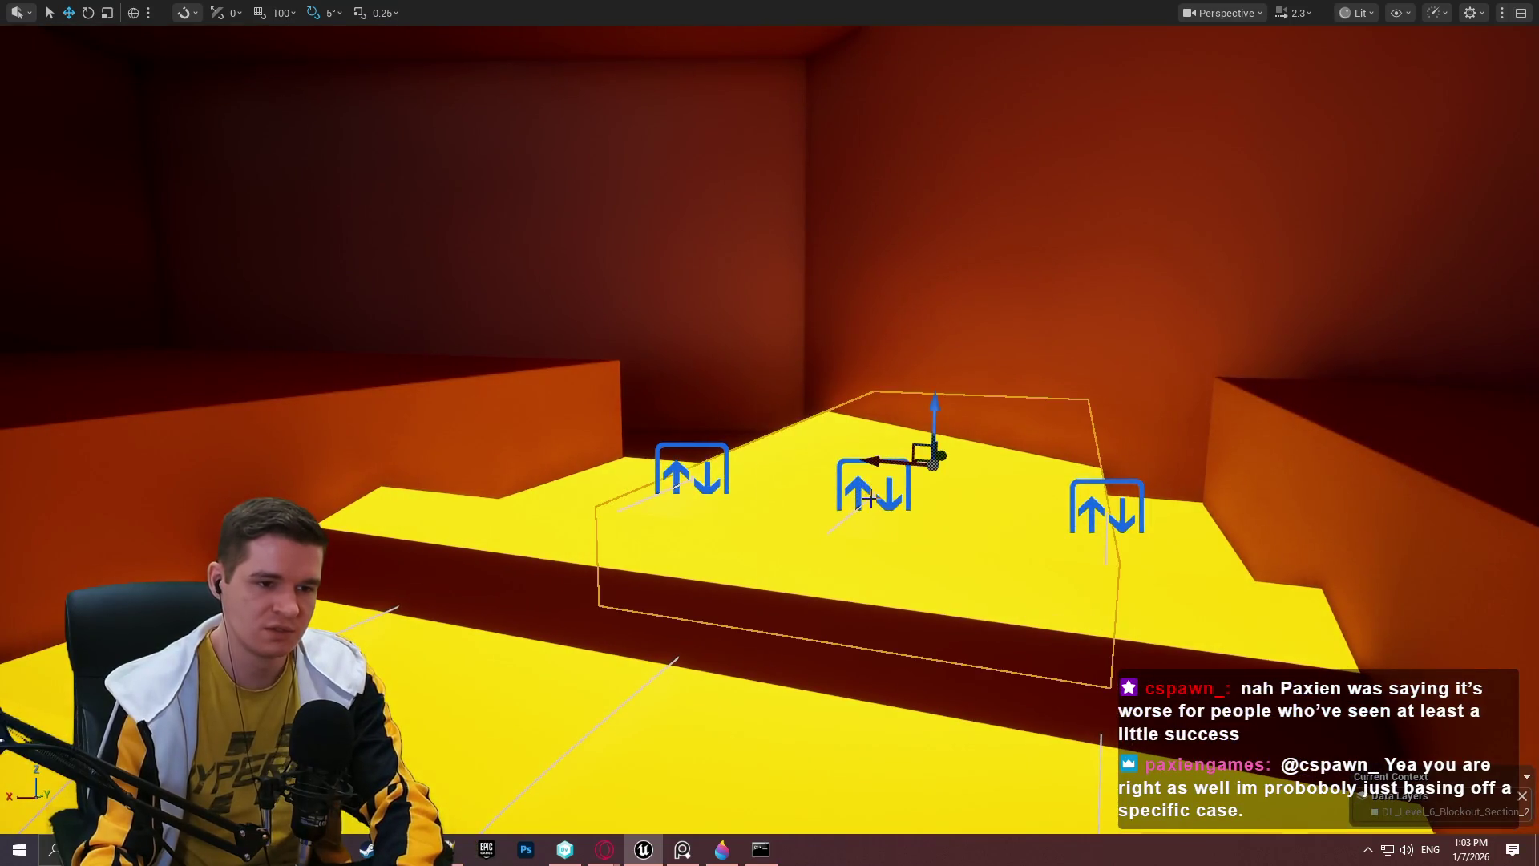
key(Delete)
click(691, 476)
click(689, 482)
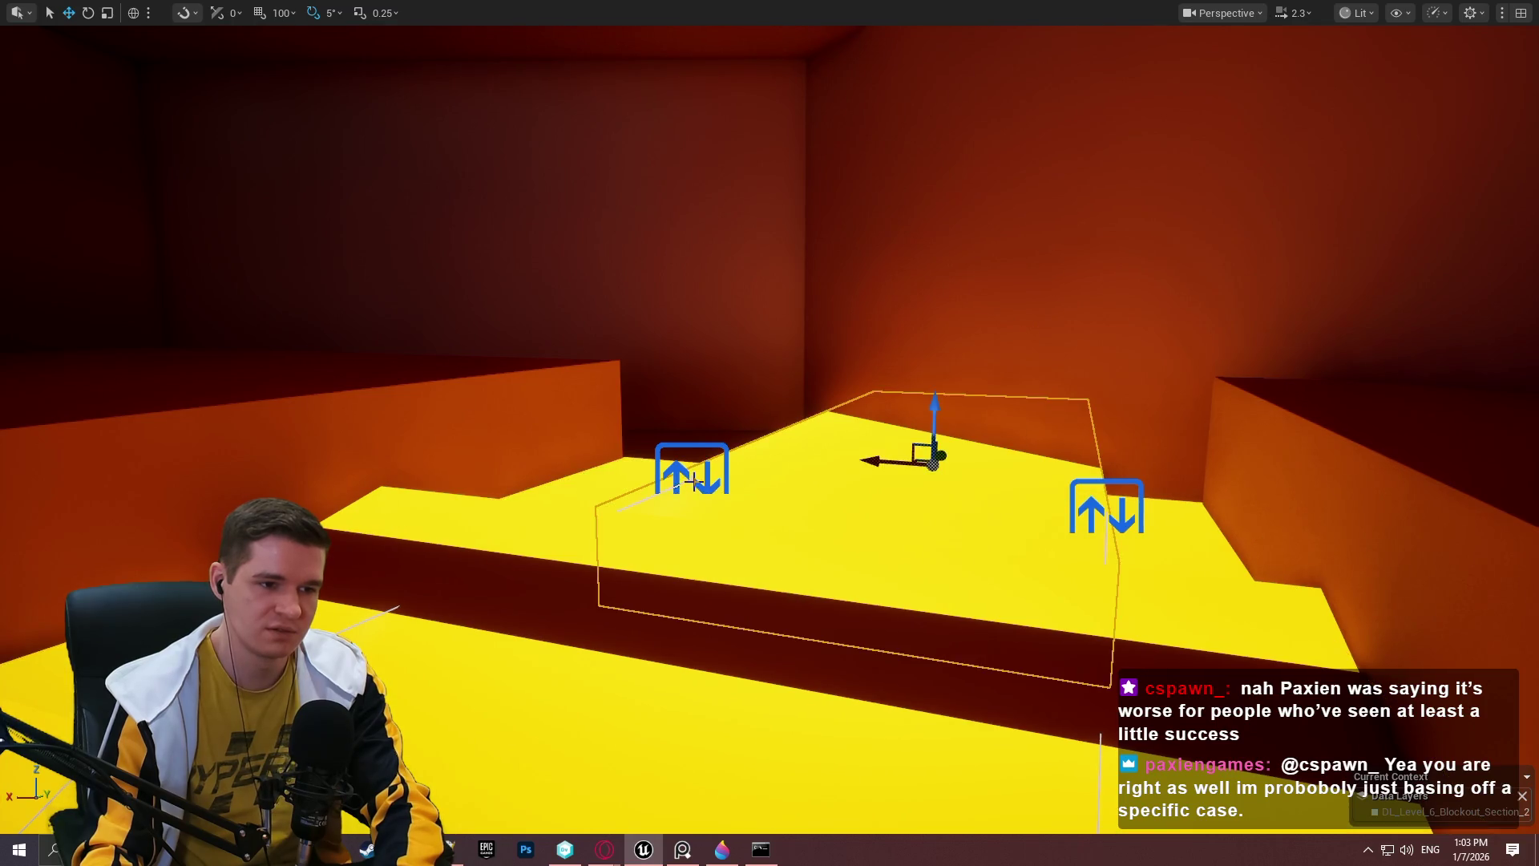
click(691, 482)
key(Delete)
mouse_move(691, 482)
mouse_down()
mouse_move(691, 281)
mouse_move(691, 513)
mouse_up()
drag(907, 543, 907, 542)
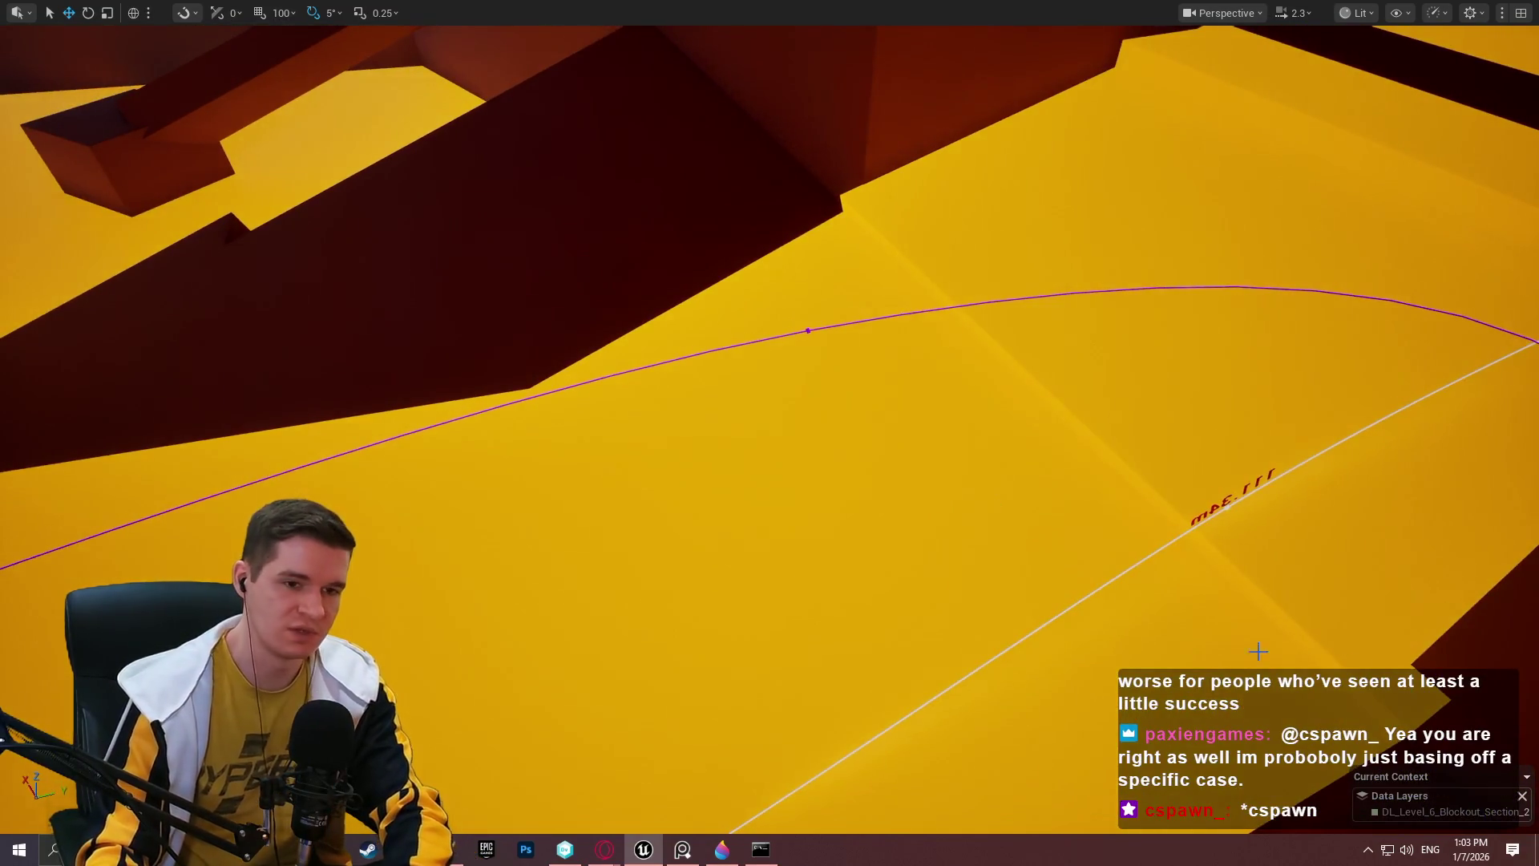
Restore the full editor layout and return from World Settings to the Details panel.
key(F11)
click(1381, 473)
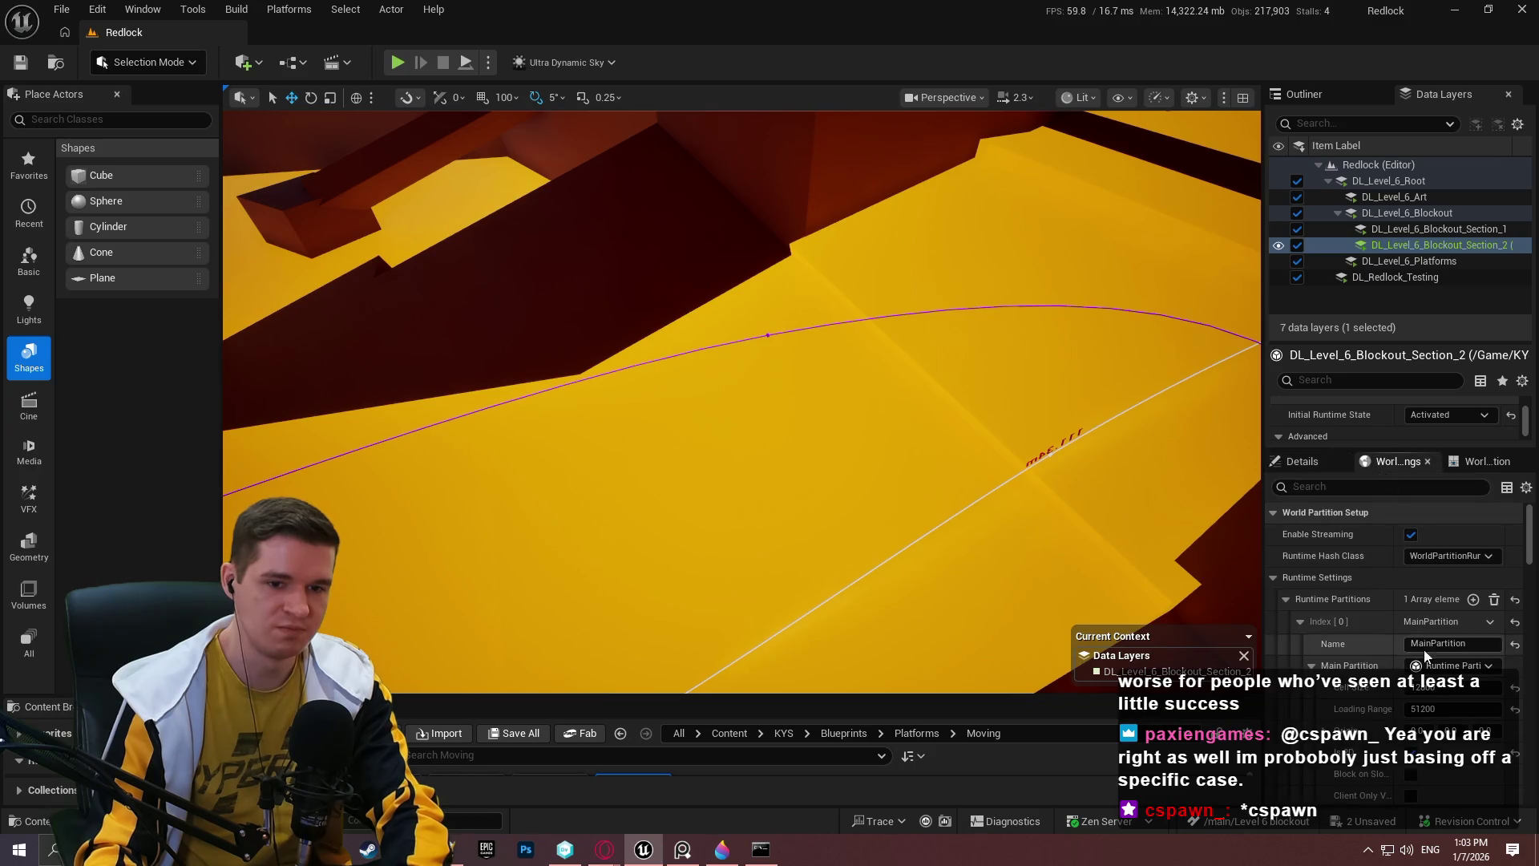
click(1302, 461)
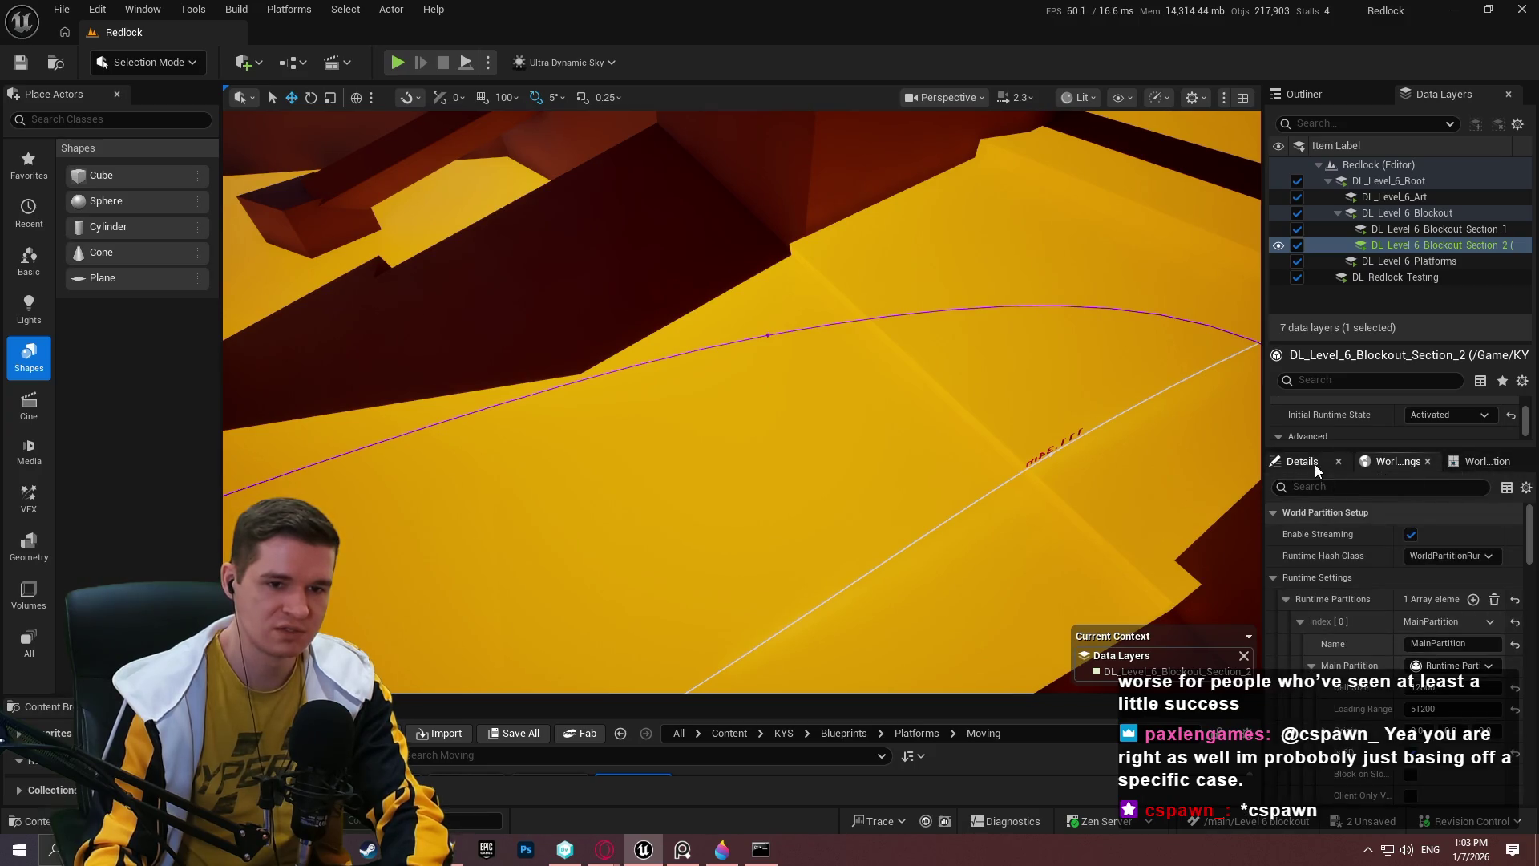
drag(1142, 343, 1142, 343)
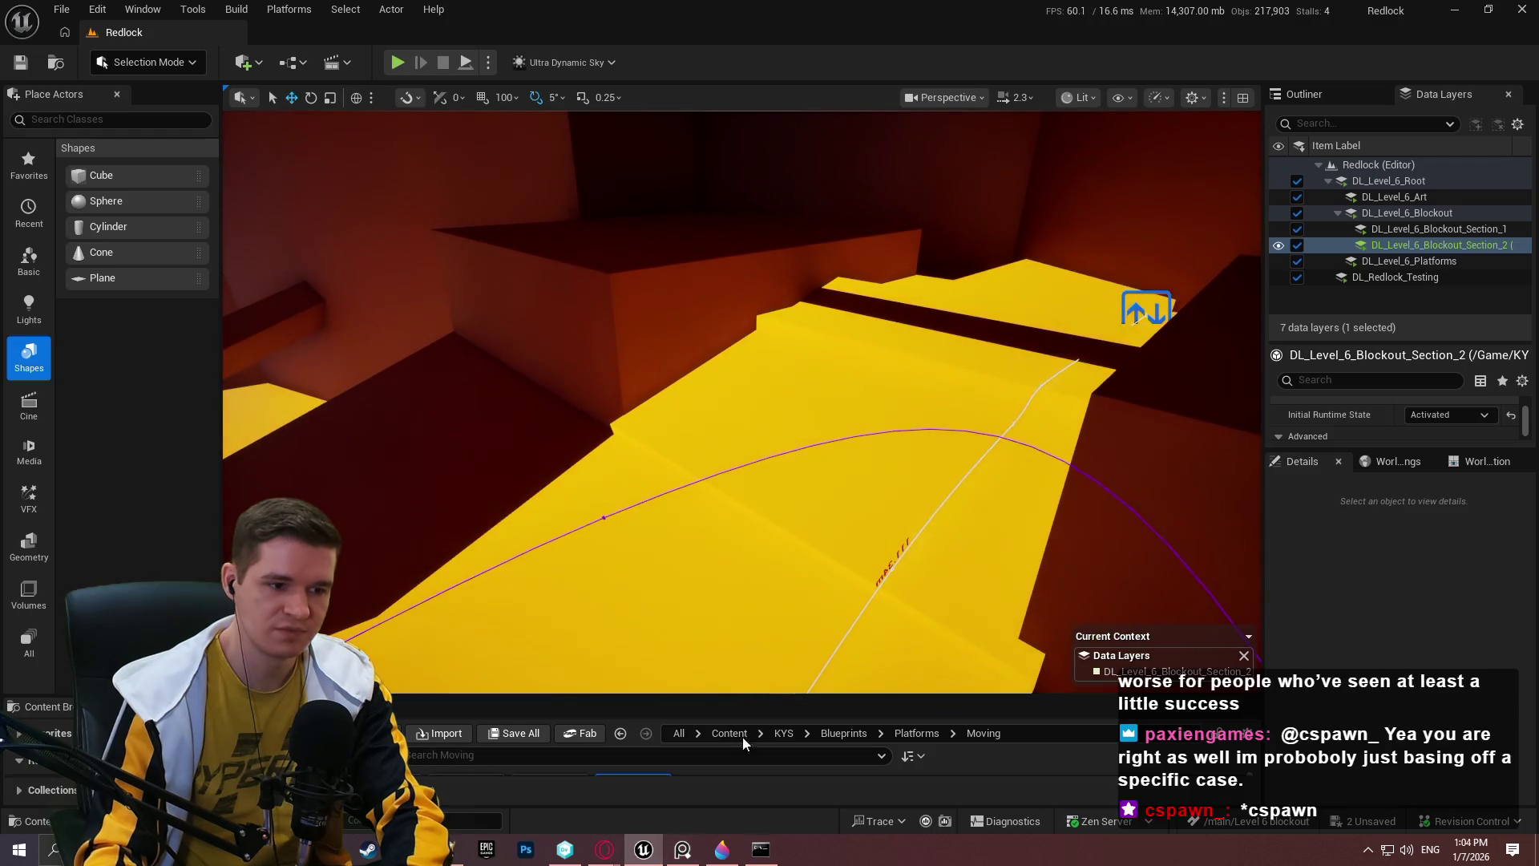
Drop a BP_MovingPlatform_Spline onto the yellow floor and frame it full-screen.
drag(746, 695, 745, 591)
drag(634, 714, 644, 540)
key(f)
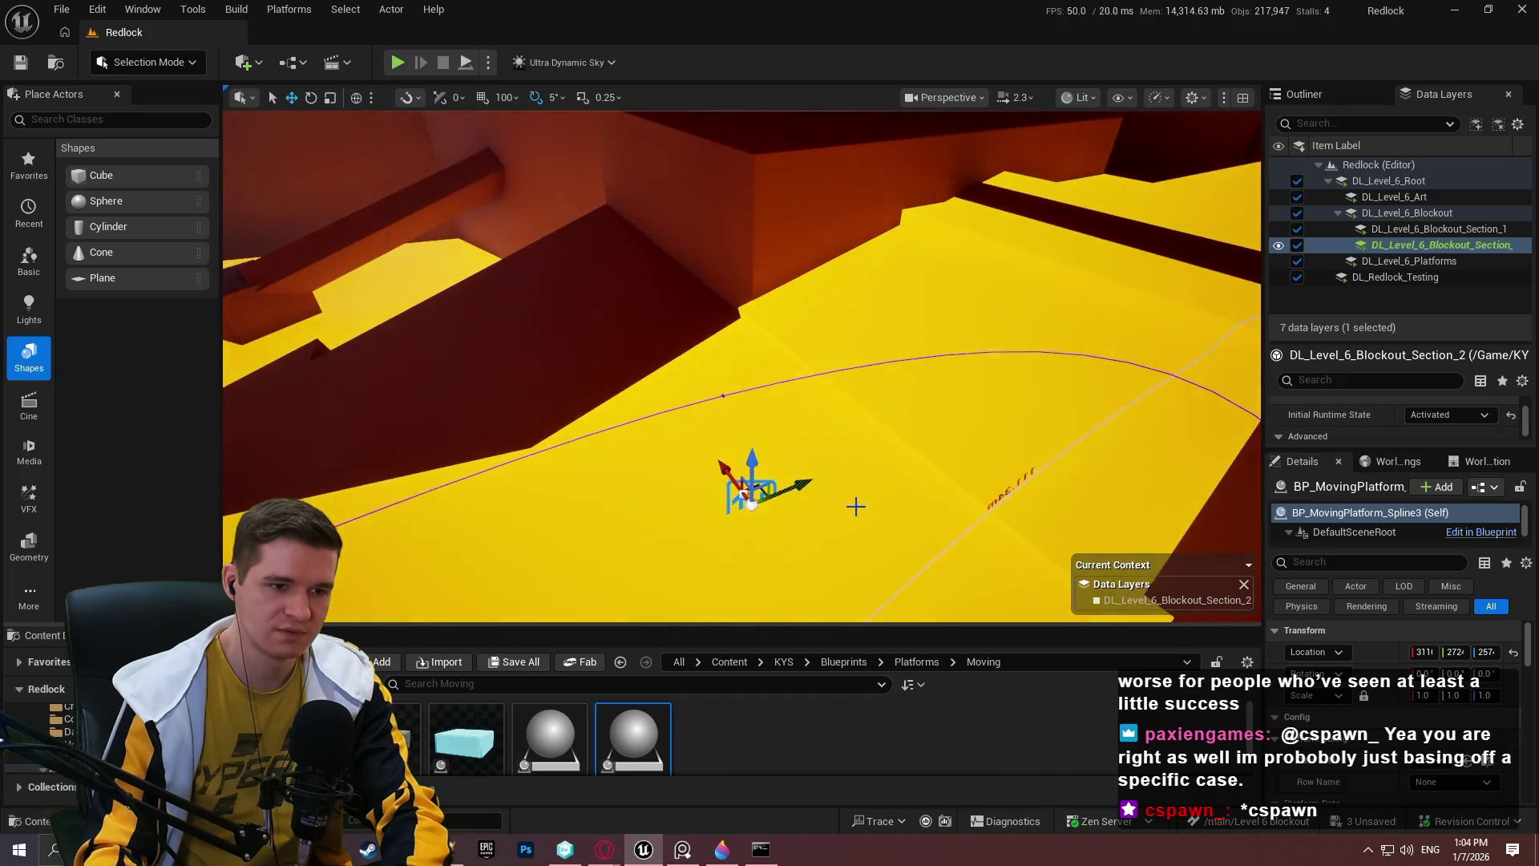
key(F11)
mouse_move(745, 565)
mouse_down()
mouse_move(765, 642)
mouse_move(900, 505)
mouse_up()
scroll(1014, 440, up, 2)
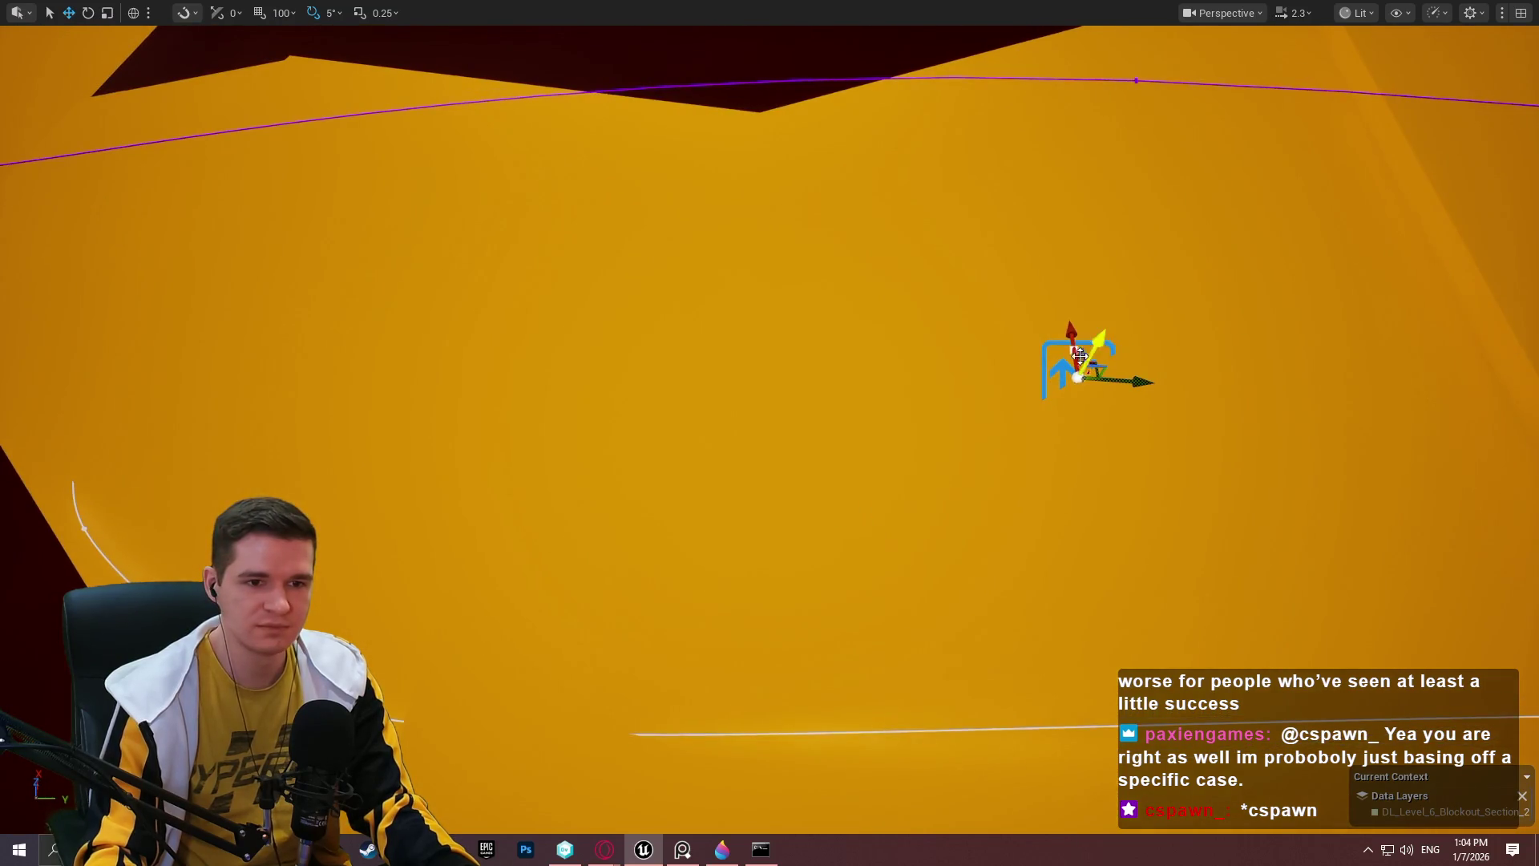
key(f)
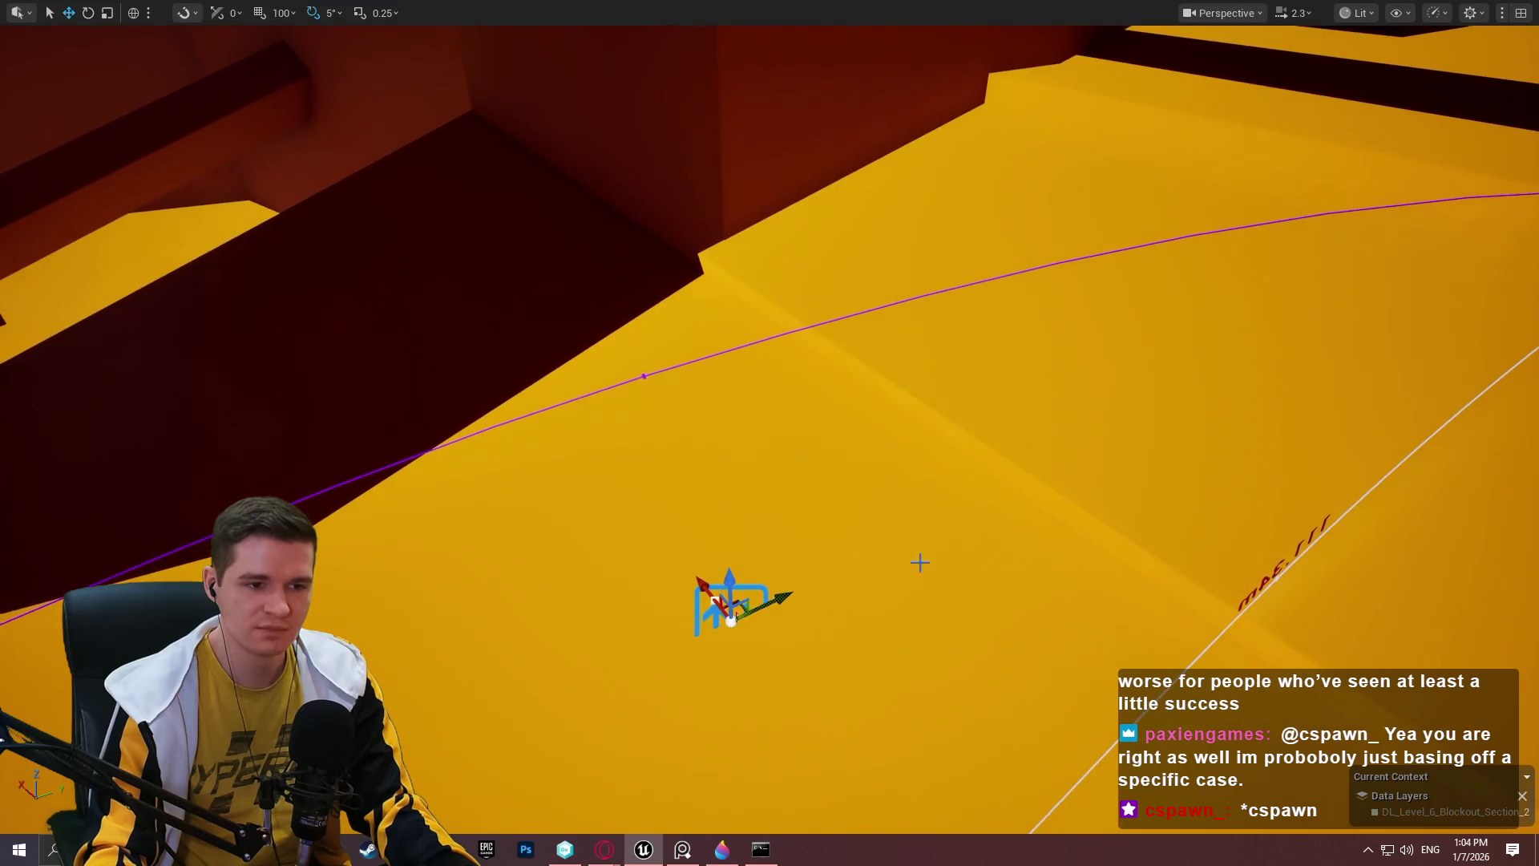
Rotate the new platform about its vertical axis and move it down beside the purple spline.
key(e)
drag(706, 690, 633, 653)
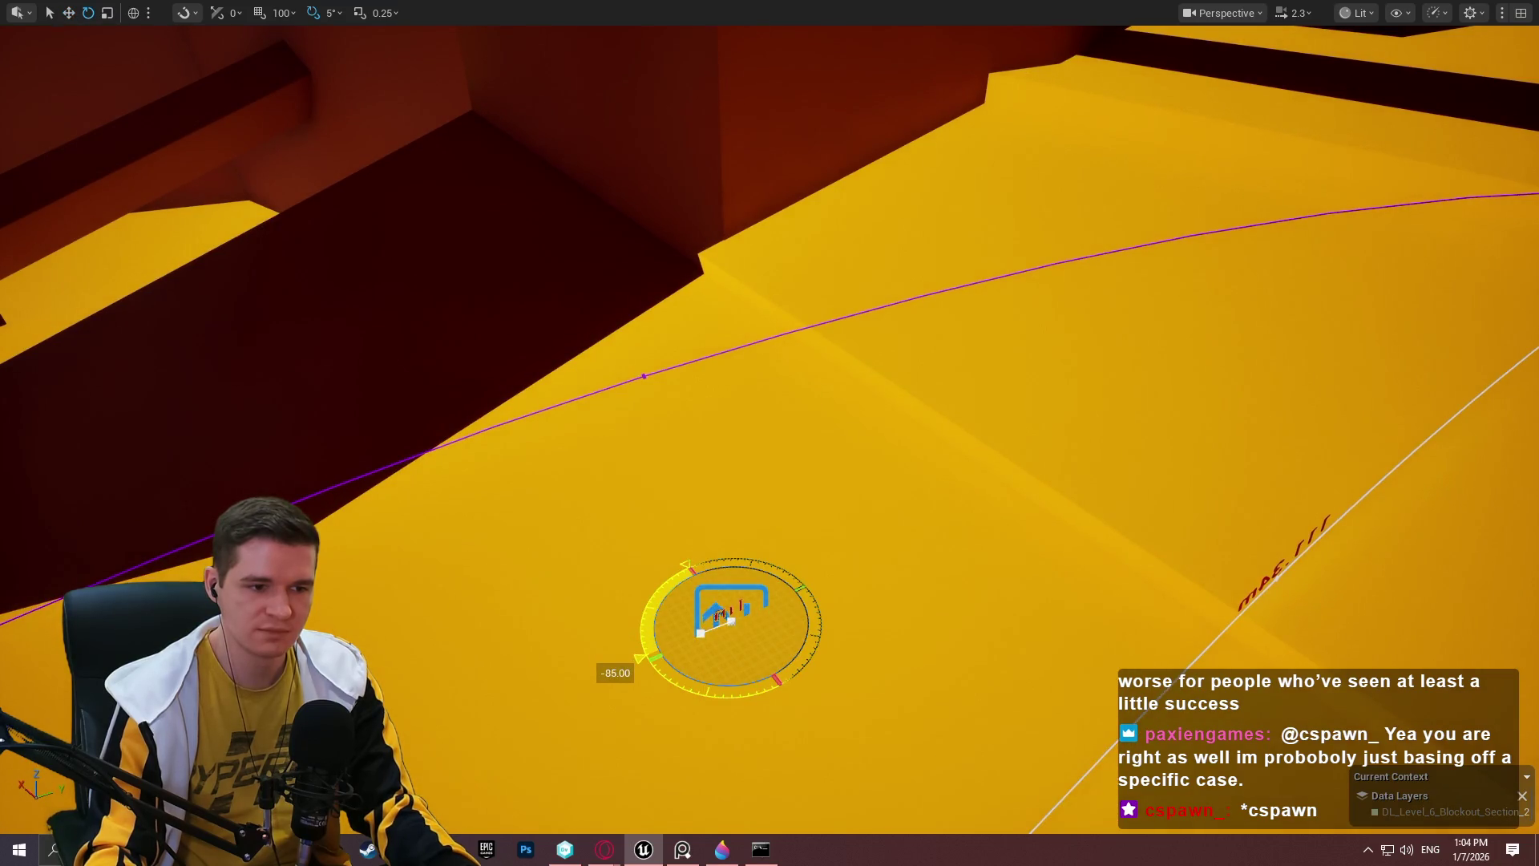
drag(625, 677, 658, 709)
key(w)
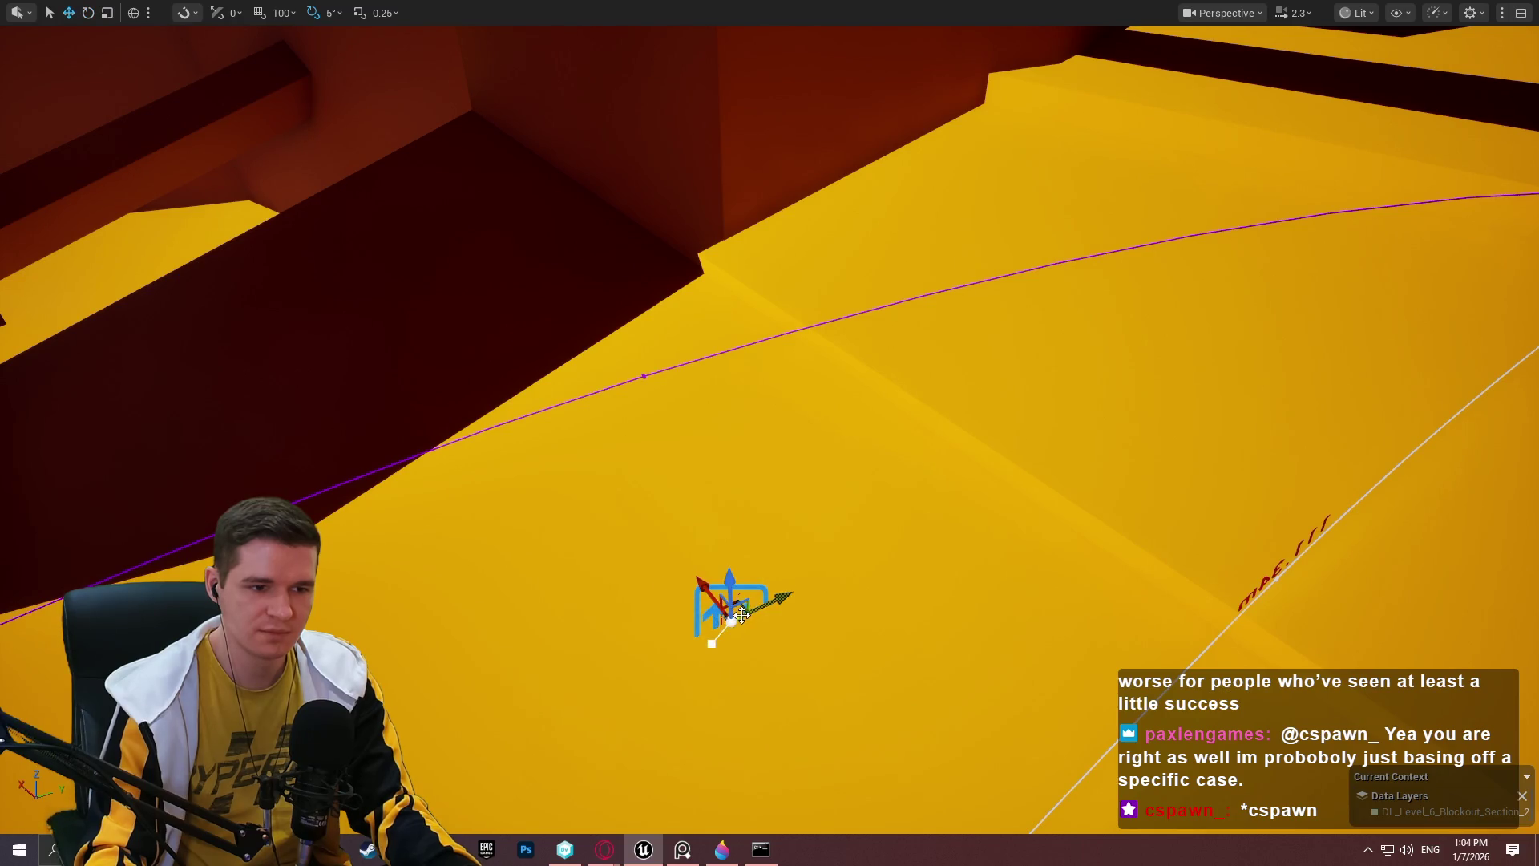
mouse_move(740, 613)
mouse_down()
mouse_move(1079, 538)
mouse_move(1102, 497)
mouse_move(1058, 521)
mouse_move(1071, 525)
mouse_move(1070, 437)
mouse_up()
mouse_move(1093, 388)
mouse_down()
mouse_move(1092, 516)
mouse_move(1096, 495)
mouse_move(770, 633)
mouse_move(677, 818)
mouse_move(565, 776)
mouse_move(1213, 532)
mouse_up()
mouse_move(1130, 367)
mouse_down()
mouse_move(1042, 401)
mouse_move(882, 368)
mouse_move(1527, 357)
mouse_move(1321, 378)
mouse_up()
key(f)
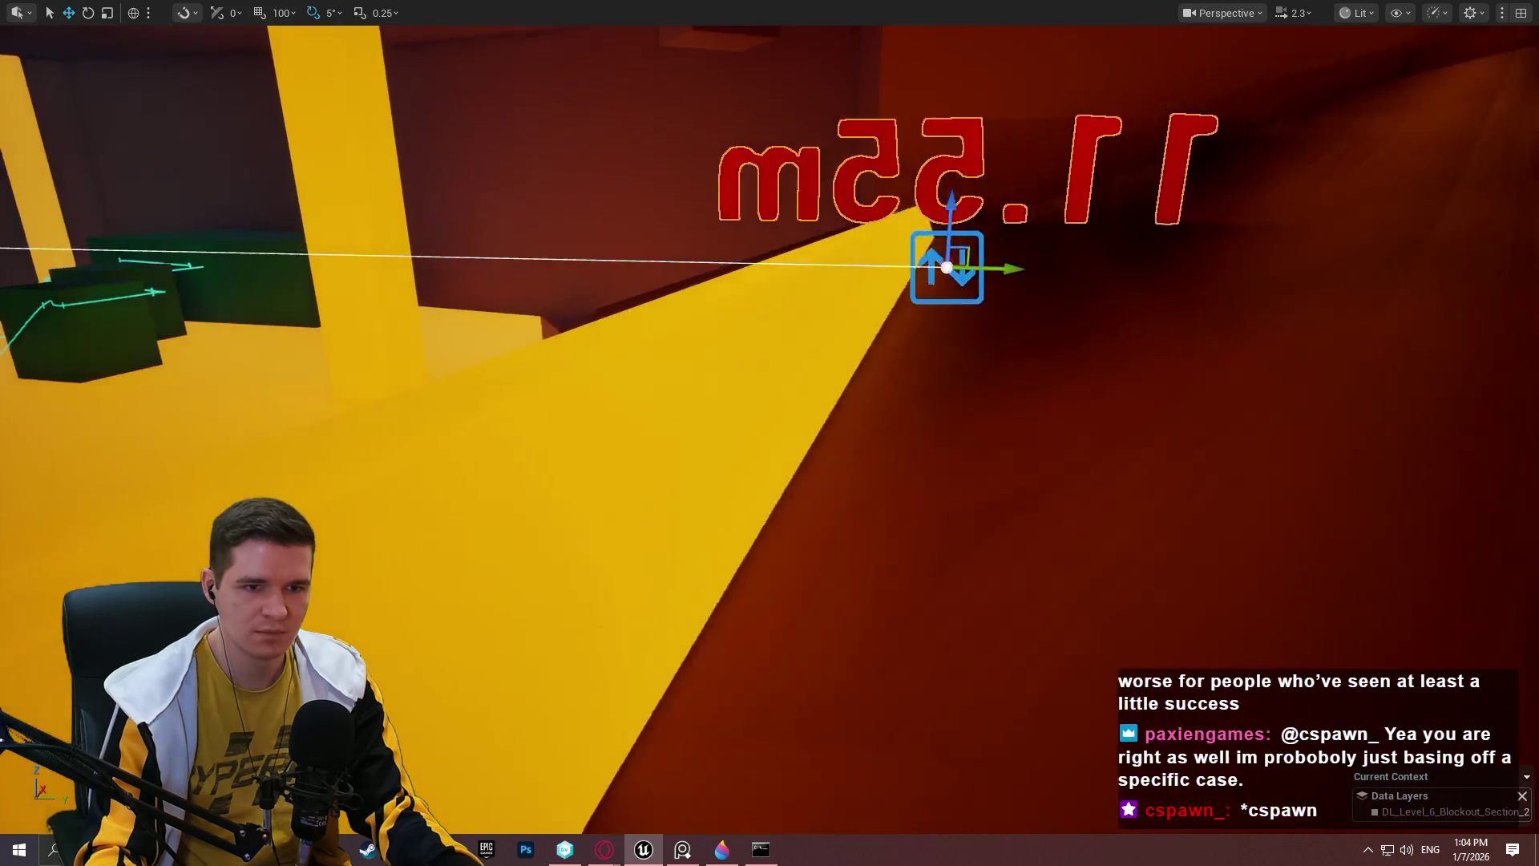
Pull the 11.55m spline point out to about 11.68m using local-axis movement.
alt+drag(1011, 323, 522, 320)
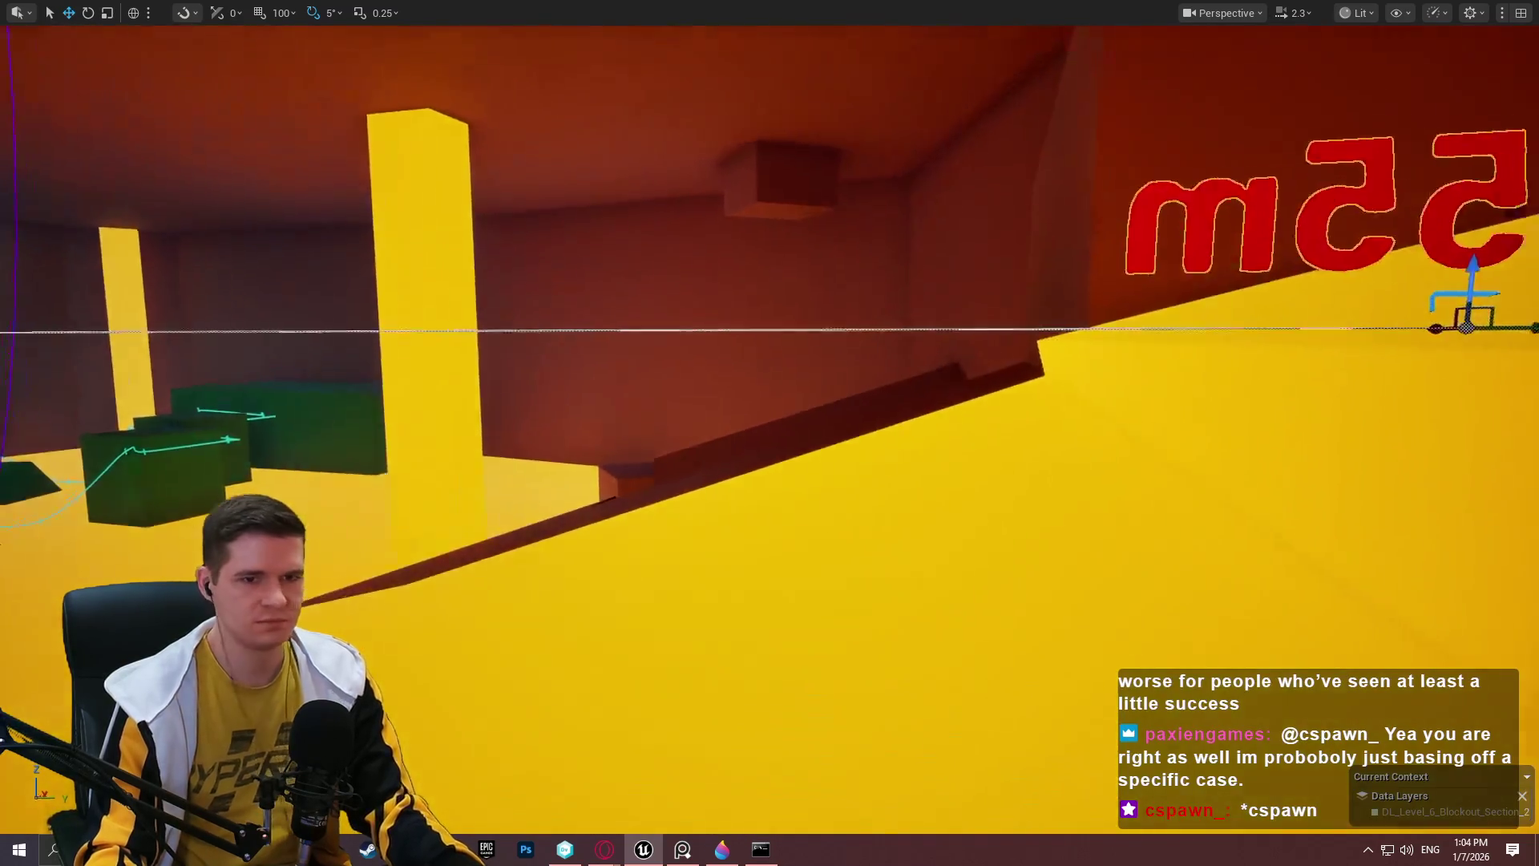
drag(850, 334, 850, 333)
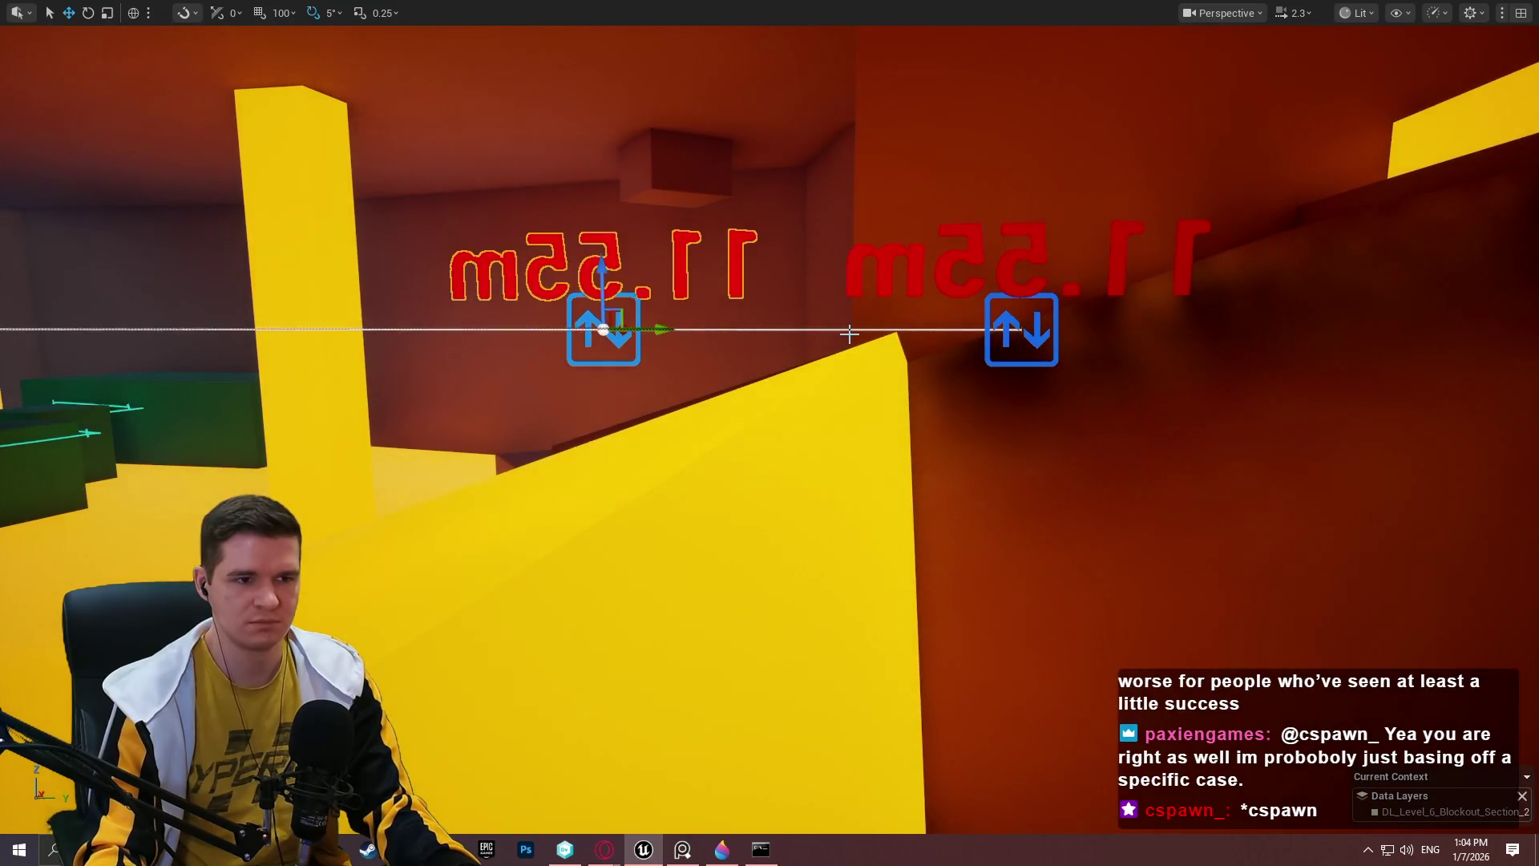
key(ctrl+z)
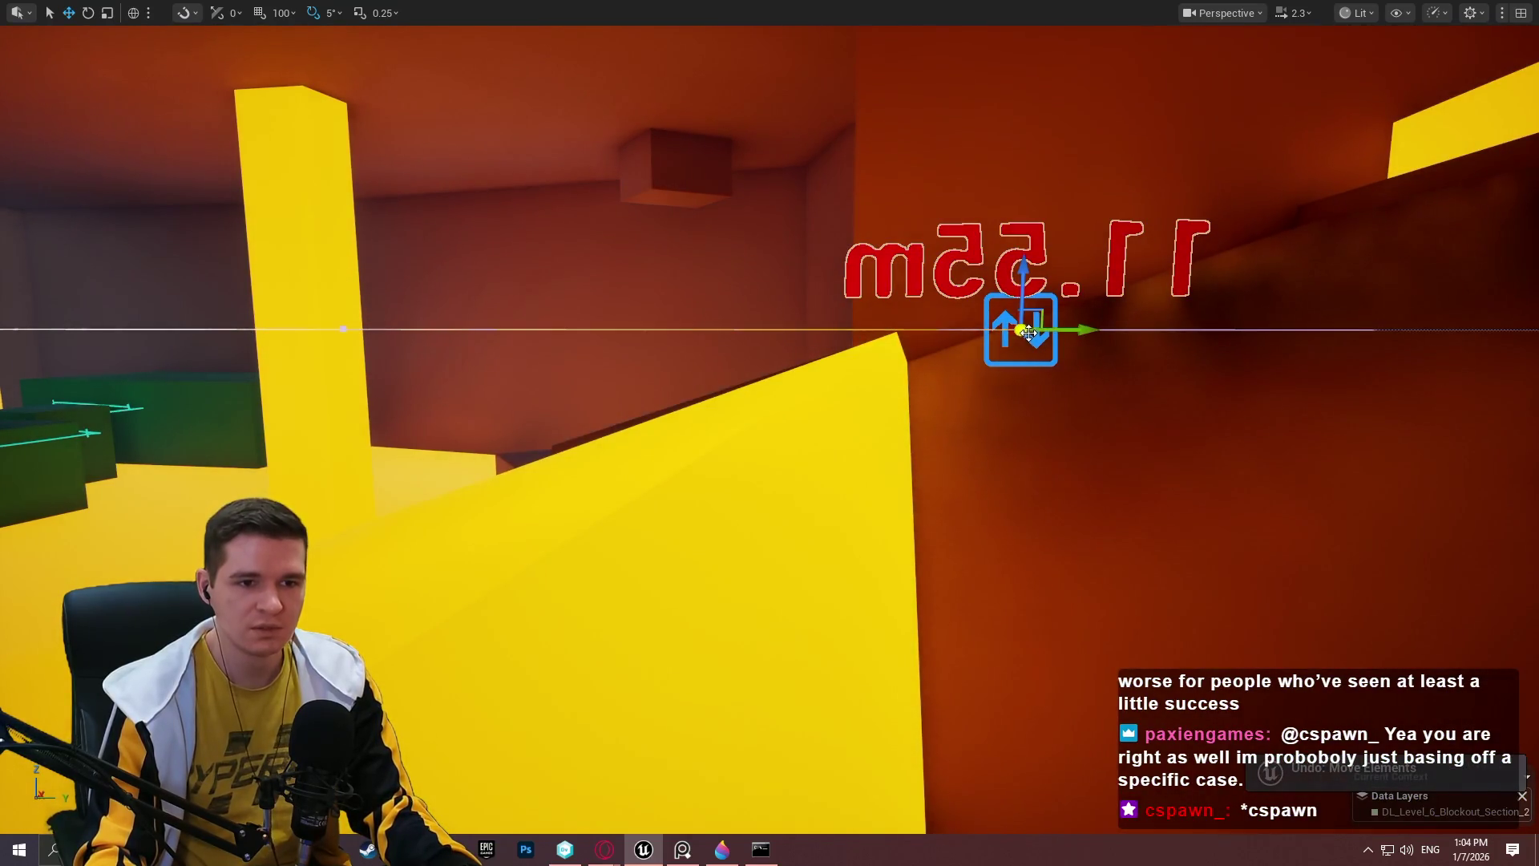
mouse_move(1071, 331)
mouse_down()
mouse_move(532, 334)
mouse_move(551, 334)
mouse_move(423, 362)
mouse_move(449, 385)
mouse_up()
key(e)
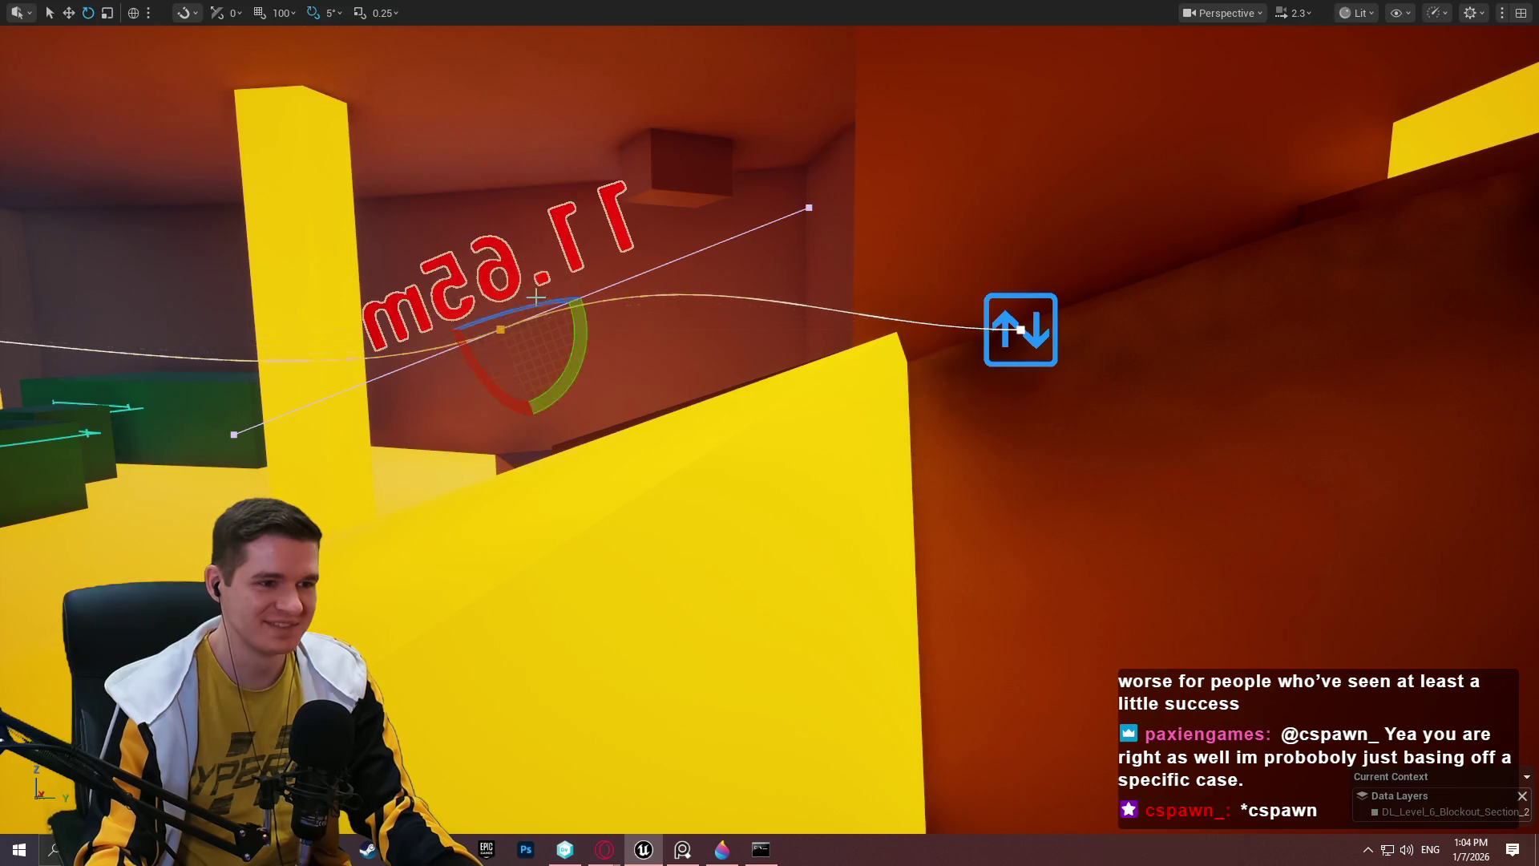
key(w)
key(ctrl+grave)
drag(473, 277, 485, 305)
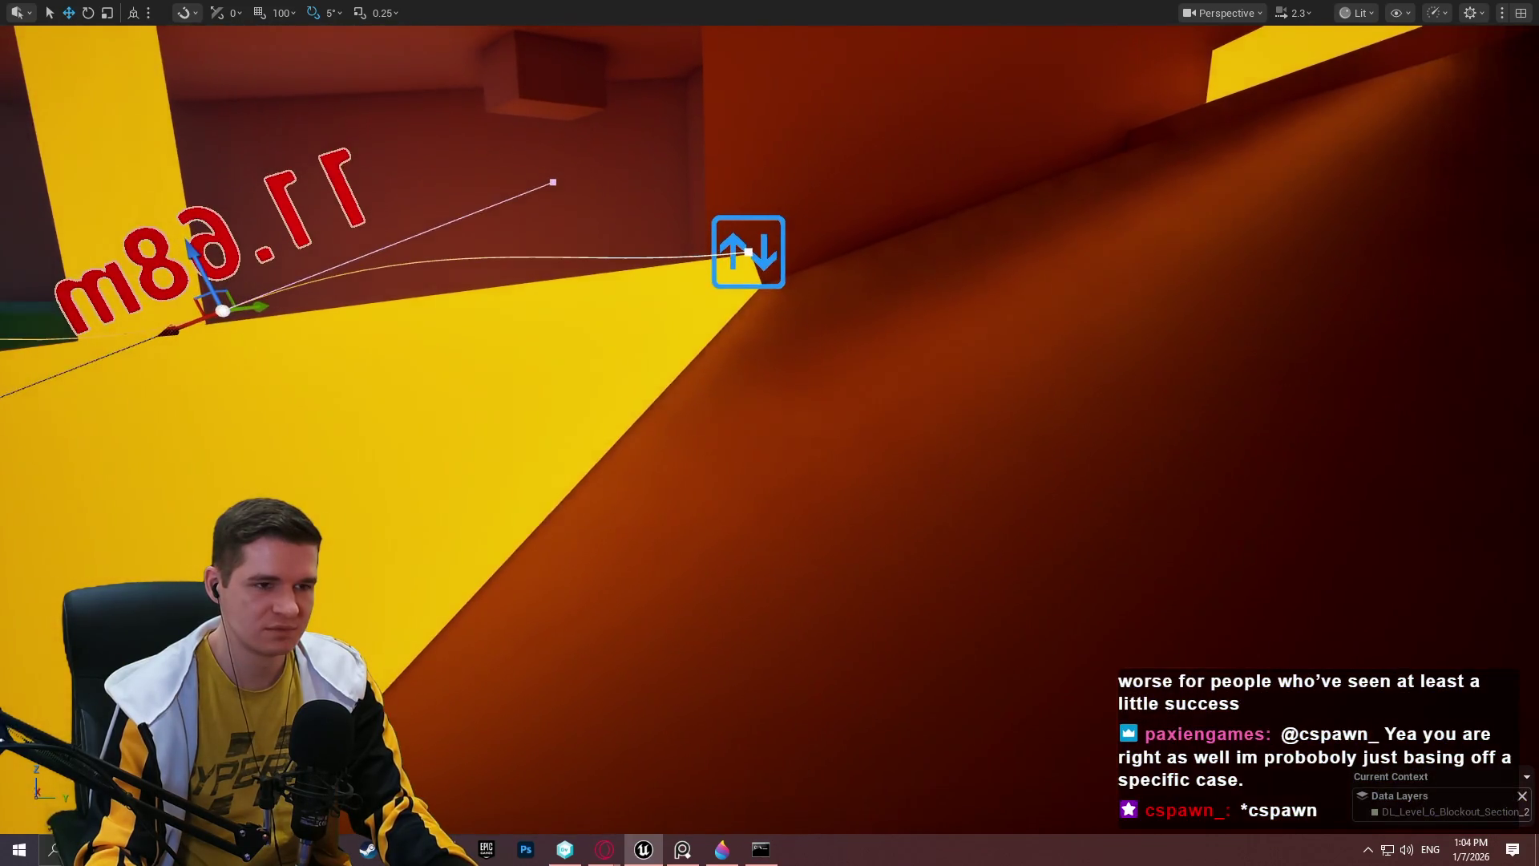
Turn the end point's tangent 10 degrees and push it farther along the ramp.
click(749, 253)
key(e)
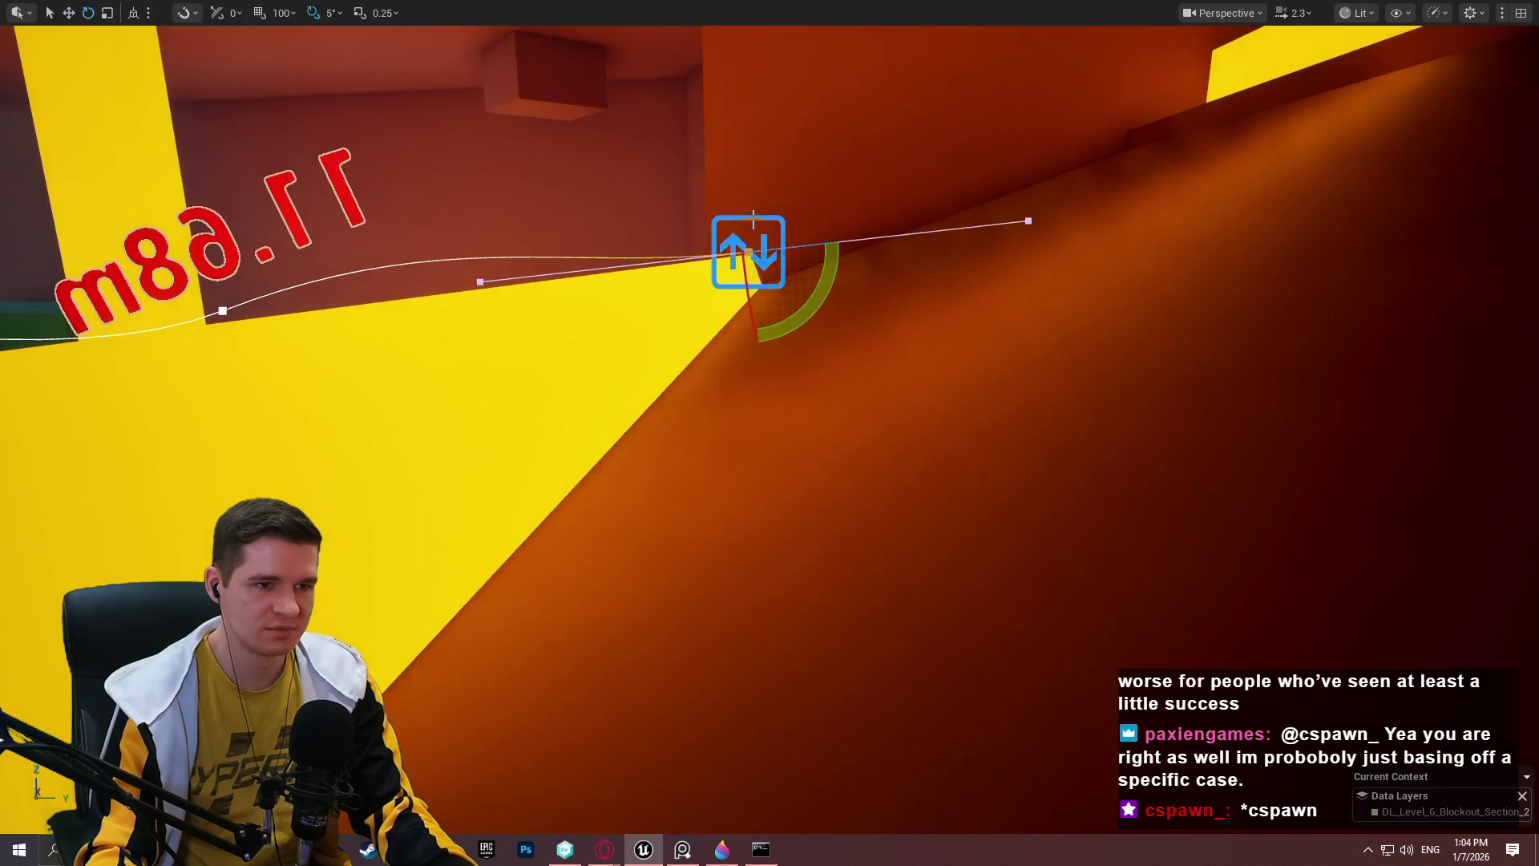
mouse_move(823, 286)
mouse_down()
mouse_move(816, 309)
mouse_move(826, 282)
mouse_up()
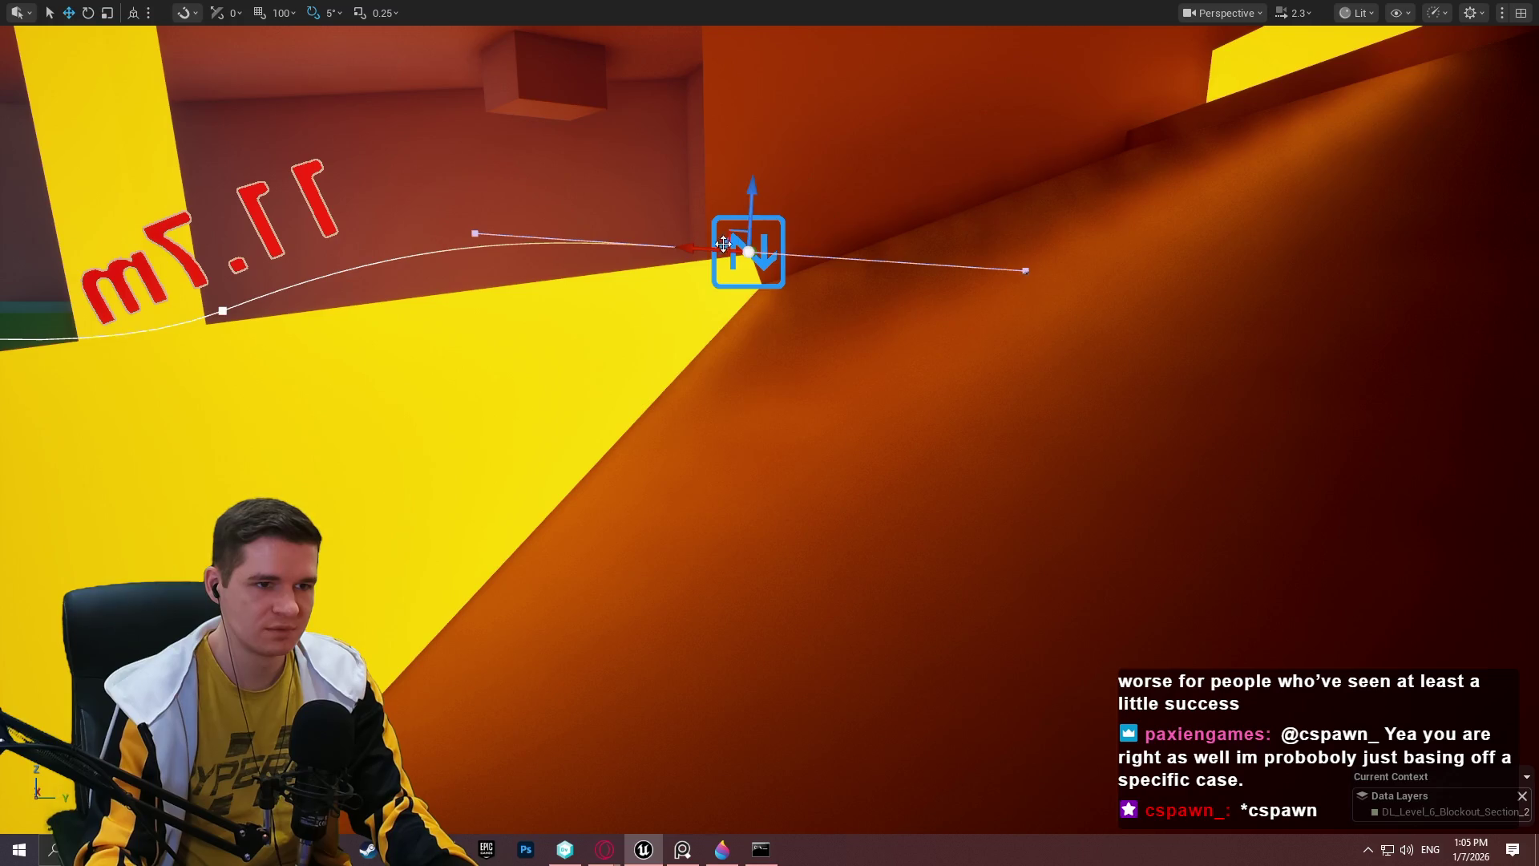
key(w)
drag(688, 248, 825, 265)
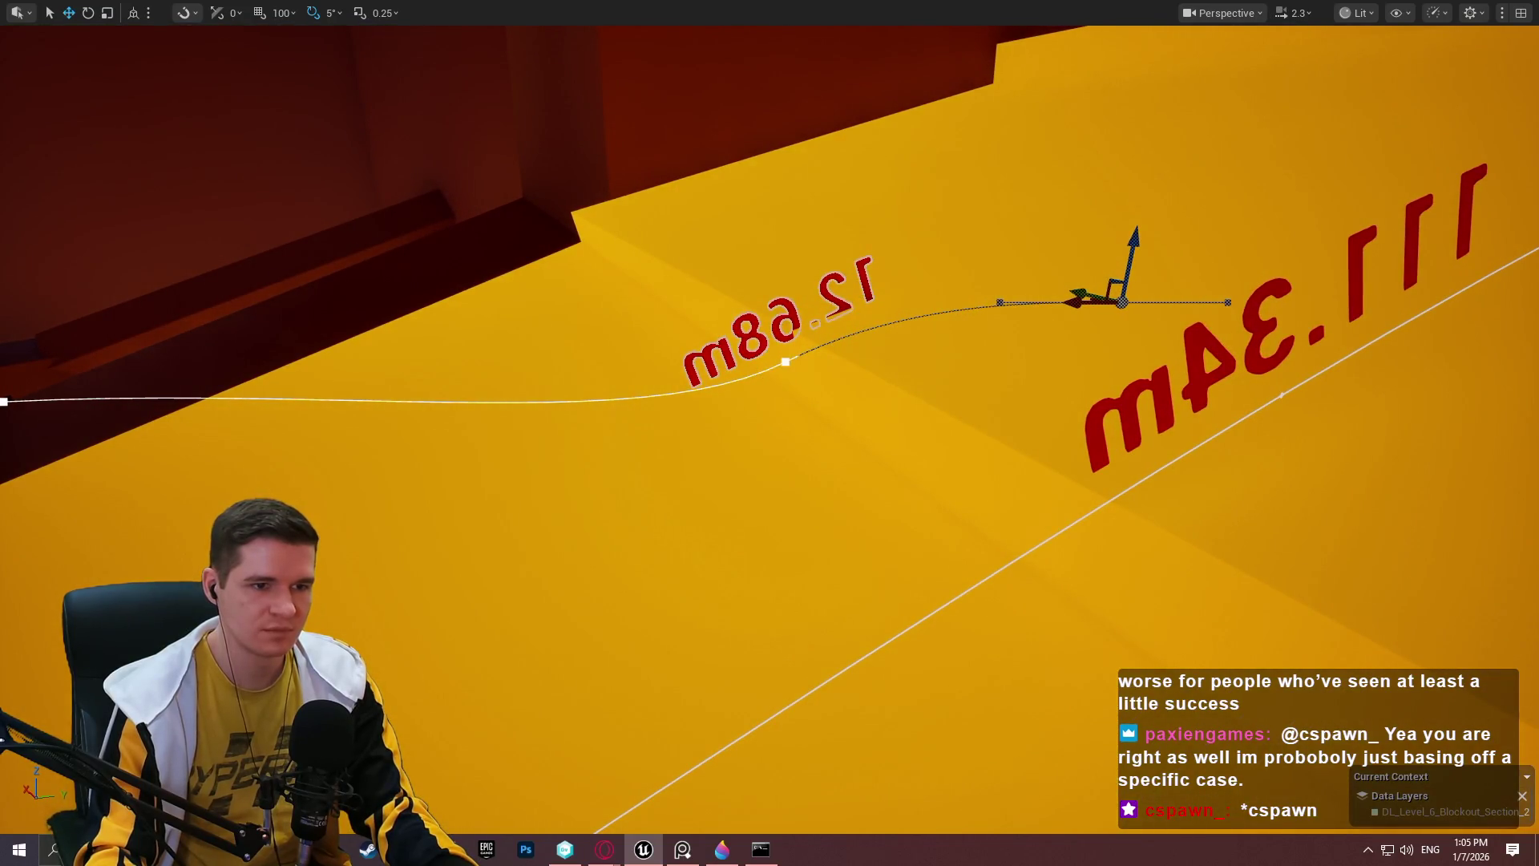
Drag the spline's other end point down the corridor and Alt-drag to add a new point.
click(421, 332)
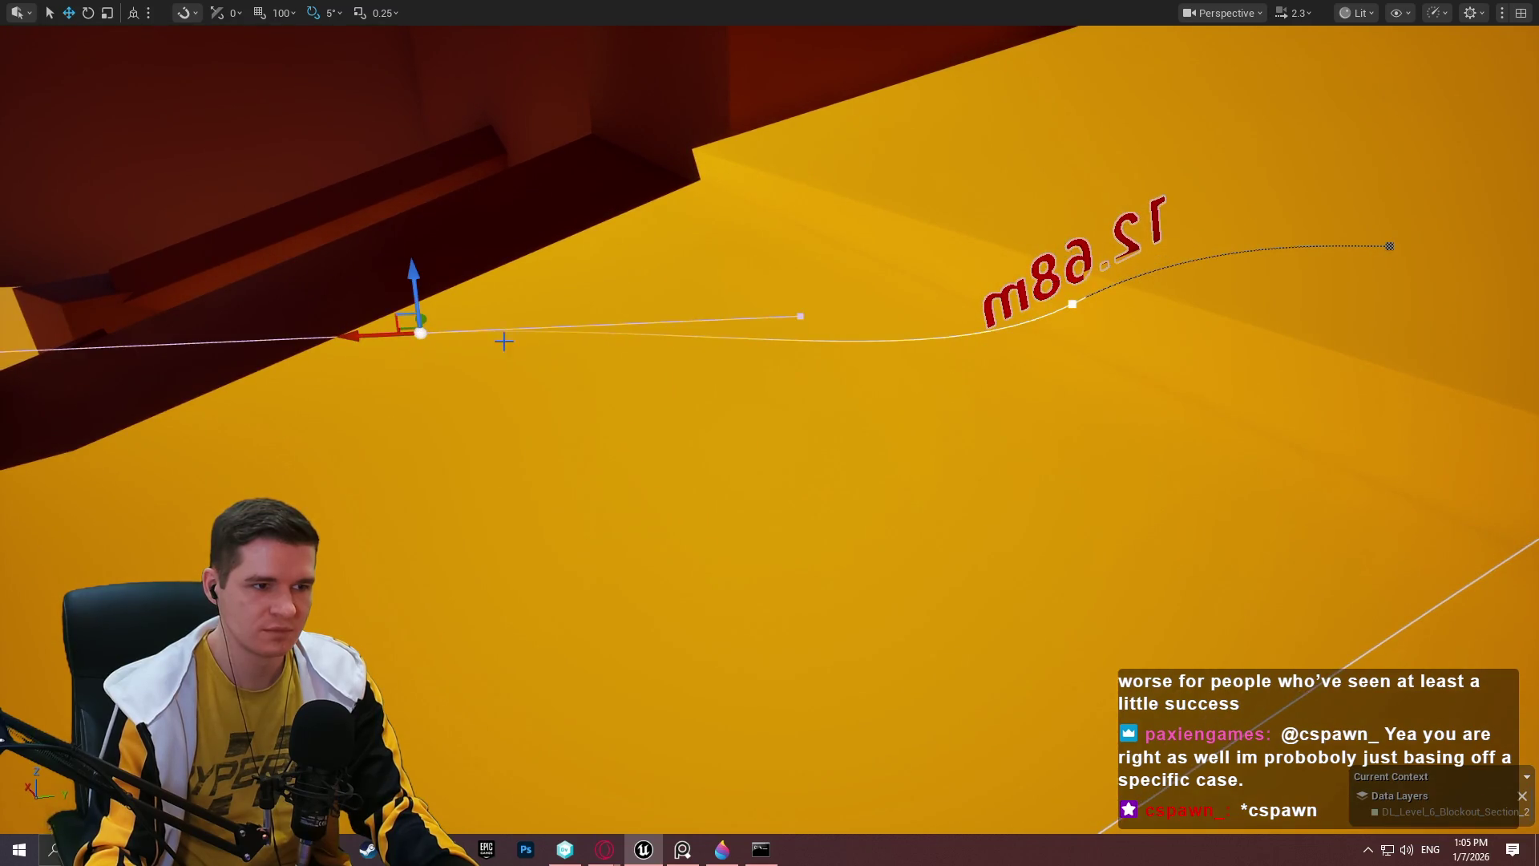
drag(412, 290, 445, 576)
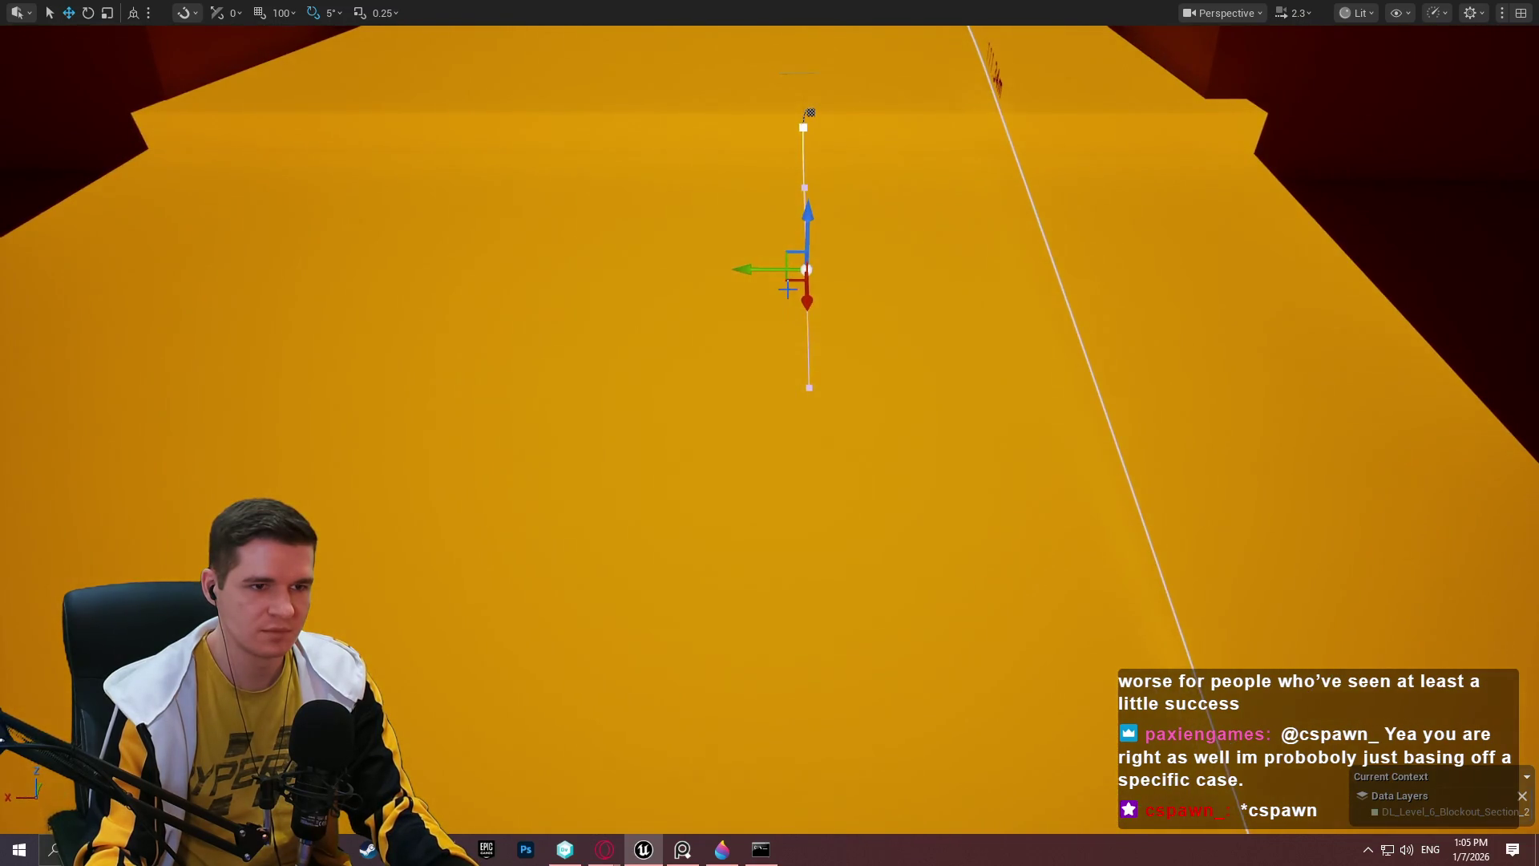
mouse_move(794, 284)
mouse_down()
mouse_move(623, 409)
mouse_move(408, 626)
mouse_up()
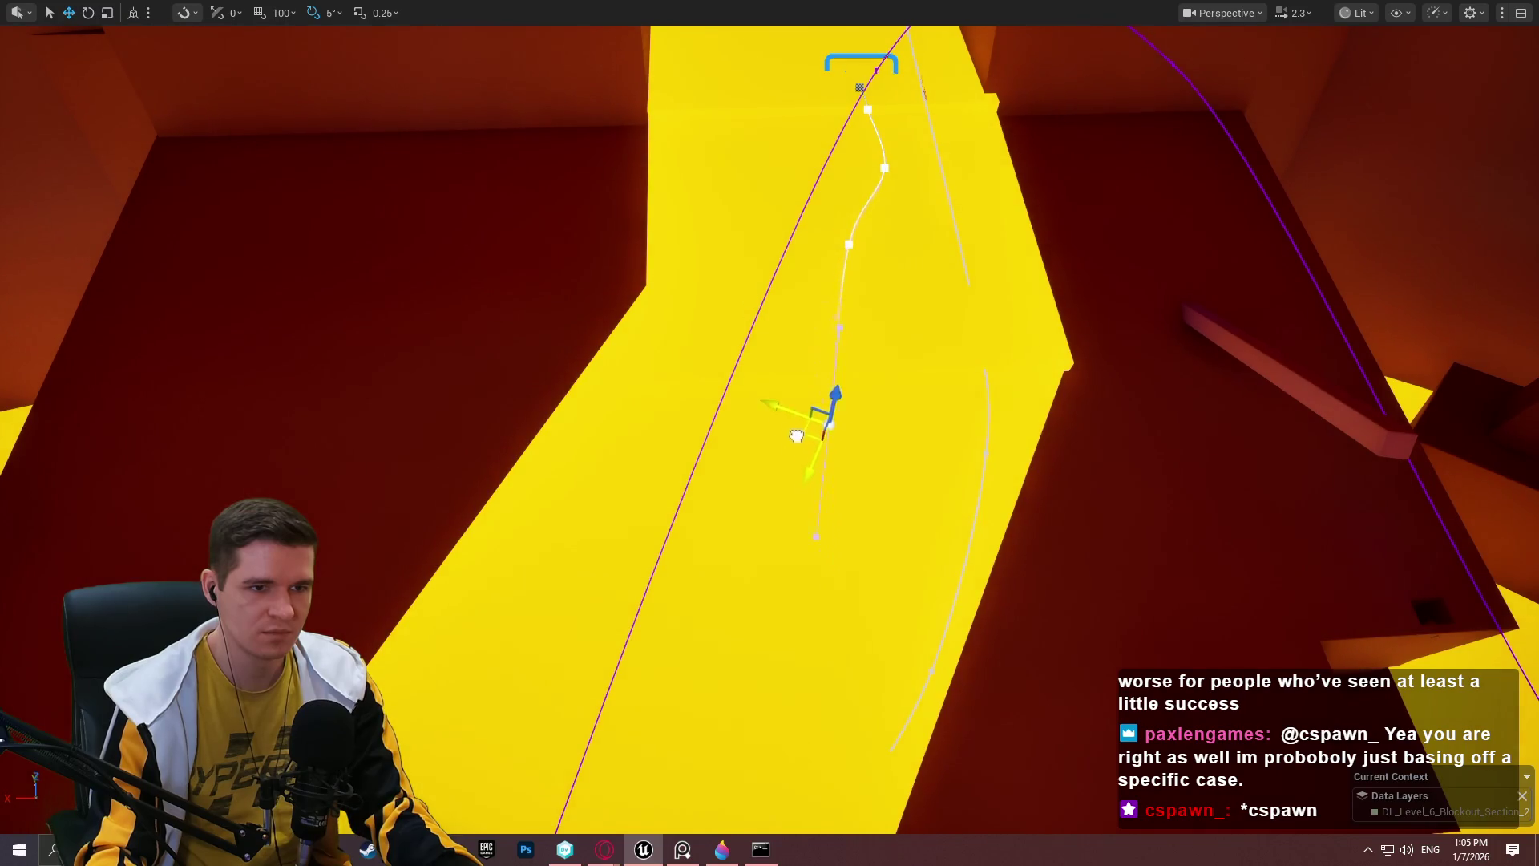
drag(834, 426, 746, 429)
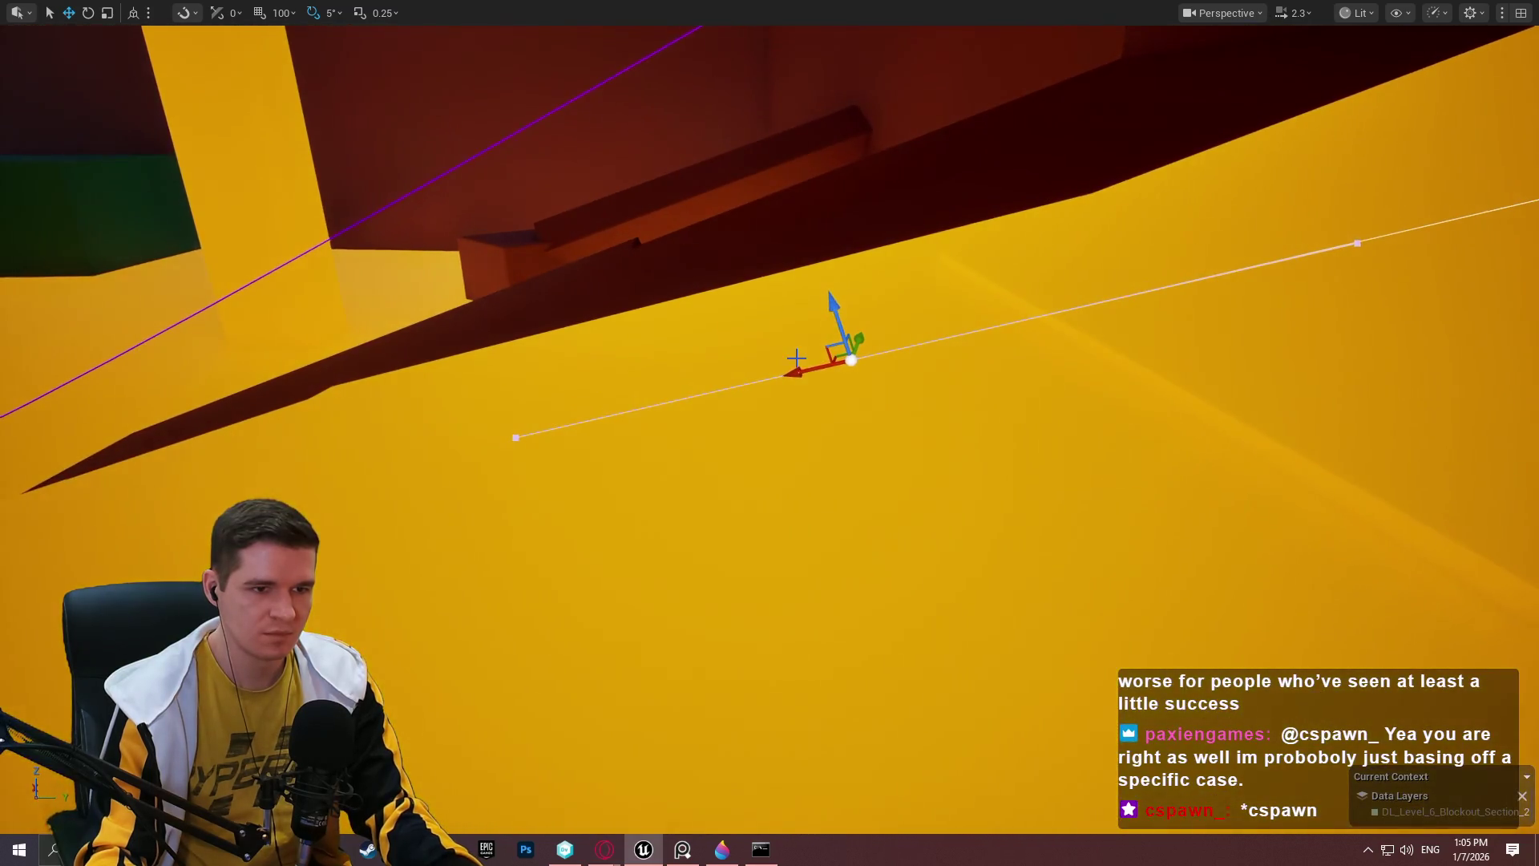
mouse_move(796, 357)
mouse_down()
mouse_move(497, 389)
mouse_move(548, 486)
mouse_up()
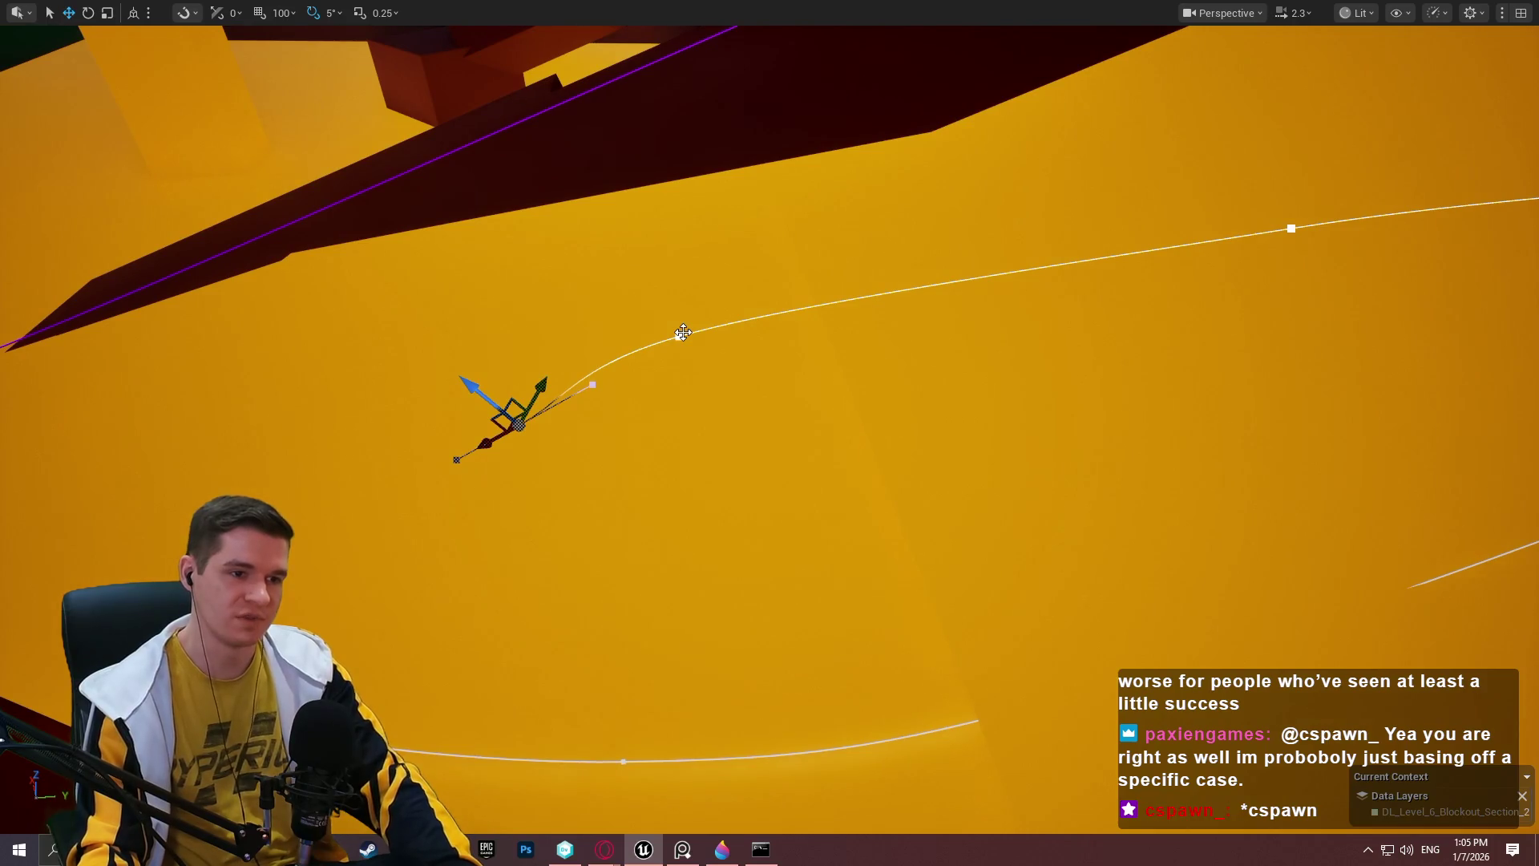
Lower three spline points and their tangents onto the ramp surface, then exit immersive mode.
click(683, 332)
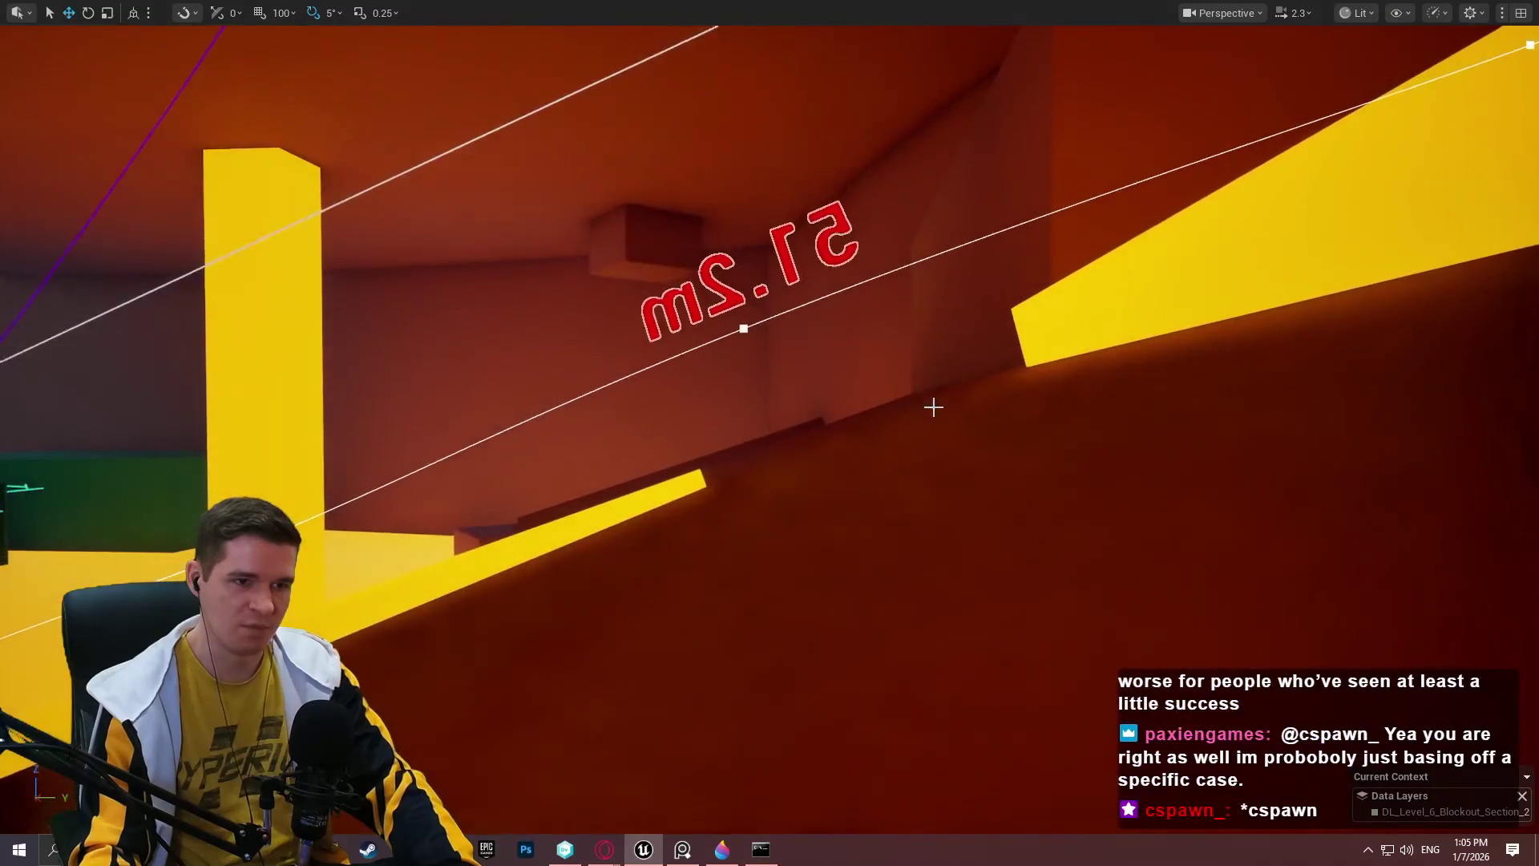
mouse_move(723, 282)
mouse_down()
mouse_move(747, 370)
mouse_move(738, 340)
mouse_up()
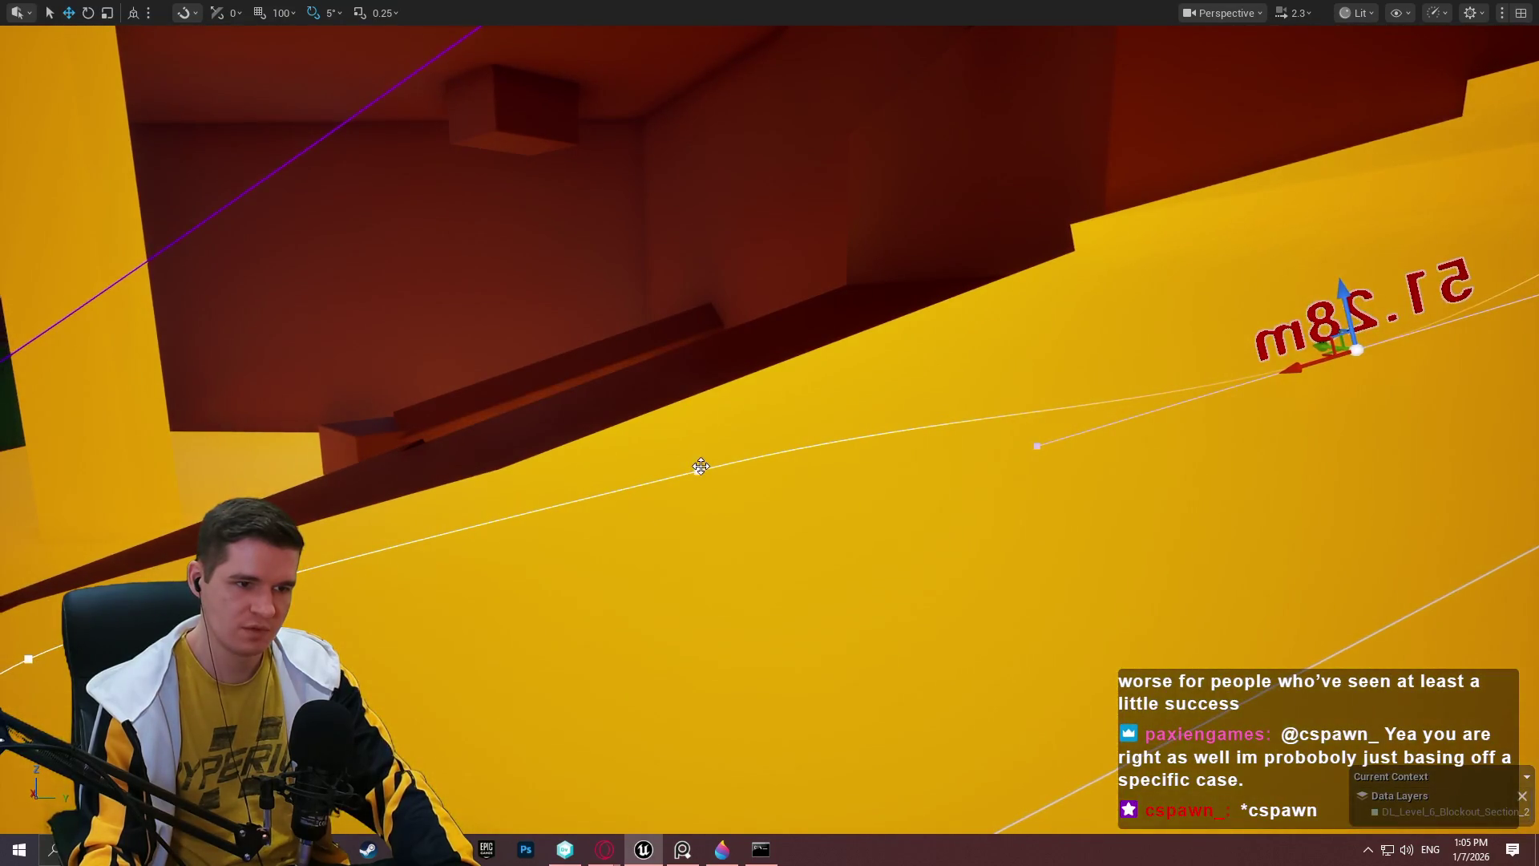
click(696, 470)
mouse_move(680, 439)
mouse_down()
mouse_move(703, 499)
mouse_move(690, 481)
mouse_up()
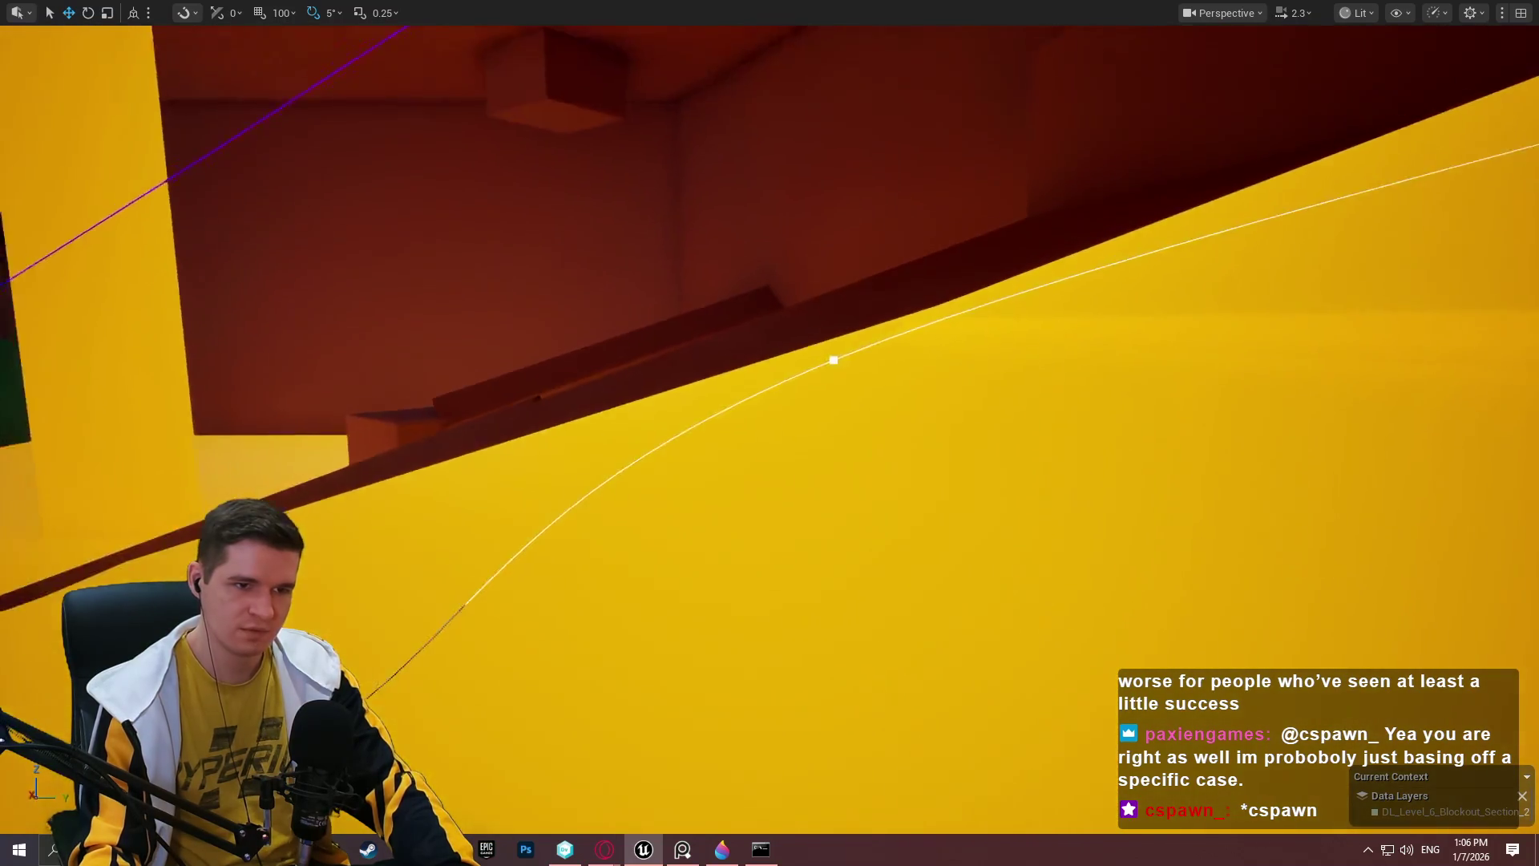
click(890, 449)
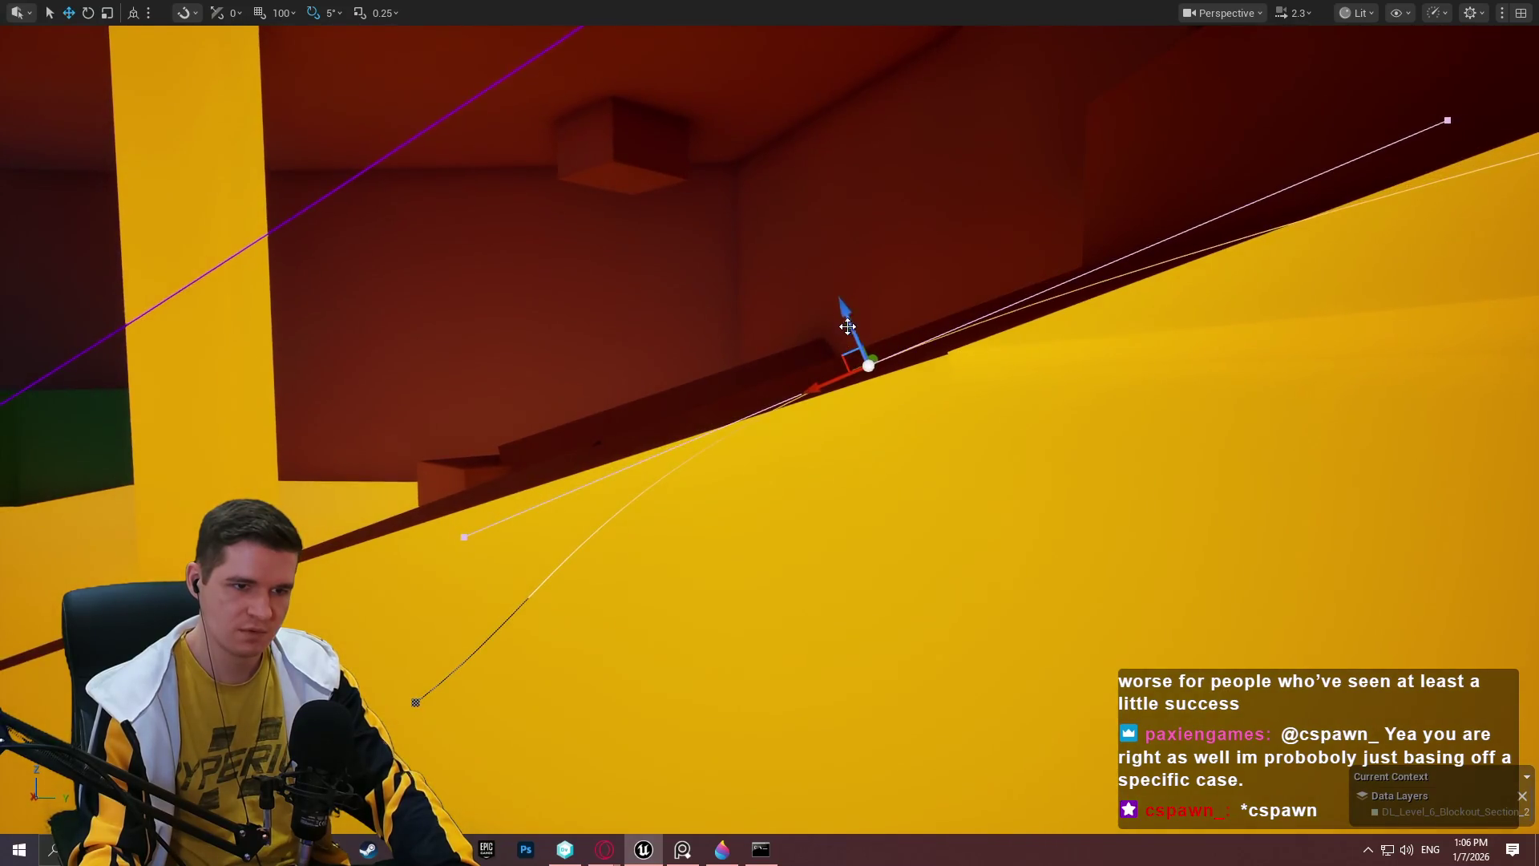
drag(847, 327, 884, 390)
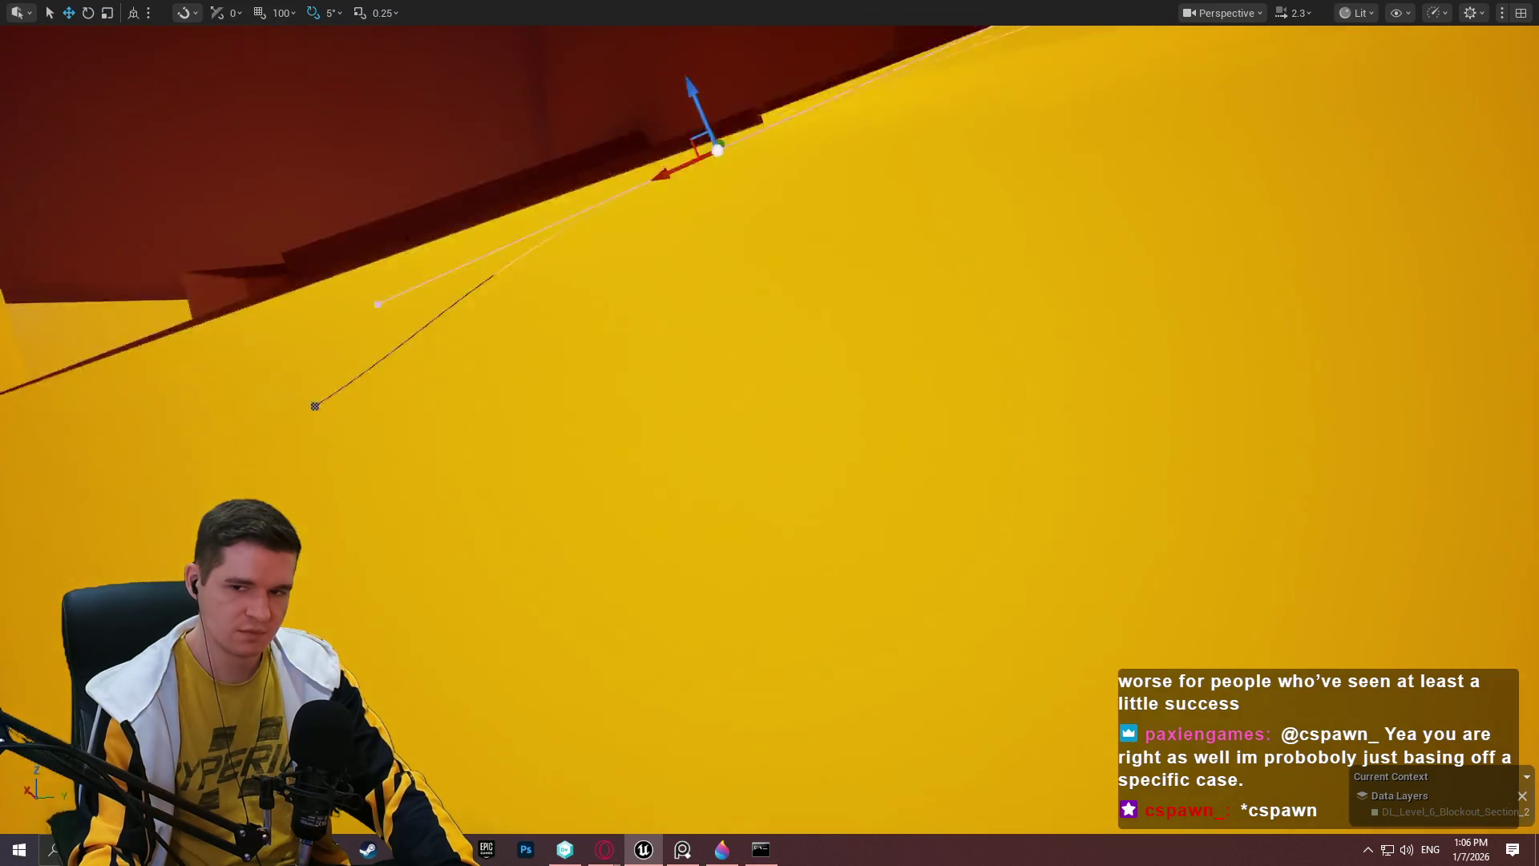
scroll(770, 433, up, 1)
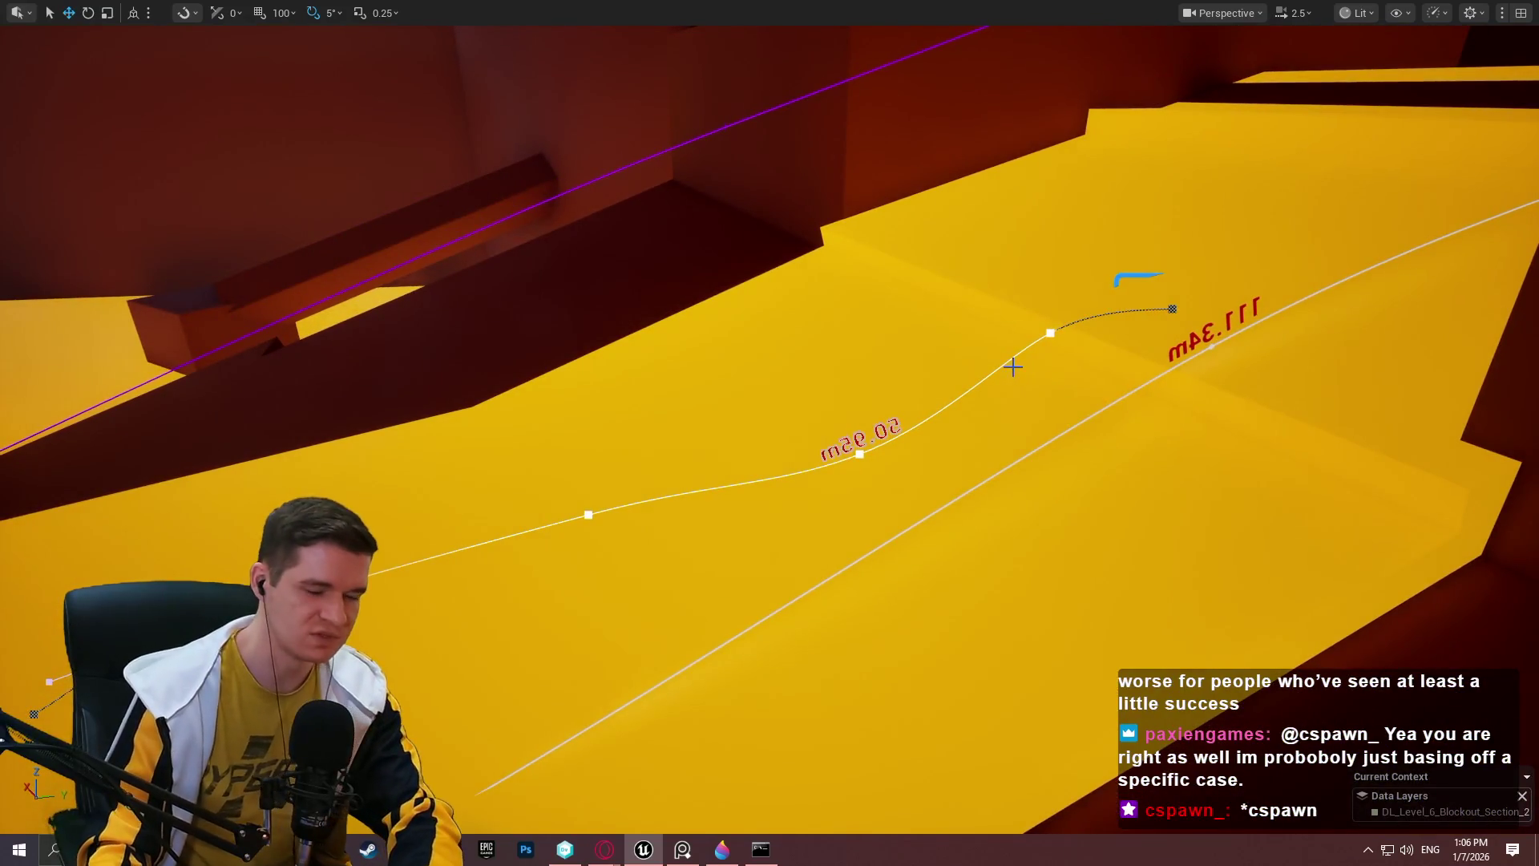
key(F11)
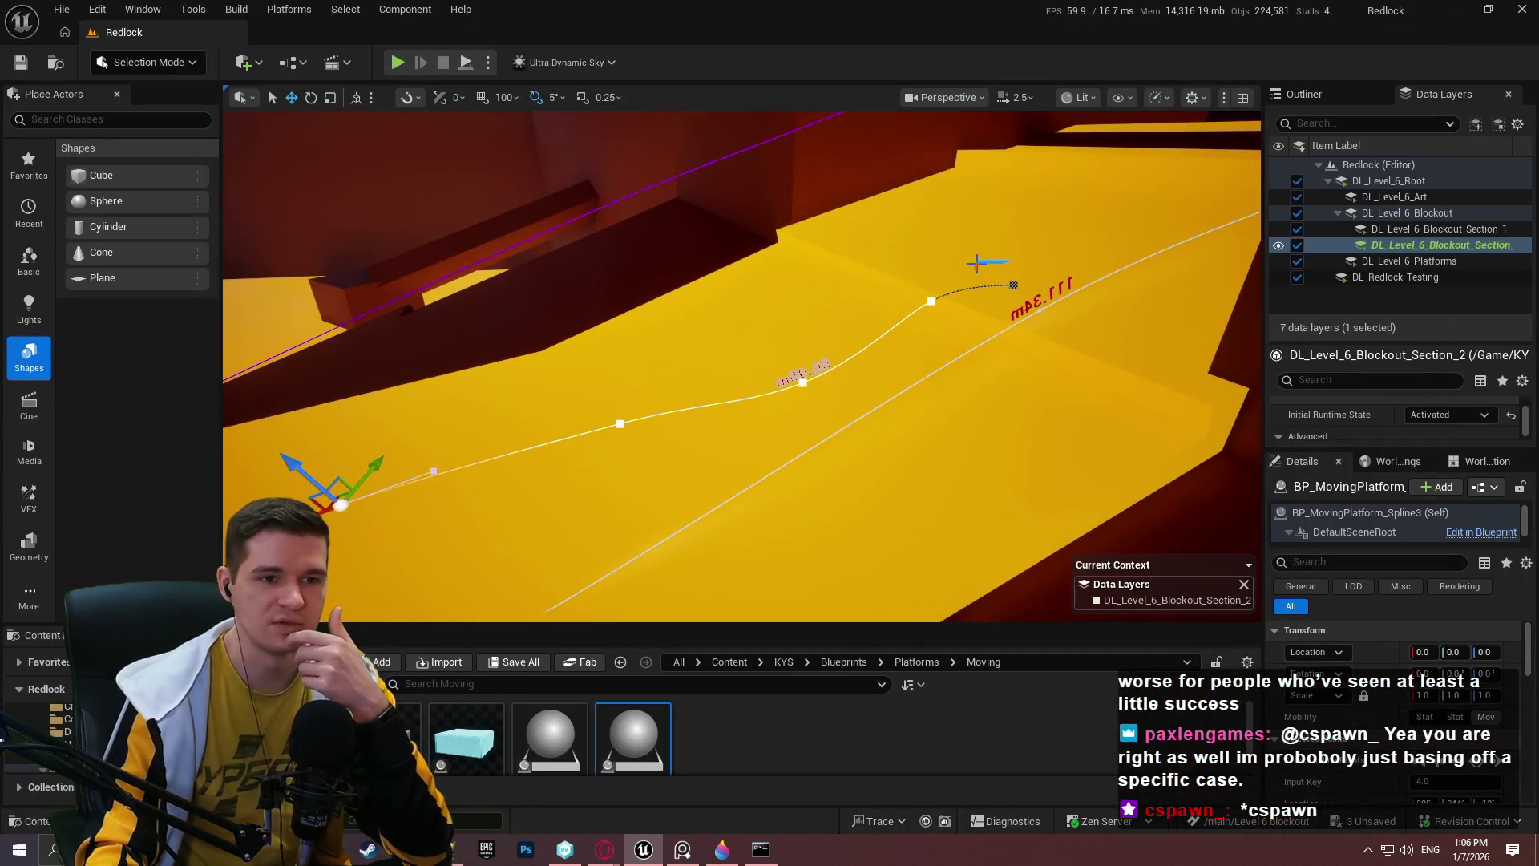
Select the BP_MovingPlatform_Spline3 actor itself to show its platform settings.
click(978, 263)
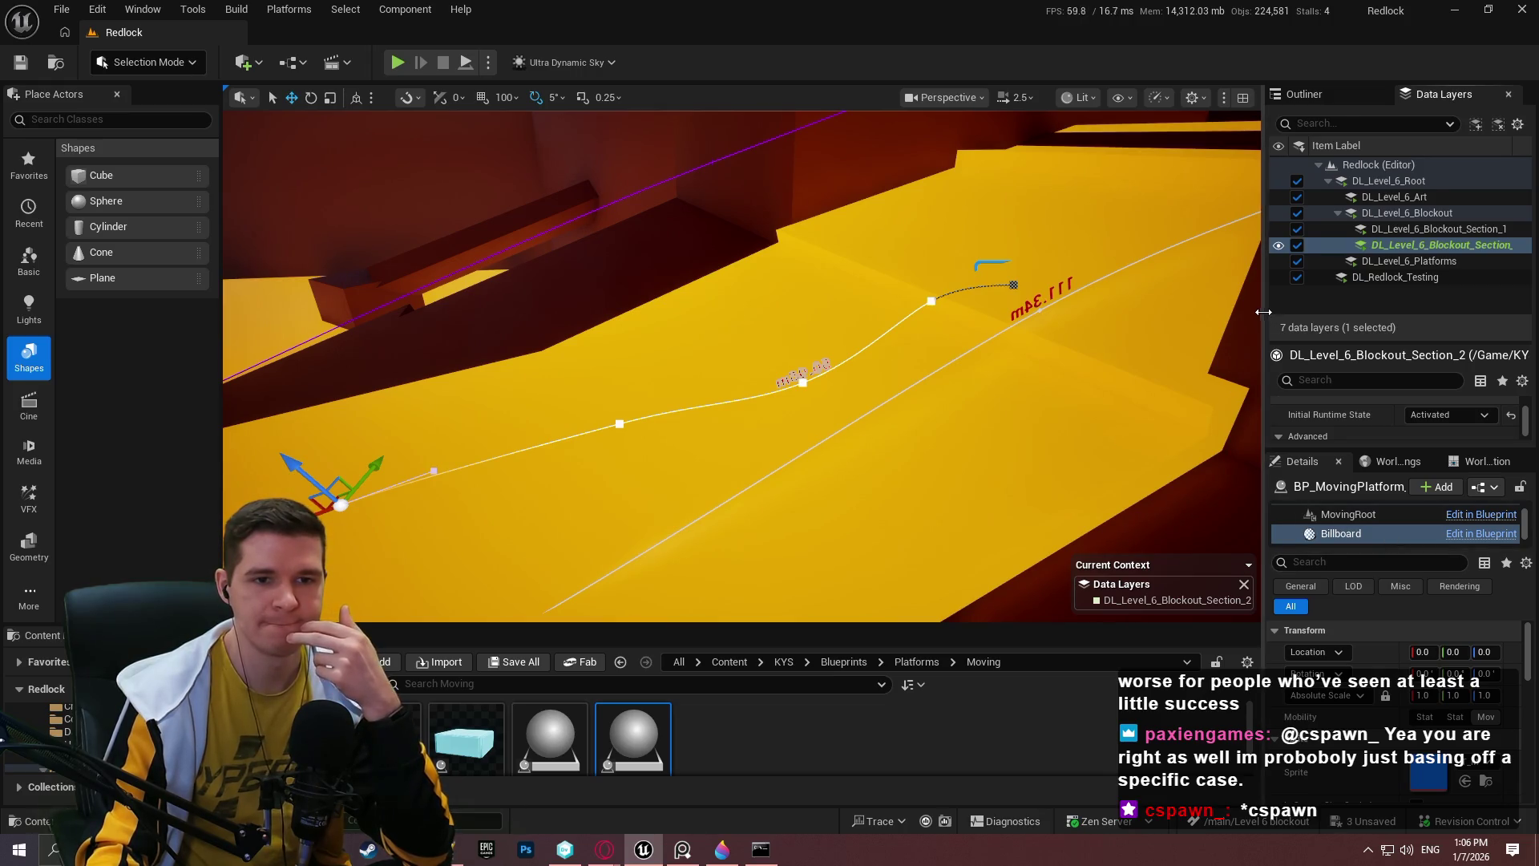
drag(1264, 311, 1188, 313)
scroll(1371, 627, down, 2)
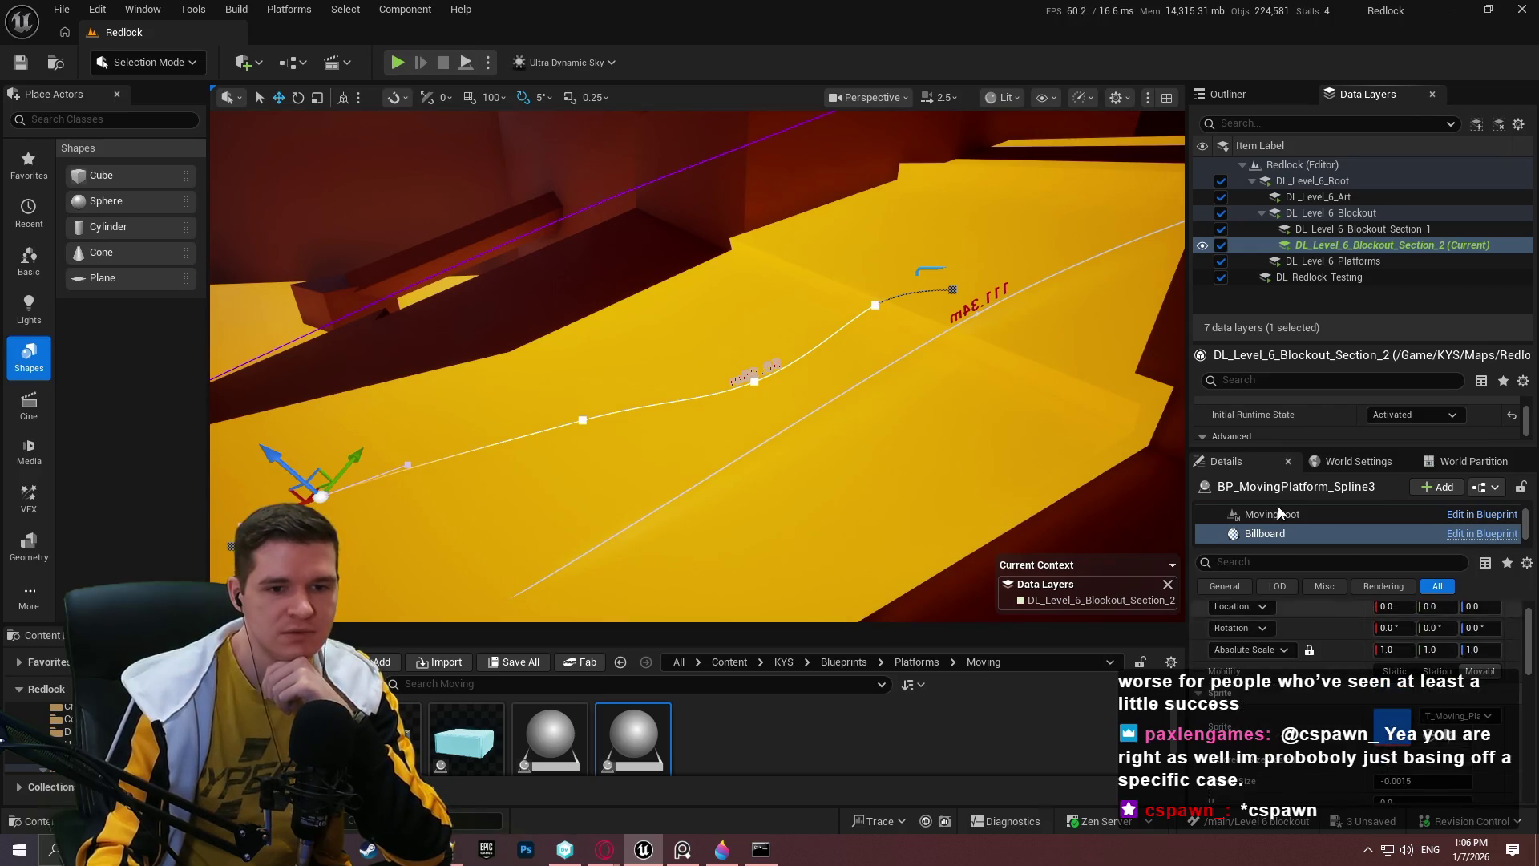
scroll(1286, 515, up, 2)
click(1286, 513)
scroll(1391, 694, down, 1)
scroll(1362, 701, down, 2)
scroll(1354, 709, down, 4)
Set MovingActorRotationType to FollowSplineDirectly, then select BP_MovingPlatform_Spline2.
click(1415, 637)
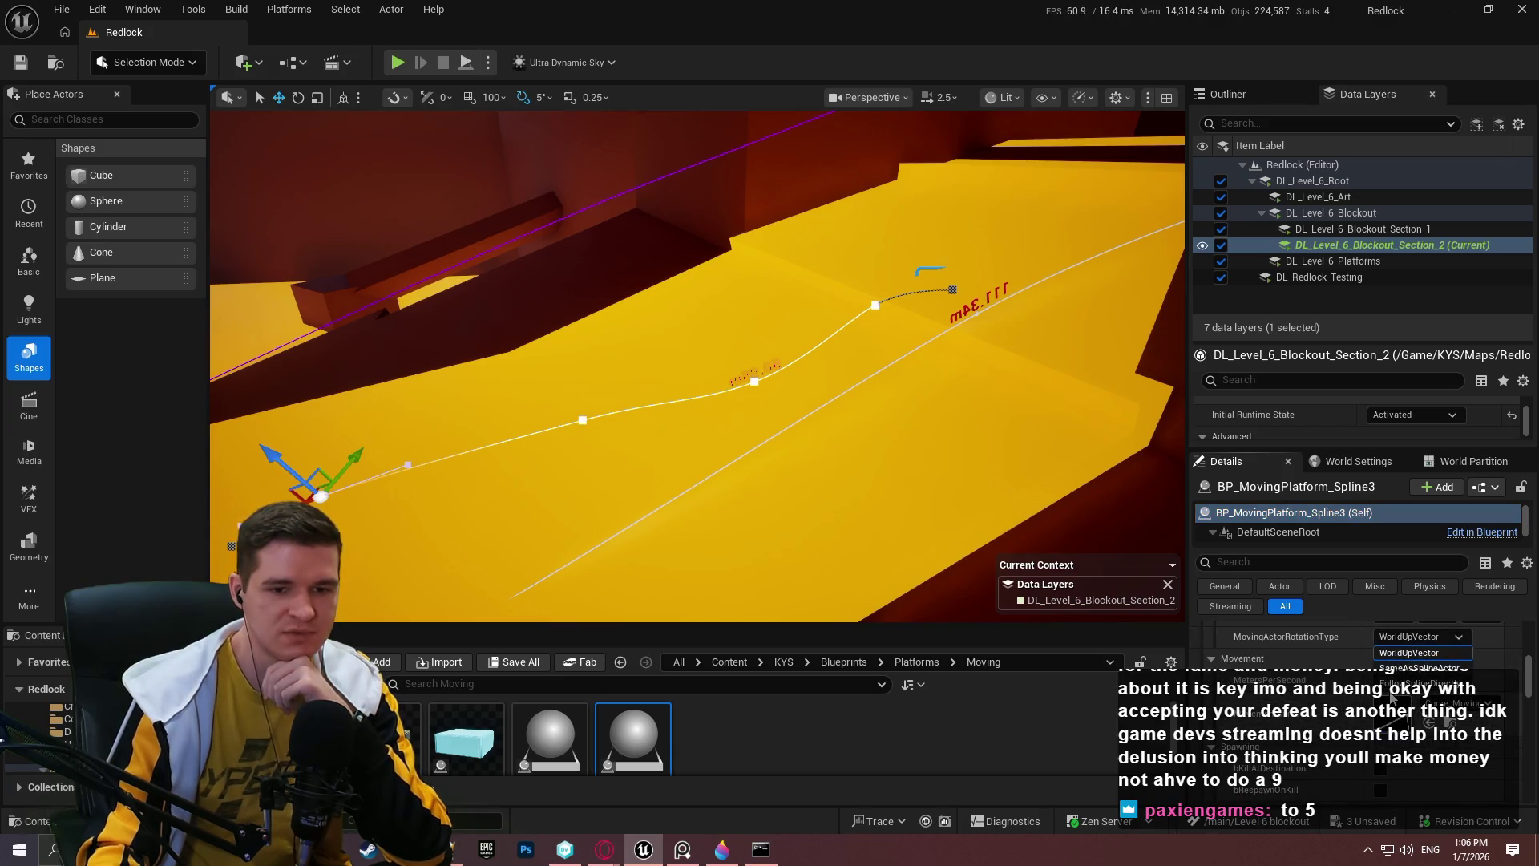
click(1423, 682)
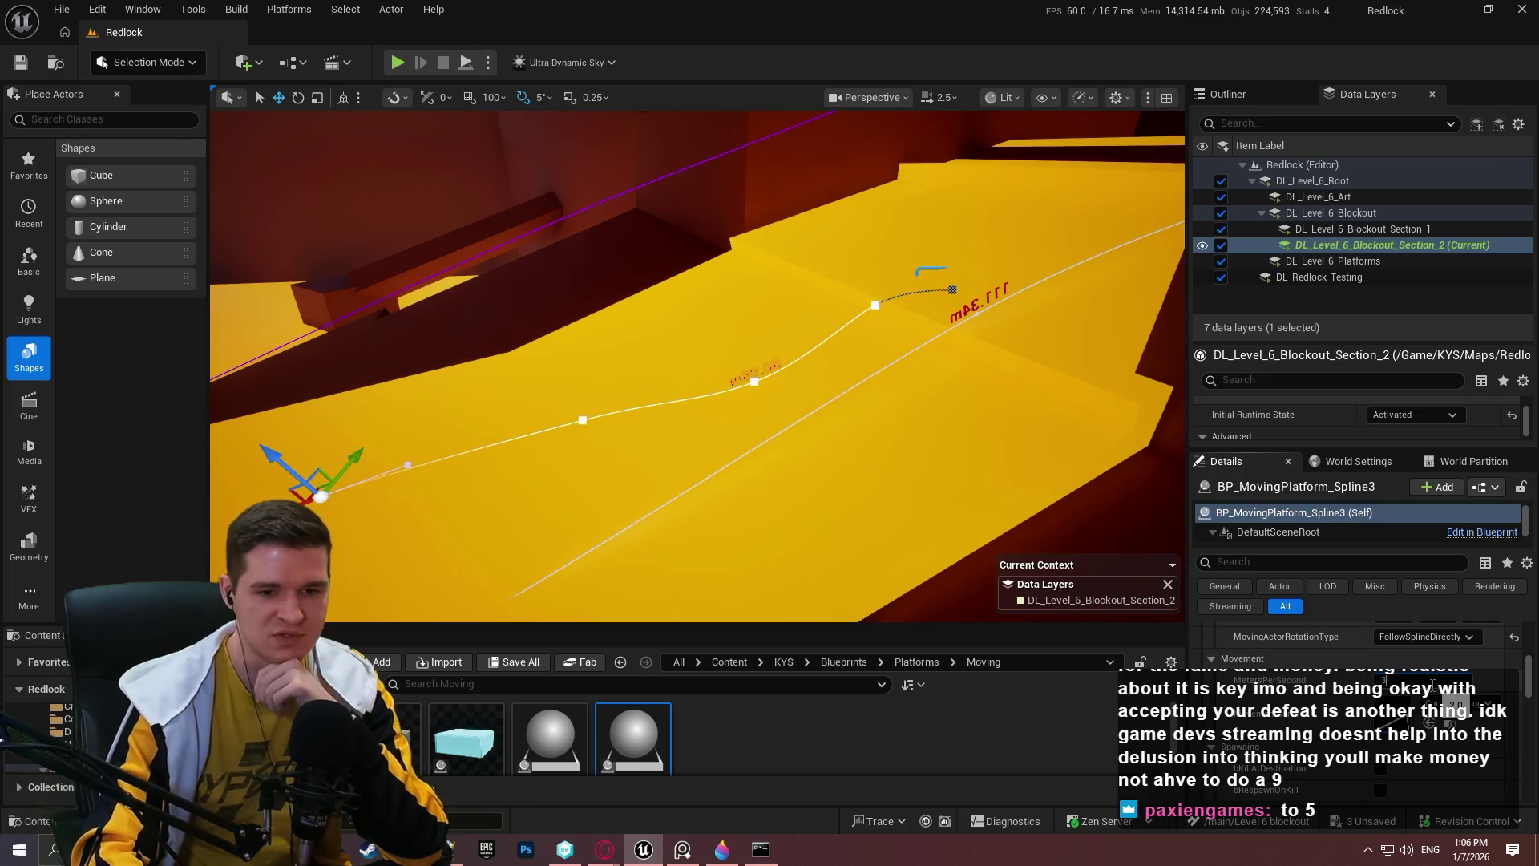
scroll(1505, 729, down, 1)
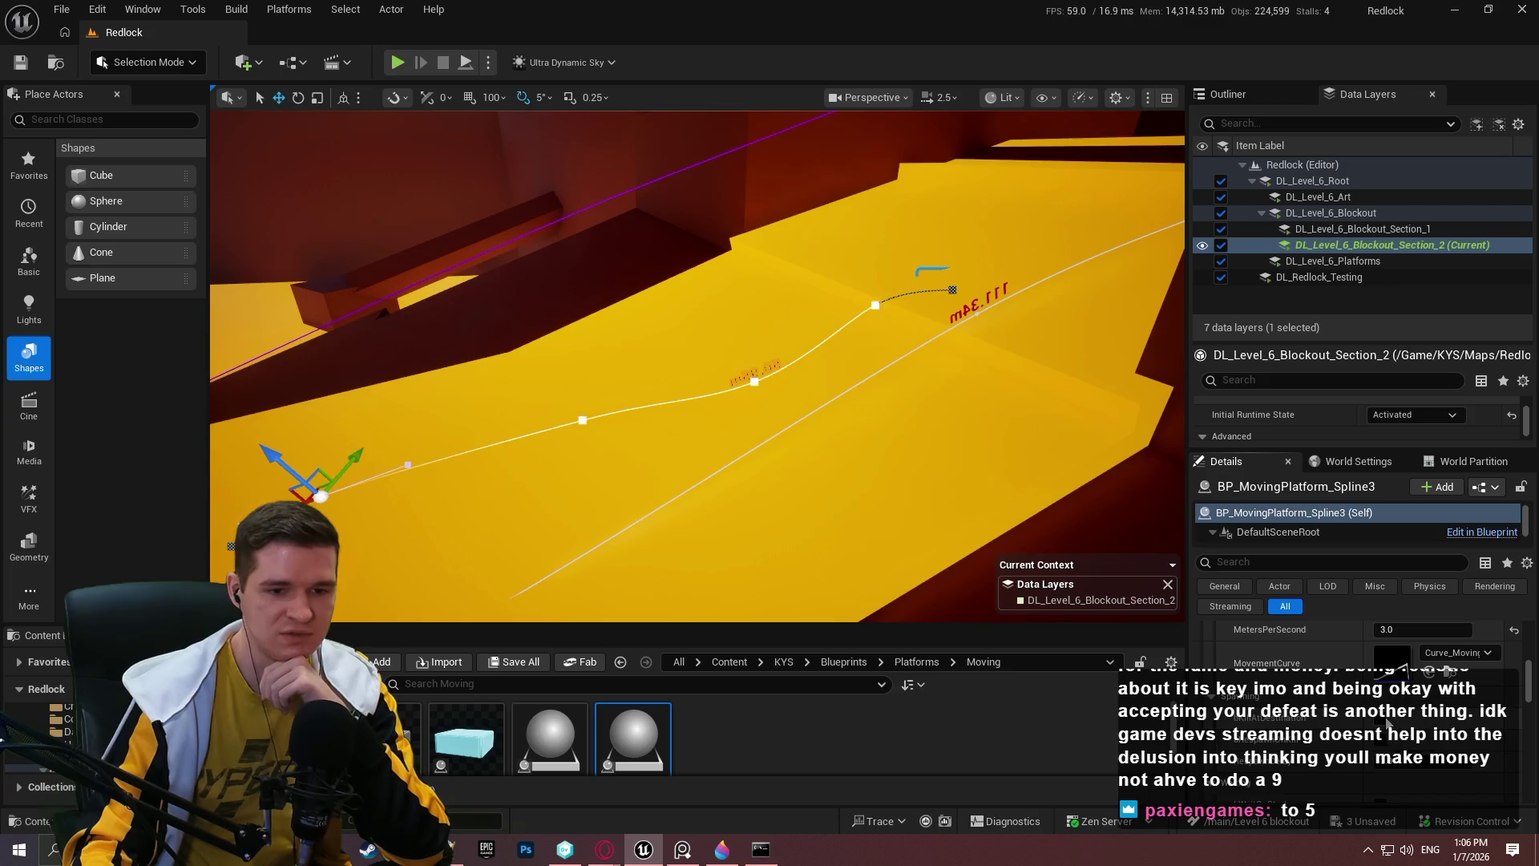
scroll(1457, 727, down, 1)
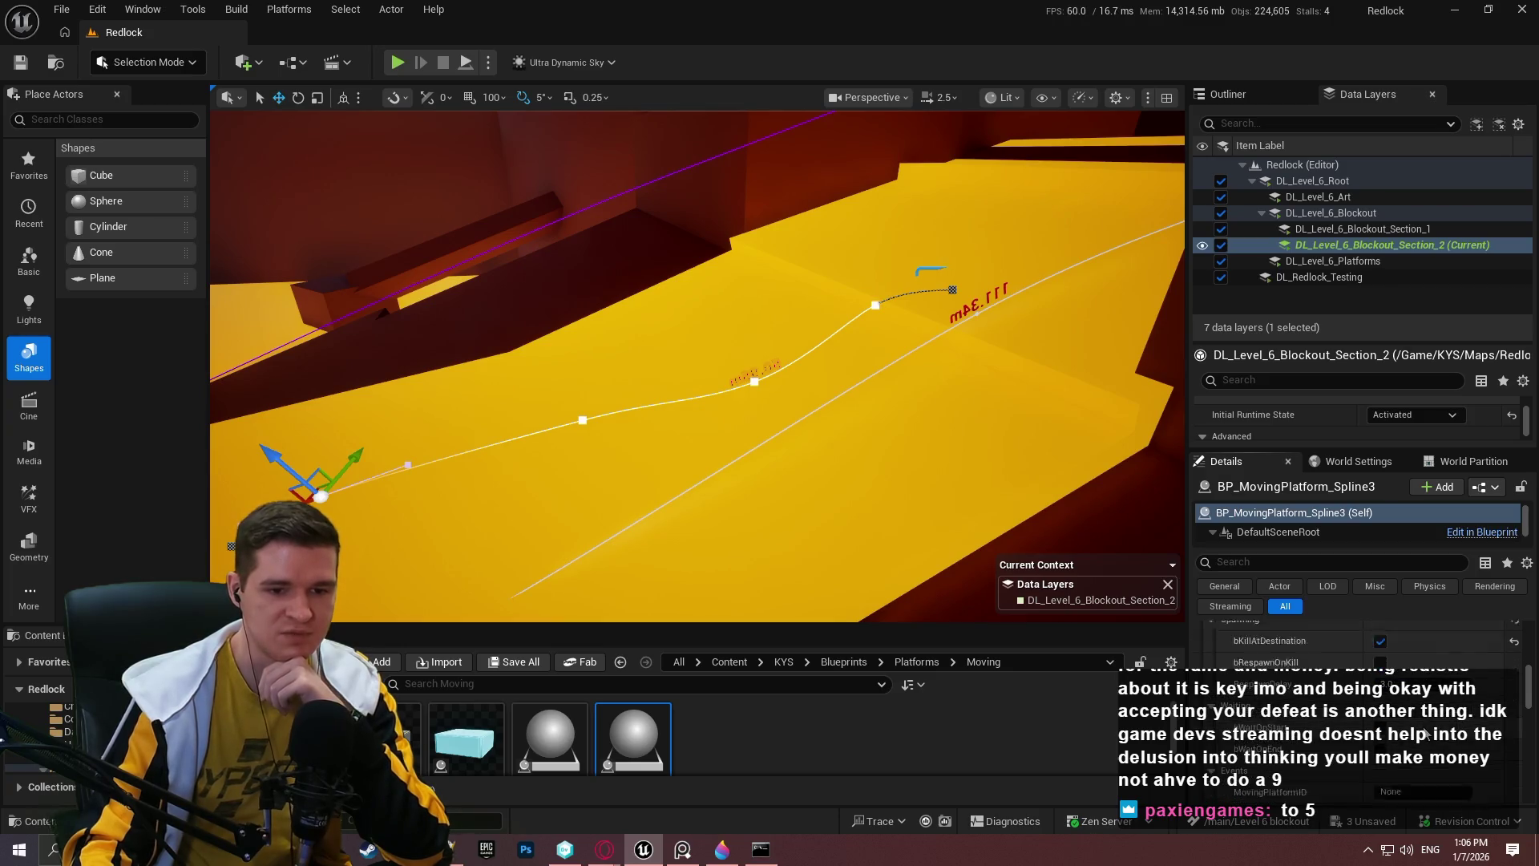
scroll(1420, 721, down, 1)
scroll(1437, 739, down, 1)
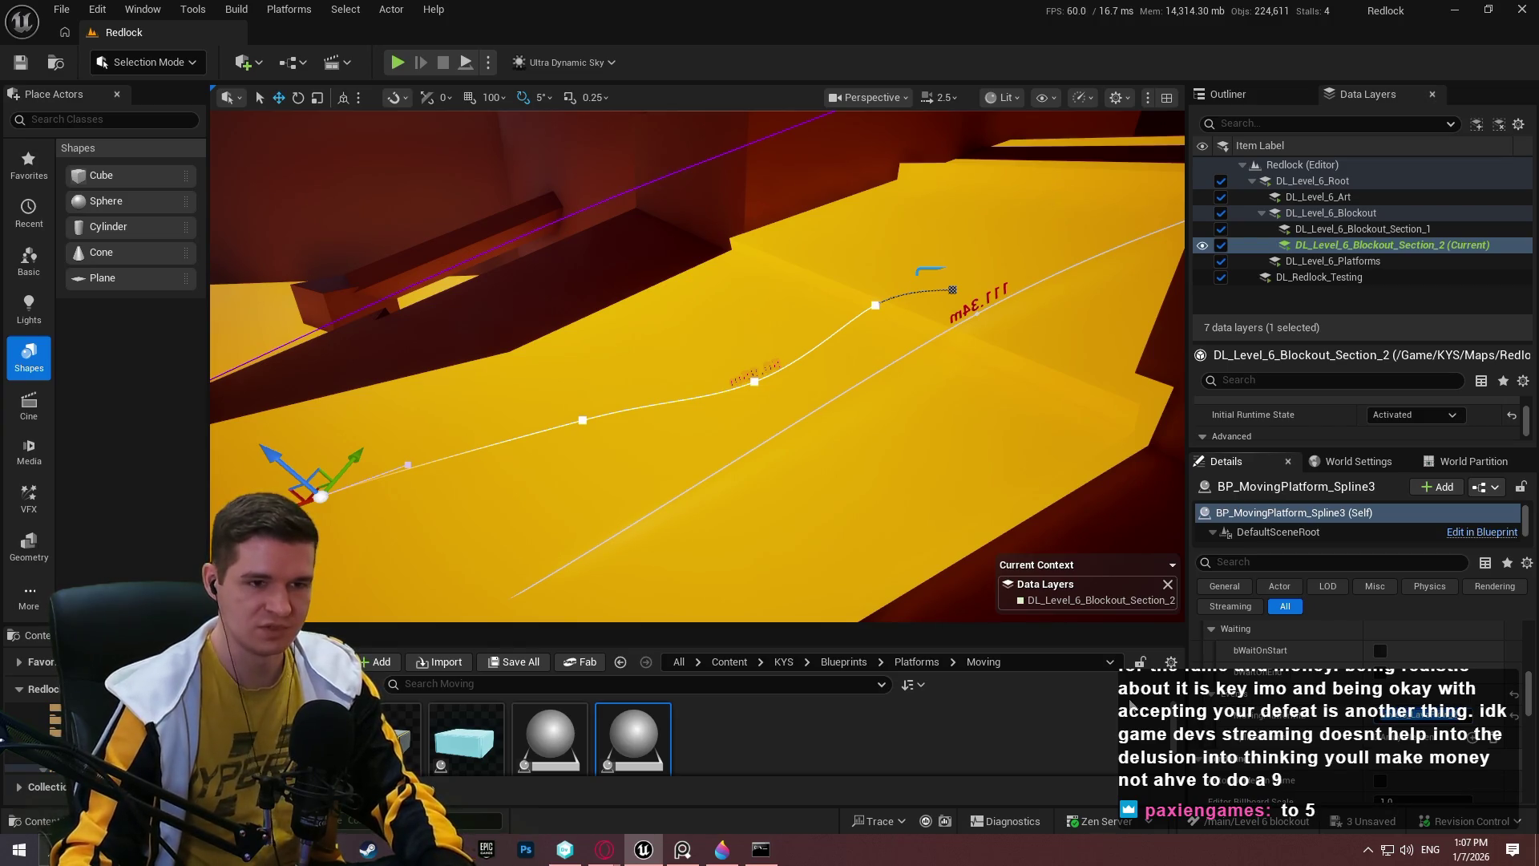
click(975, 315)
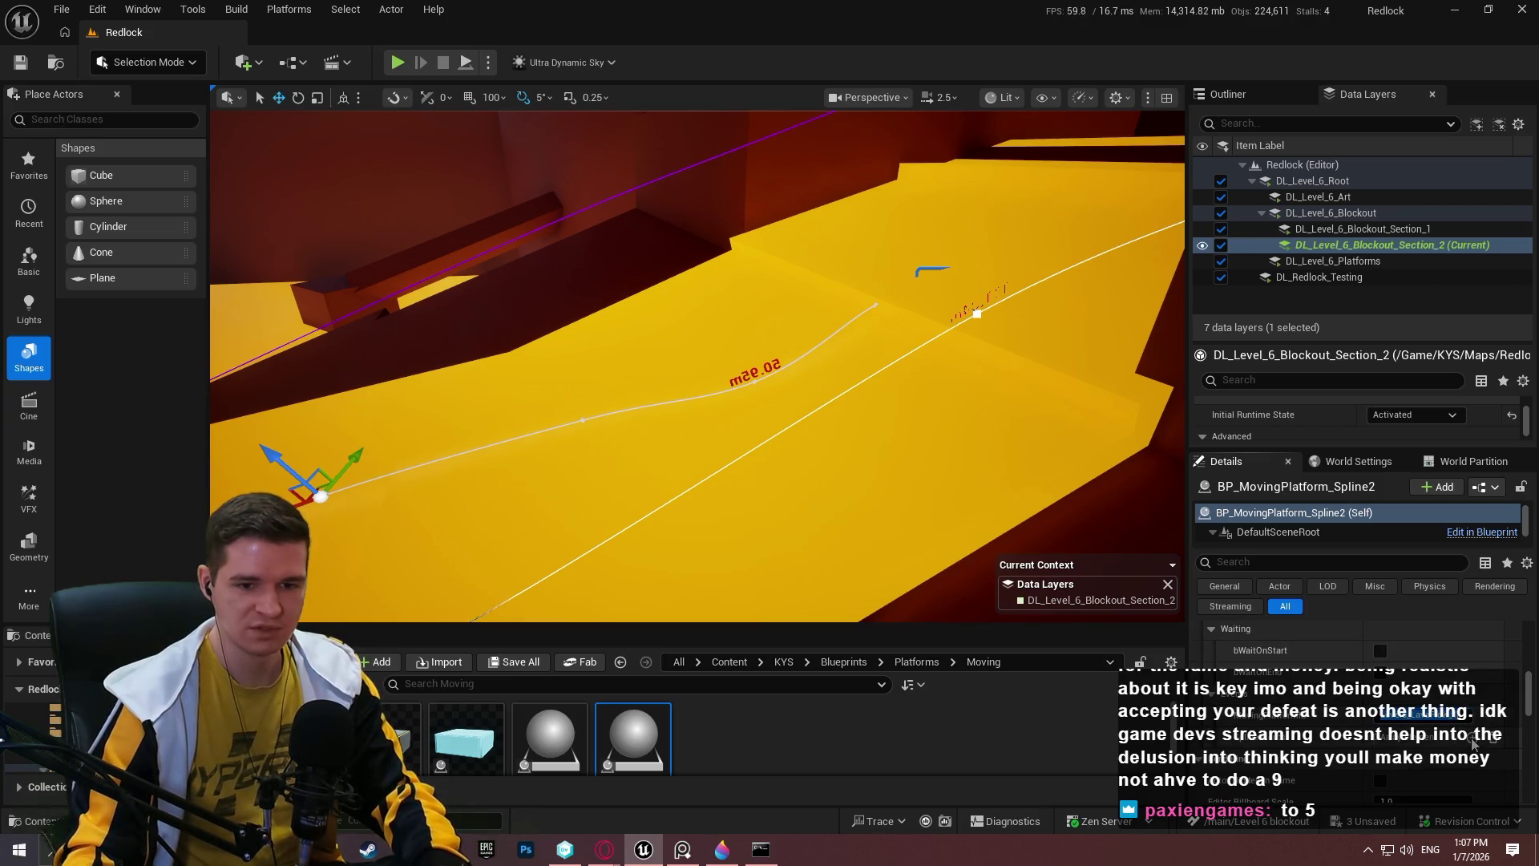
Add a new spline event that triggers by TimePercentage.
scroll(1355, 713, up, 3)
click(1473, 706)
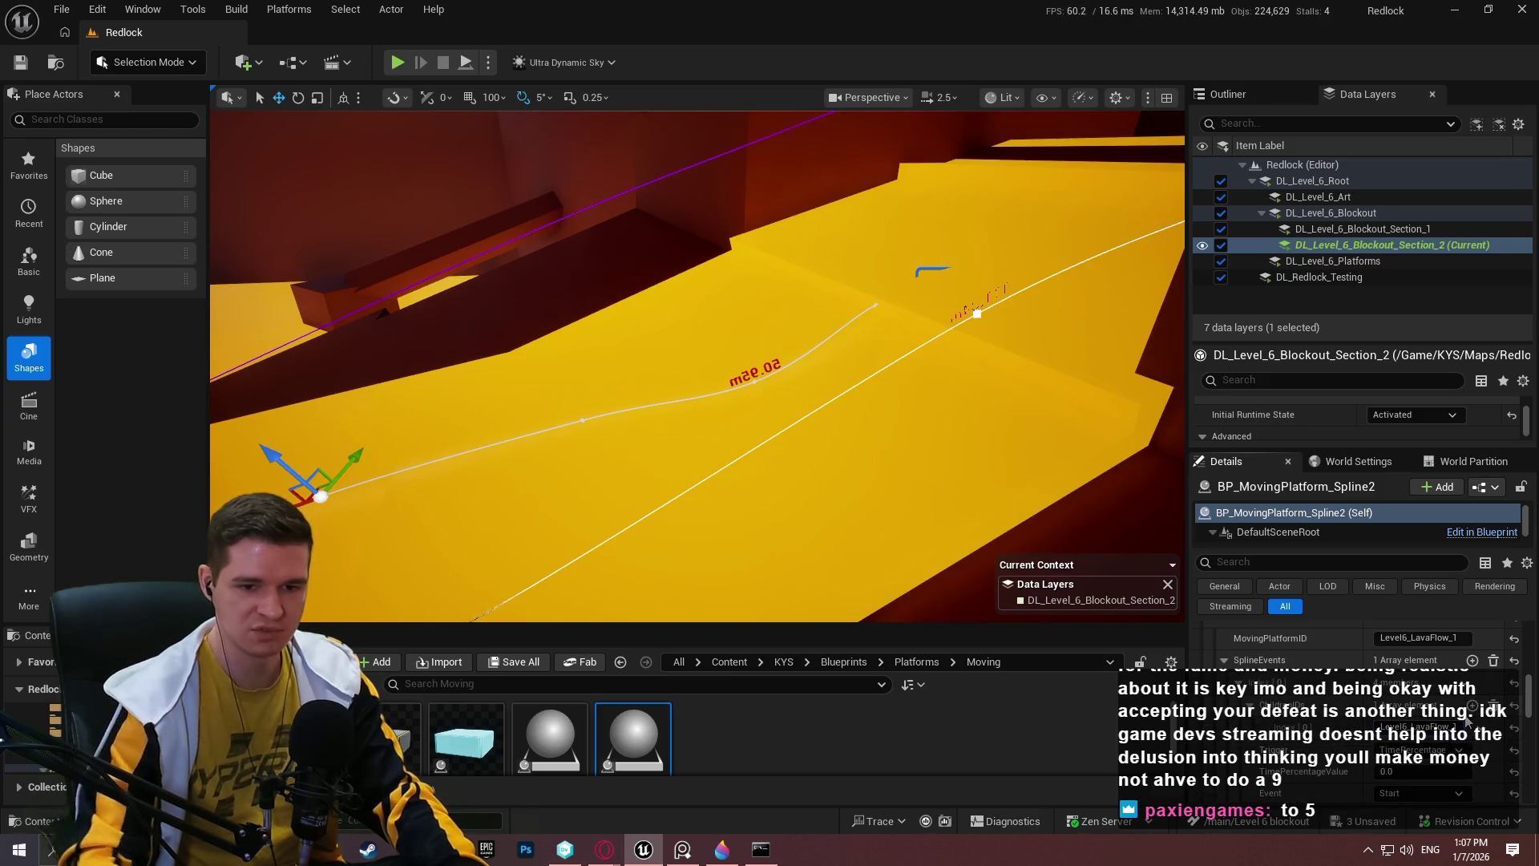
scroll(1380, 744, down, 1)
click(1395, 767)
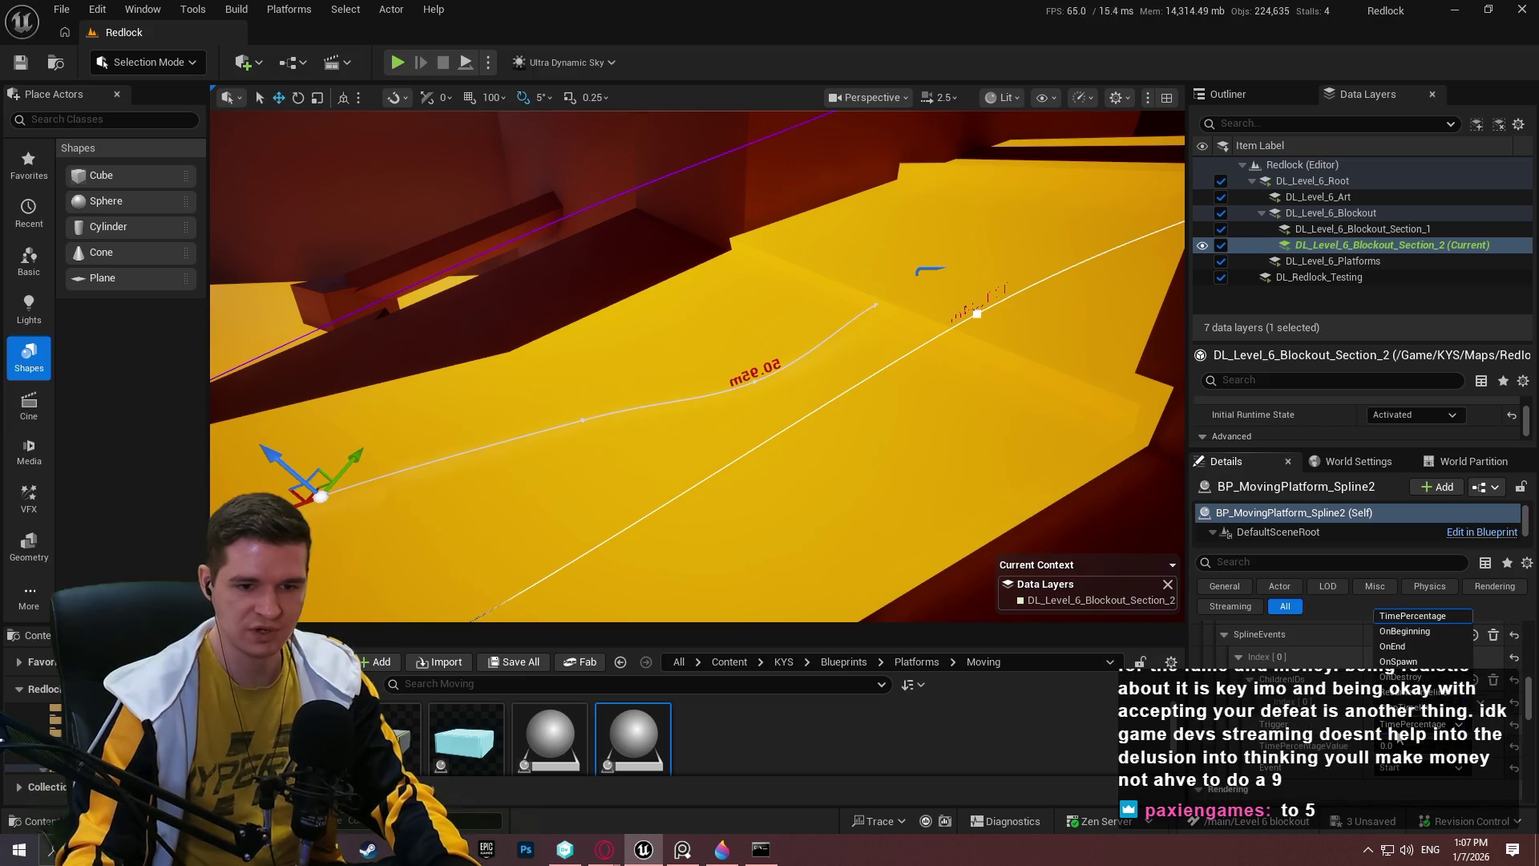
click(1397, 771)
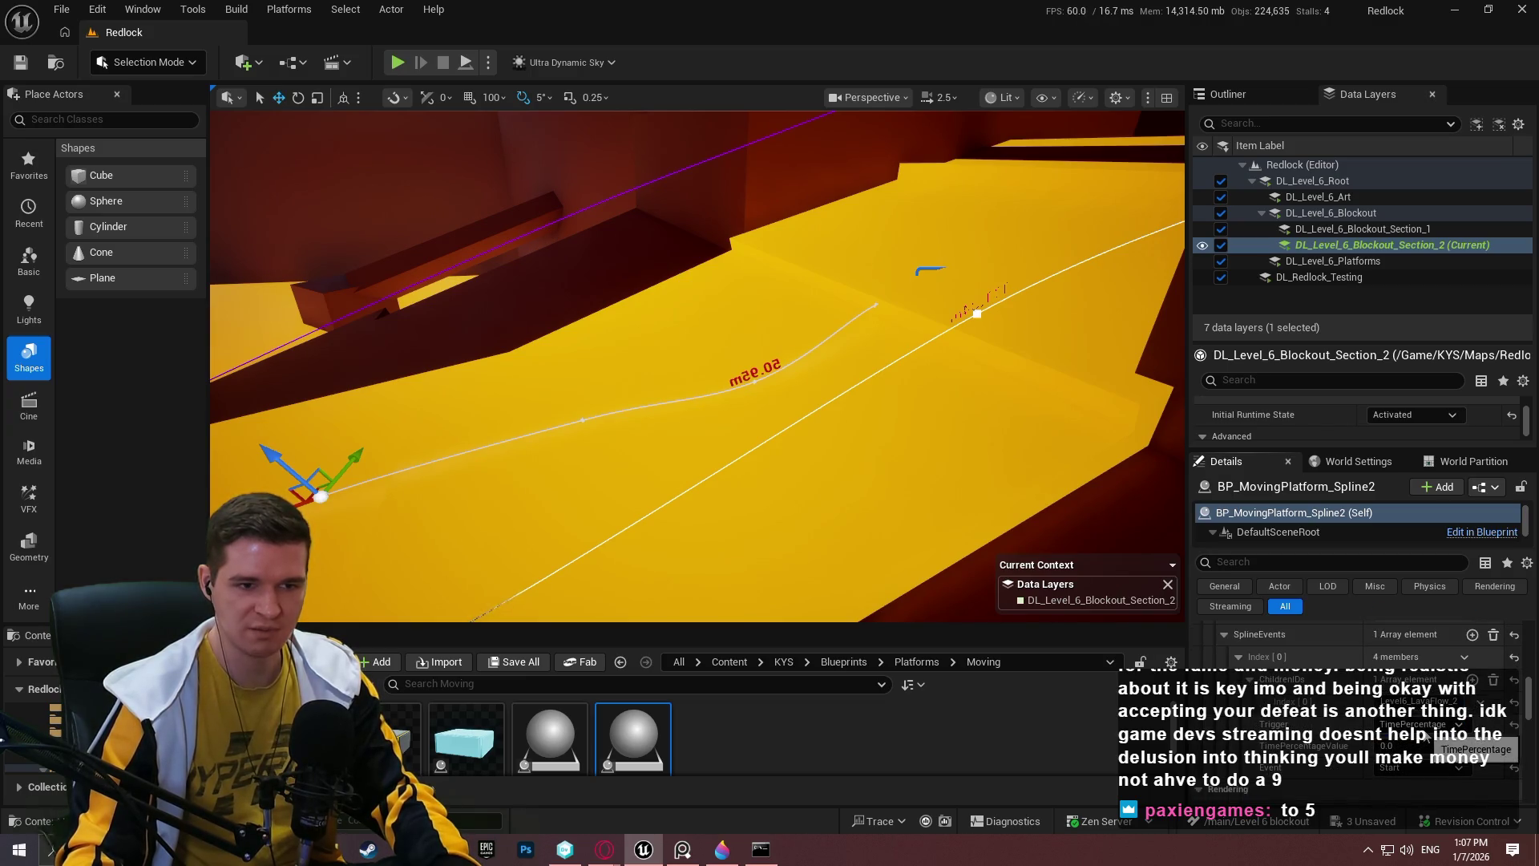
drag(804, 483, 804, 483)
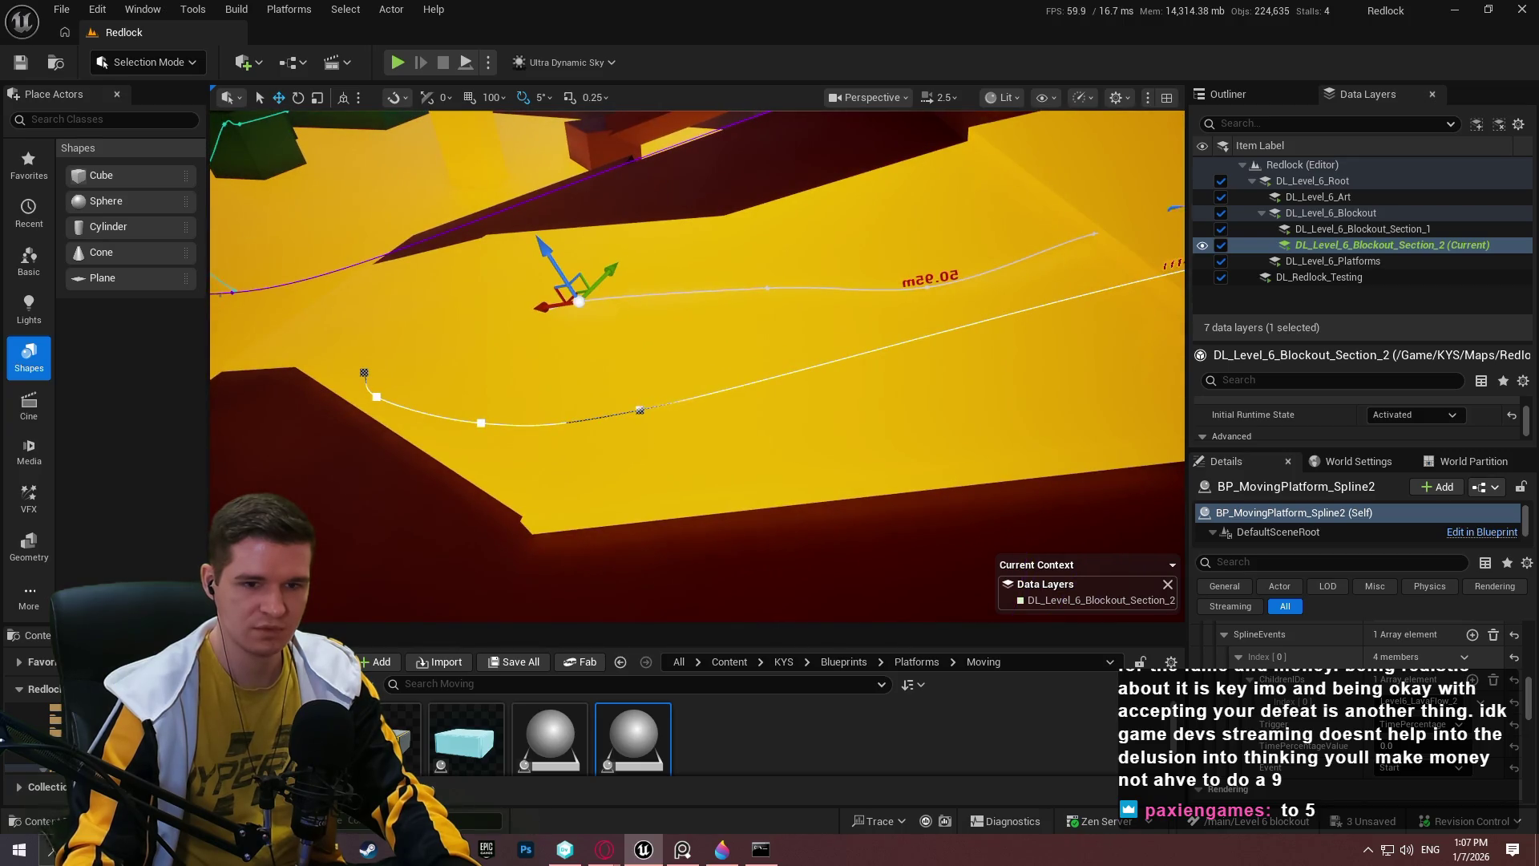
drag(804, 483, 804, 483)
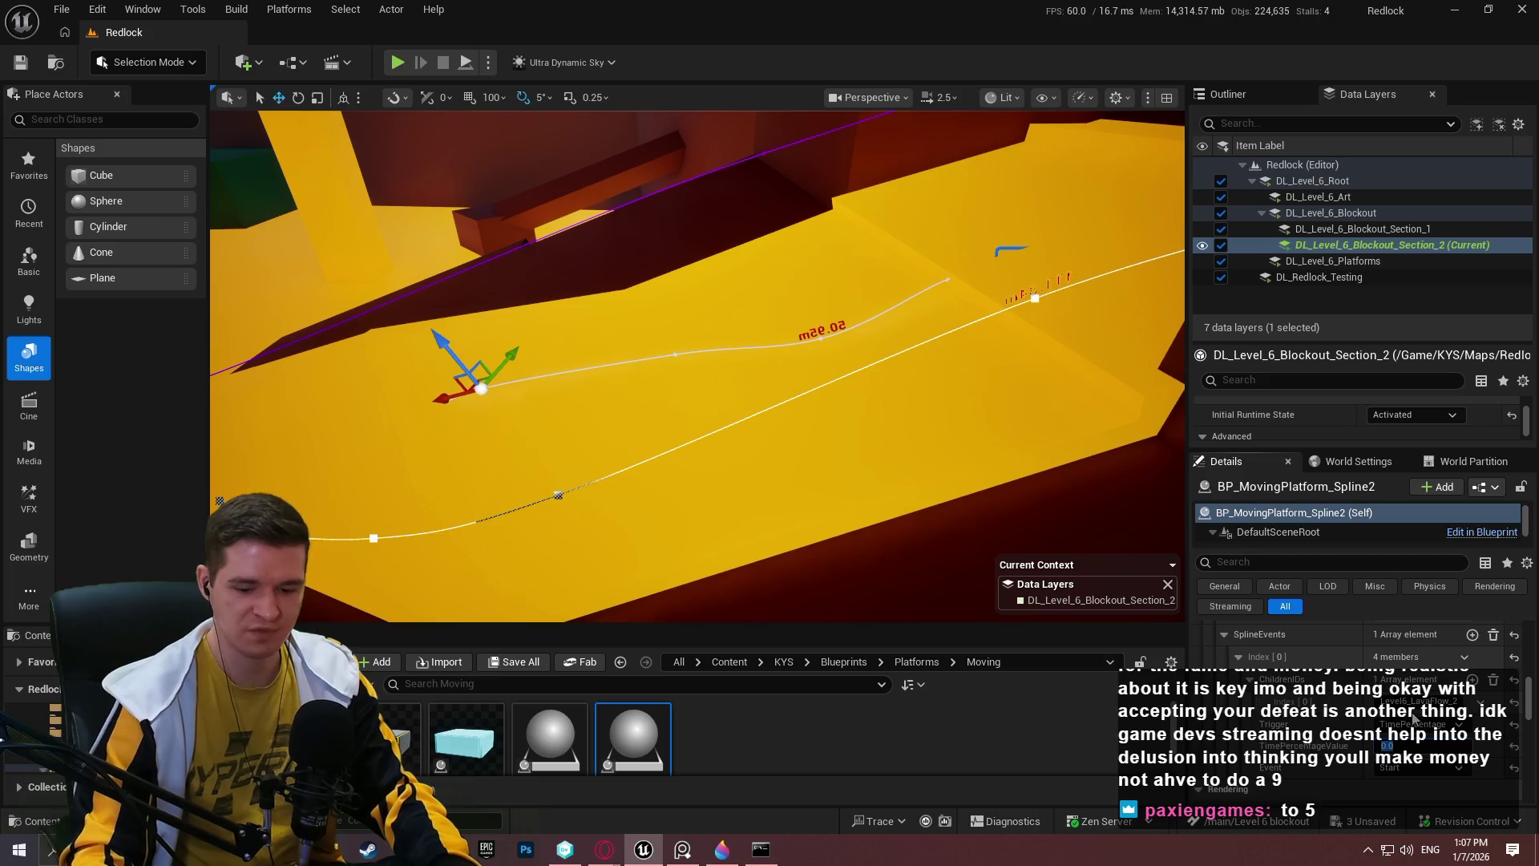
Set the event's TimePercentageValue to 0.5 and change its action from Start to Restart.
click(1384, 746)
text(1)
key(Return)
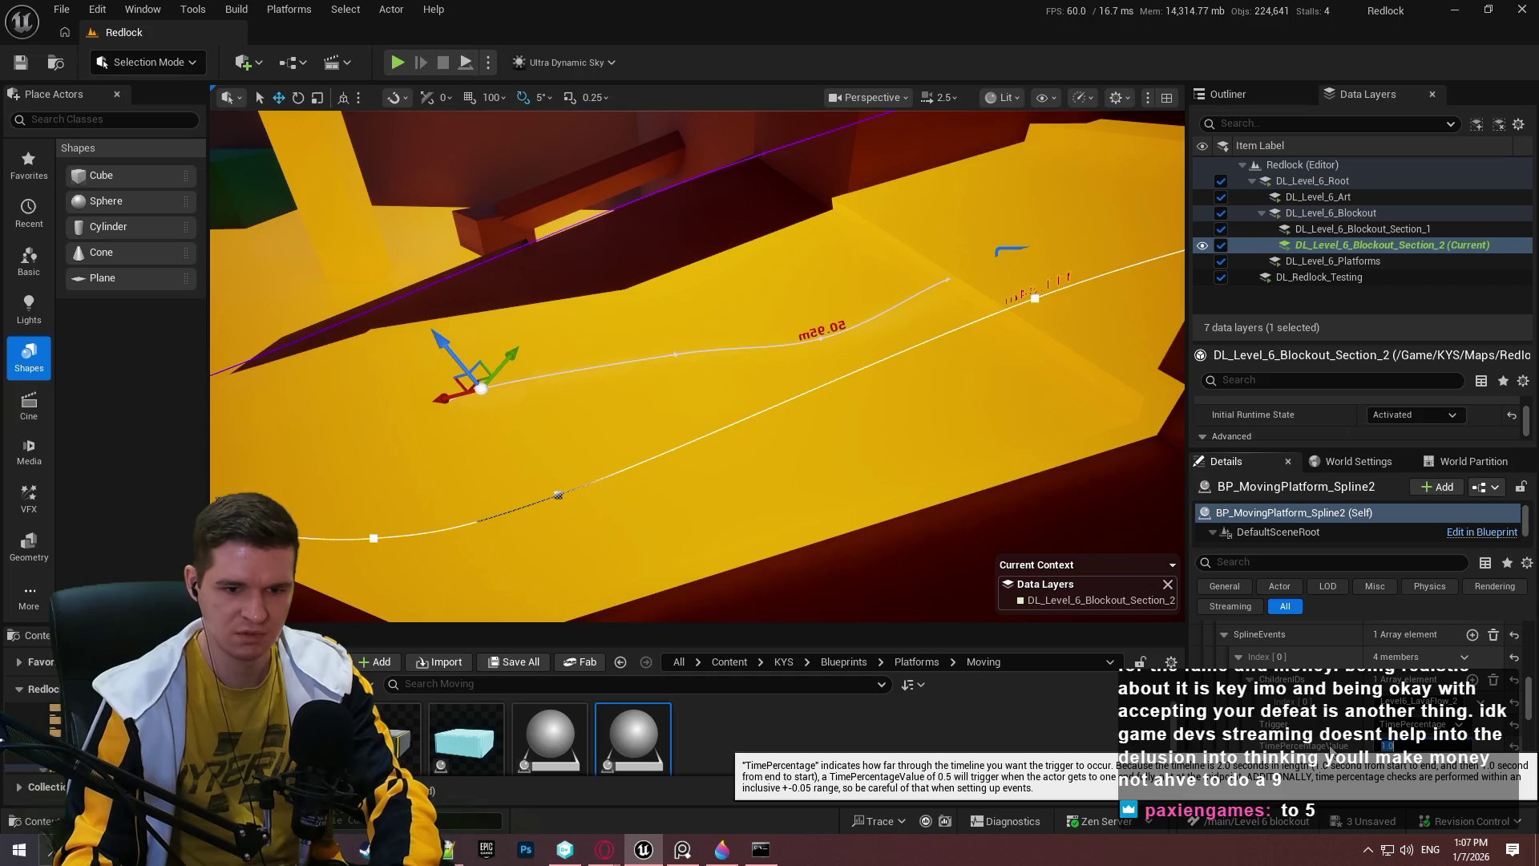
text(0.5)
key(Return)
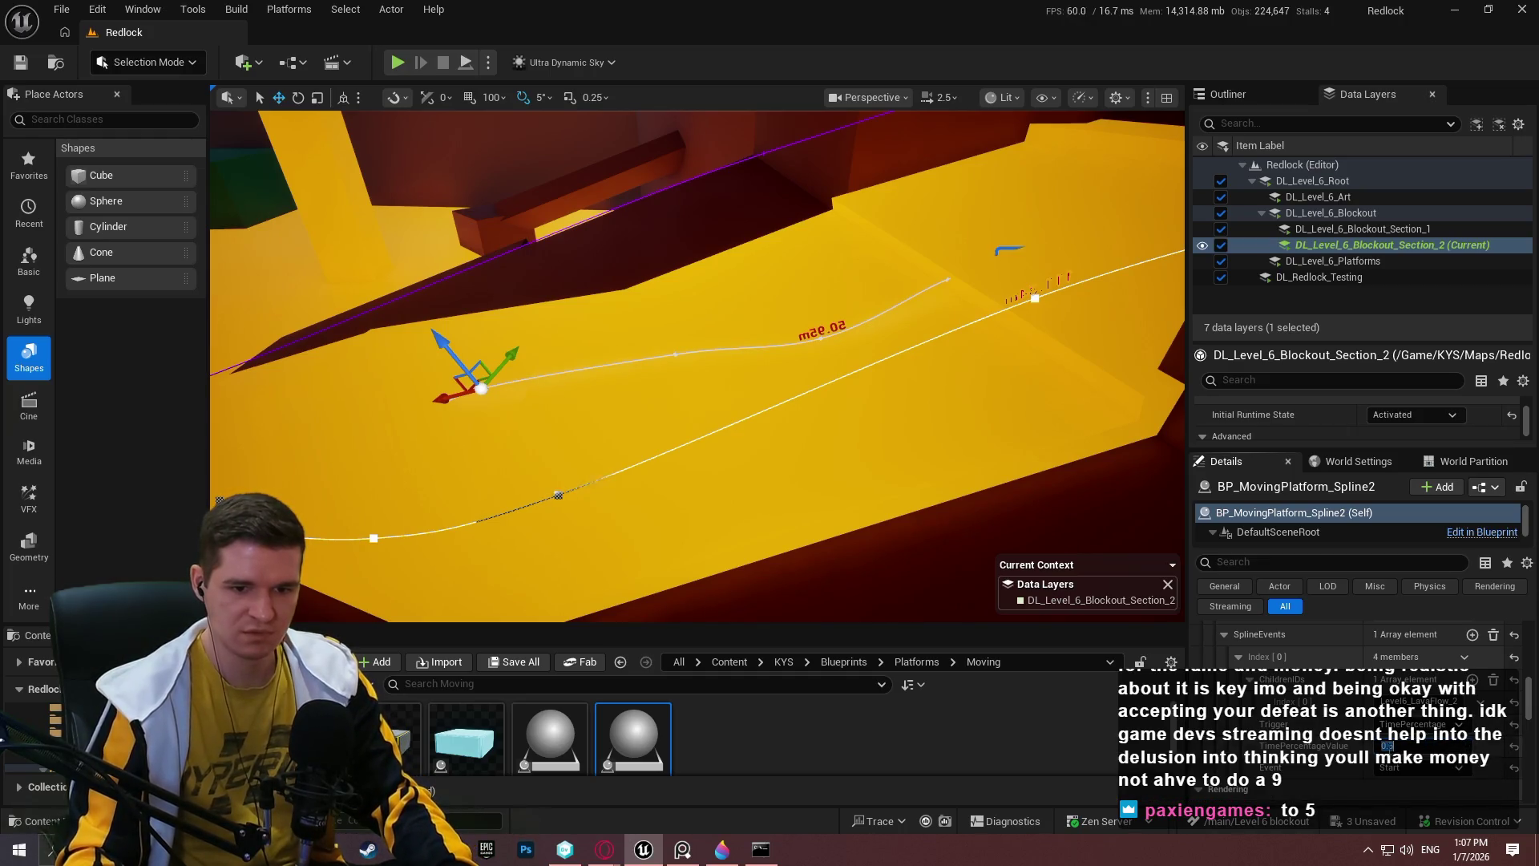
click(1419, 770)
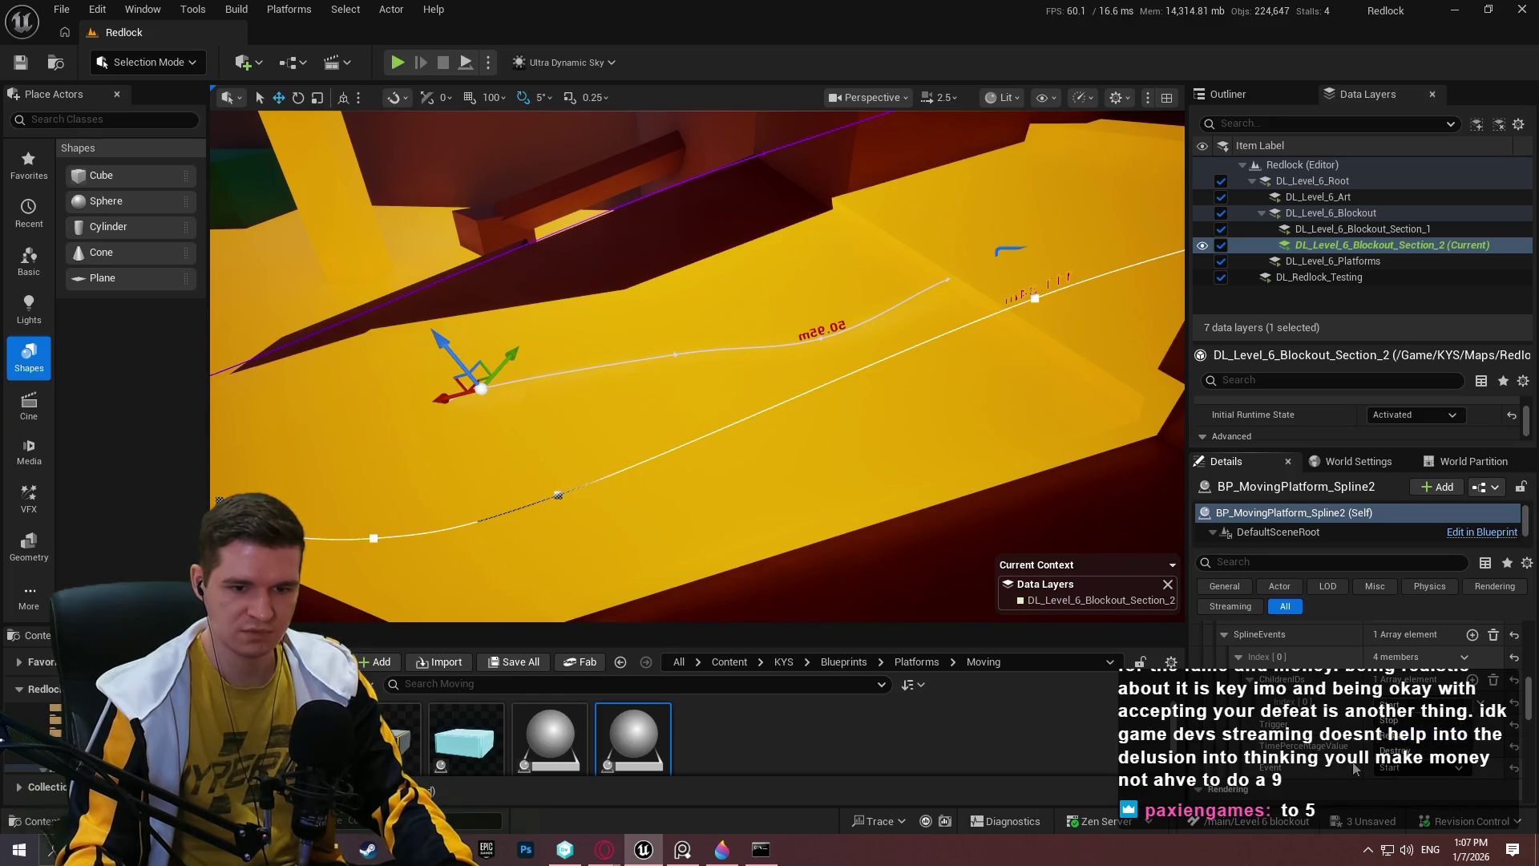
click(1409, 736)
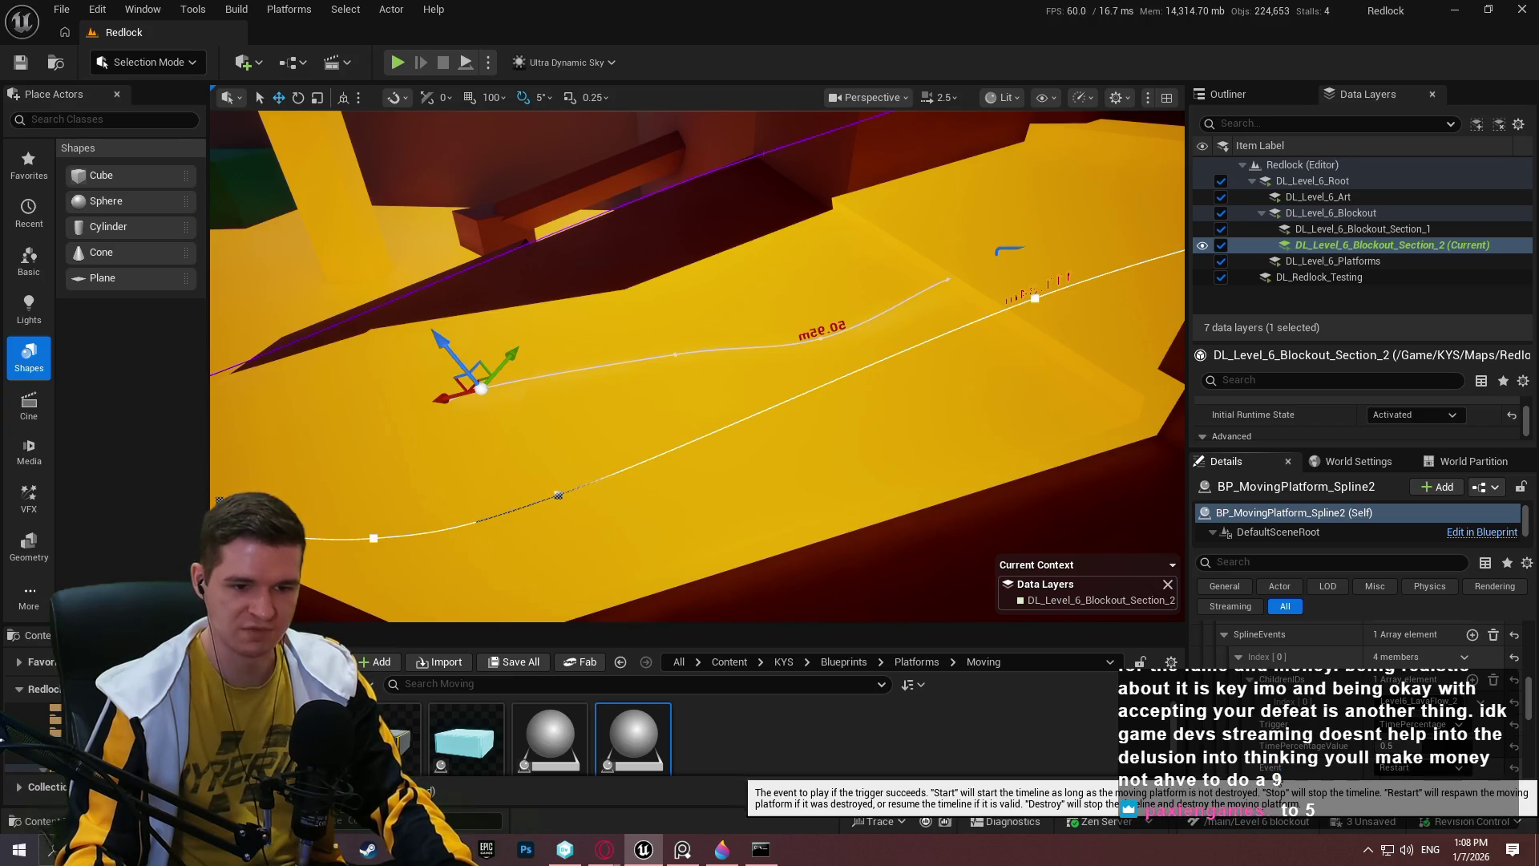
scroll(1267, 793, up, 3)
Play-test the level in the viewport along the yellow track, then stop the session.
mouse_move(834, 457)
mouse_down()
mouse_move(849, 453)
mouse_move(850, 377)
mouse_up()
key(F11)
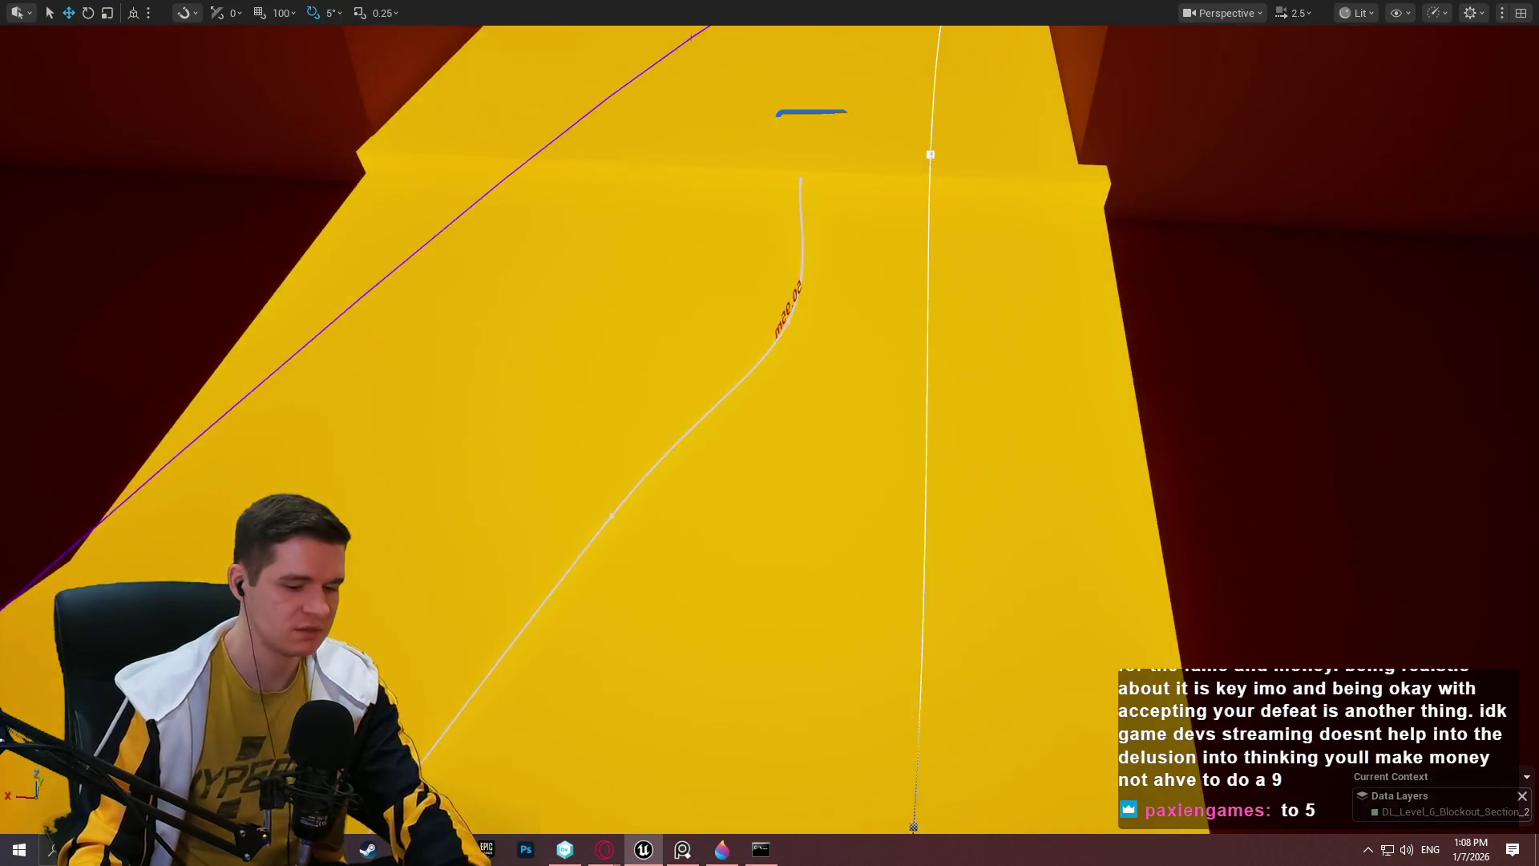
key(F11)
click(488, 62)
click(546, 225)
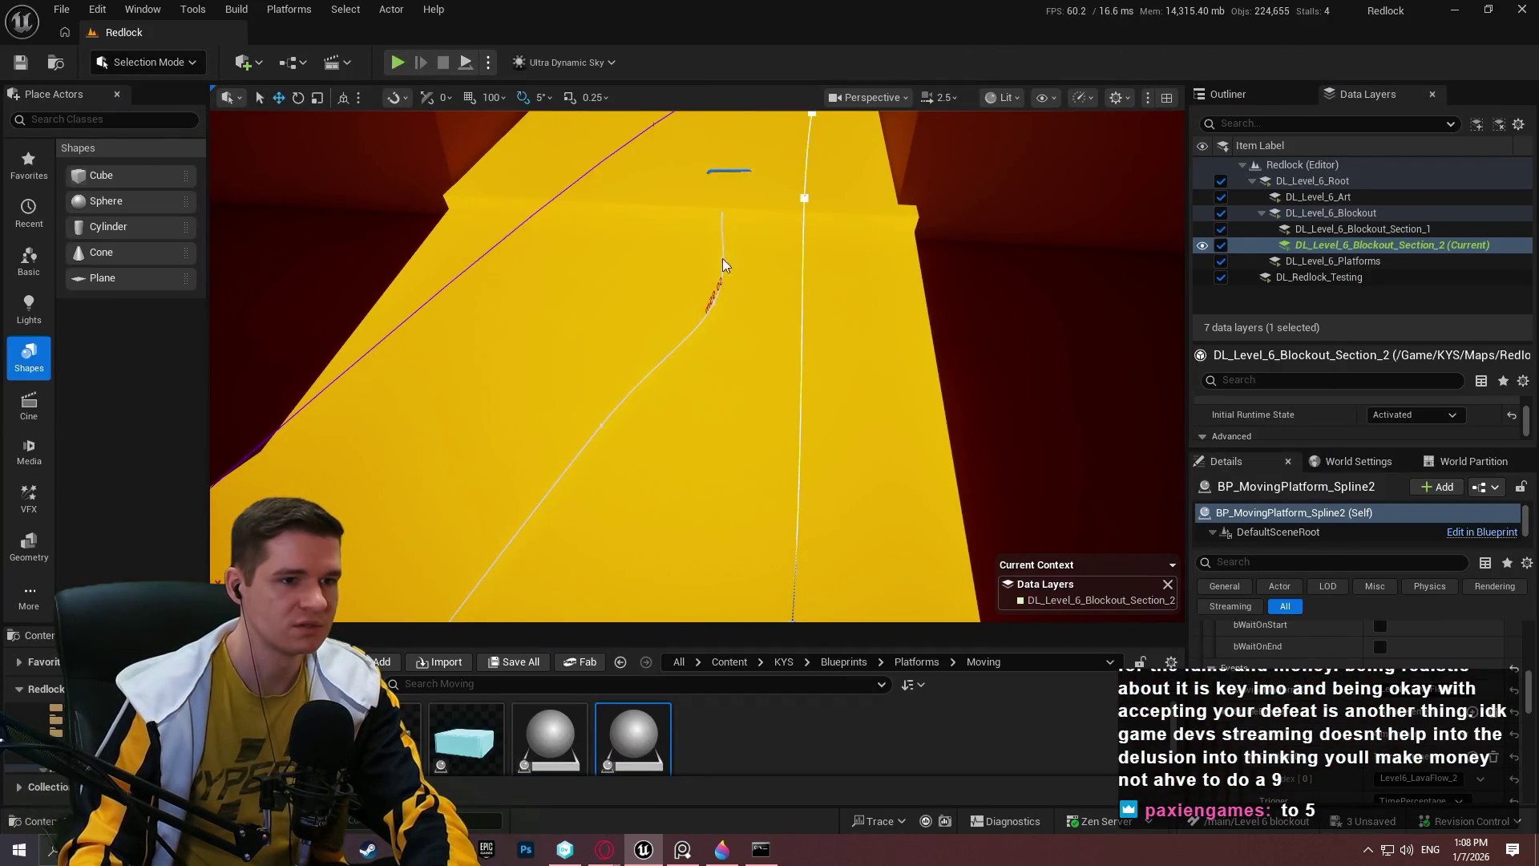
key(F11)
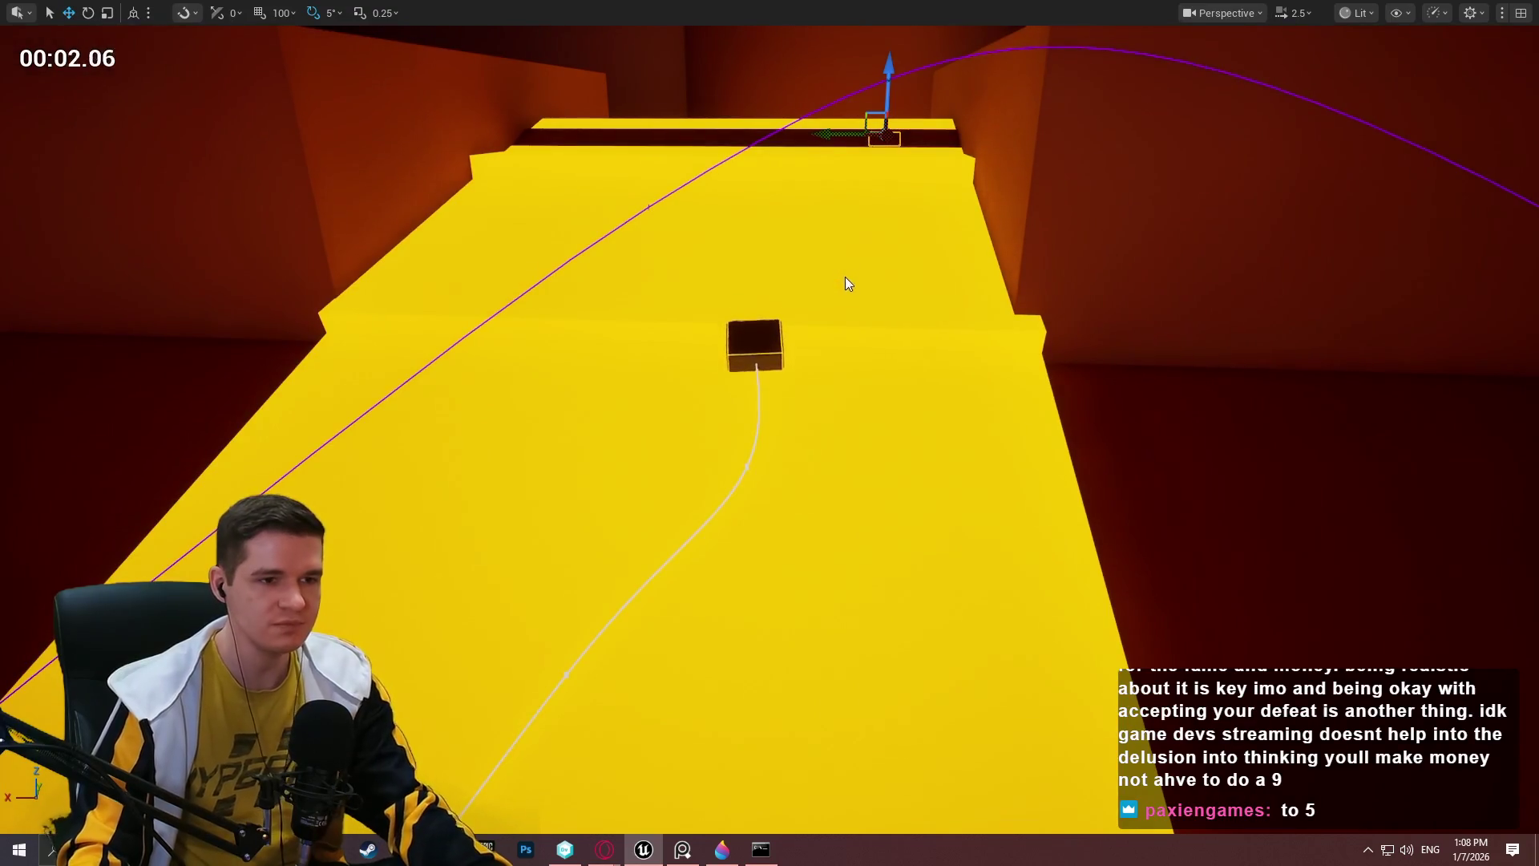
key(Escape)
Enable bWaitOnStart on BP_MovingPlatform_Spline3 so it waits at its start.
click(766, 269)
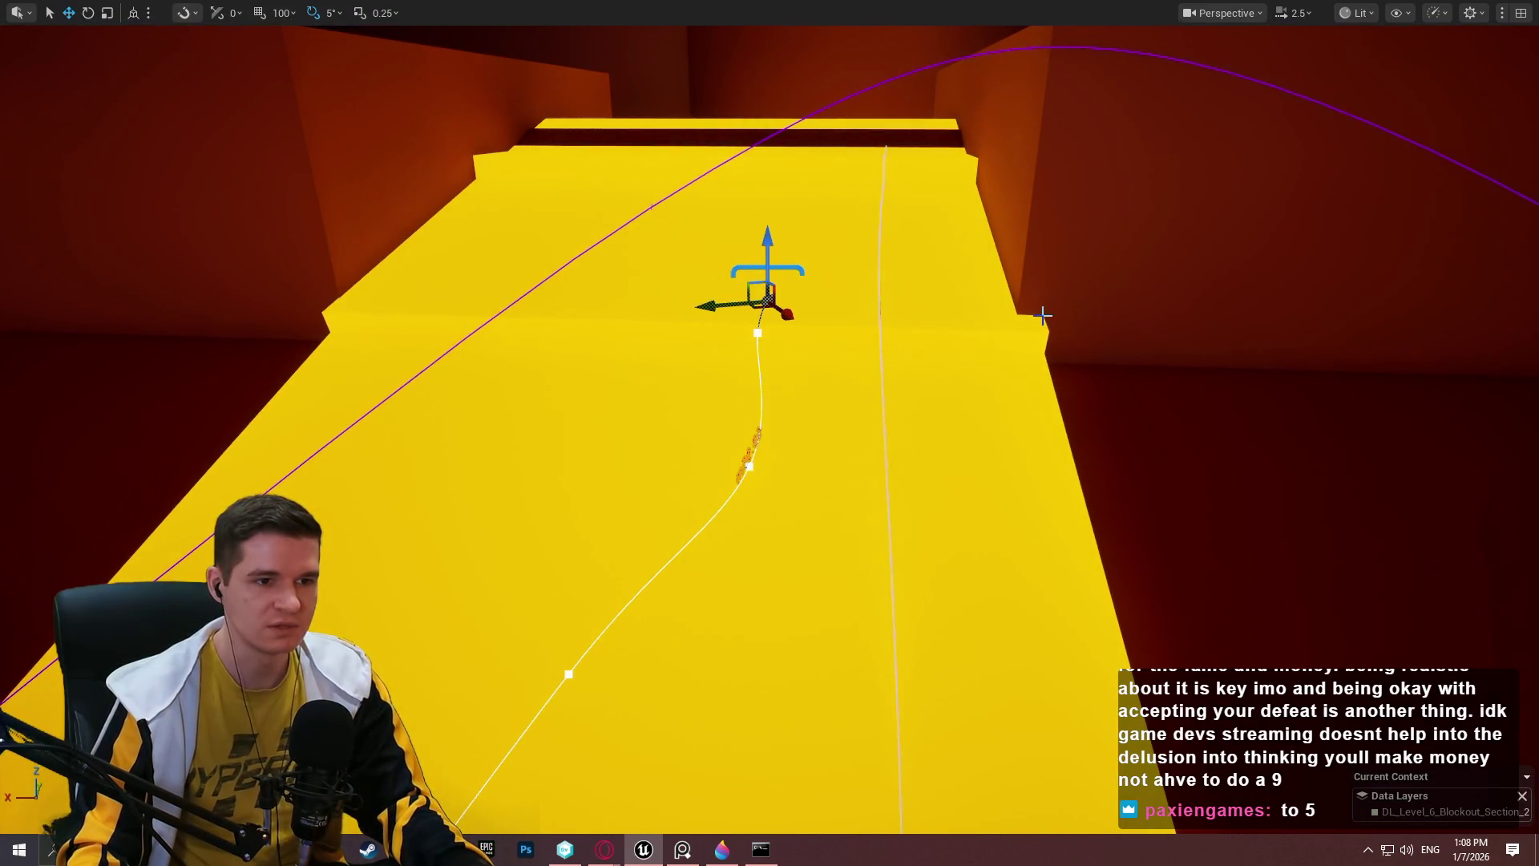
key(F11)
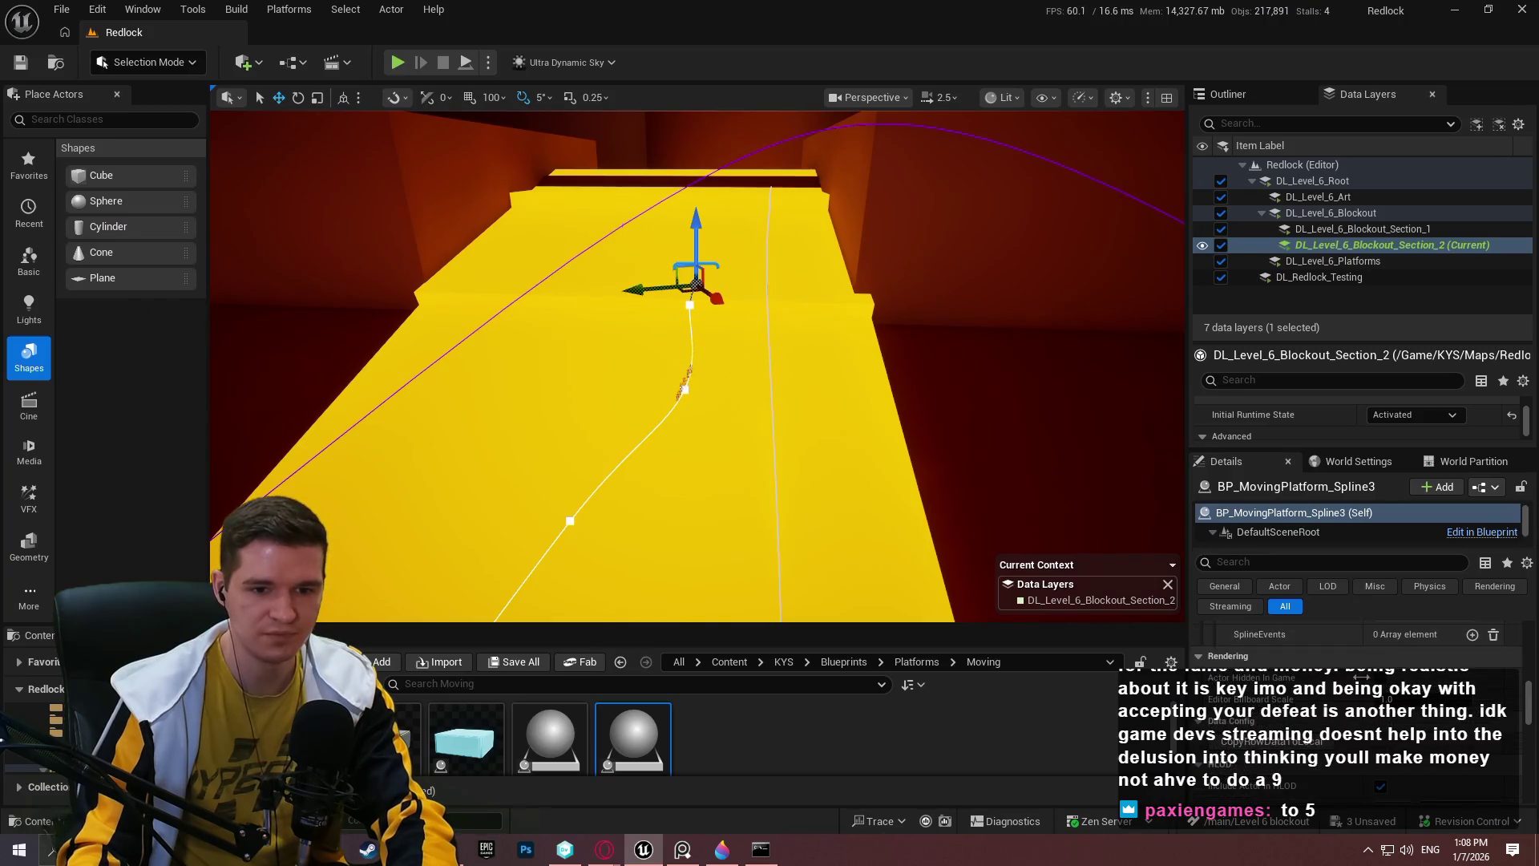
click(1379, 650)
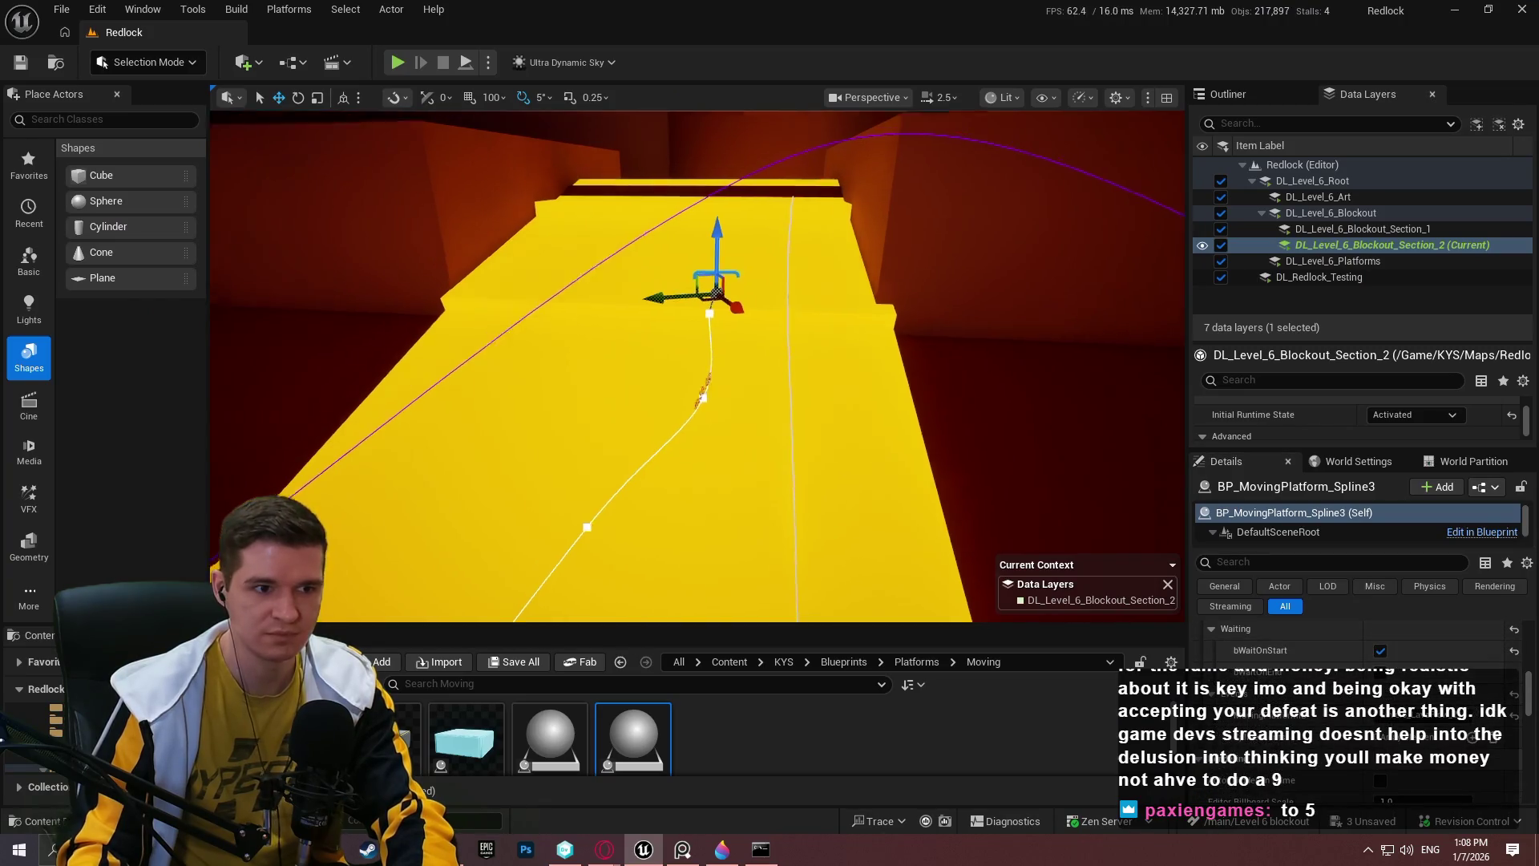
click(488, 63)
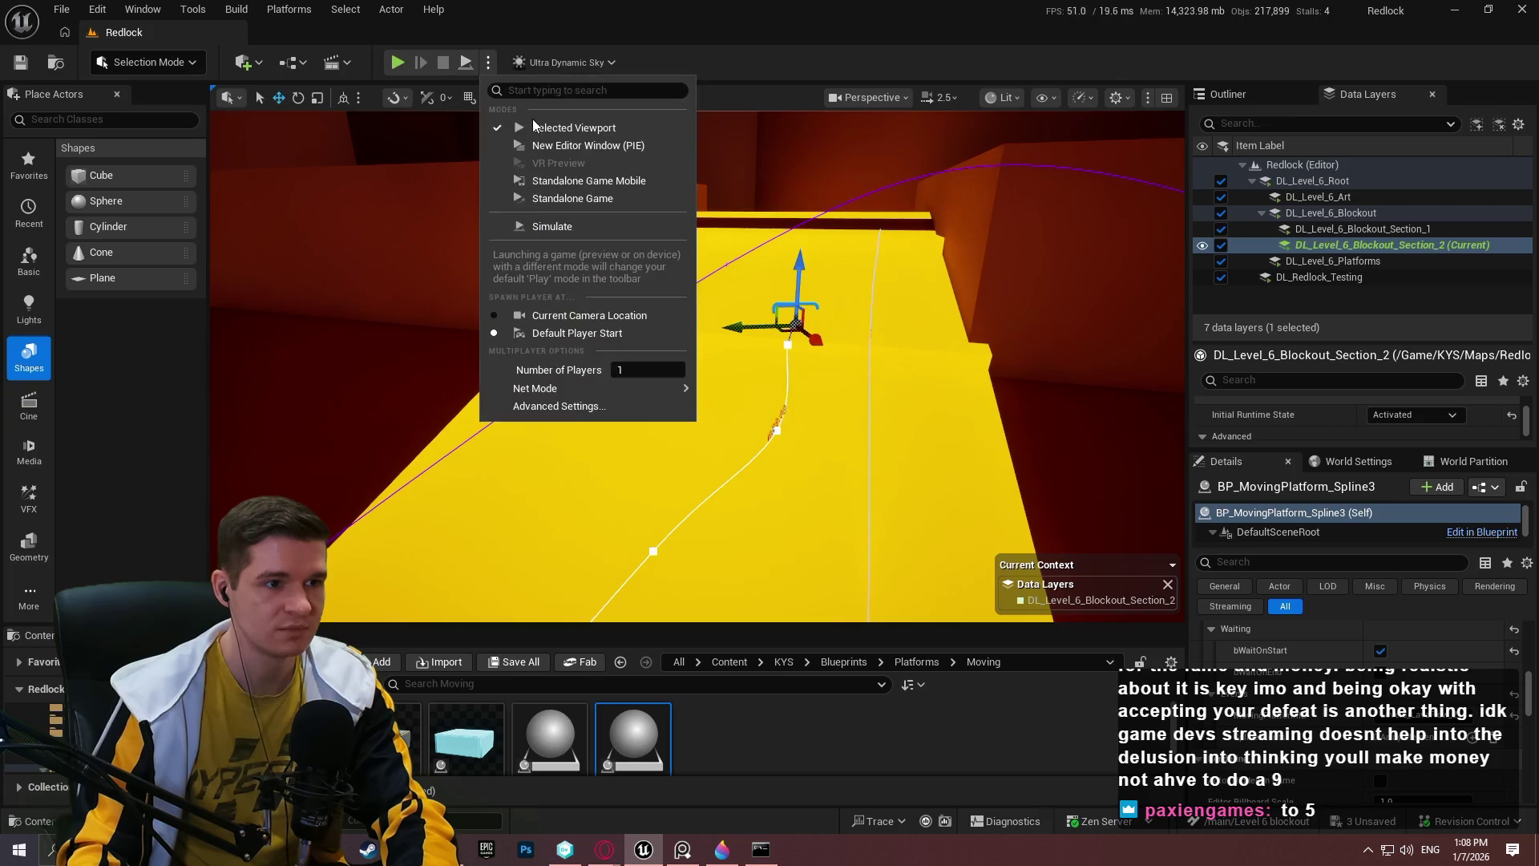
click(534, 215)
key(F11)
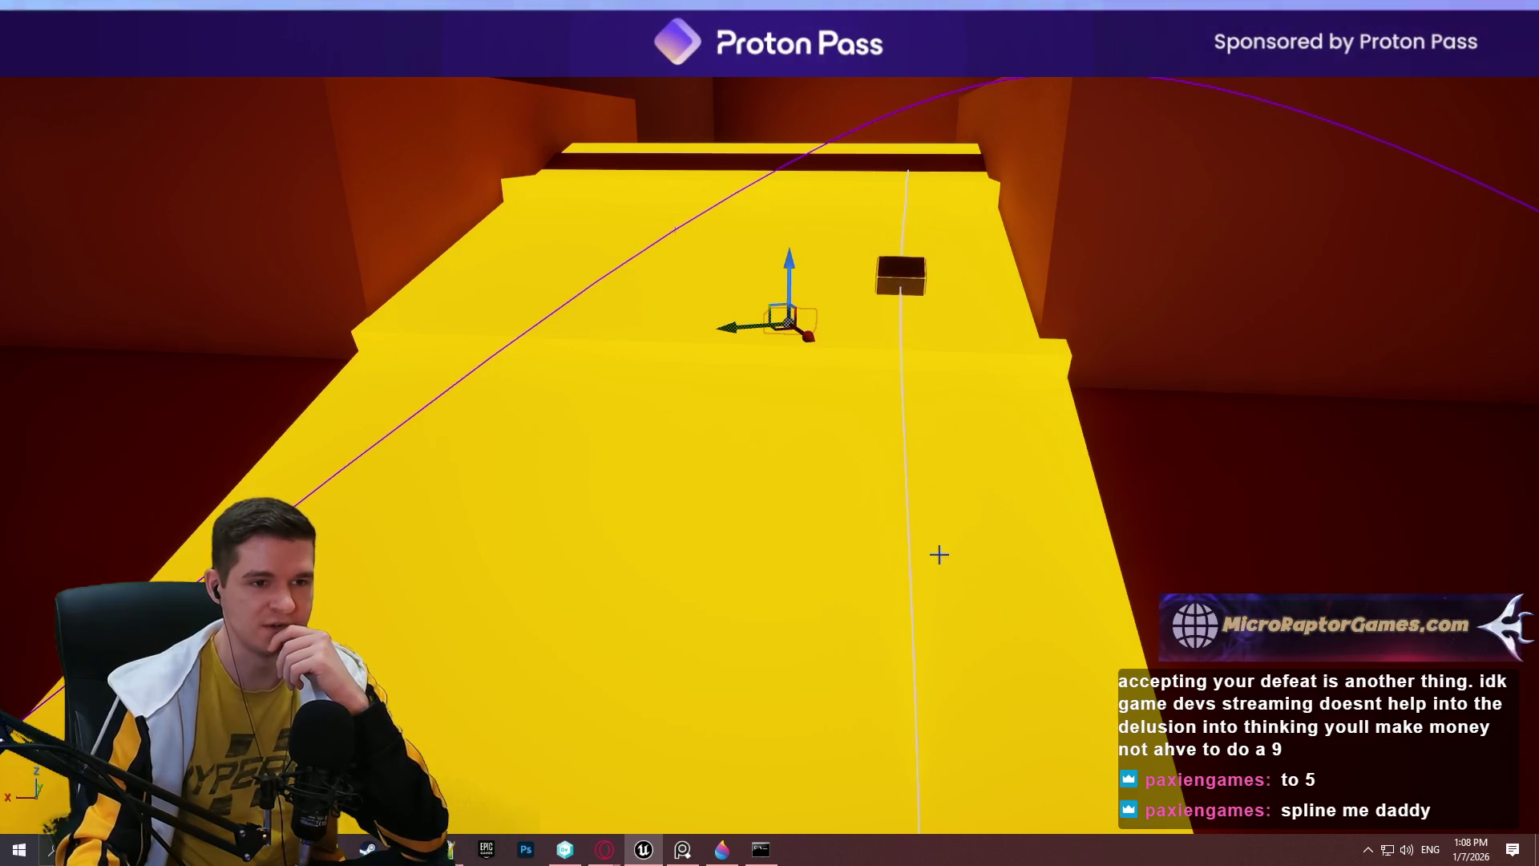
drag(938, 481, 938, 449)
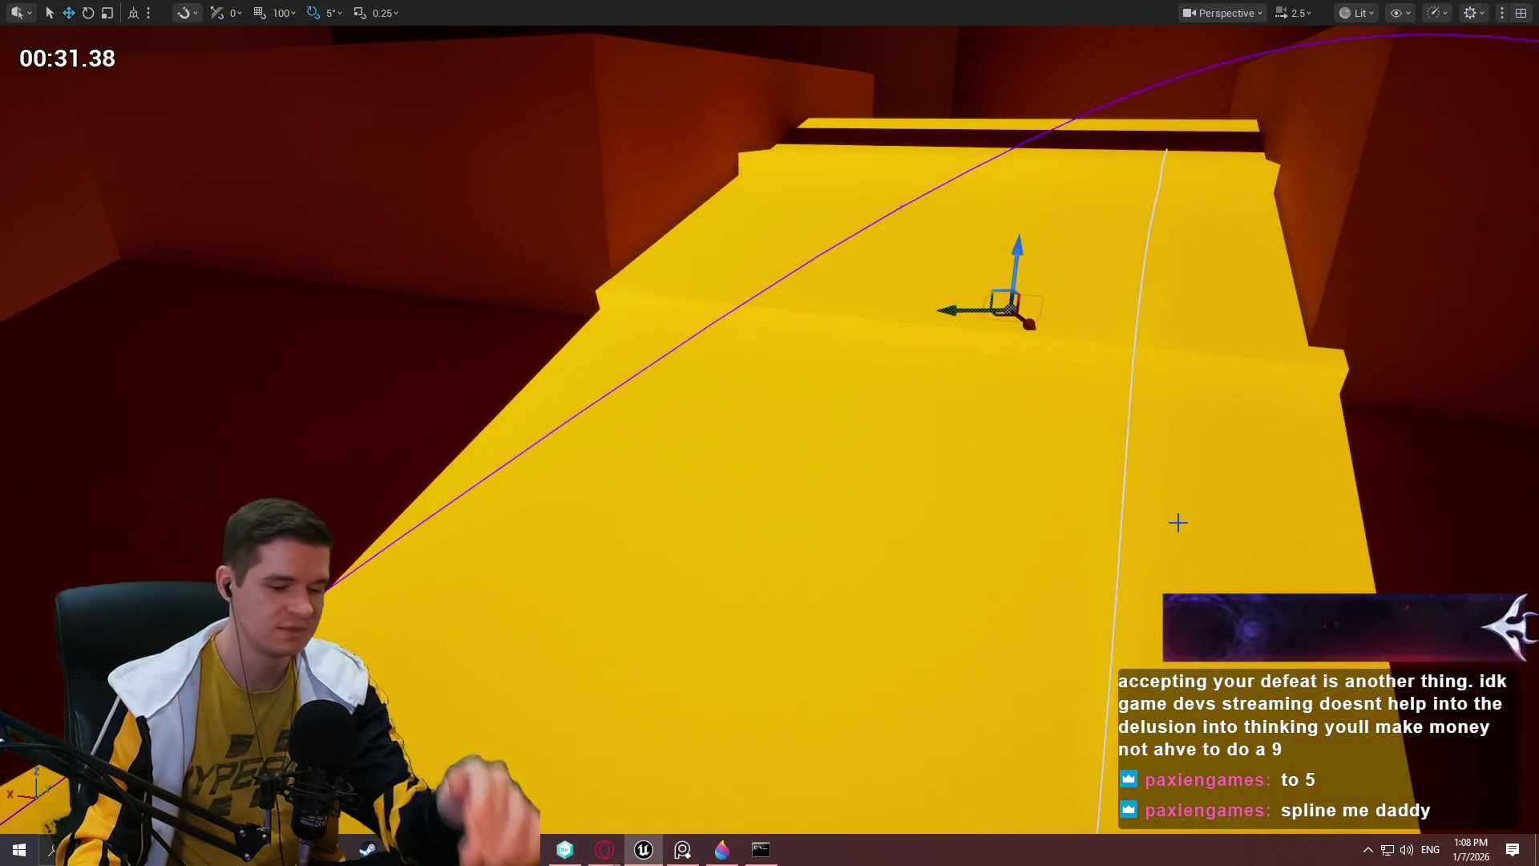
key(F11)
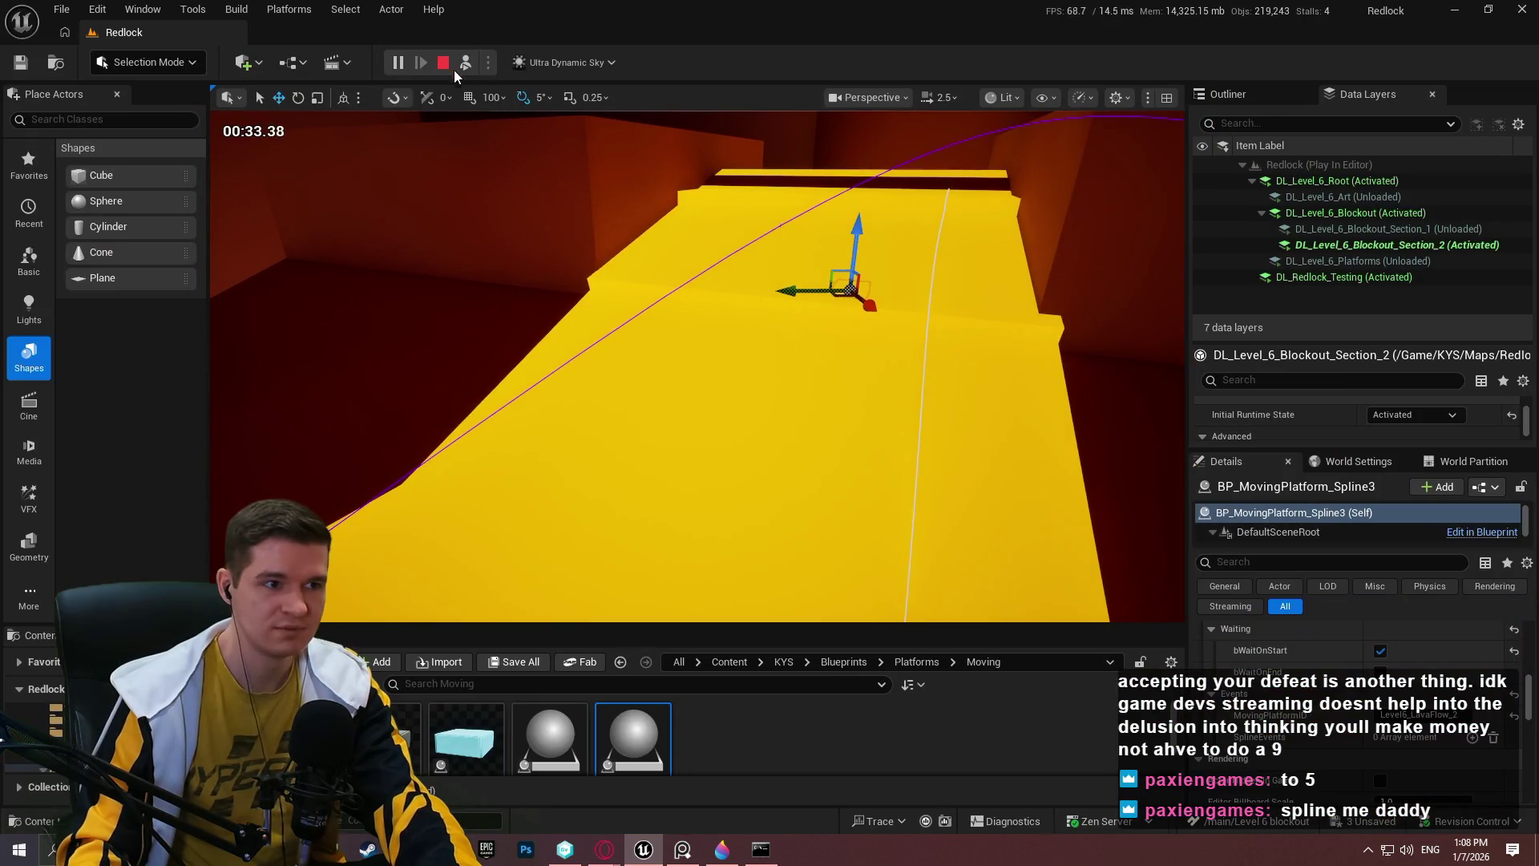
key(Escape)
scroll(1344, 718, down, 3)
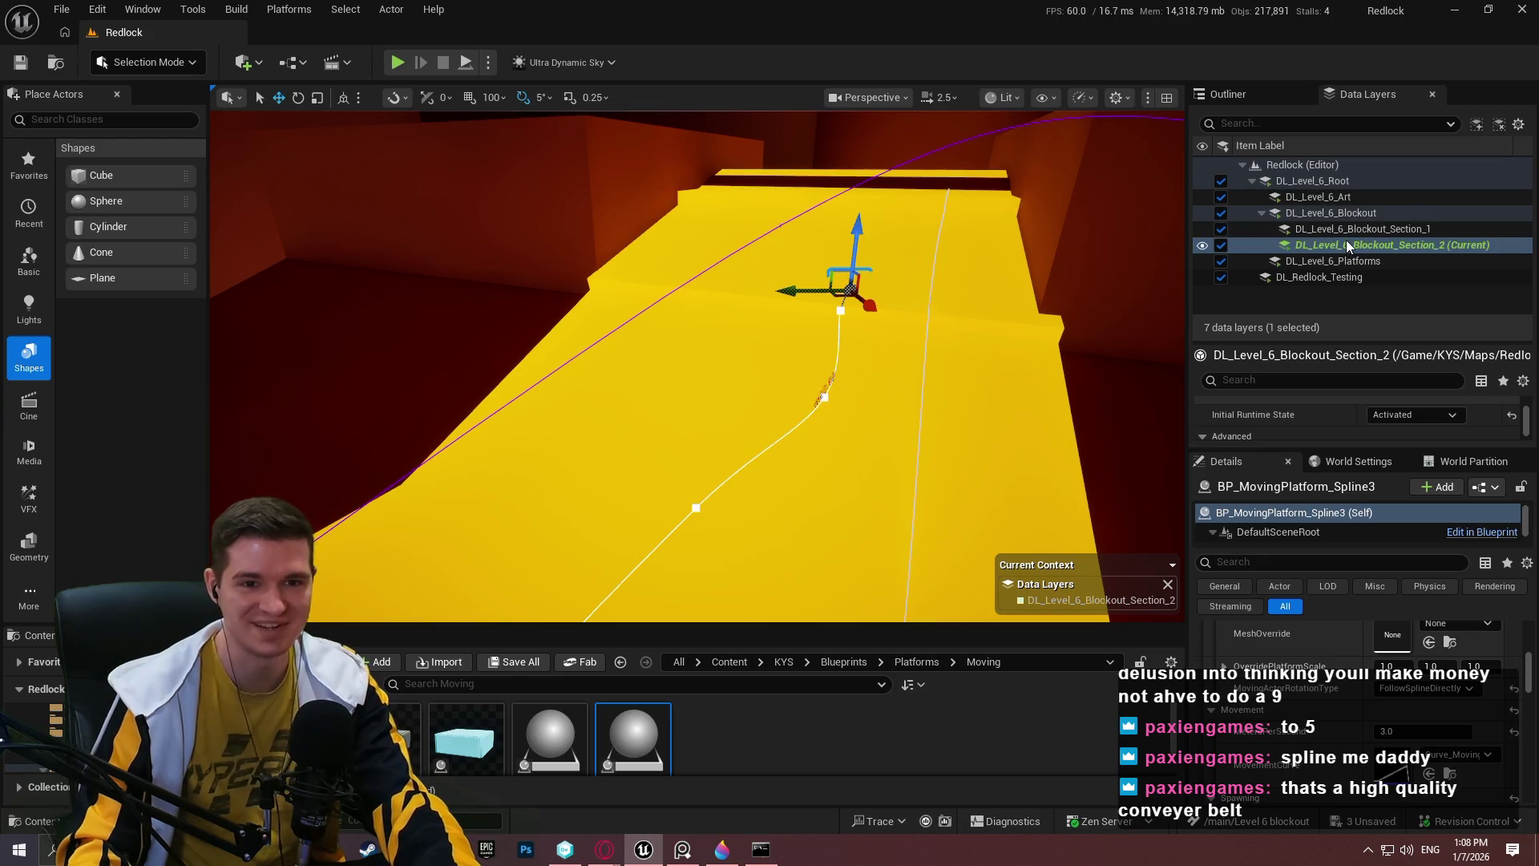
Select BP_MovingPlatform_Spline2 and expand SplineEvents Index[0] to show child Level6_LavaFlow_2.
click(947, 189)
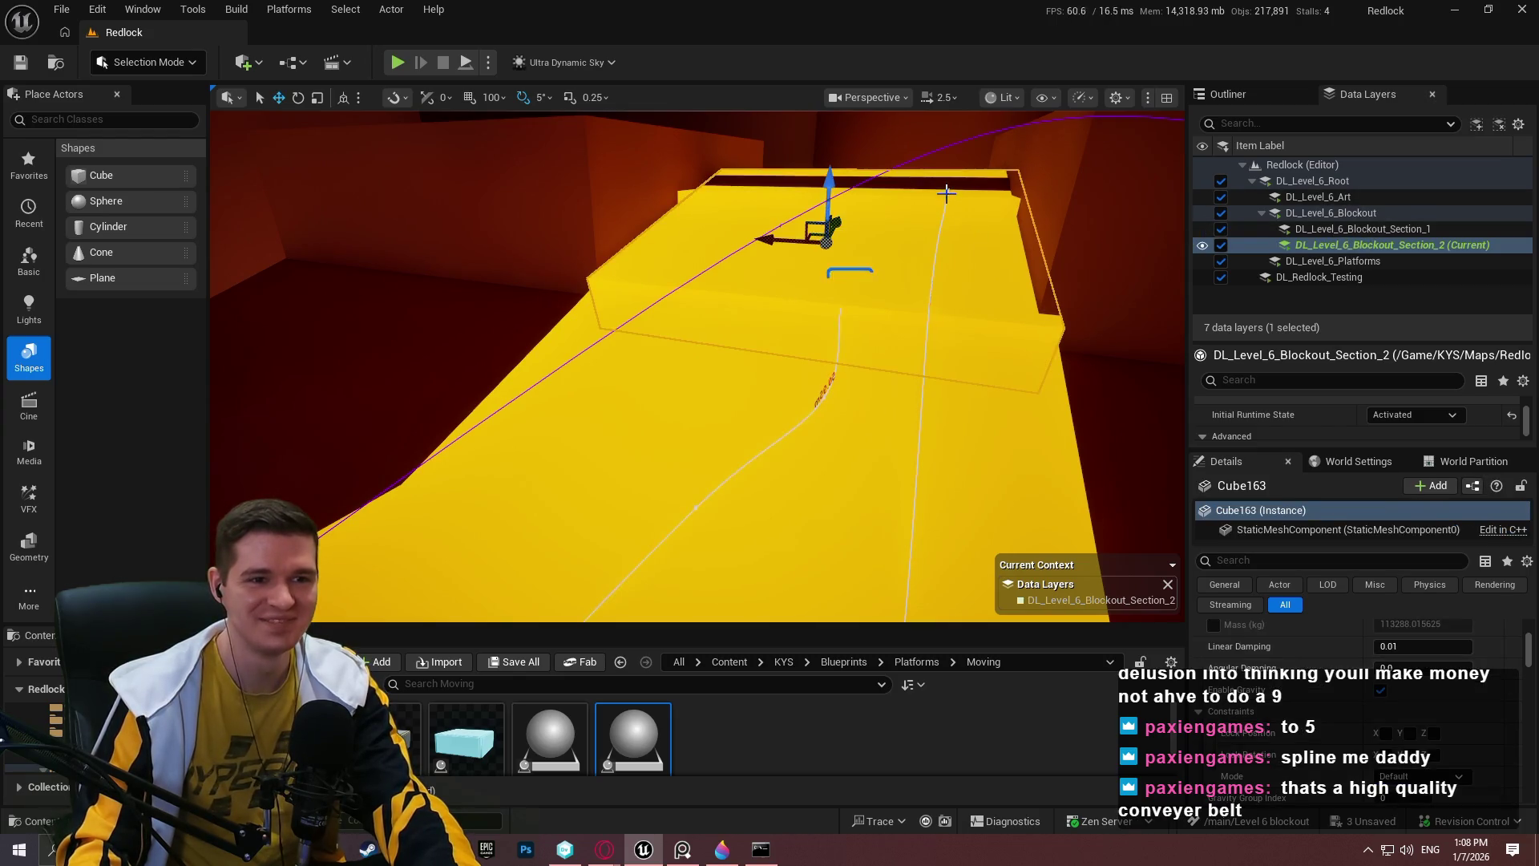
click(949, 192)
scroll(1354, 715, down, 5)
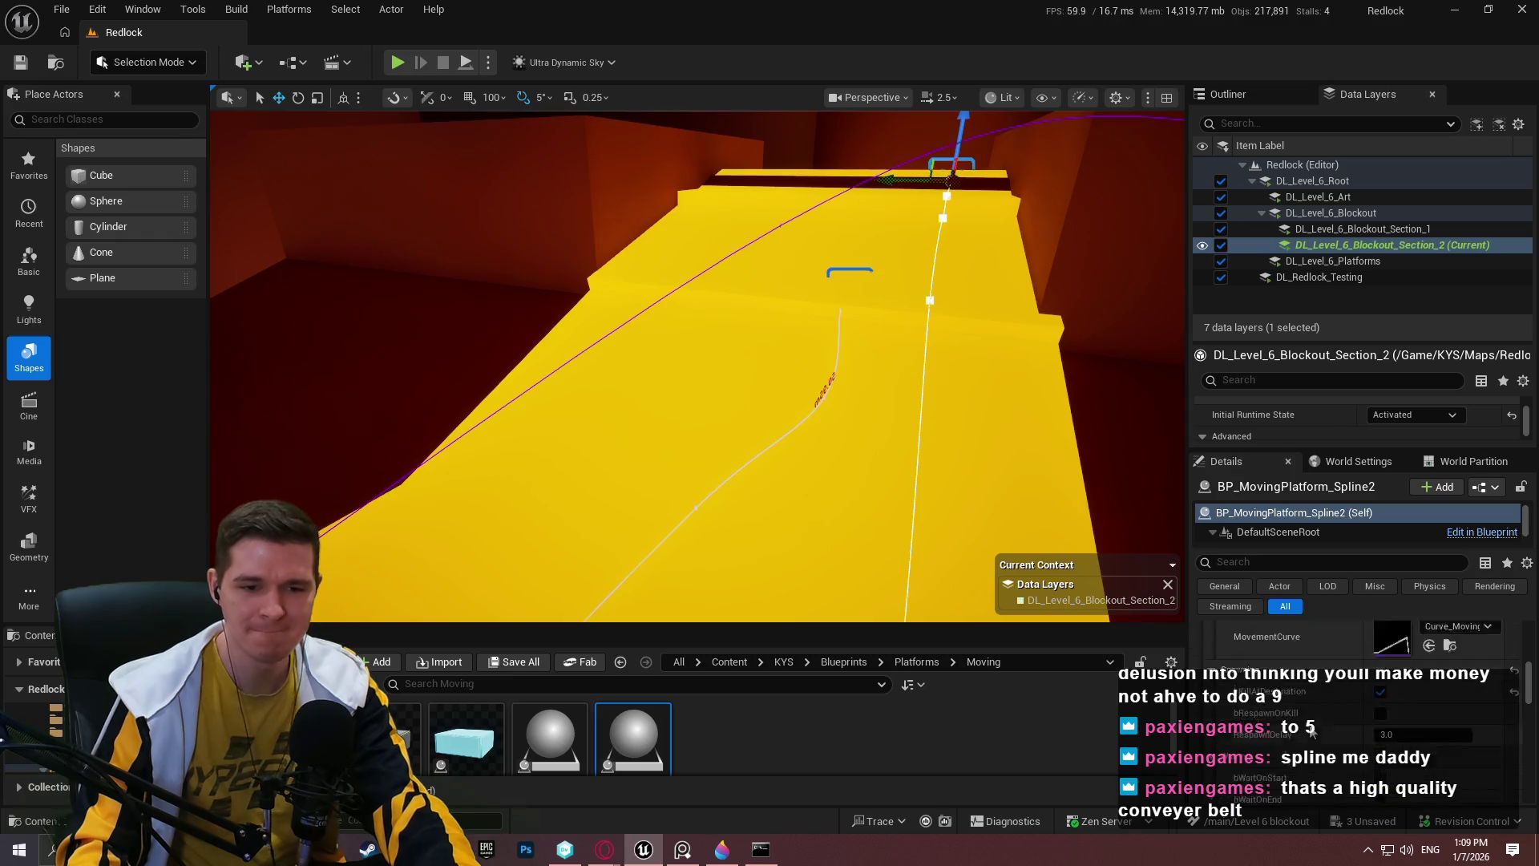
click(1239, 708)
scroll(1288, 739, down, 2)
click(1250, 679)
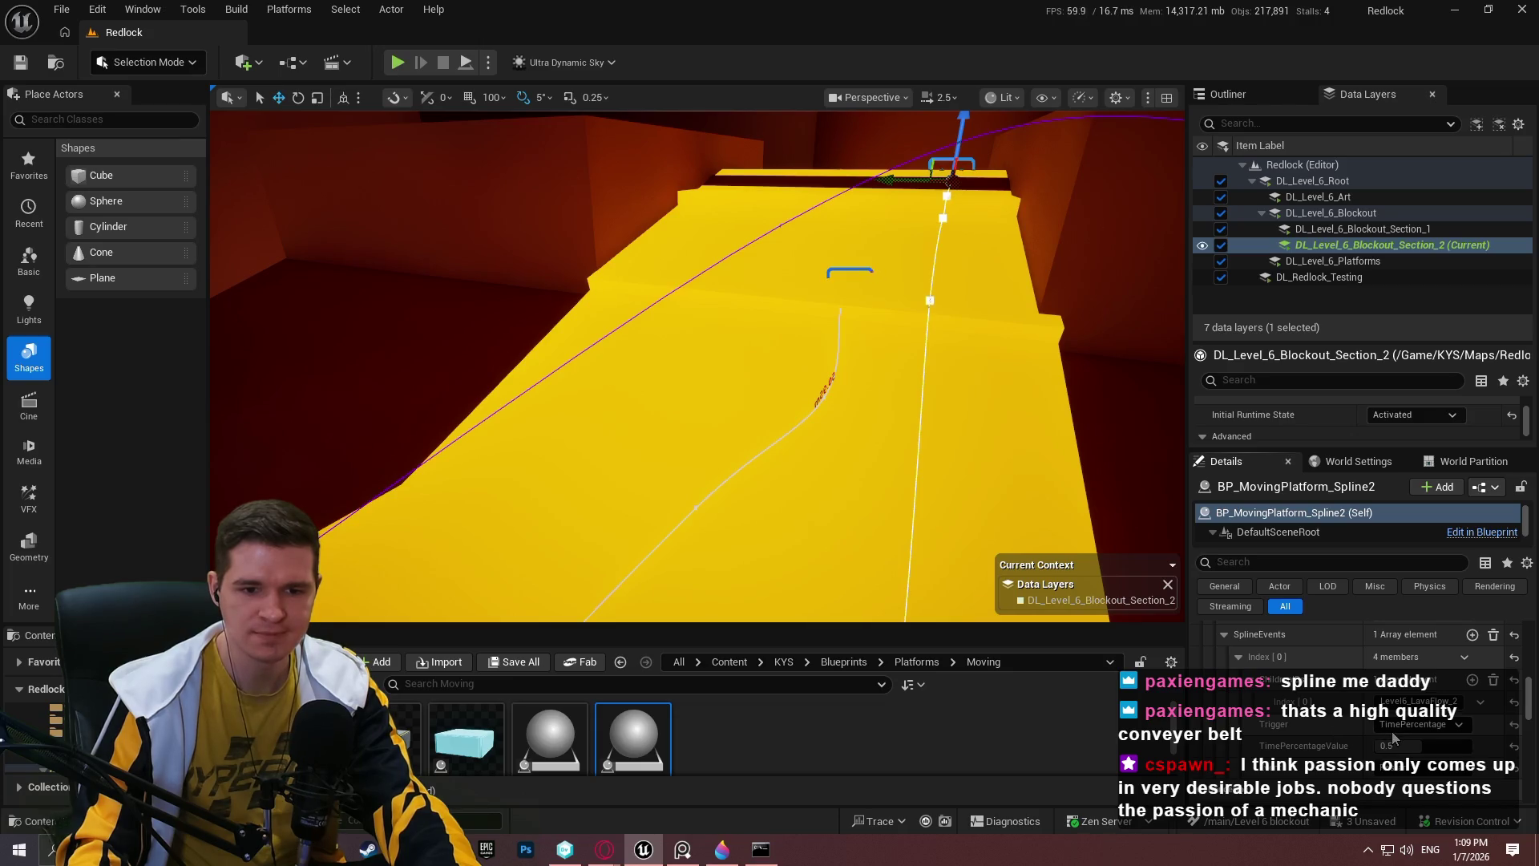
Check the Trigger dropdown, leaving it at TimePercentage with value 0.5.
click(1393, 730)
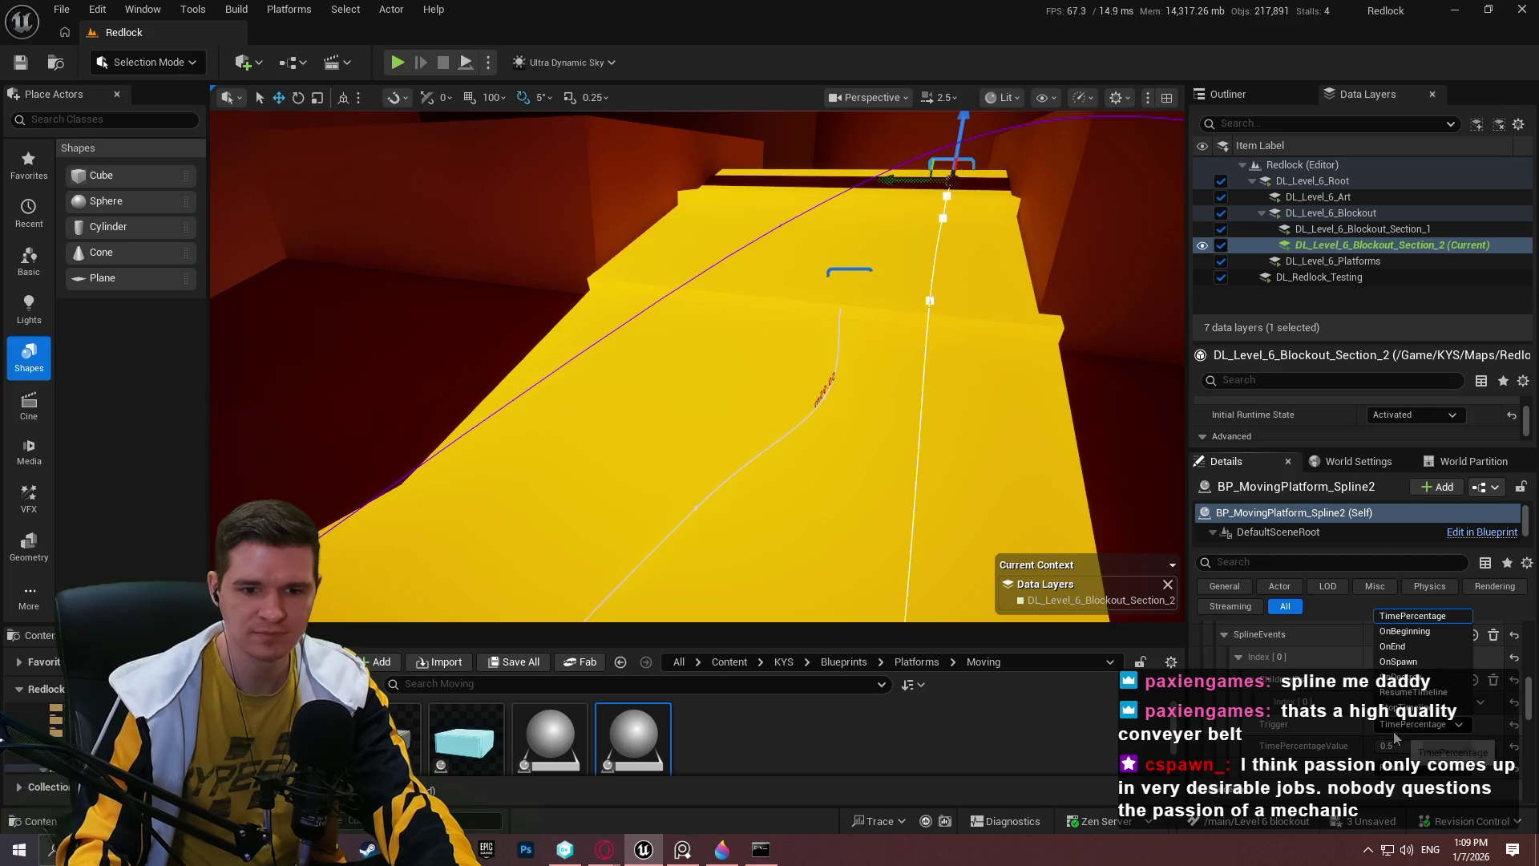
click(1346, 729)
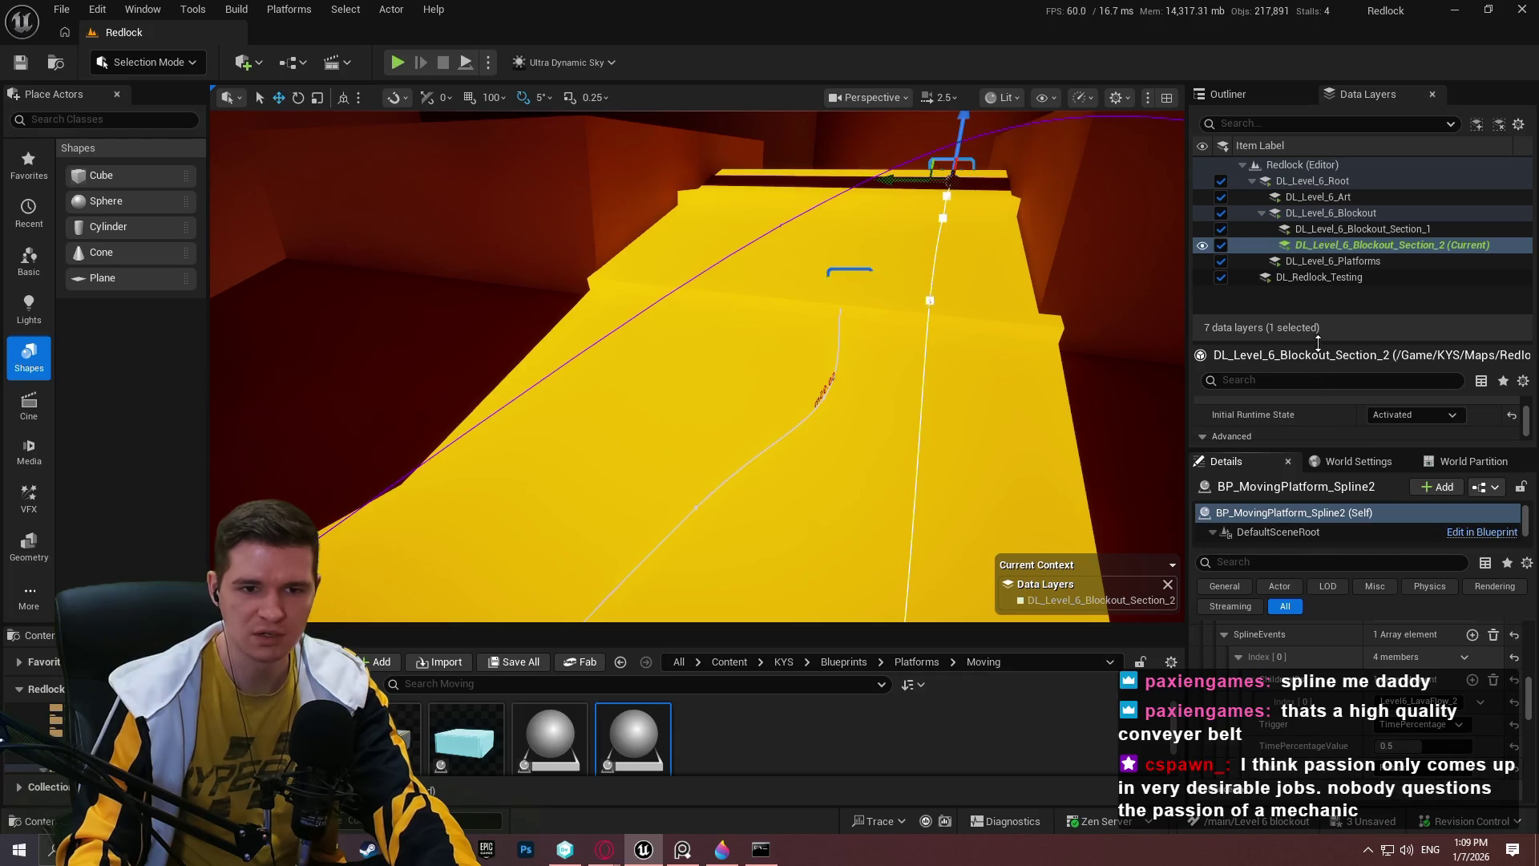
drag(1316, 342, 1316, 202)
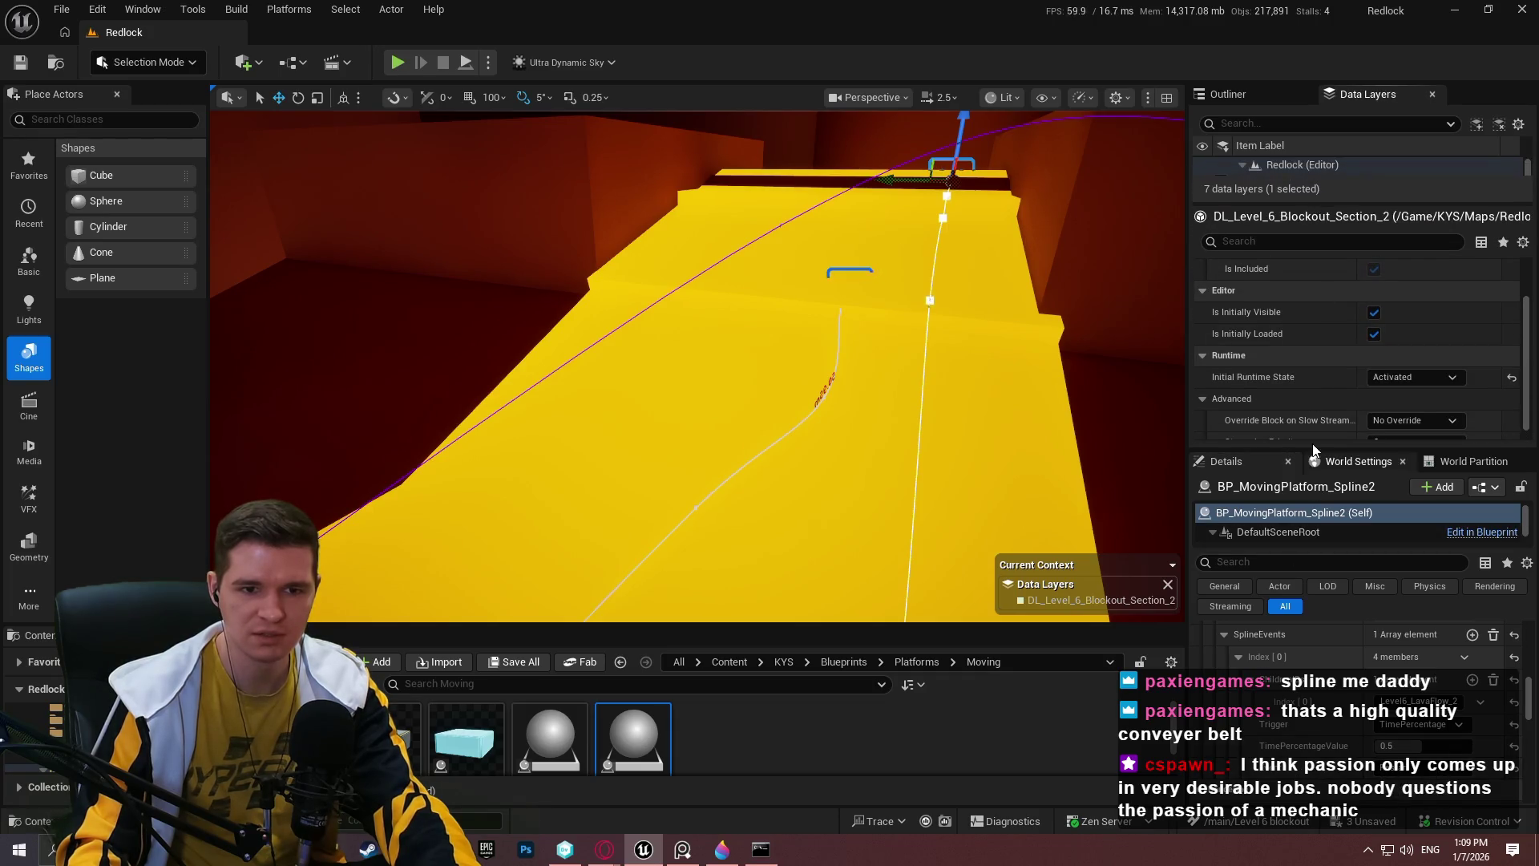
Enlarge the Details panel and select BP_MovingPlatform_Spline3, showing MovingPlatformID Level6_LavaFlow_2.
mouse_move(1310, 445)
mouse_down()
mouse_move(1343, 139)
mouse_move(1343, 218)
mouse_up()
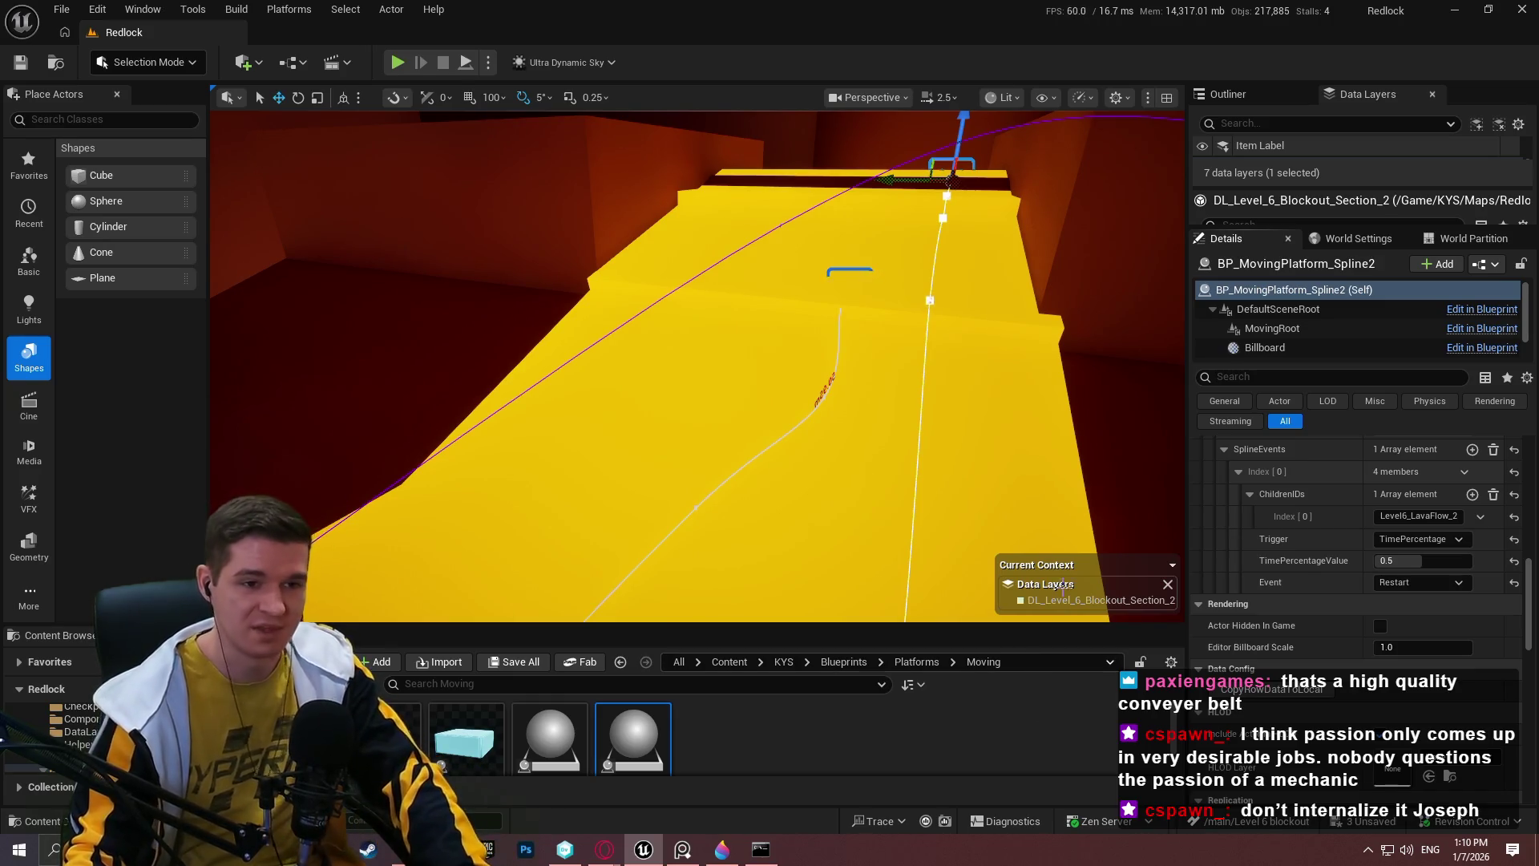
scroll(1318, 561, up, 5)
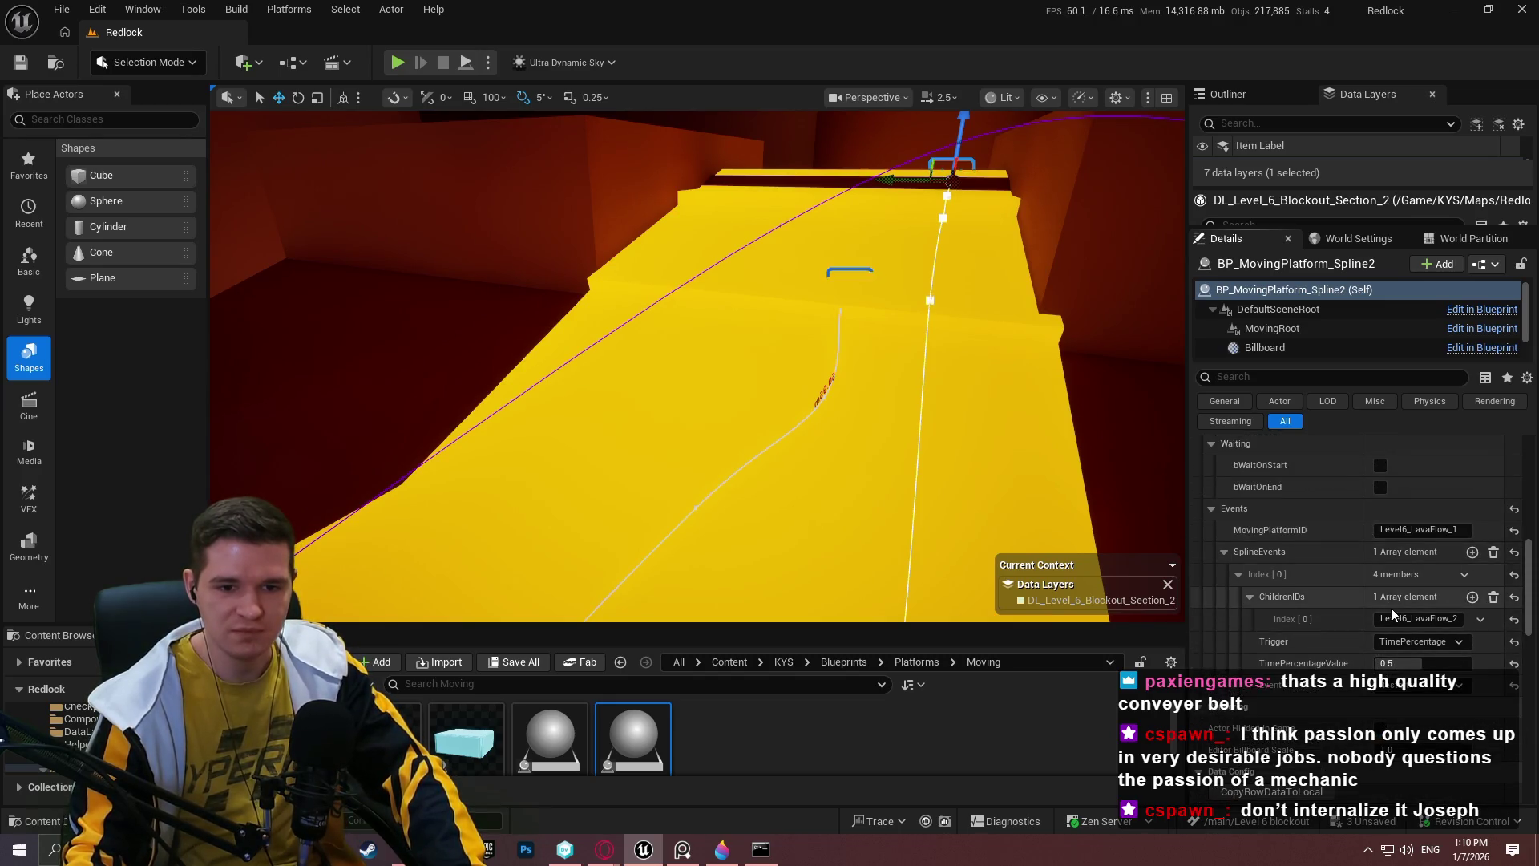
click(845, 267)
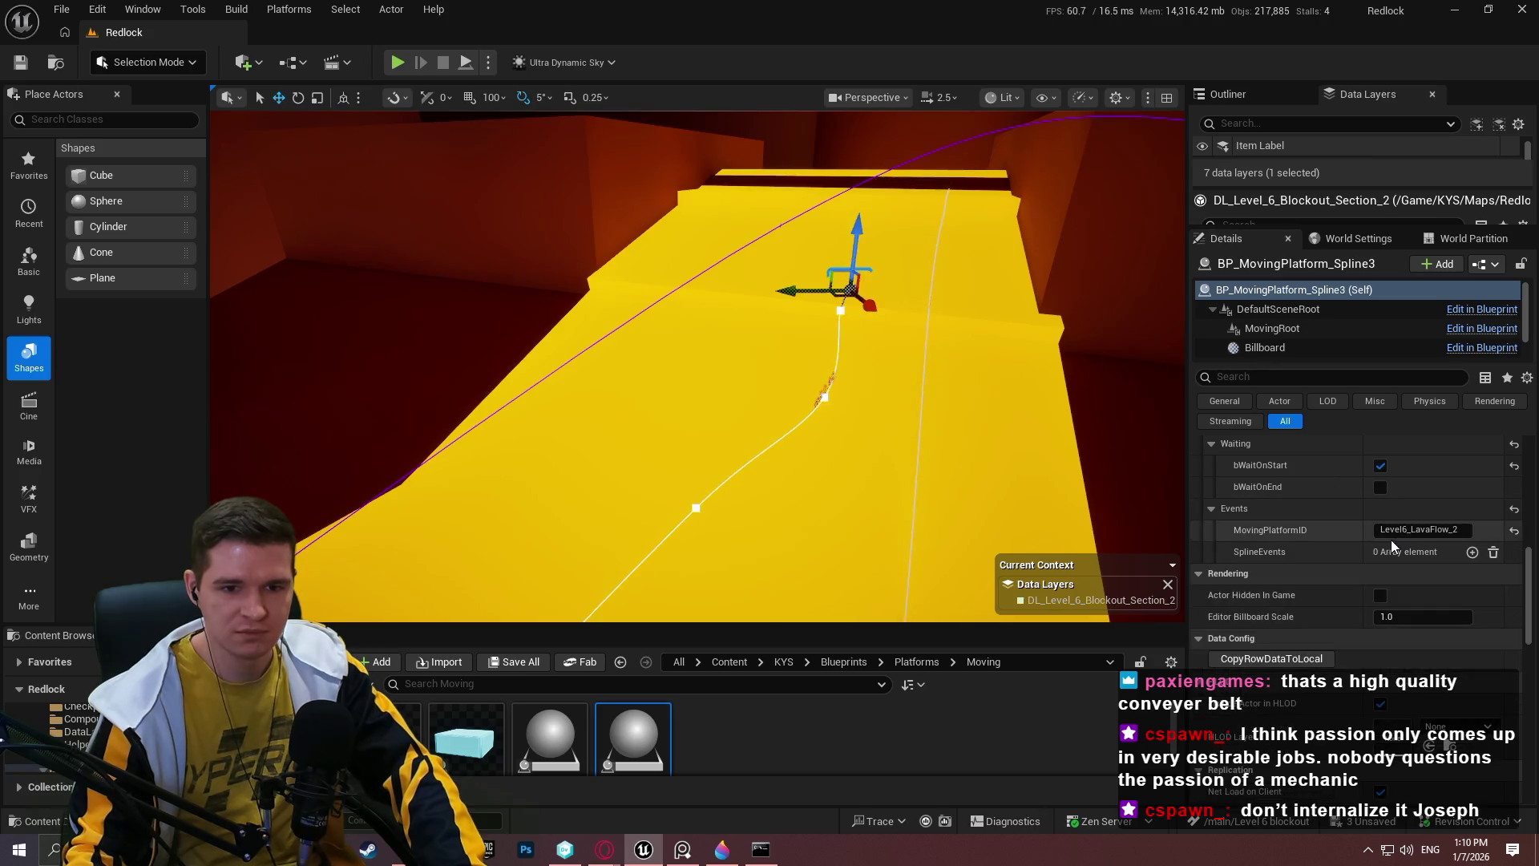